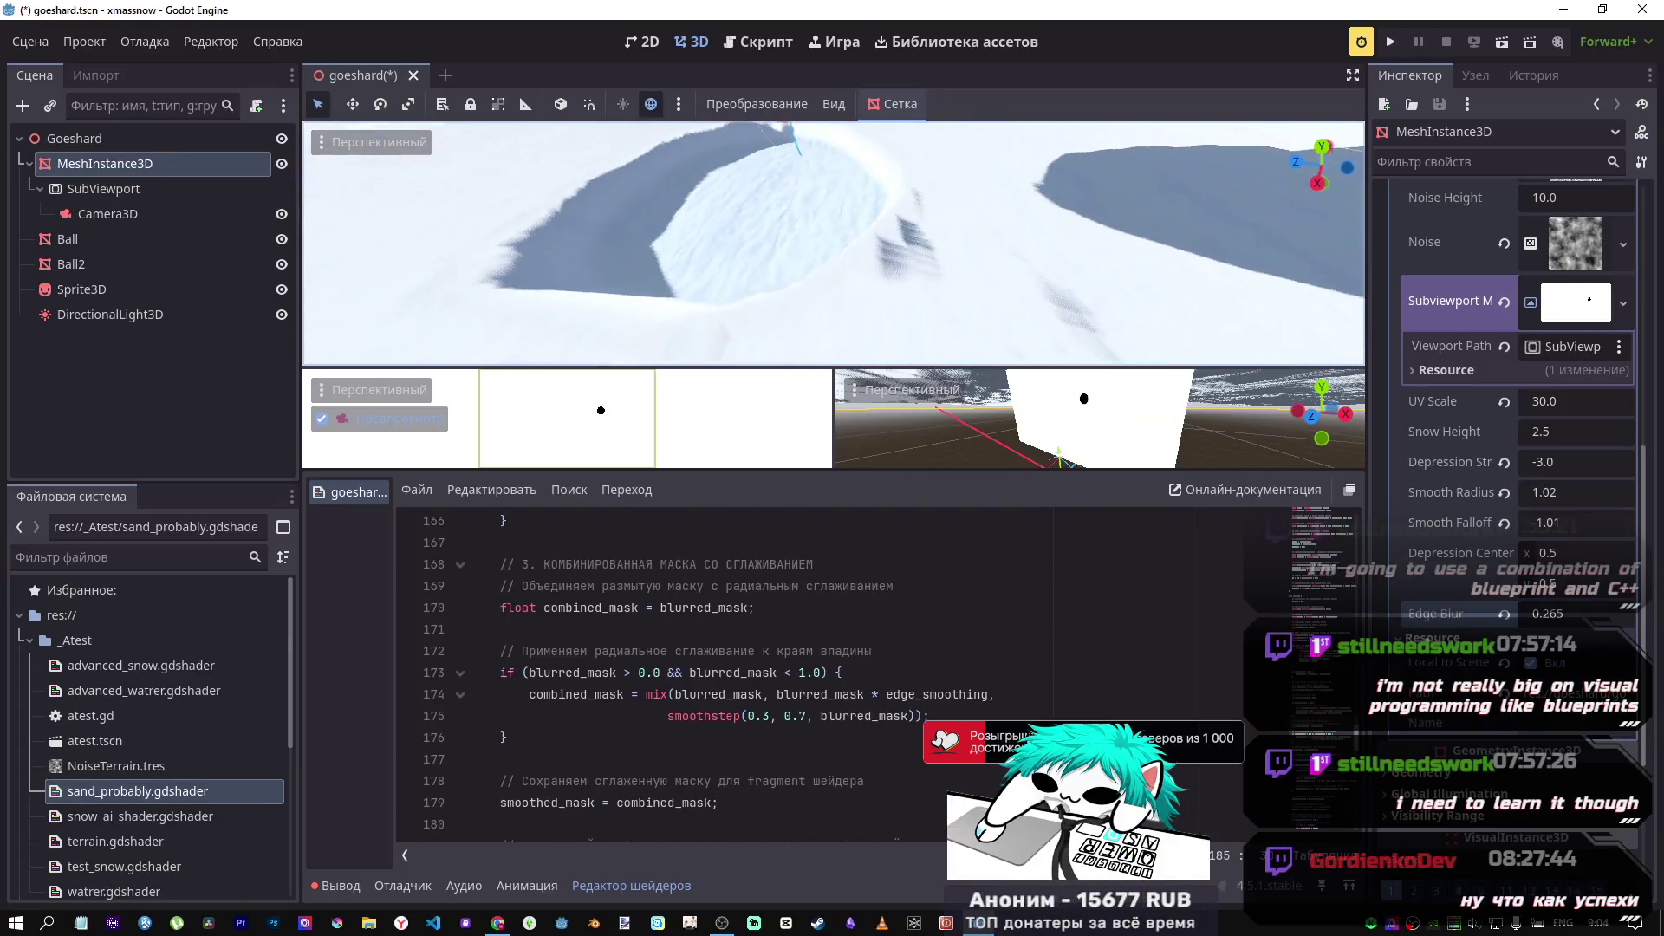
# Step: Set Smooth Falloff to 0.515 and reset Depression Center x to its 0.5 default
pyautogui.click(1551, 527)
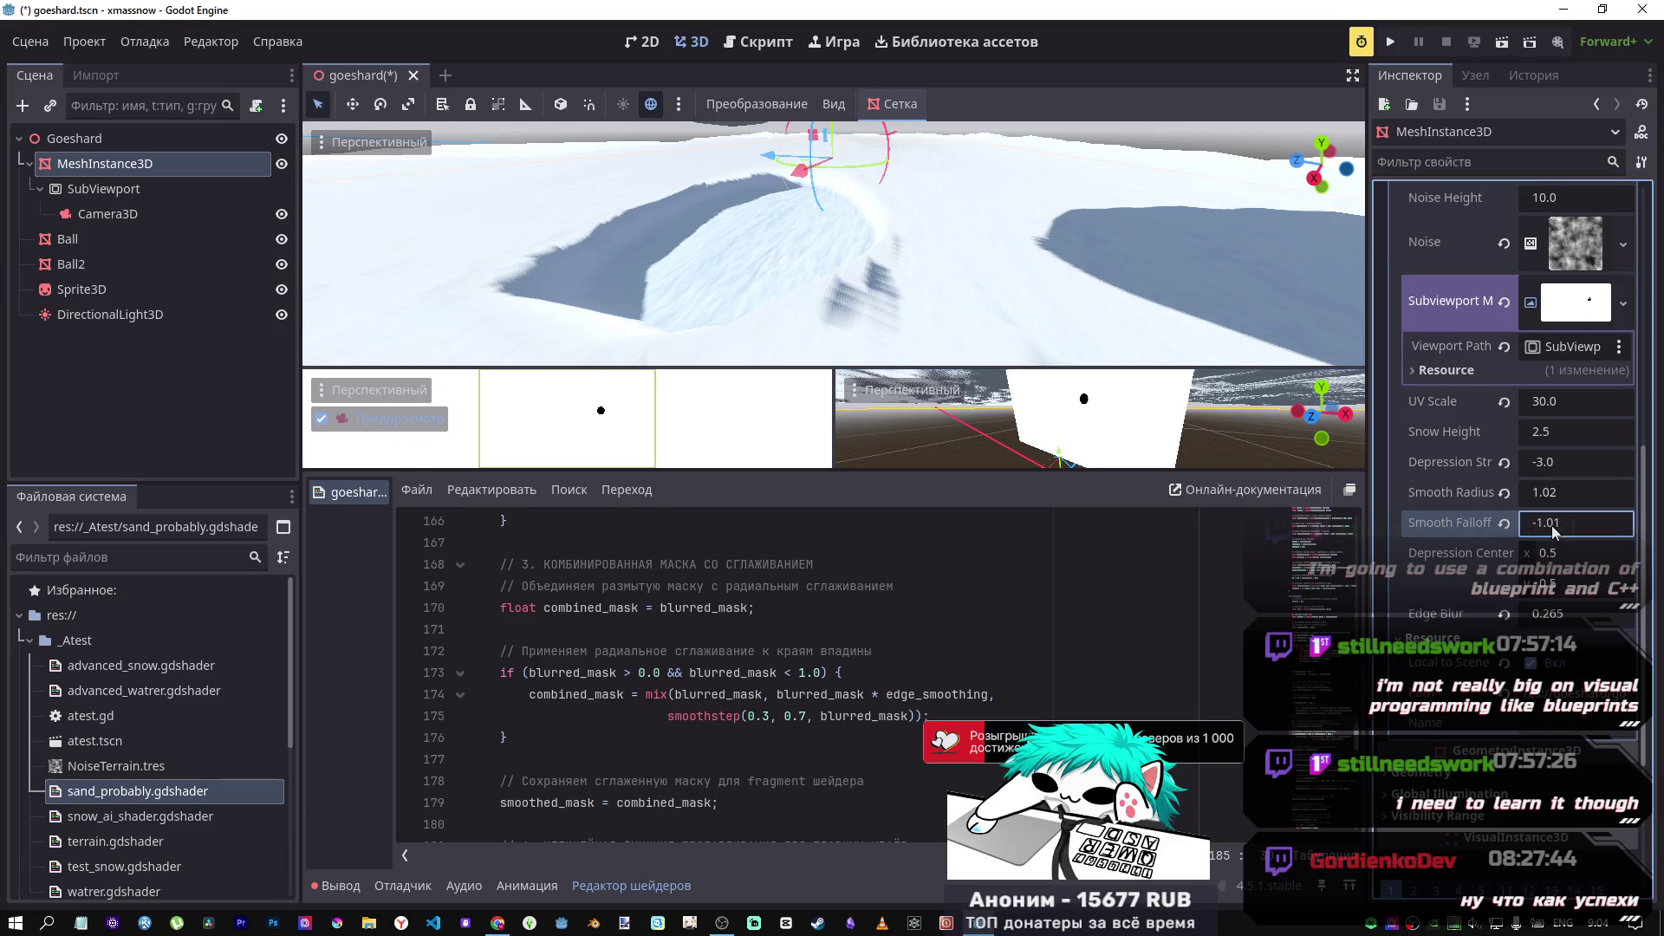
pyautogui.write('-2.245')
pyautogui.moveTo(1551, 522)
pyautogui.mouseDown()
pyautogui.moveTo(1526, 523)
pyautogui.moveTo(1577, 522)
pyautogui.mouseUp()
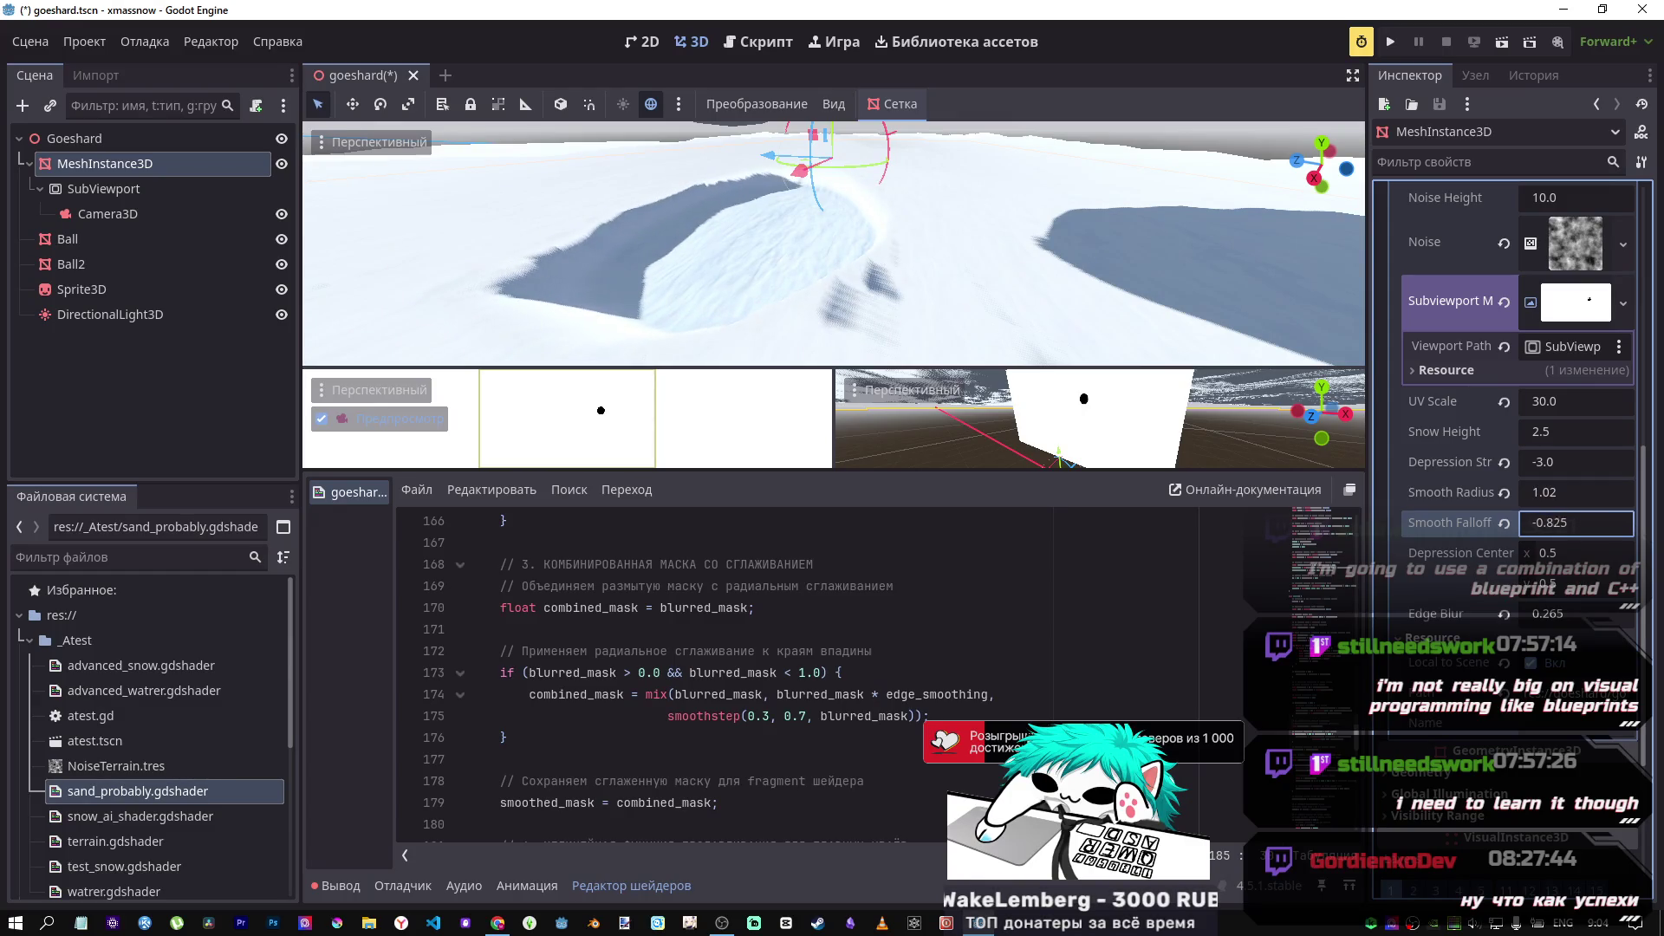
pyautogui.moveTo(1551, 522); pyautogui.dragTo(1541, 523)
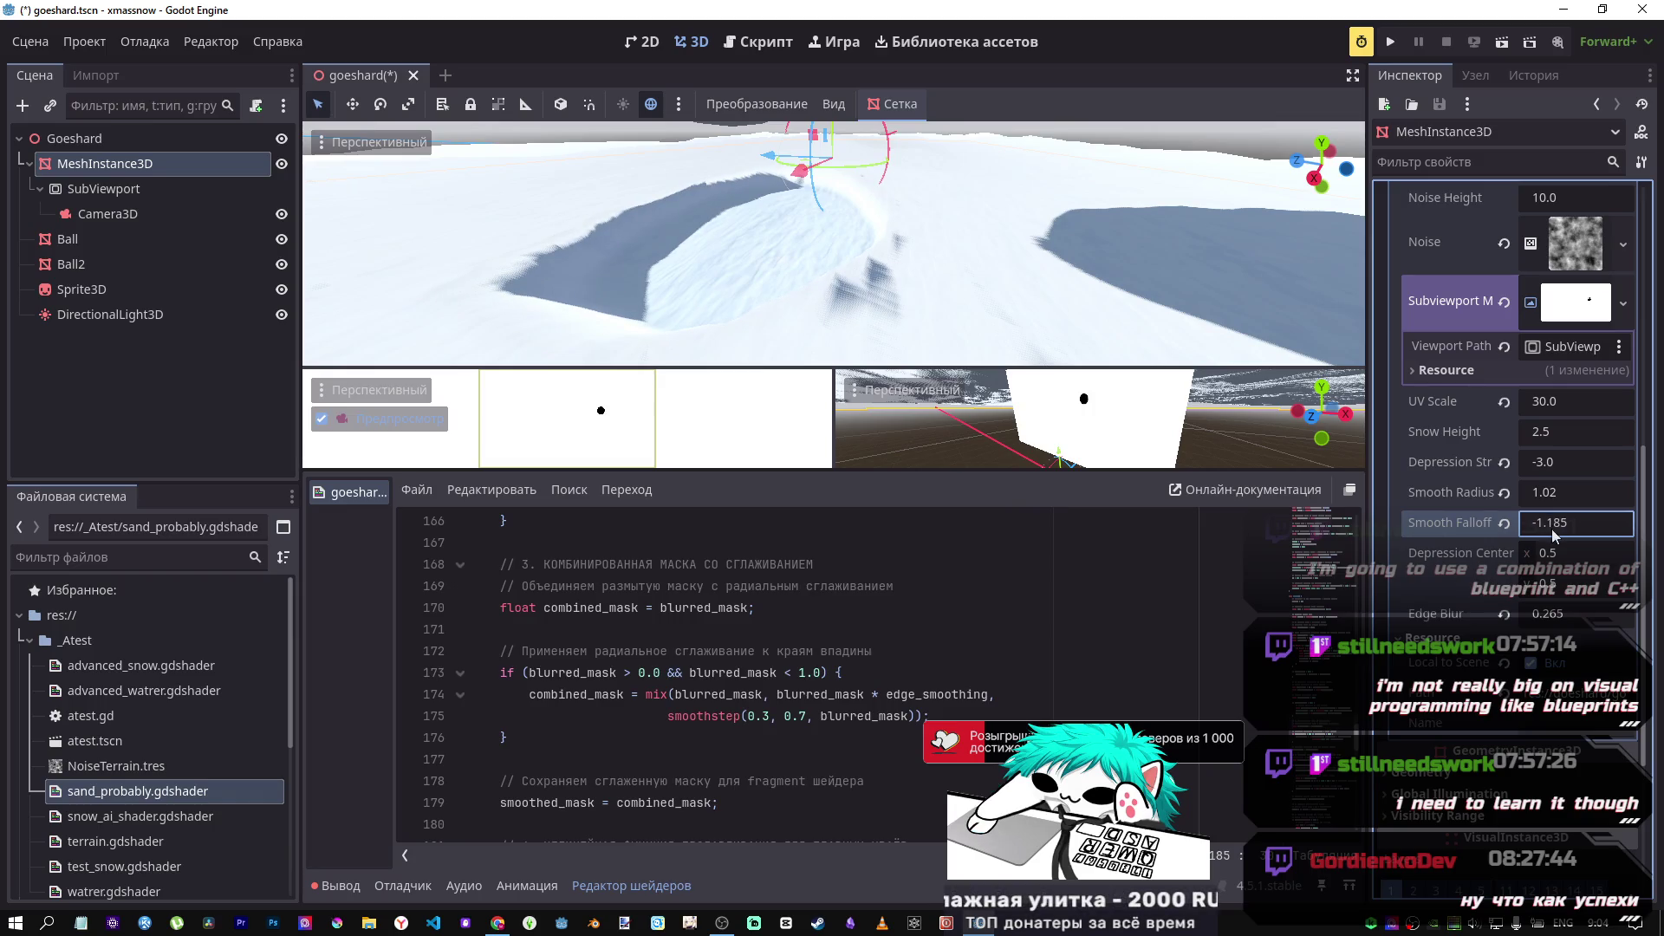
pyautogui.moveTo(1551, 522)
pyautogui.mouseDown()
pyautogui.moveTo(1586, 523)
pyautogui.moveTo(1526, 523)
pyautogui.moveTo(1568, 522)
pyautogui.mouseUp()
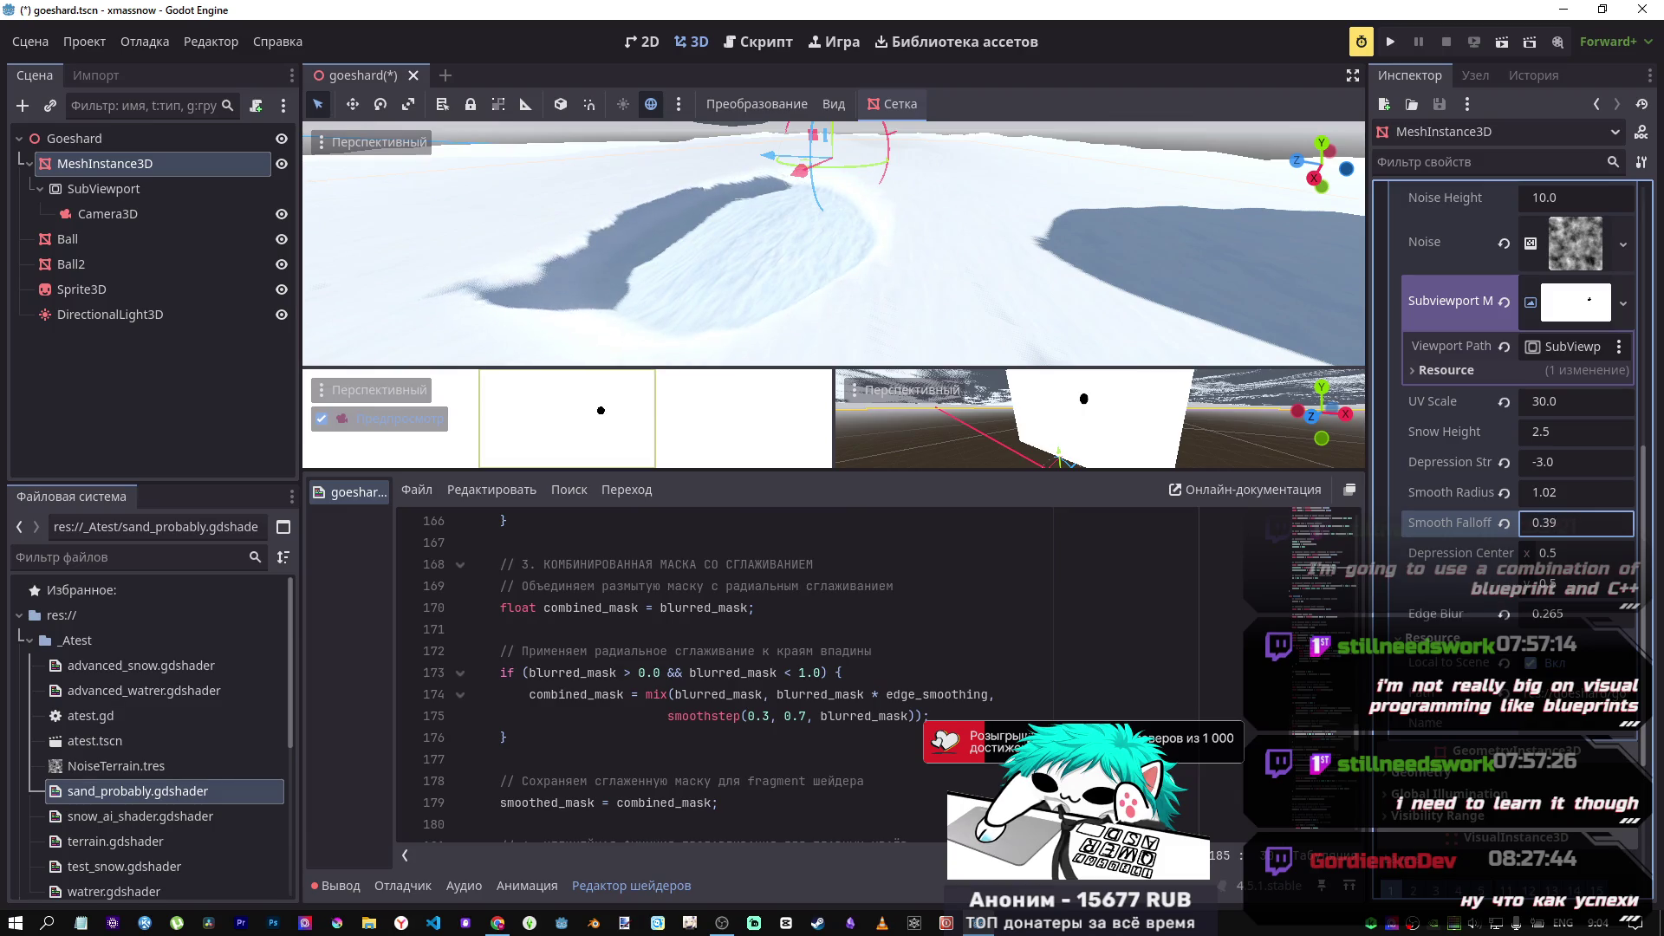
pyautogui.moveTo(1552, 553)
pyautogui.mouseDown()
pyautogui.moveTo(1566, 553)
pyautogui.moveTo(1556, 614)
pyautogui.mouseUp()
pyautogui.click(1505, 553)
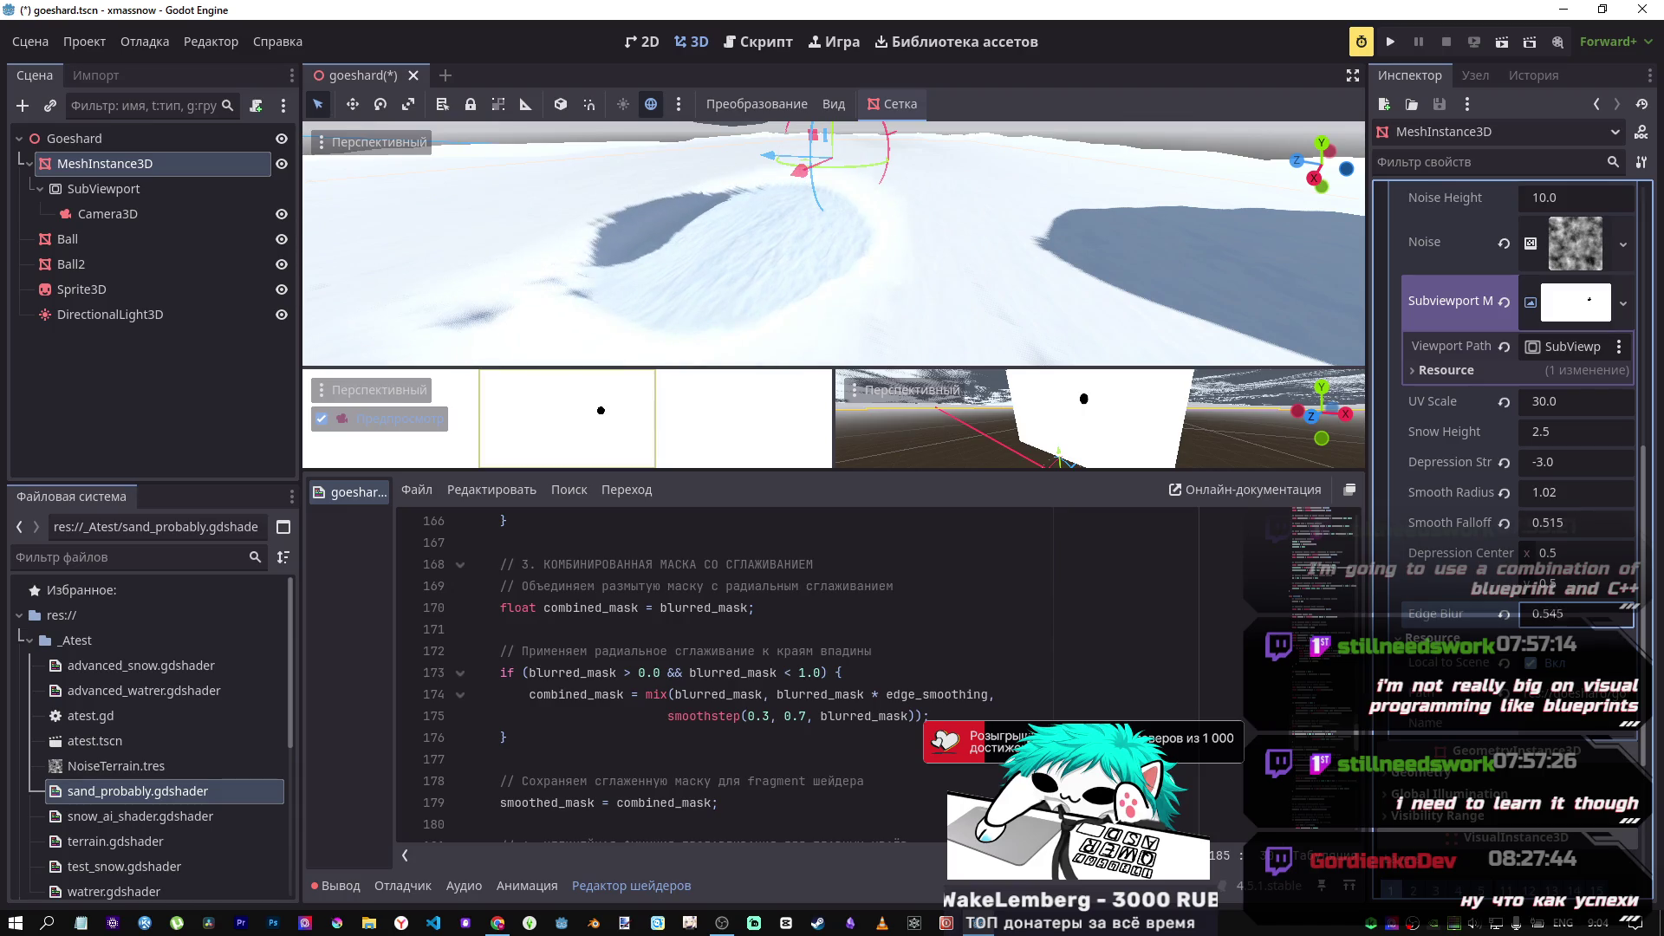
# Step: Bring Edge Blur to about -0.475 and keep Depression Strength at -3.0
pyautogui.moveTo(1555, 613); pyautogui.dragTo(1547, 613)
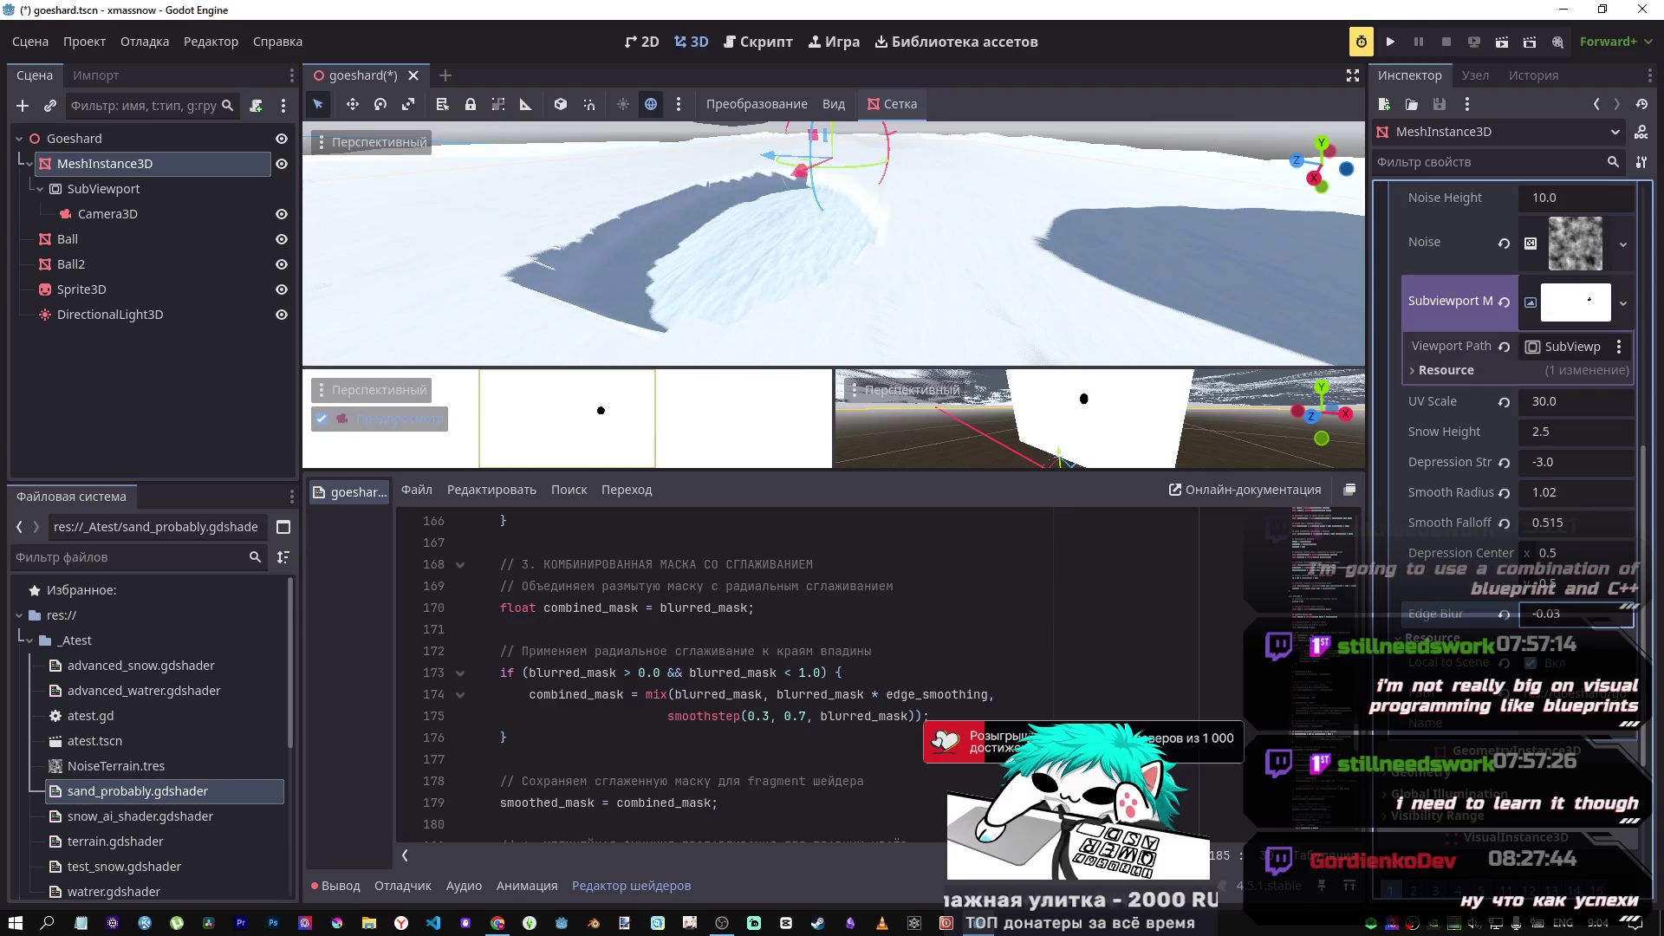
pyautogui.moveTo(1547, 614)
pyautogui.mouseDown()
pyautogui.moveTo(1529, 614)
pyautogui.moveTo(1569, 614)
pyautogui.mouseUp()
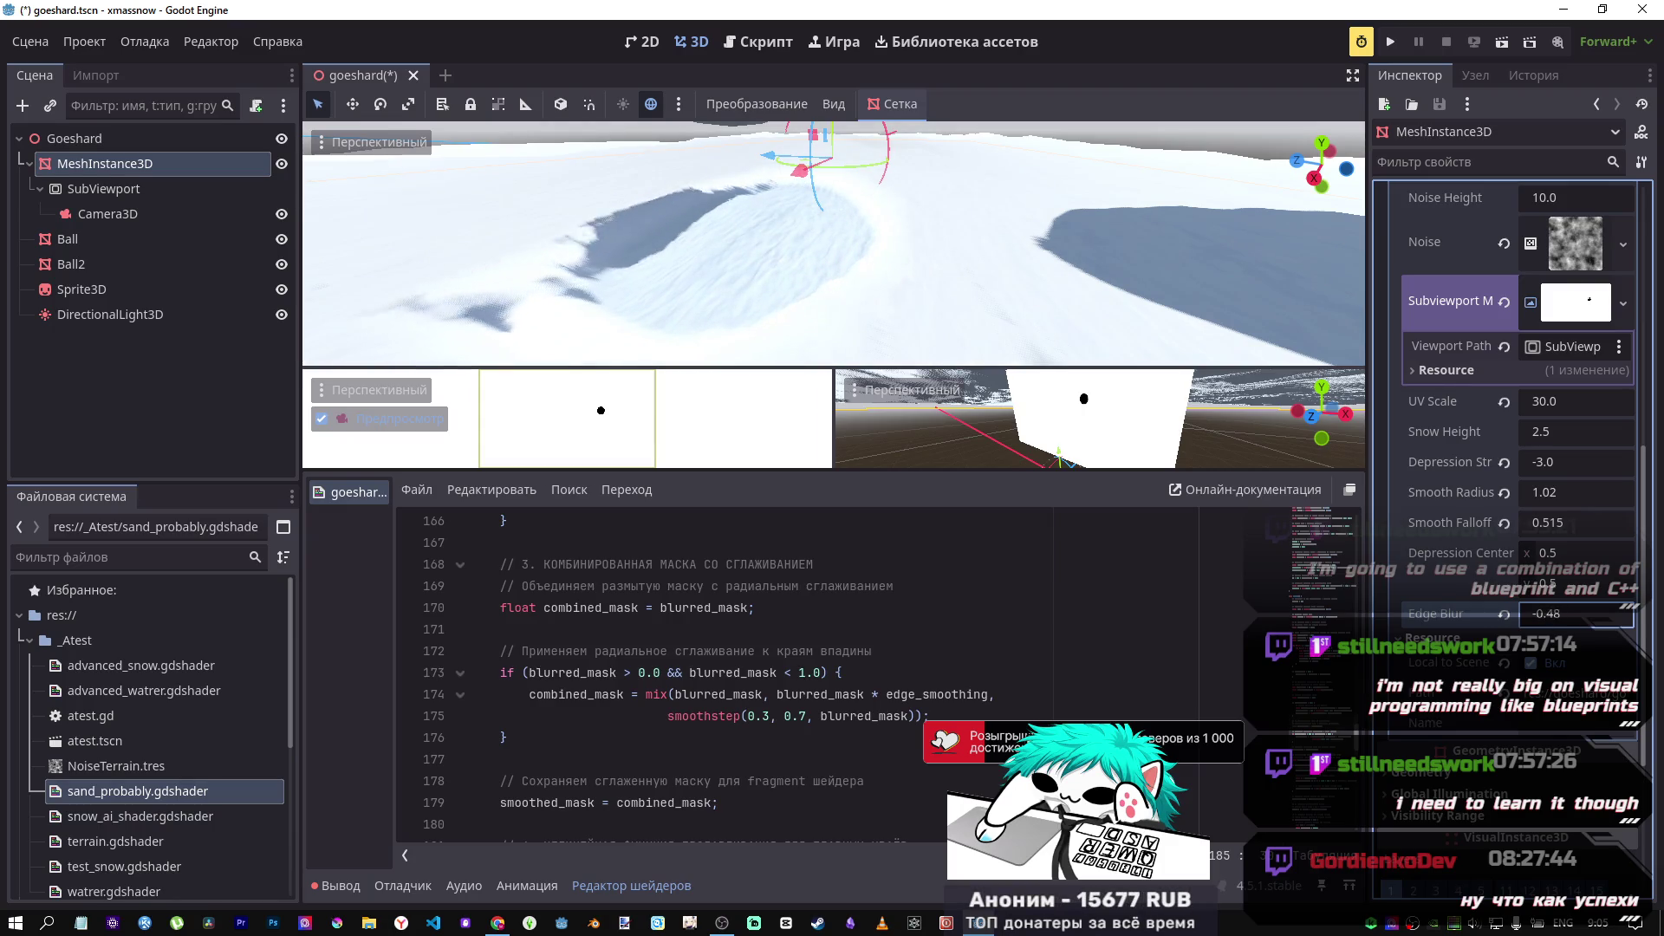
pyautogui.moveTo(1552, 614); pyautogui.dragTo(1556, 613)
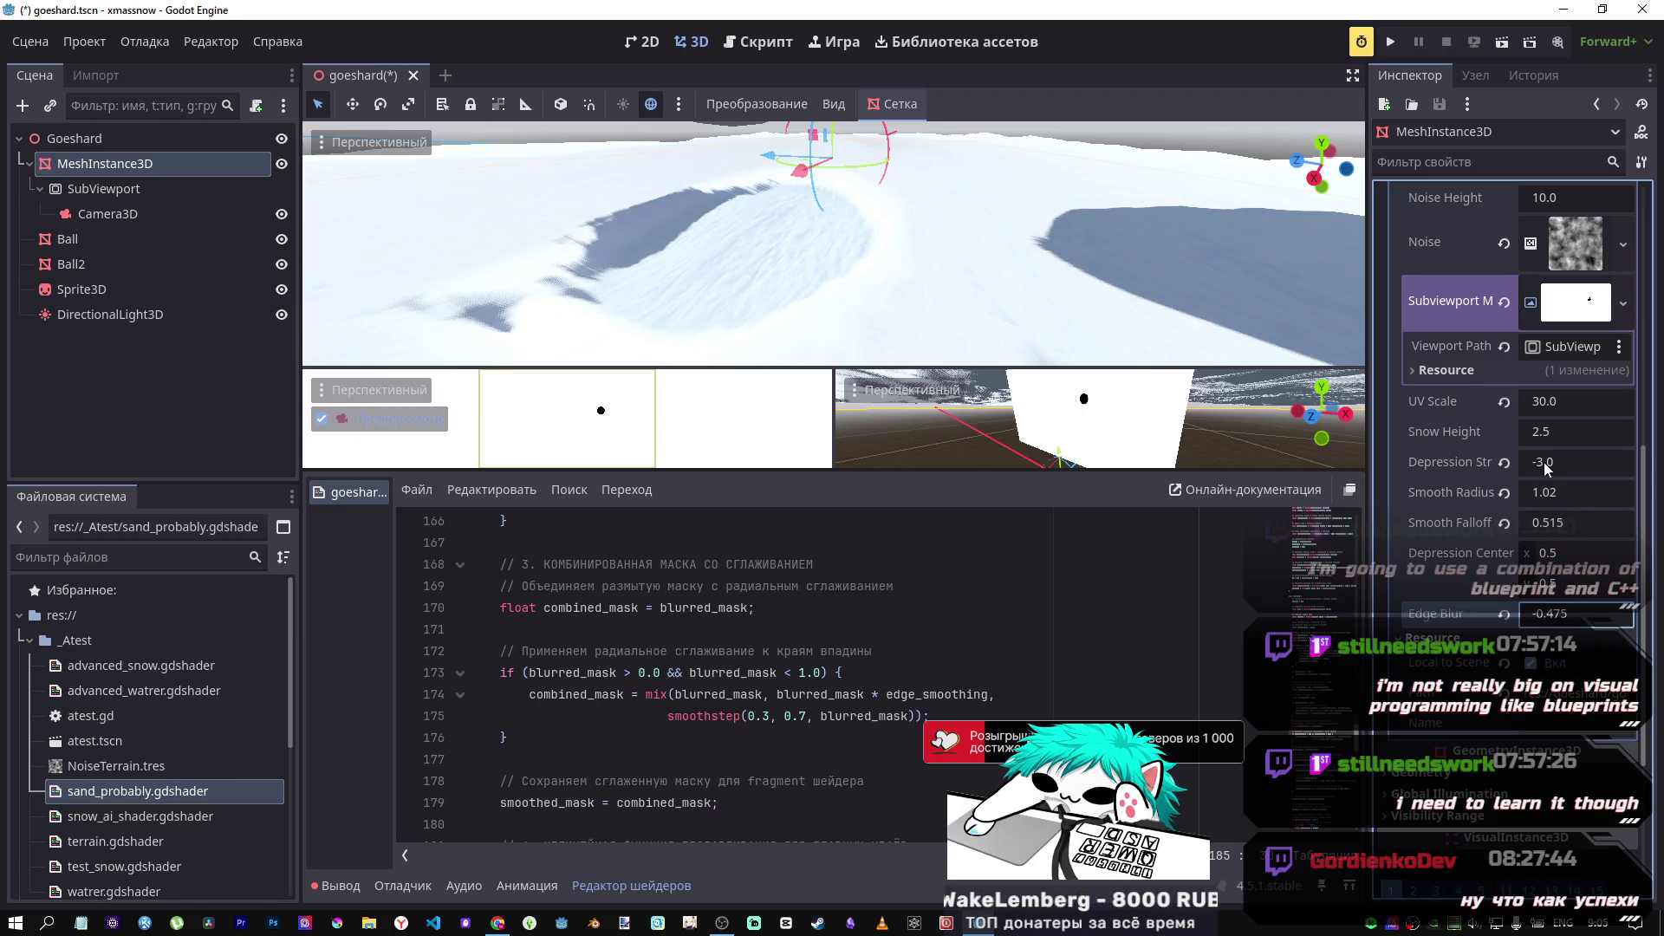
pyautogui.moveTo(1548, 468); pyautogui.dragTo(1541, 468)
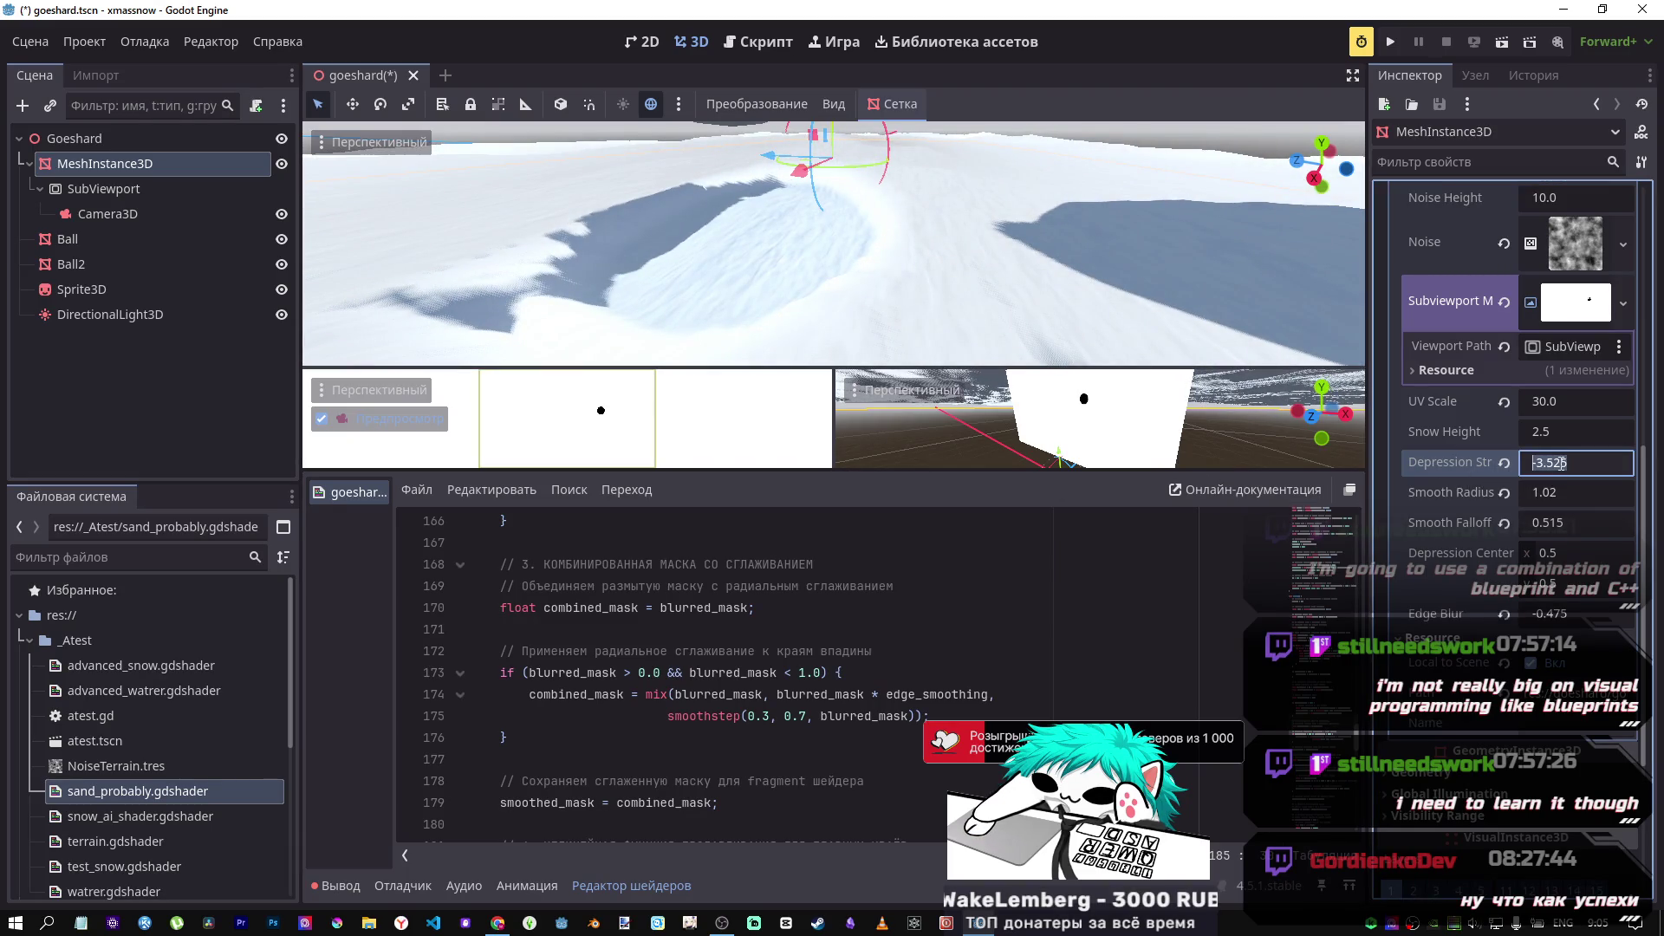
pyautogui.write('-3')
pyautogui.press('Return')
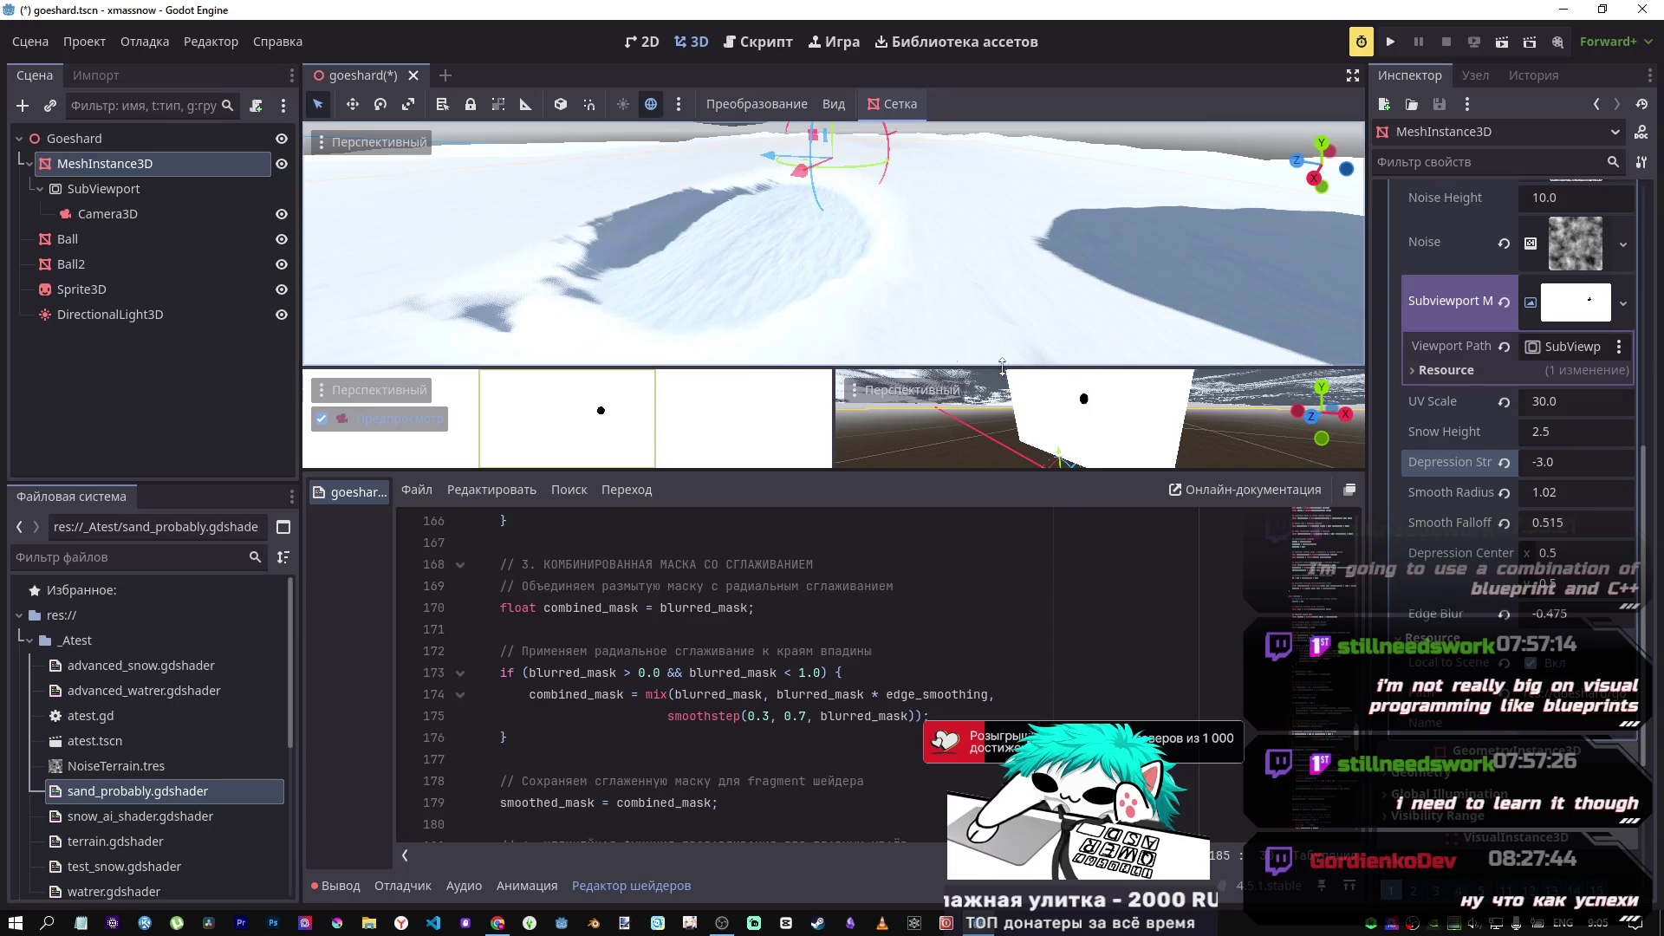
pyautogui.moveTo(832, 260)
pyautogui.mouseDown()
pyautogui.moveTo(867, 252)
pyautogui.moveTo(684, 256)
pyautogui.mouseUp()
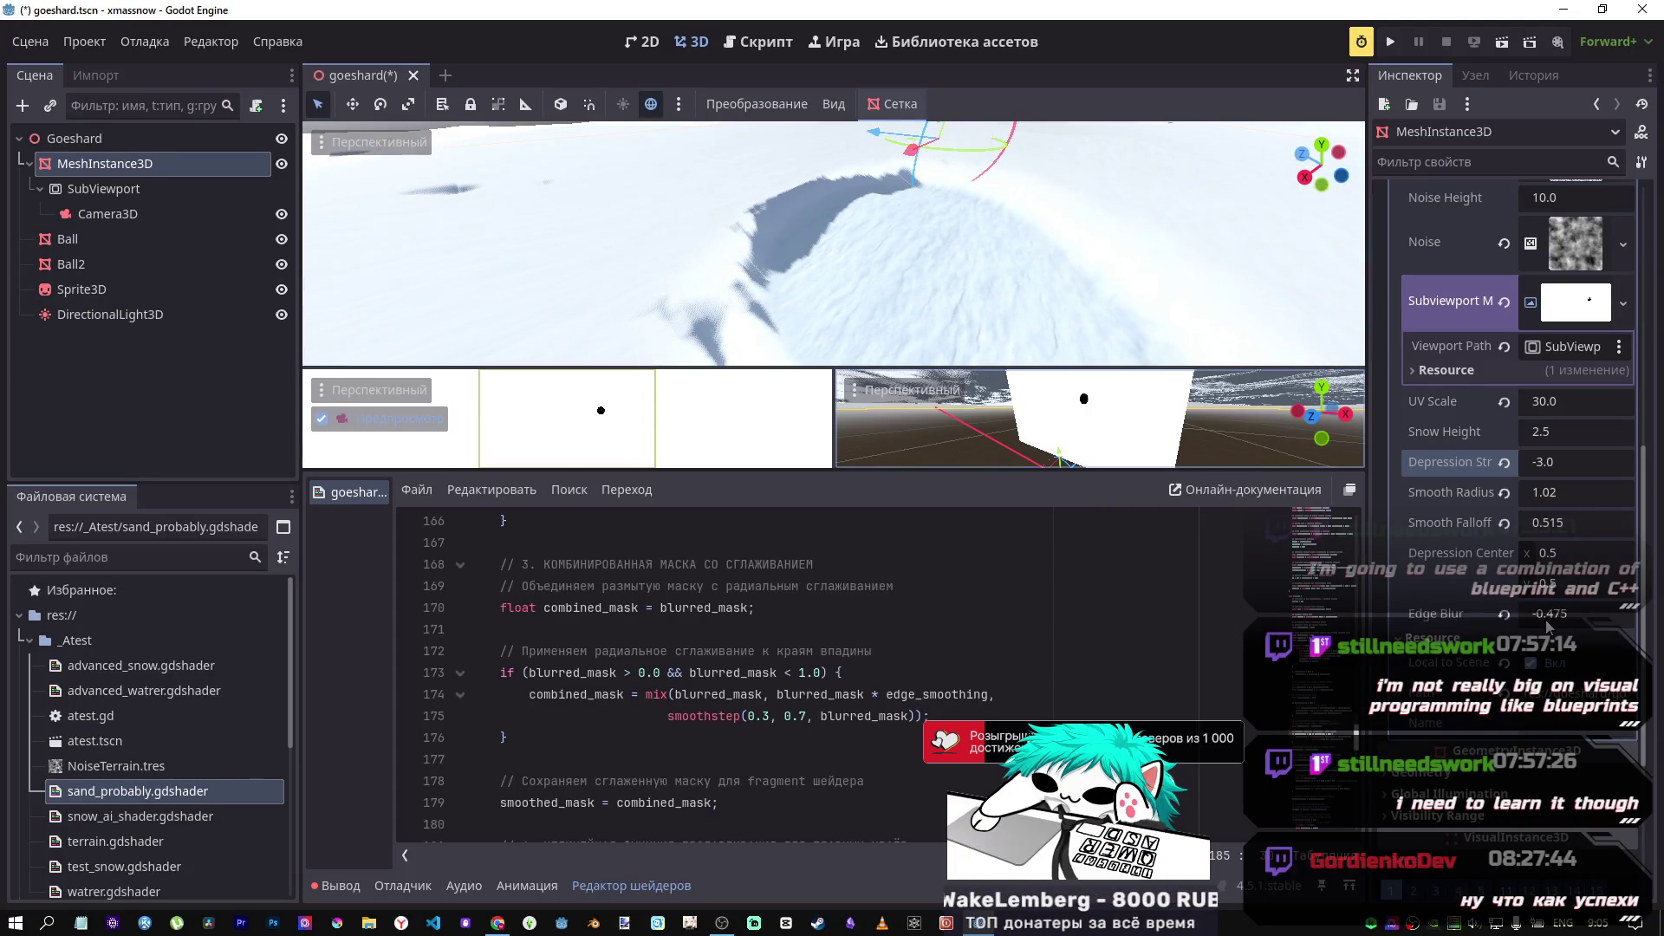
# Step: Set the trough's Edge Blur to 0.15
pyautogui.click(1506, 615)
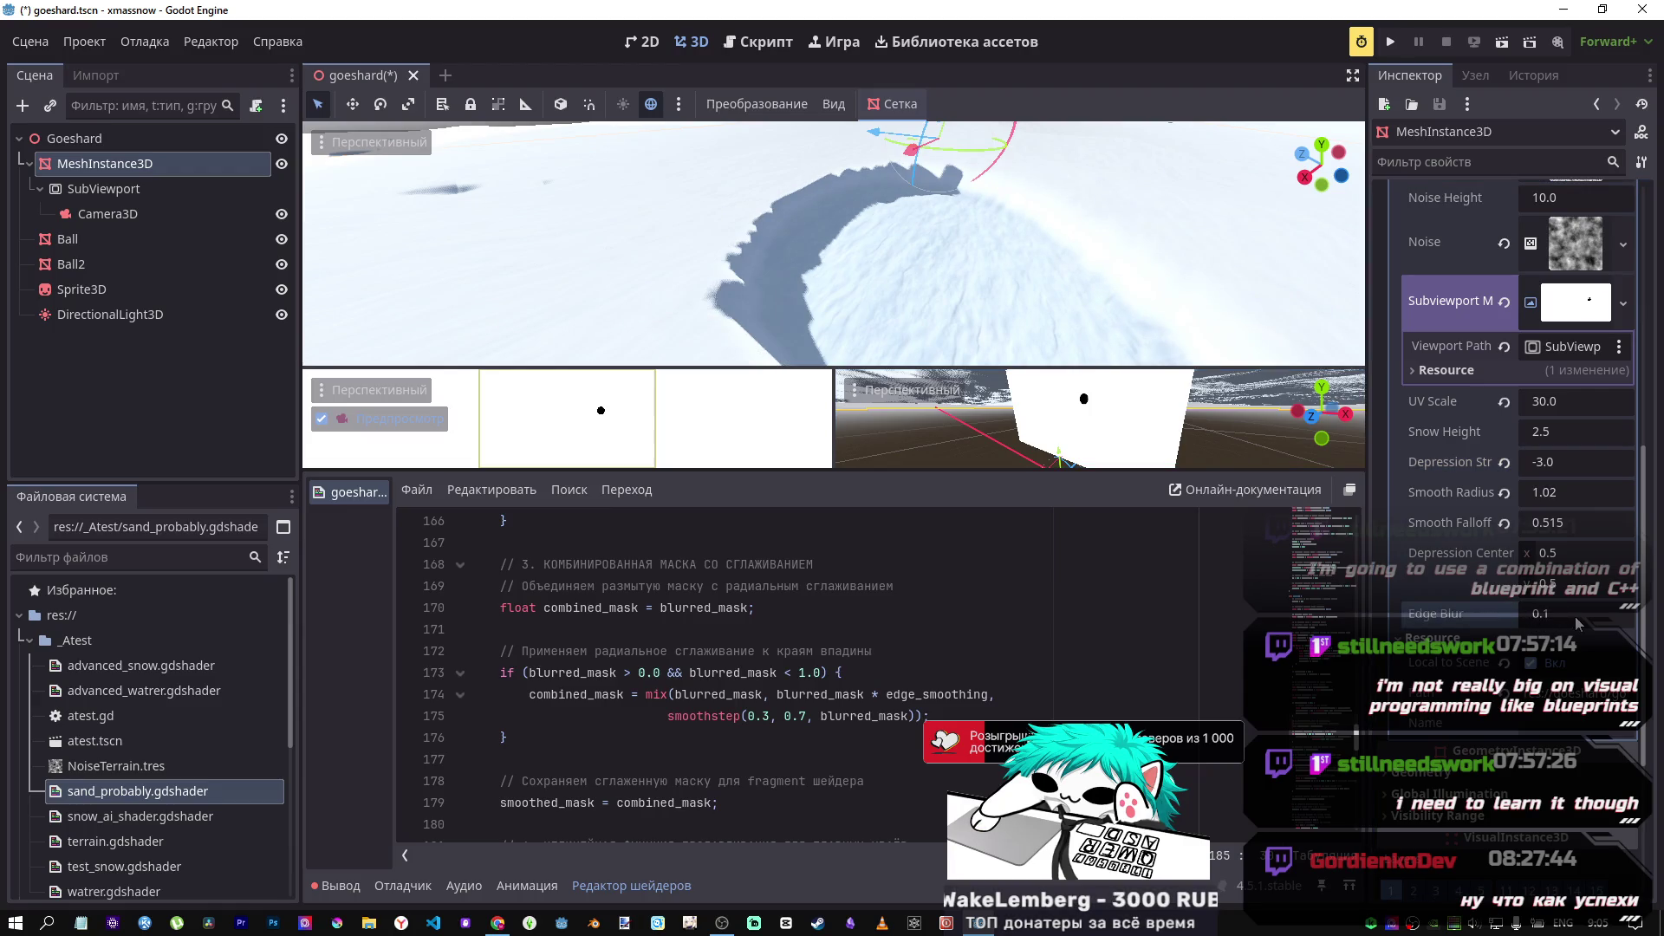
pyautogui.moveTo(1578, 622); pyautogui.dragTo(1616, 622)
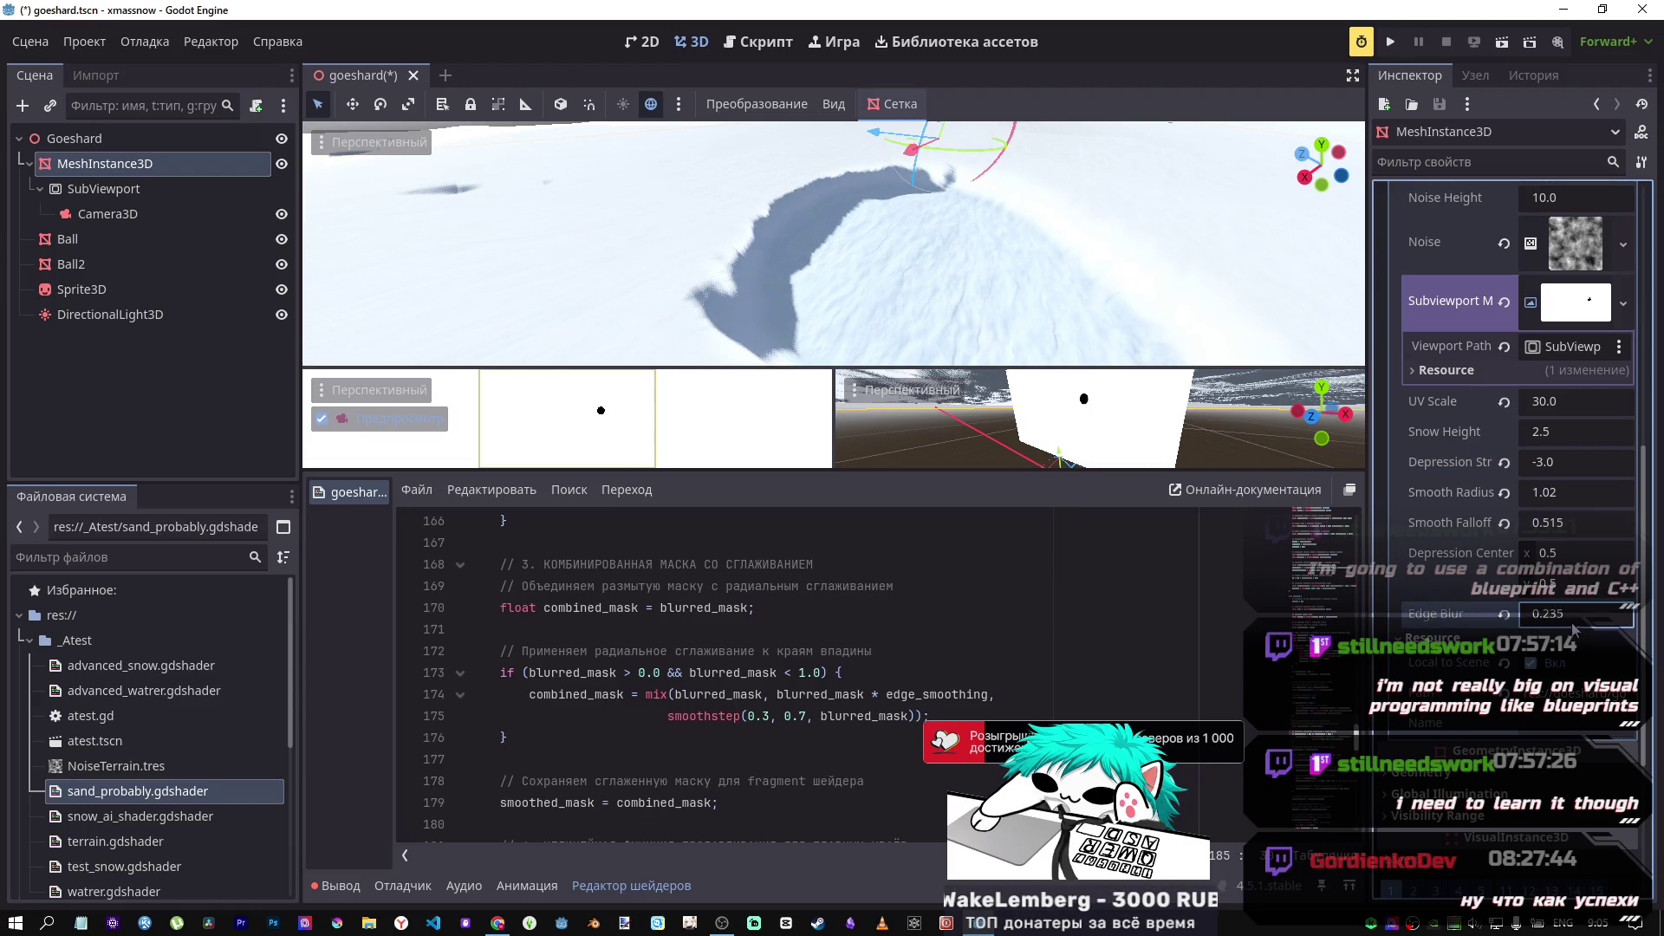
pyautogui.press('BackSpace')
pyautogui.press('BackSpace')
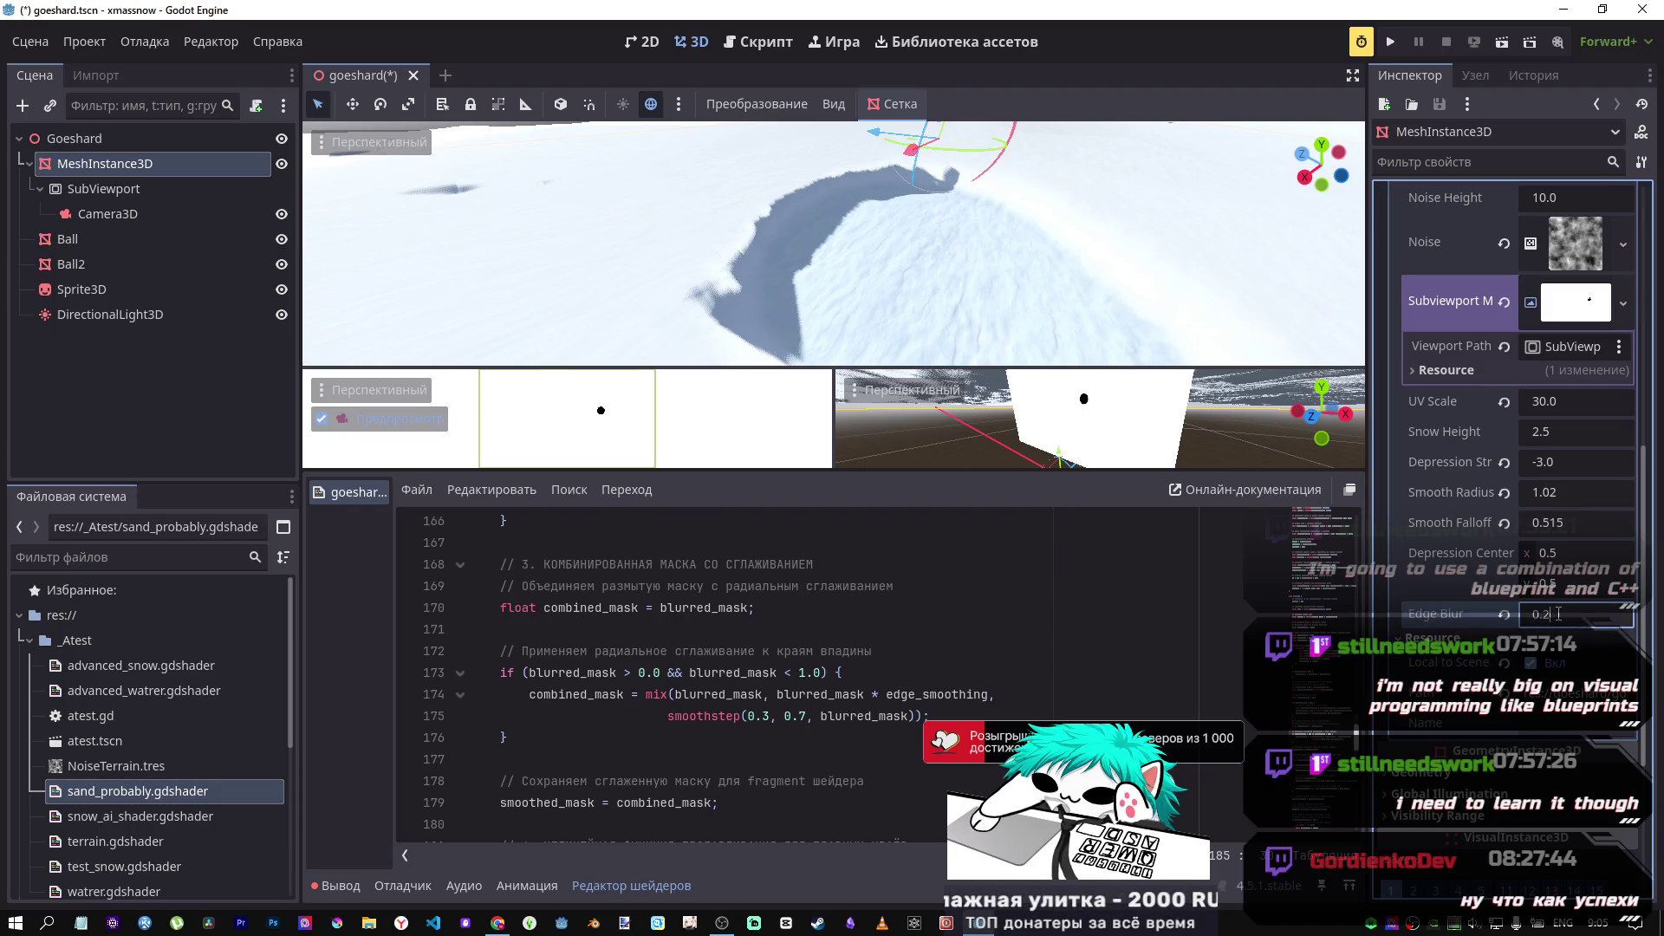
pyautogui.press('BackSpace')
pyautogui.write('1')
pyautogui.press('Return')
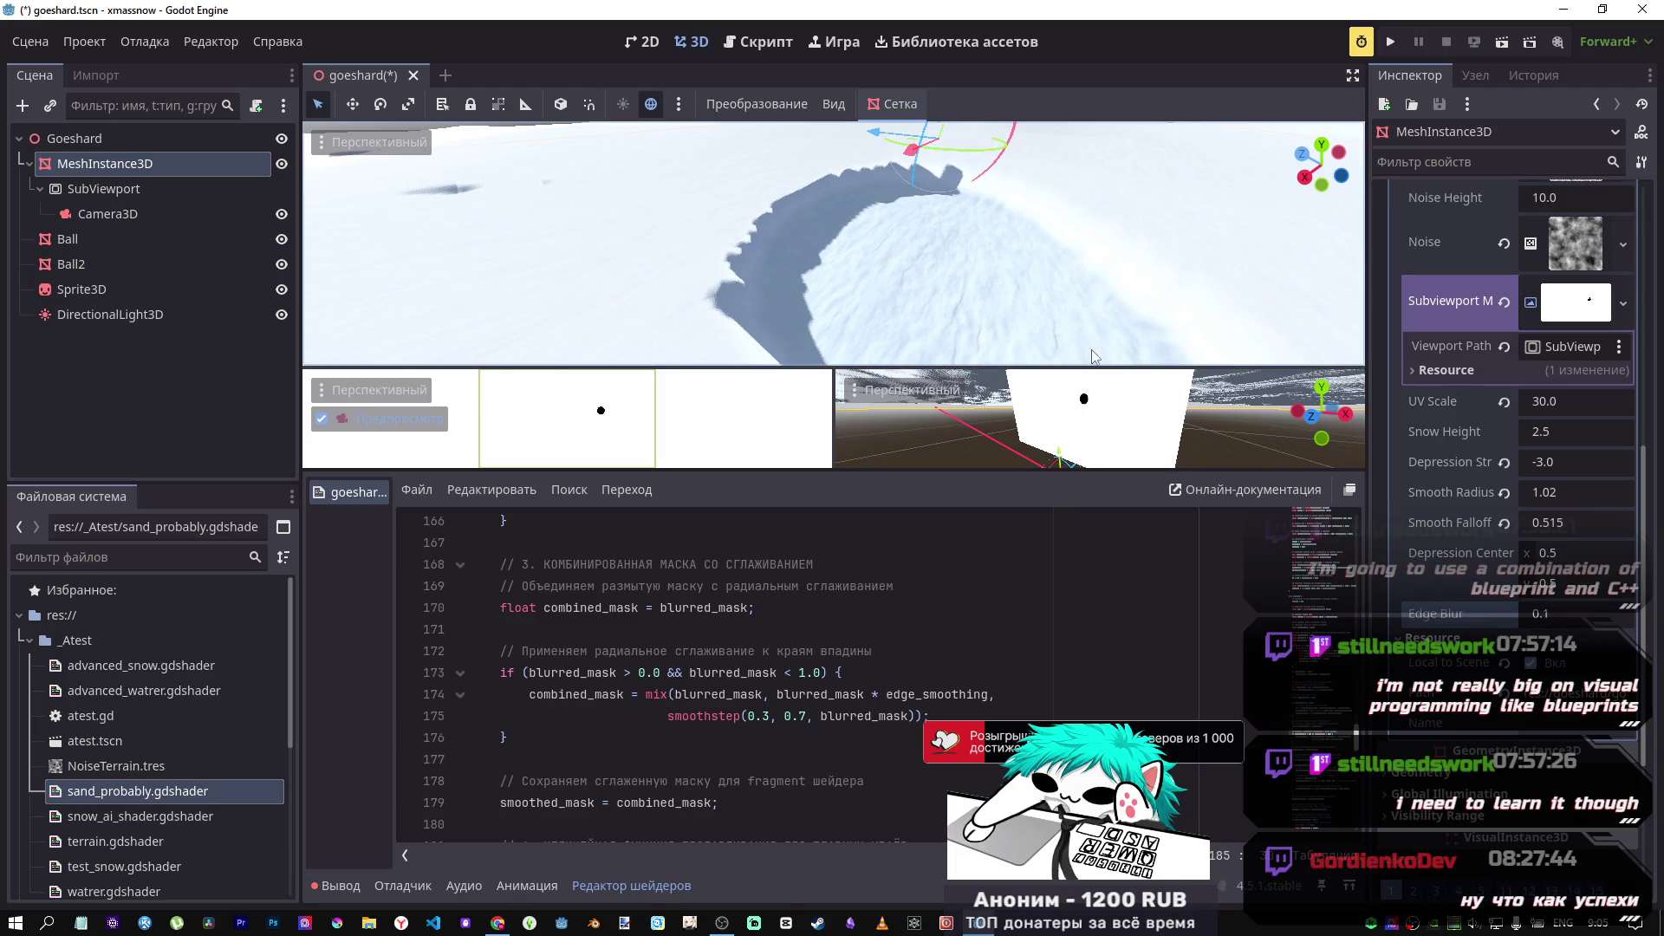
pyautogui.click(1560, 615)
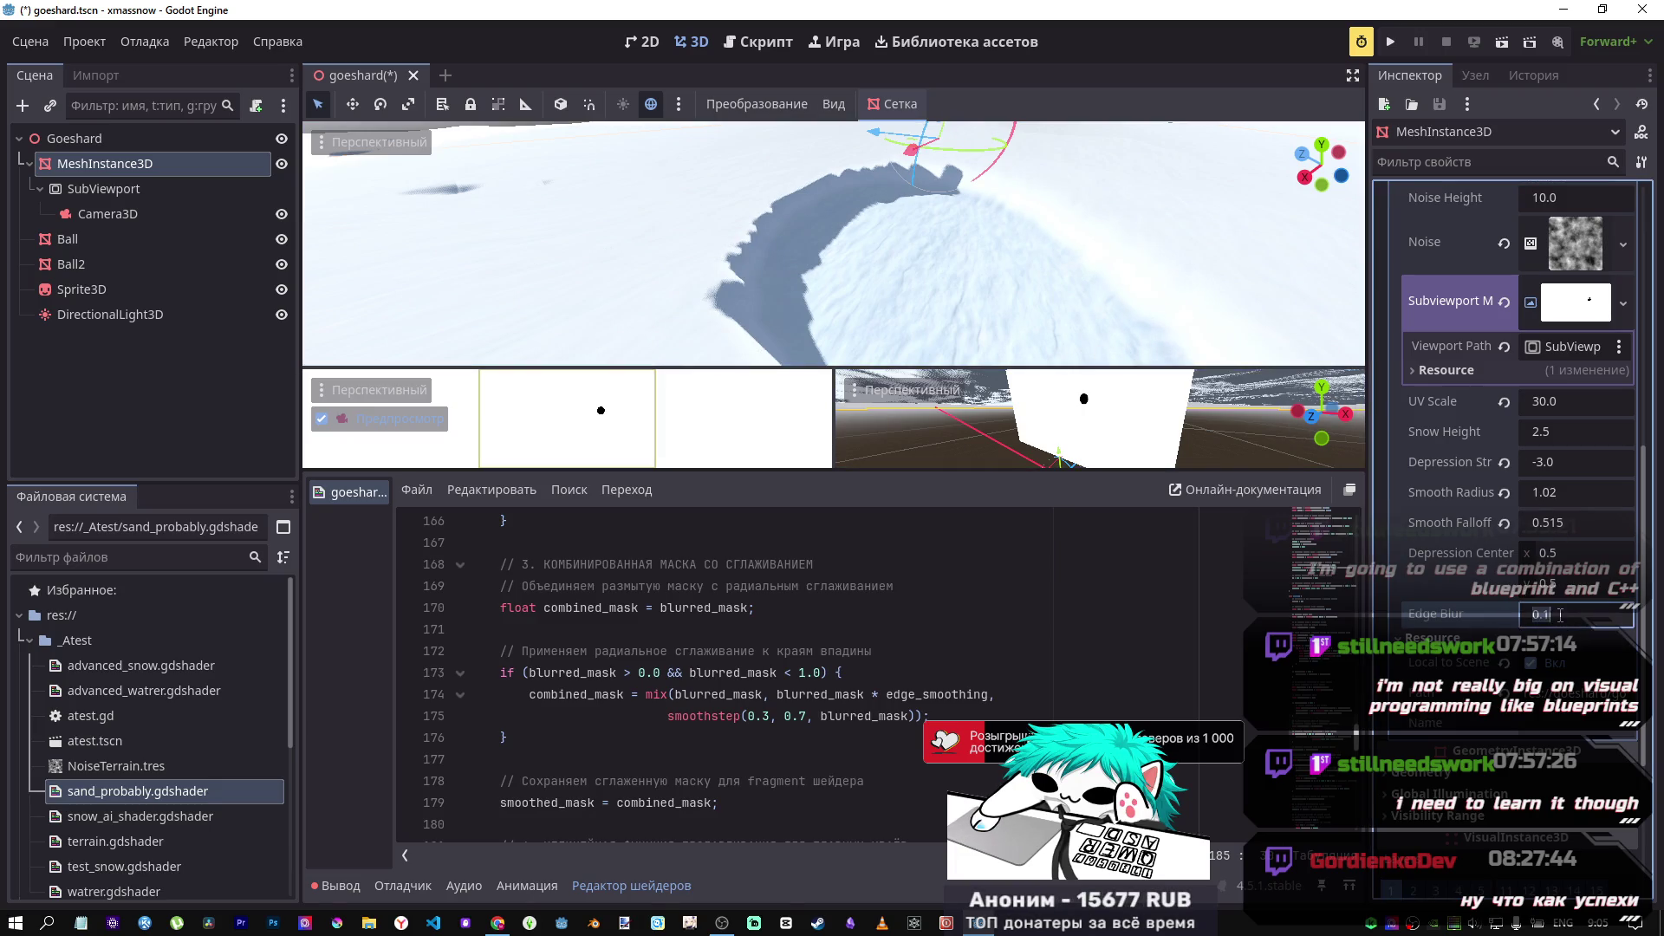
pyautogui.write('5')
pyautogui.press('Return')
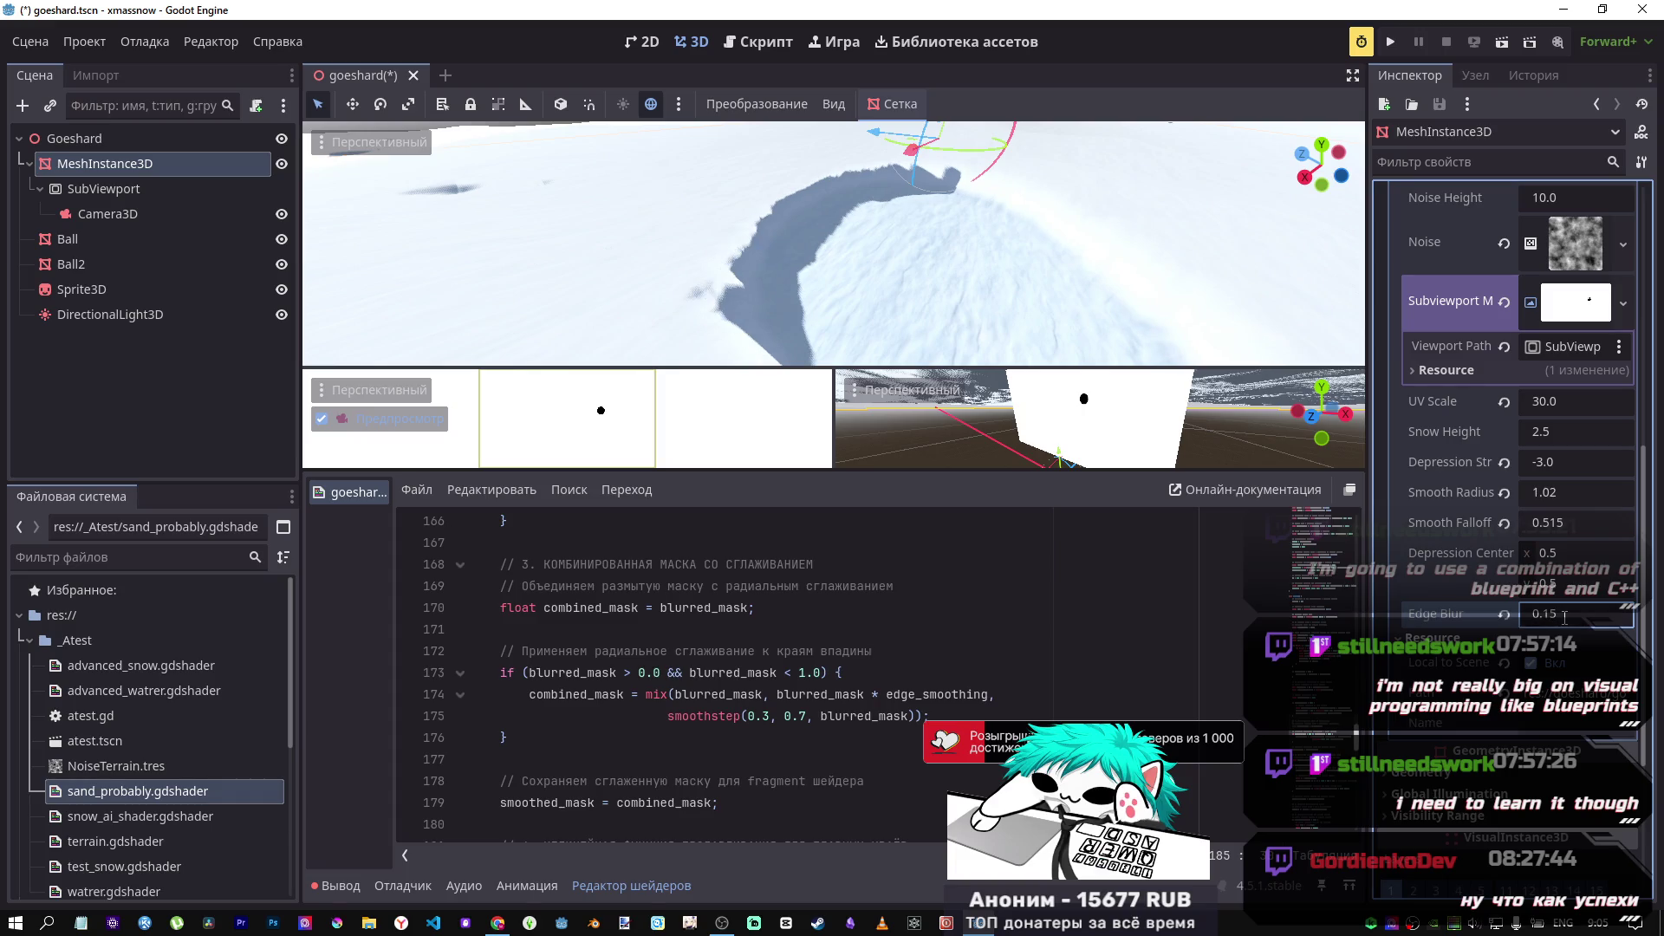
# Step: Set Smooth Radius to 0.35 and depression strength to -2.0
pyautogui.click(1549, 494)
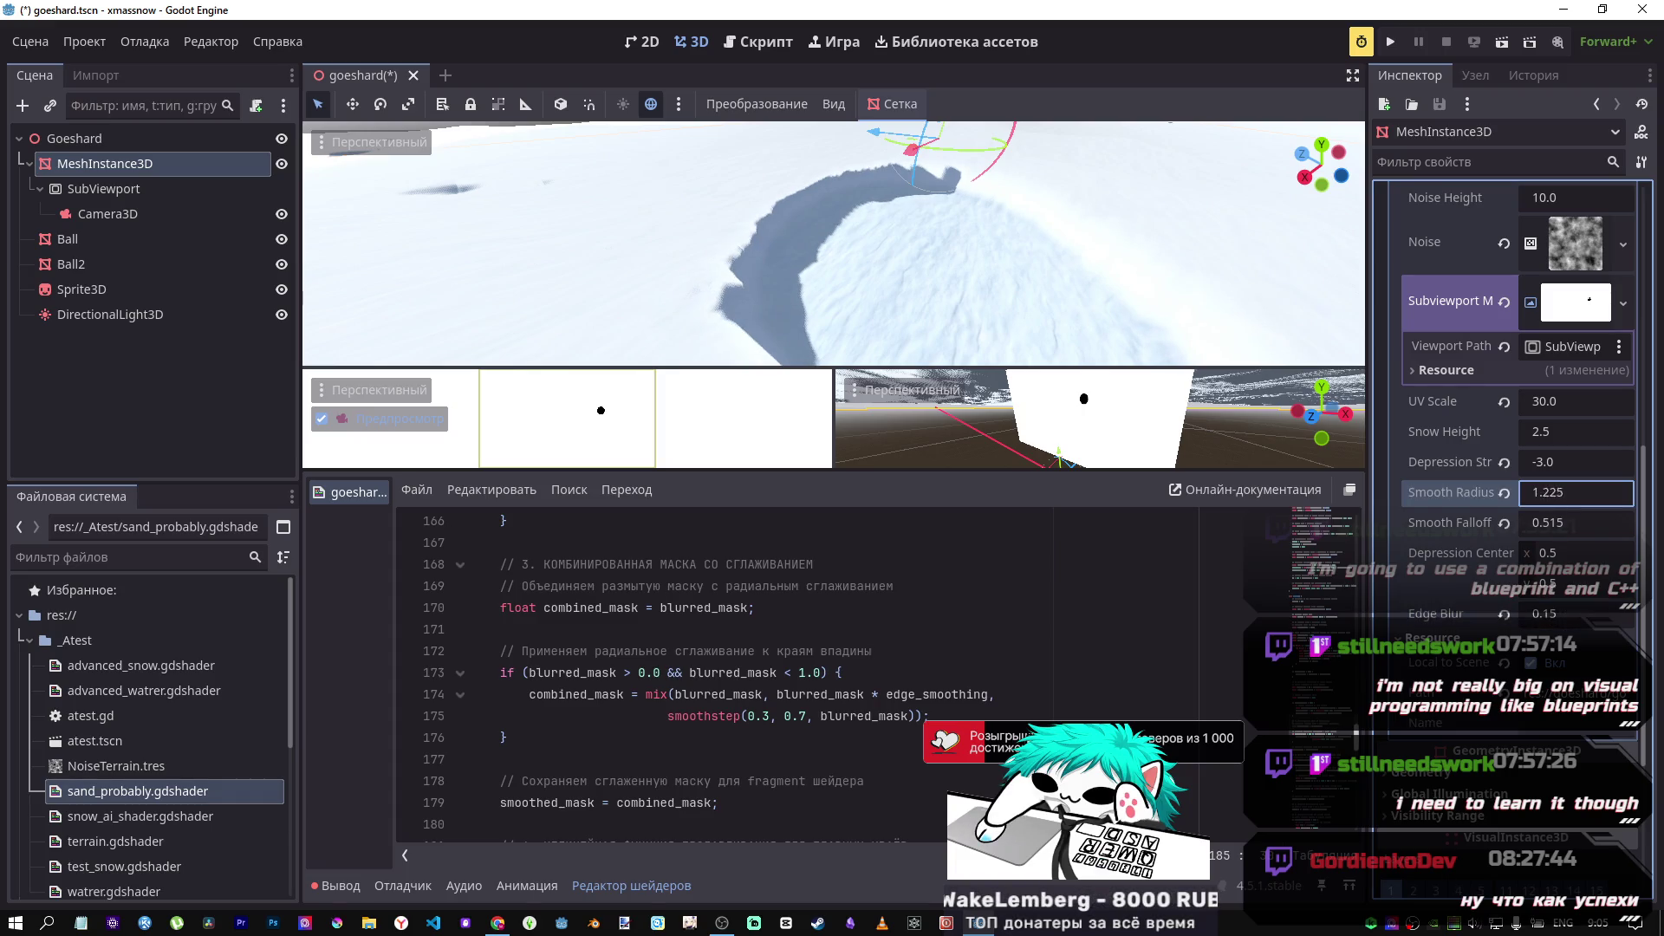
pyautogui.write('-0.4')
pyautogui.press('Return')
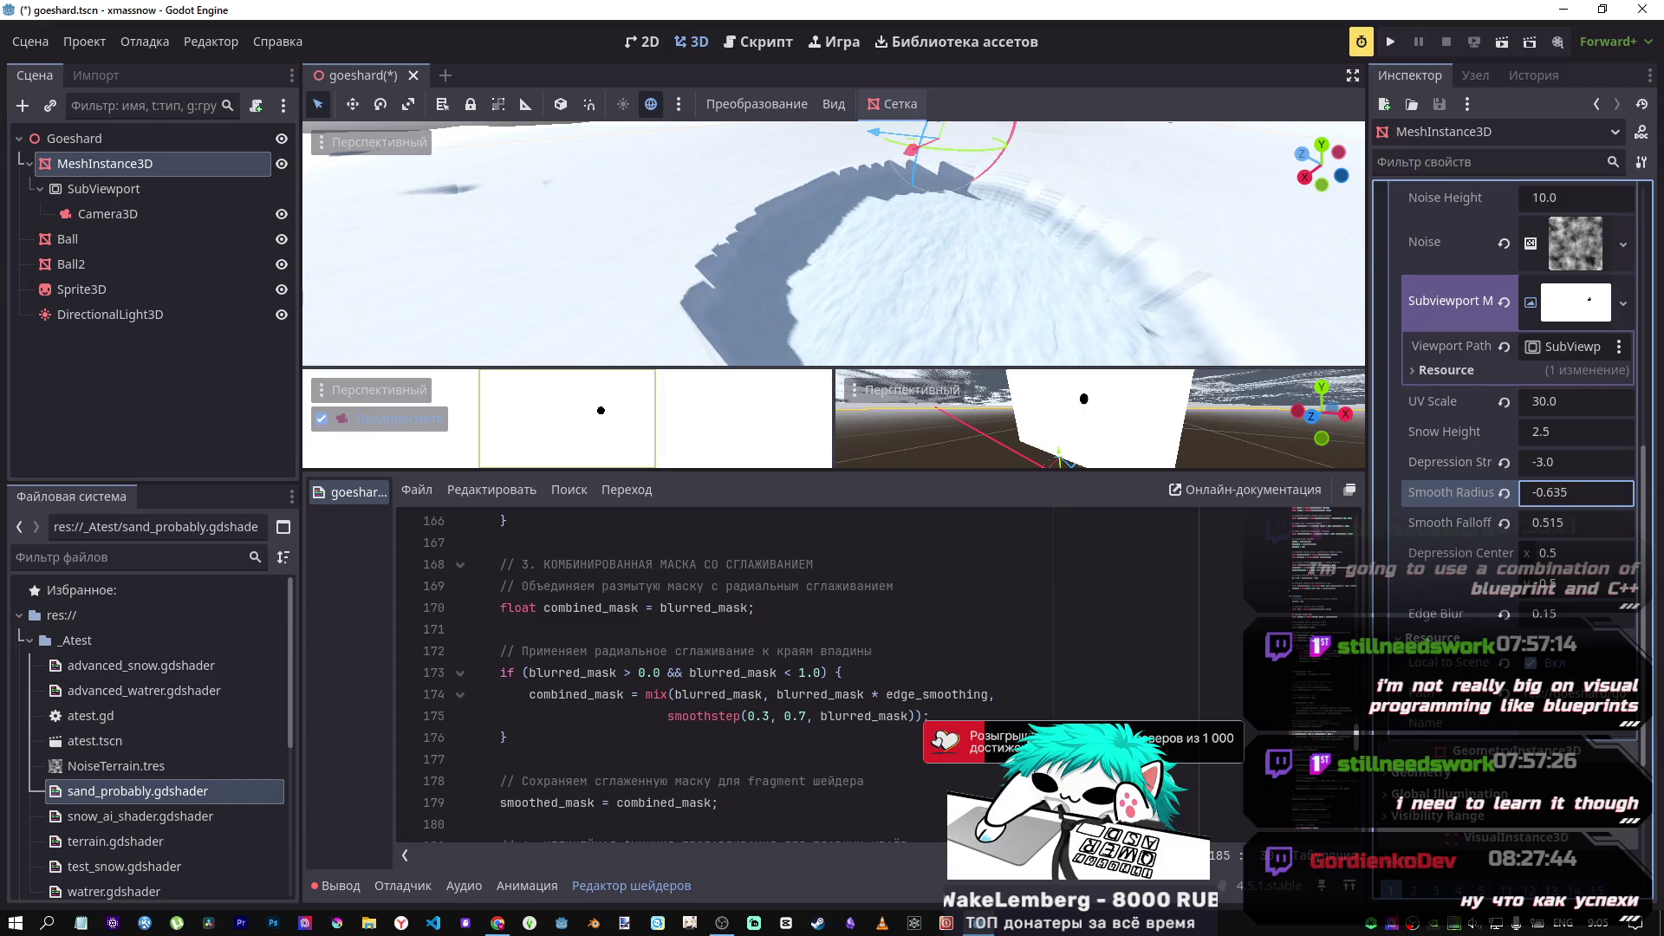
pyautogui.moveTo(1560, 492)
pyautogui.mouseDown()
pyautogui.moveTo(1603, 492)
pyautogui.moveTo(1543, 492)
pyautogui.moveTo(1566, 492)
pyautogui.mouseUp()
pyautogui.write('0.3')
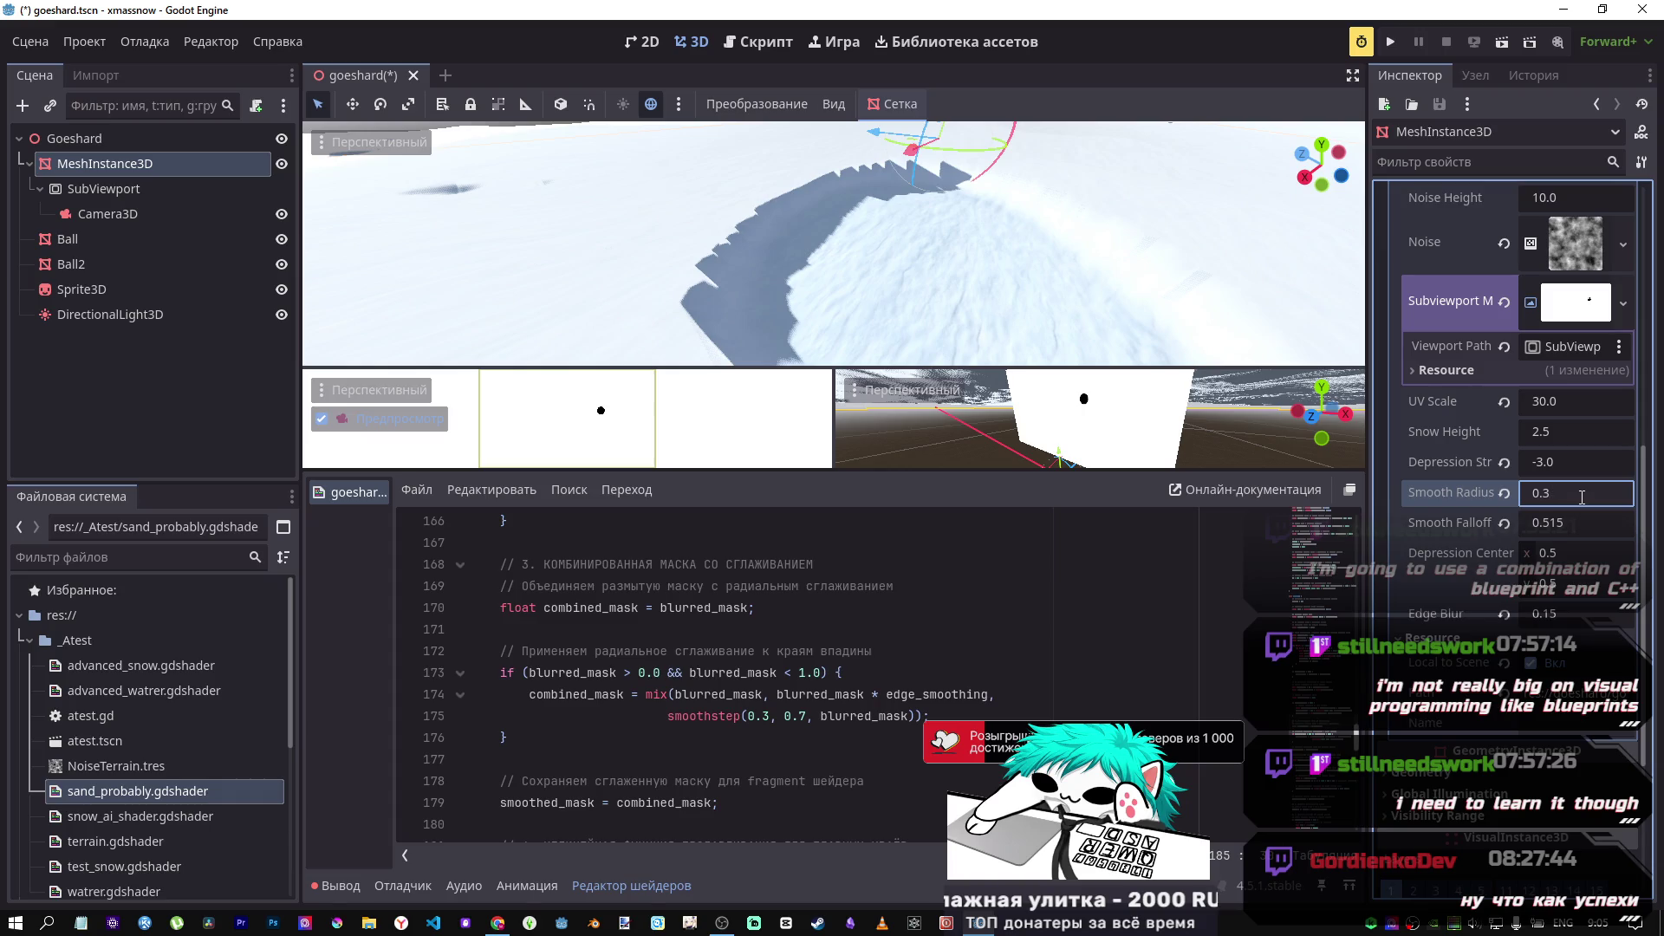
pyautogui.write('5')
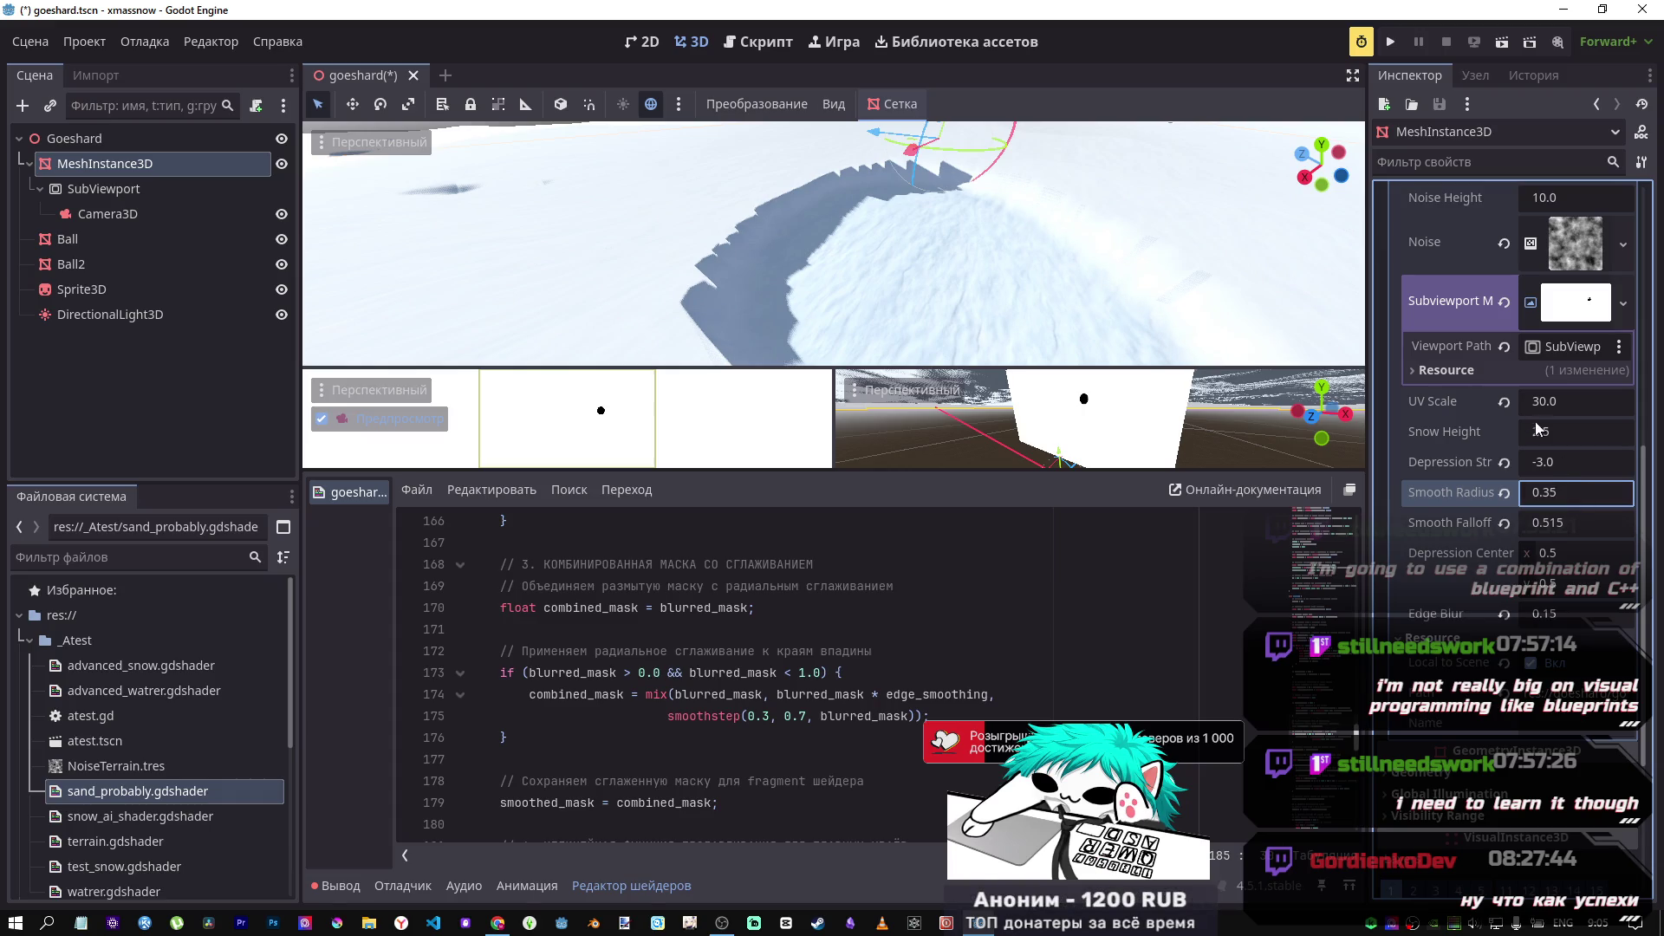
pyautogui.moveTo(1538, 462); pyautogui.dragTo(1562, 485)
pyautogui.write('-2')
pyautogui.press('Return')
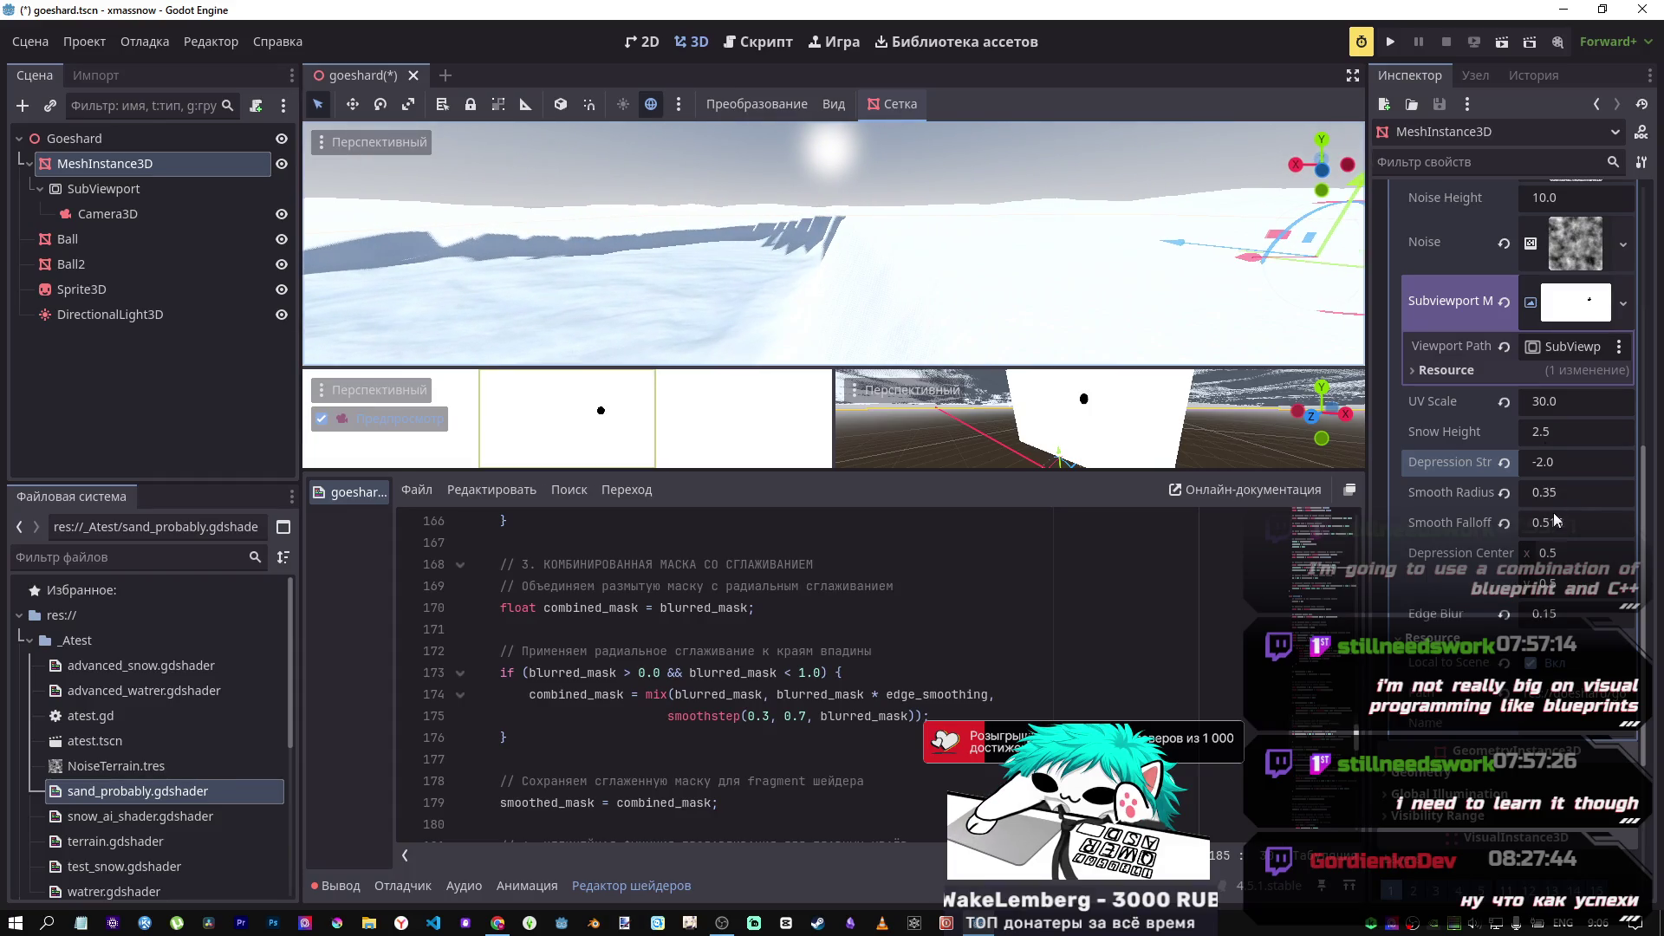
# Step: Try Smooth Falloff values, then reset Smooth Falloff, Smooth Radius and Depression Strength to defaults
pyautogui.moveTo(1554, 519)
pyautogui.mouseDown()
pyautogui.moveTo(1586, 519)
pyautogui.moveTo(1542, 522)
pyautogui.moveTo(1556, 523)
pyautogui.mouseUp()
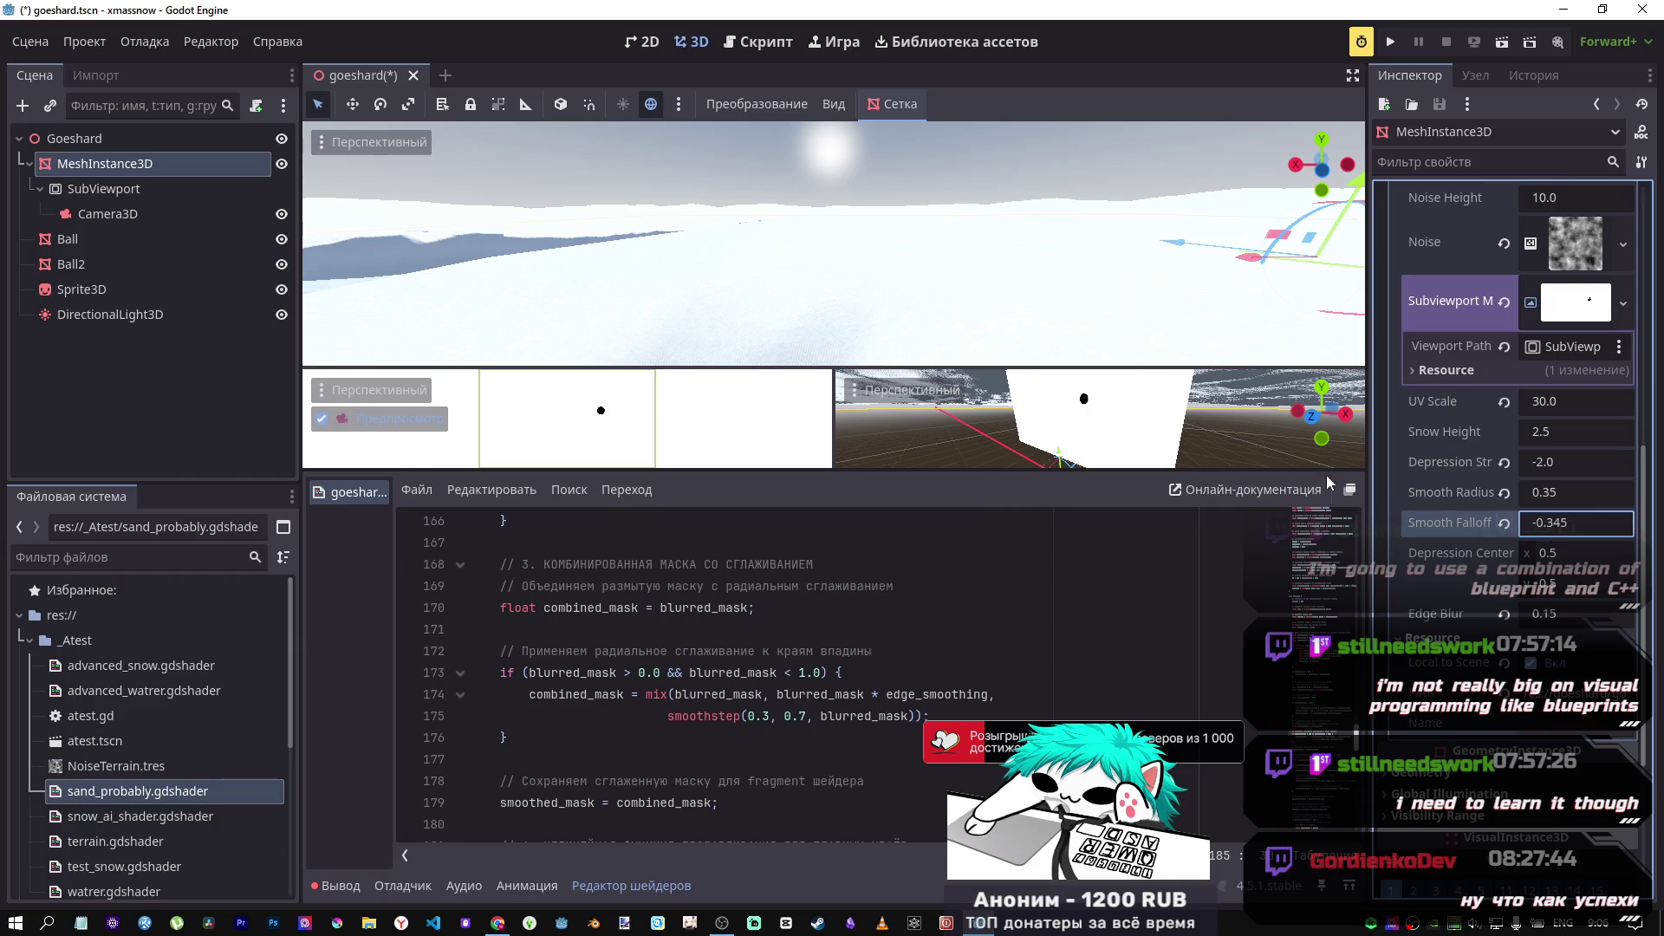
pyautogui.moveTo(1126, 338); pyautogui.dragTo(867, 293)
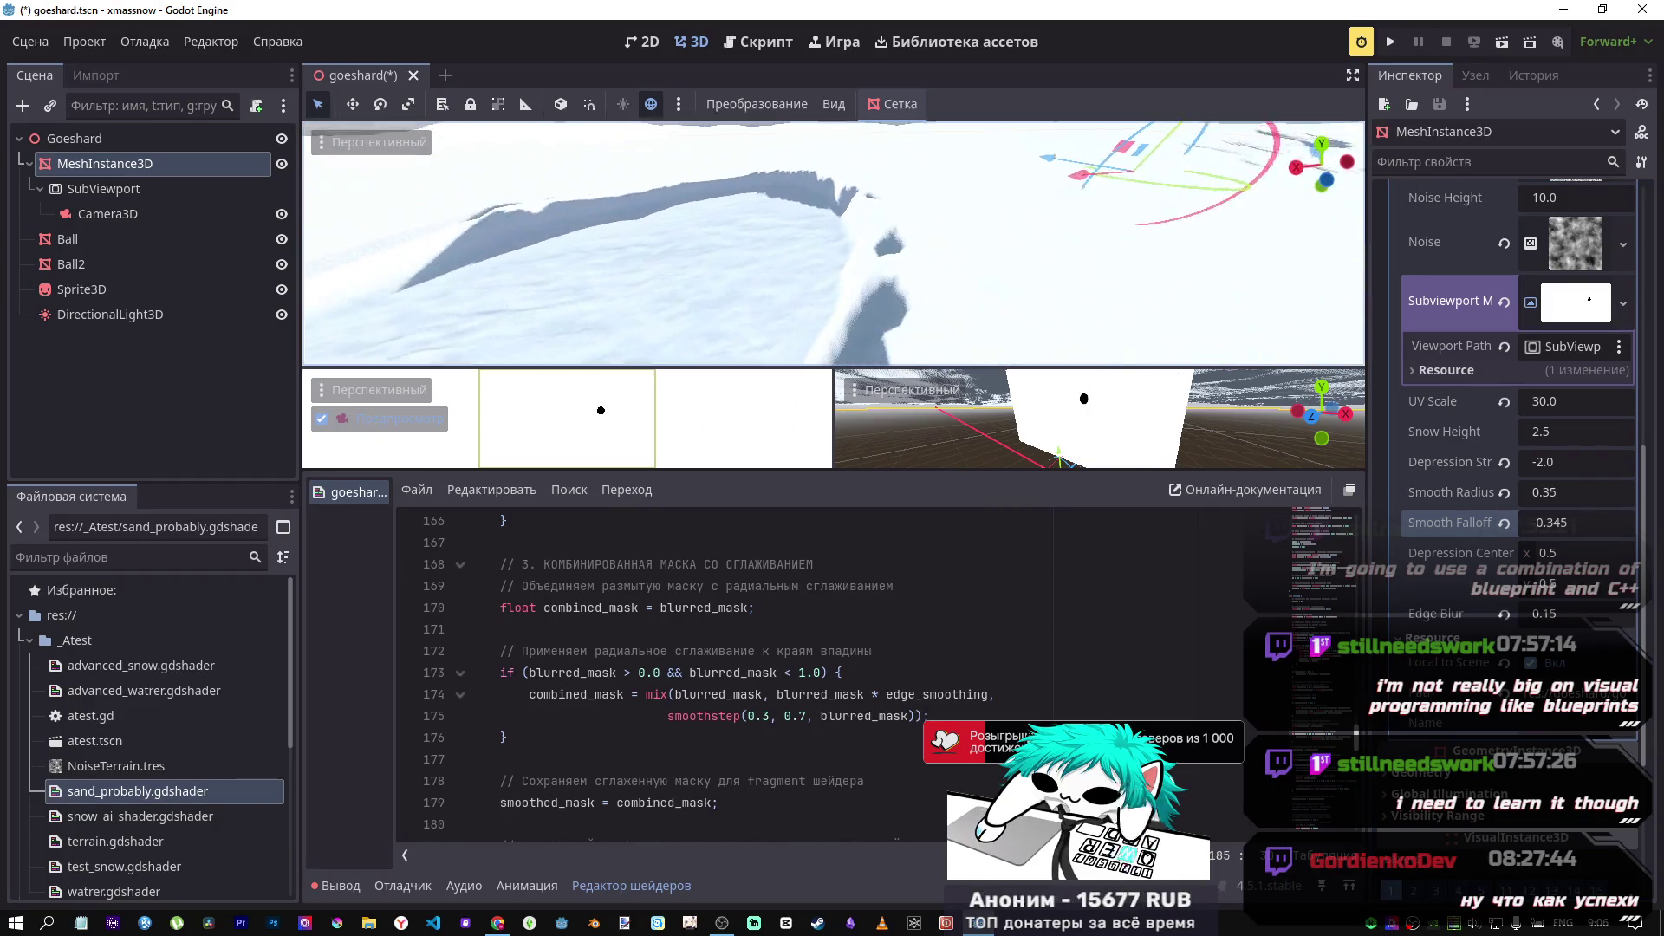
pyautogui.moveTo(1560, 523)
pyautogui.mouseDown()
pyautogui.moveTo(1629, 522)
pyautogui.moveTo(1467, 583)
pyautogui.mouseUp()
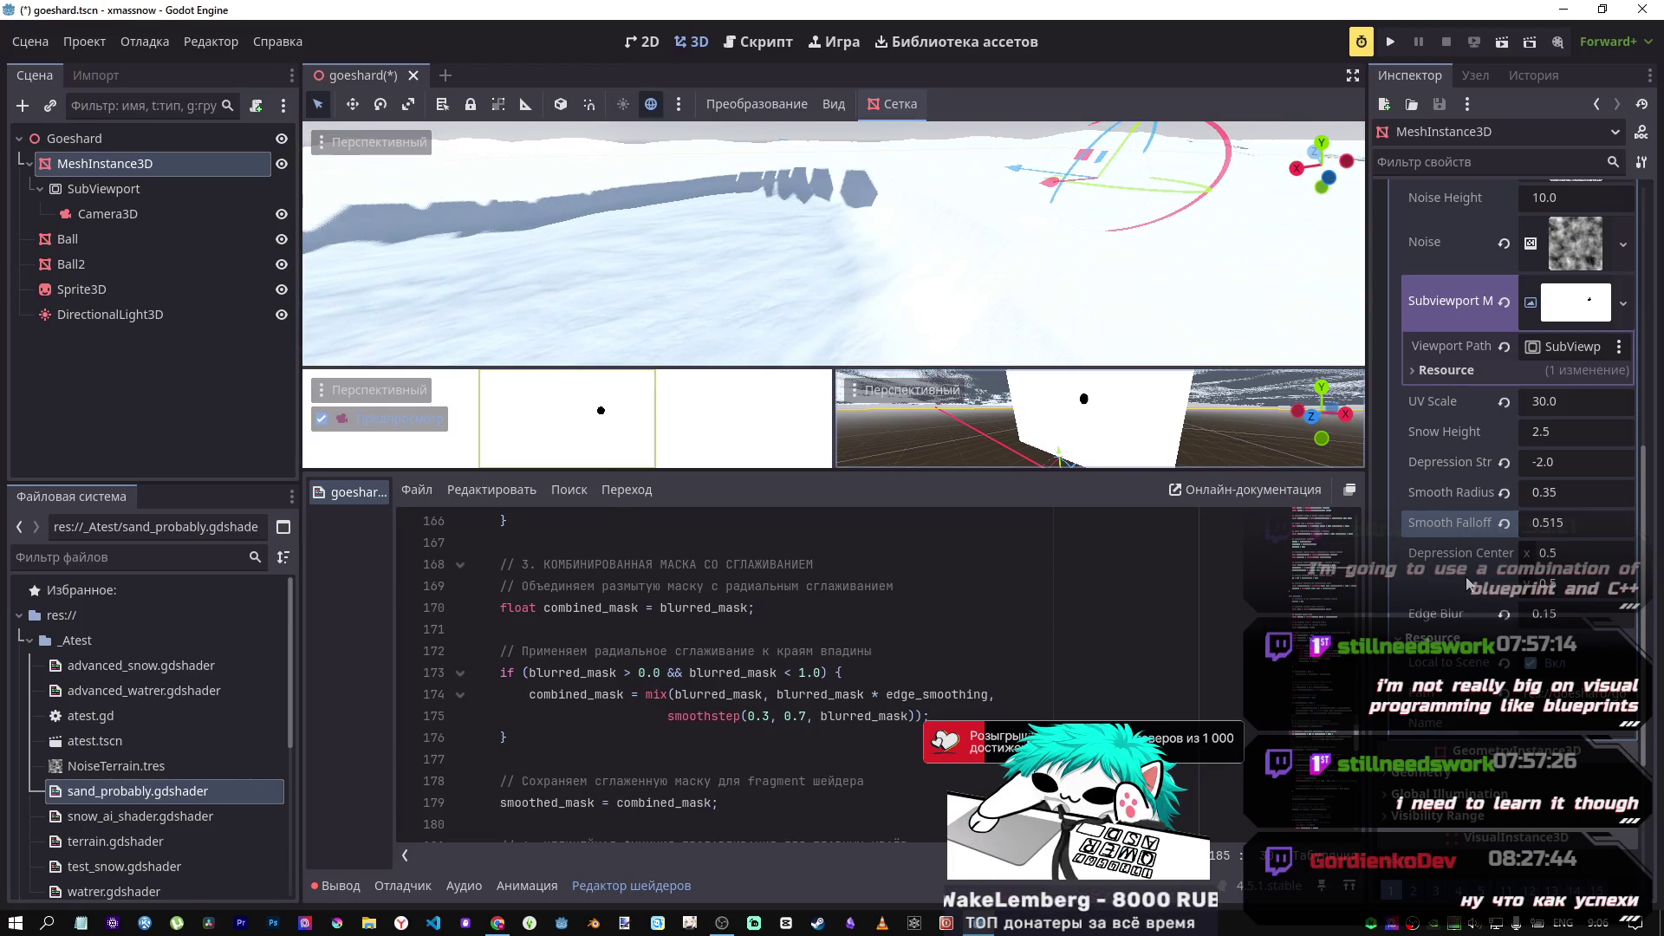
pyautogui.click(1503, 524)
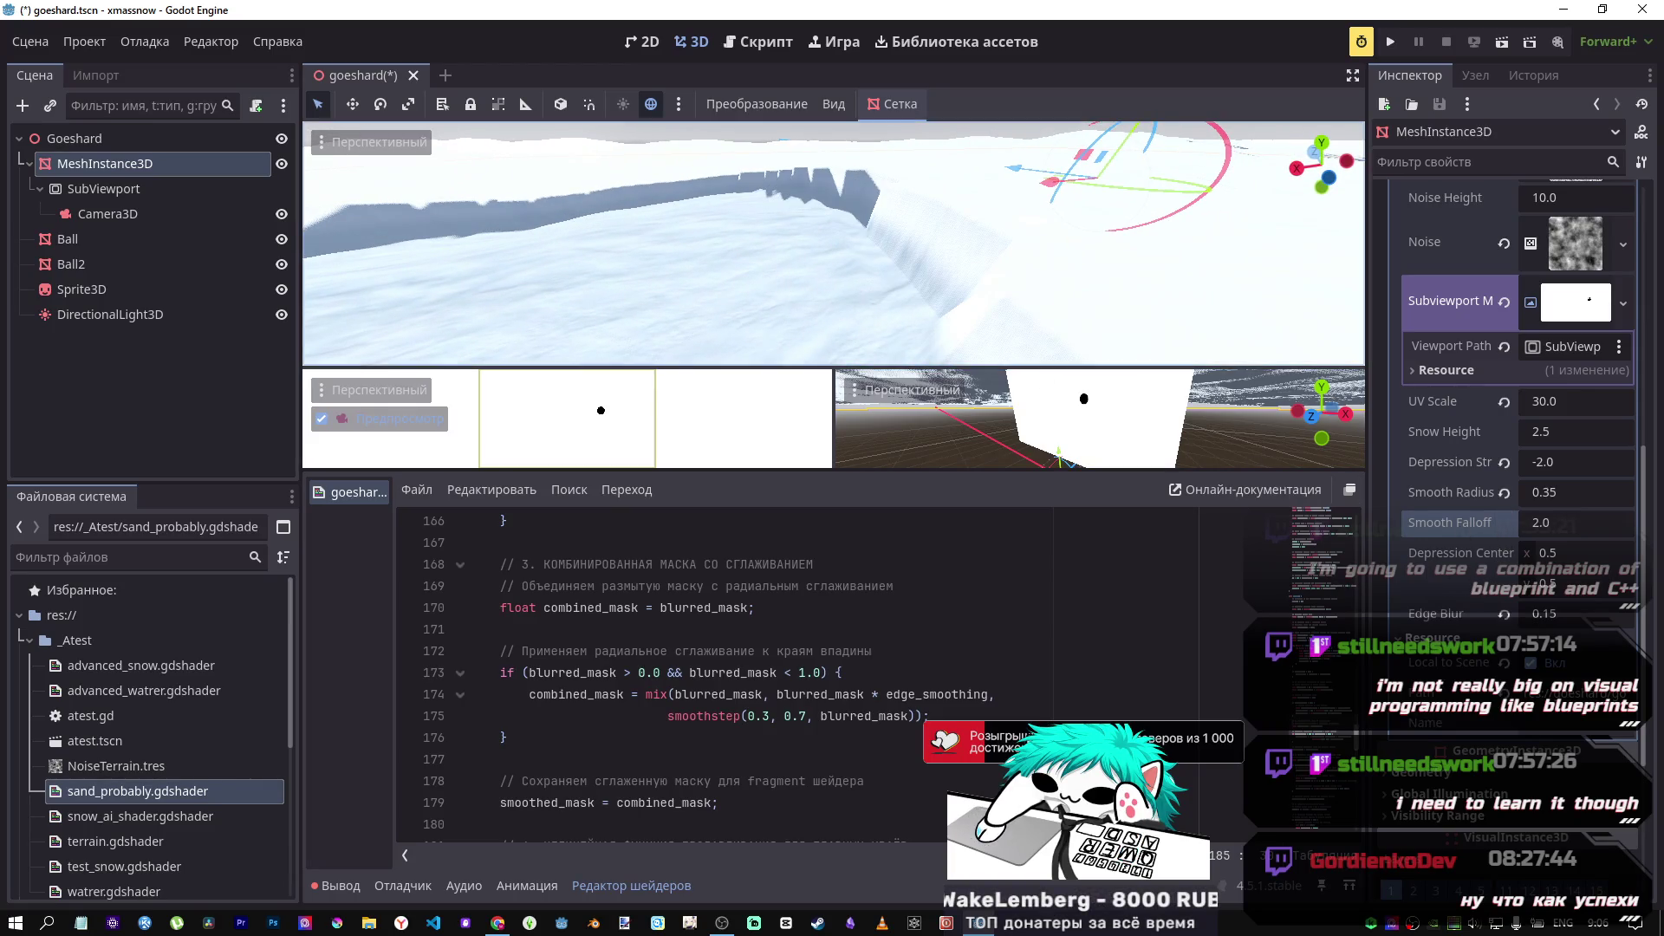
pyautogui.moveTo(867, 260); pyautogui.dragTo(832, 260)
pyautogui.moveTo(1560, 523); pyautogui.dragTo(1573, 522)
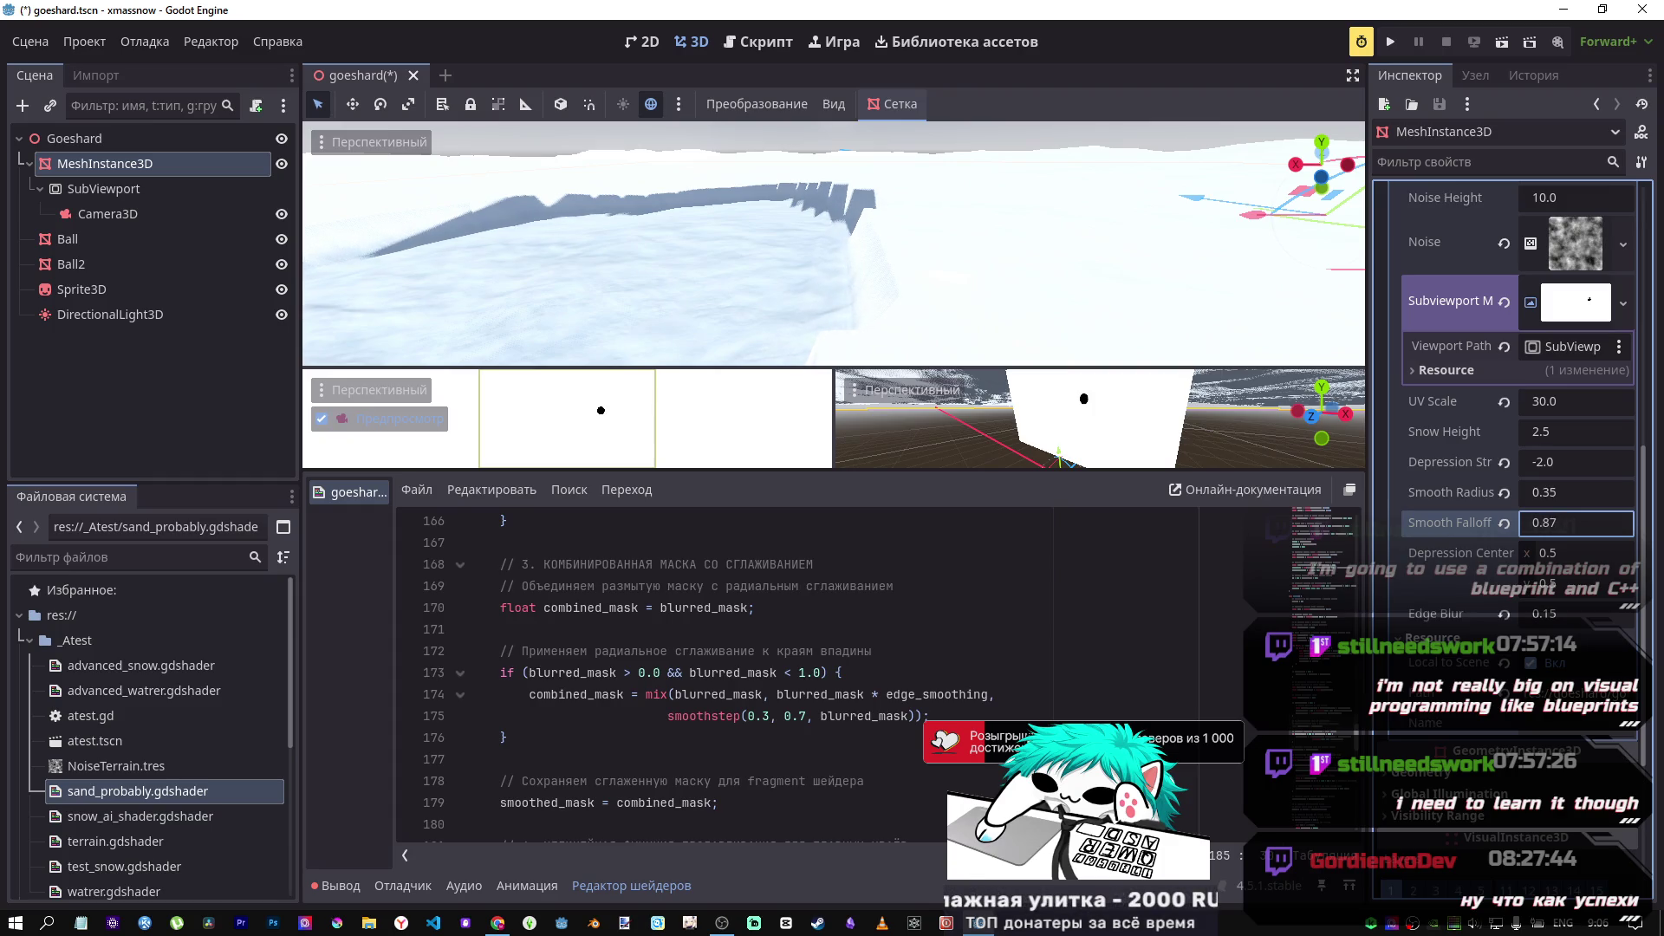
pyautogui.click(1504, 523)
pyautogui.click(1503, 493)
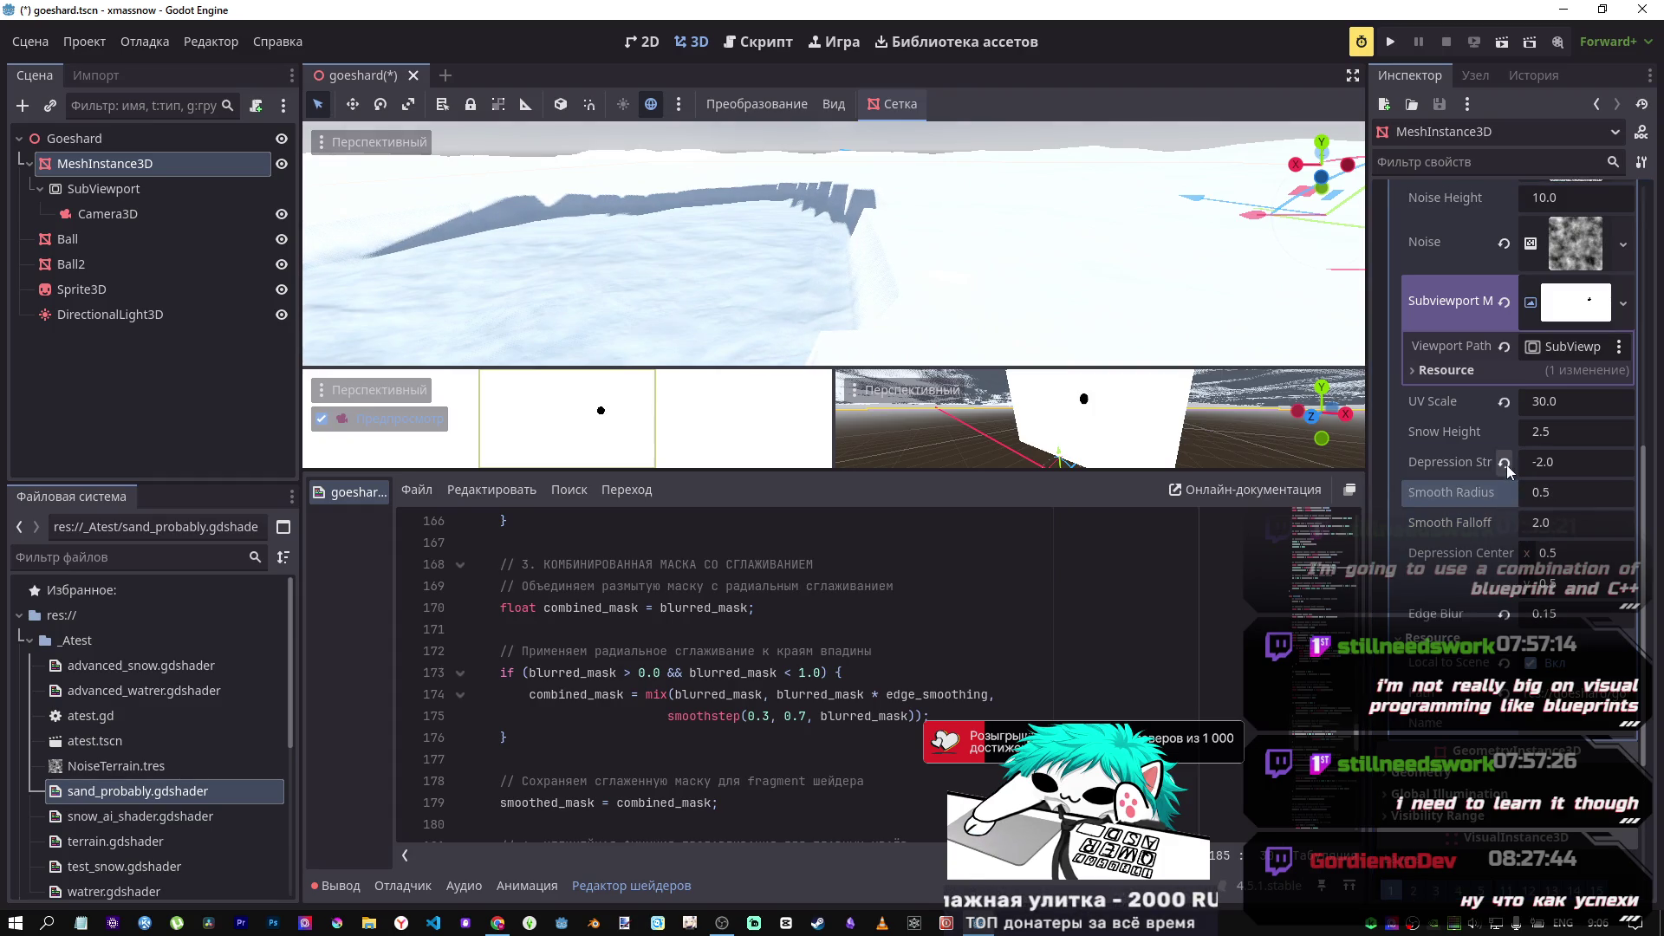
pyautogui.click(1504, 462)
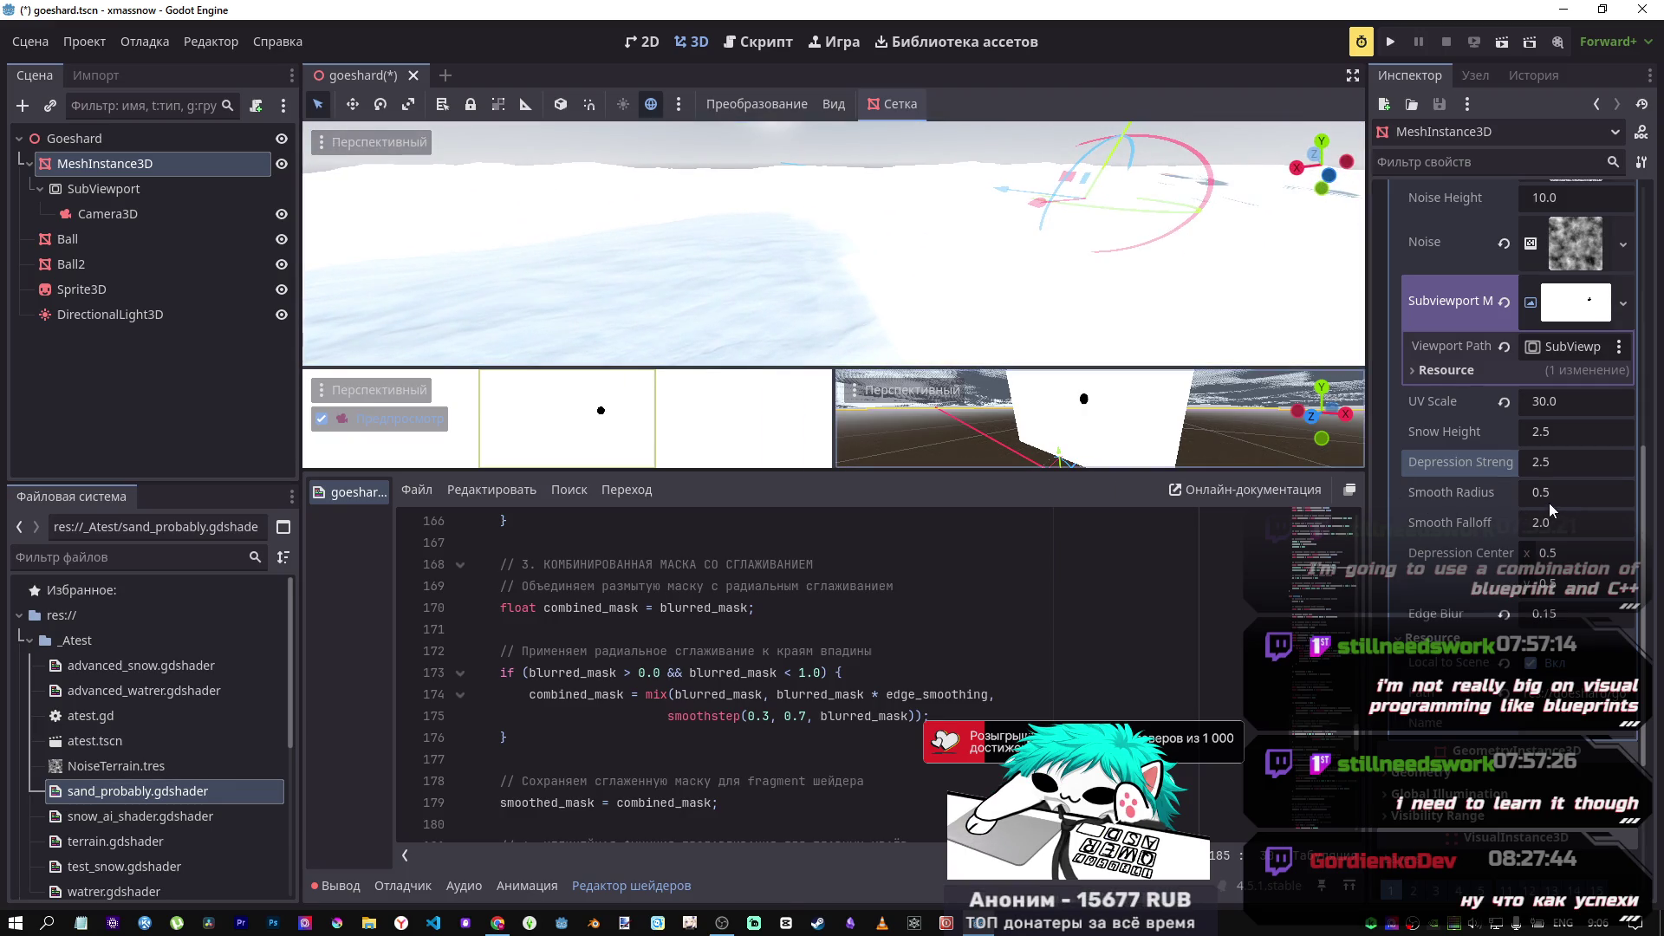
# Step: Set Snow Height to 2.0, testing Depression Strength at -2 before settling on 2.5
pyautogui.click(1550, 472)
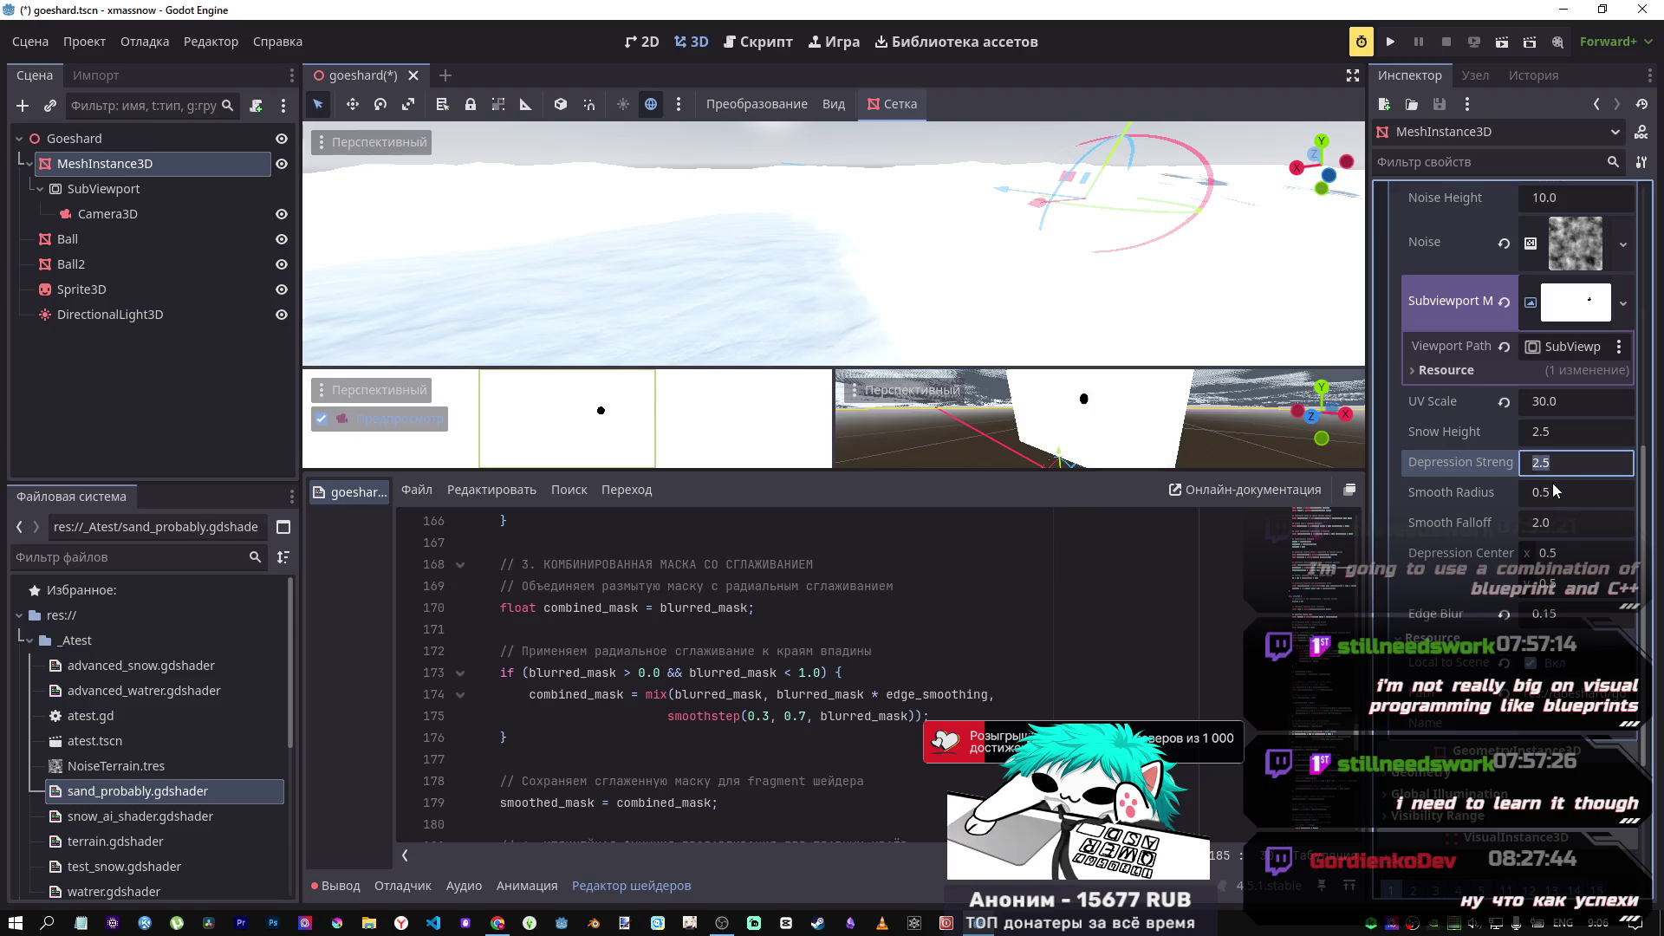
pyautogui.write('-2')
pyautogui.press('Return')
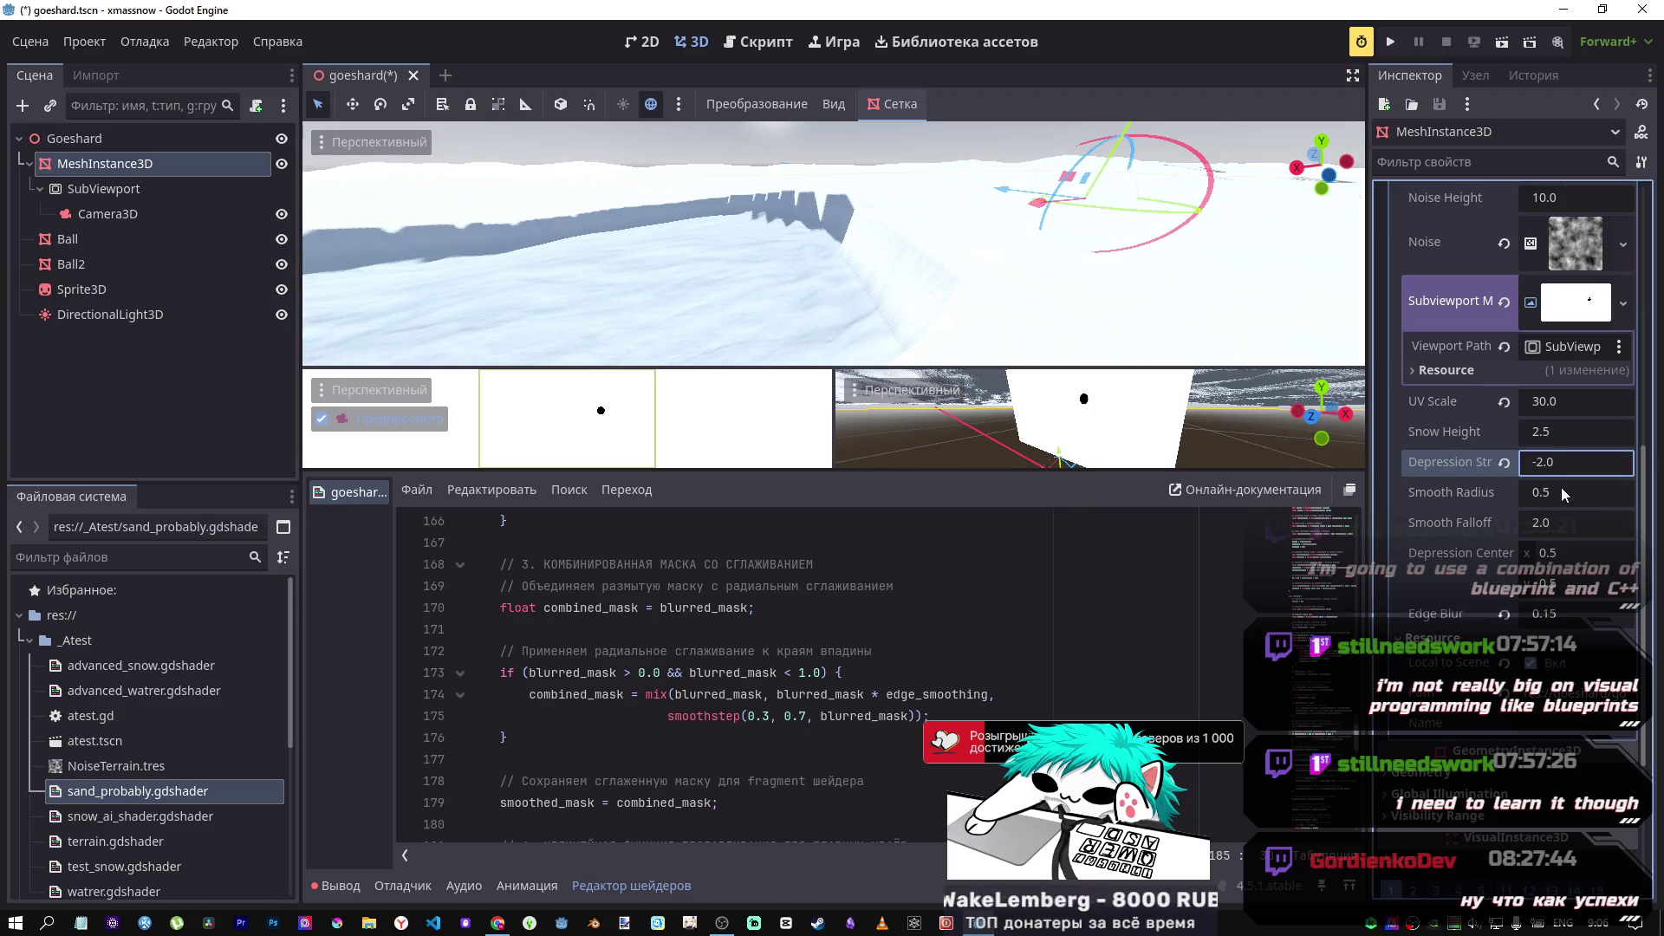
pyautogui.moveTo(1545, 439)
pyautogui.mouseDown()
pyautogui.moveTo(1513, 432)
pyautogui.moveTo(1566, 432)
pyautogui.moveTo(1530, 431)
pyautogui.mouseUp()
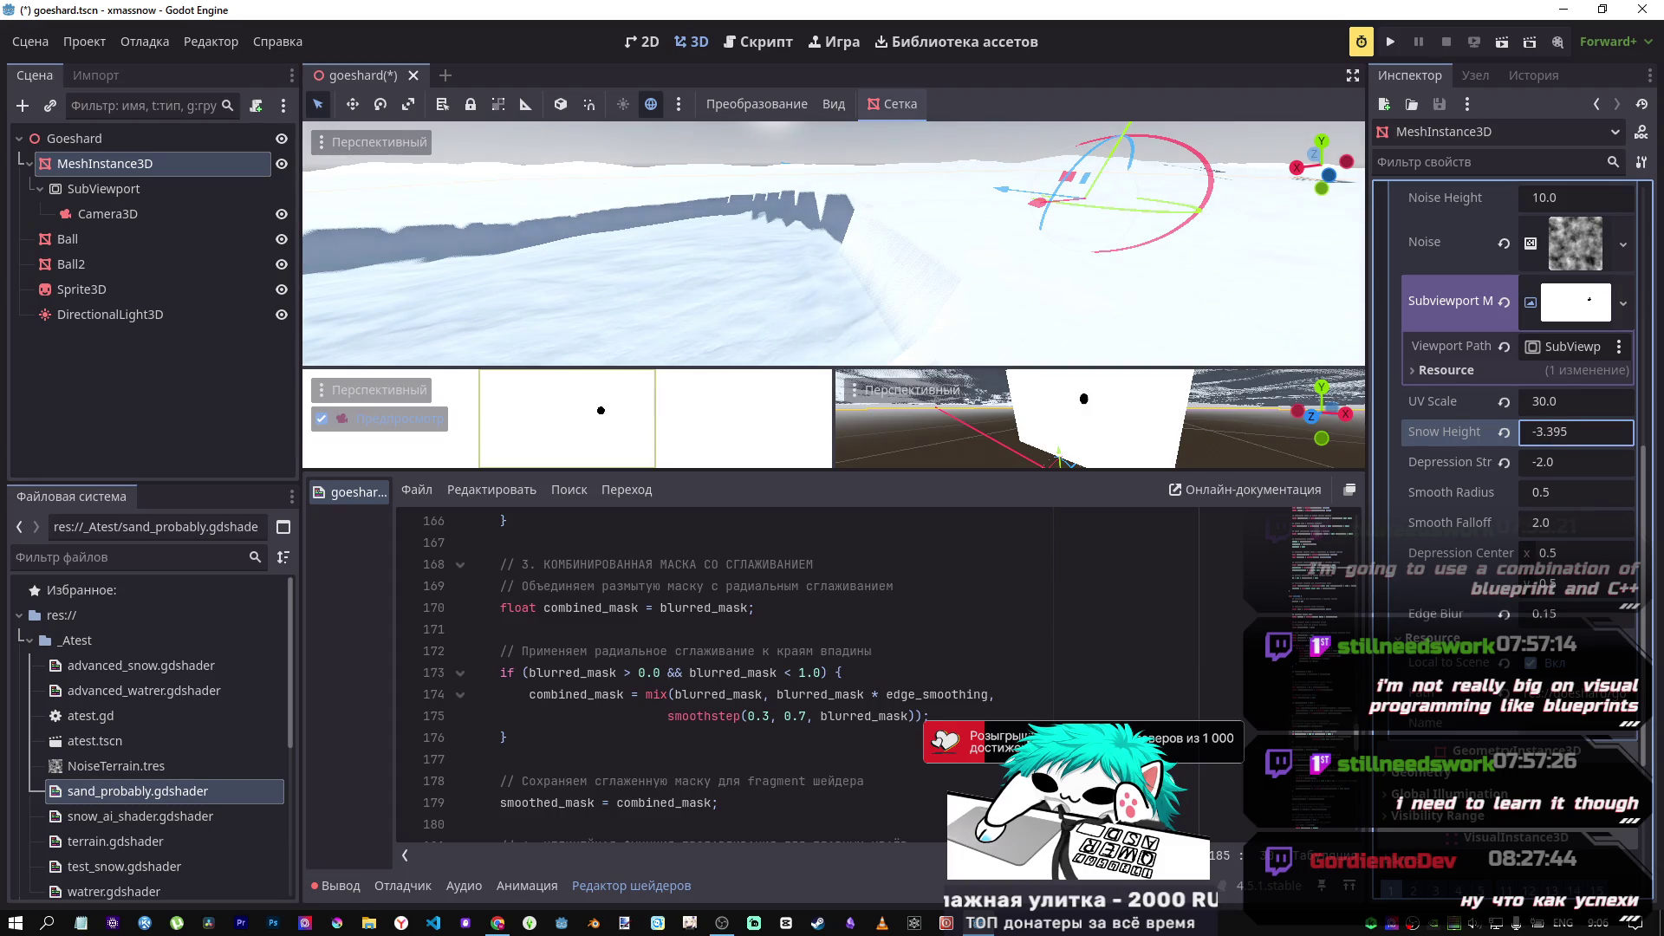
pyautogui.write('-2')
pyautogui.press('Return')
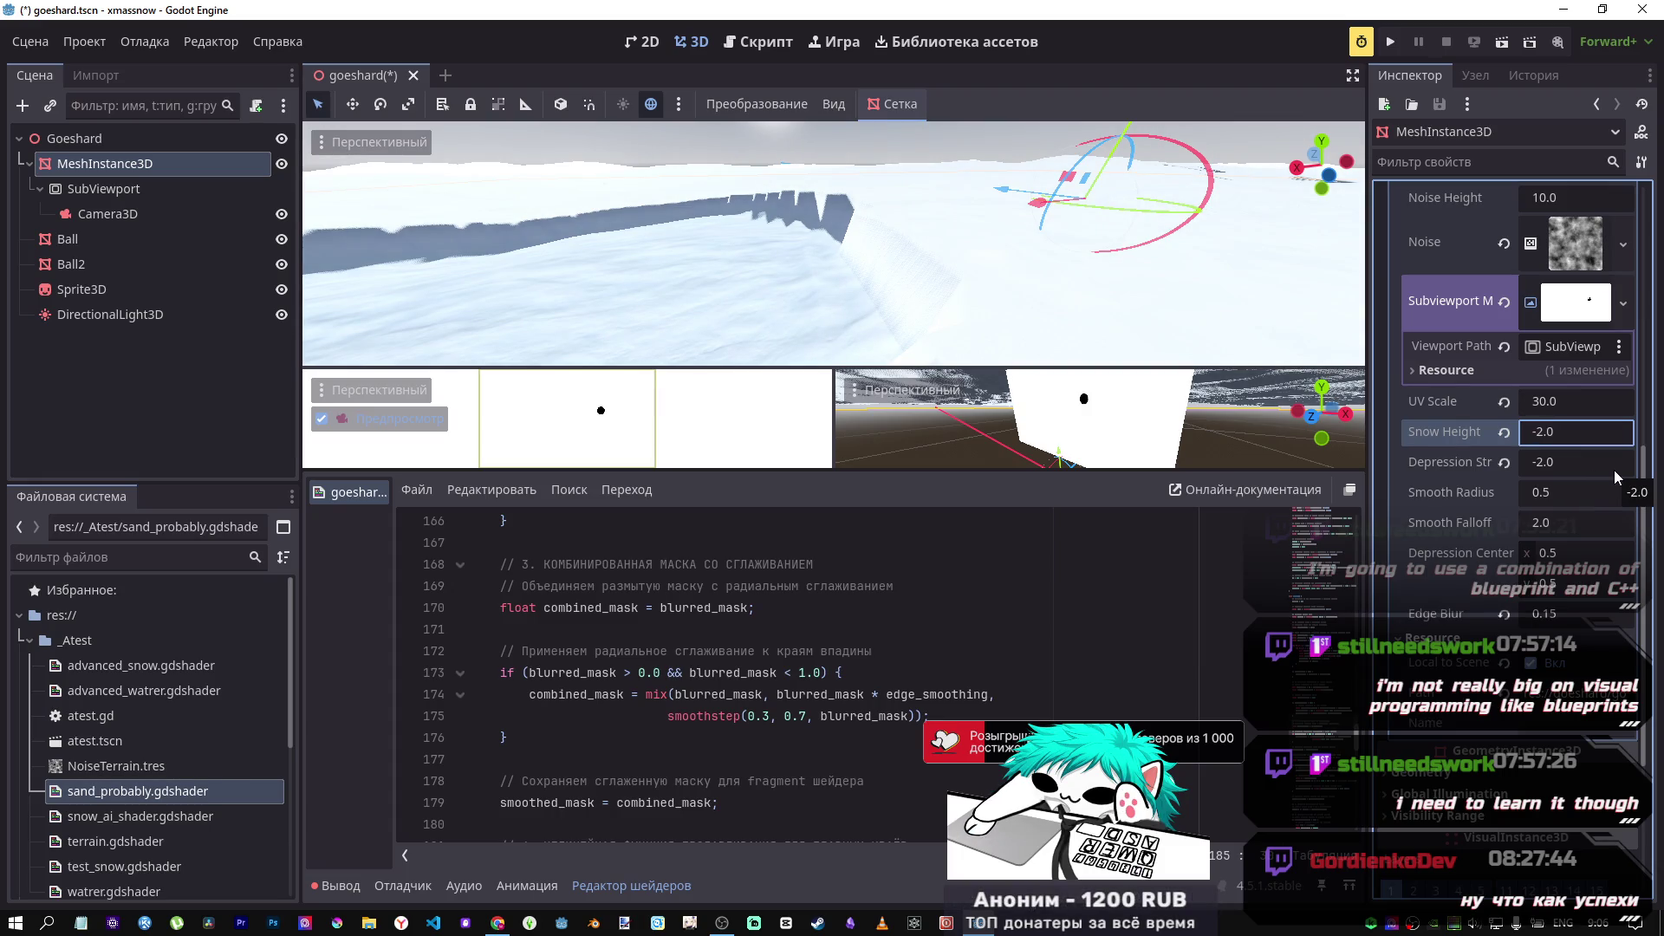
pyautogui.write('2')
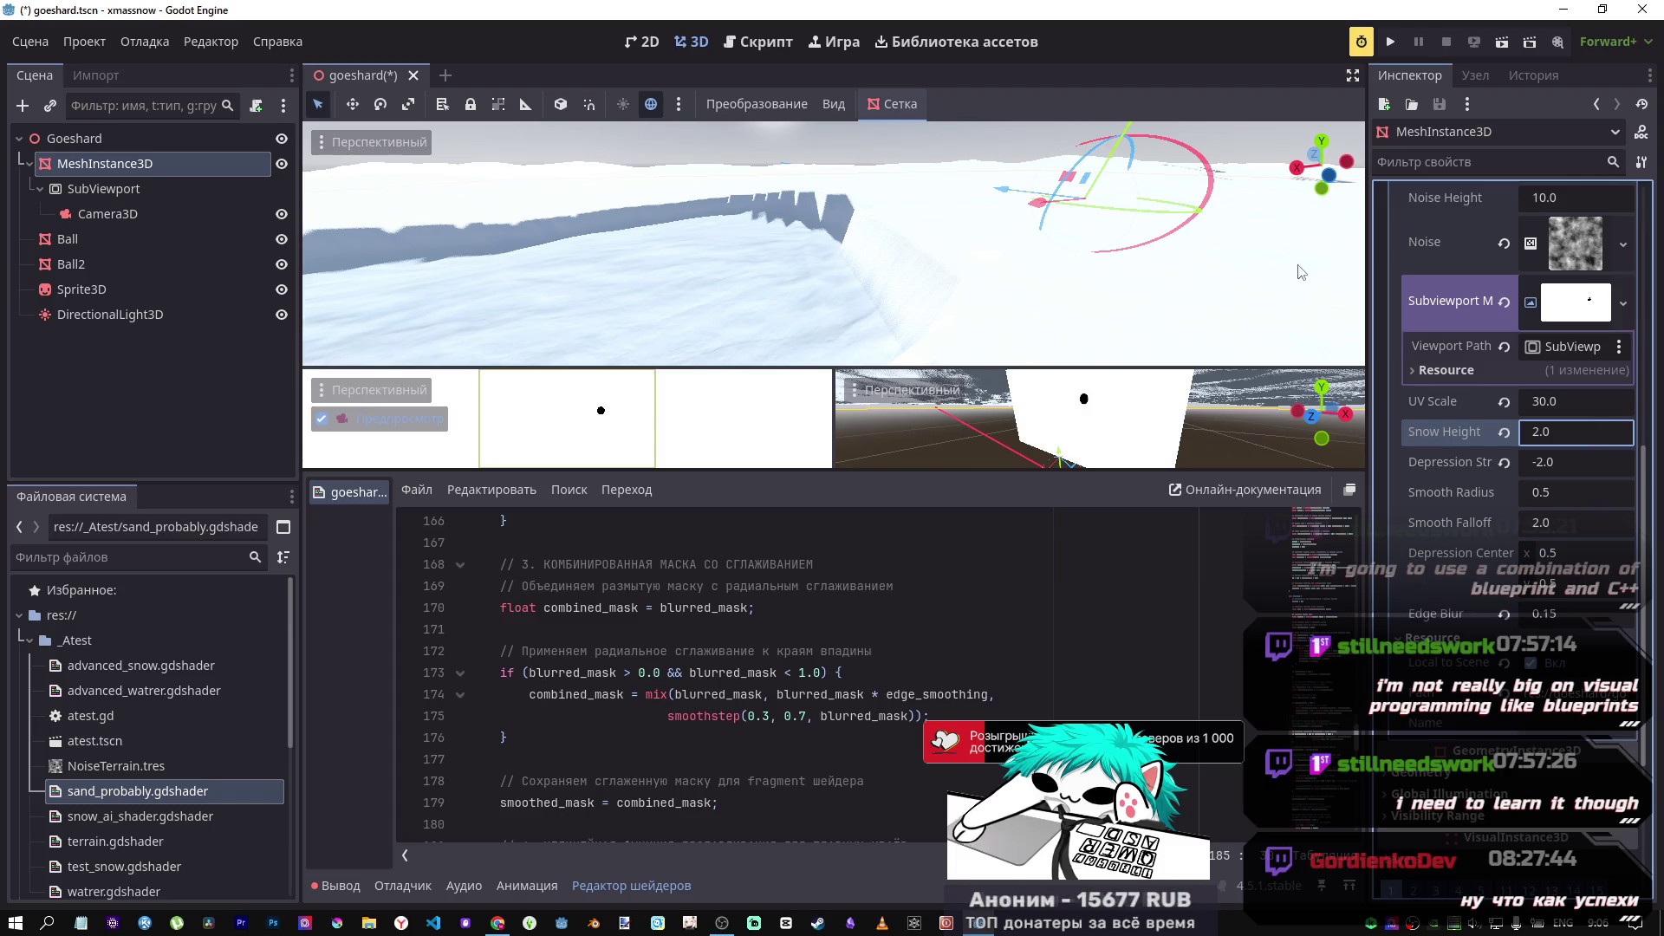
pyautogui.press('Return')
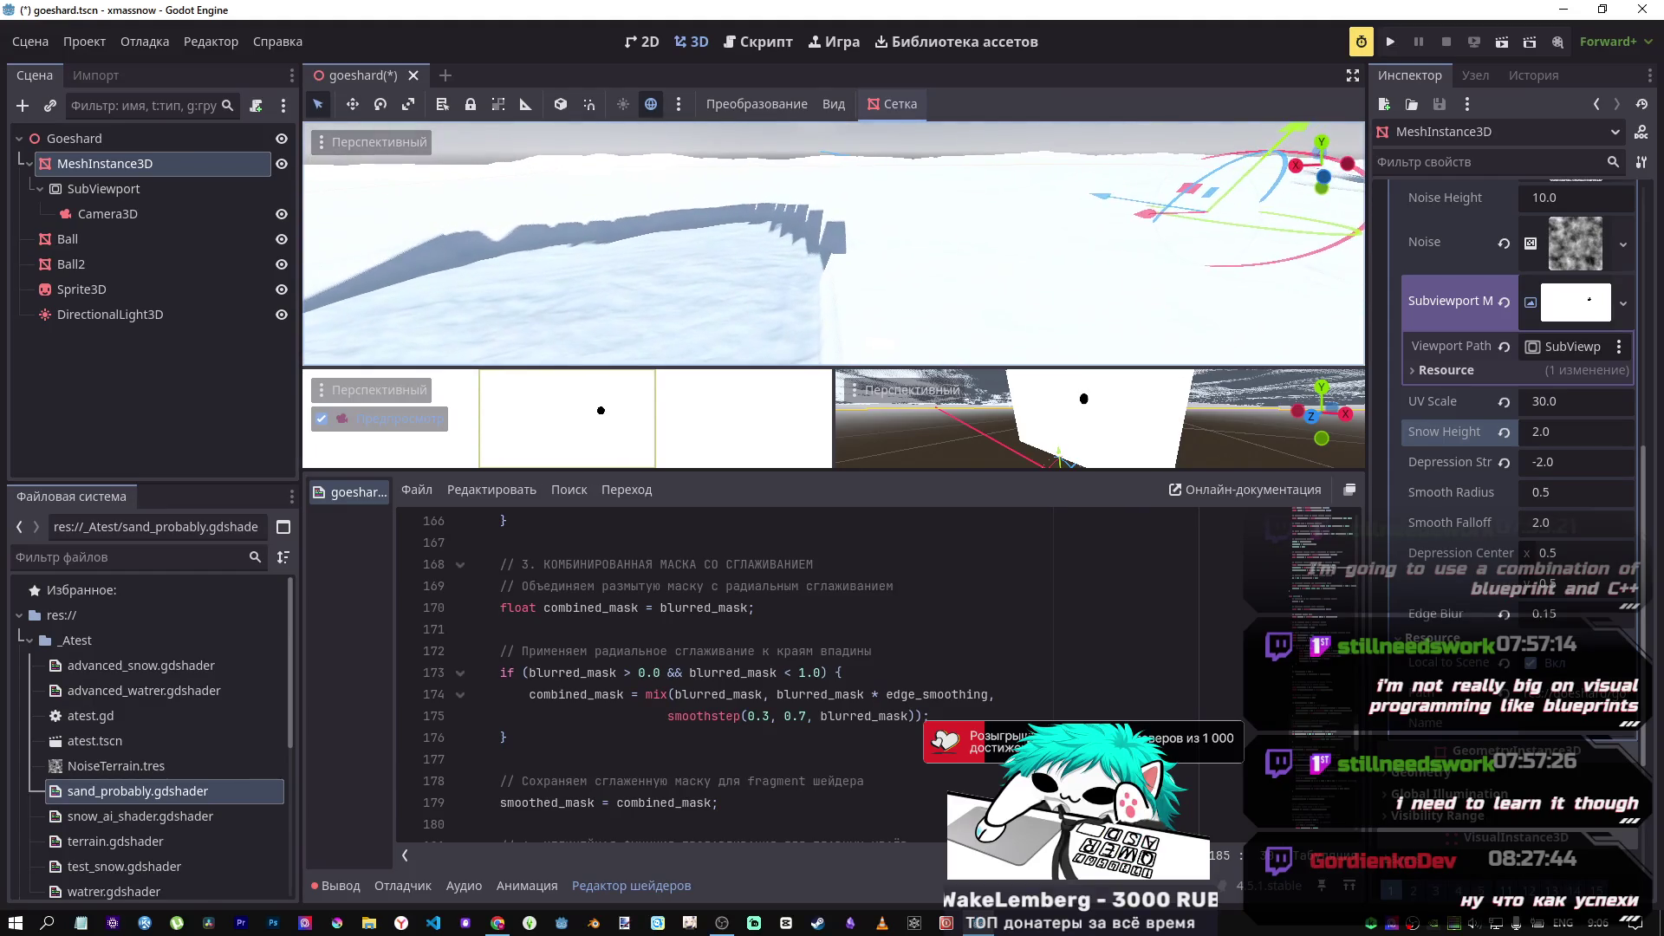
pyautogui.moveTo(1542, 462); pyautogui.dragTo(1569, 462)
pyautogui.click(1552, 469)
pyautogui.write('2.5')
pyautogui.press('Return')
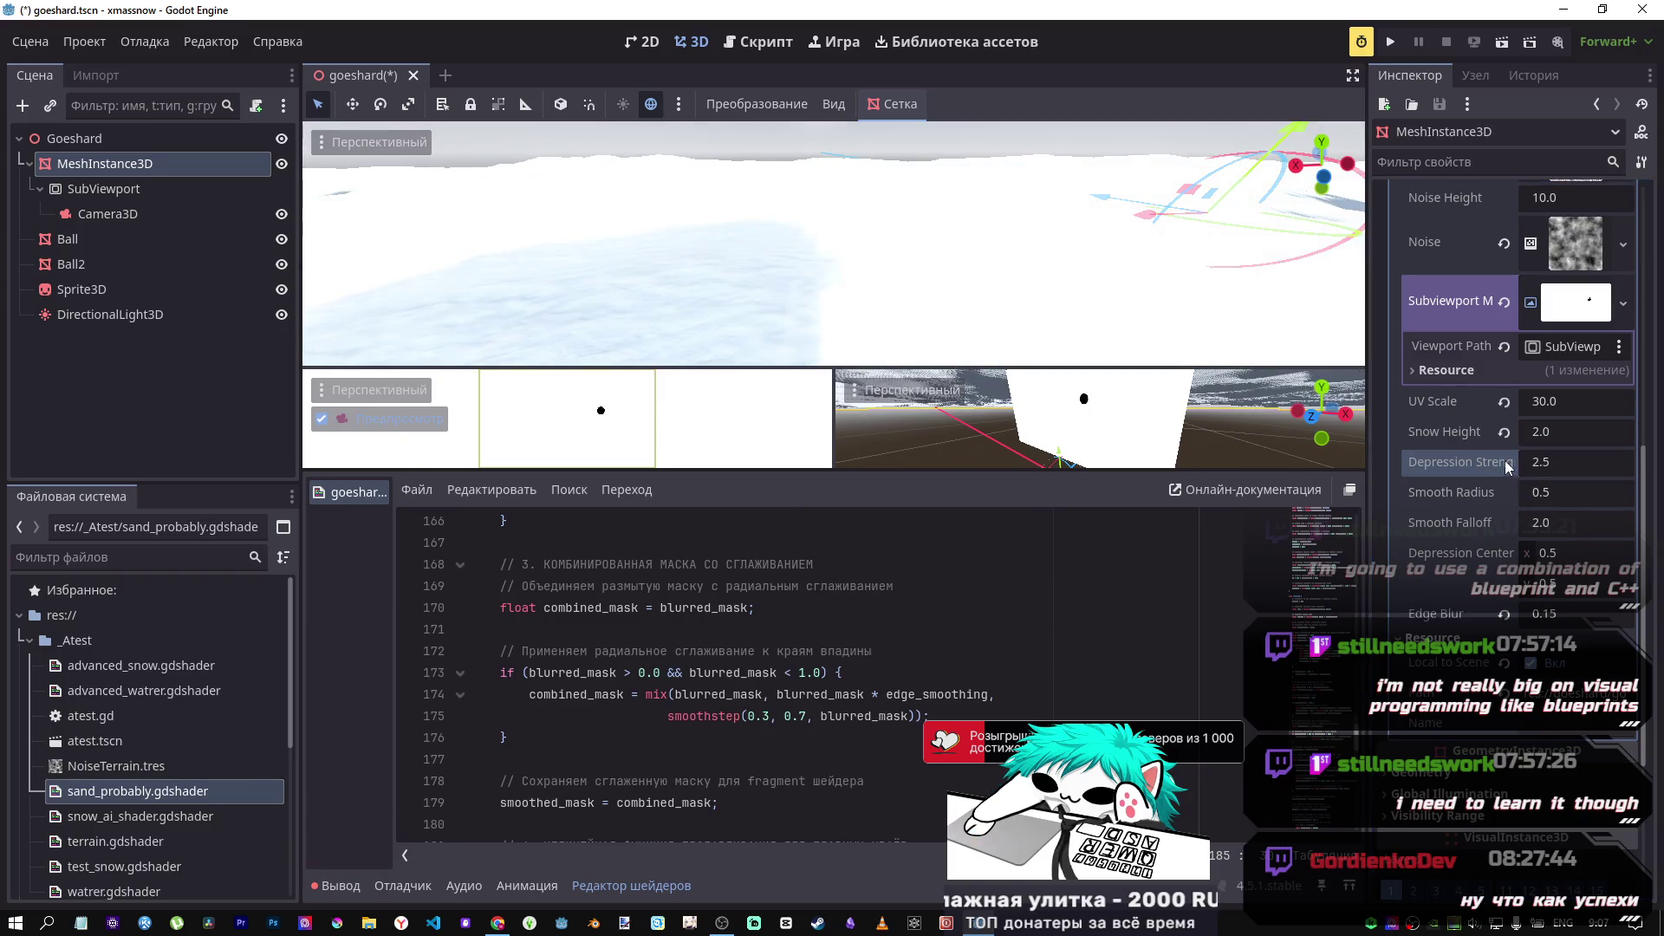
# Step: Change the depression_strength default on line 69 to -2.5 and save the shader
pyautogui.scroll(5, 1551, 469)
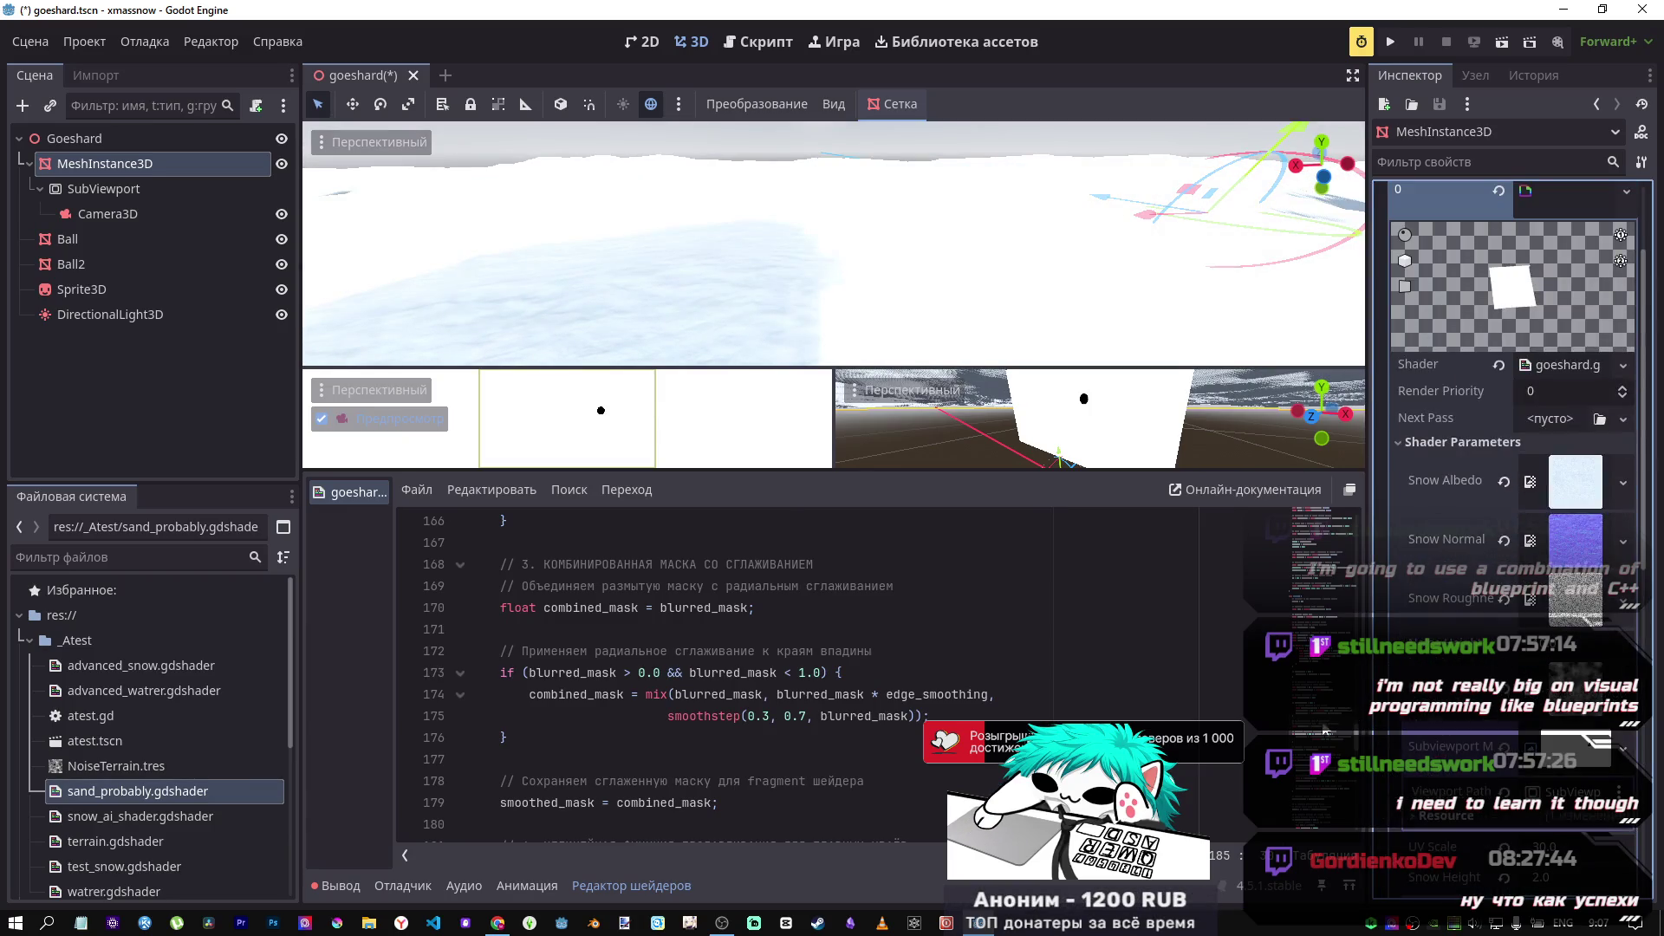
pyautogui.scroll(15, 1318, 563)
pyautogui.scroll(-3, 1317, 582)
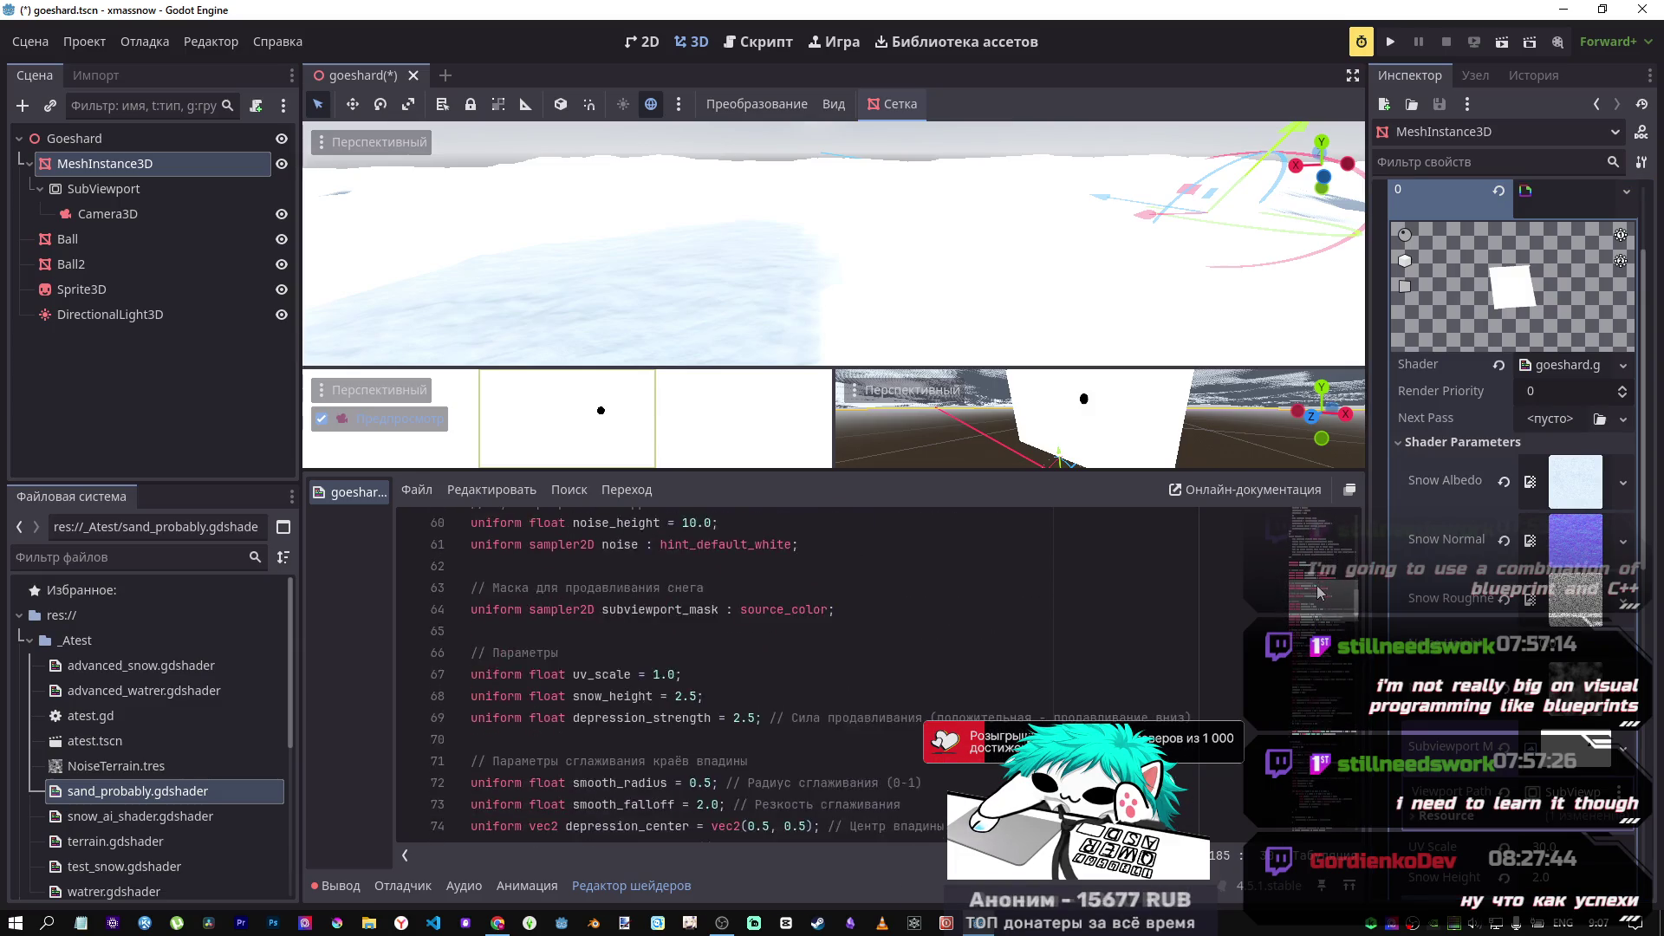
pyautogui.scroll(-5, 1463, 586)
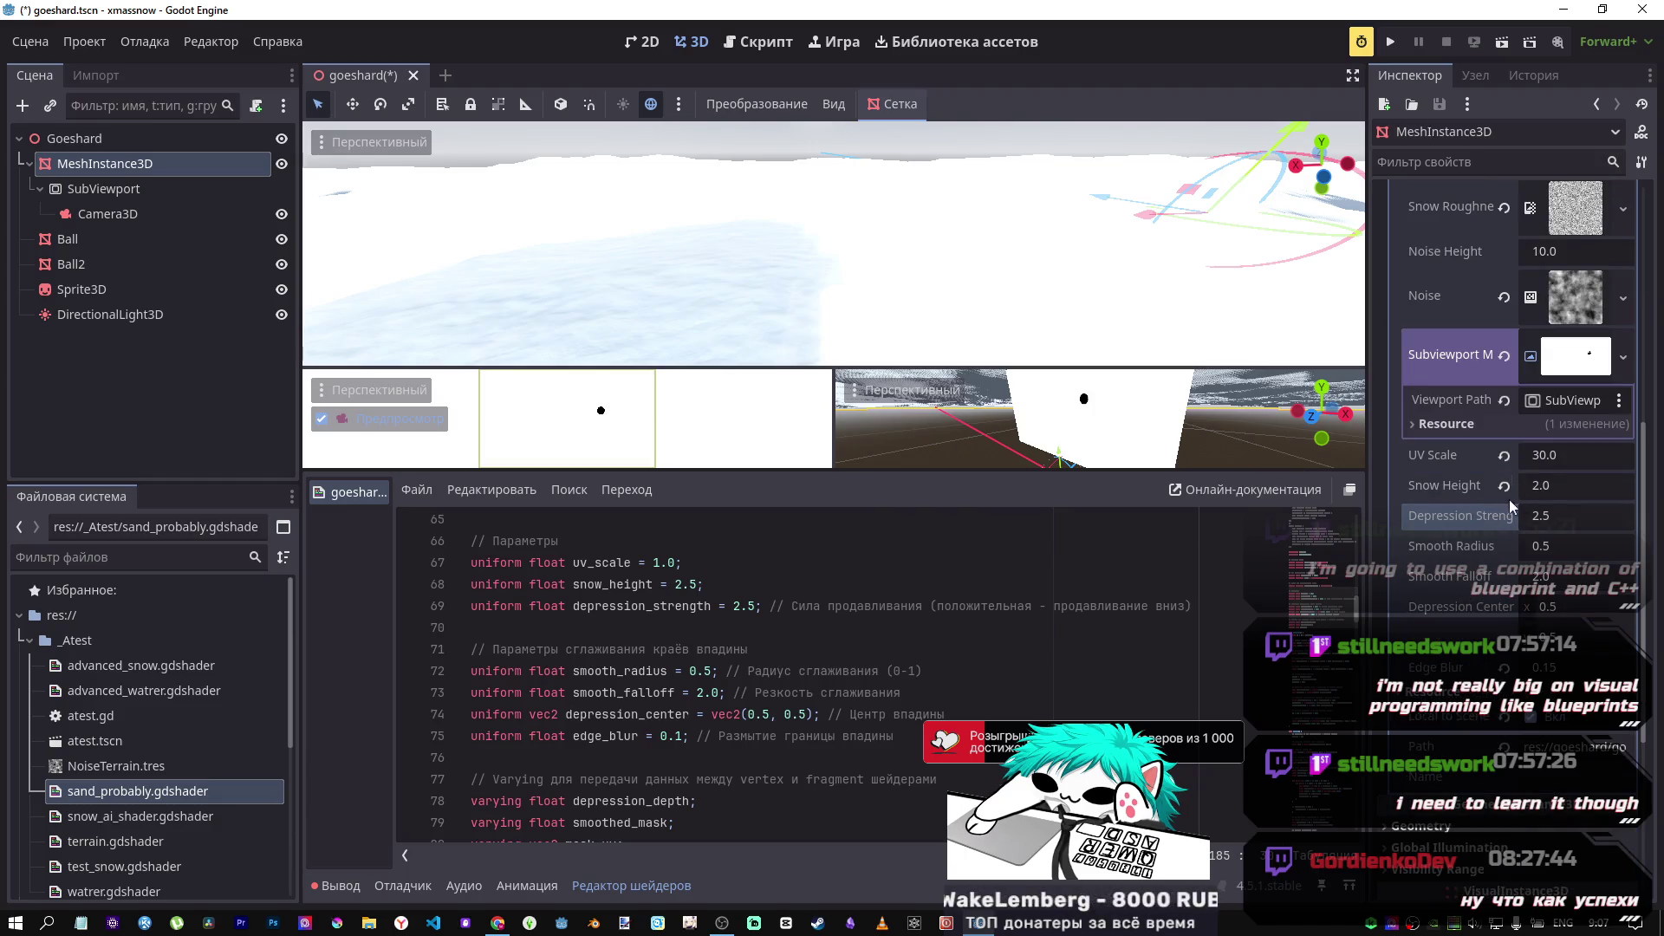
pyautogui.click(707, 718)
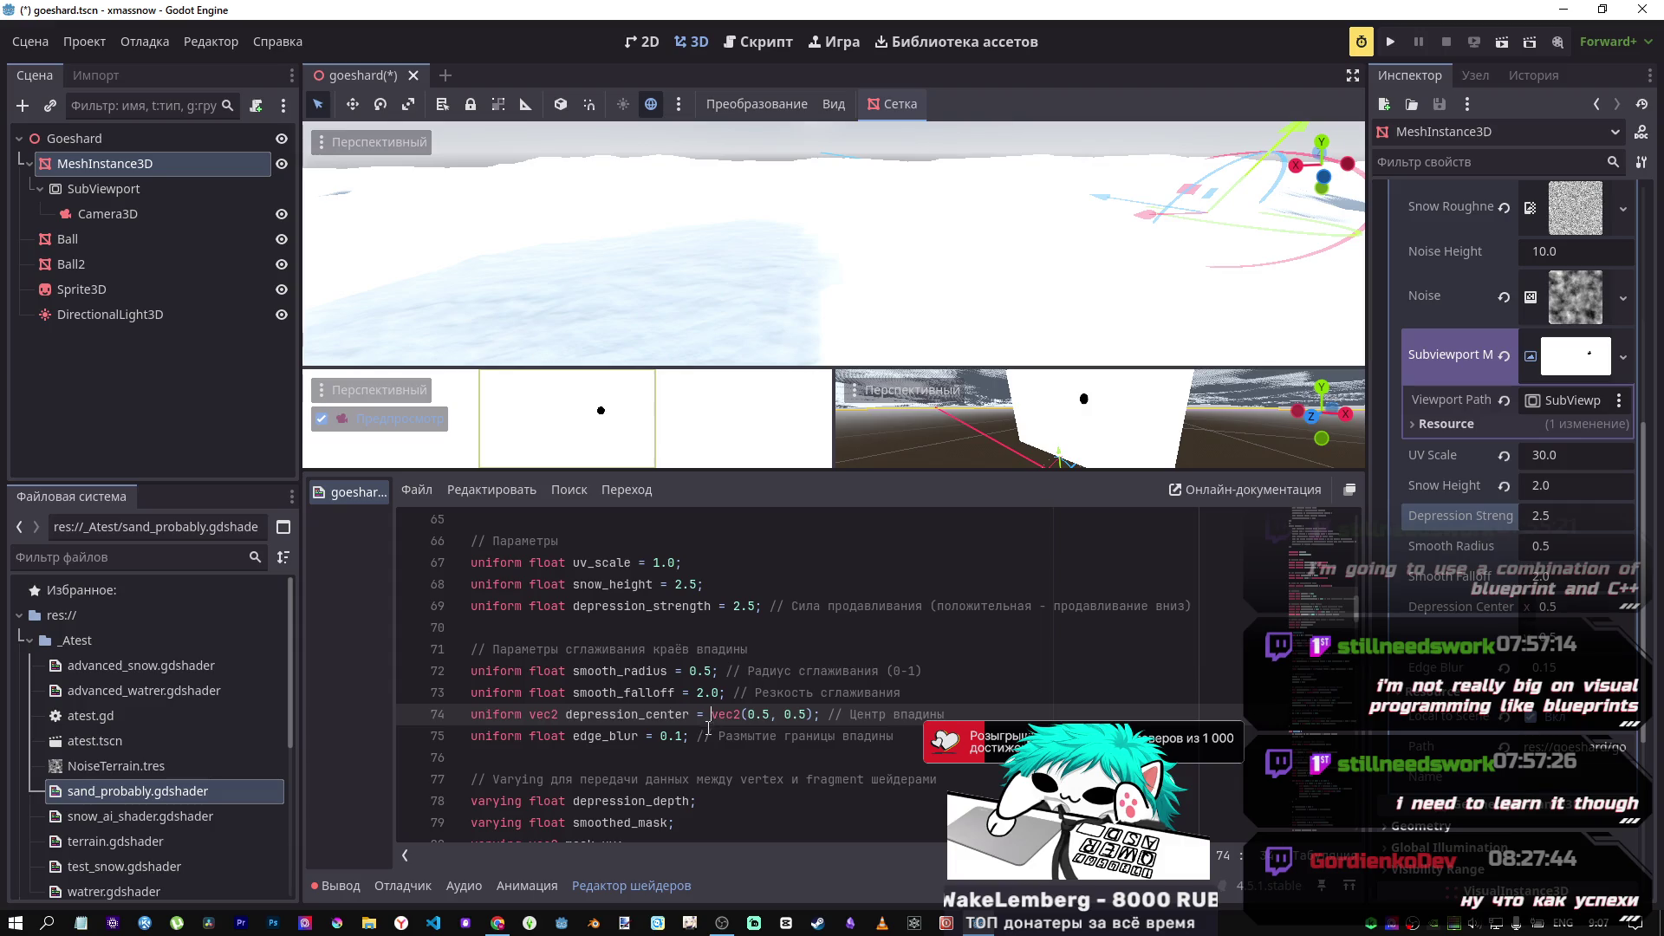
pyautogui.click(580, 657)
pyautogui.scroll(-2, 606, 702)
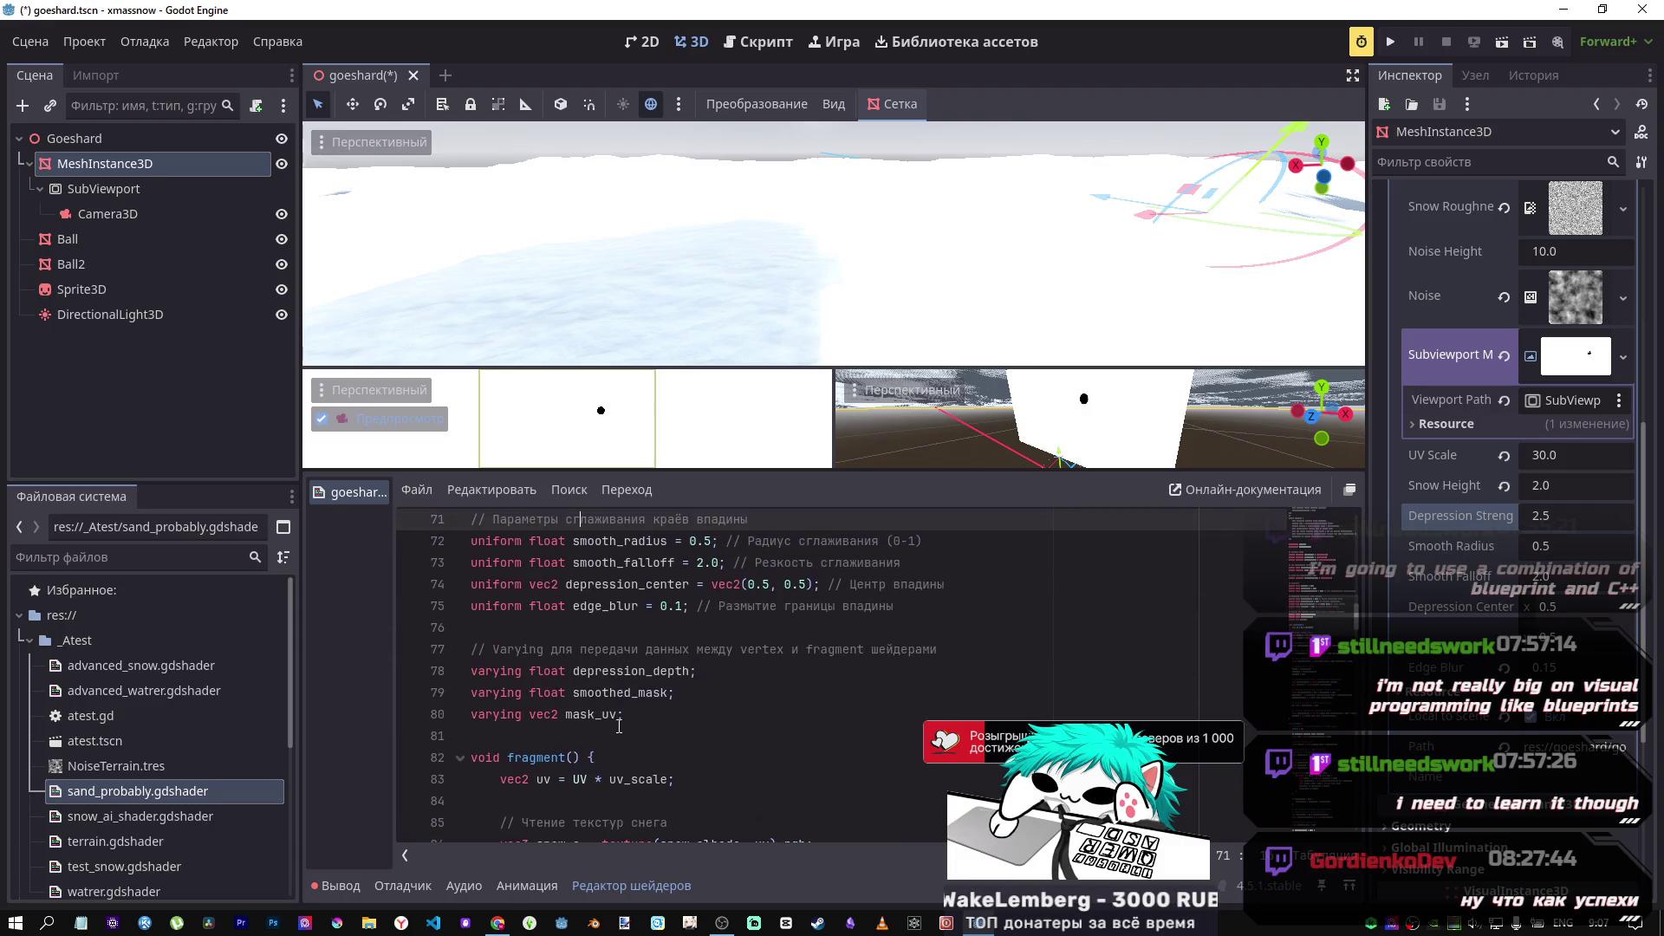
pyautogui.scroll(3, 614, 692)
pyautogui.click(755, 671)
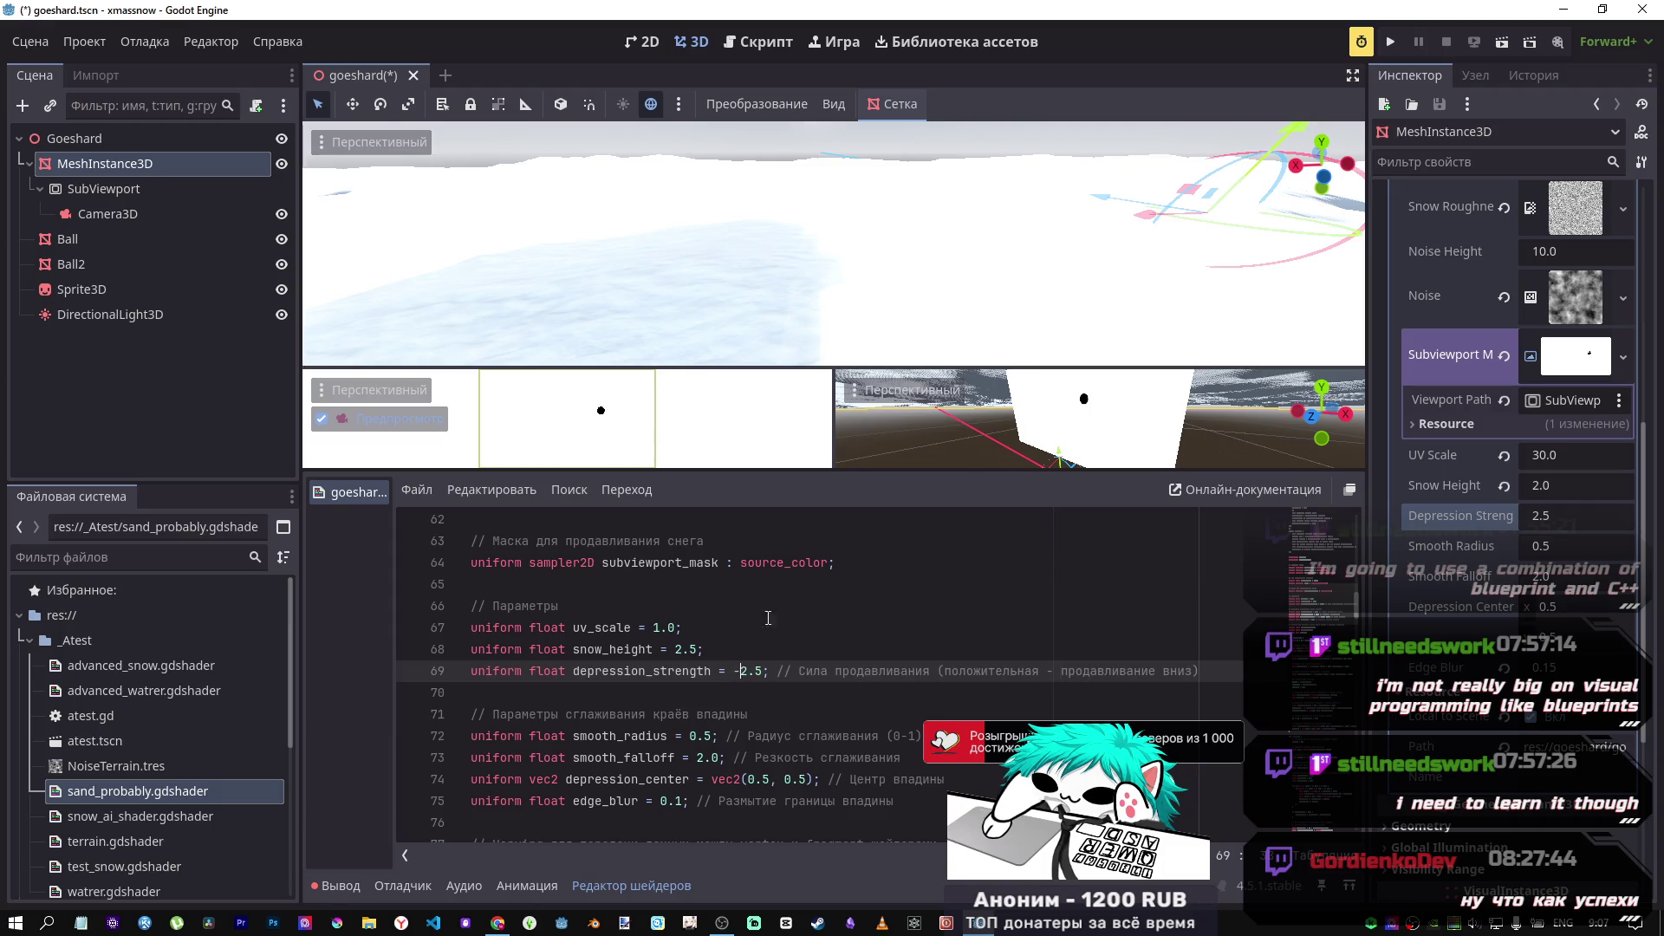
pyautogui.hotkey('ctrl', 's')
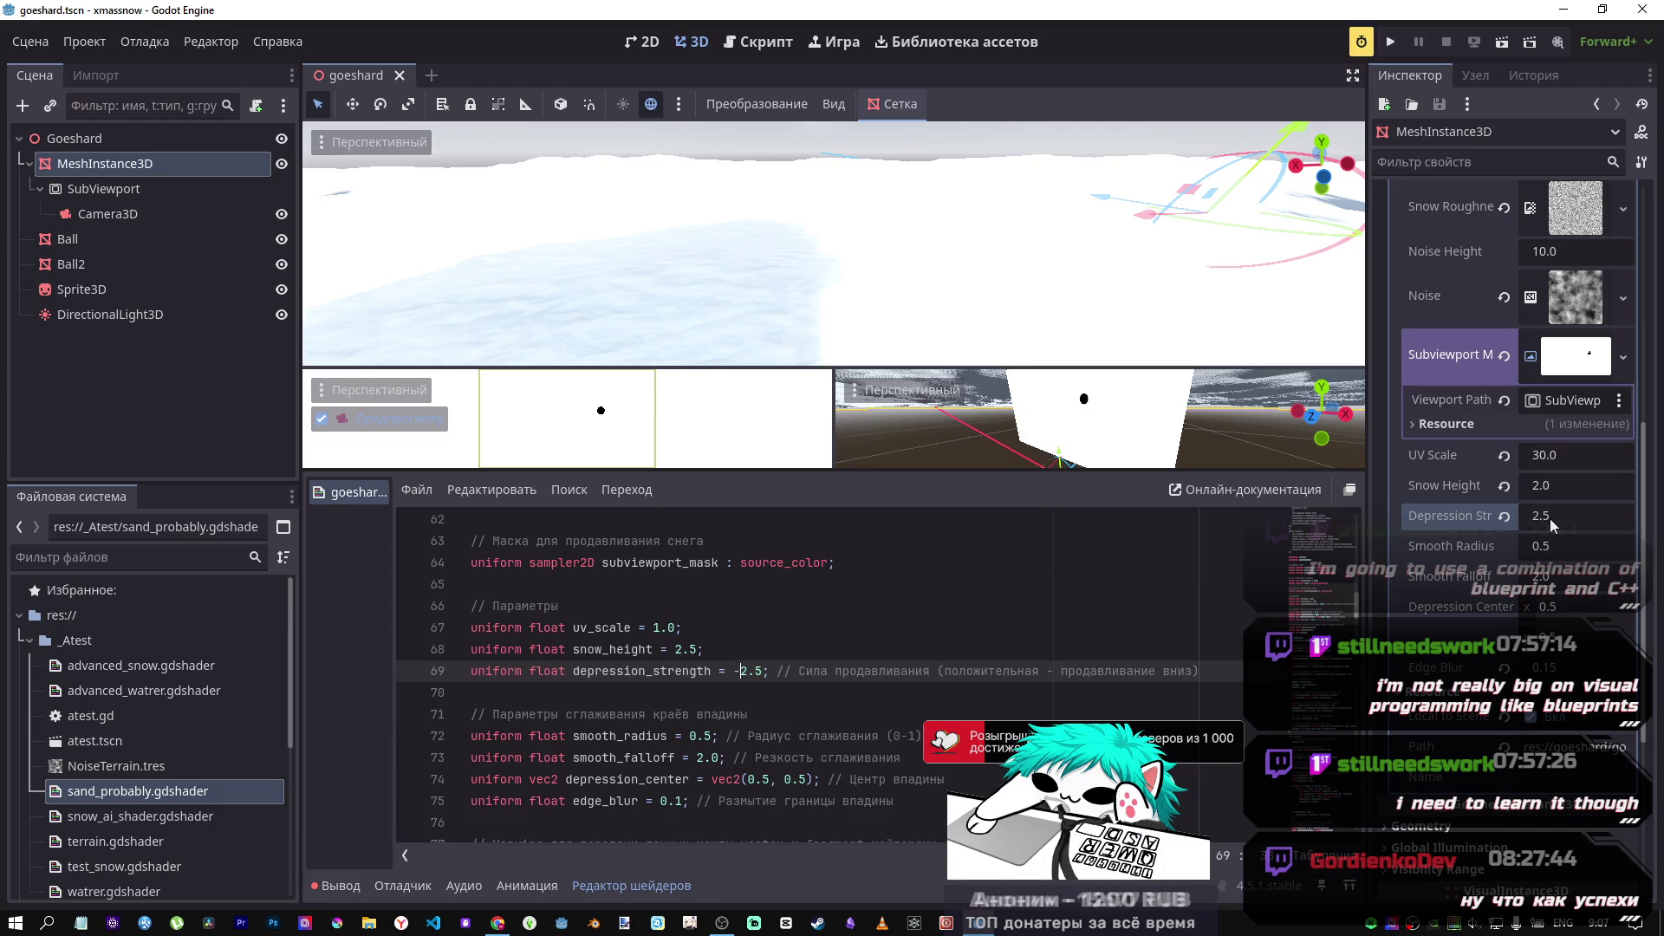
# Step: Set Depression Strength to -2.5 in the Inspector
pyautogui.moveTo(914, 289); pyautogui.dragTo(1145, 298)
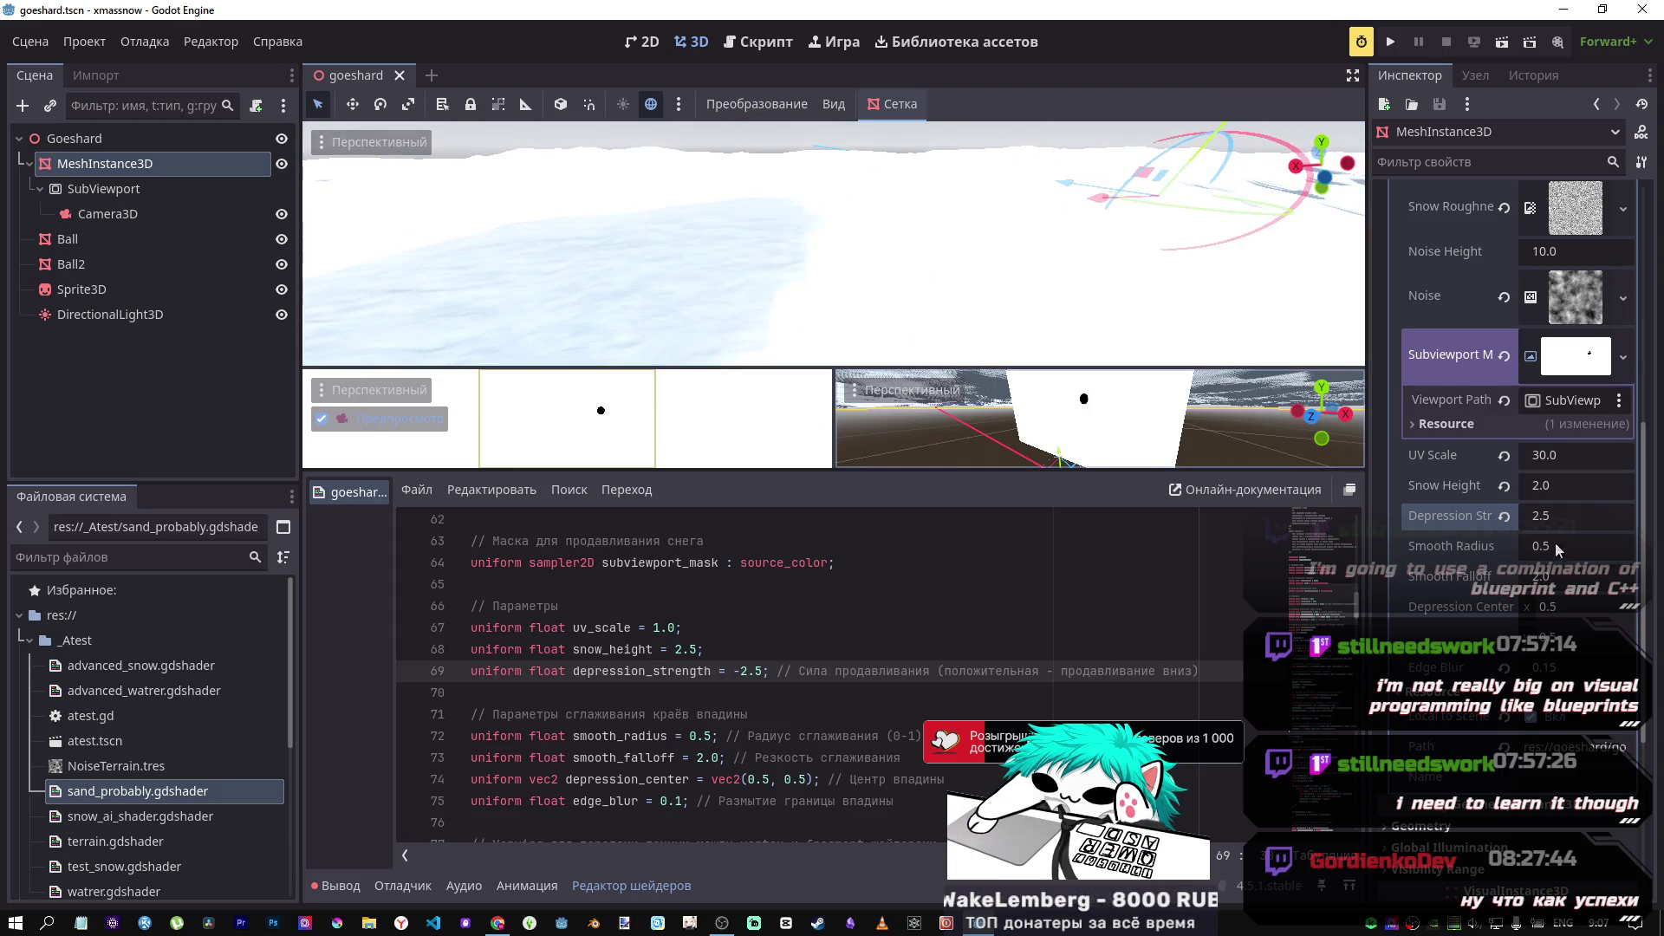
pyautogui.moveTo(1519, 520); pyautogui.dragTo(1439, 516)
pyautogui.moveTo(832, 260); pyautogui.dragTo(867, 221)
pyautogui.moveTo(754, 261); pyautogui.dragTo(754, 219)
pyautogui.scroll(6, 590, 633)
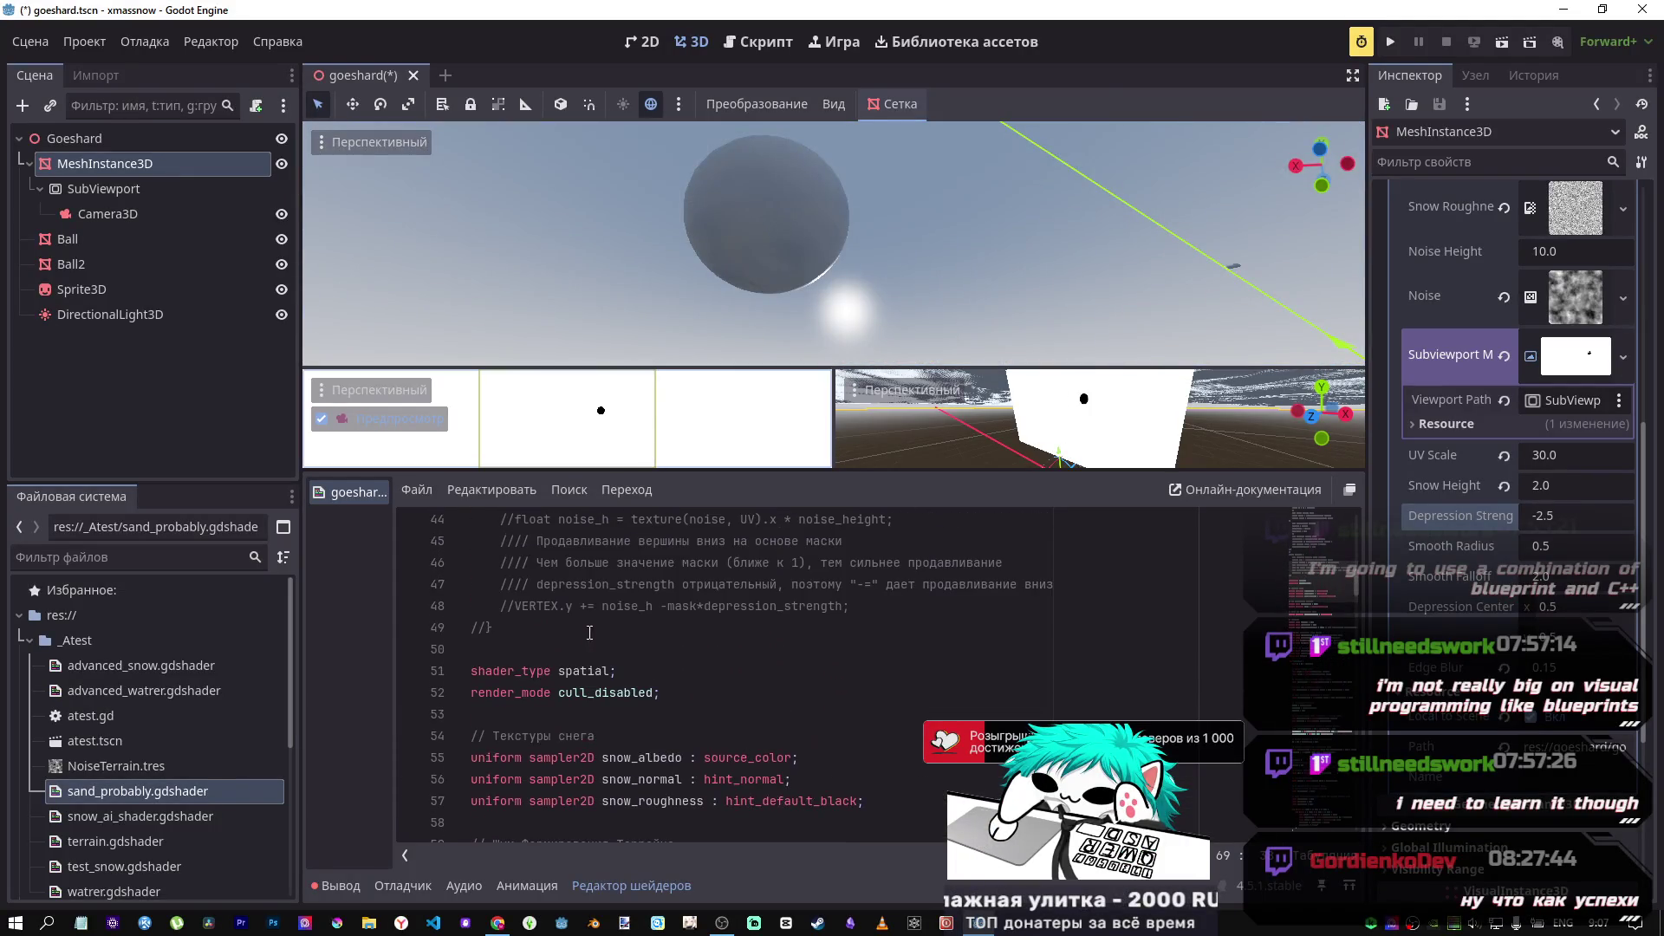
# Step: Comment out the cull_disabled render mode, save, and raise Smooth Radius to 1.325
pyautogui.moveTo(690, 700); pyautogui.dragTo(509, 693)
pyautogui.hotkey('ctrl', 's')
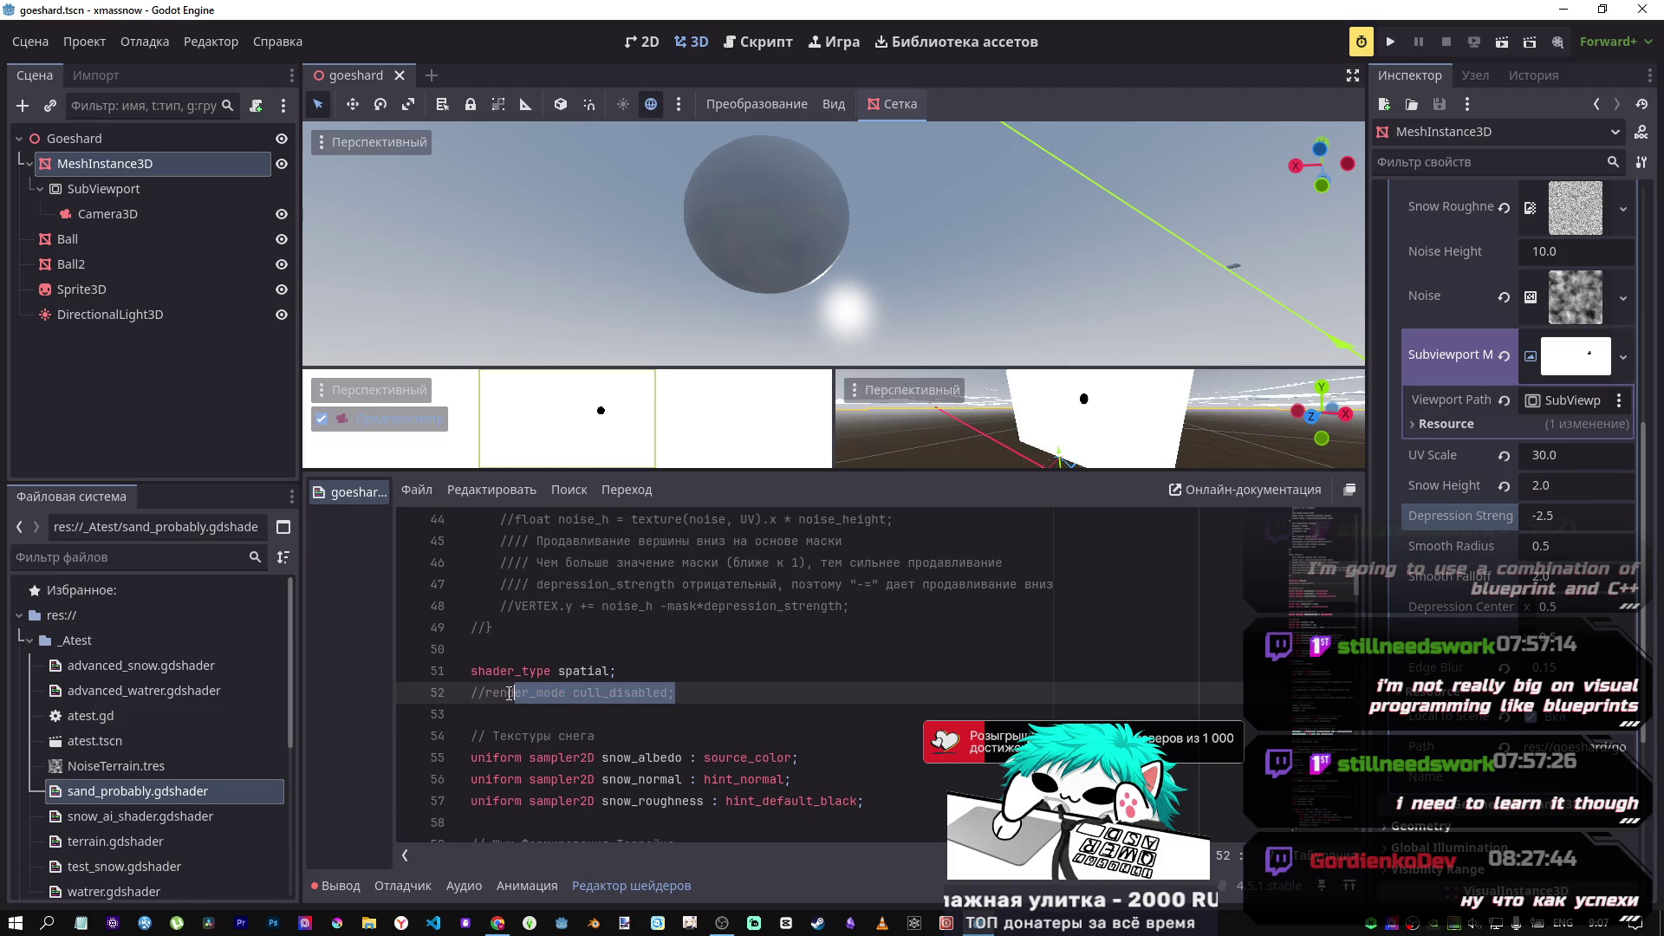
pyautogui.moveTo(898, 292); pyautogui.dragTo(898, 225)
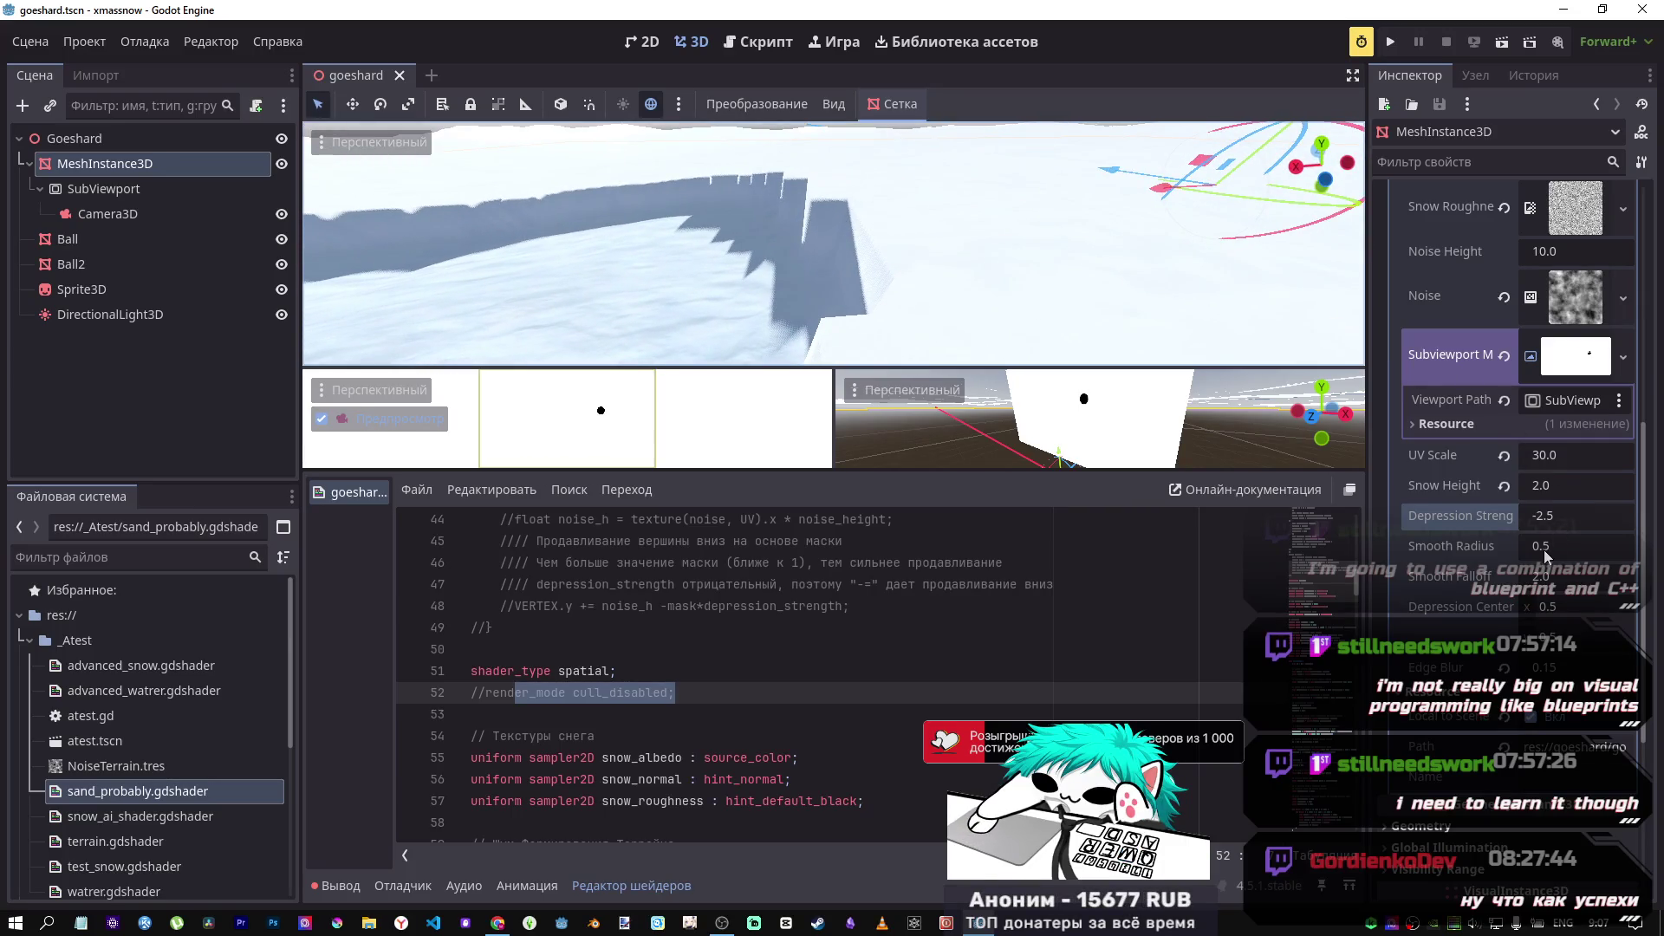
pyautogui.scroll(-2, 647, 745)
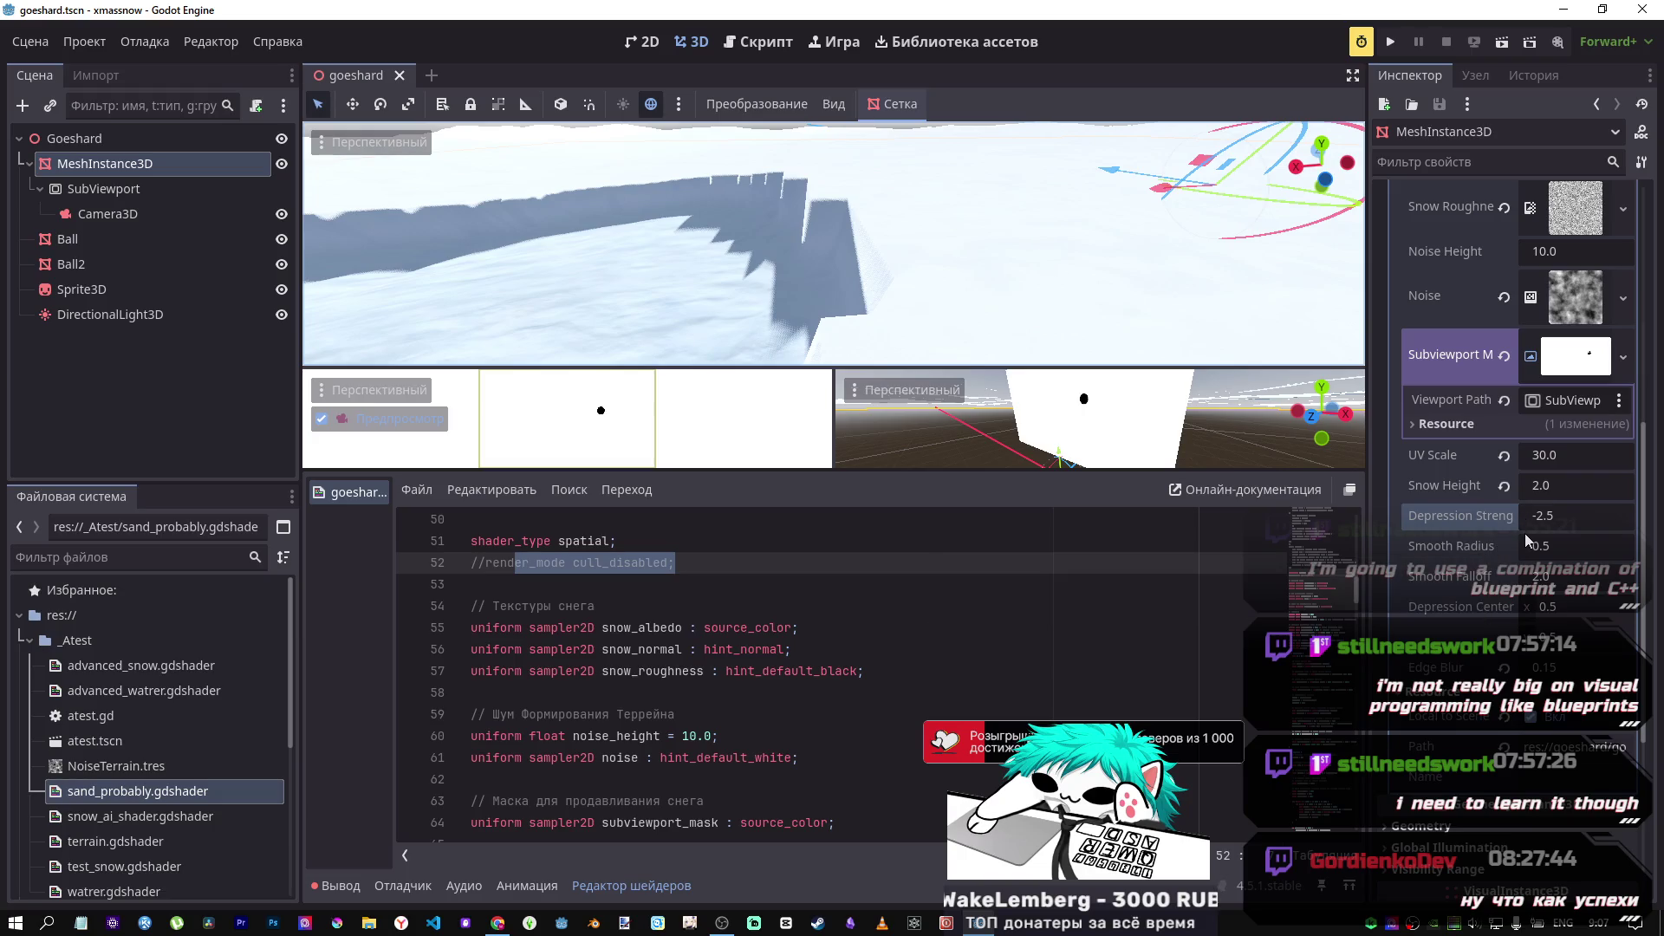
pyautogui.moveTo(1546, 549)
pyautogui.mouseDown()
pyautogui.moveTo(1603, 546)
pyautogui.moveTo(1560, 546)
pyautogui.mouseUp()
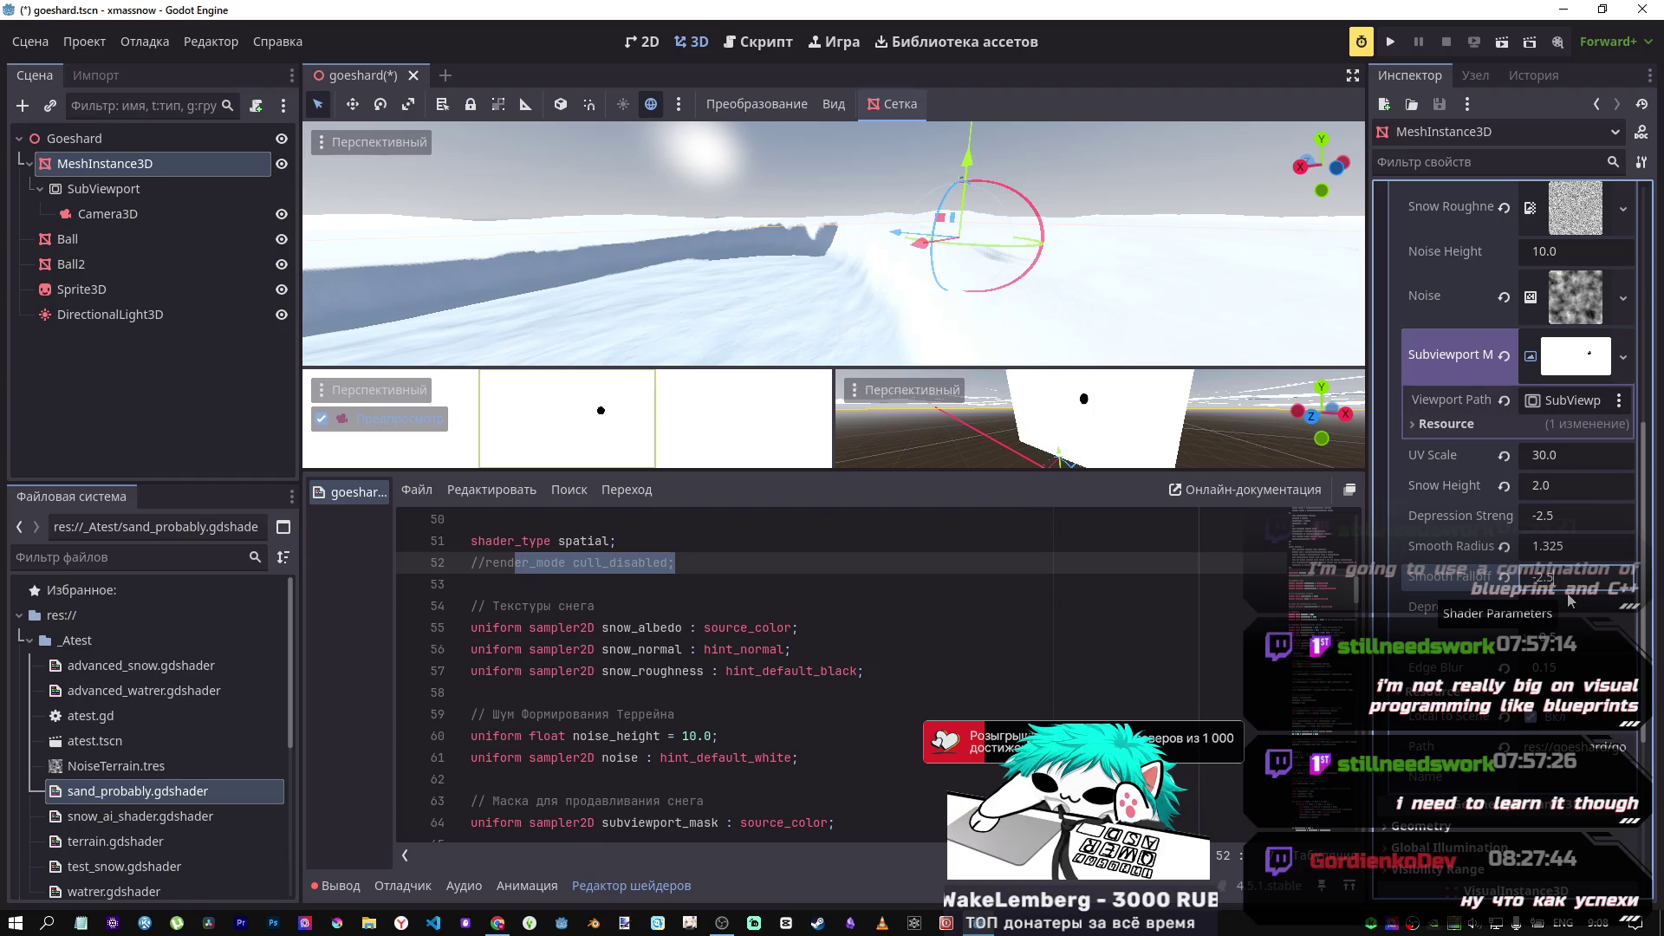
# Step: Push Smooth Falloff into negative values, around -3 to -5.3
pyautogui.press('BackSpace')
pyautogui.write('3')
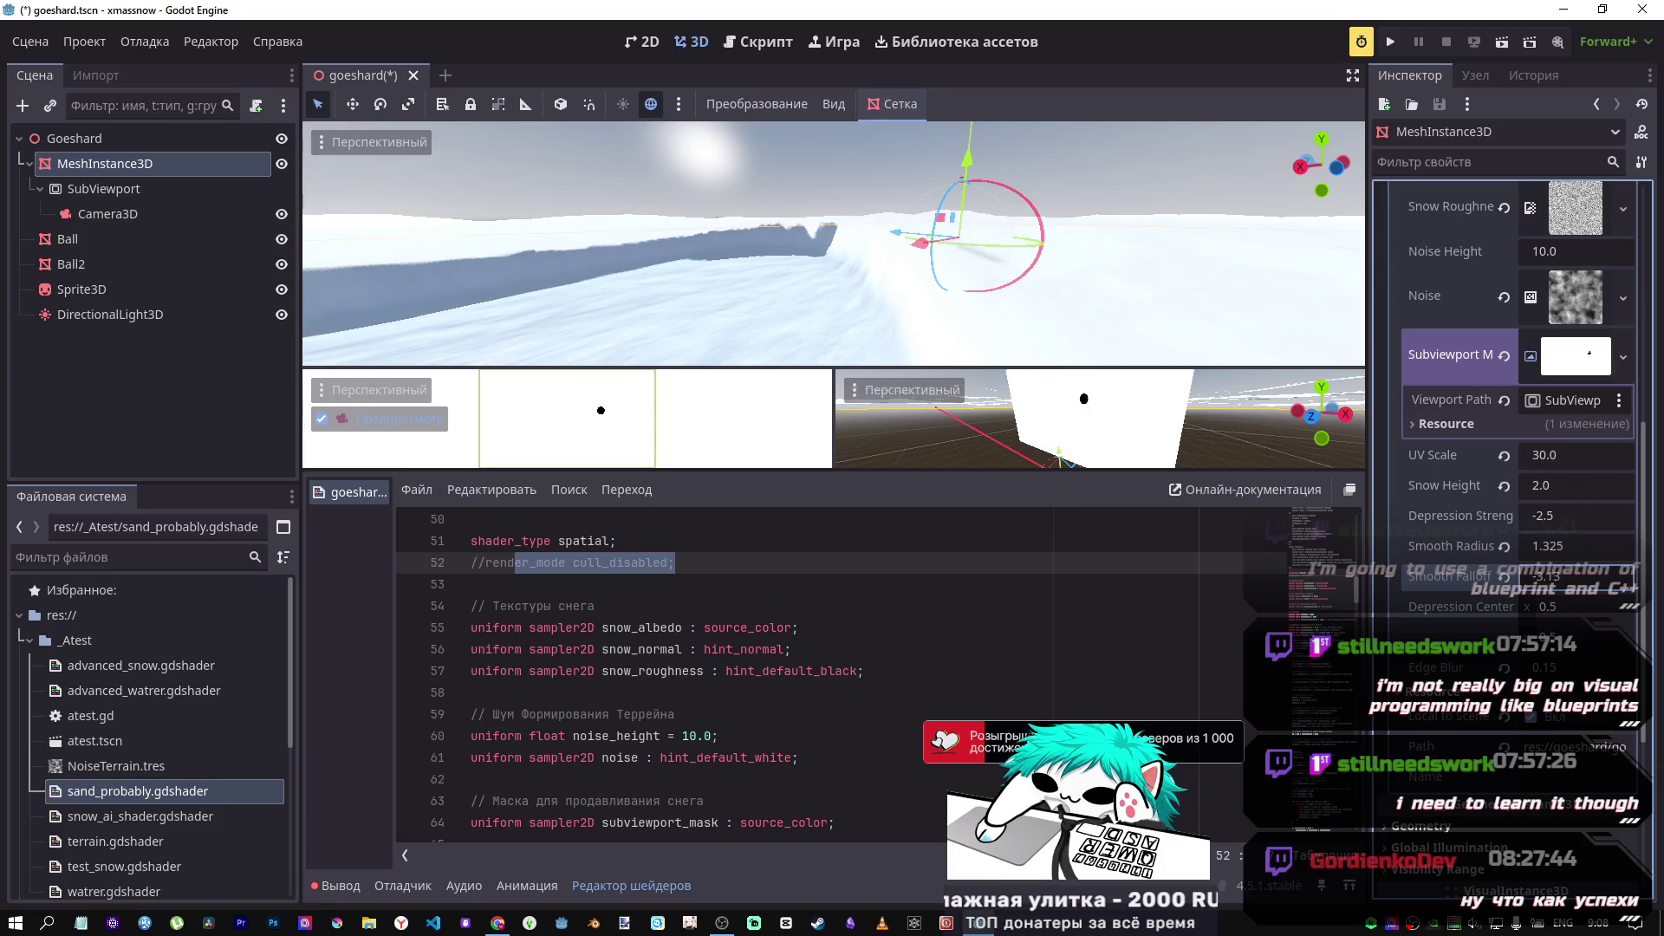
pyautogui.moveTo(1551, 576)
pyautogui.mouseDown()
pyautogui.moveTo(1517, 577)
pyautogui.moveTo(1551, 577)
pyautogui.mouseUp()
pyautogui.moveTo(734, 347)
pyautogui.mouseDown()
pyautogui.moveTo(797, 295)
pyautogui.moveTo(1094, 414)
pyautogui.moveTo(1387, 503)
pyautogui.moveTo(1628, 543)
pyautogui.mouseUp()
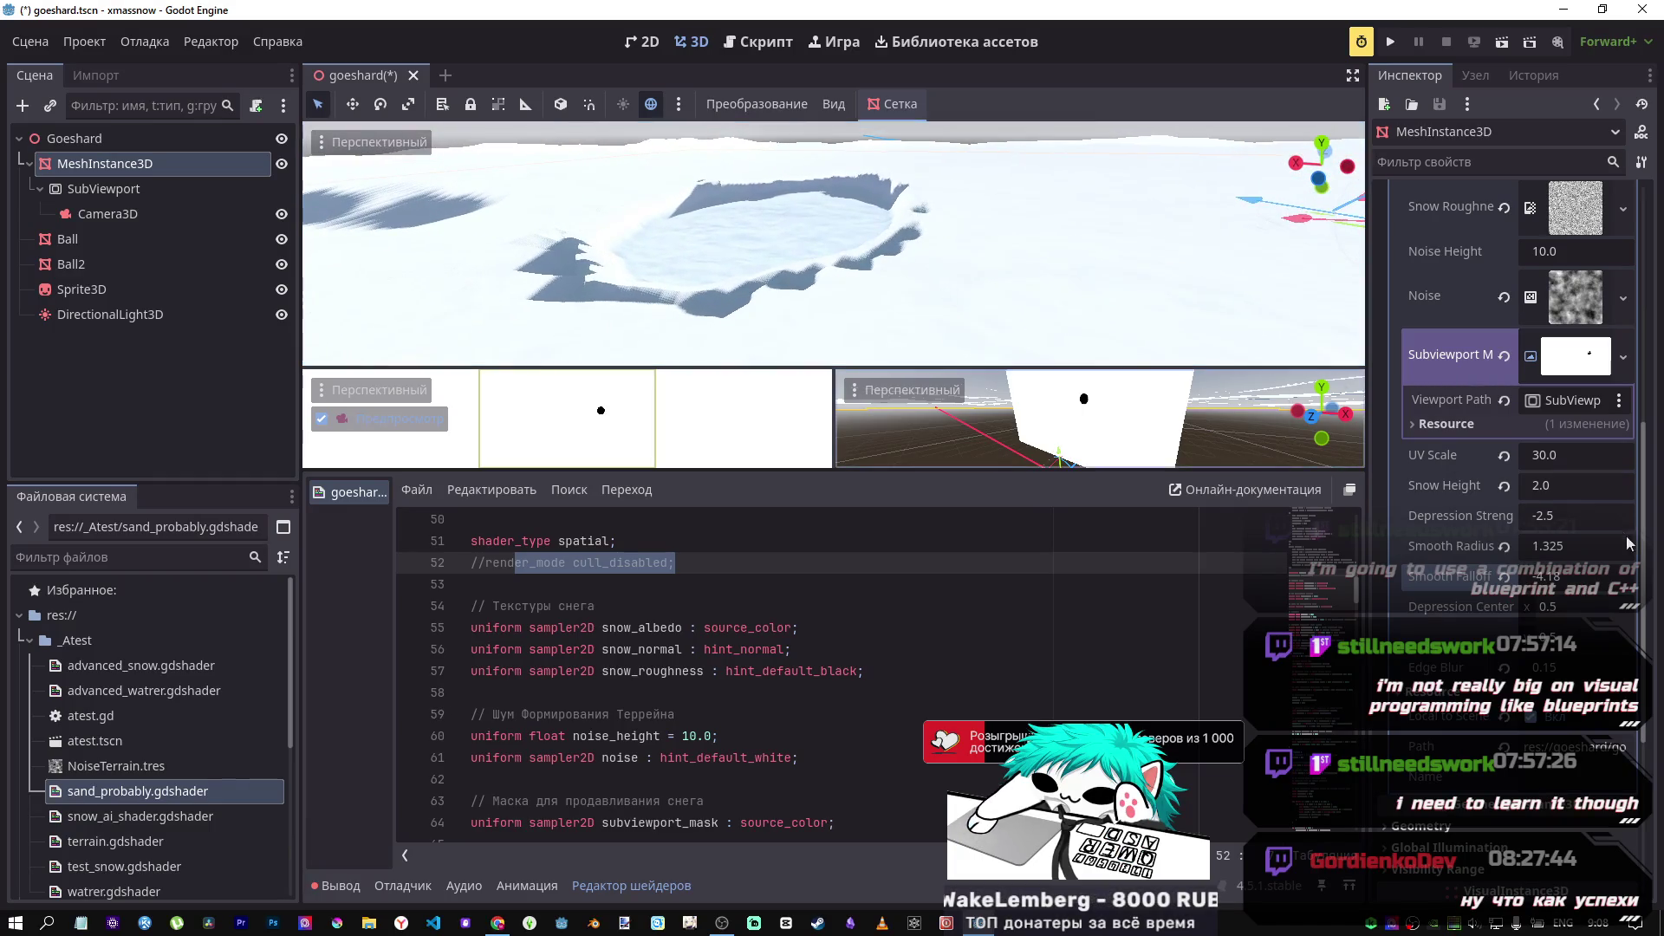
pyautogui.moveTo(1547, 588); pyautogui.dragTo(1553, 588)
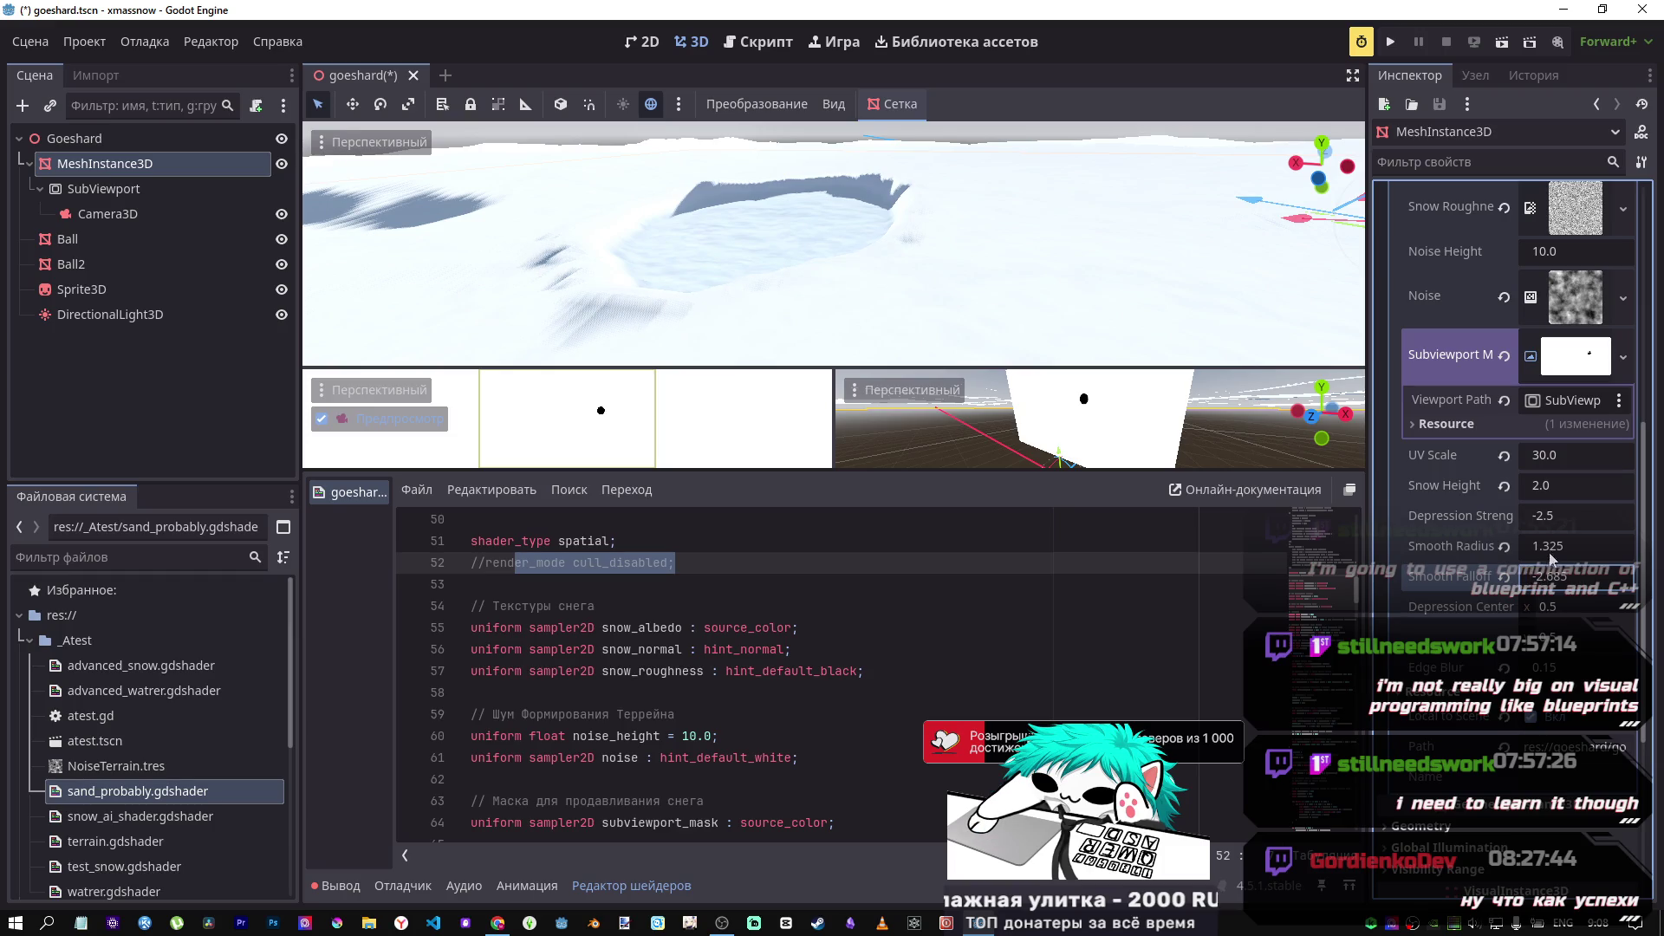
# Step: Bring Smooth Falloff to about -2.3 and retune Smooth Radius and Edge Blur for a narrower trough
pyautogui.moveTo(1550, 556); pyautogui.dragTo(1519, 556)
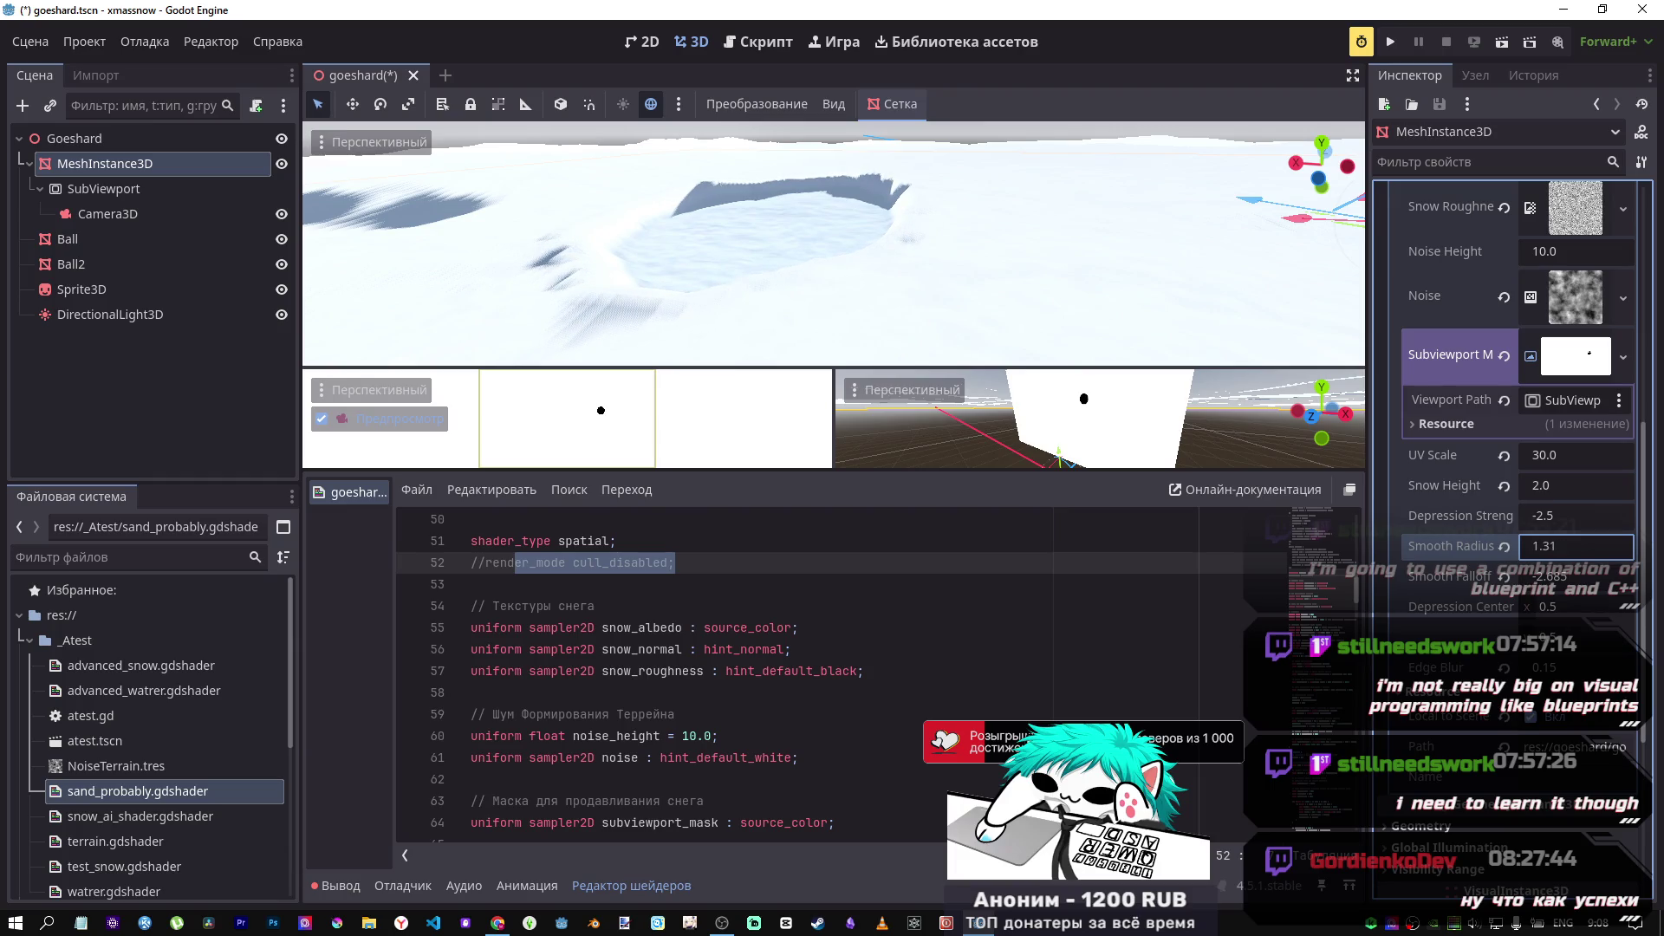
pyautogui.click(1506, 548)
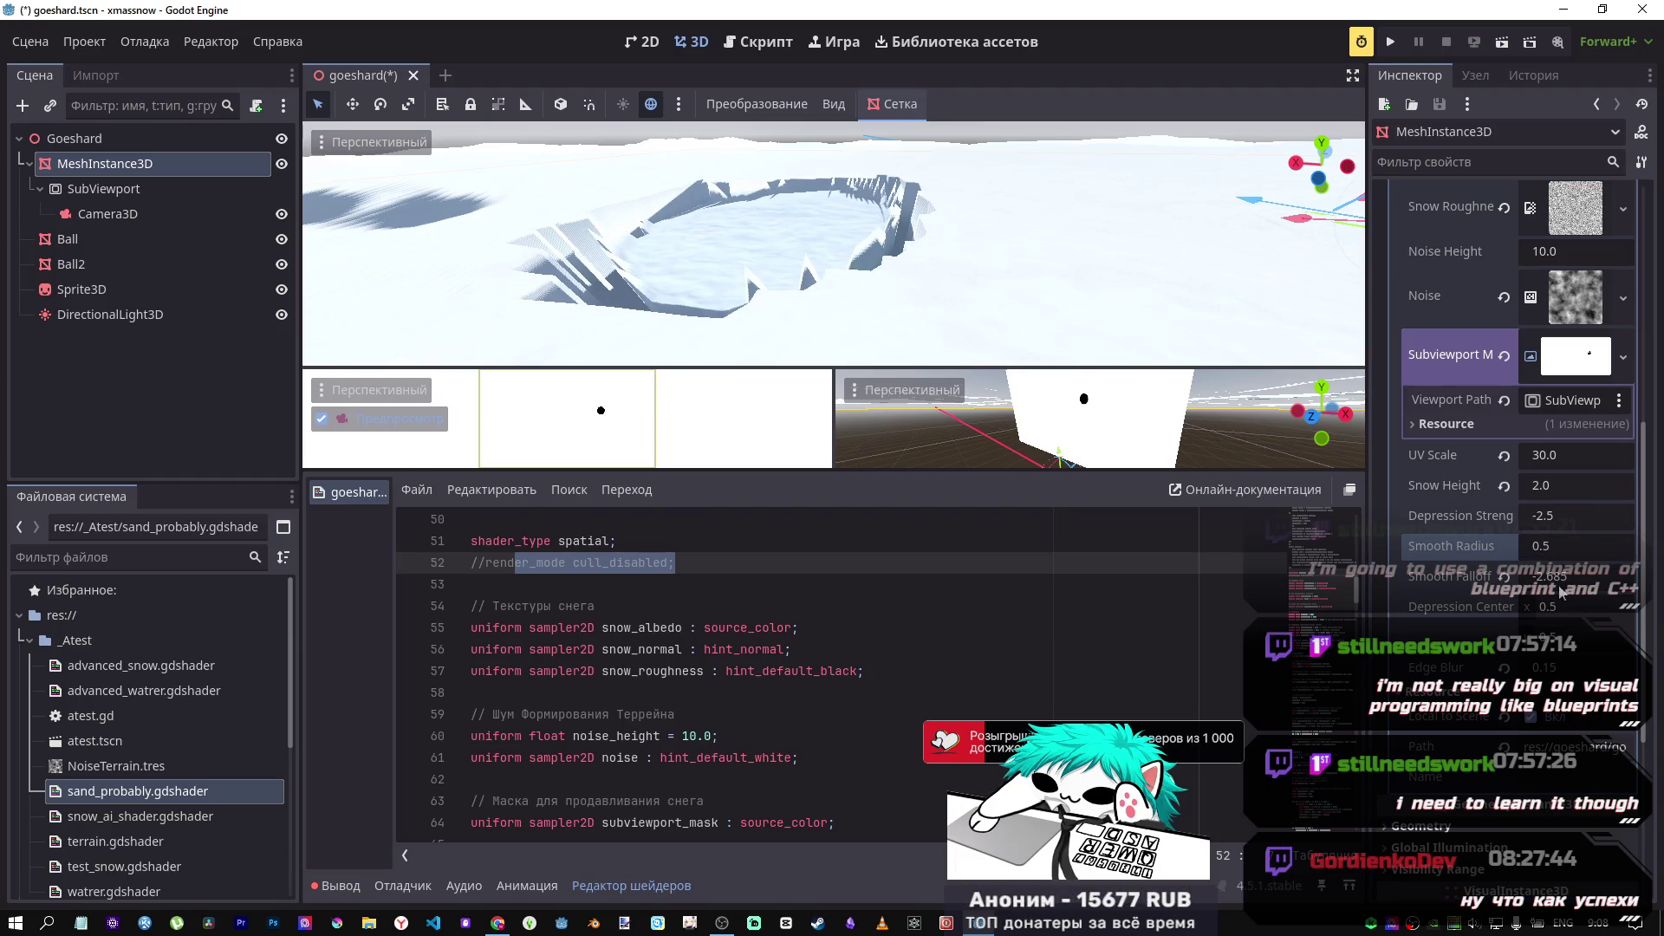
pyautogui.moveTo(1560, 592); pyautogui.dragTo(1595, 592)
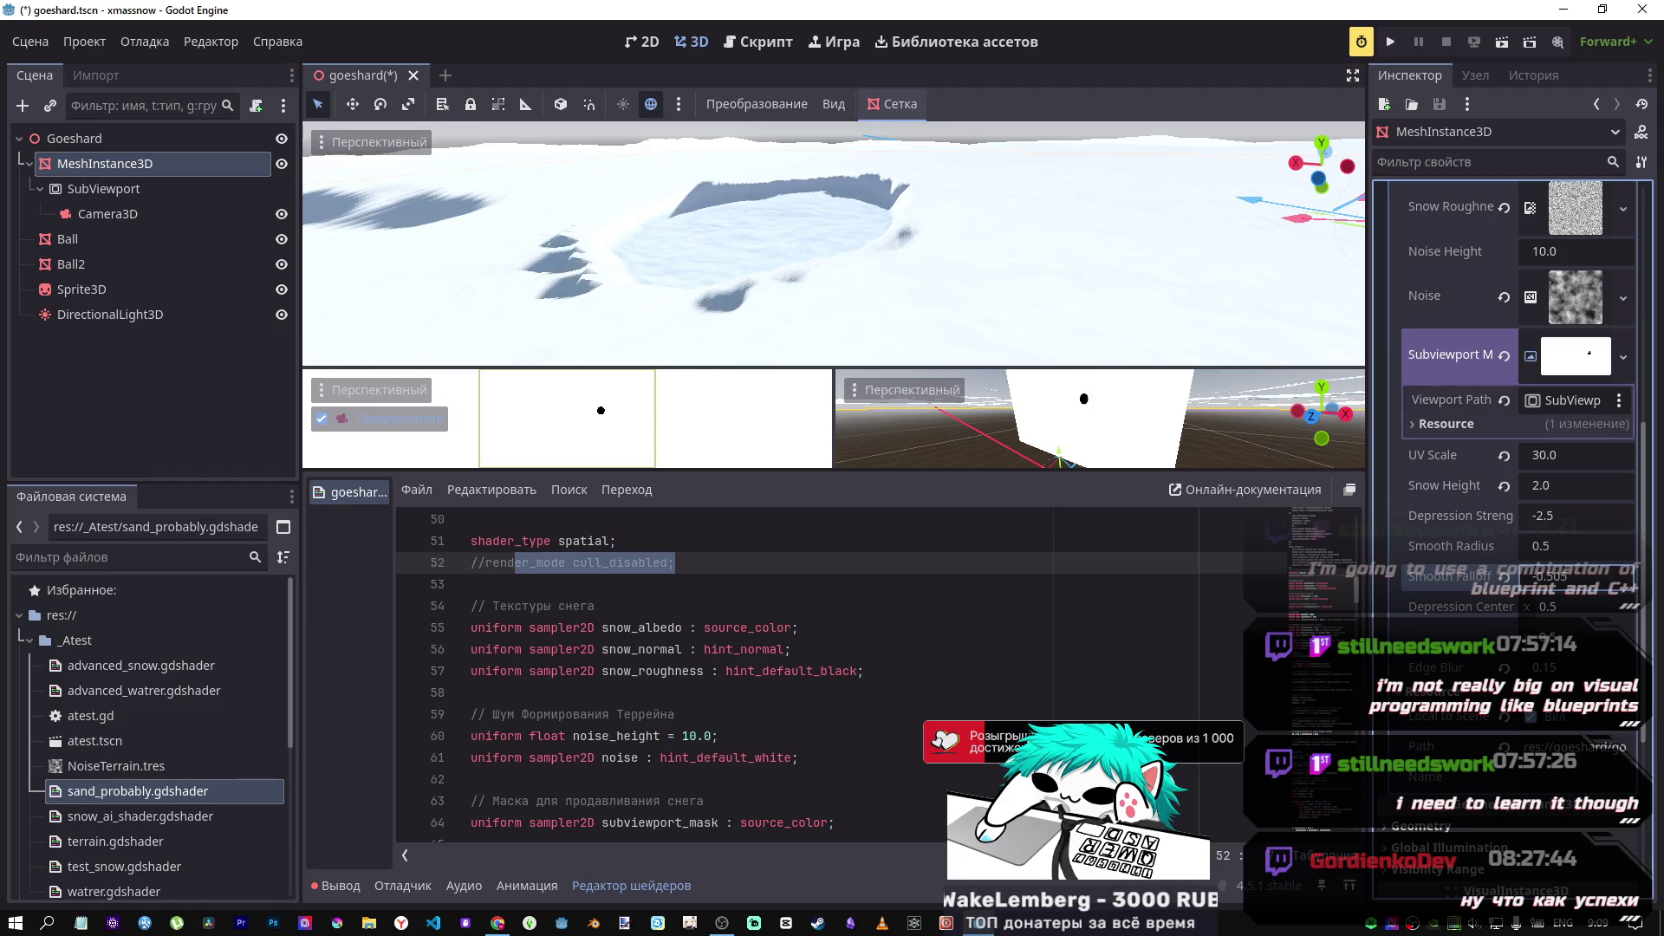
pyautogui.moveTo(1544, 549); pyautogui.dragTo(1578, 549)
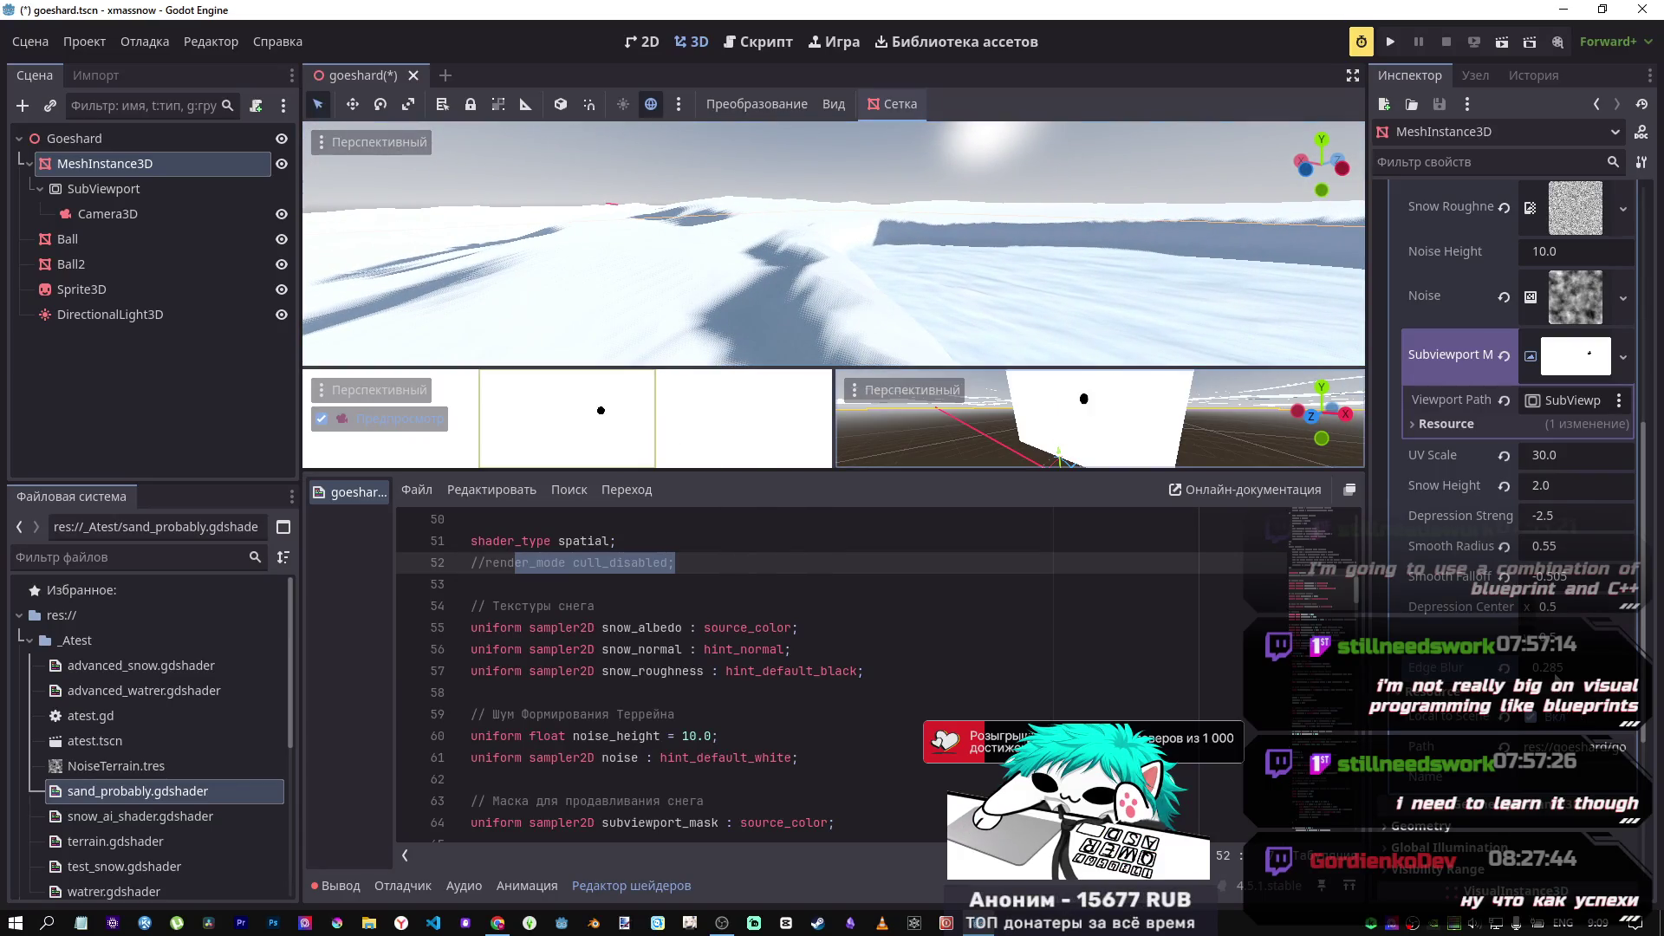
pyautogui.moveTo(1551, 667); pyautogui.dragTo(1562, 667)
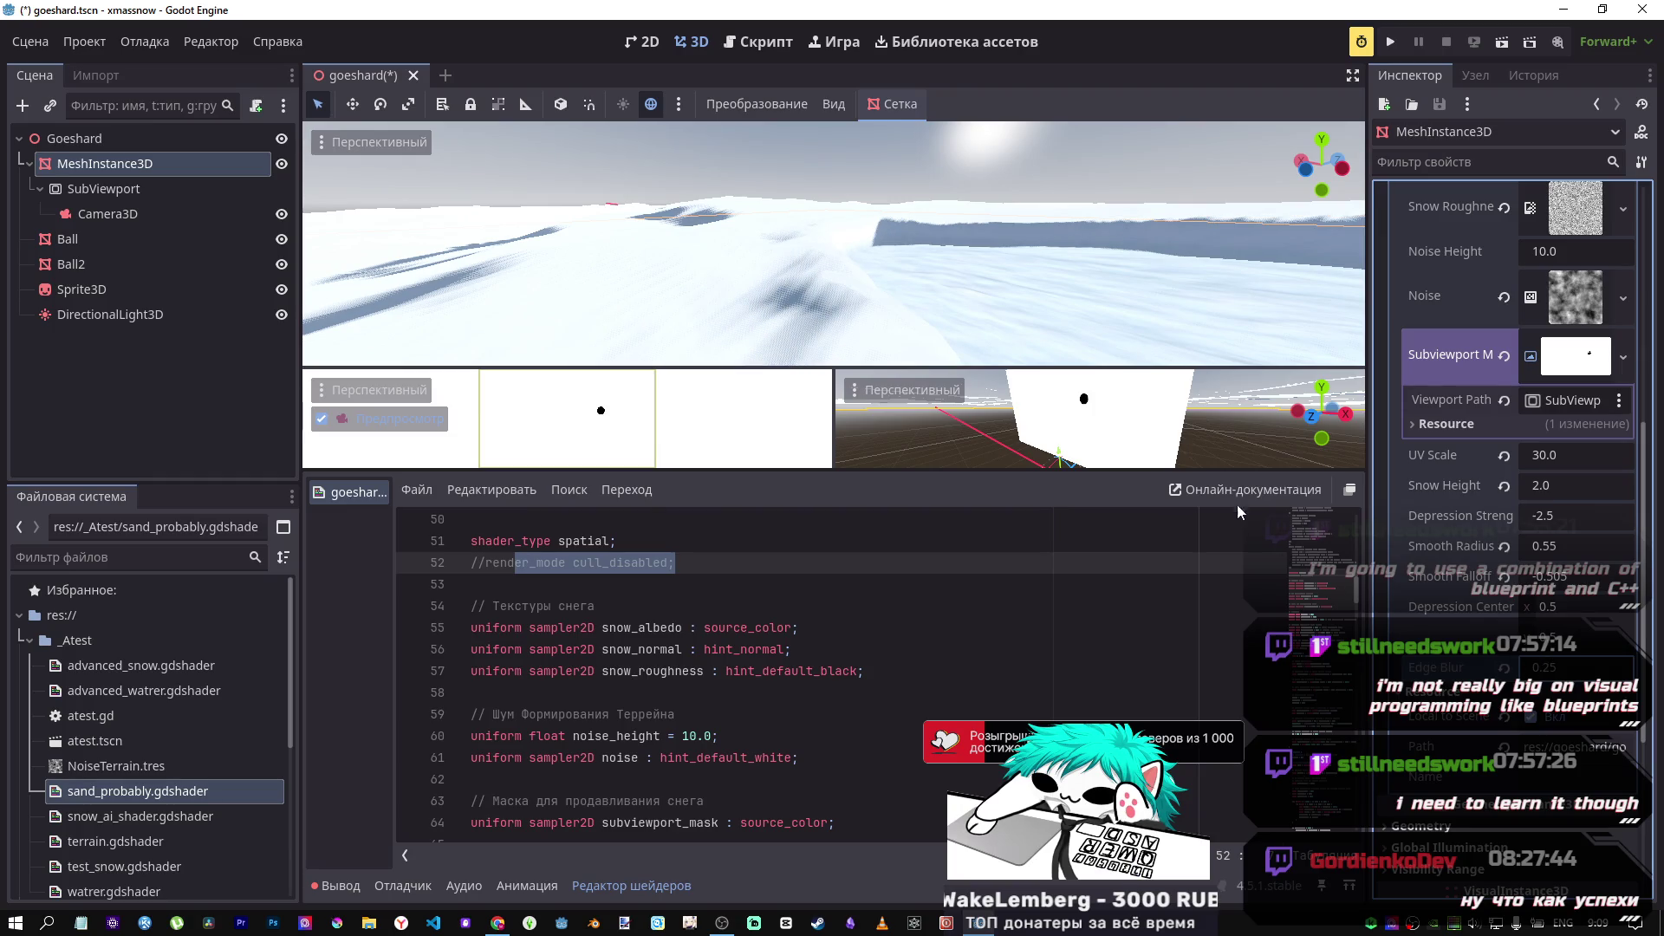
pyautogui.moveTo(1042, 347)
pyautogui.mouseDown()
pyautogui.moveTo(1022, 330)
pyautogui.moveTo(997, 355)
pyautogui.moveTo(650, 277)
pyautogui.moveTo(393, 251)
pyautogui.mouseUp()
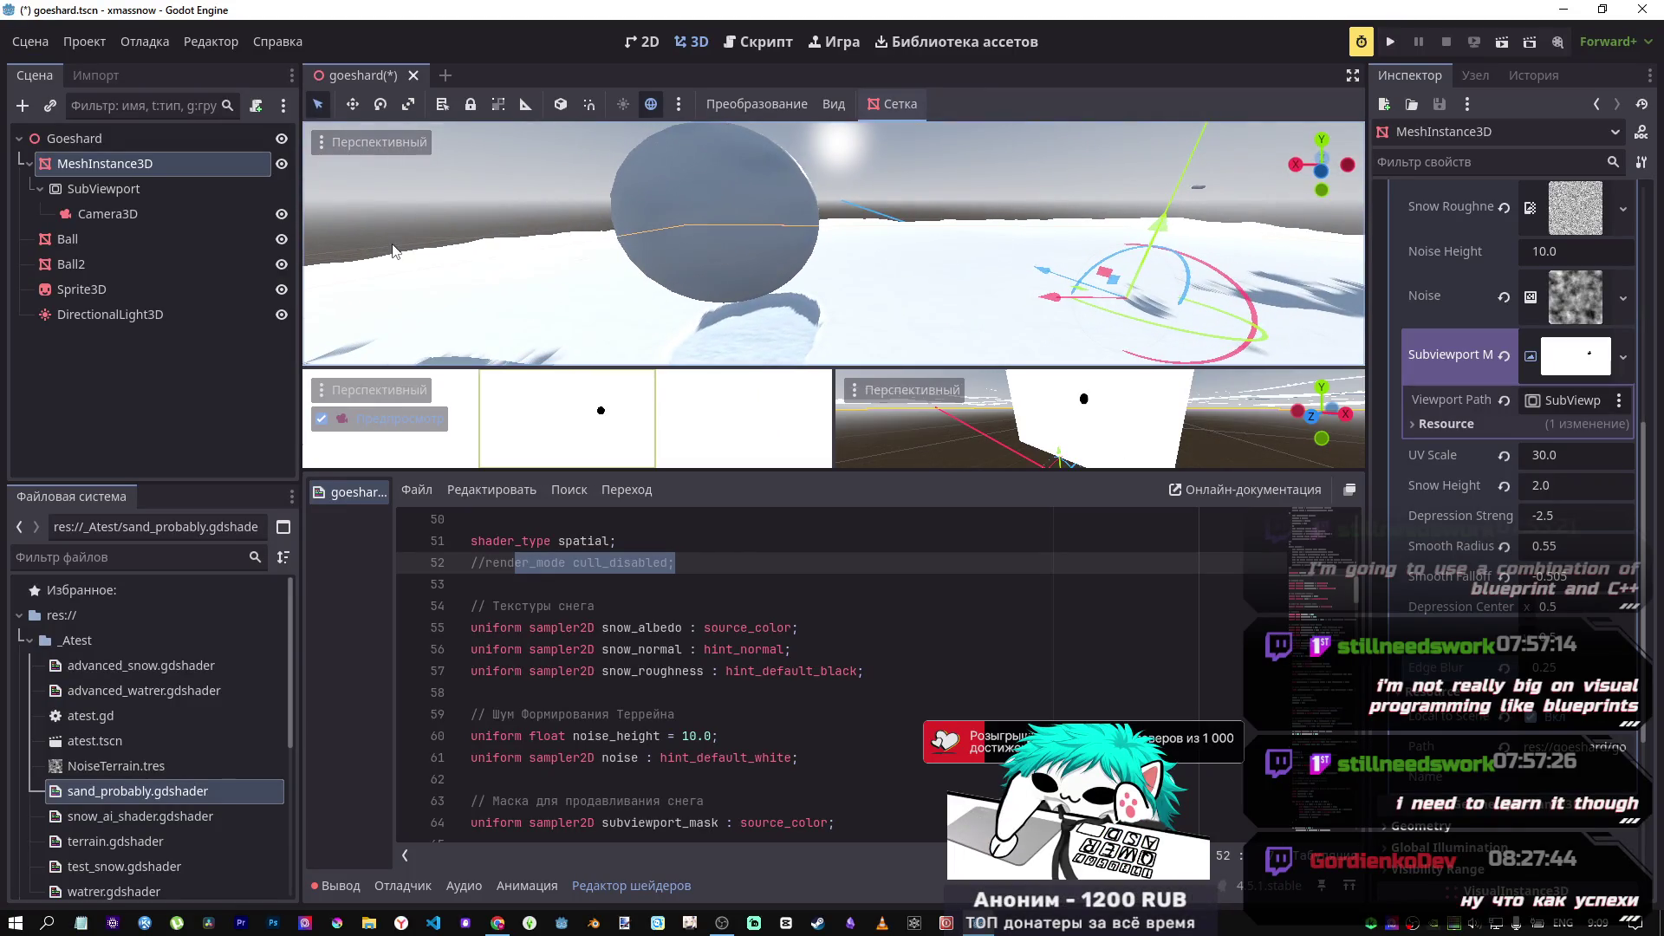
# Step: Inspect the light, sprite and mask camera settings, then drag the Ball along X to 22.831
pyautogui.click(105, 316)
pyautogui.click(95, 290)
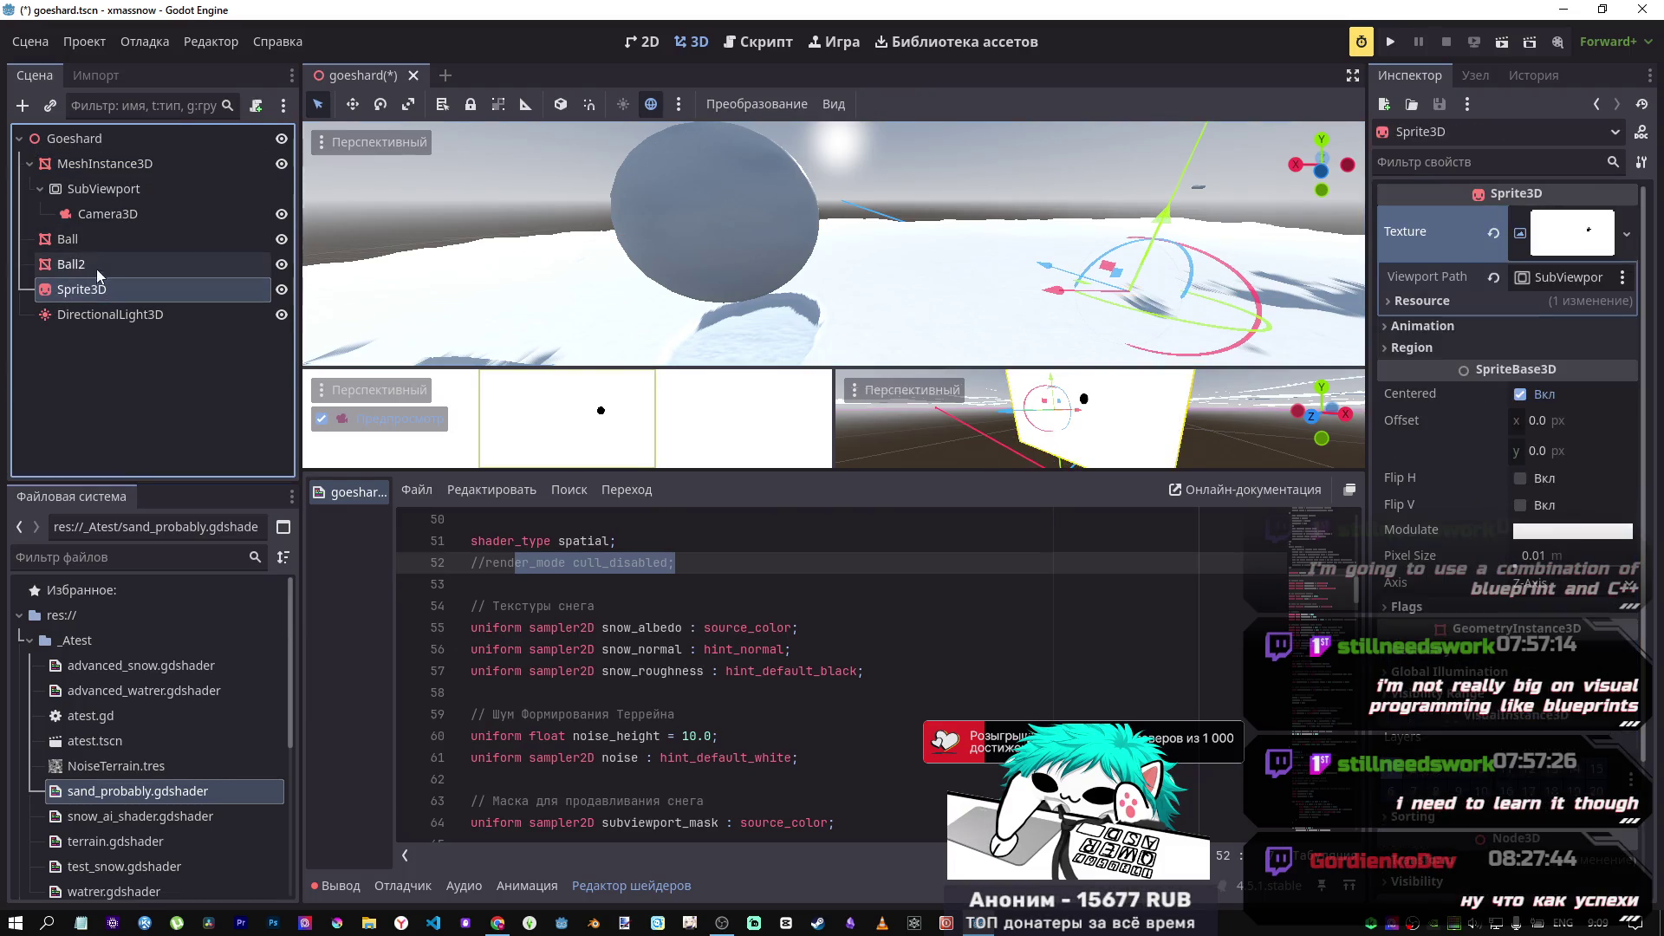
pyautogui.click(91, 239)
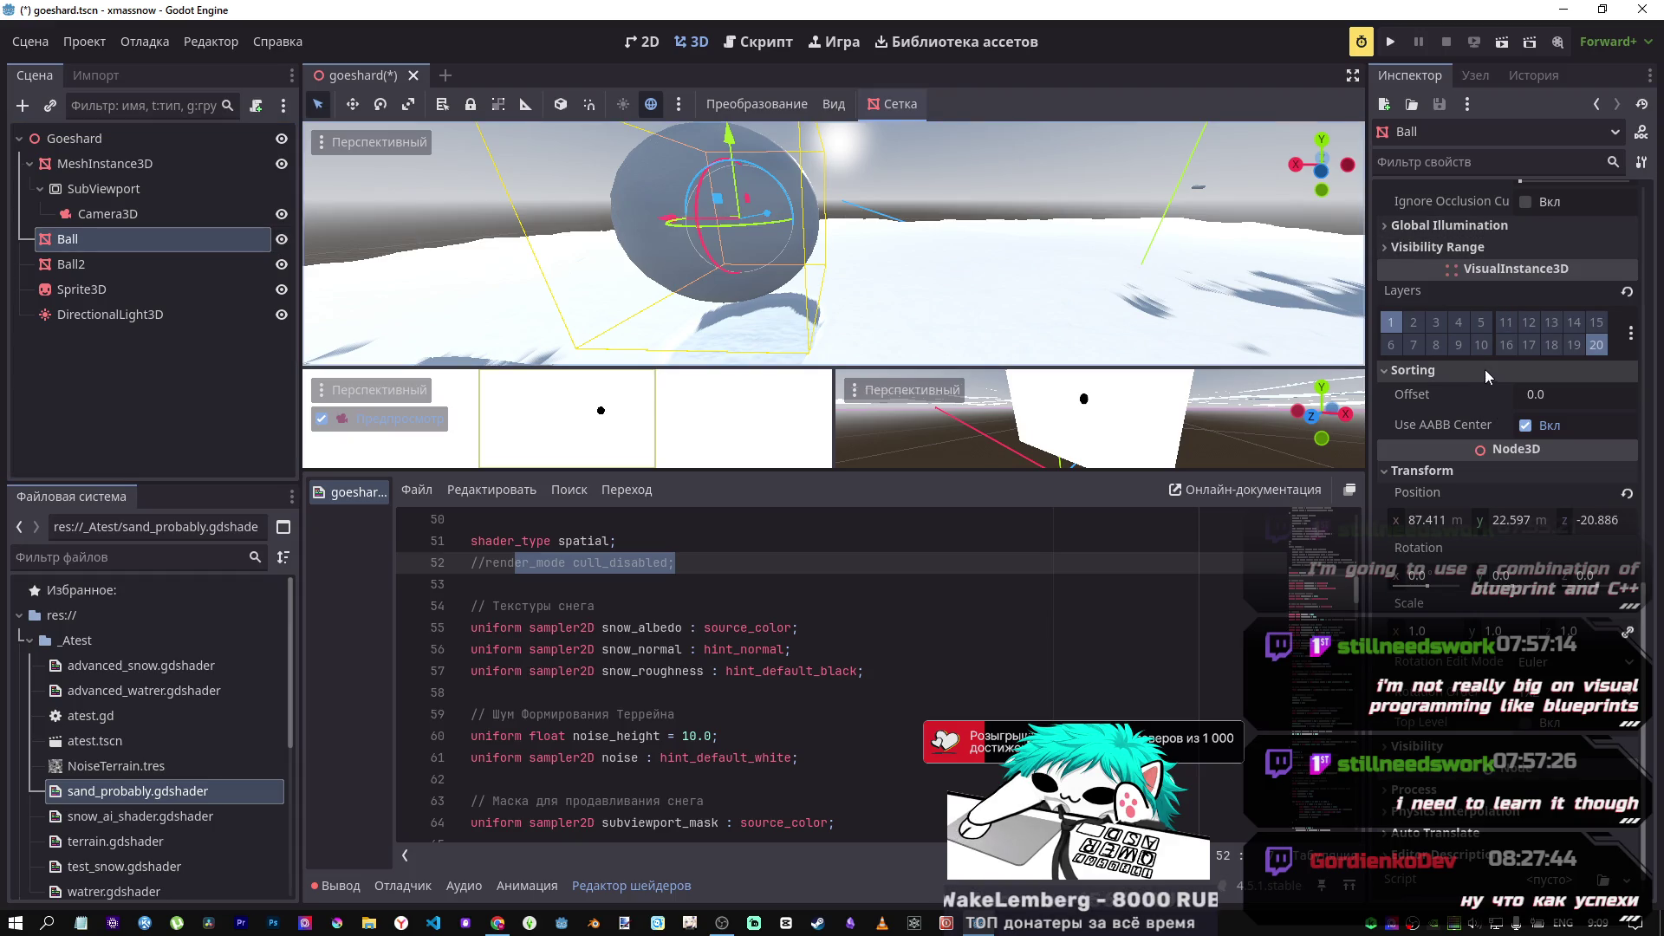
pyautogui.click(131, 213)
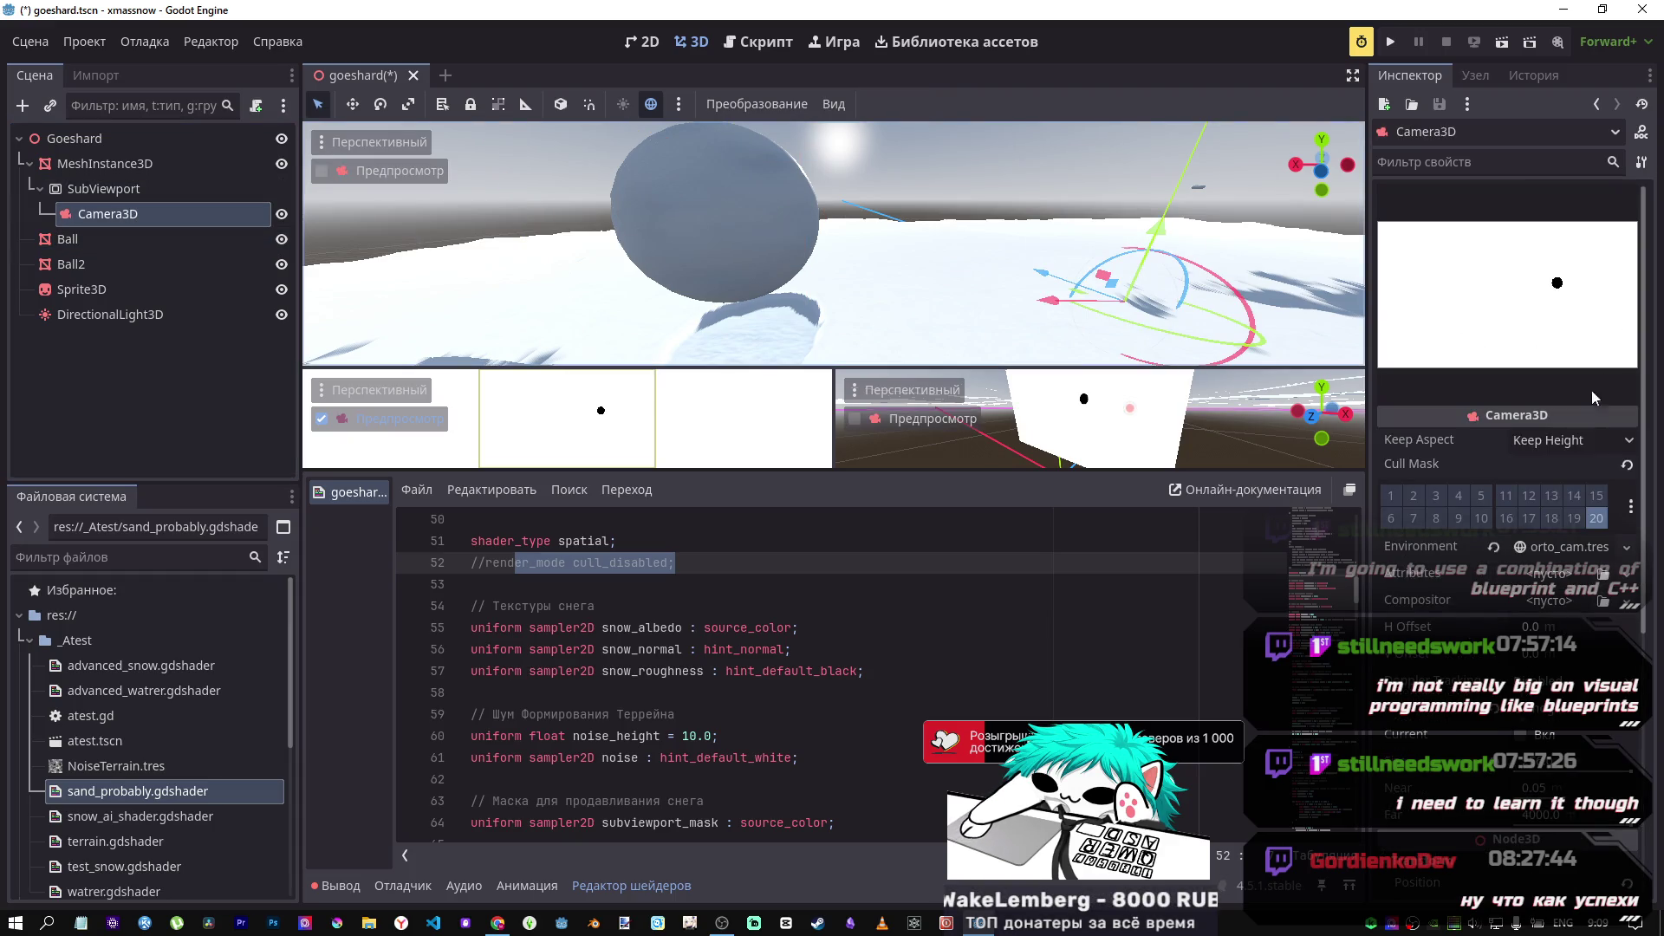
pyautogui.click(1563, 442)
pyautogui.click(1567, 492)
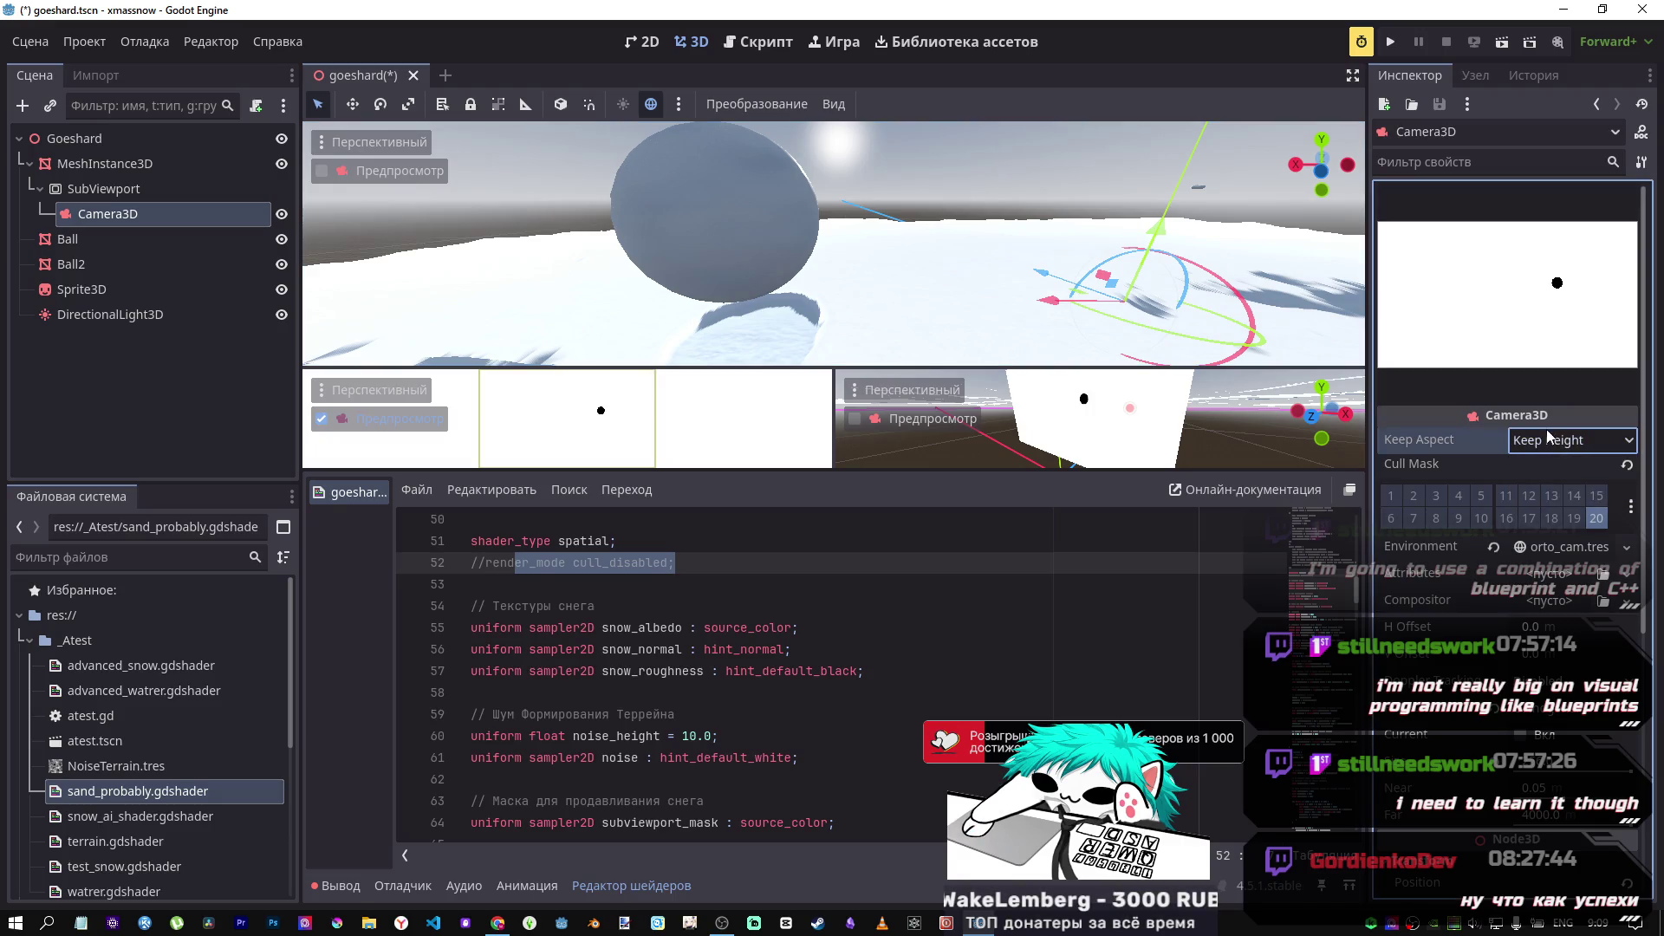
pyautogui.click(1553, 548)
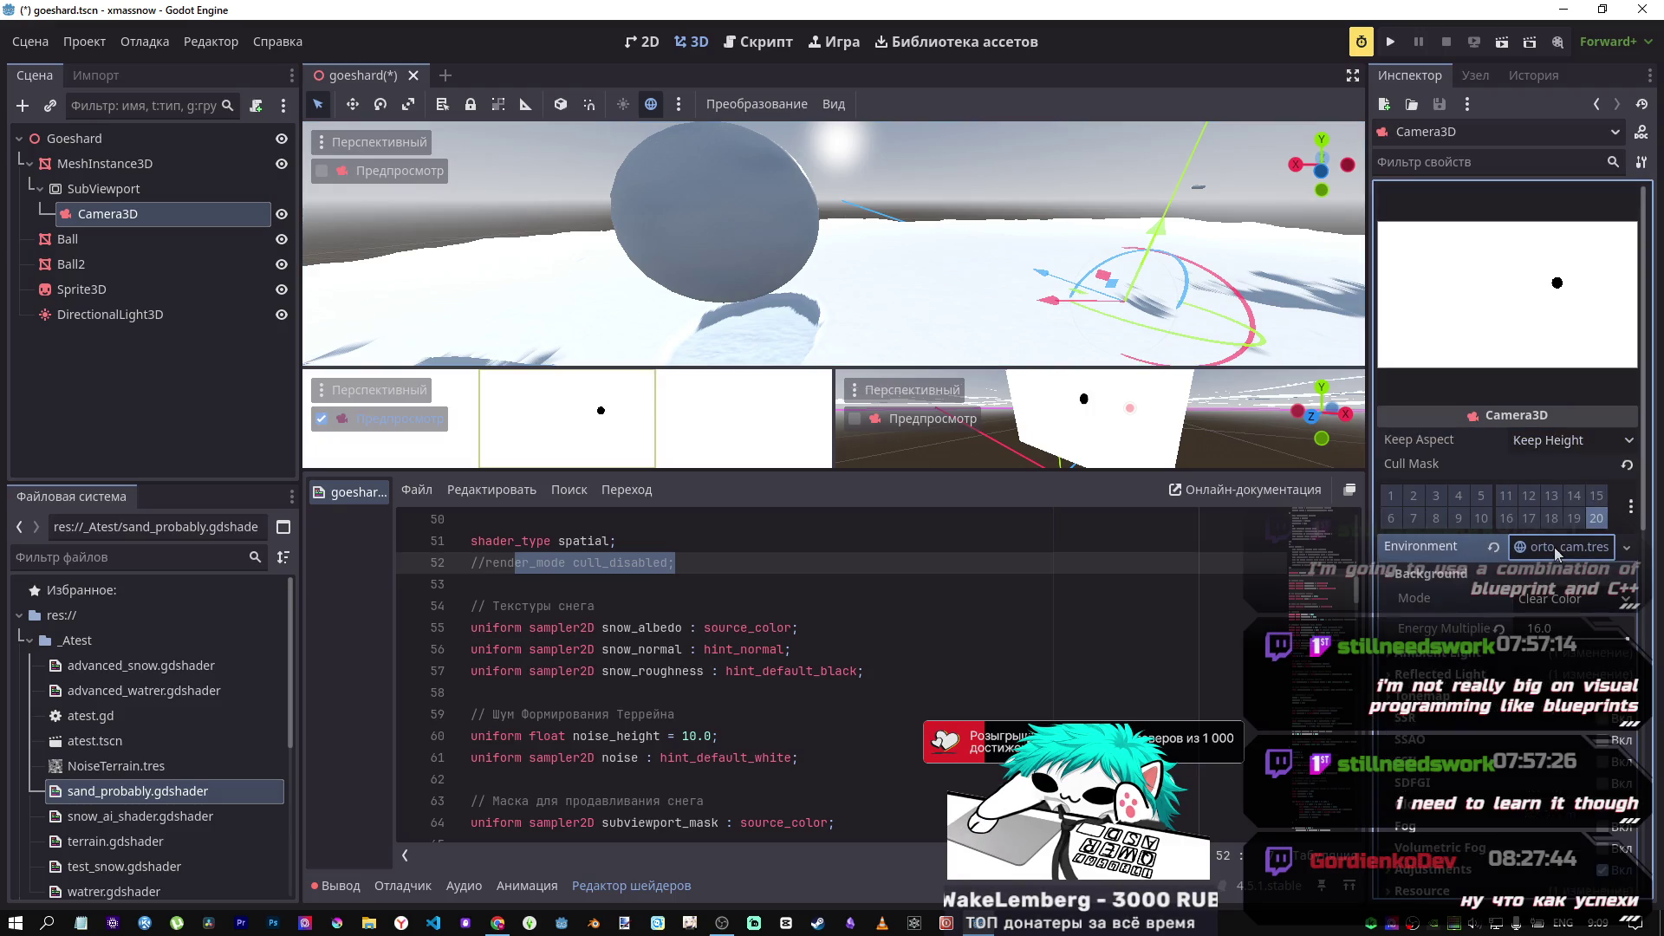
pyautogui.click(1576, 599)
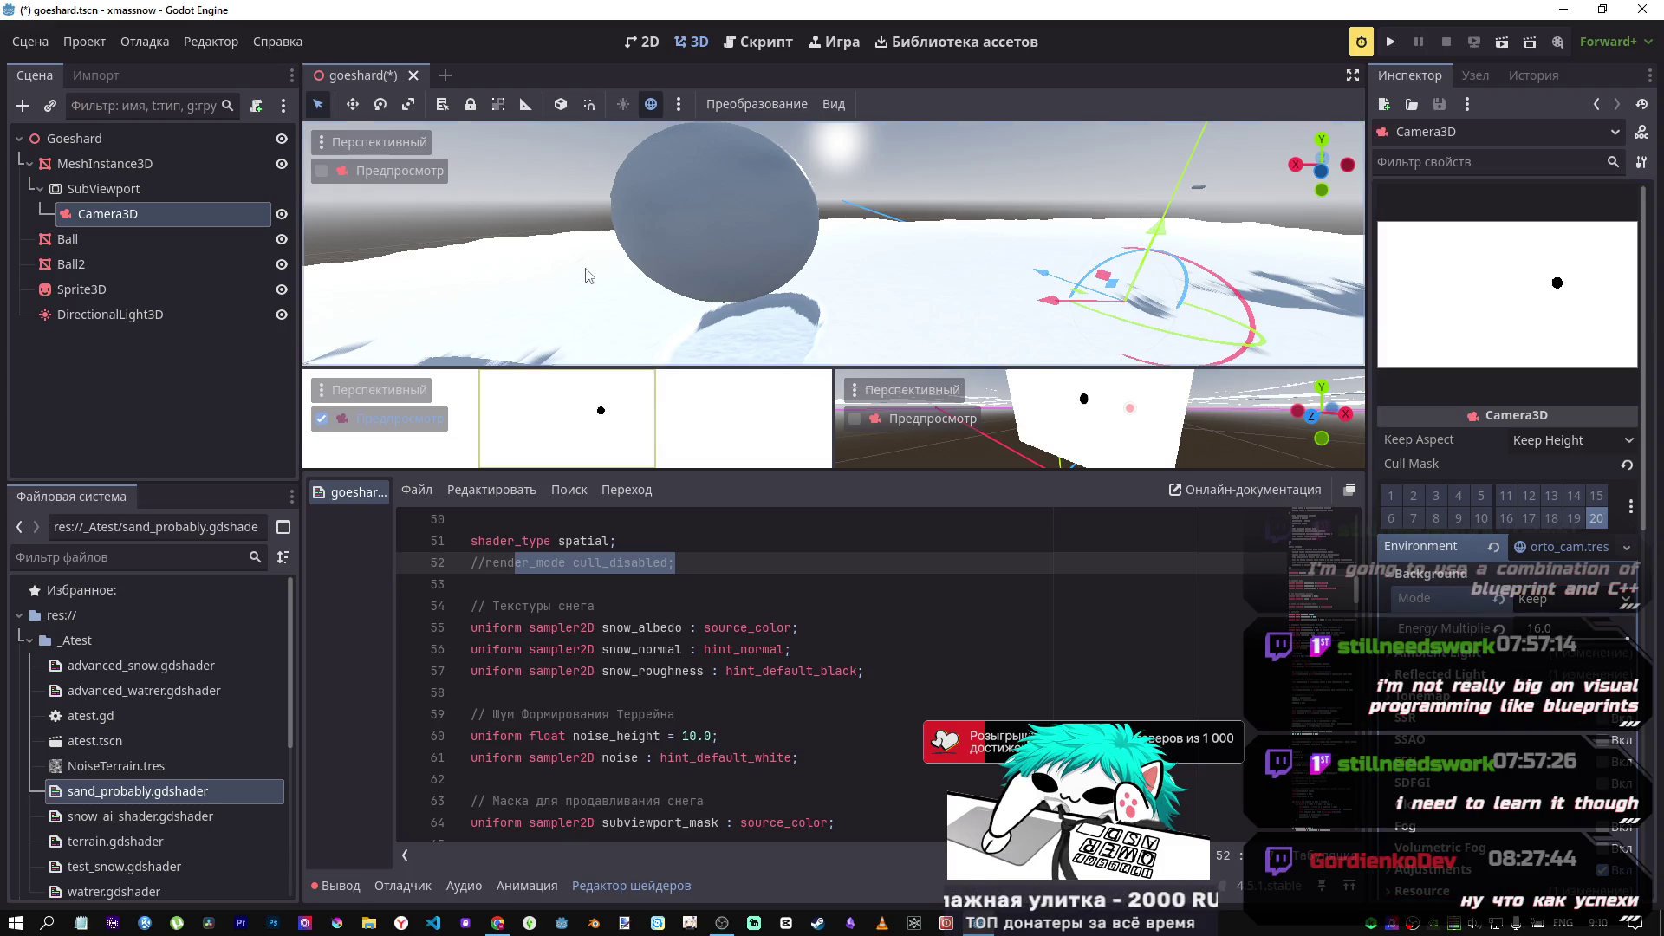
pyautogui.click(83, 240)
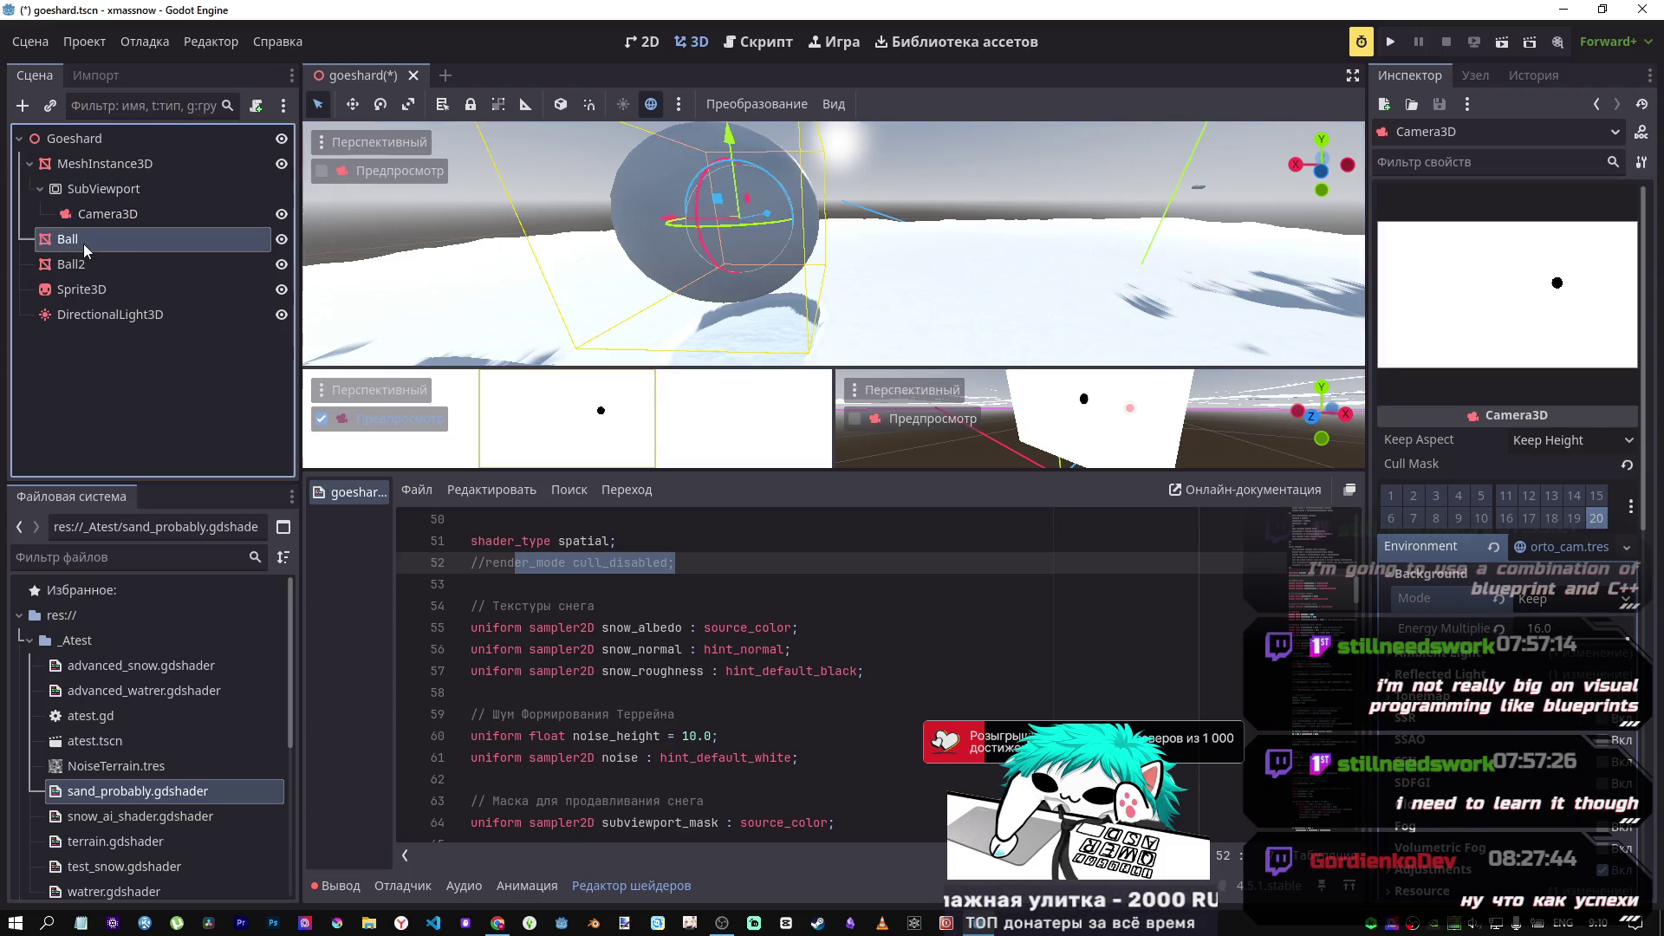
pyautogui.moveTo(664, 221); pyautogui.dragTo(1256, 224)
# Step: Slide the Ball along Z both ways to 37.884, 22.597, -46.267, then recheck the mask camera's aspect
pyautogui.press('q')
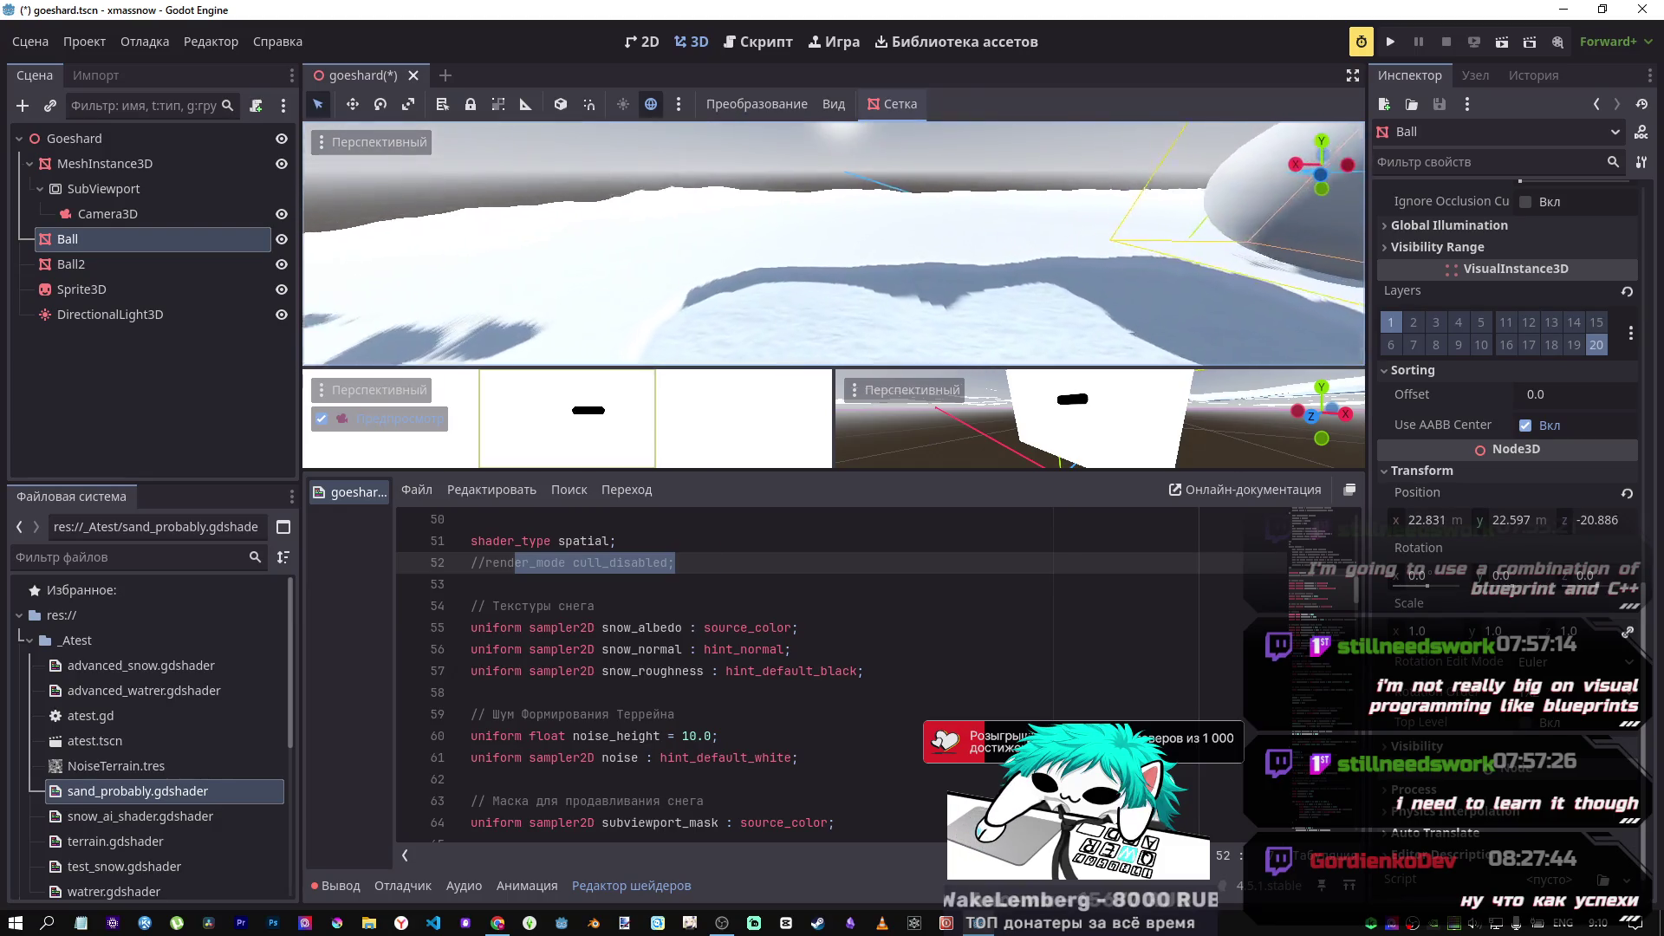
pyautogui.press('s')
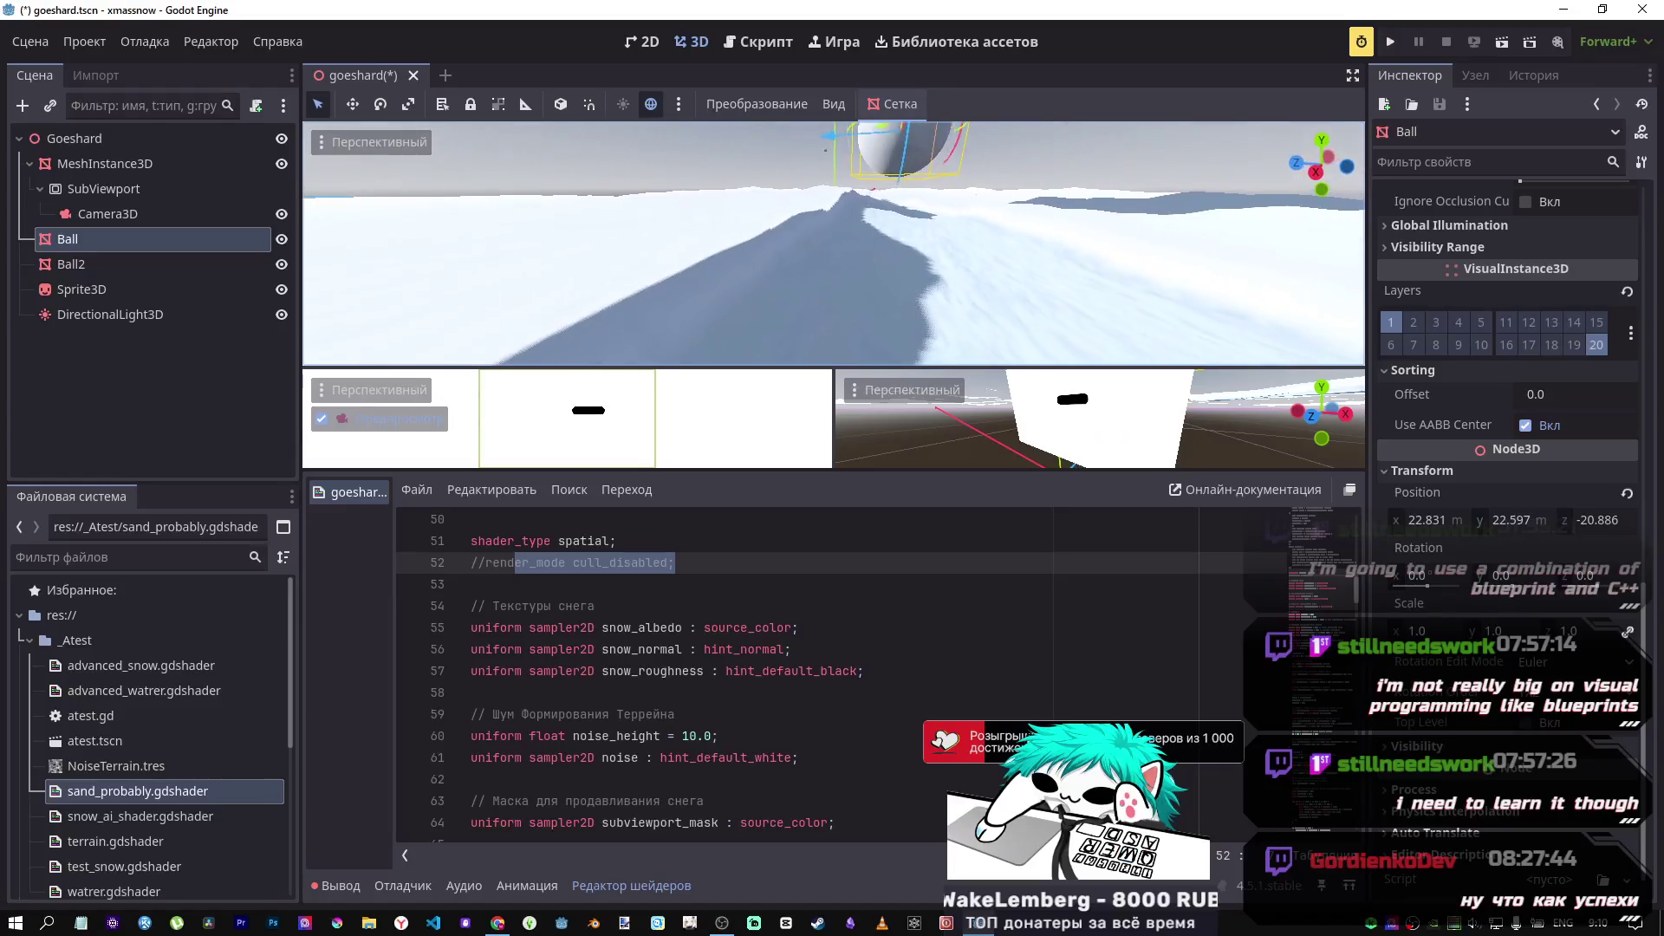
pyautogui.press('w')
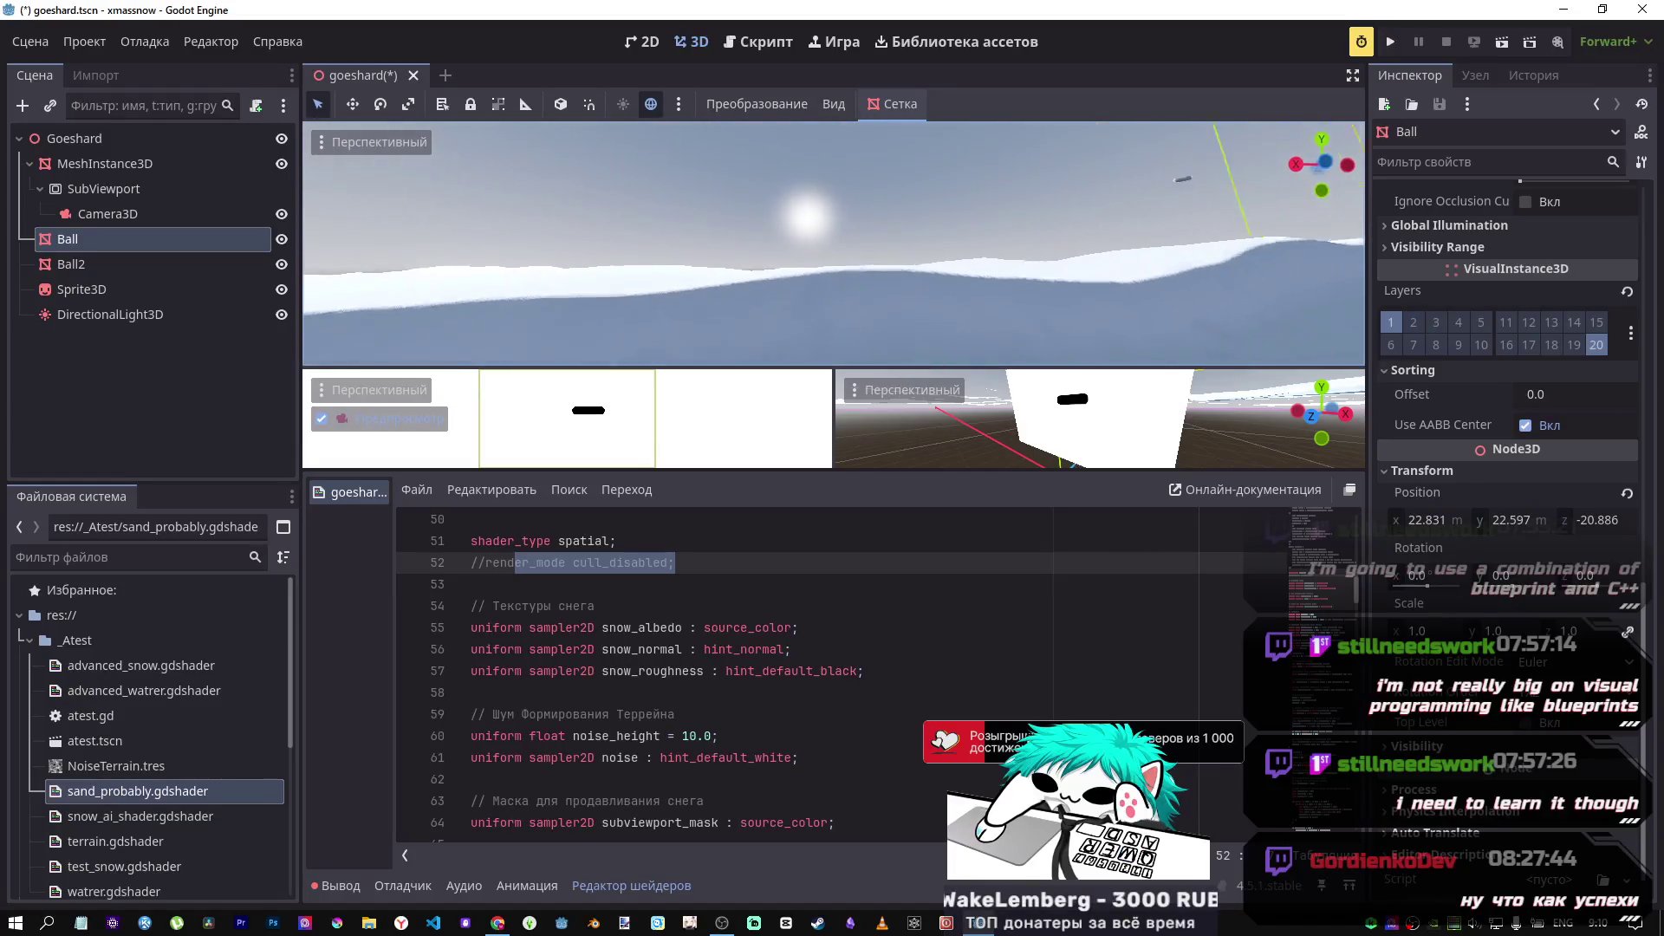
pyautogui.press('w')
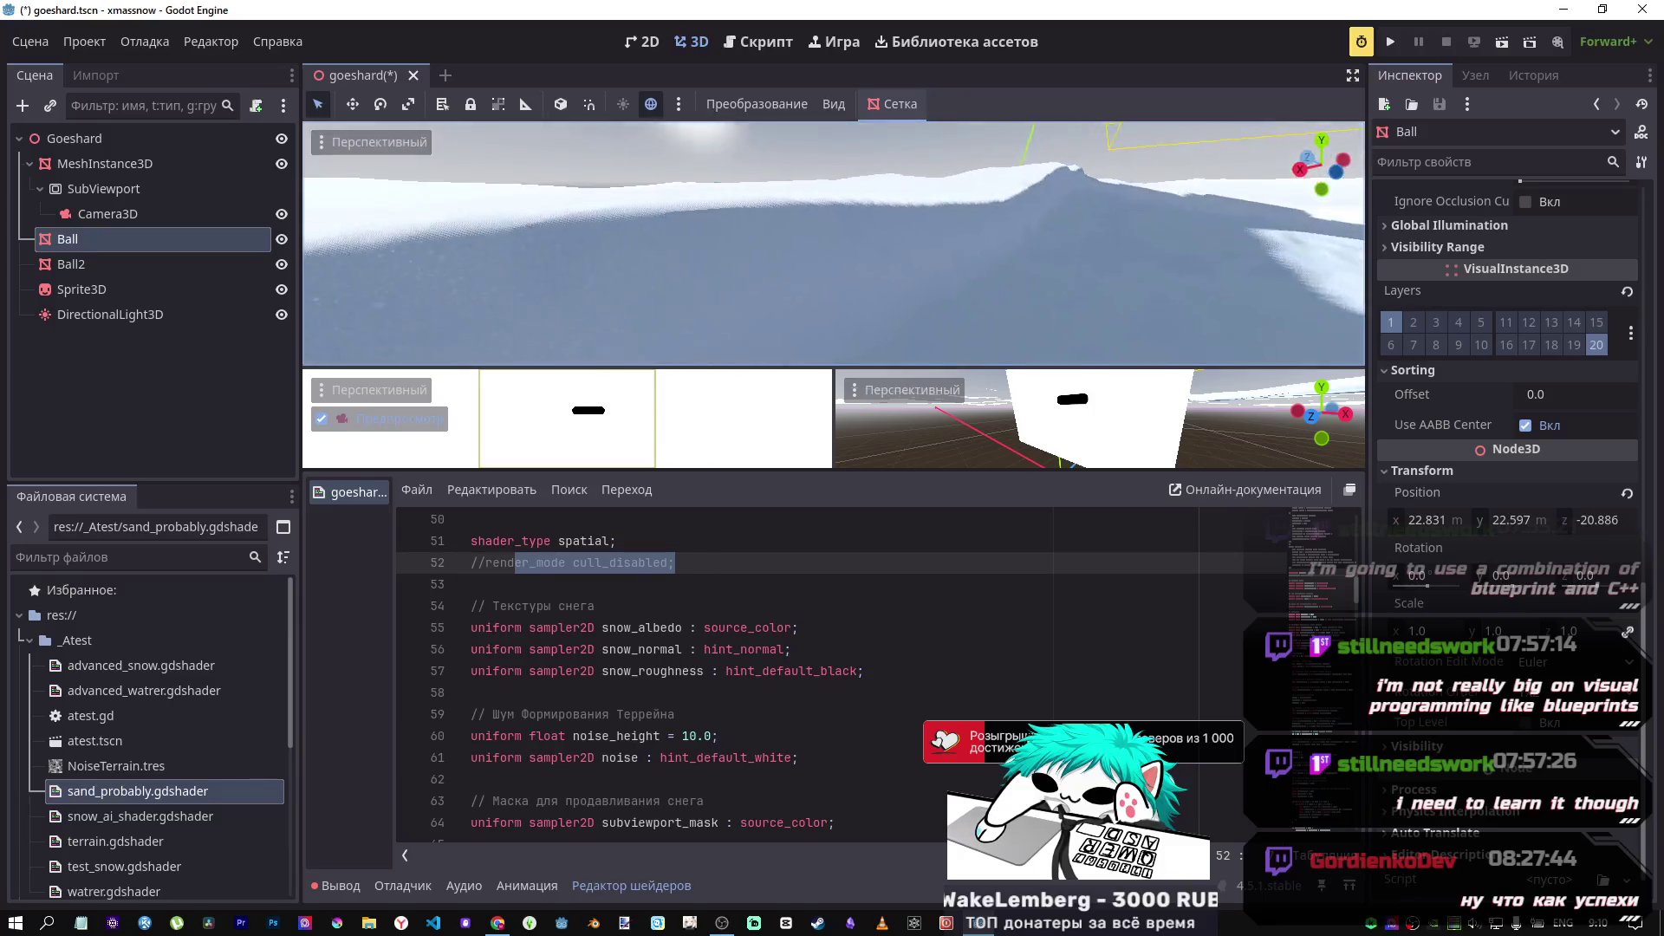
pyautogui.press('s')
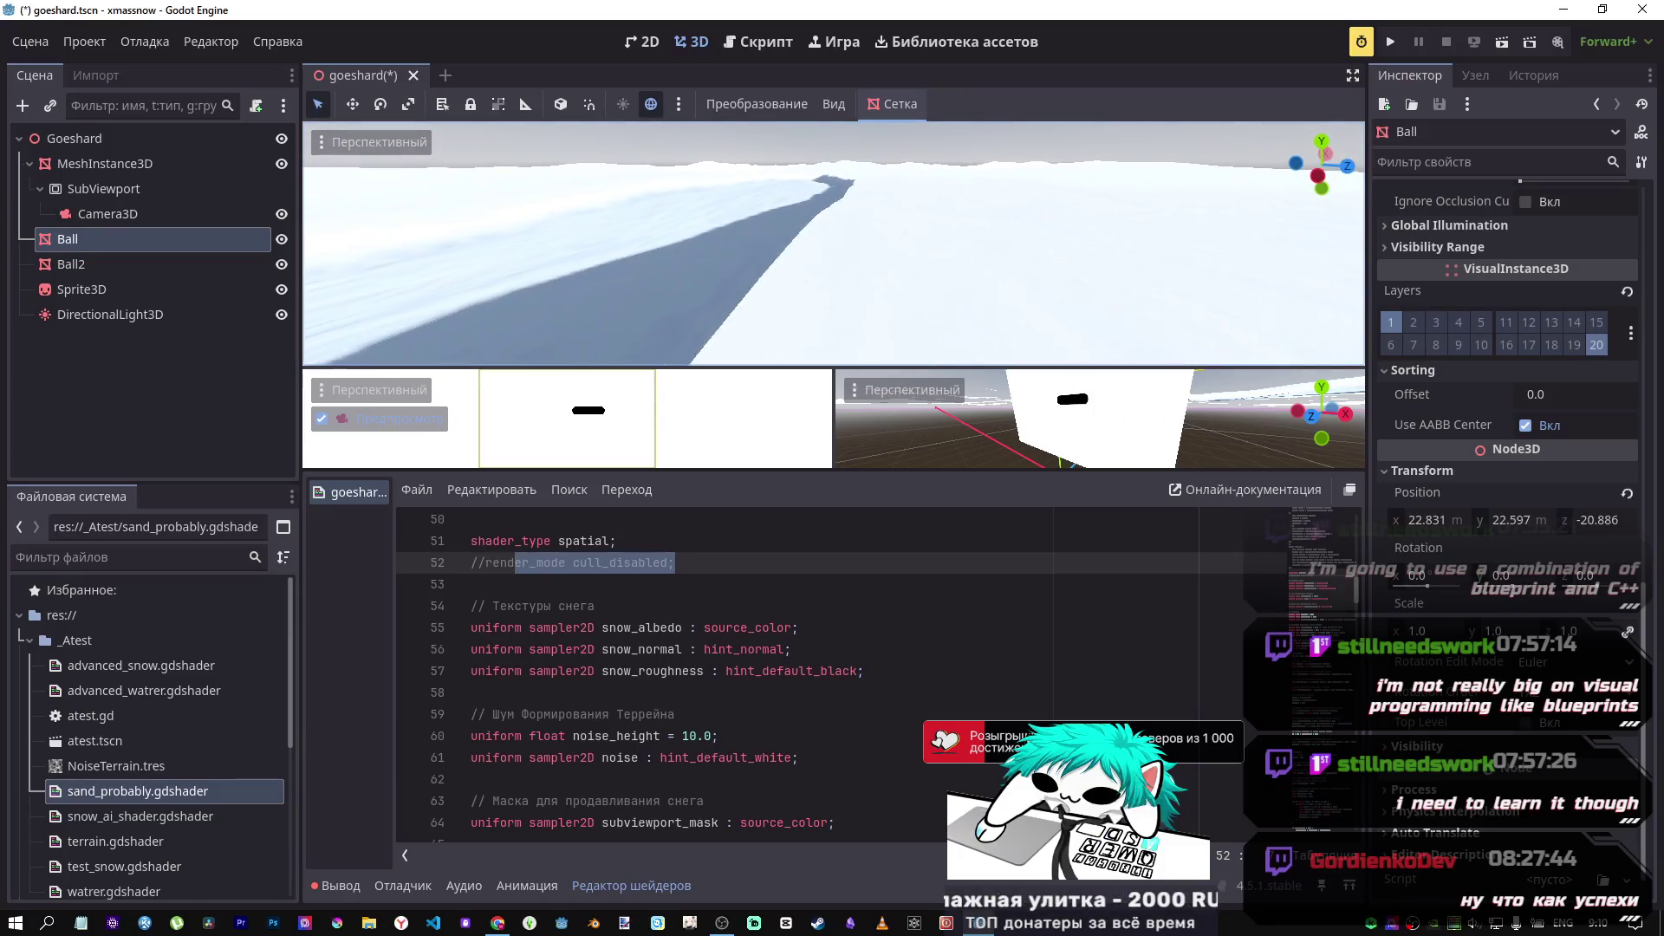
pyautogui.press('w')
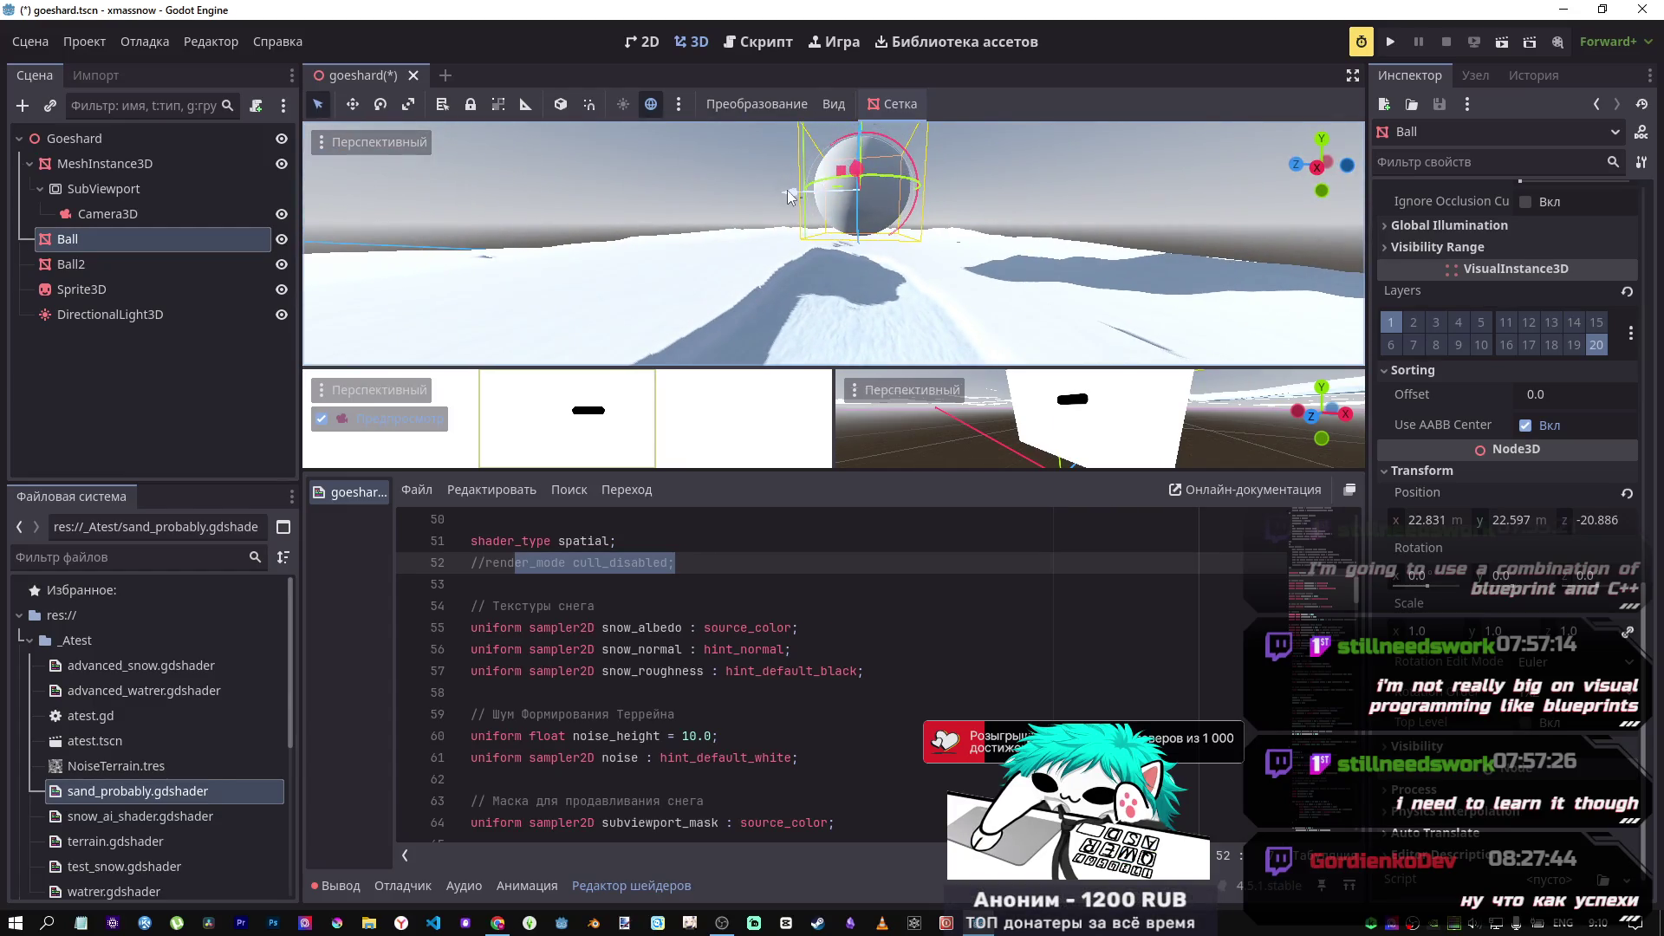
pyautogui.moveTo(787, 189)
pyautogui.mouseDown()
pyautogui.moveTo(409, 226)
pyautogui.moveTo(381, 266)
pyautogui.mouseUp()
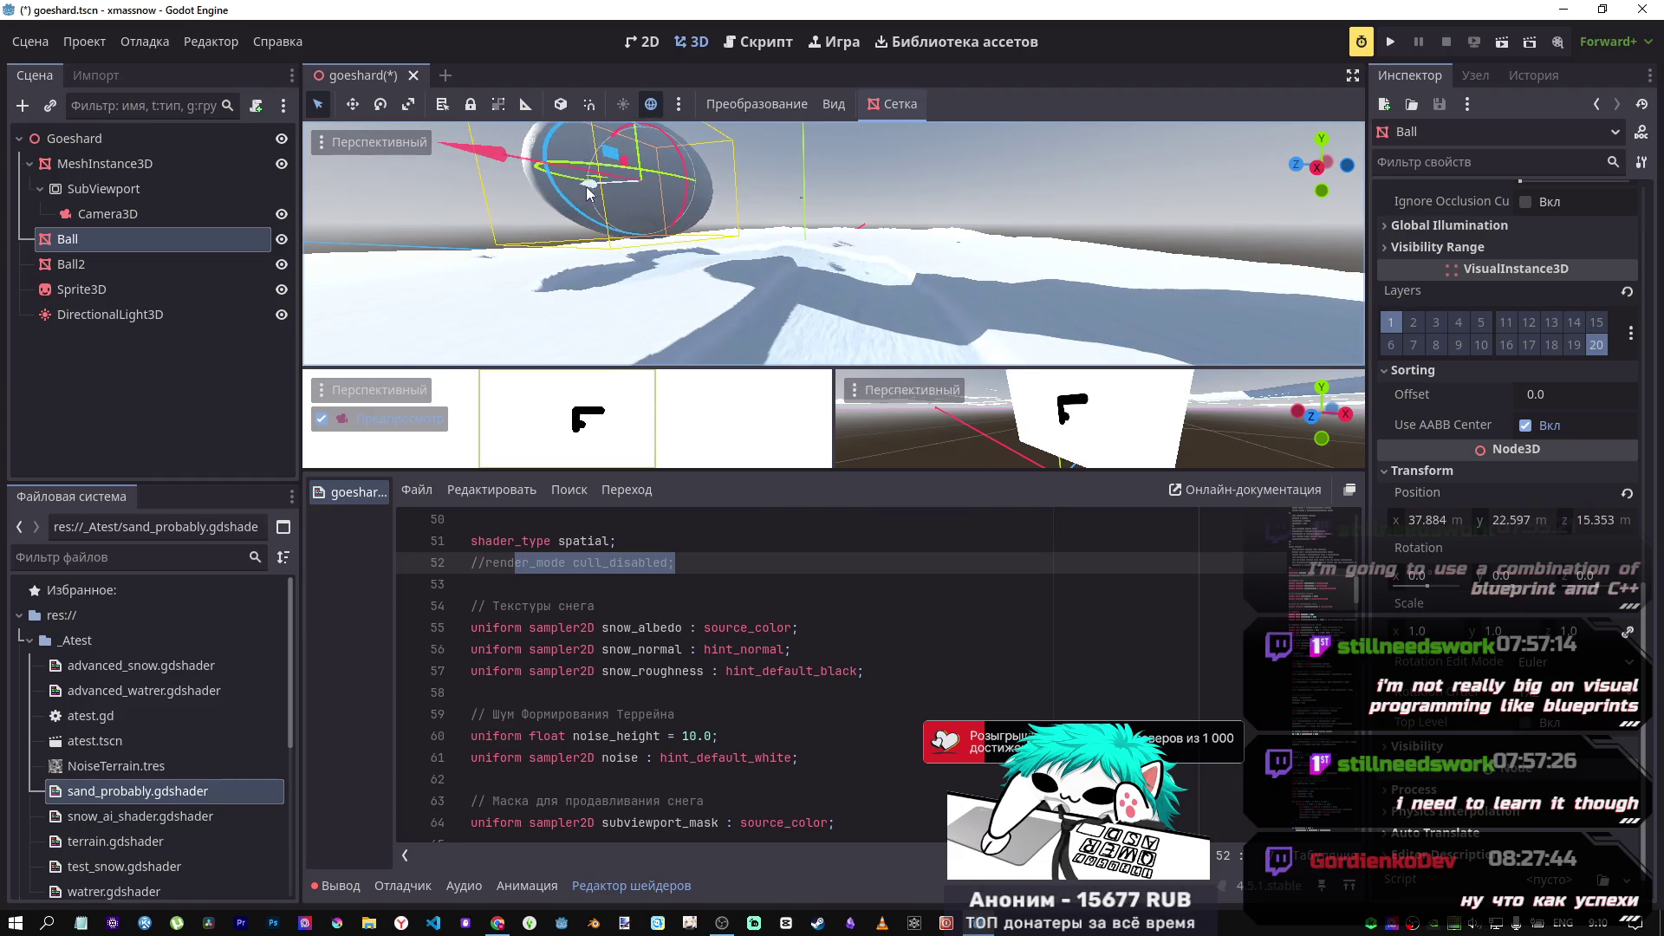
pyautogui.moveTo(588, 192)
pyautogui.mouseDown()
pyautogui.moveTo(934, 269)
pyautogui.moveTo(780, 216)
pyautogui.moveTo(434, 217)
pyautogui.mouseUp()
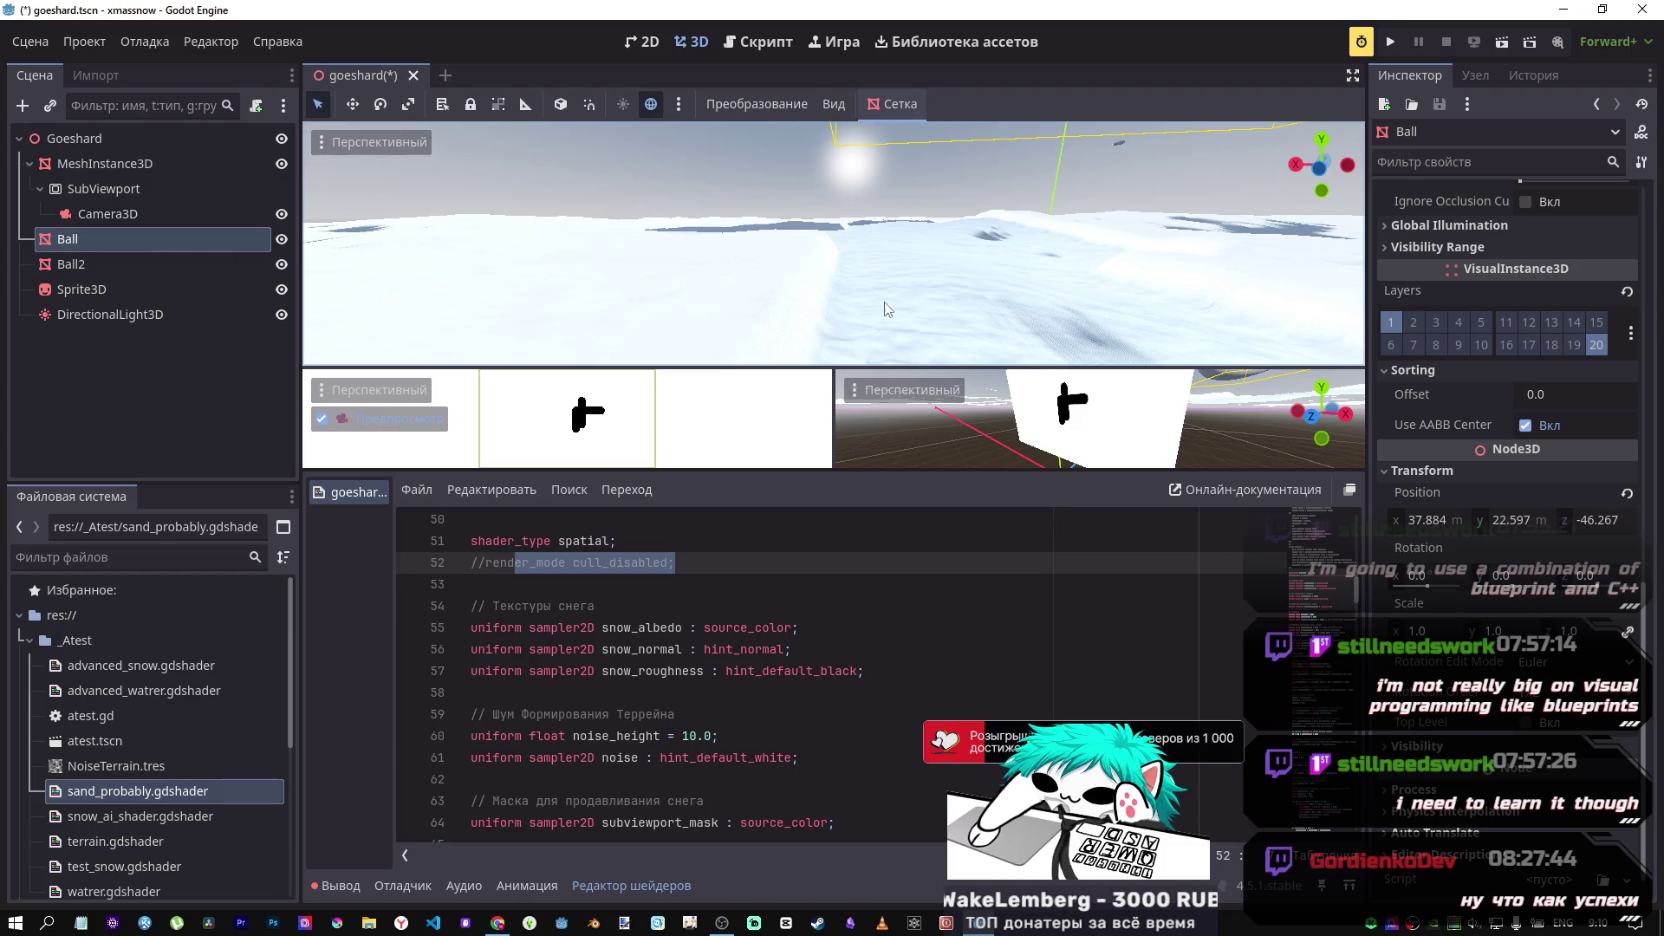
pyautogui.click(95, 214)
pyautogui.click(1539, 440)
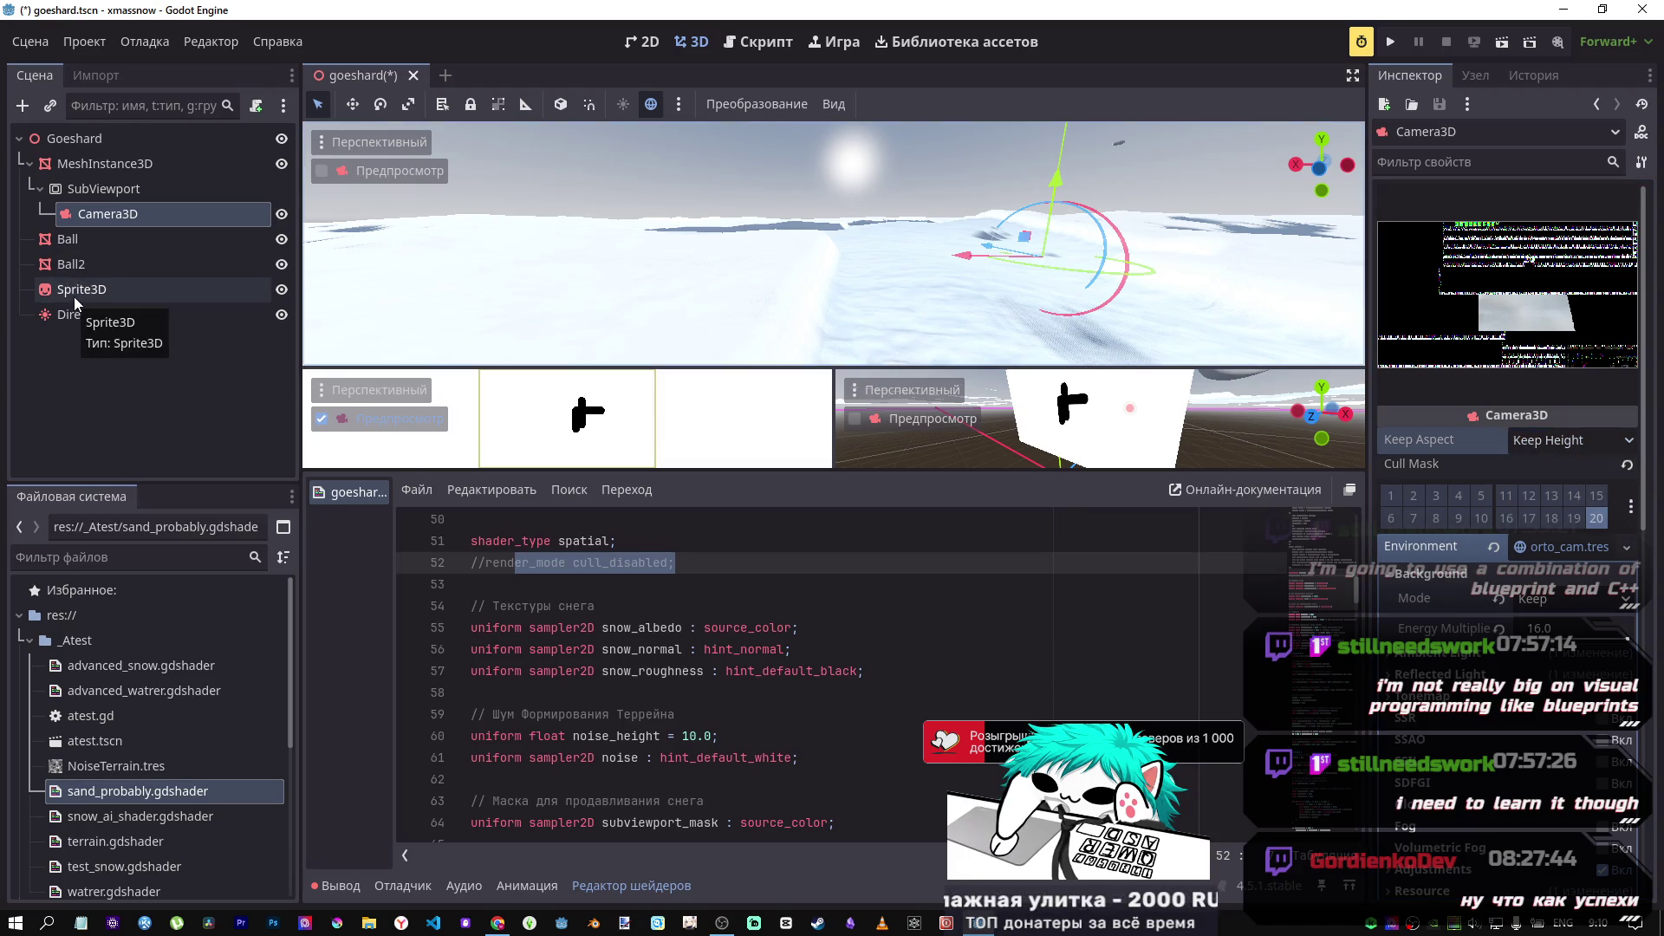
# Step: On MeshInstance3D, tweak Smooth Falloff and Depression Strength, setting Snow Height 2.5 and Smooth Radius 0.575
pyautogui.click(87, 164)
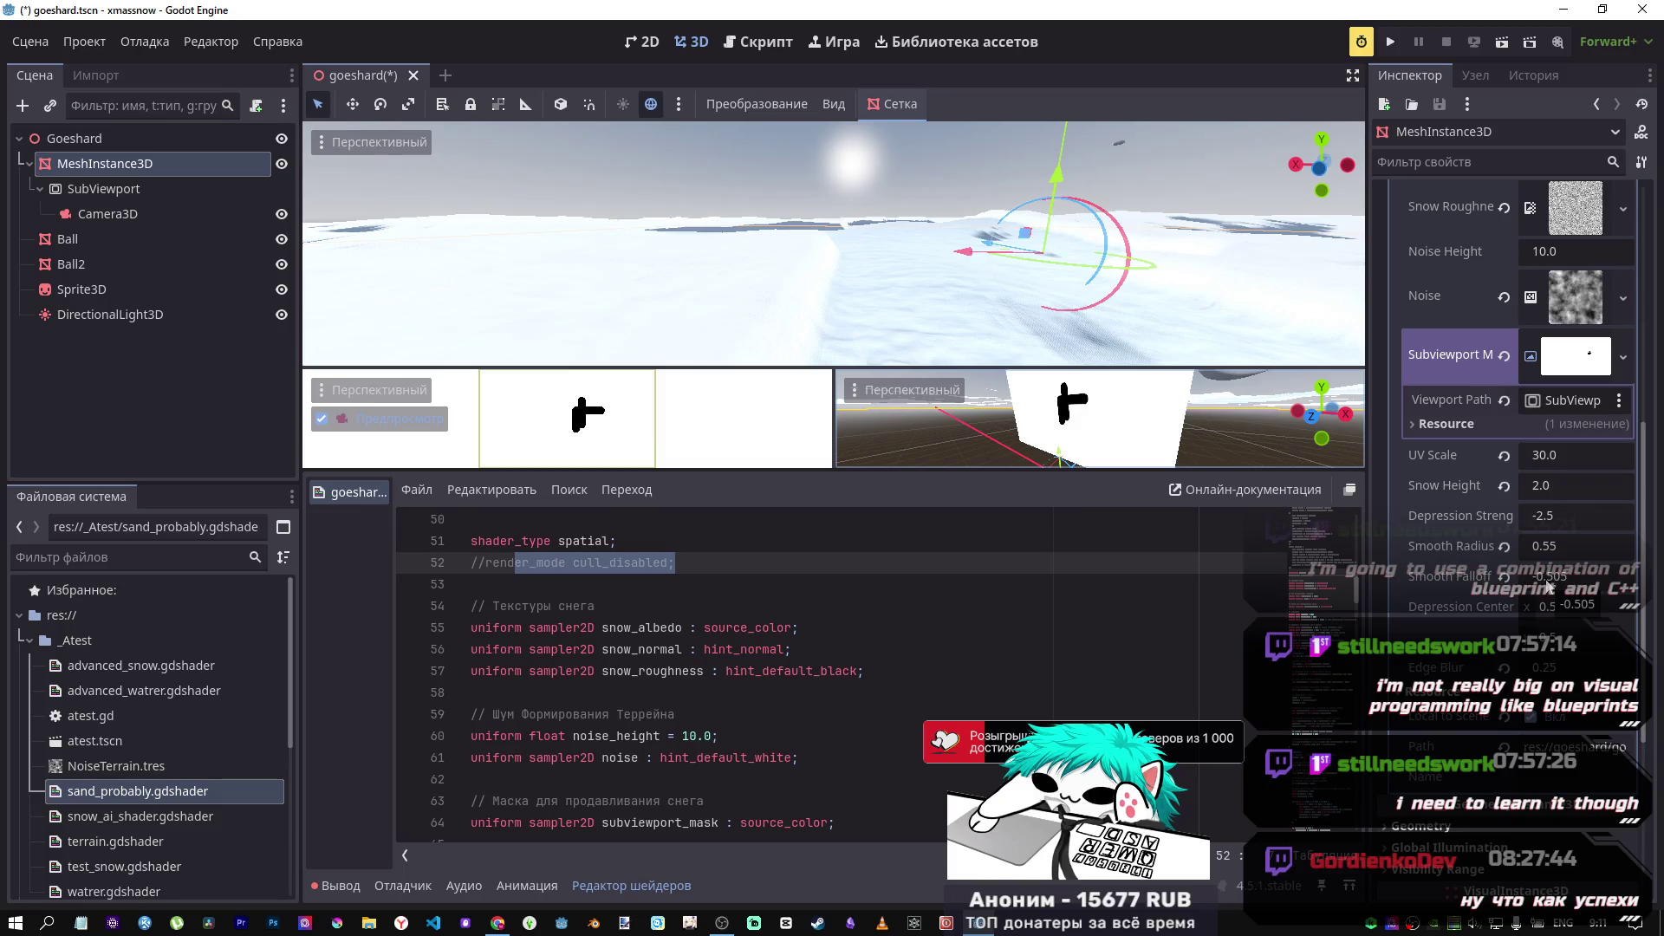
pyautogui.click(1551, 588)
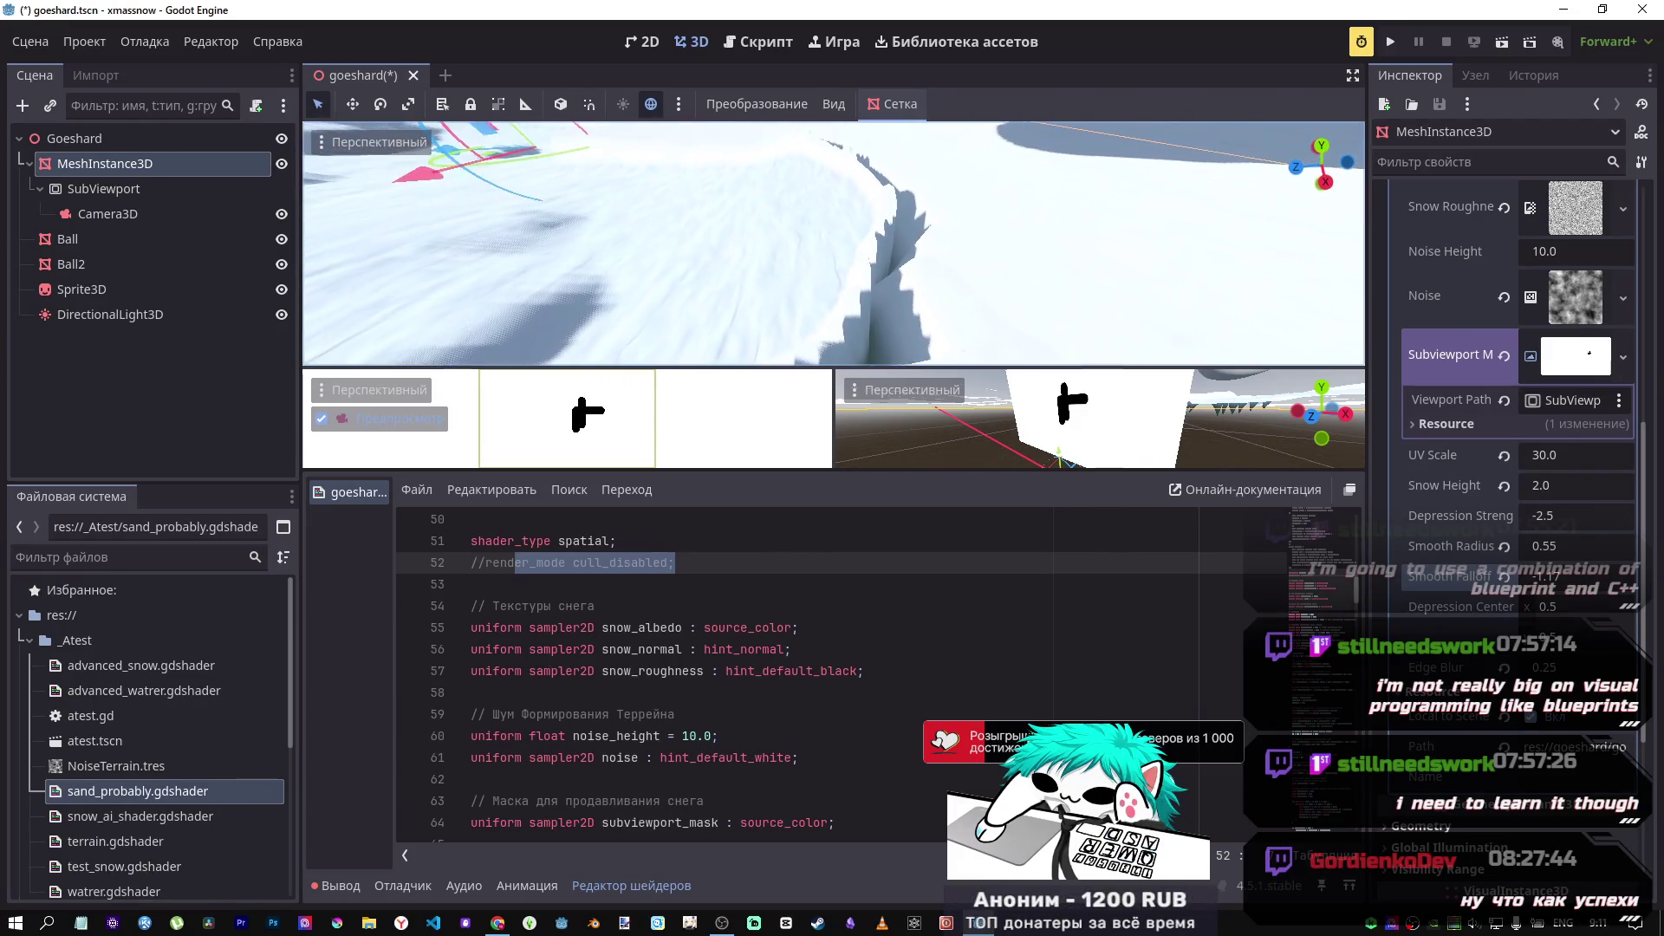
pyautogui.moveTo(1566, 579); pyautogui.dragTo(1546, 579)
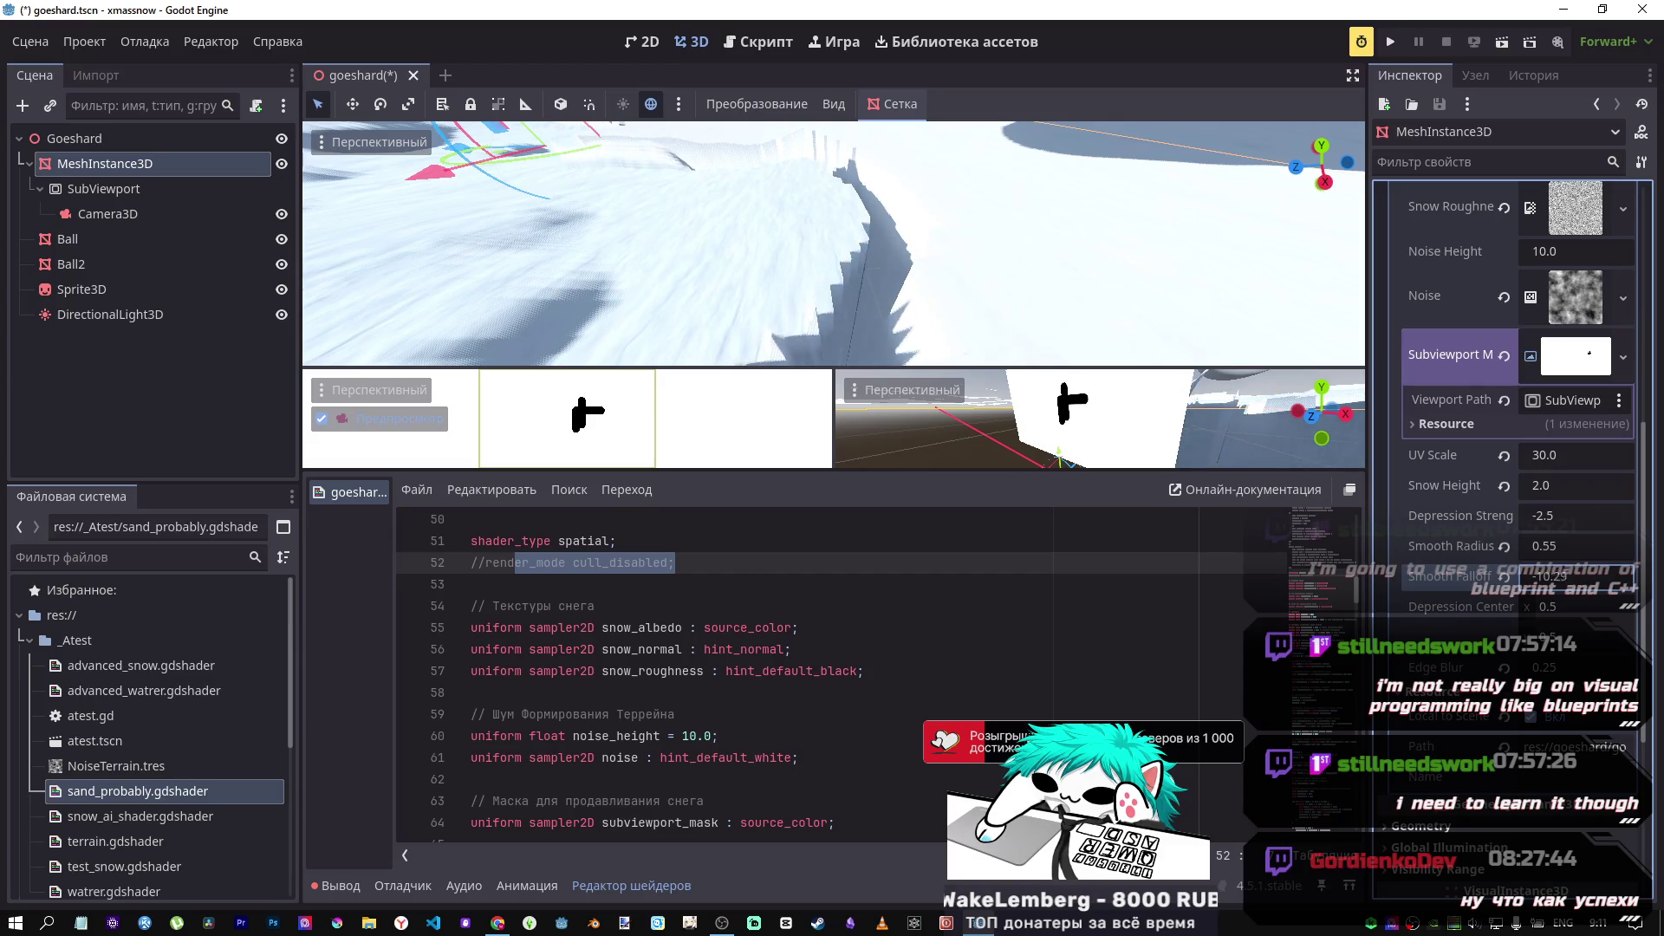
pyautogui.moveTo(1547, 579); pyautogui.dragTo(1567, 579)
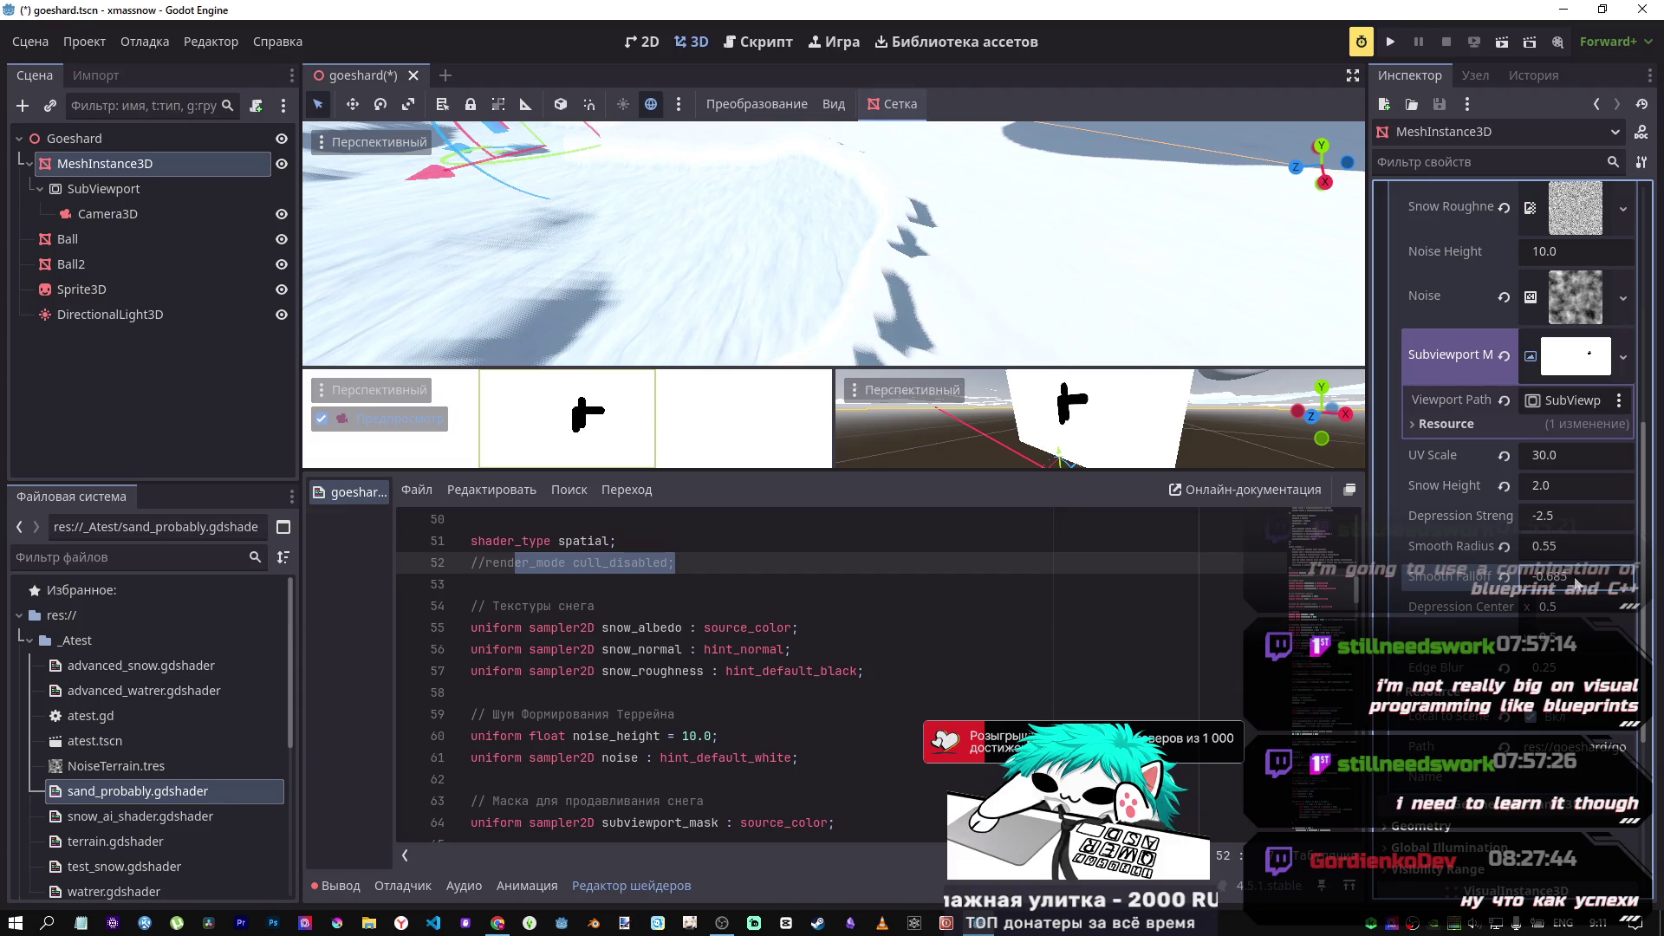
pyautogui.moveTo(1560, 546); pyautogui.dragTo(1547, 546)
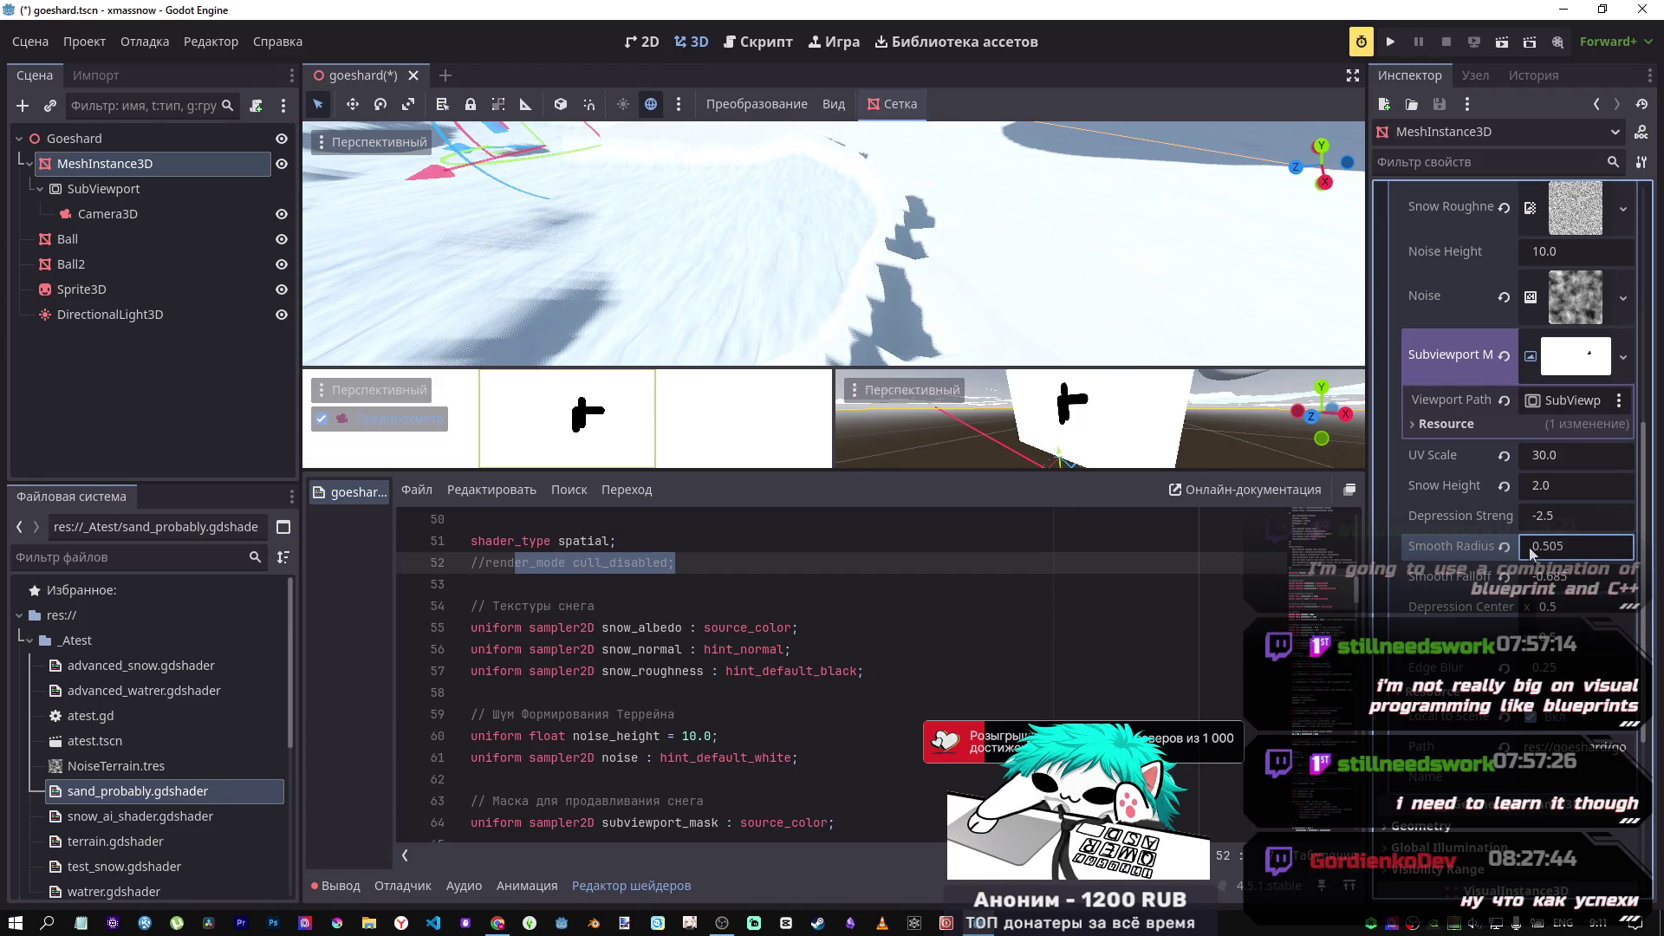
pyautogui.moveTo(1541, 494); pyautogui.dragTo(1547, 485)
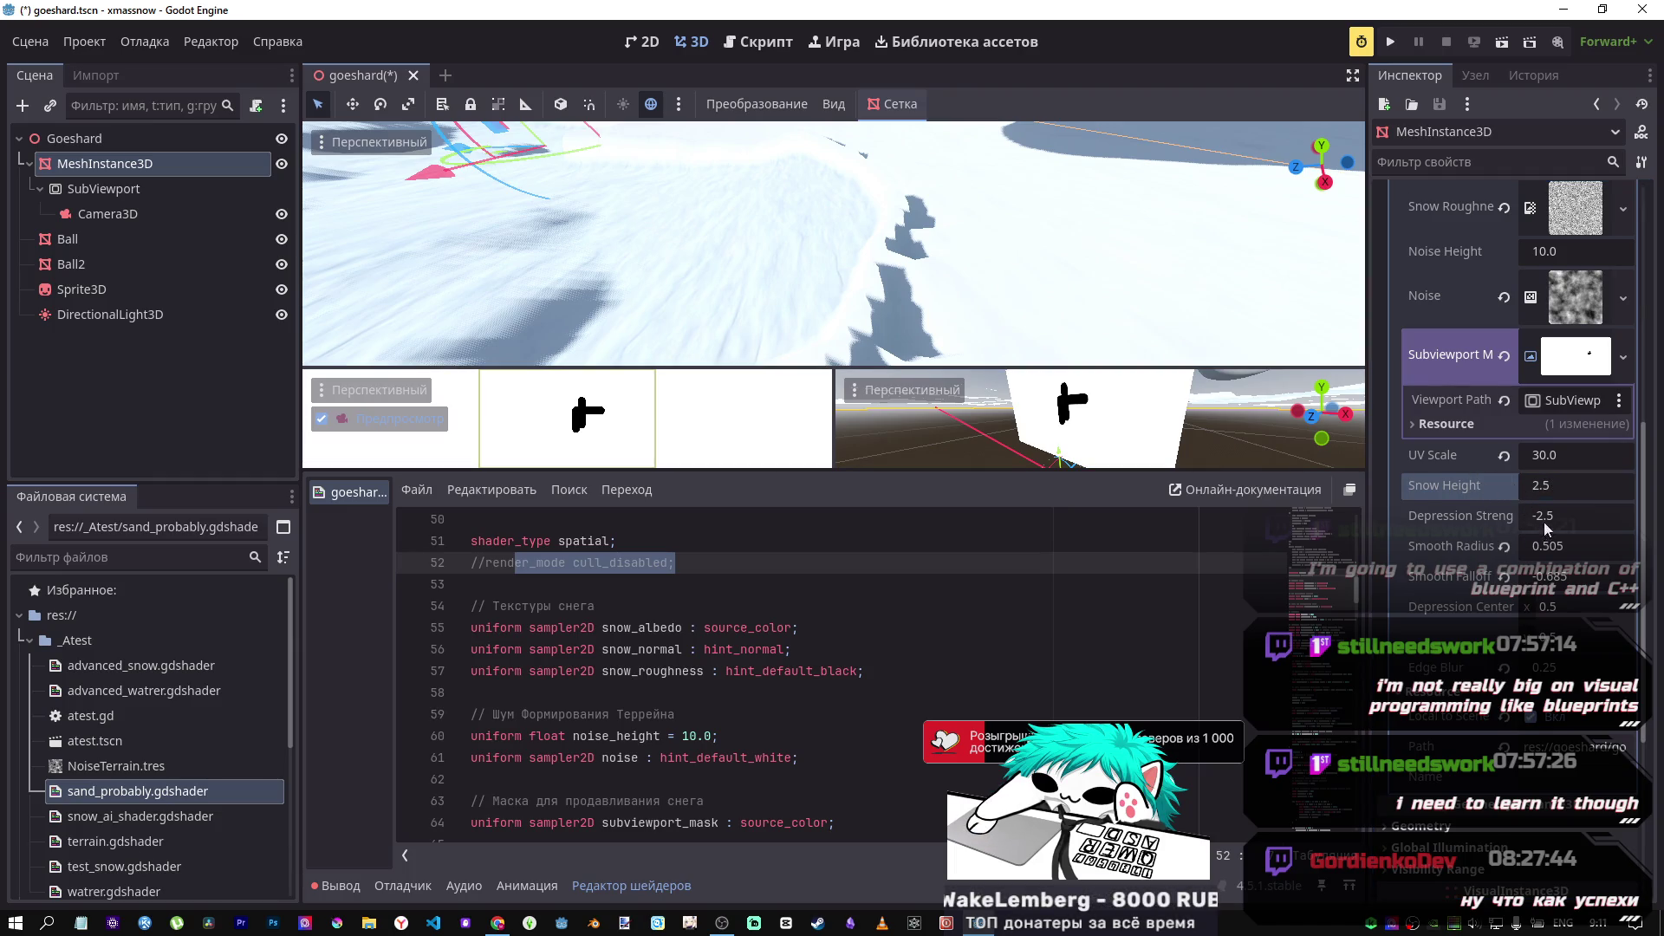
pyautogui.moveTo(1542, 520); pyautogui.dragTo(1555, 546)
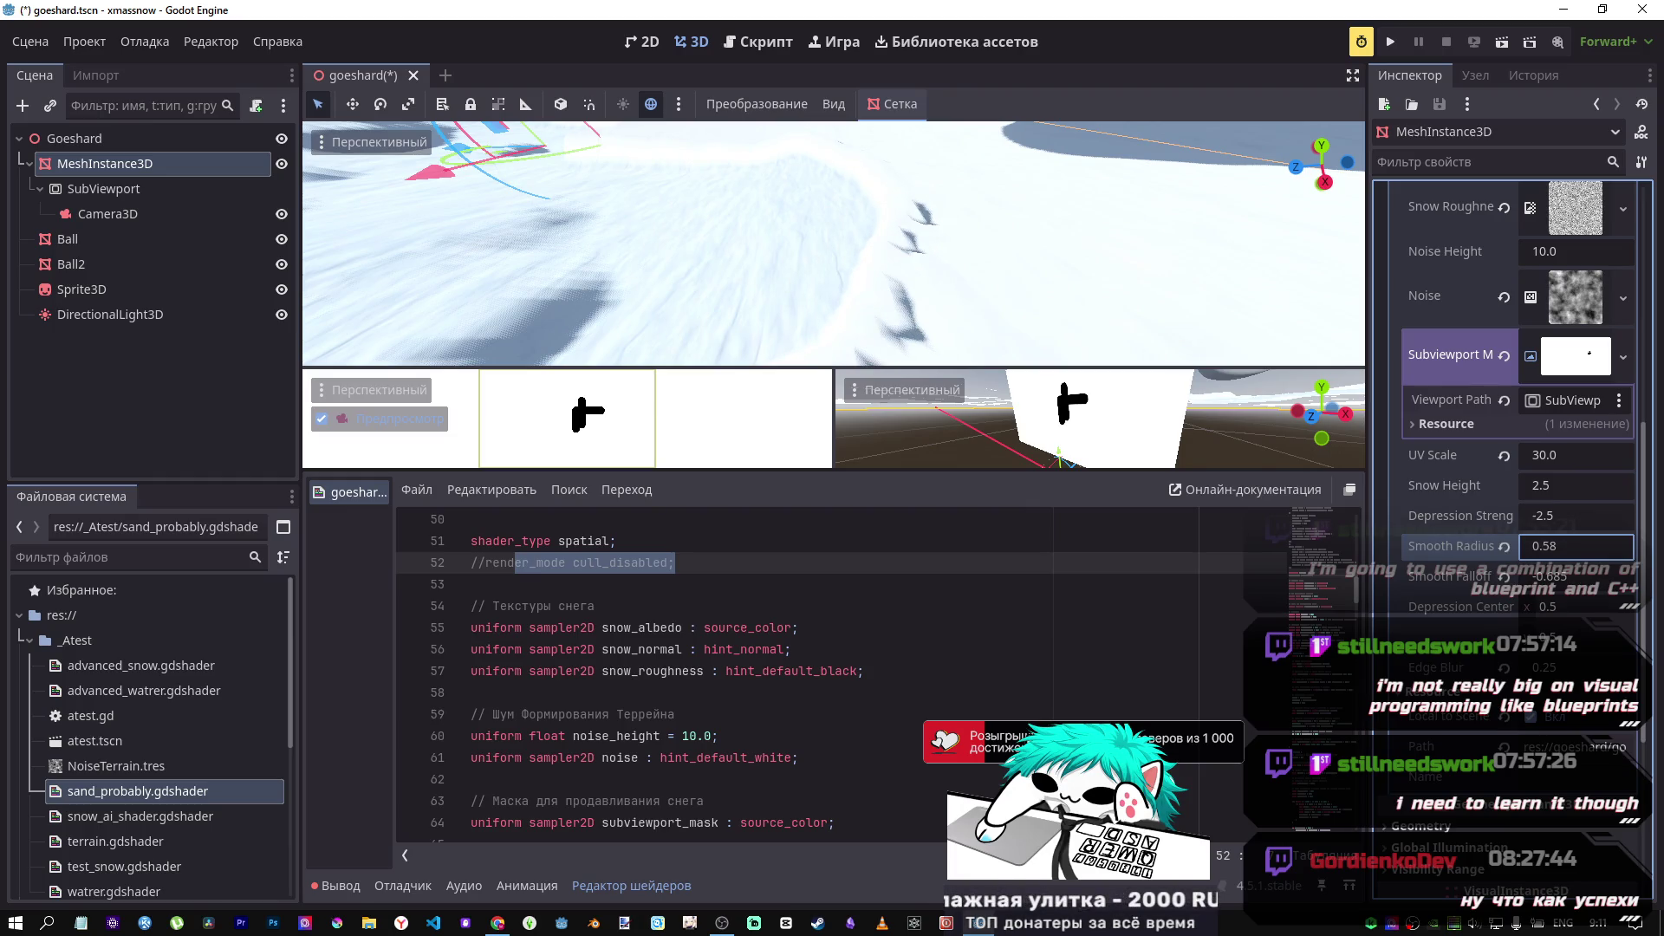
pyautogui.moveTo(1555, 546); pyautogui.dragTo(1554, 576)
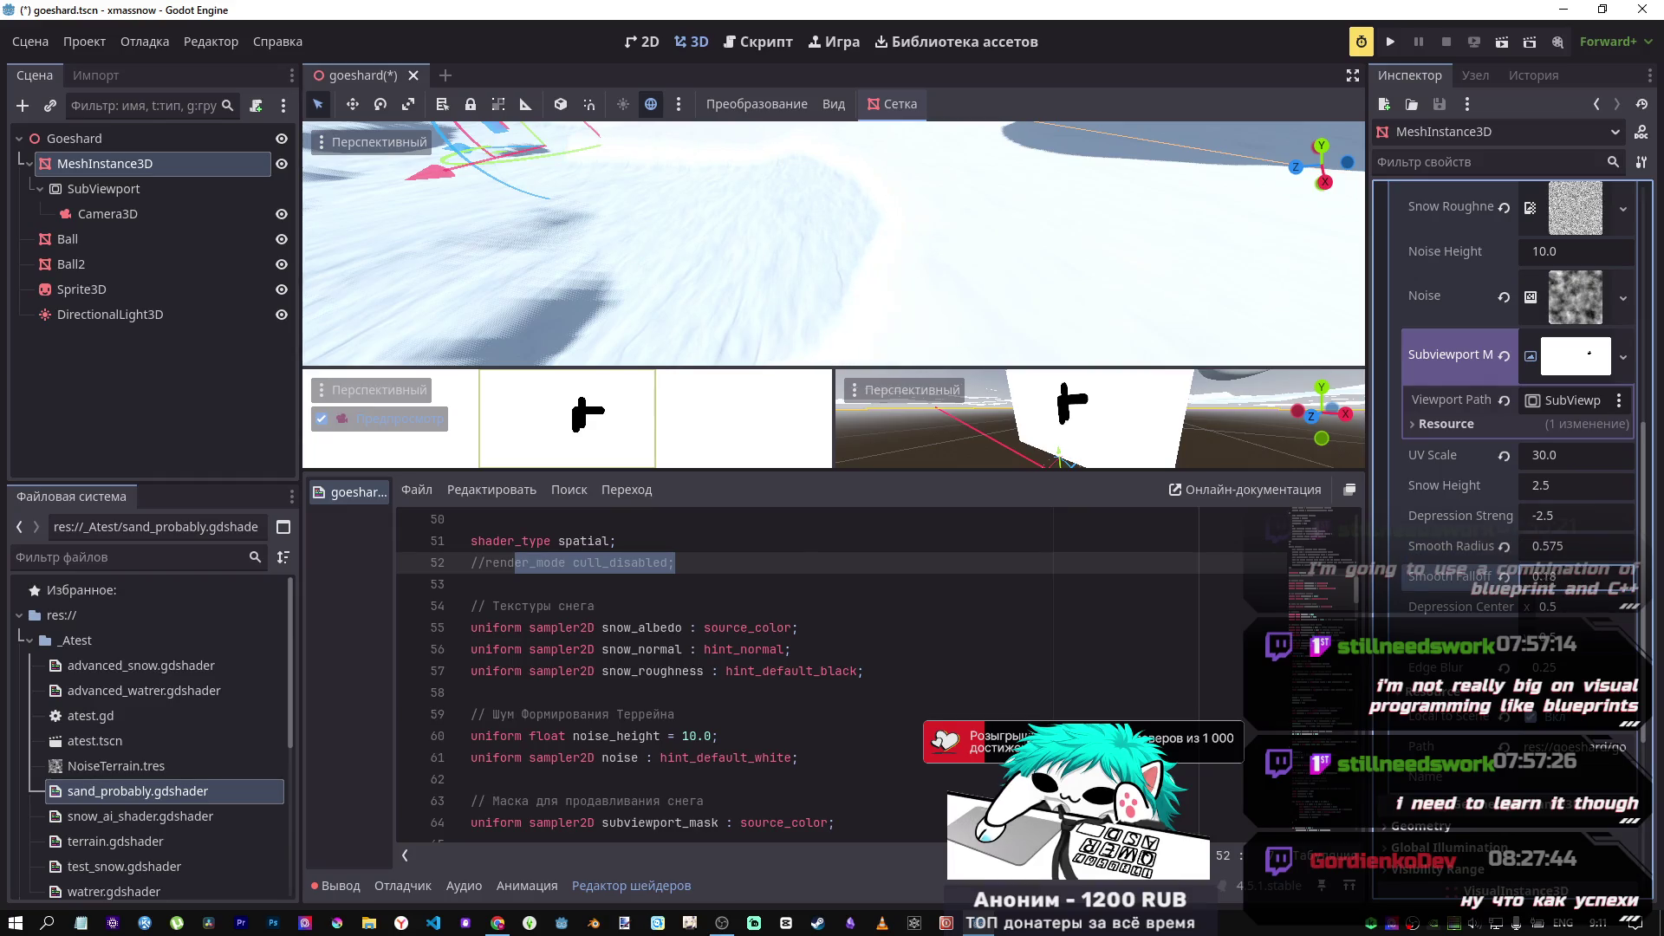
pyautogui.moveTo(1554, 576); pyautogui.dragTo(1563, 576)
pyautogui.moveTo(832, 242)
pyautogui.mouseDown()
pyautogui.moveTo(850, 216)
pyautogui.moveTo(805, 231)
pyautogui.mouseUp()
pyautogui.scroll(-10, 810, 229)
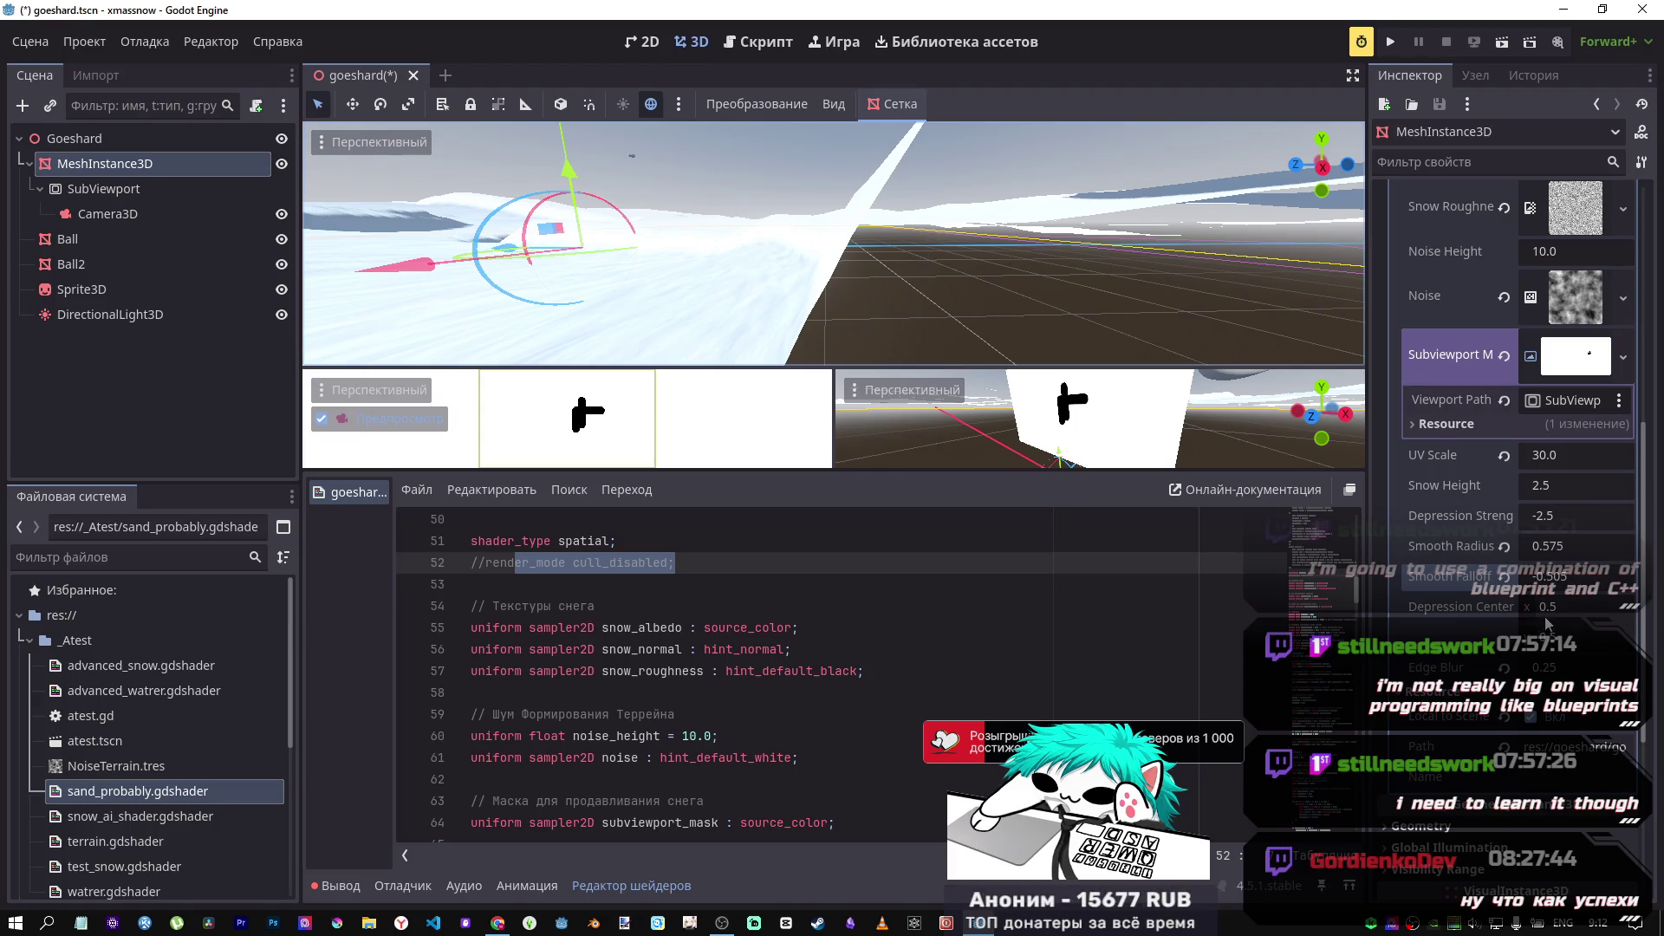
# Step: Lower Edge Blur and Smooth Falloff, then collapse the _Atest folder in the FileSystem
pyautogui.moveTo(1560, 668); pyautogui.dragTo(1534, 667)
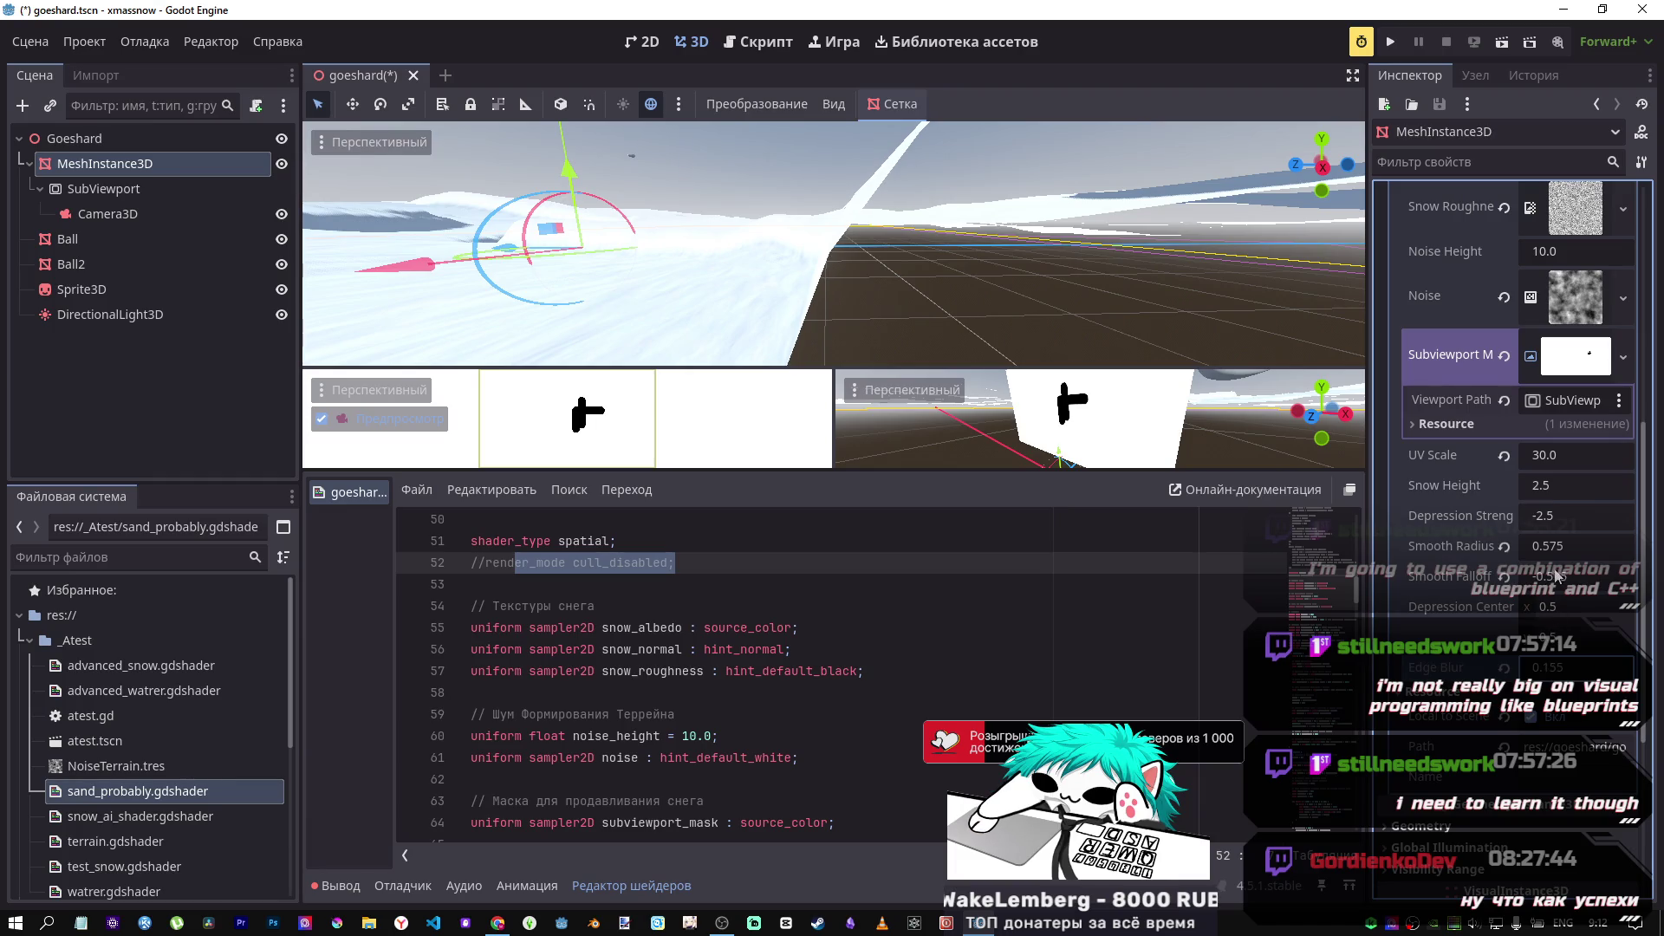
pyautogui.moveTo(1556, 576)
pyautogui.mouseDown()
pyautogui.moveTo(1508, 576)
pyautogui.moveTo(1533, 576)
pyautogui.mouseUp()
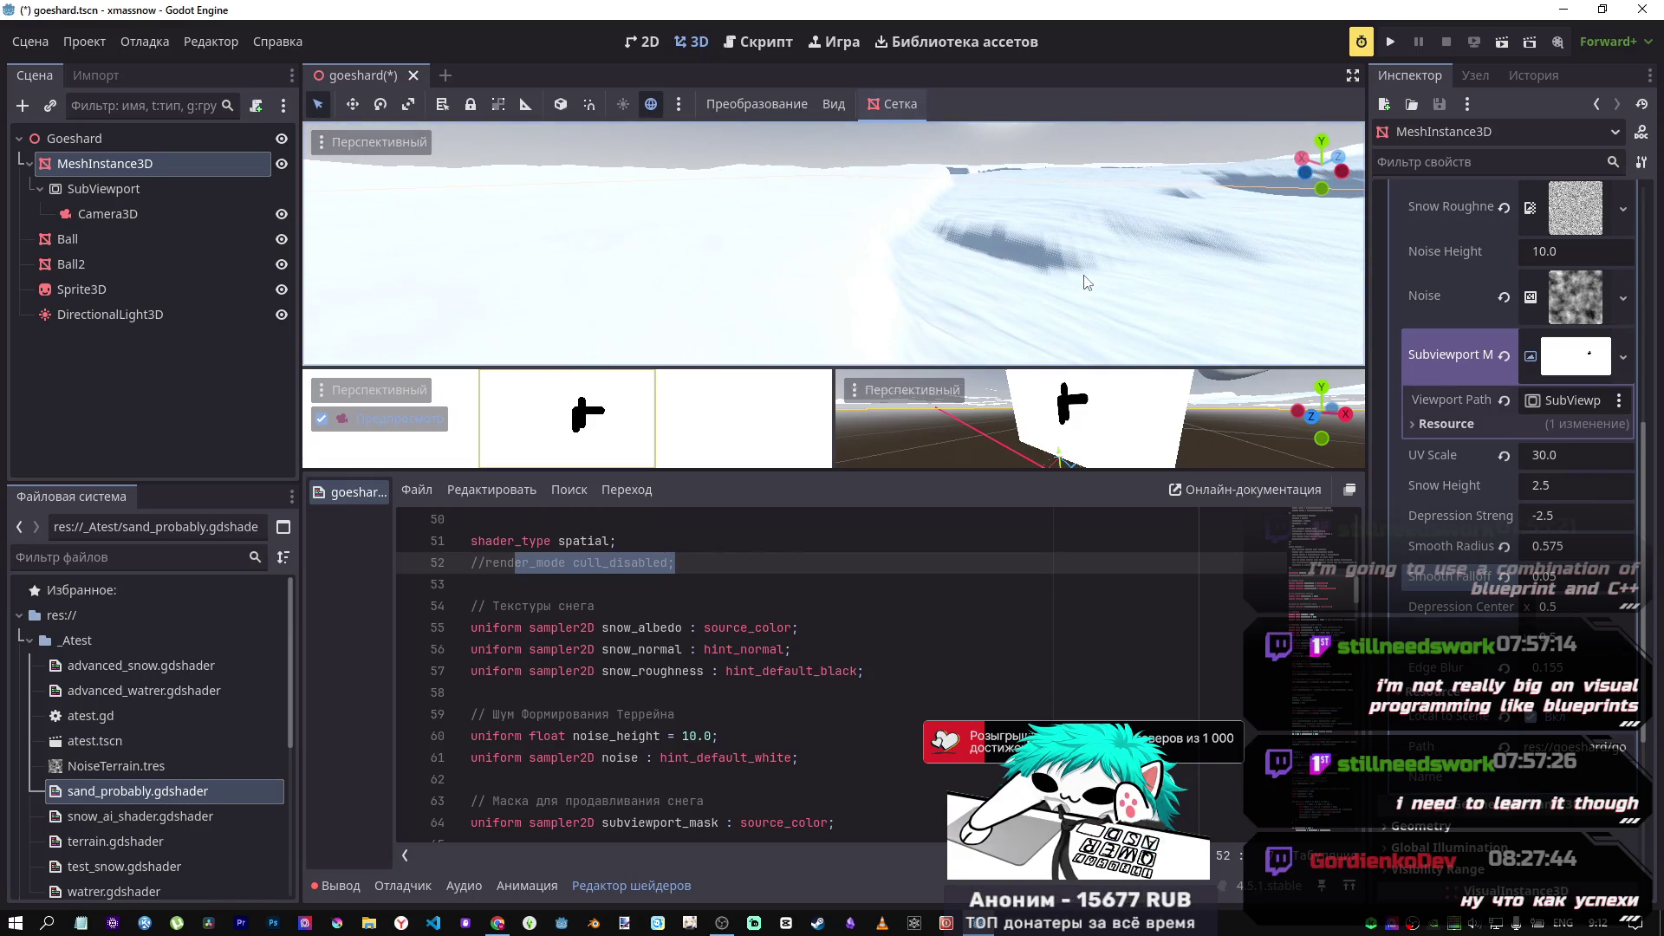
pyautogui.click(30, 641)
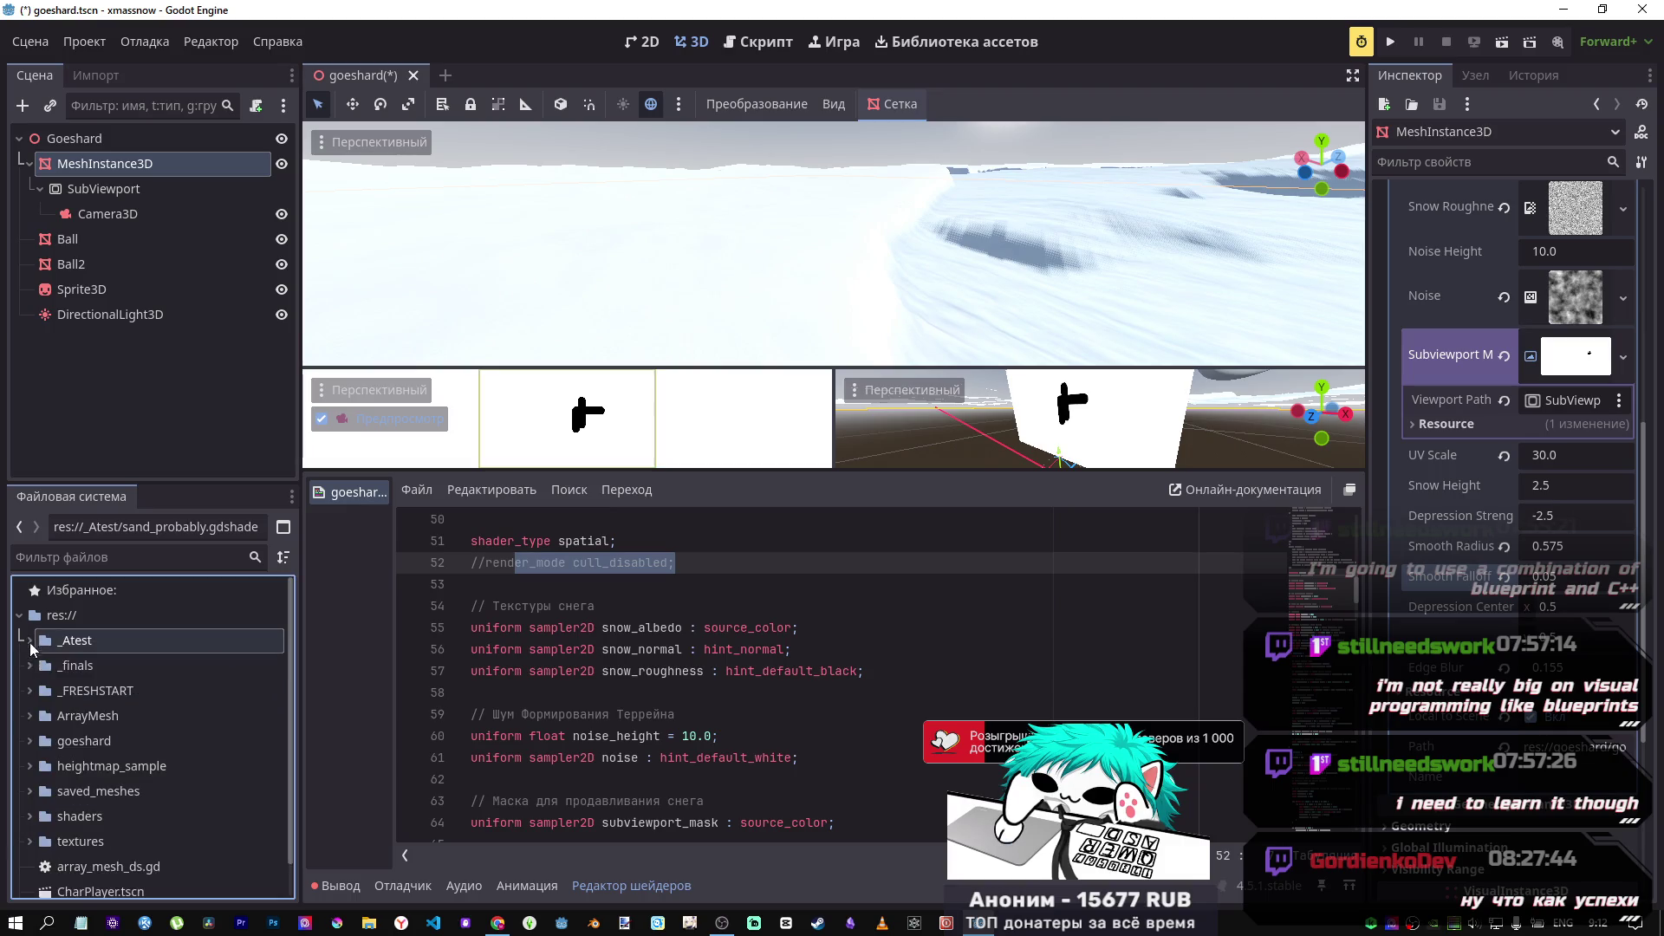
# Step: Try Metal048A_4K-PNG_Color.png as the Snow Albedo texture
pyautogui.scroll(-1, 85, 740)
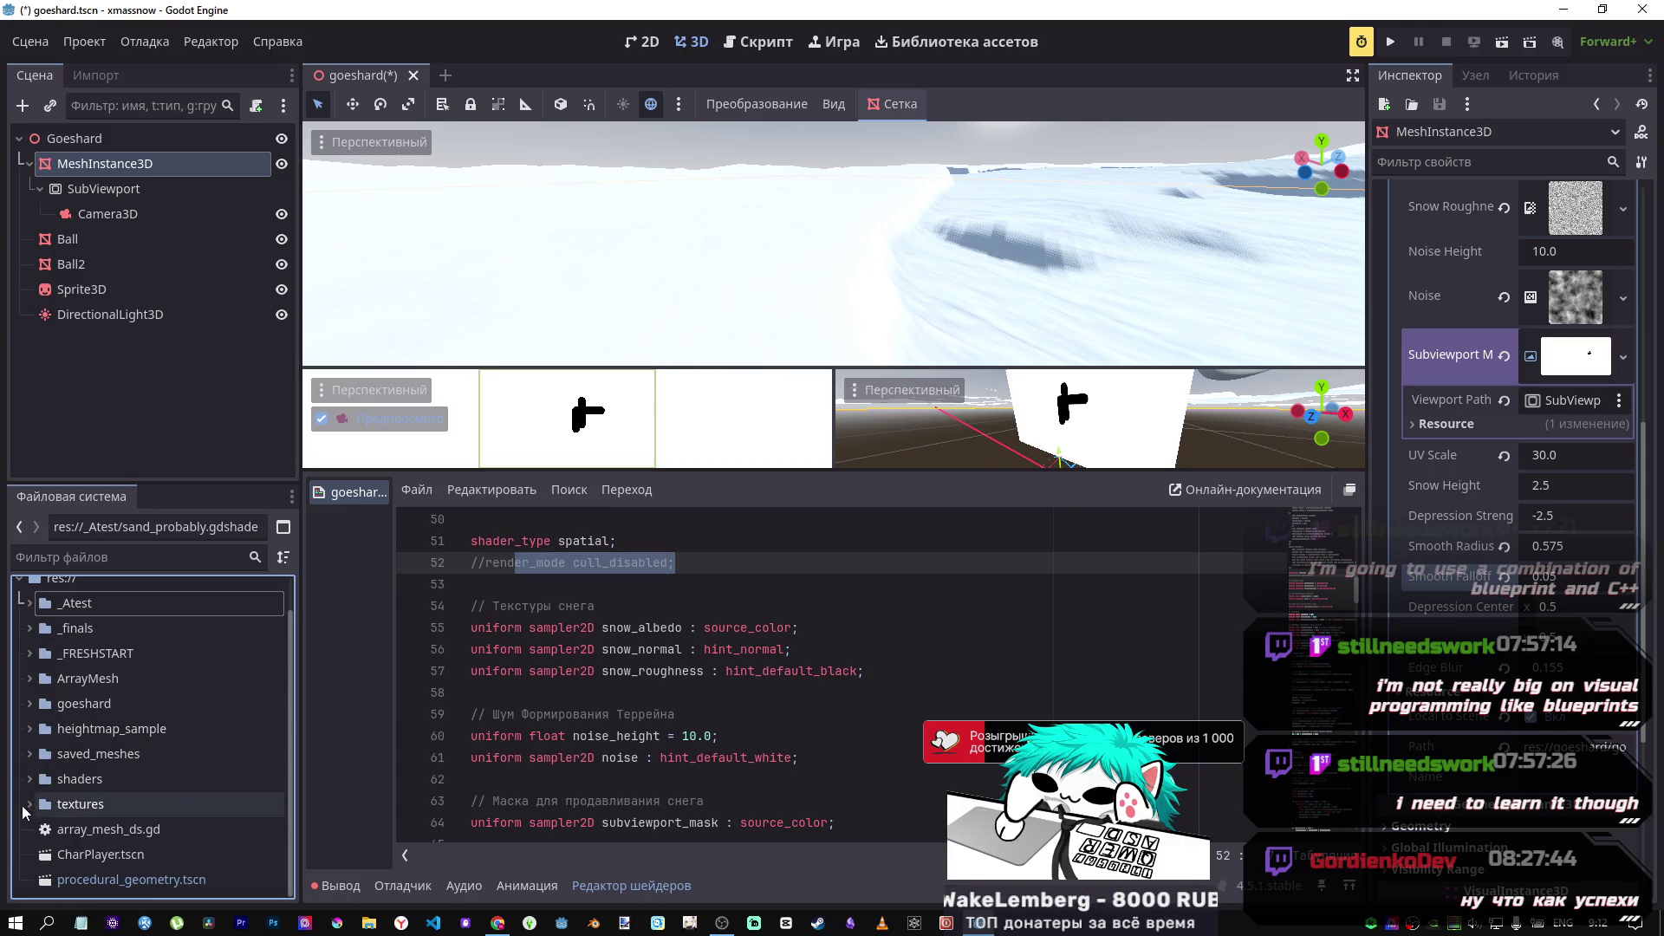
pyautogui.scroll(-4, 90, 784)
pyautogui.click(40, 682)
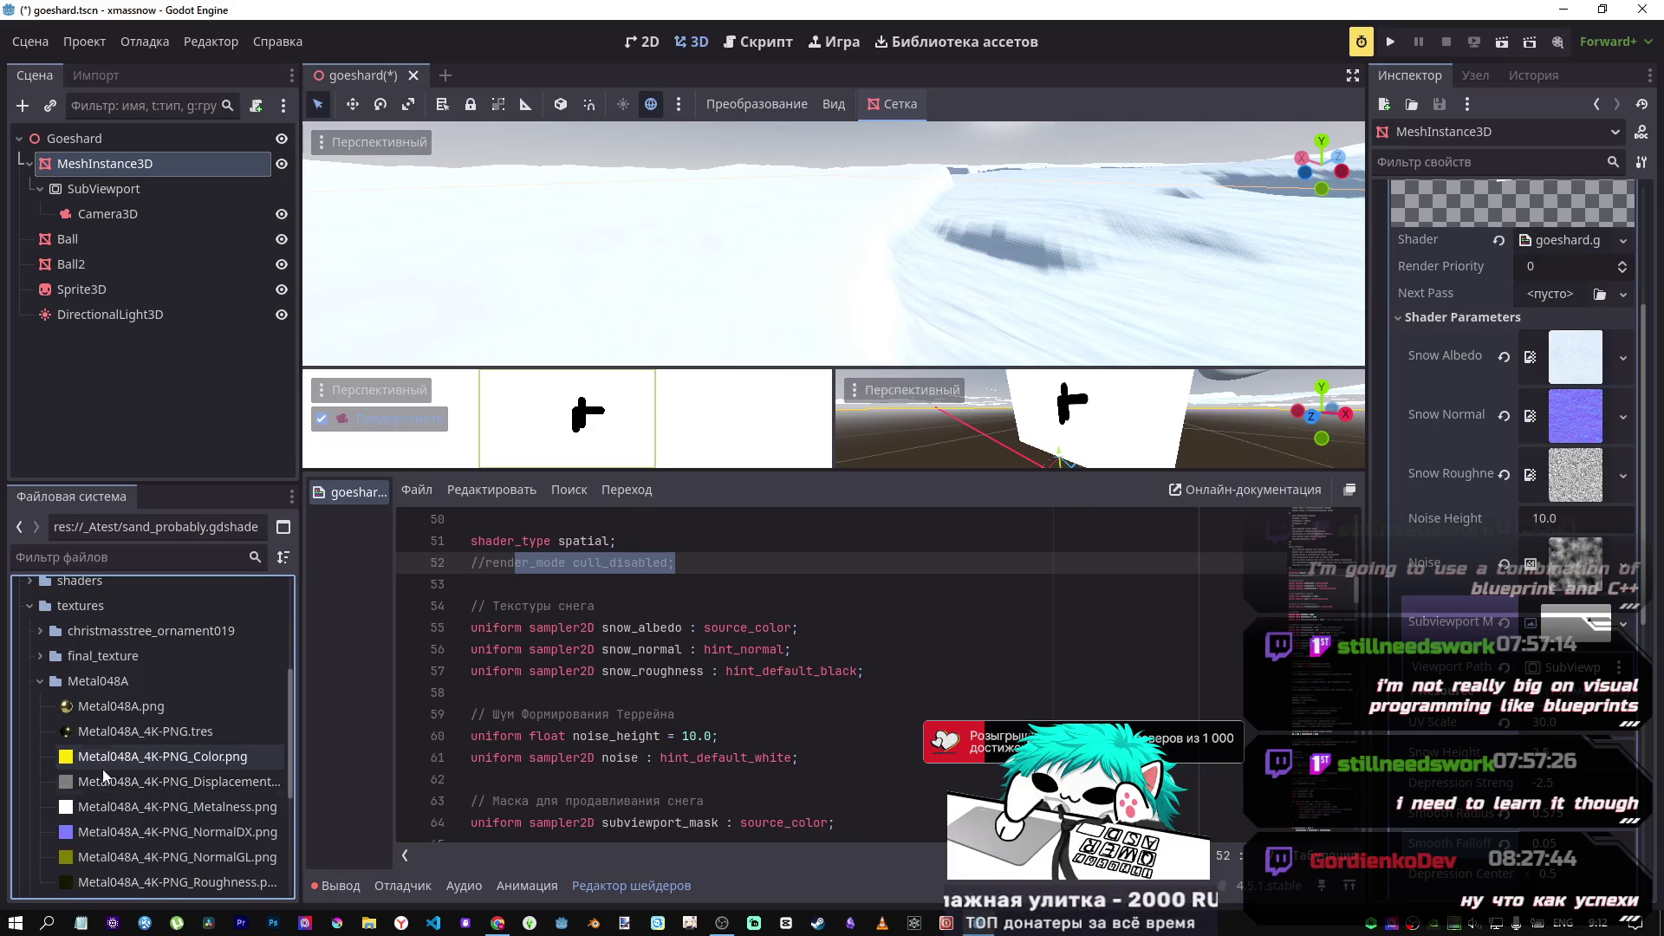
pyautogui.moveTo(109, 759); pyautogui.dragTo(885, 639)
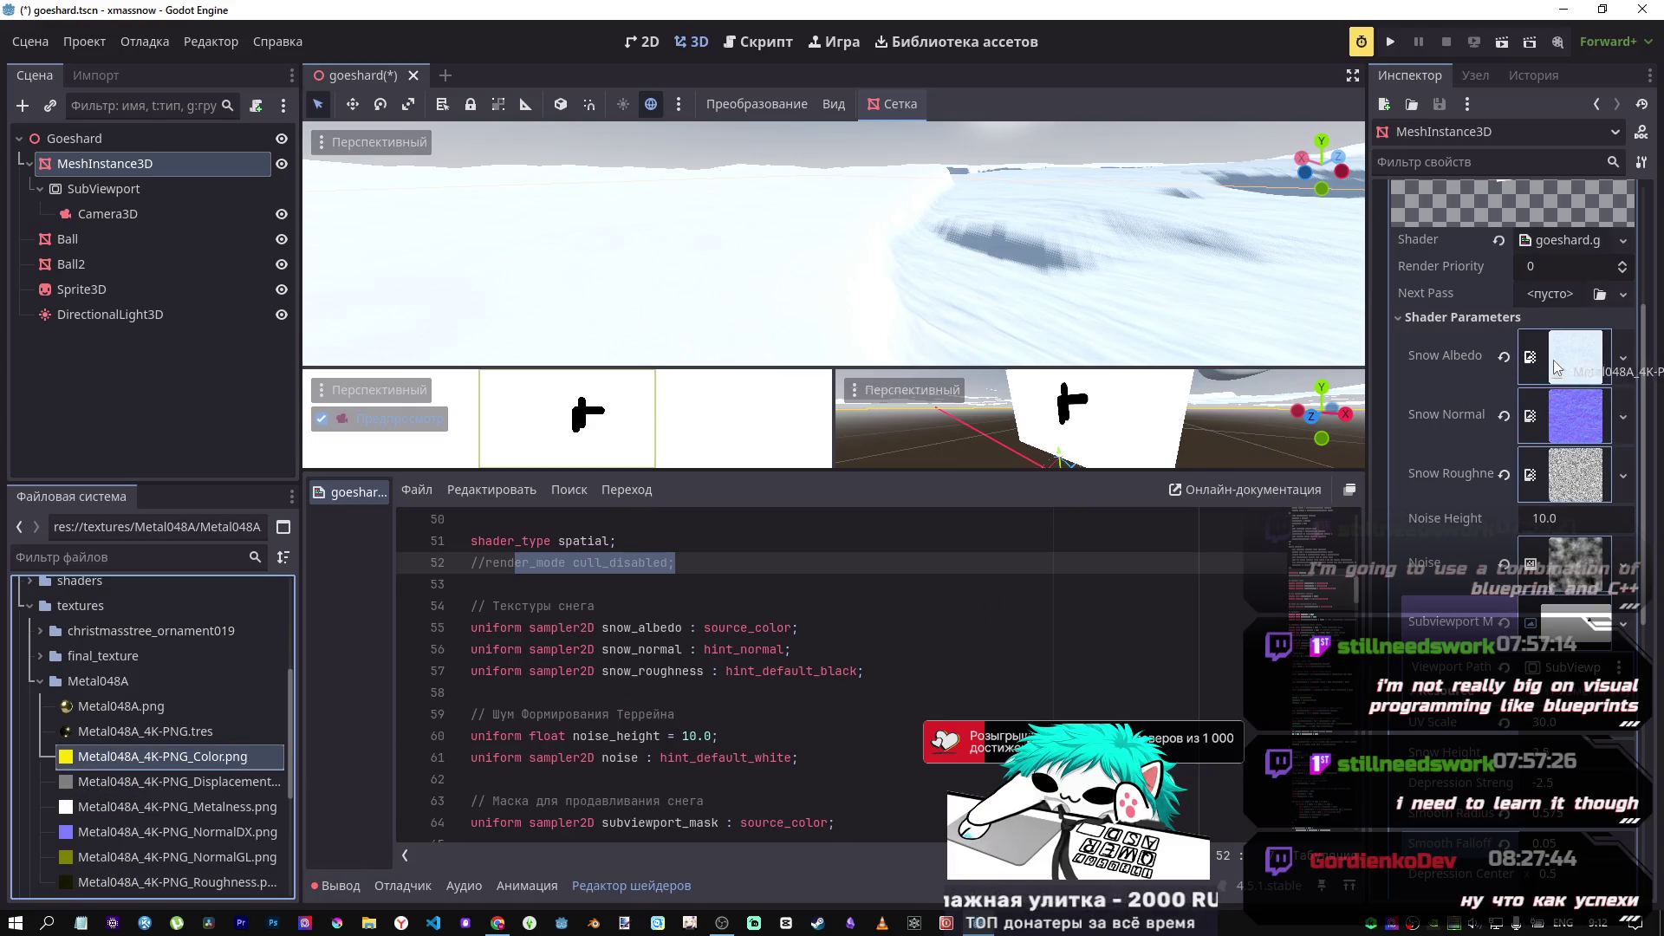
pyautogui.moveTo(1553, 361); pyautogui.dragTo(1558, 355)
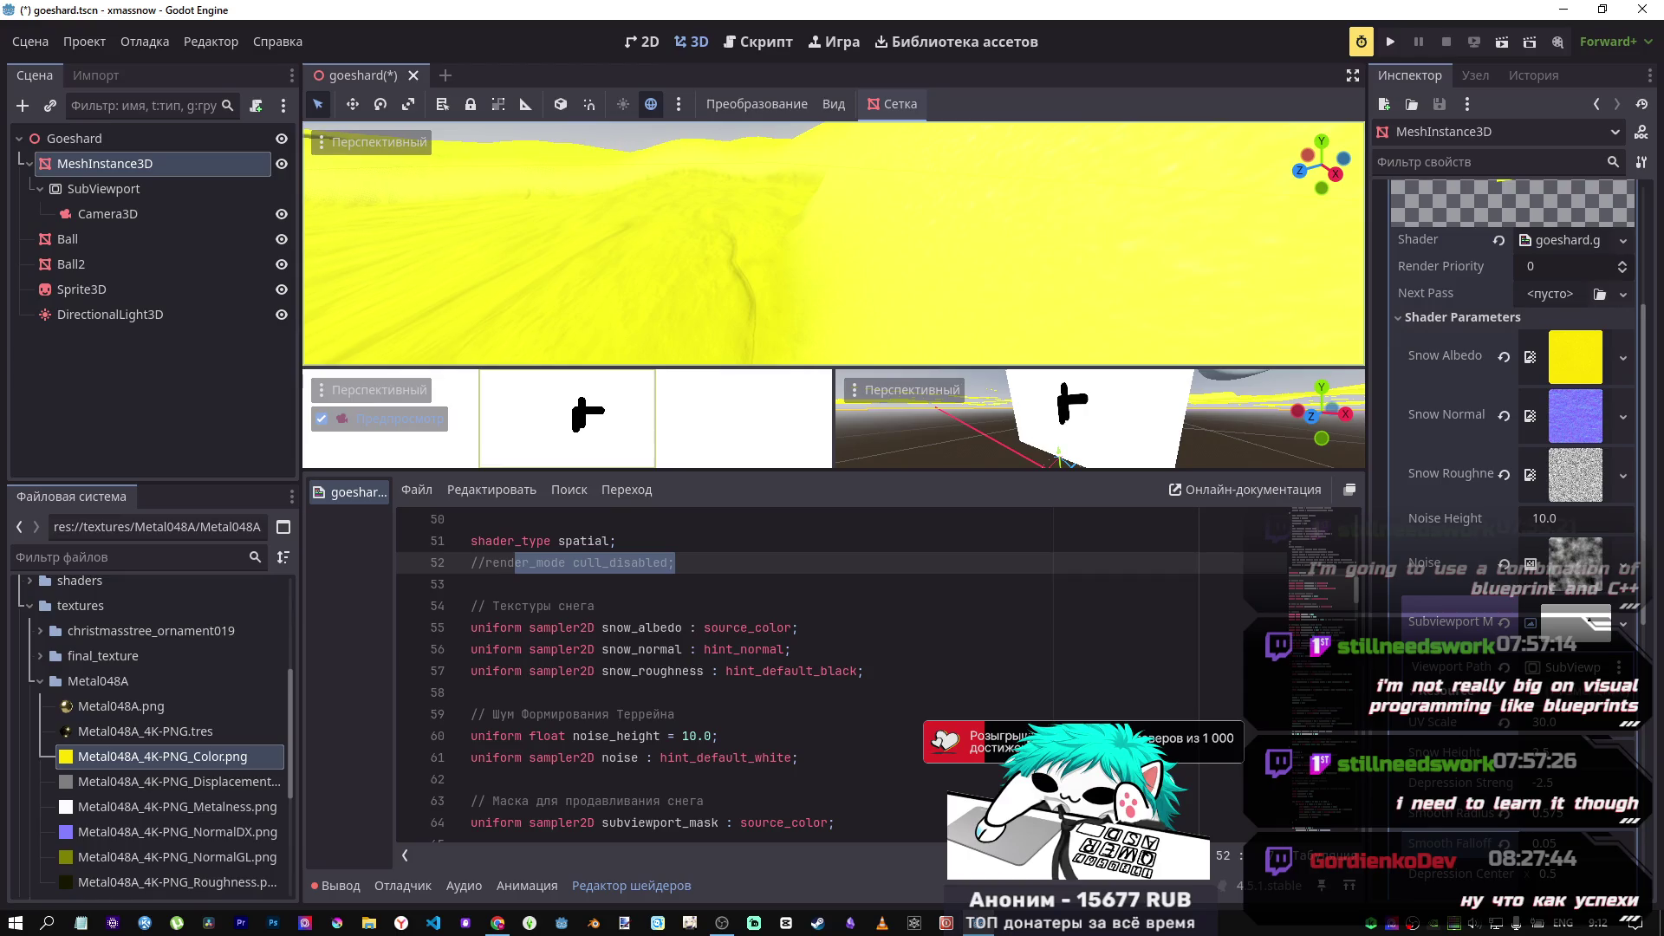
pyautogui.scroll(5, 188, 695)
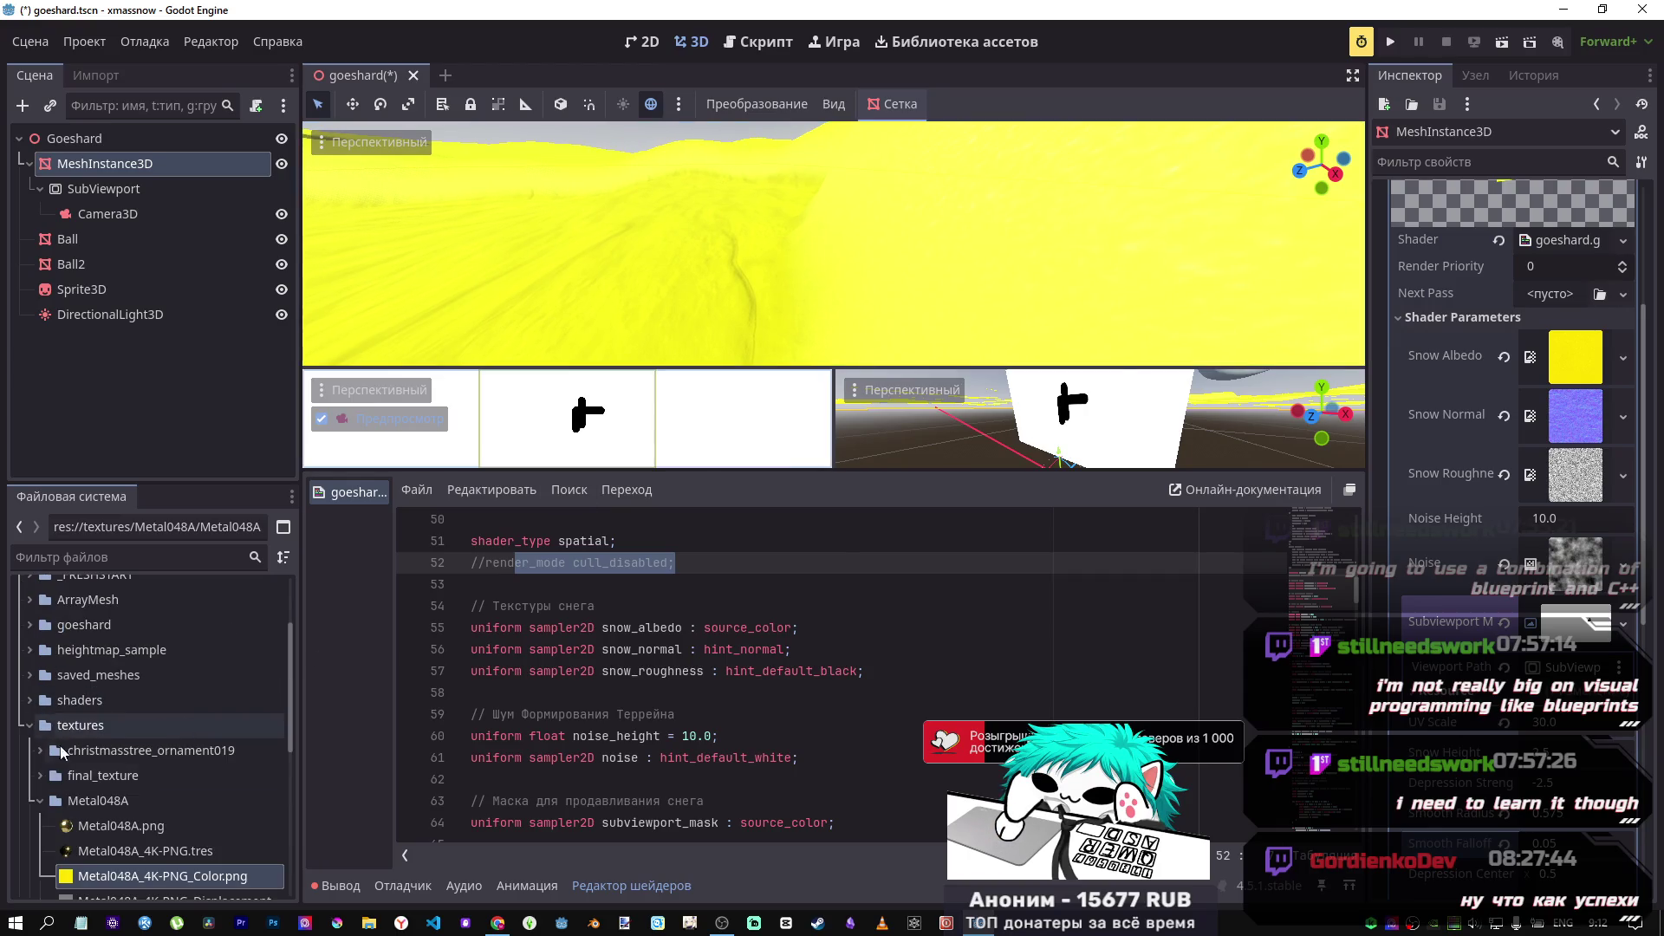
pyautogui.click(39, 802)
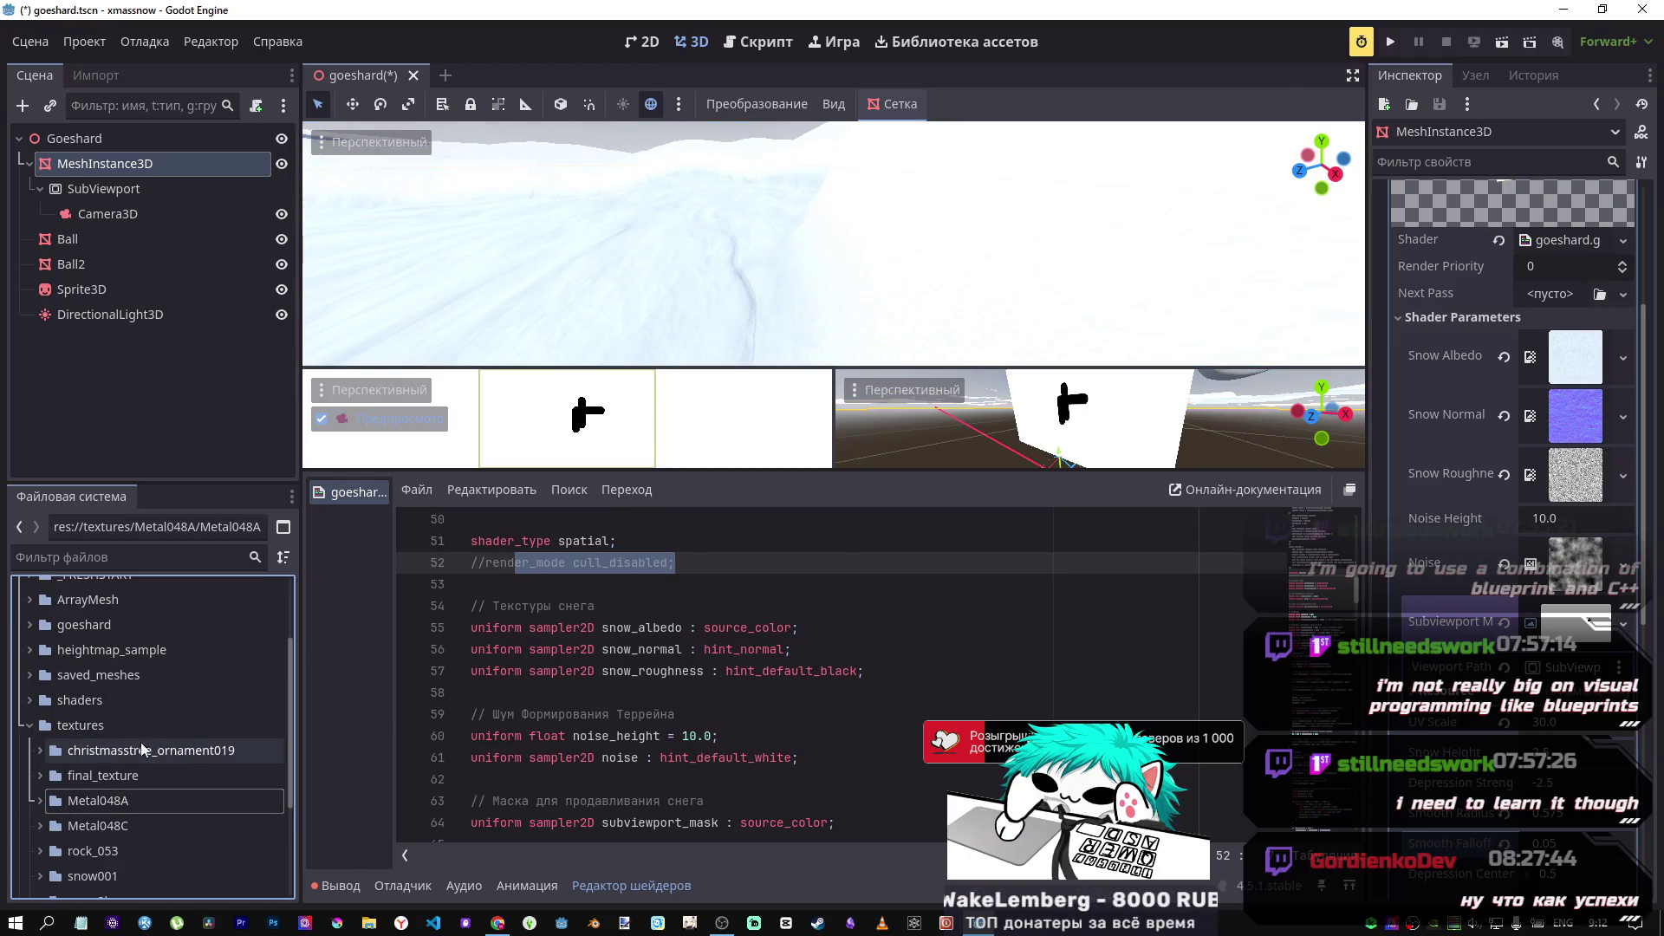
# Step: Locate the Snow Albedo texture in the FileSystem, browsing the Metal048A and Metal048C folders
pyautogui.rightClick(1599, 350)
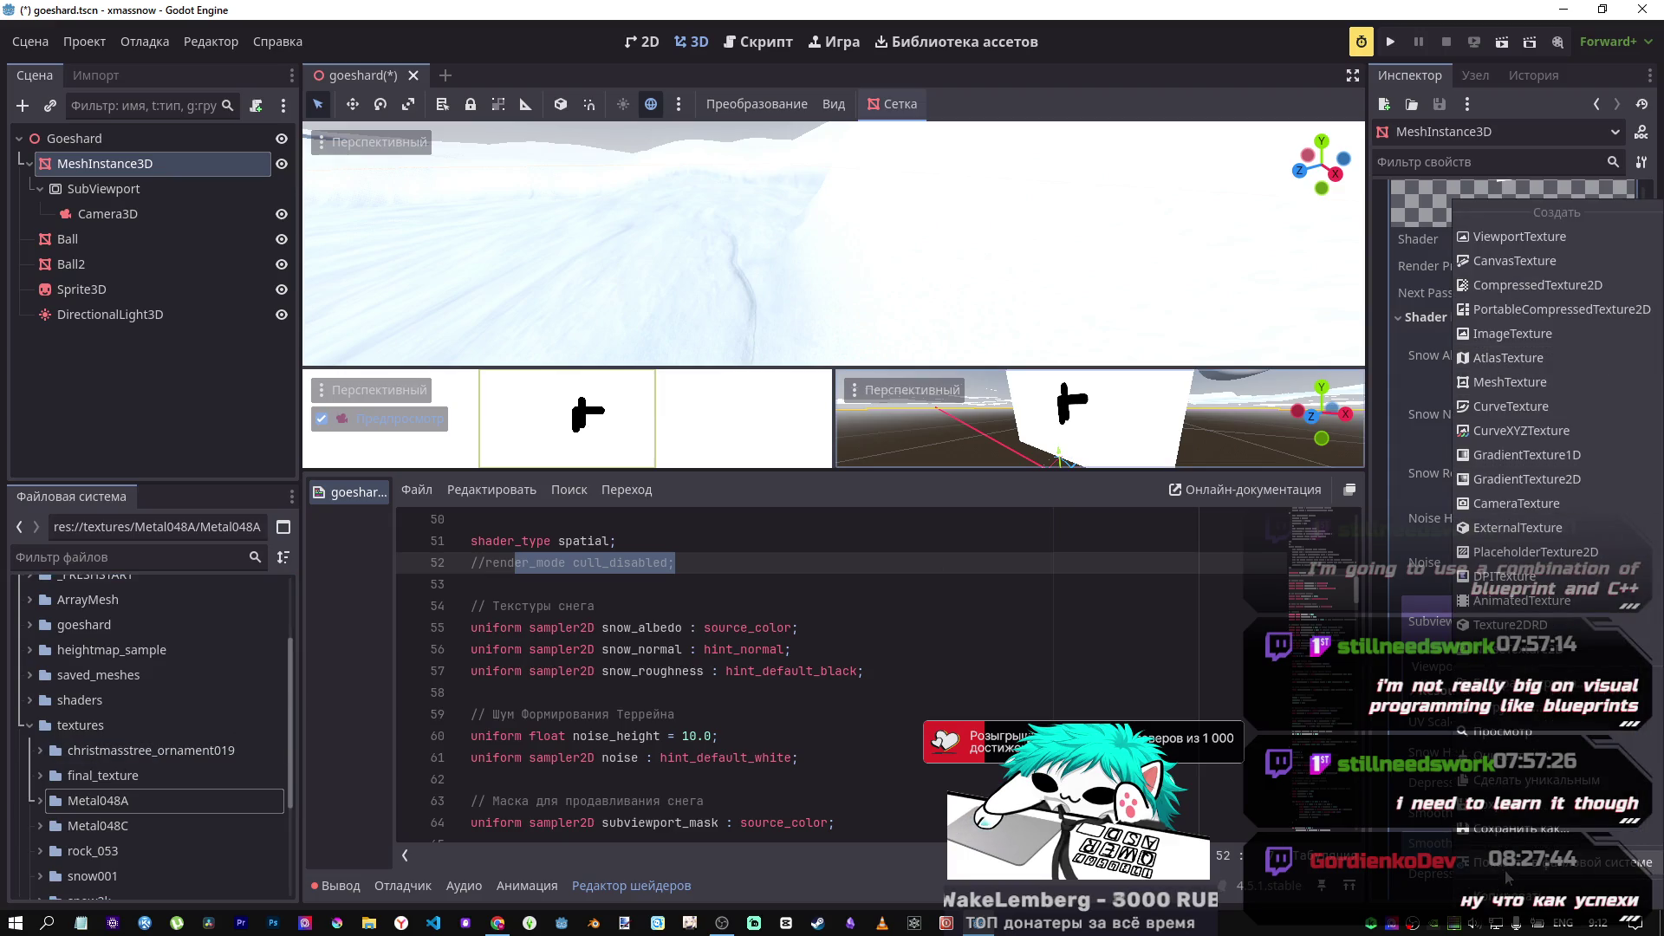
pyautogui.click(1505, 870)
pyautogui.scroll(1, 81, 759)
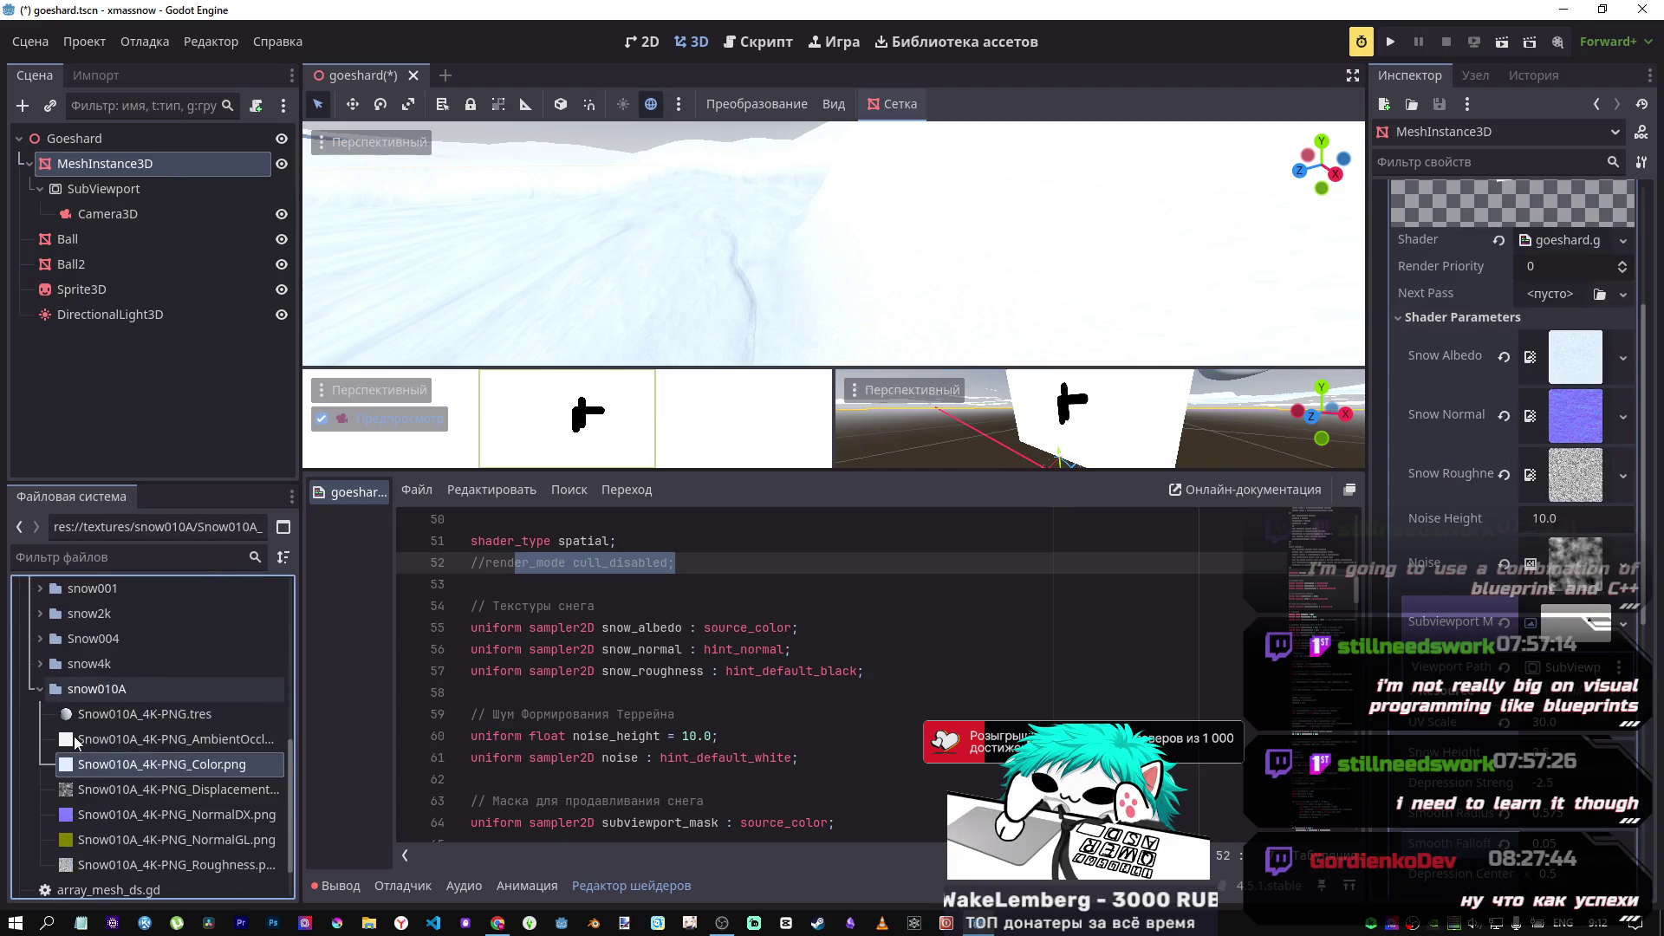
pyautogui.scroll(2, 71, 740)
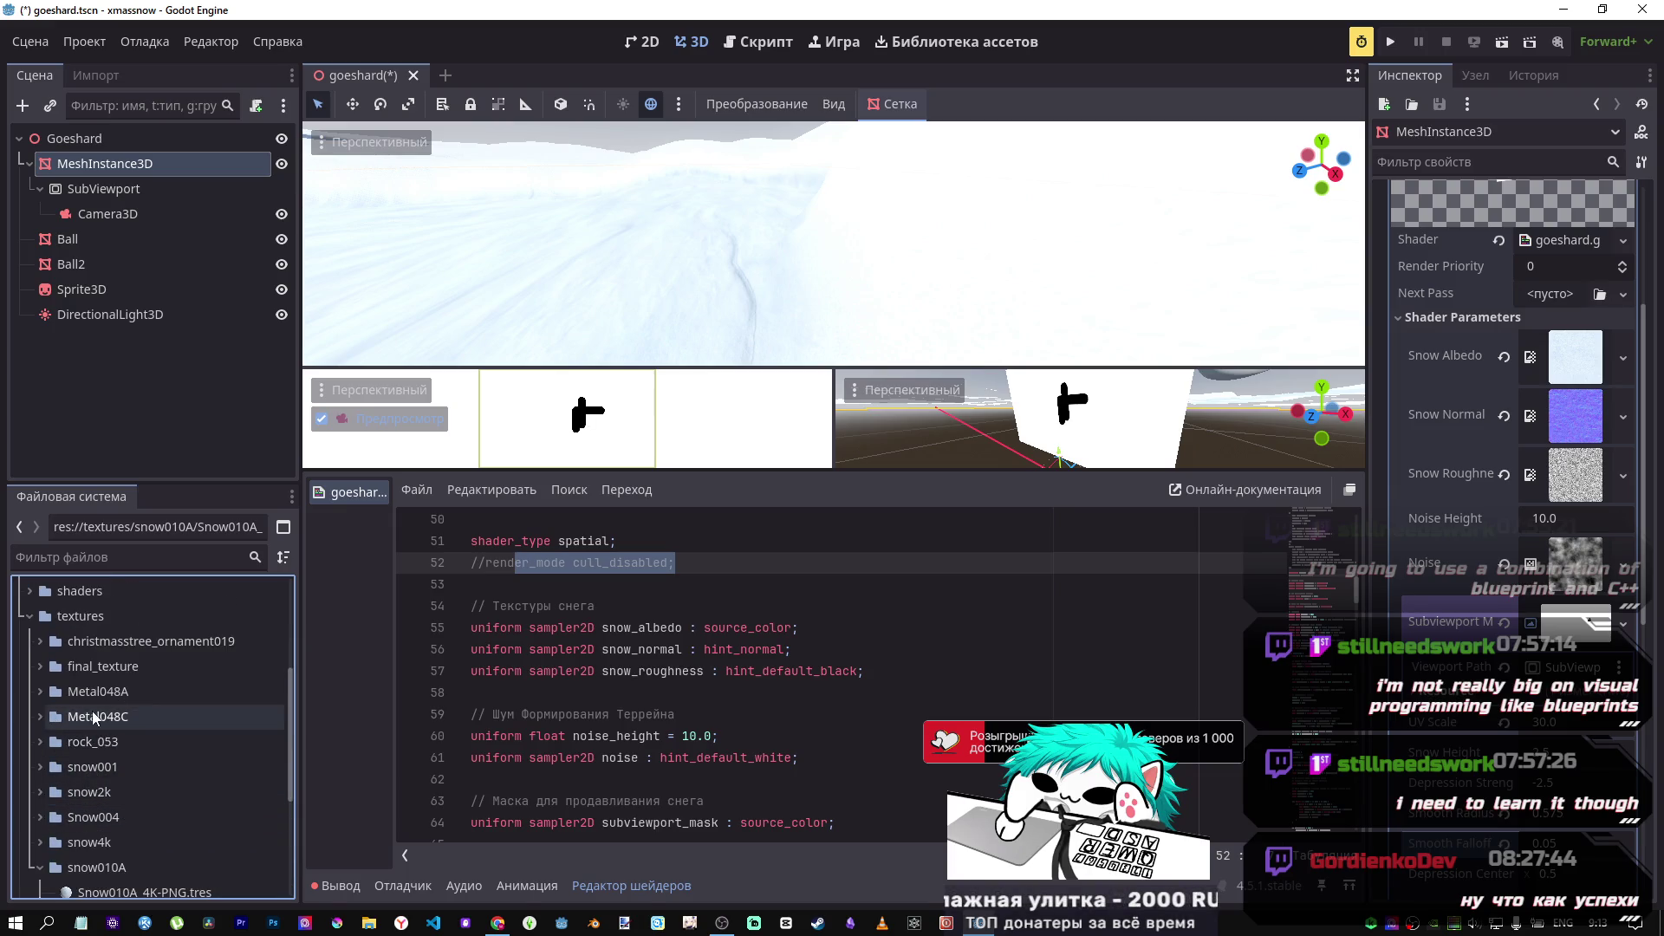
pyautogui.click(41, 716)
pyautogui.click(37, 715)
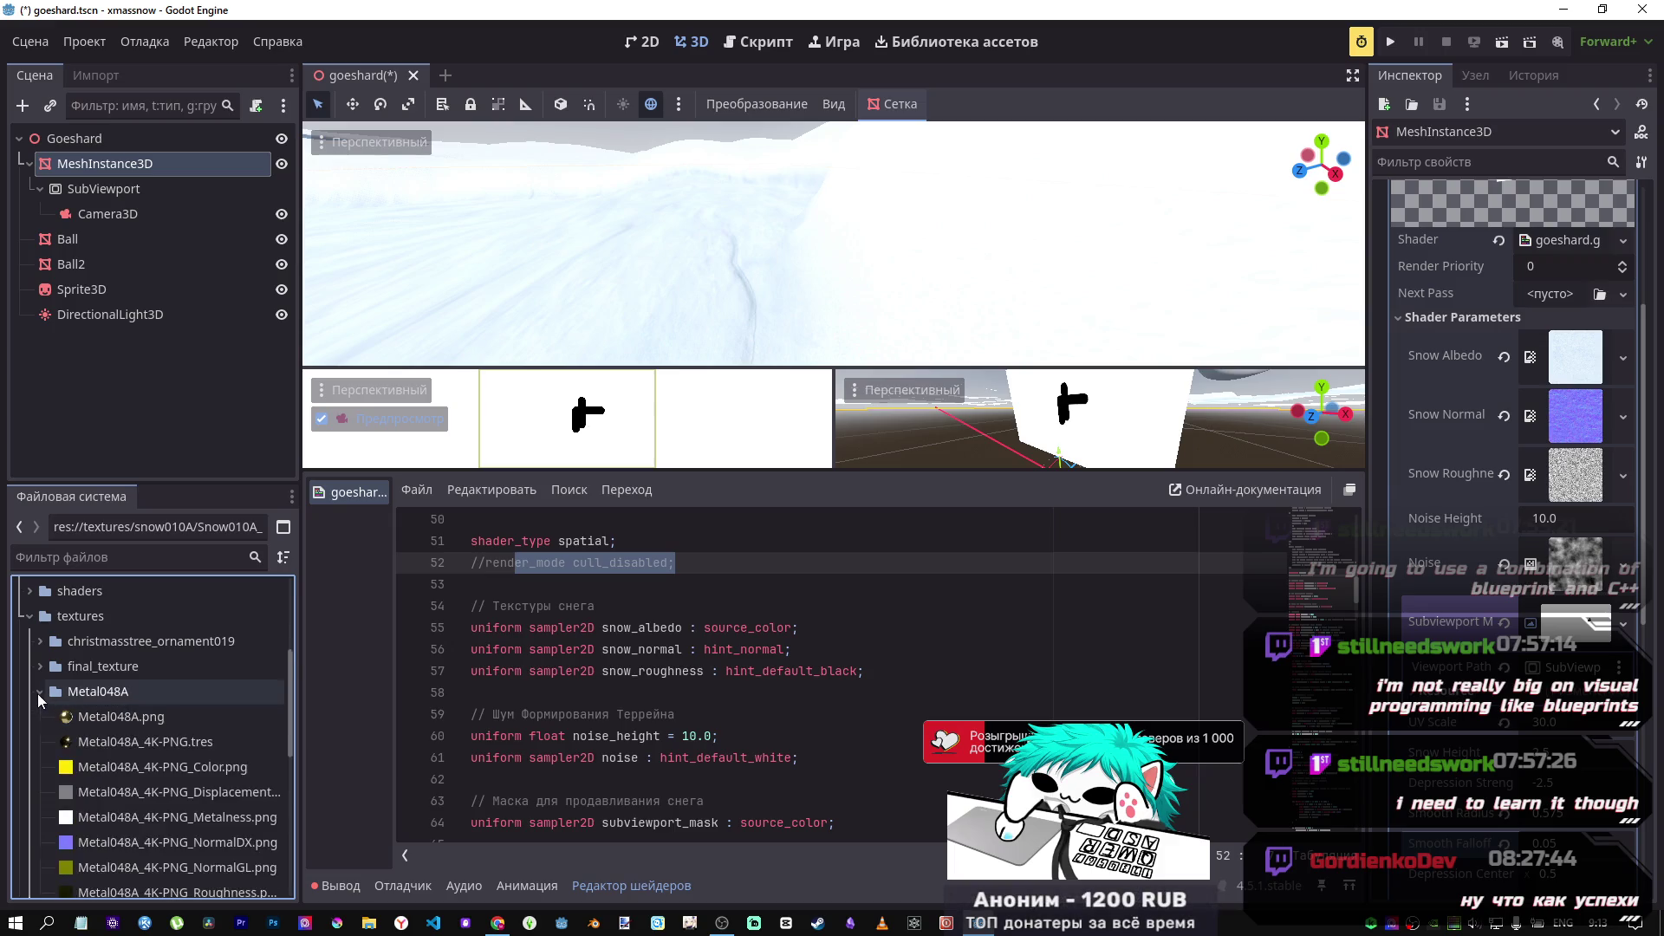
pyautogui.click(35, 689)
pyautogui.click(35, 689)
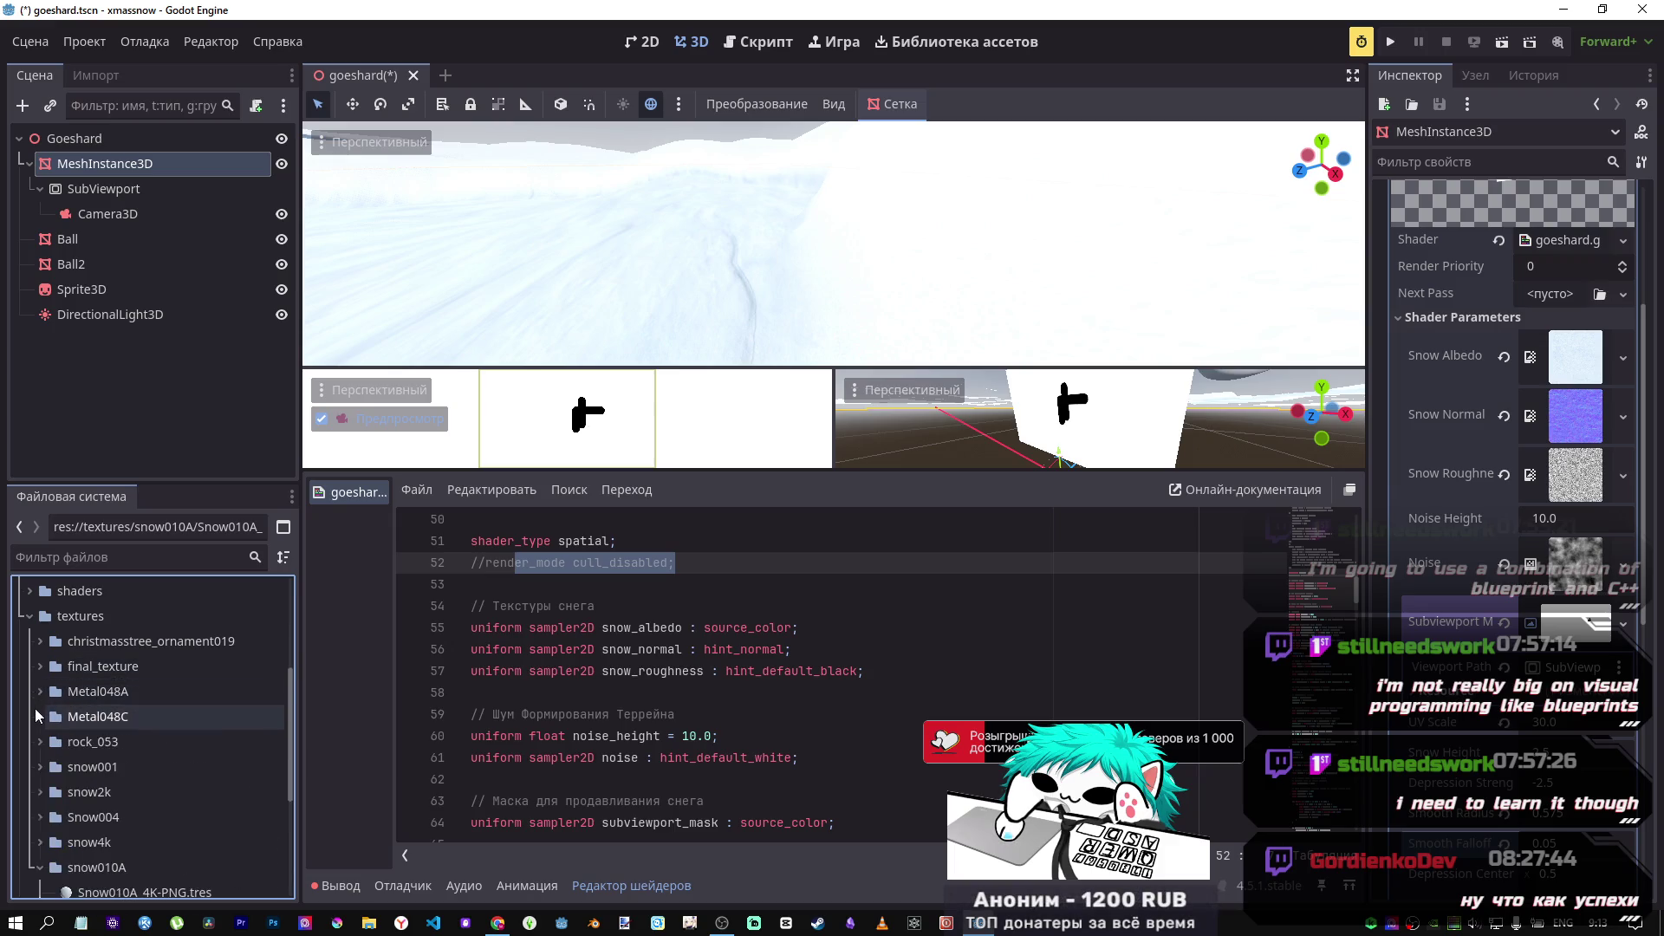
pyautogui.click(35, 709)
pyautogui.click(33, 709)
# Step: Check snow001, then expand the christmasstree_ornament019 texture folder
pyautogui.scroll(-1, 35, 720)
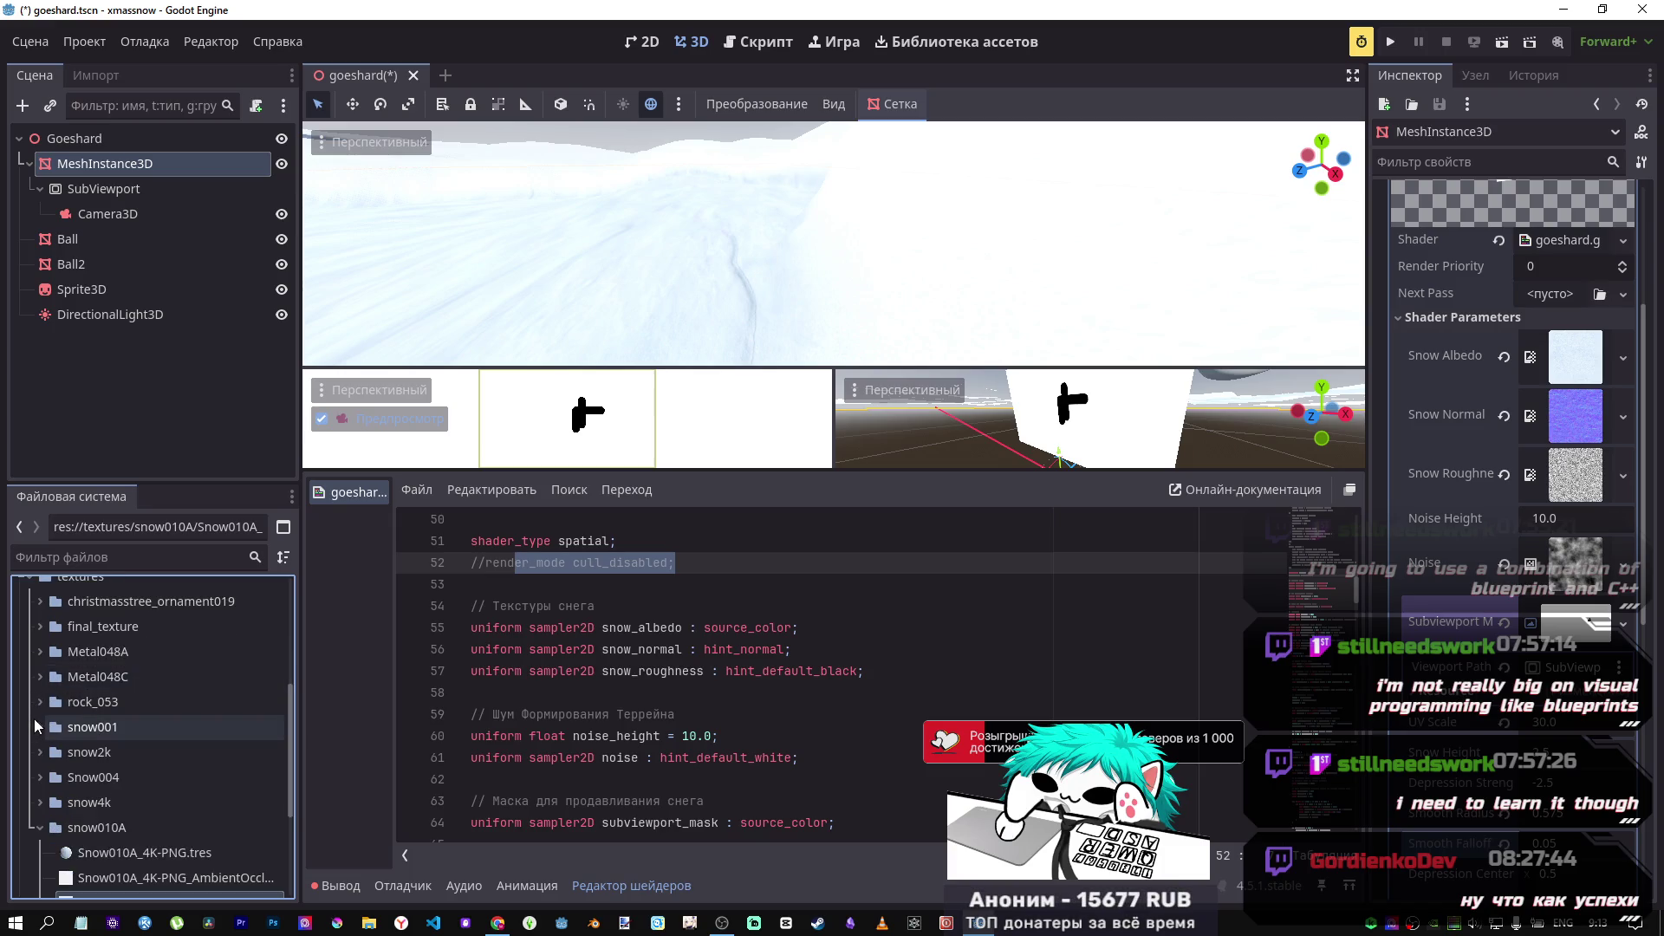
pyautogui.scroll(-1, 38, 702)
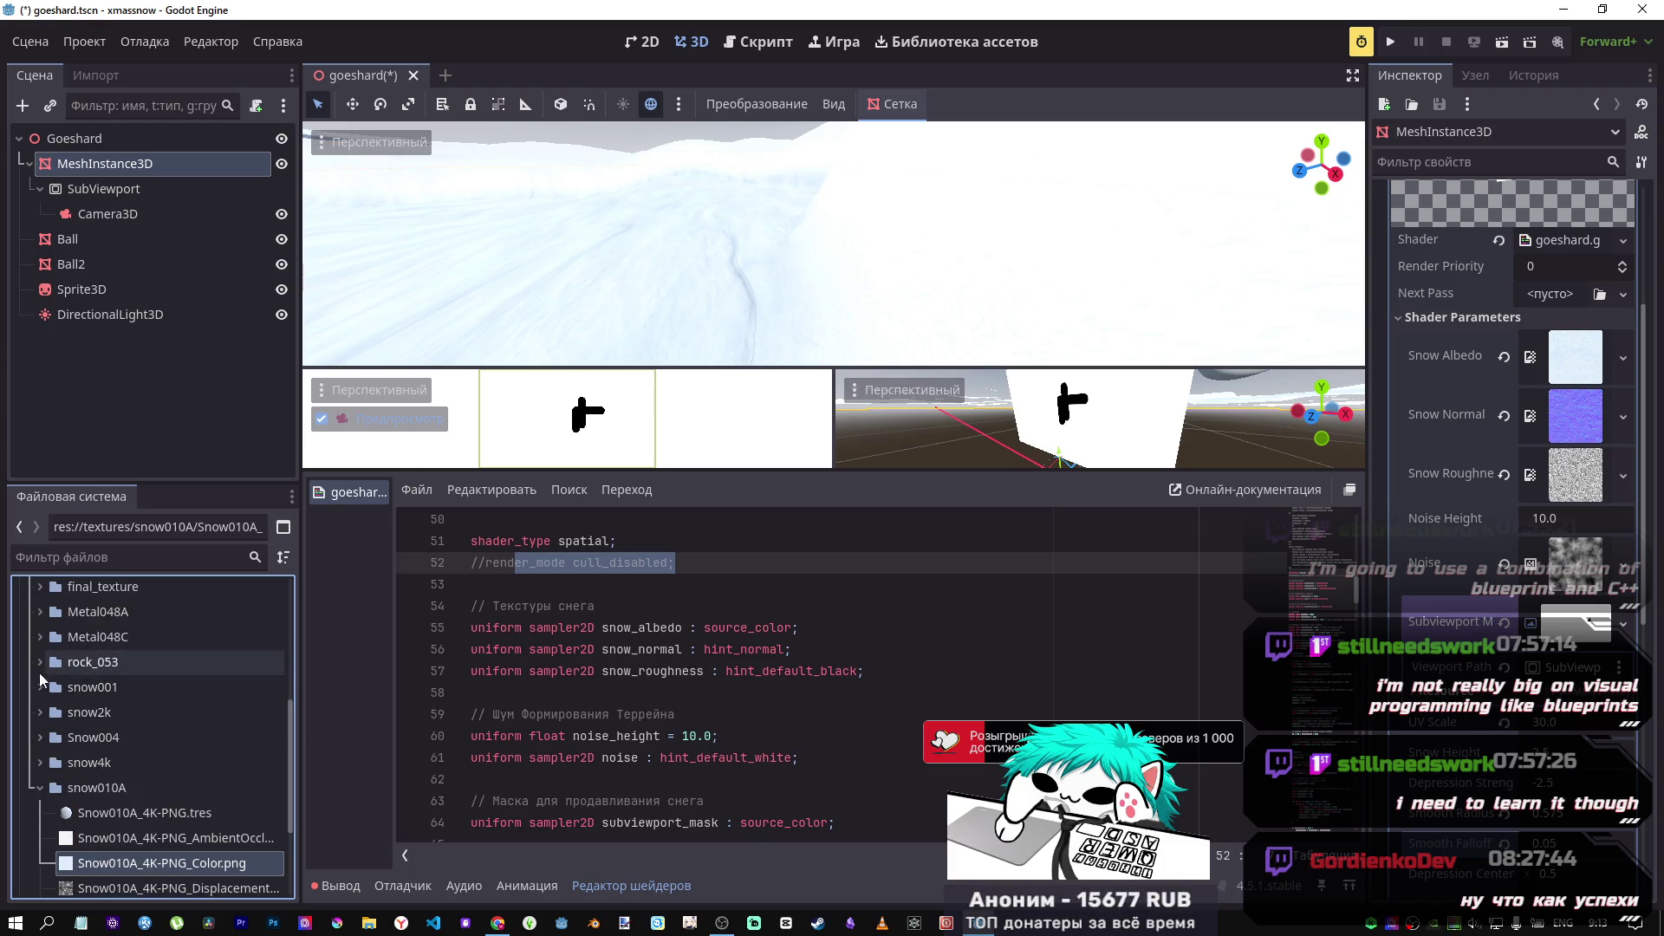
pyautogui.click(37, 685)
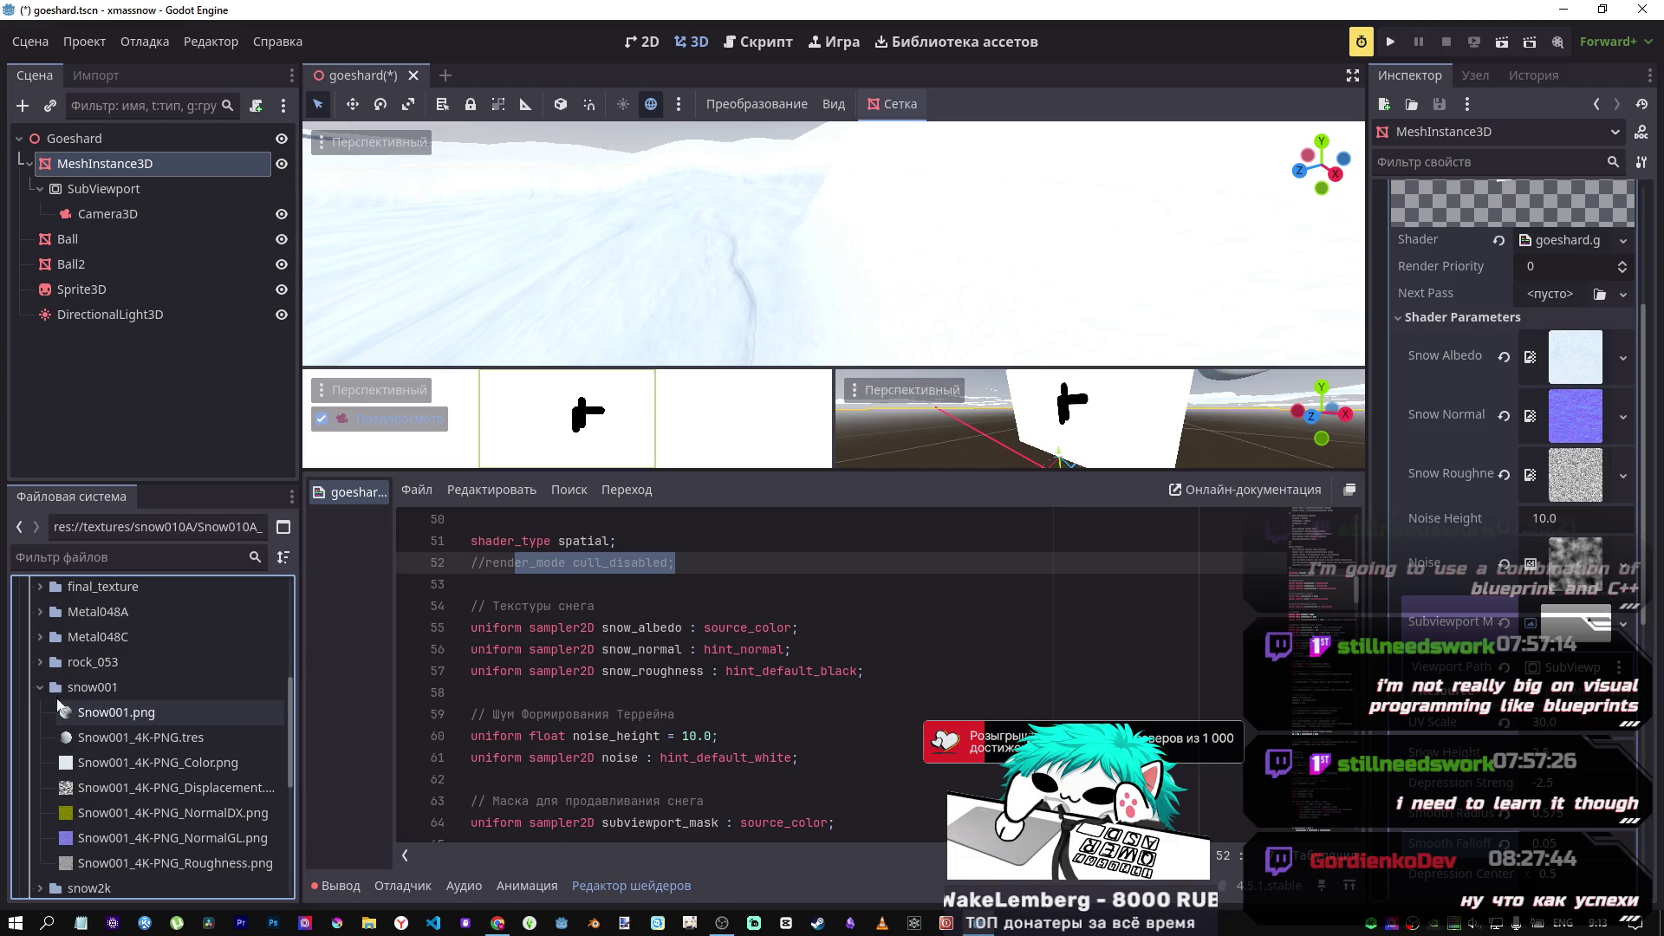
pyautogui.doubleClick(58, 699)
pyautogui.scroll(3, 64, 723)
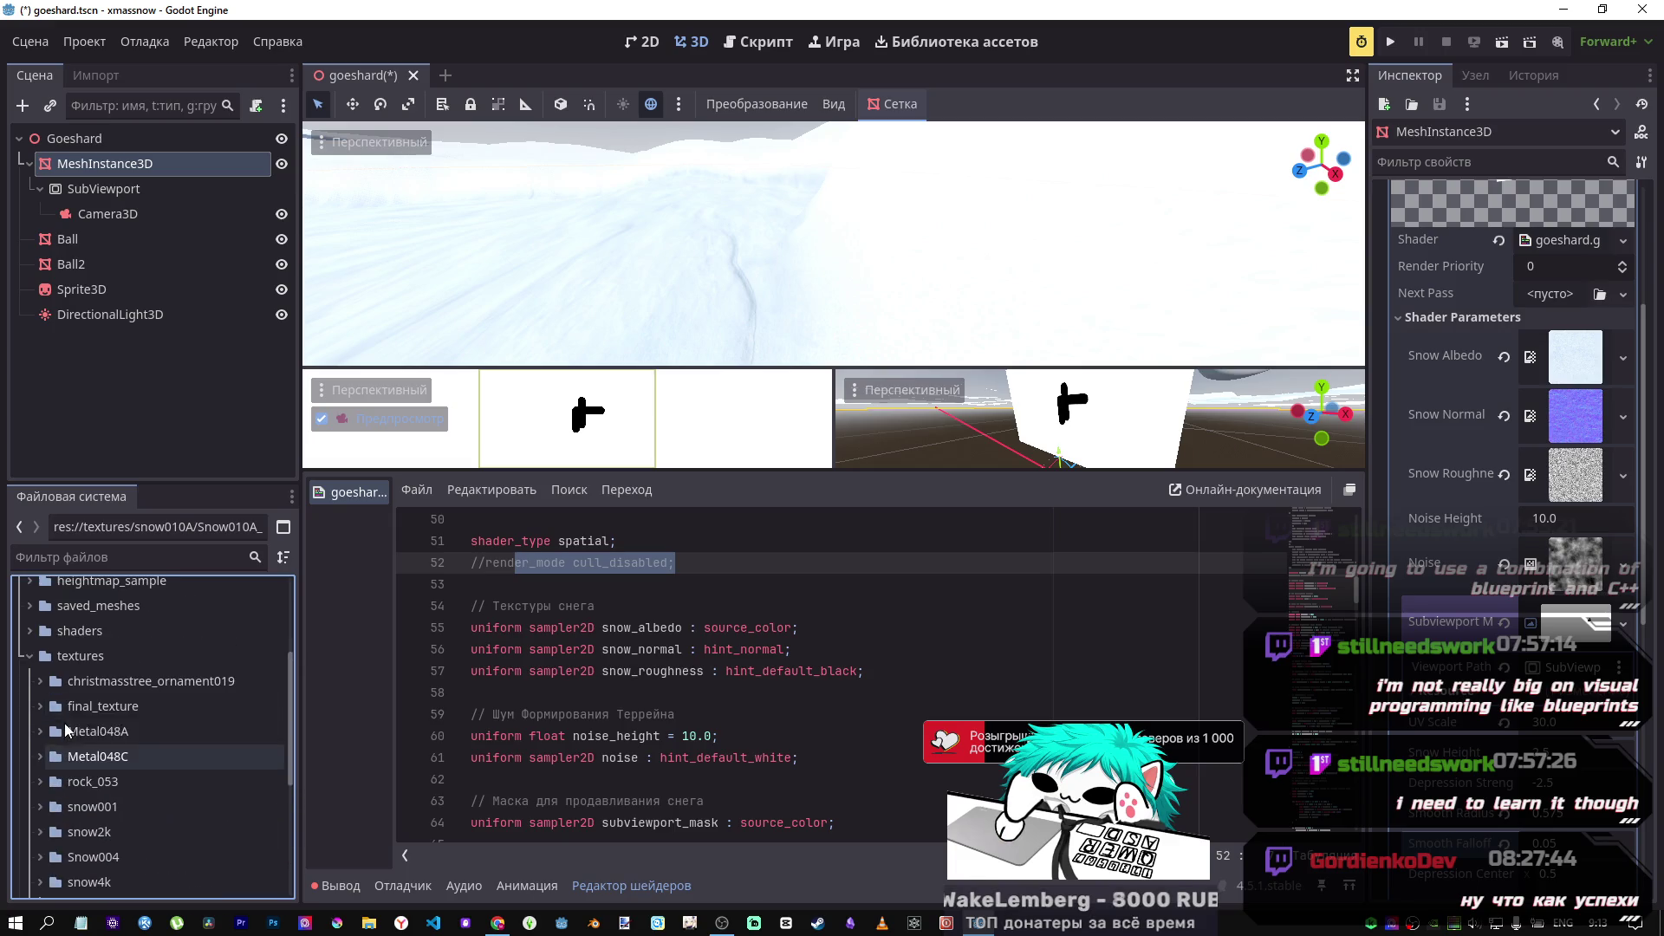
pyautogui.click(49, 686)
pyautogui.click(31, 682)
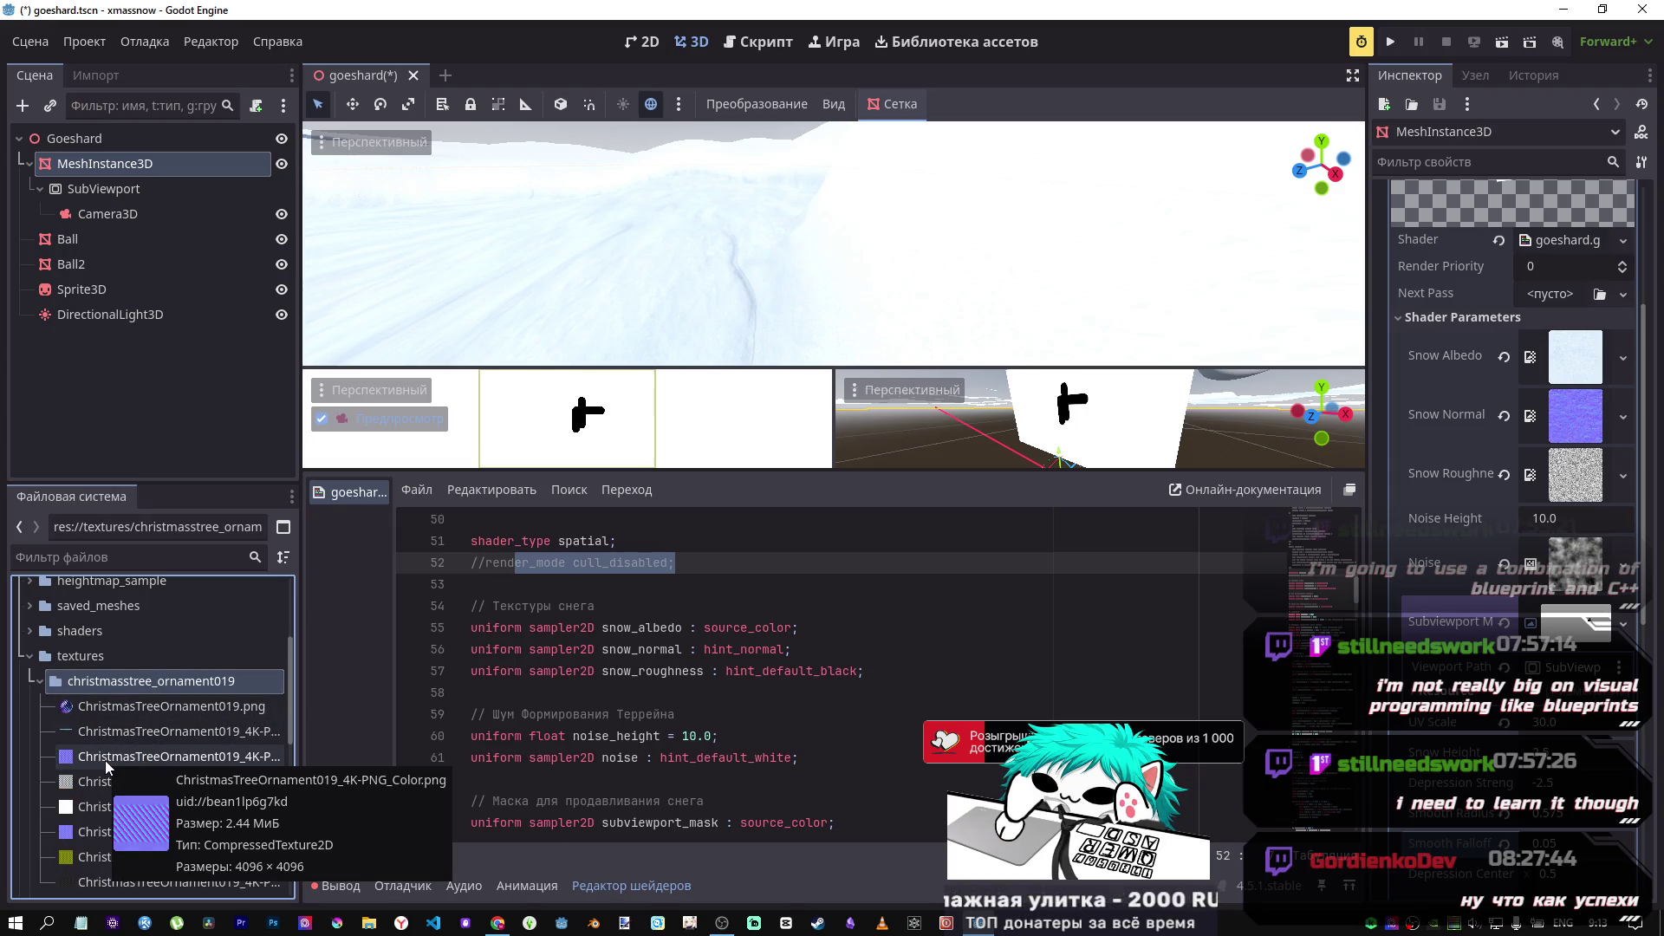
pyautogui.moveTo(103, 761); pyautogui.dragTo(1418, 373)
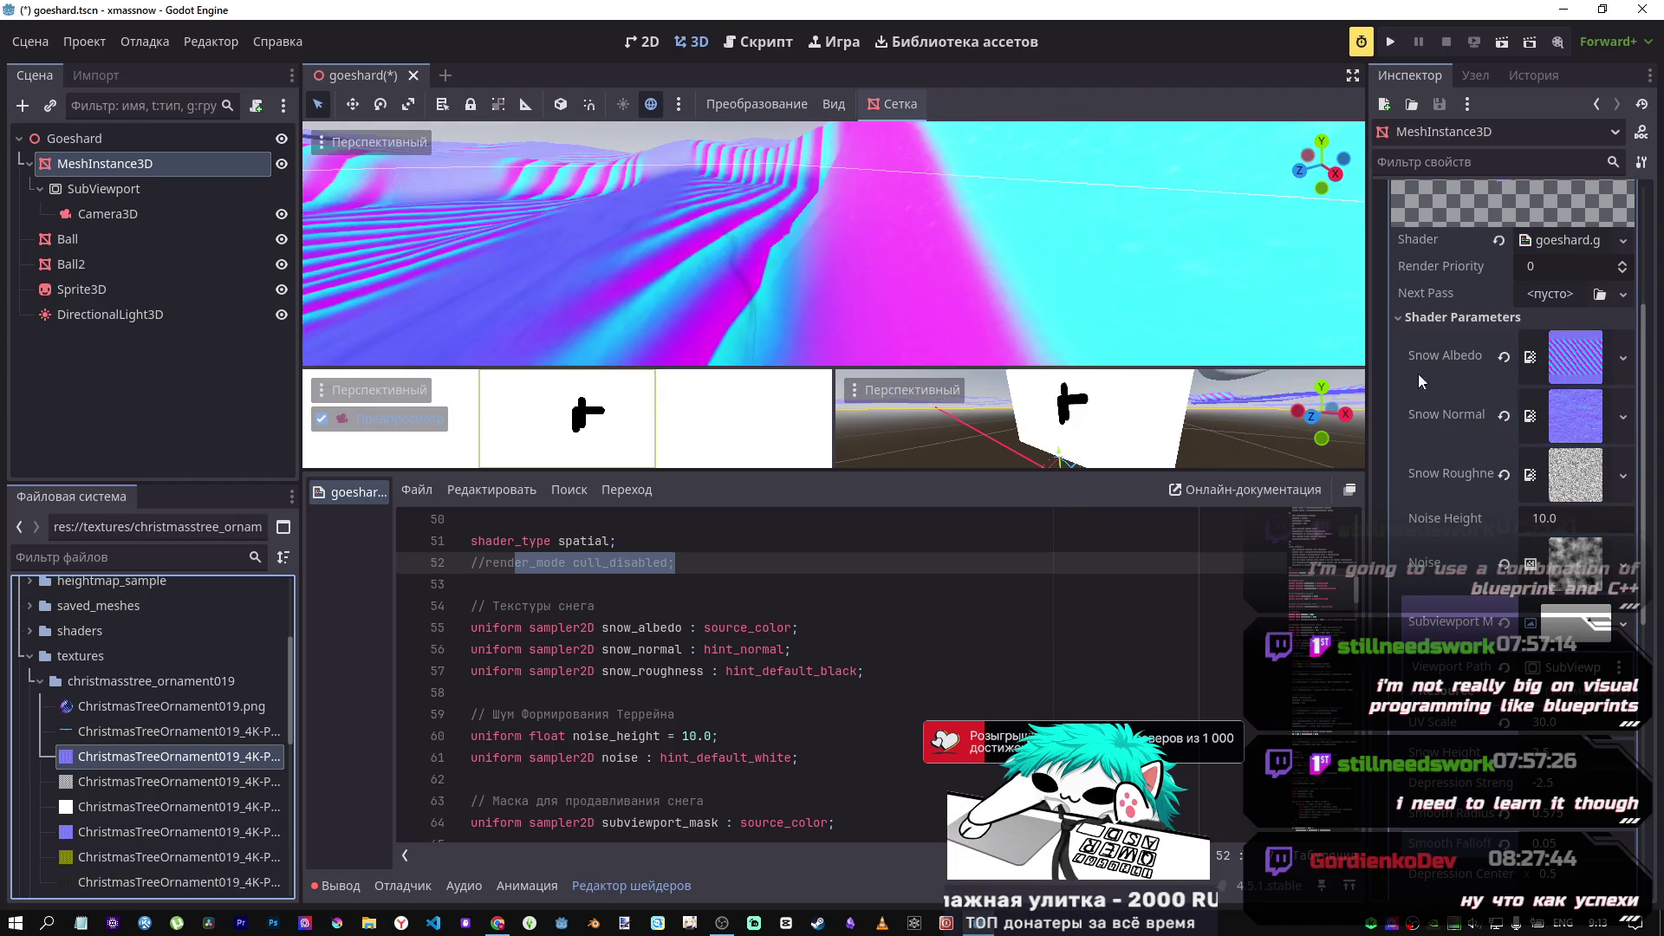
pyautogui.scroll(-5, 850, 317)
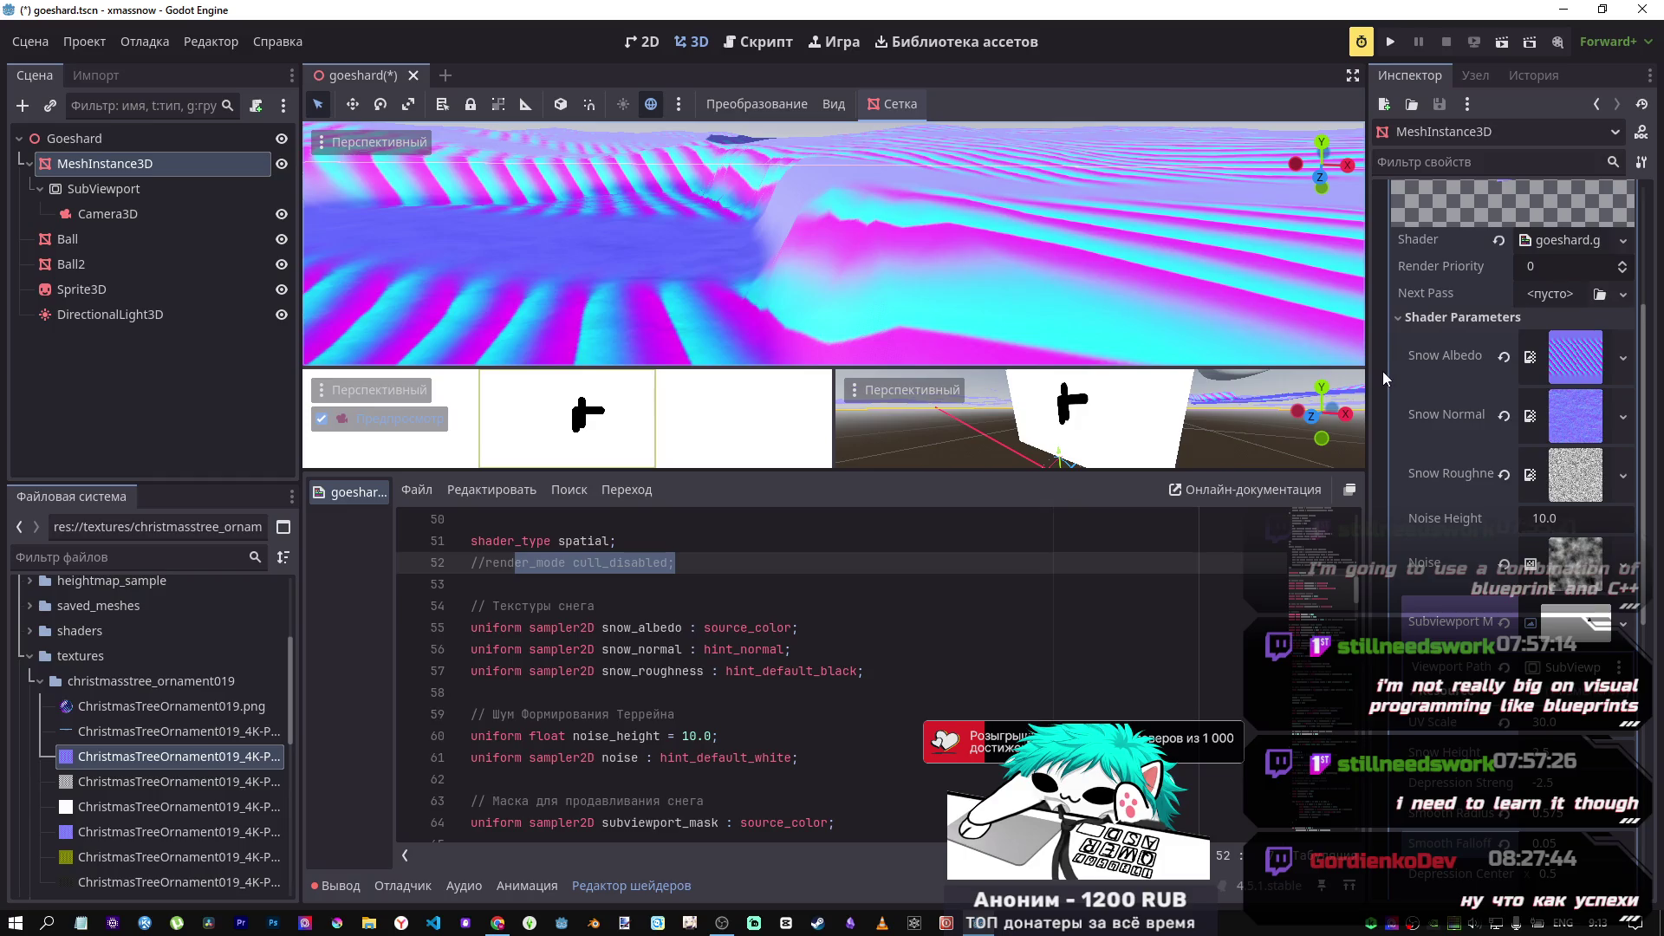
pyautogui.hotkey('ctrl', 'z')
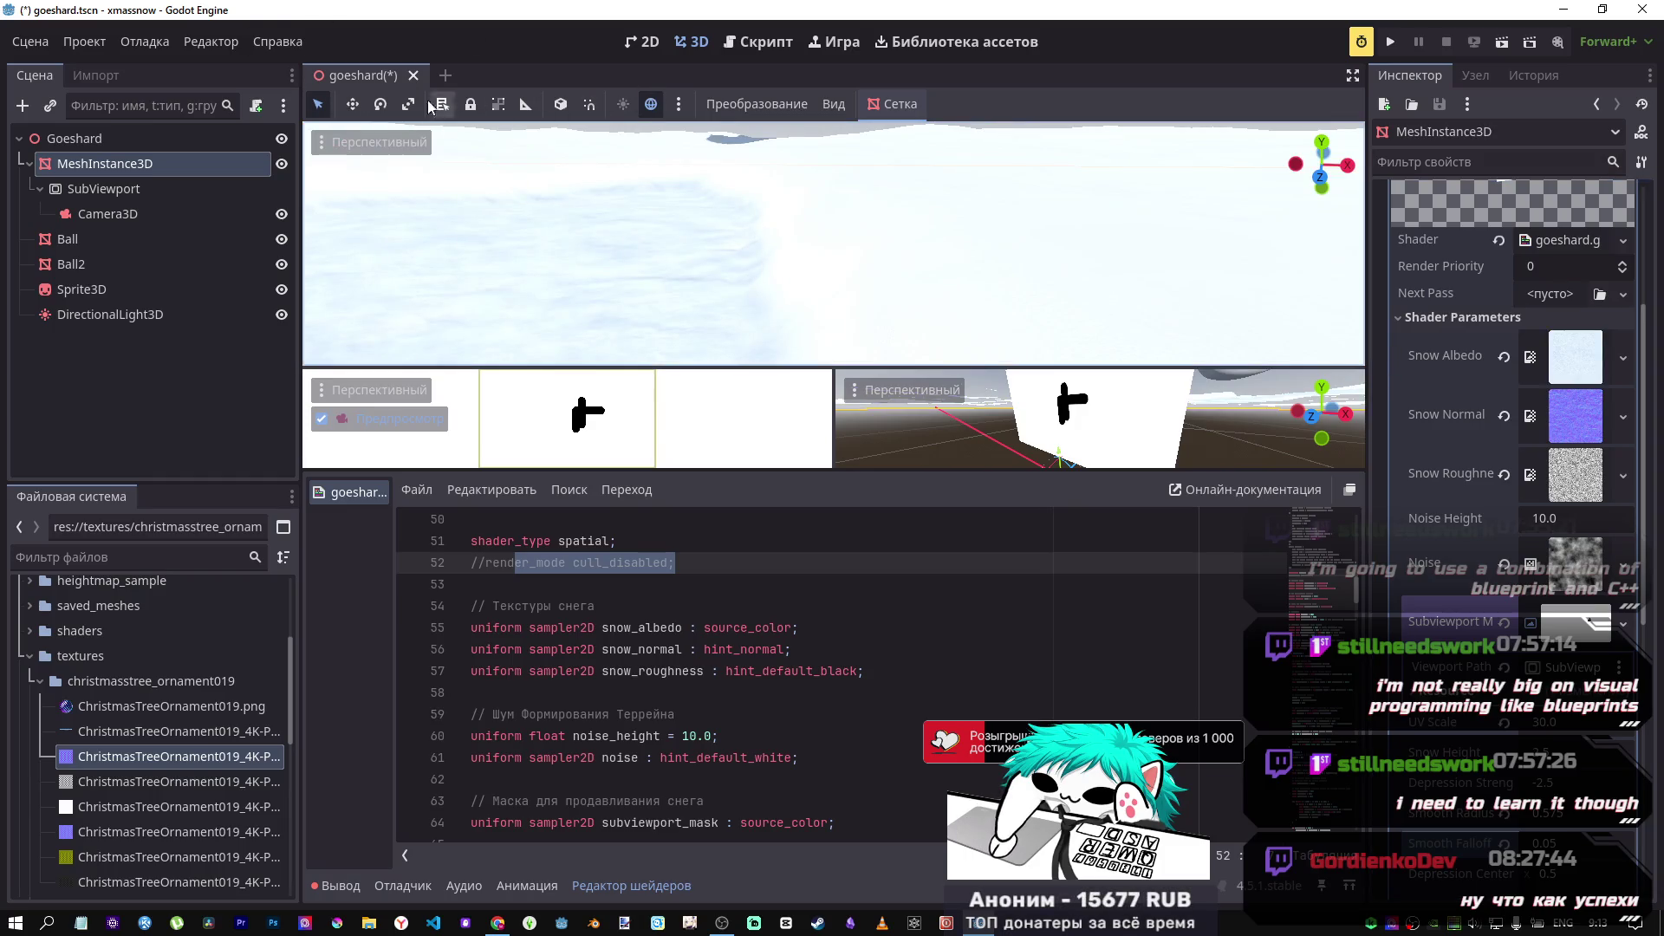
# Step: Cycle the viewport through Wireframe, Overdraw and Lighting display modes, settling on Wireframe
pyautogui.click(356, 142)
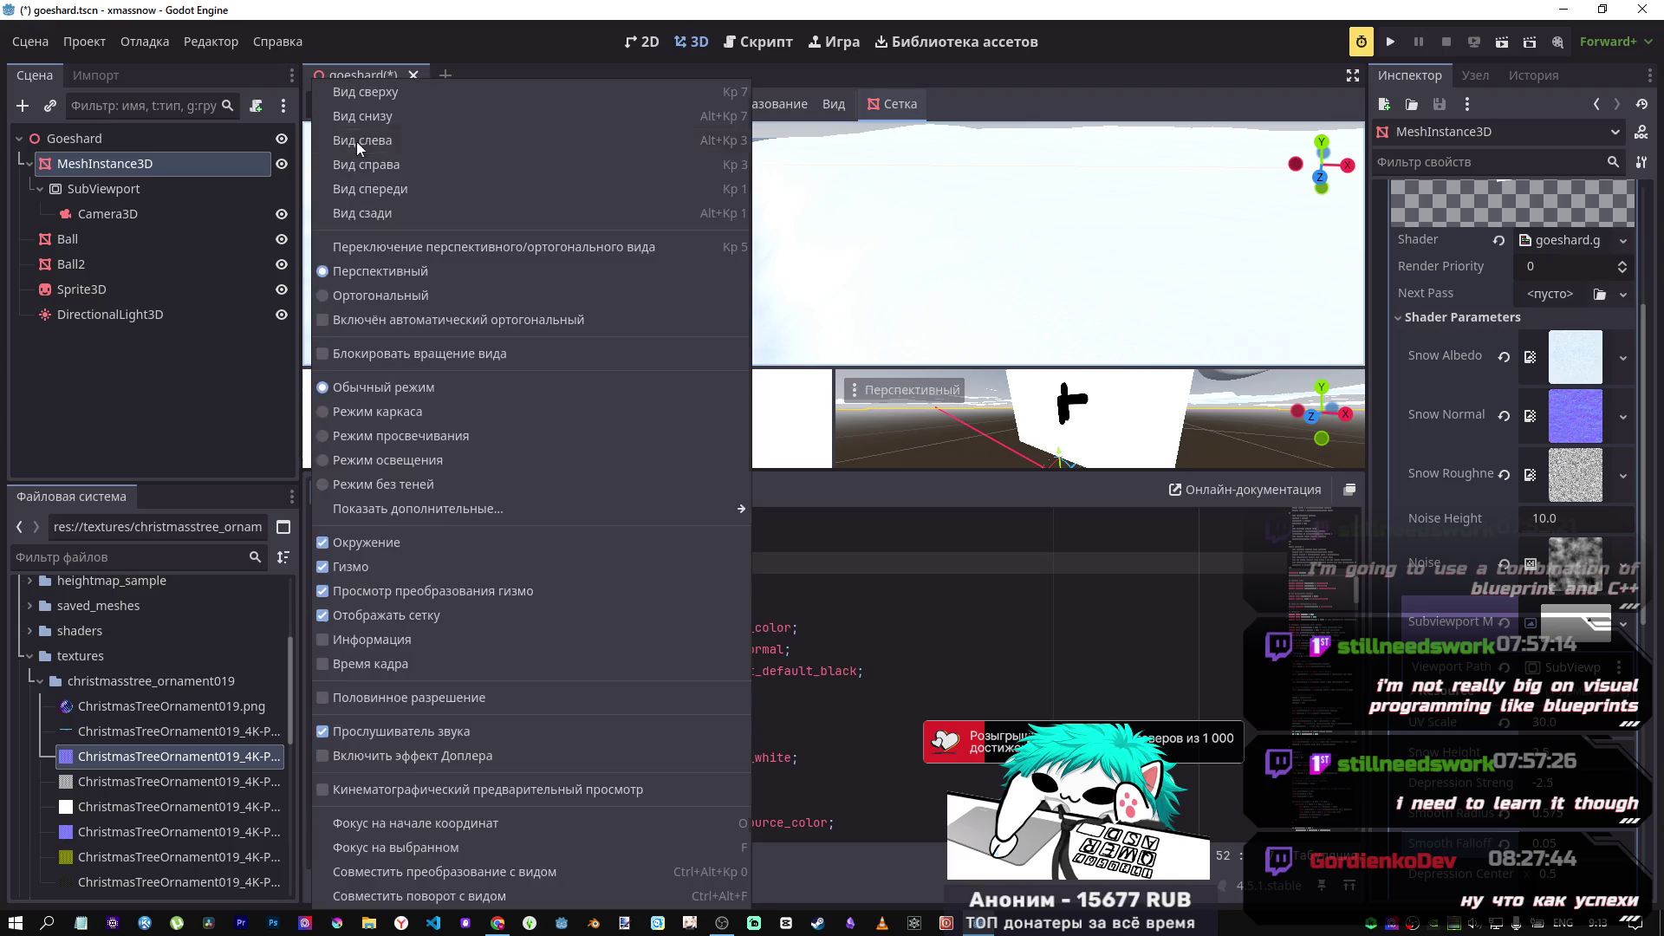
pyautogui.click(399, 413)
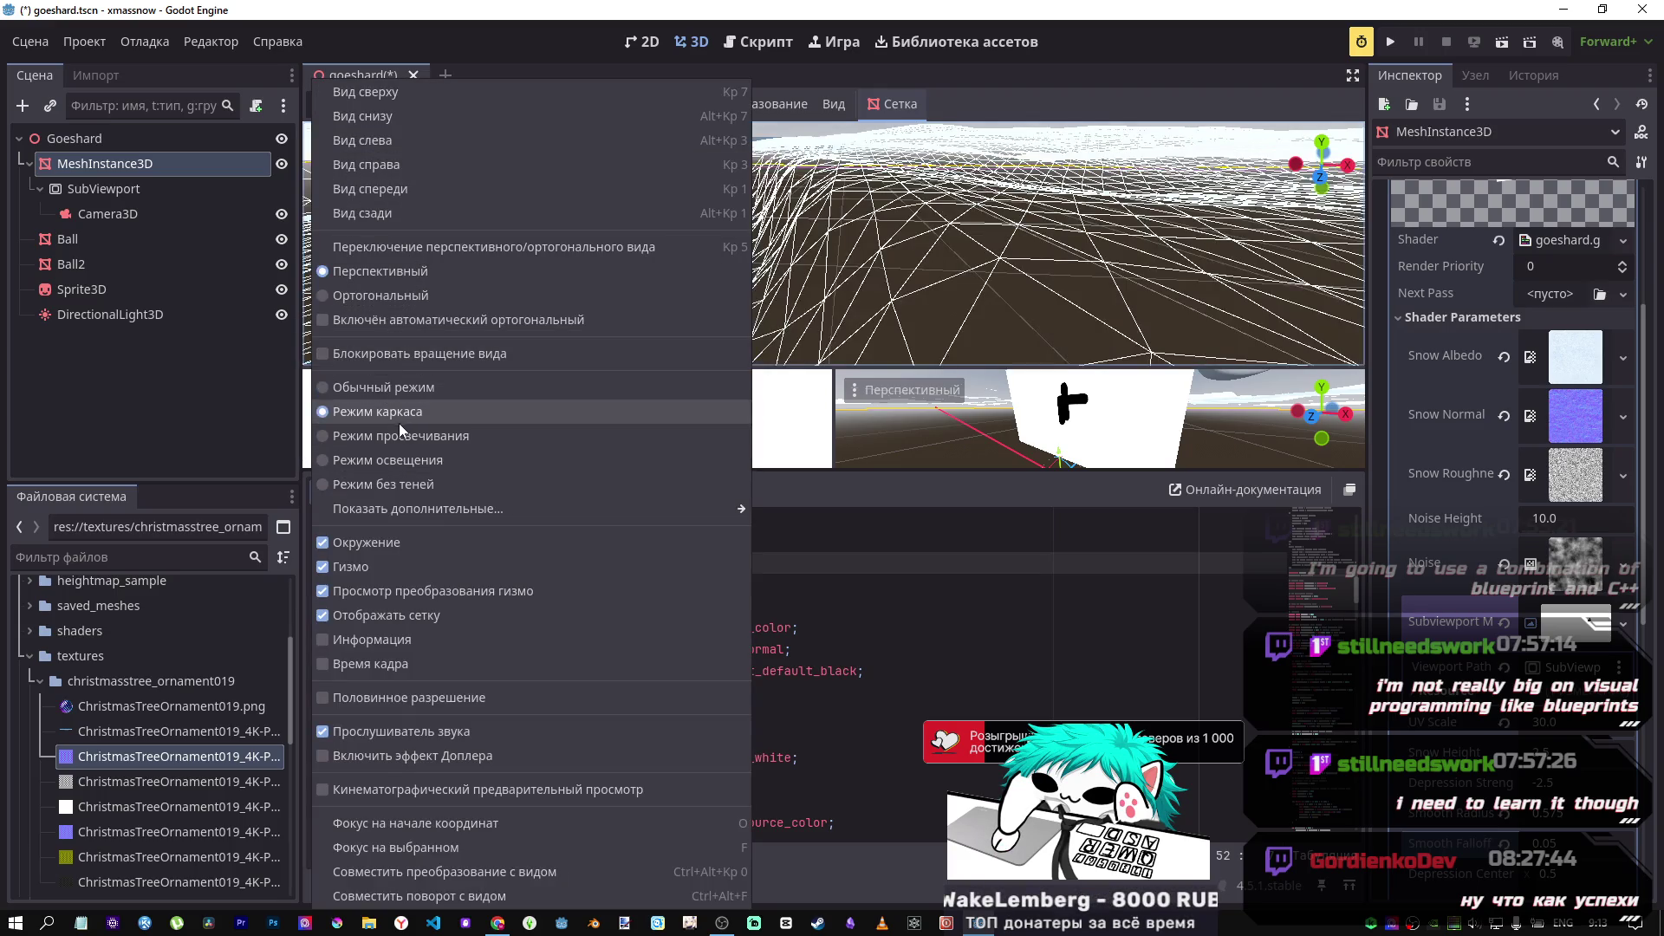
pyautogui.click(398, 435)
pyautogui.click(398, 450)
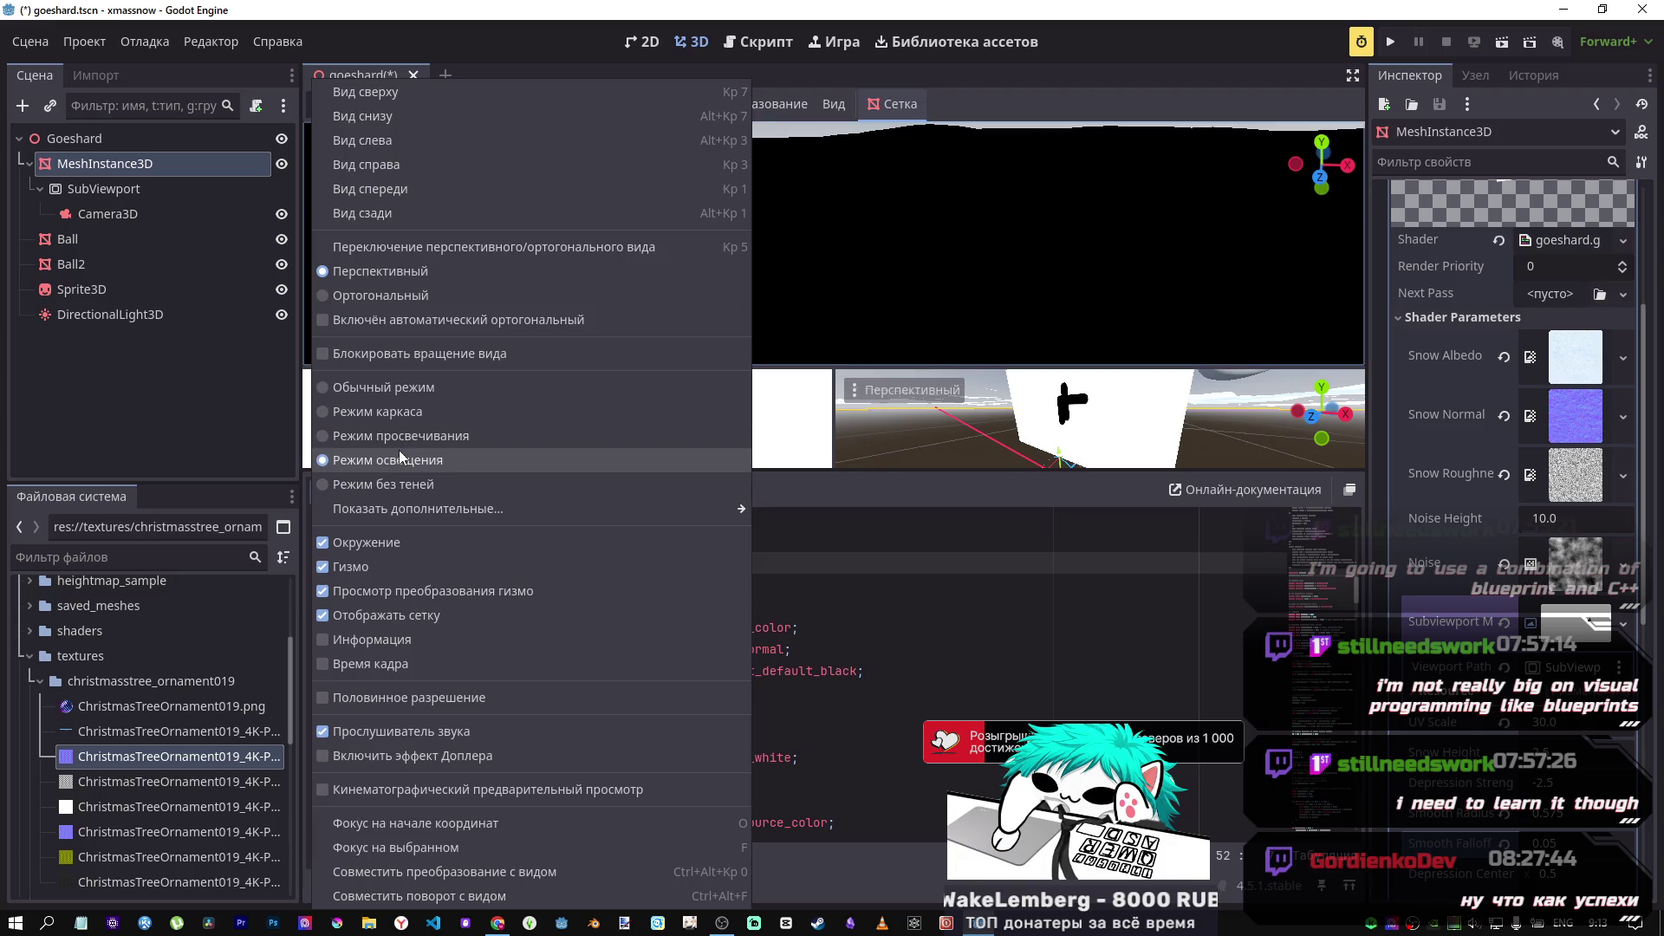
pyautogui.click(395, 414)
pyautogui.press('Escape')
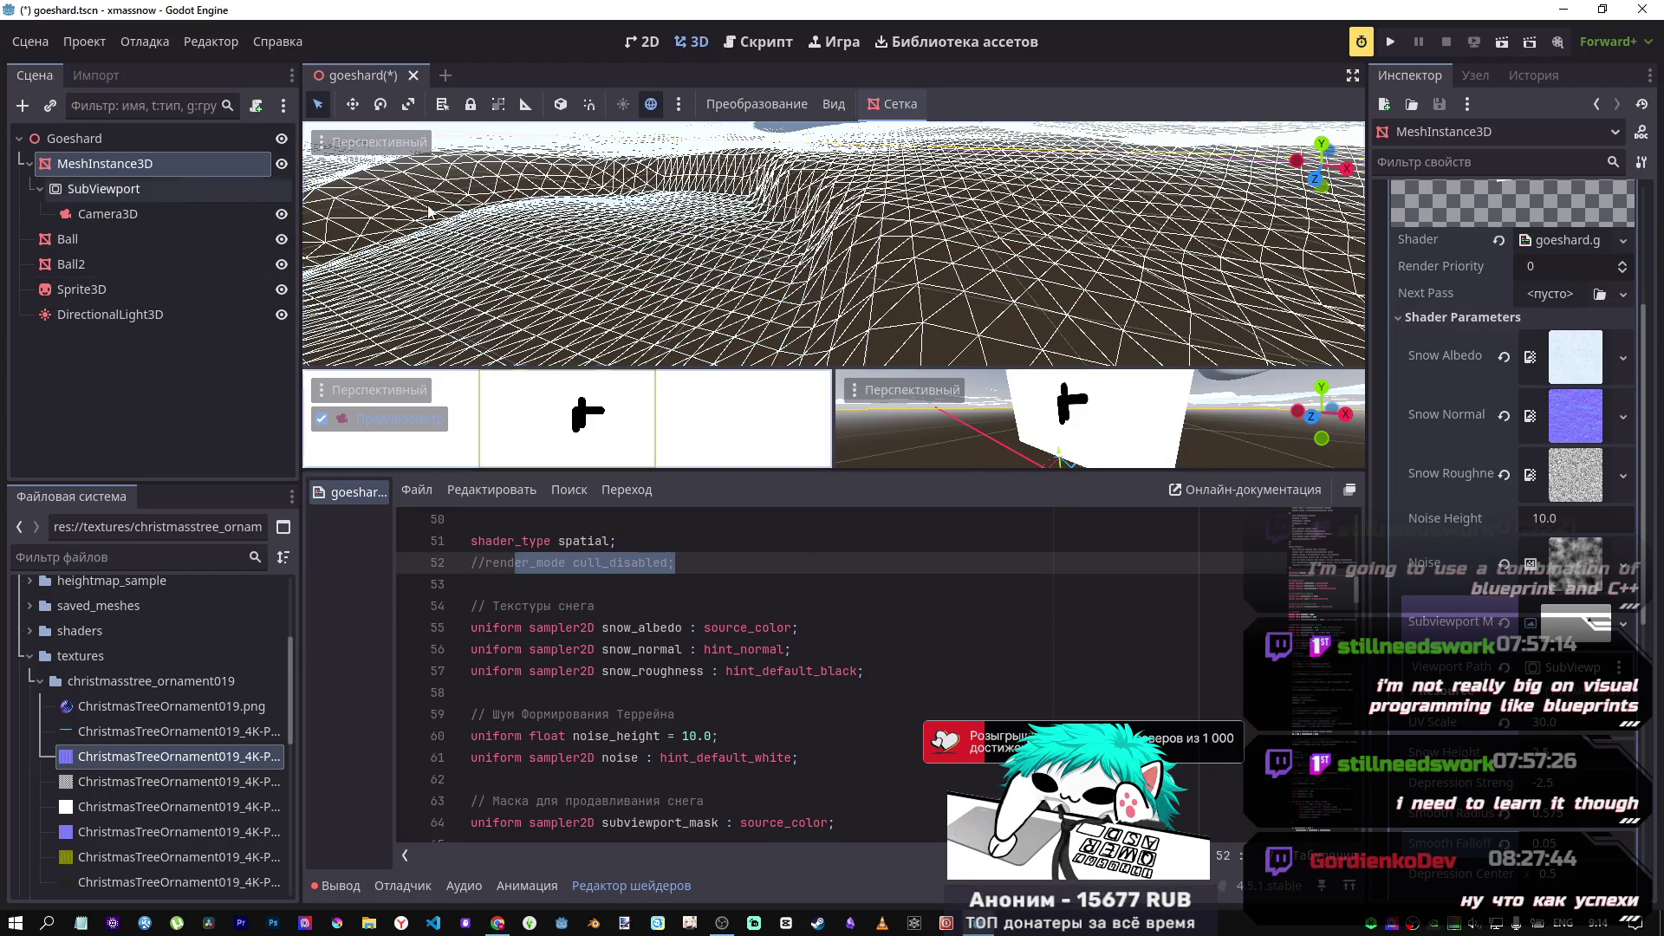
pyautogui.scroll(-4, 1465, 616)
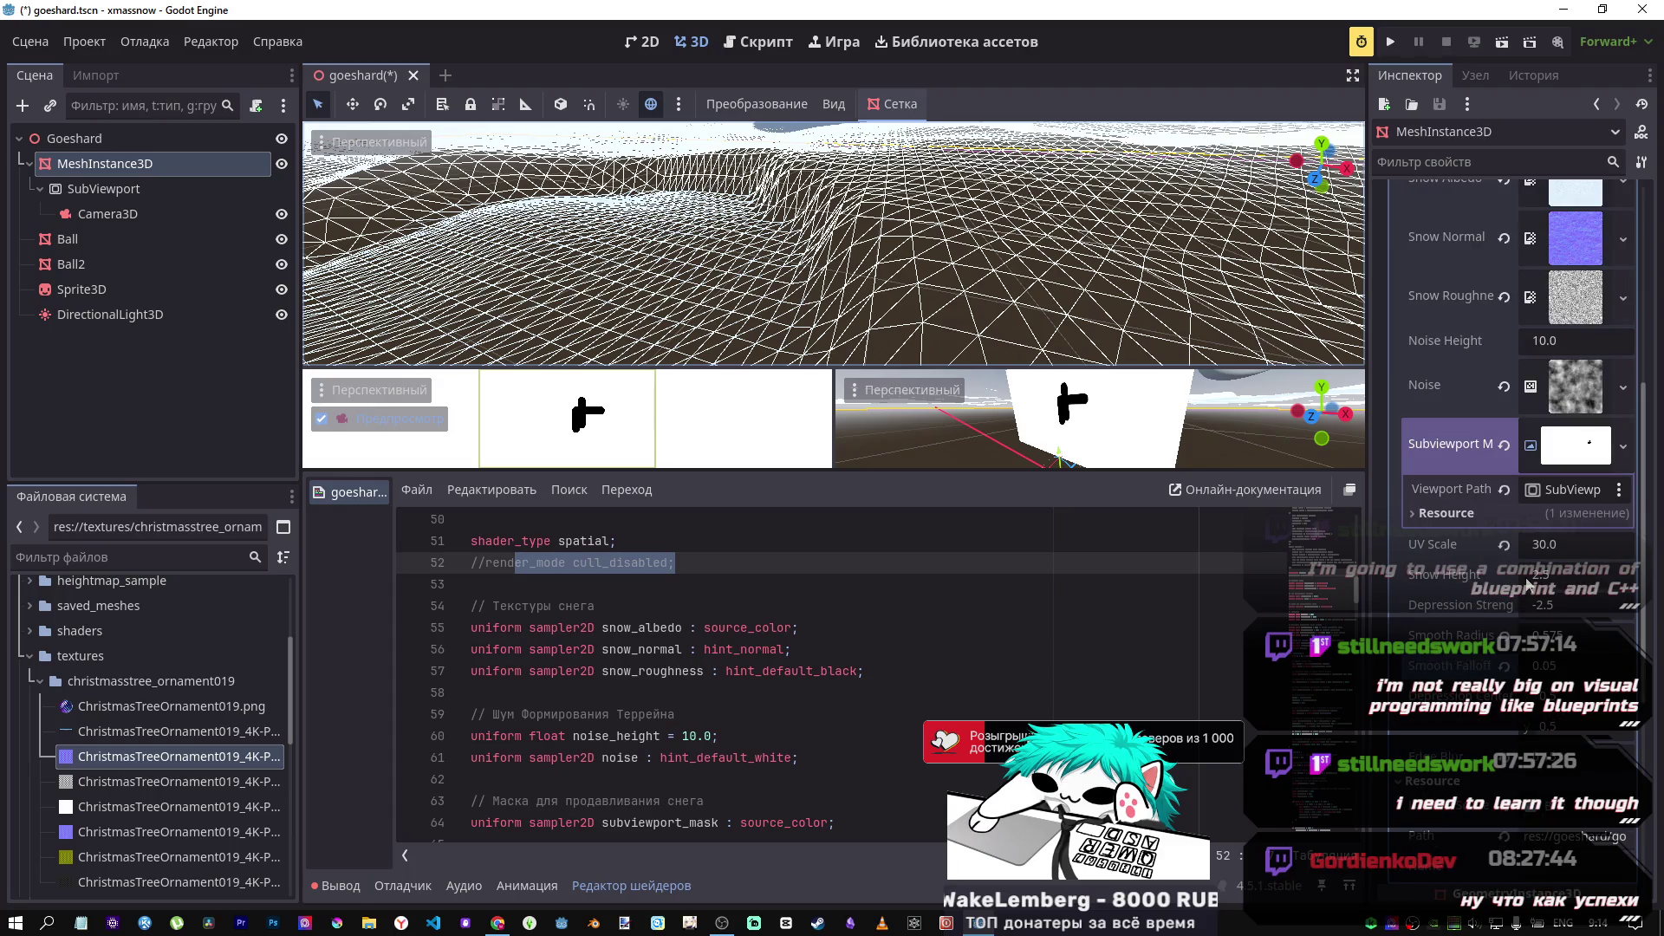
# Step: Try different Smooth Radius, Snow Height and Depression Strength values on the snow material
pyautogui.moveTo(1552, 636); pyautogui.dragTo(1586, 635)
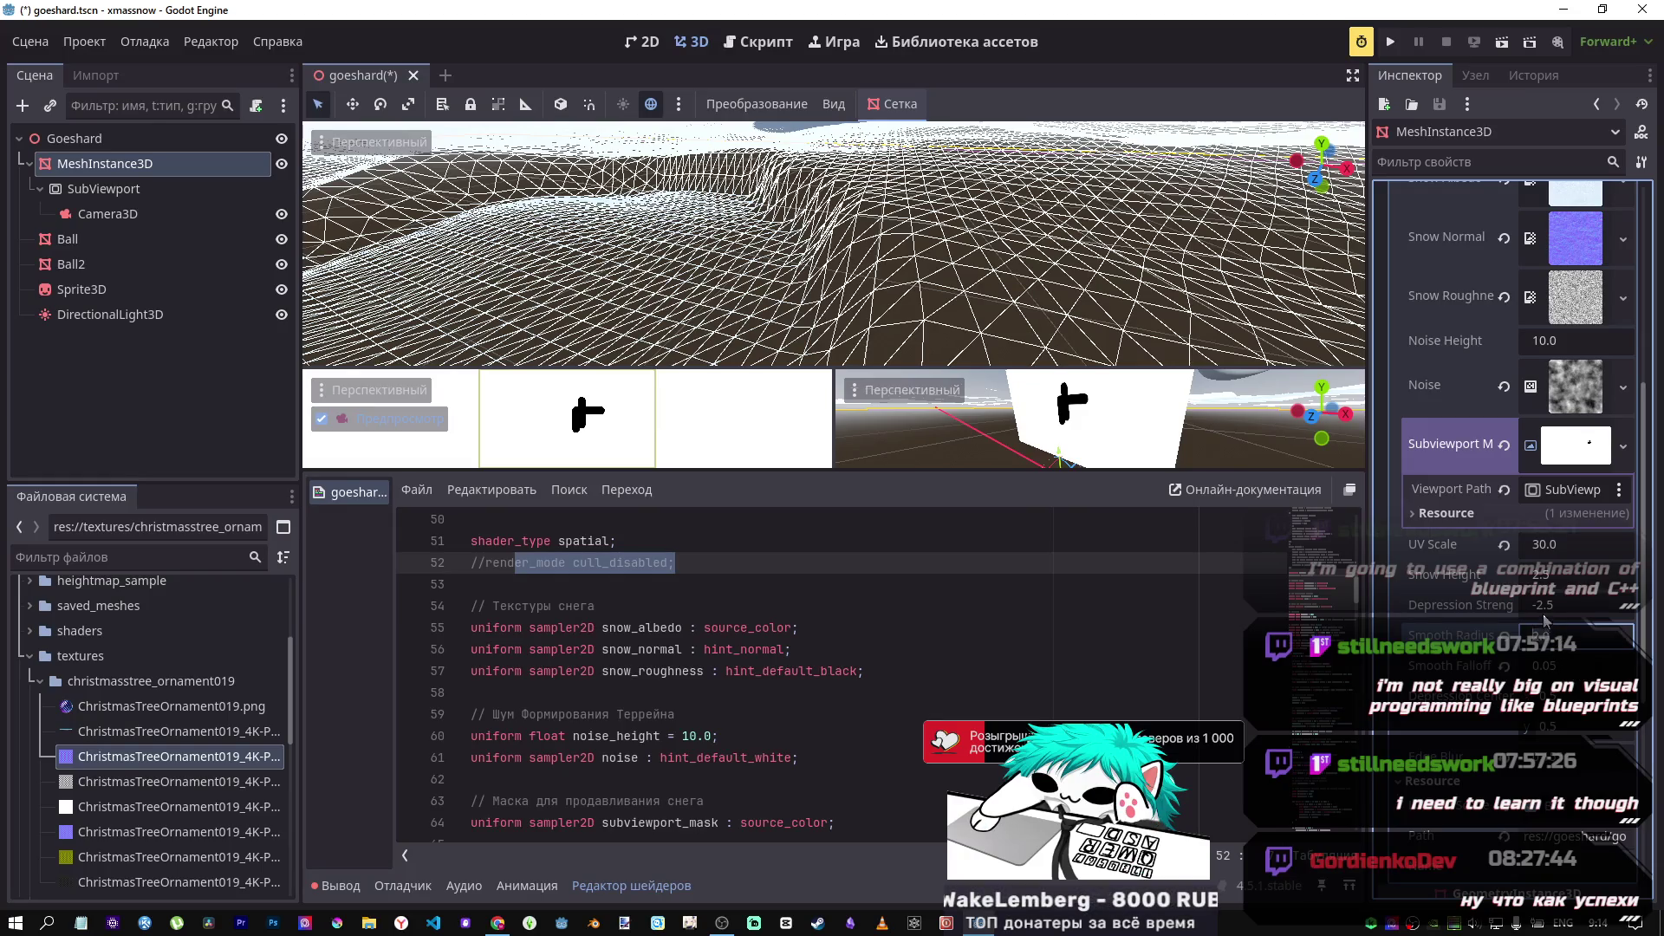
pyautogui.click(1549, 588)
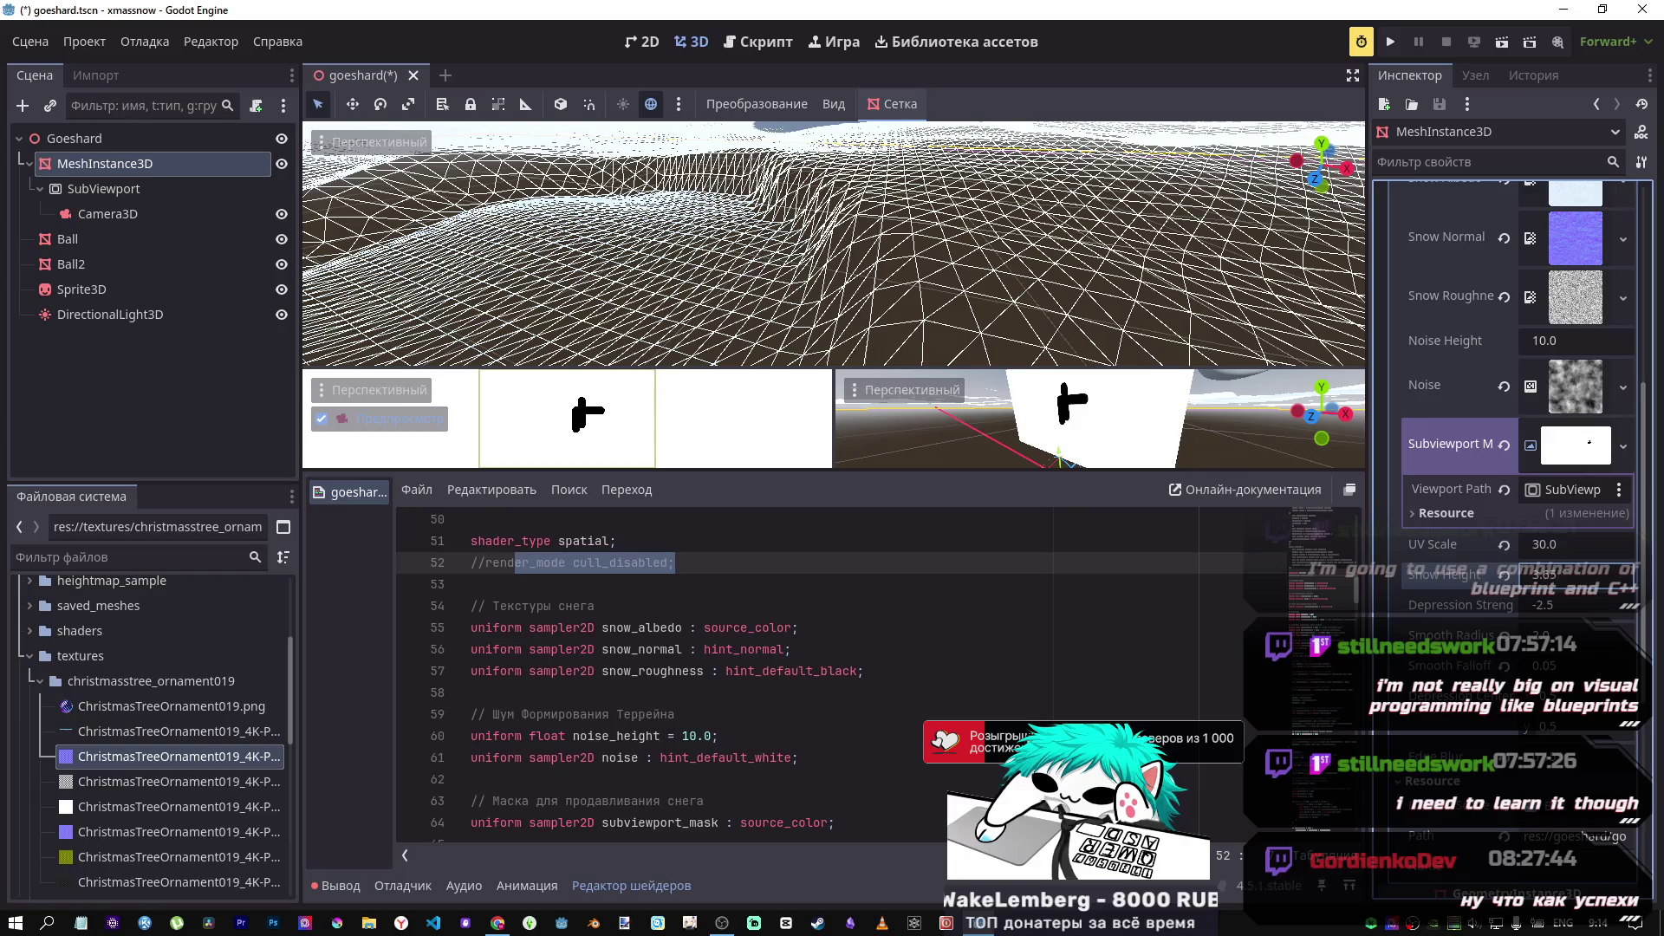
pyautogui.moveTo(1549, 588)
pyautogui.mouseDown()
pyautogui.moveTo(1568, 588)
pyautogui.moveTo(1564, 605)
pyautogui.moveTo(1508, 611)
pyautogui.mouseUp()
pyautogui.click(1505, 606)
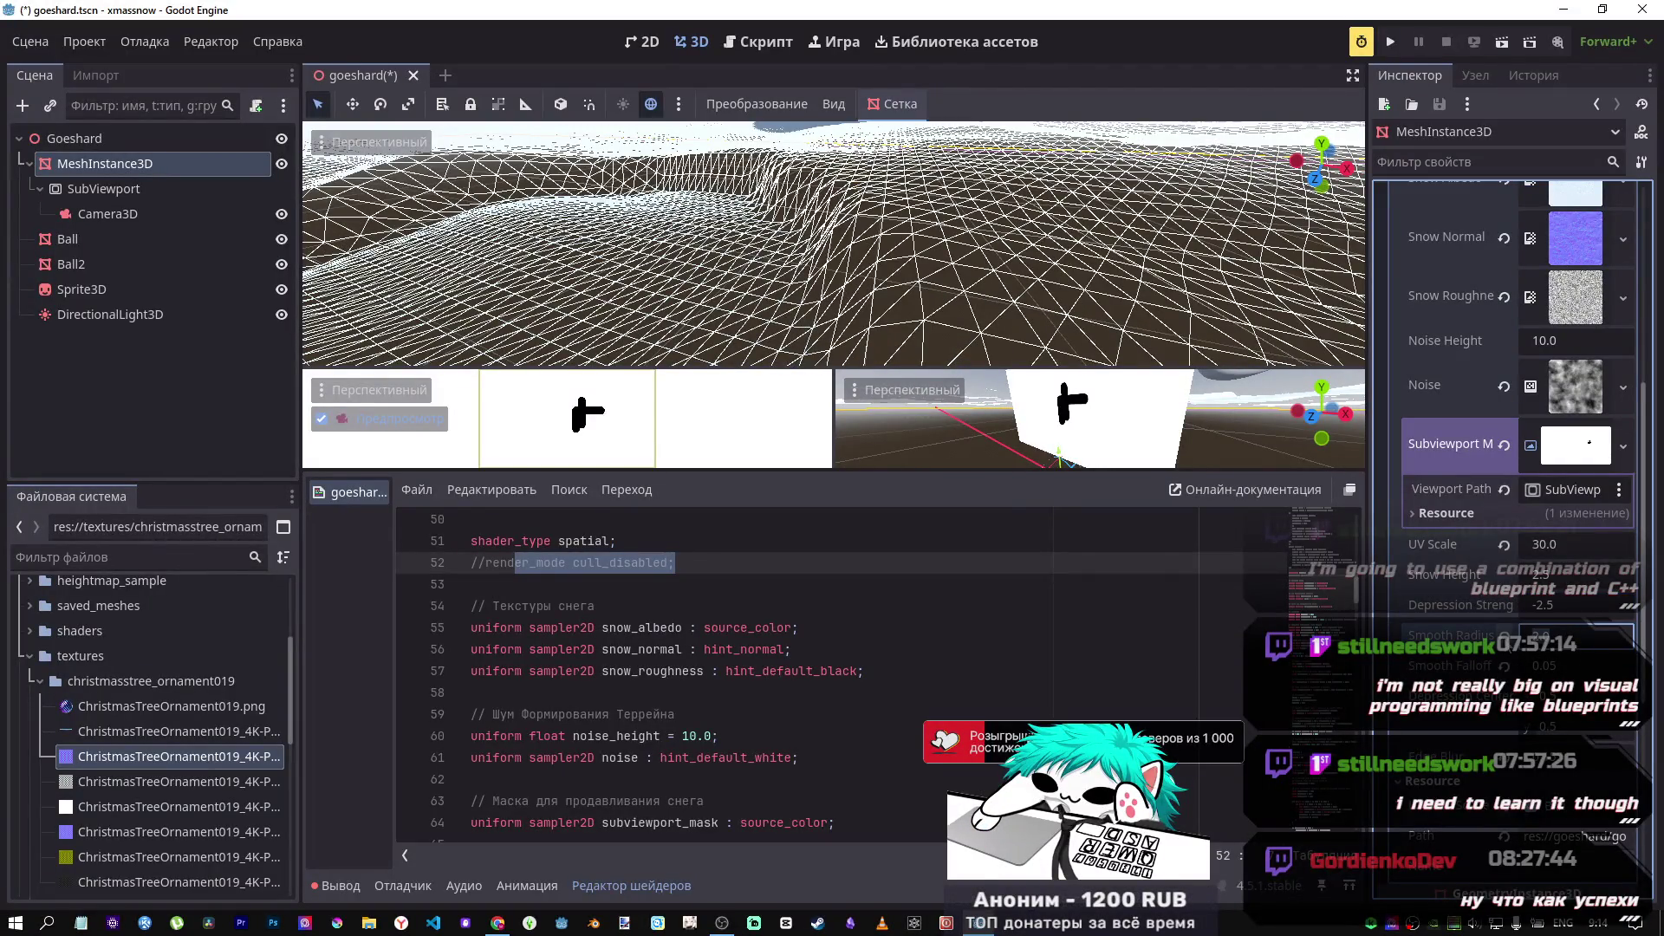
pyautogui.press('Return')
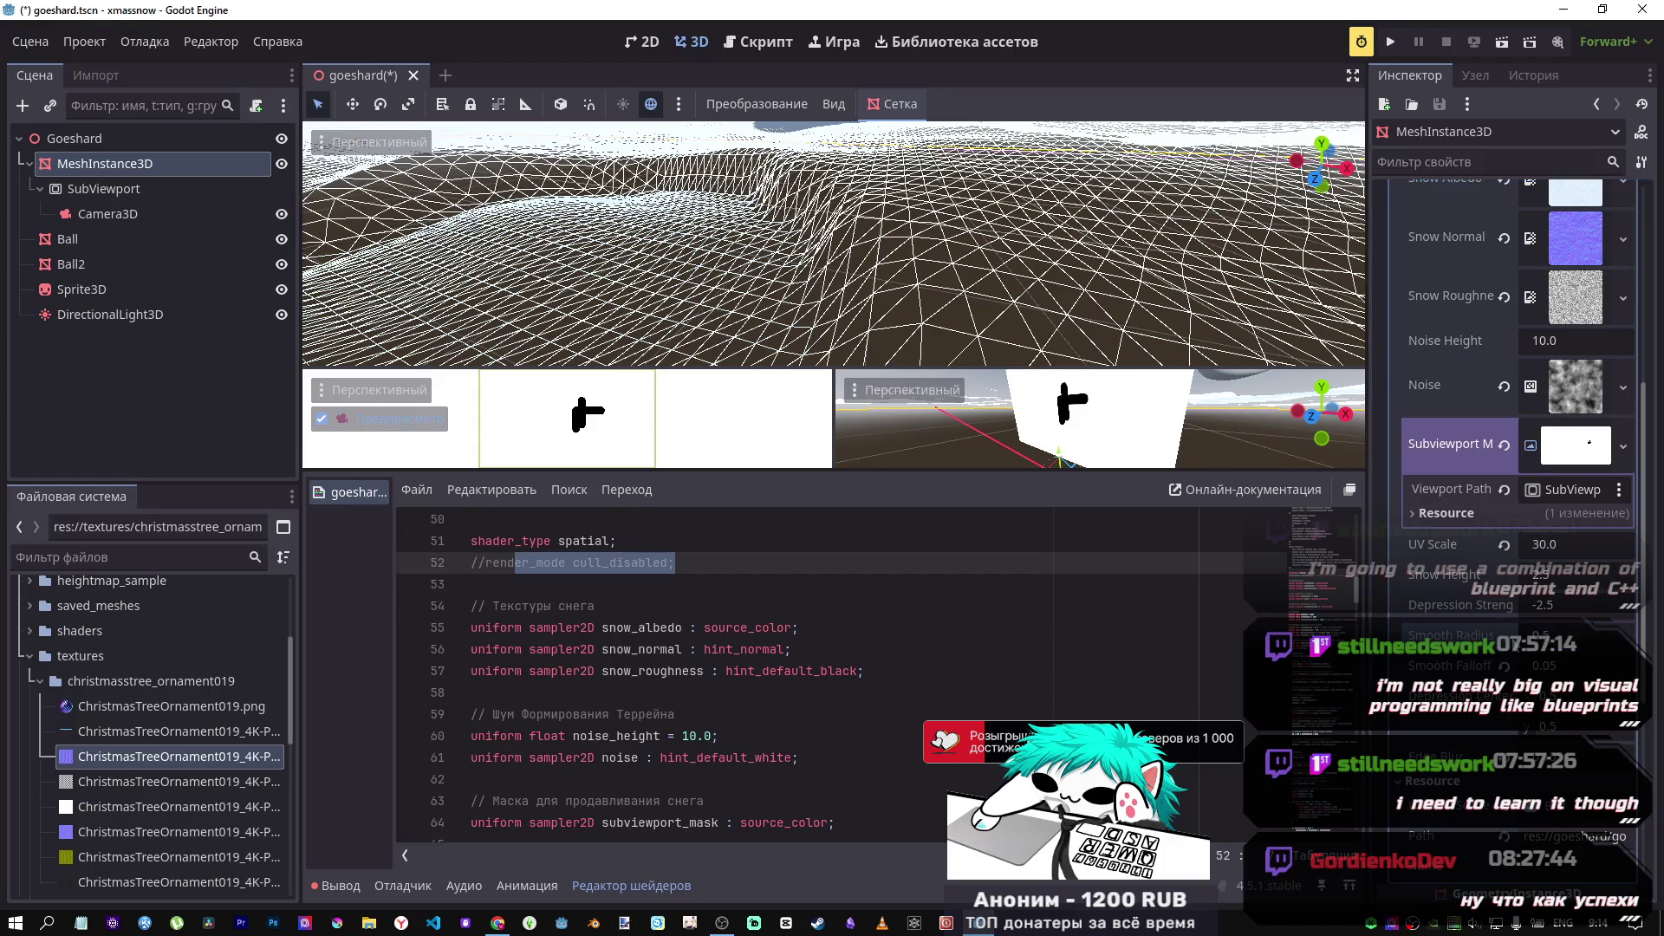
pyautogui.moveTo(1573, 636)
pyautogui.mouseDown()
pyautogui.moveTo(1621, 635)
pyautogui.moveTo(1539, 656)
pyautogui.mouseUp()
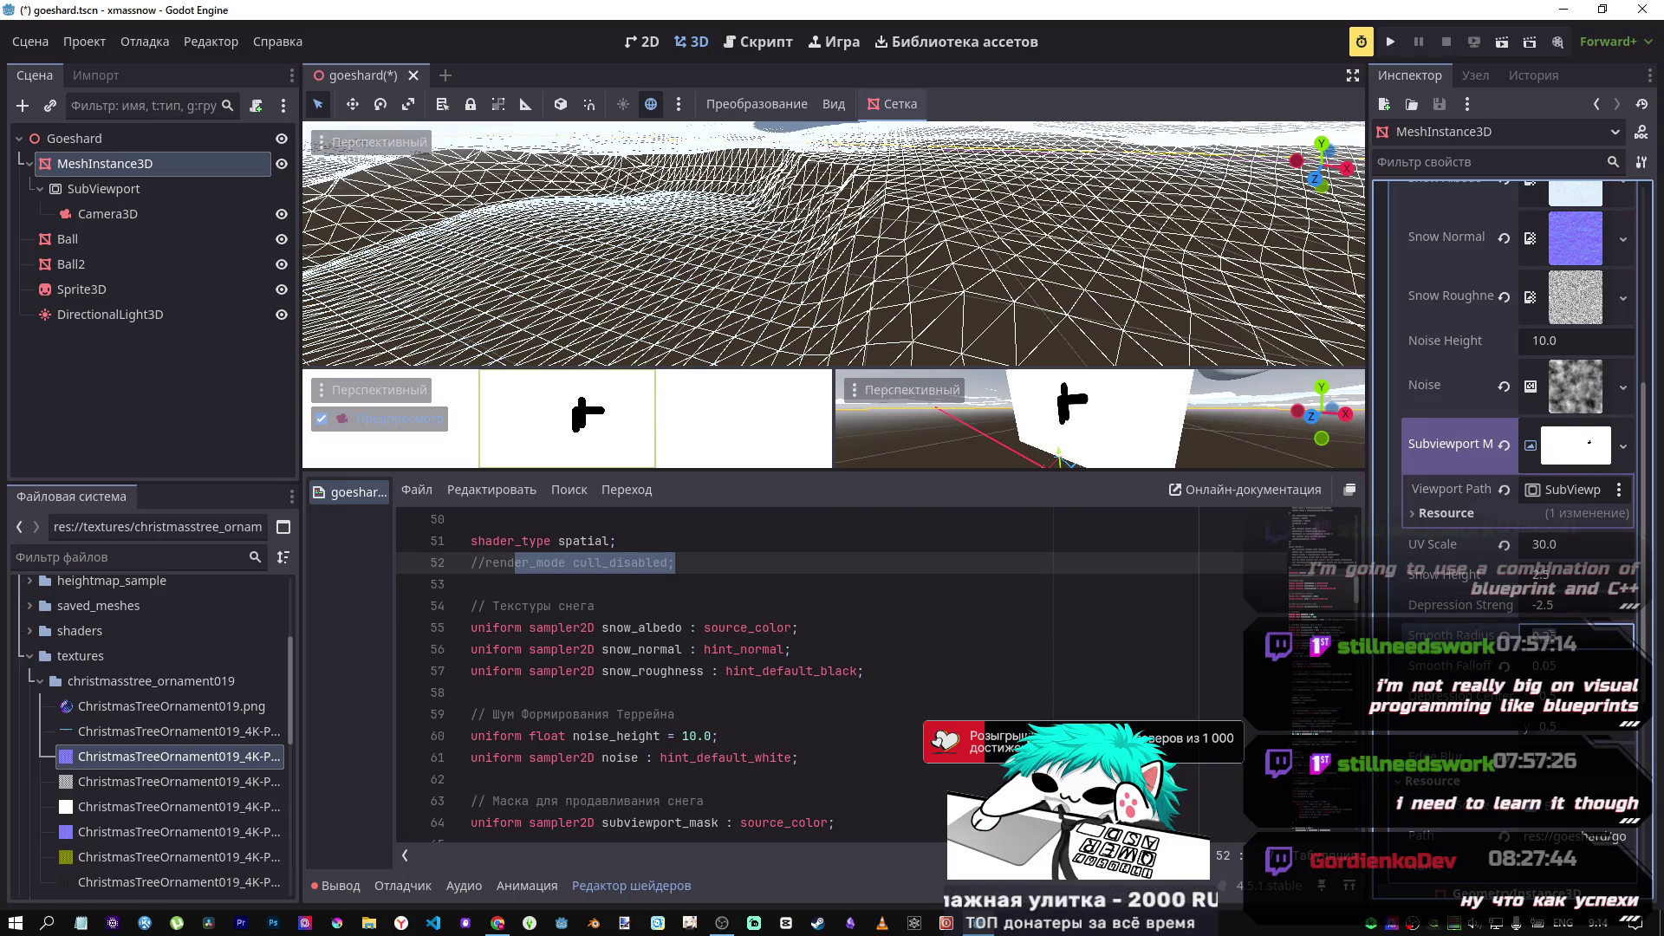
# Step: Enter Smooth Radius 0.5 and drag Smooth Falloff up to about 0.245
pyautogui.click(1554, 606)
pyautogui.click(1540, 631)
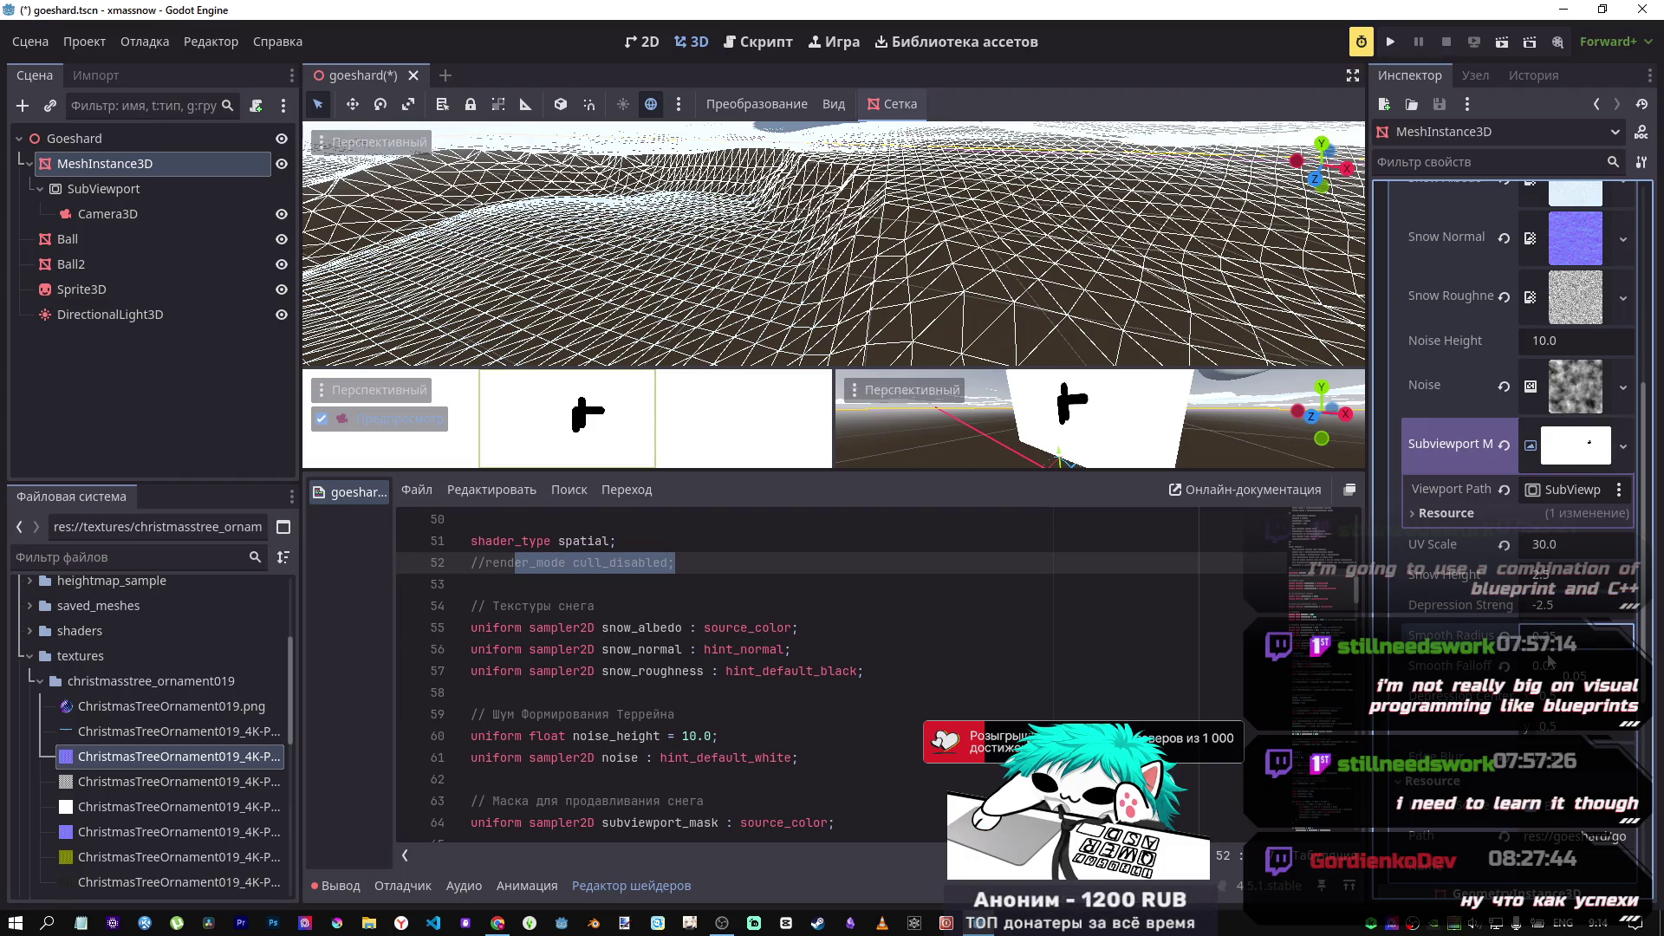
pyautogui.write('0.5')
pyautogui.press('Return')
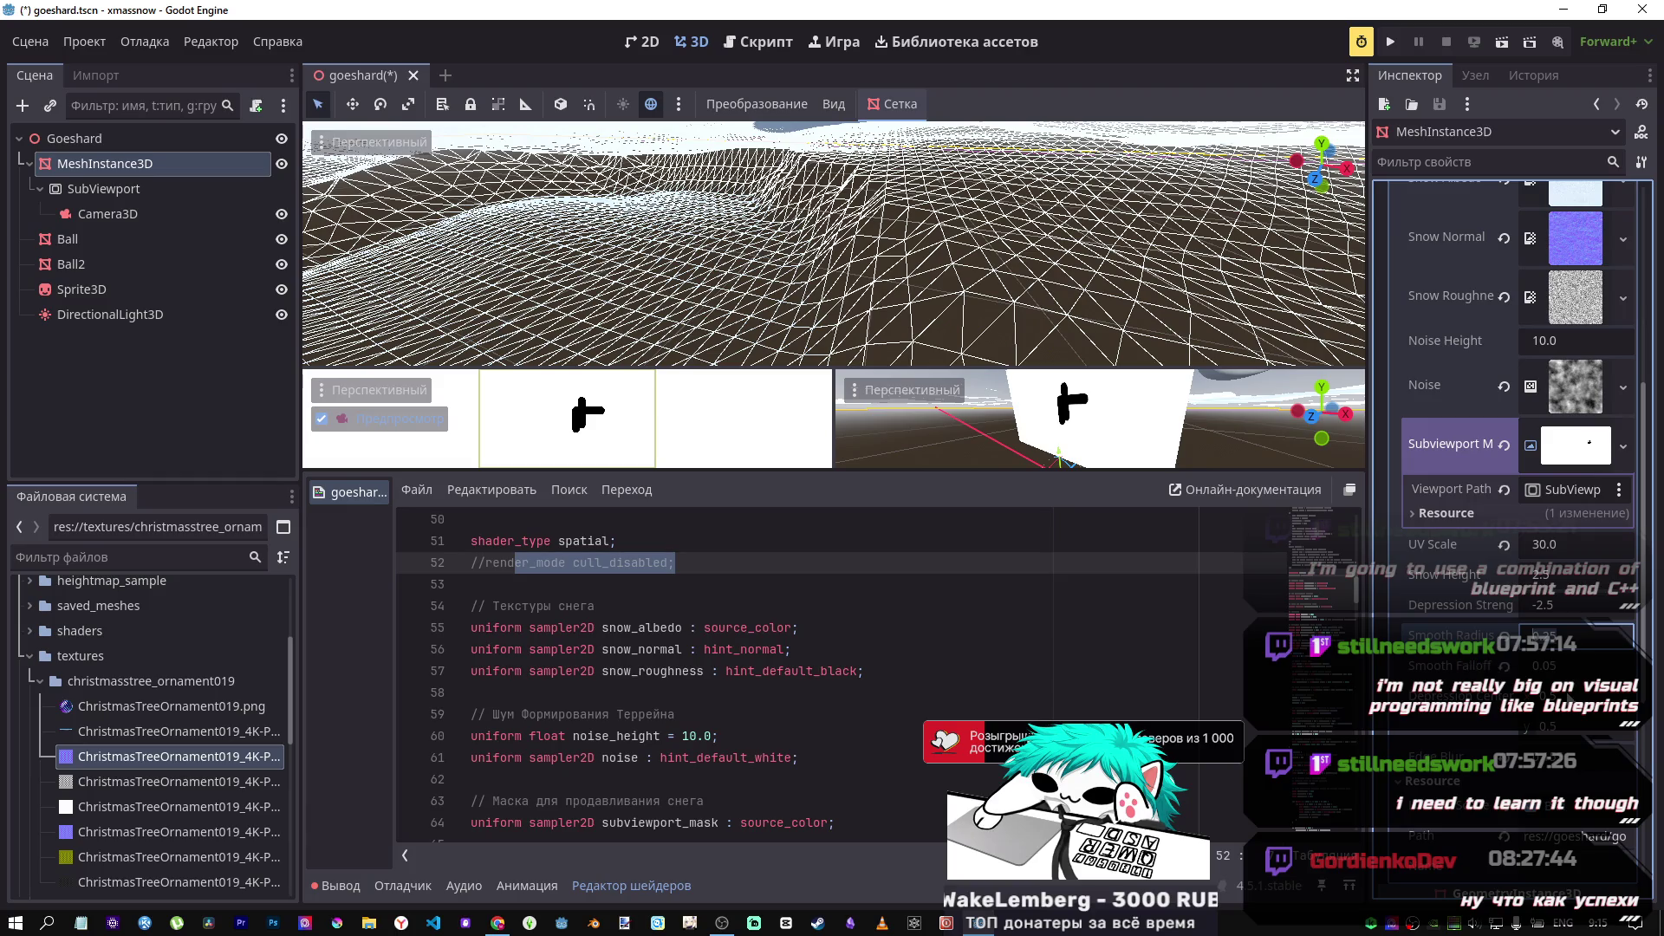
pyautogui.moveTo(1584, 664)
pyautogui.mouseDown()
pyautogui.moveTo(1625, 664)
pyautogui.moveTo(1542, 664)
pyautogui.moveTo(1578, 664)
pyautogui.moveTo(1560, 674)
pyautogui.mouseUp()
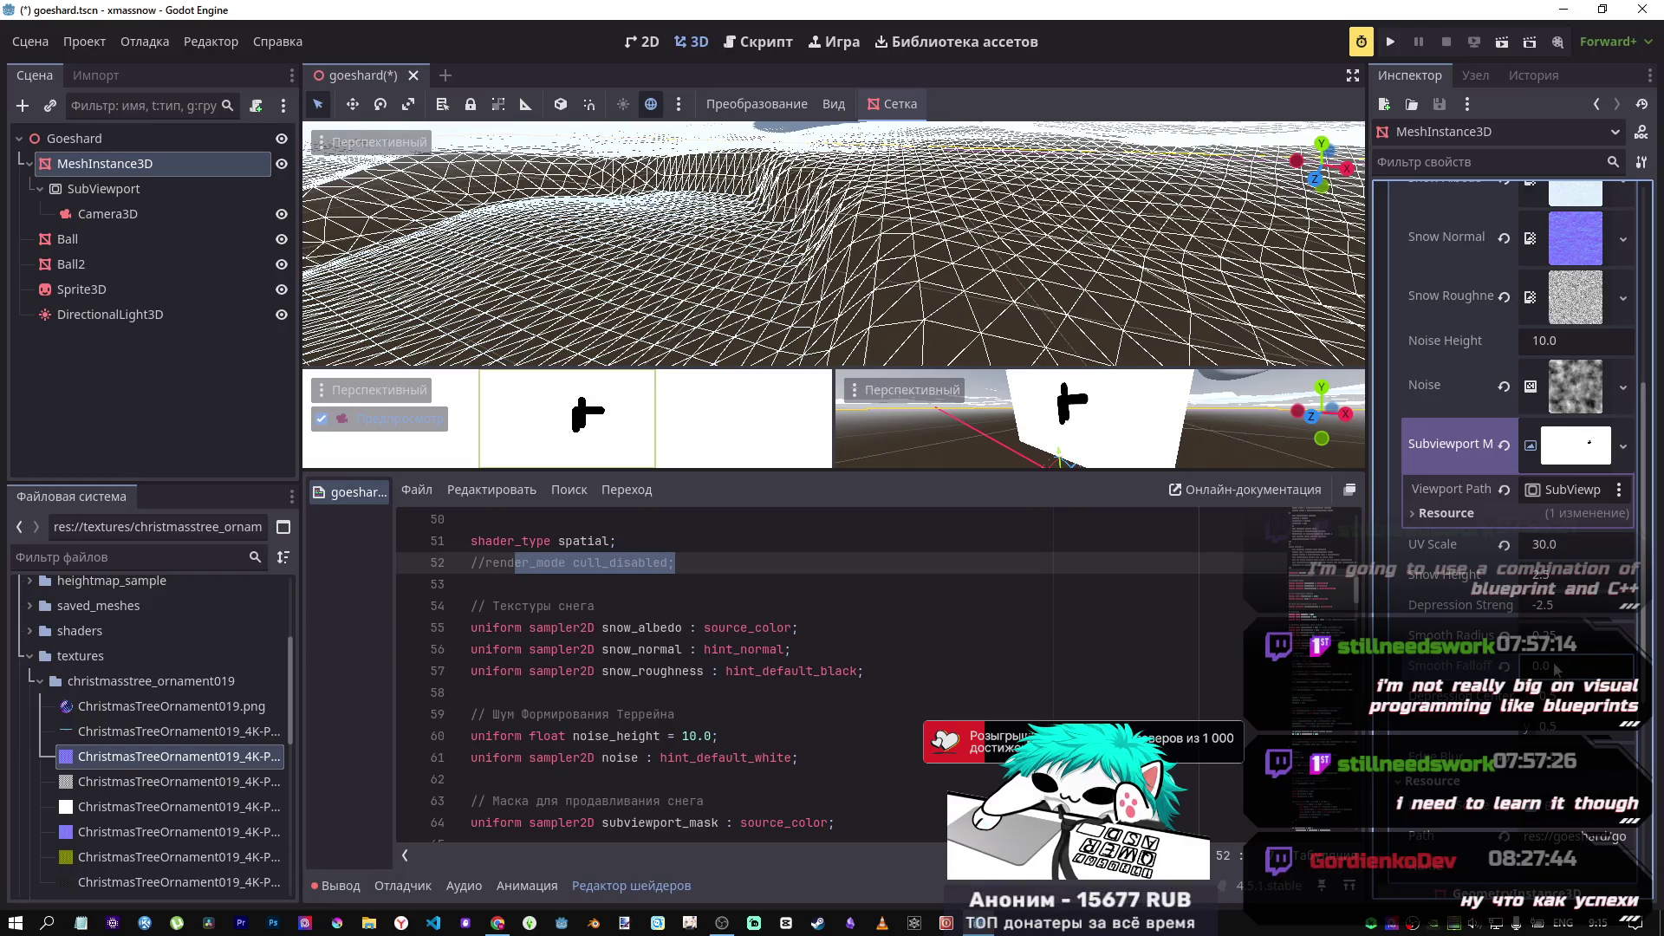
# Step: Try Smooth Falloff values of -1, 1, 2.0, 0.235, -0.345 and -1.17
pyautogui.click(1556, 669)
pyautogui.press('Return')
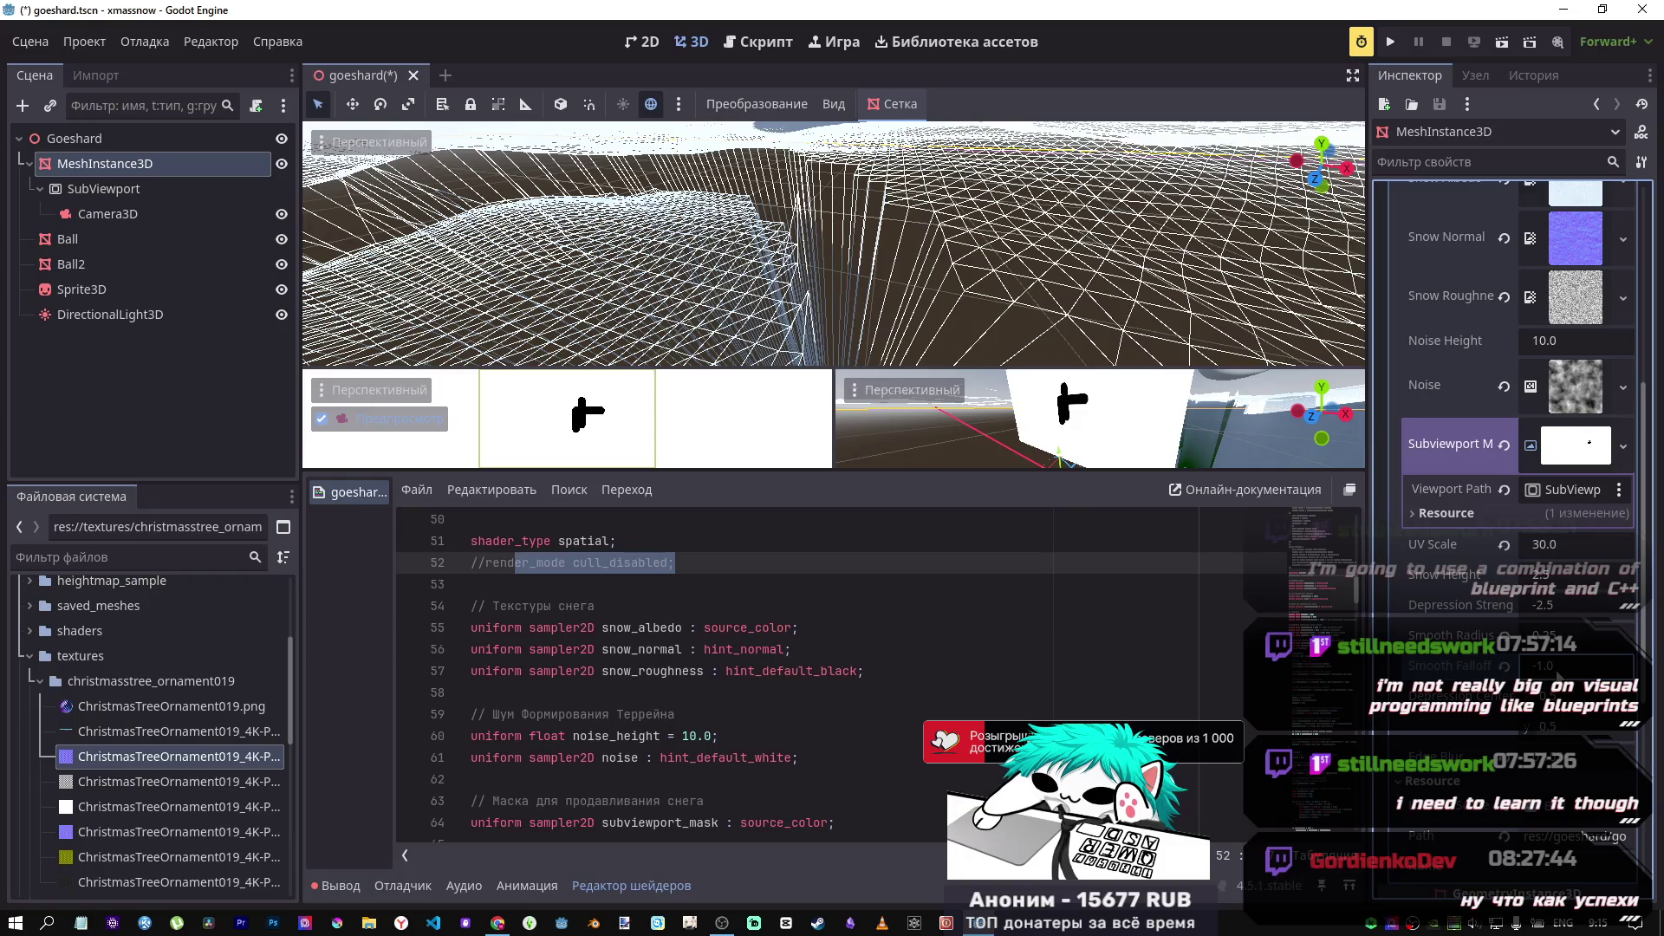
pyautogui.write('1')
pyautogui.press('Return')
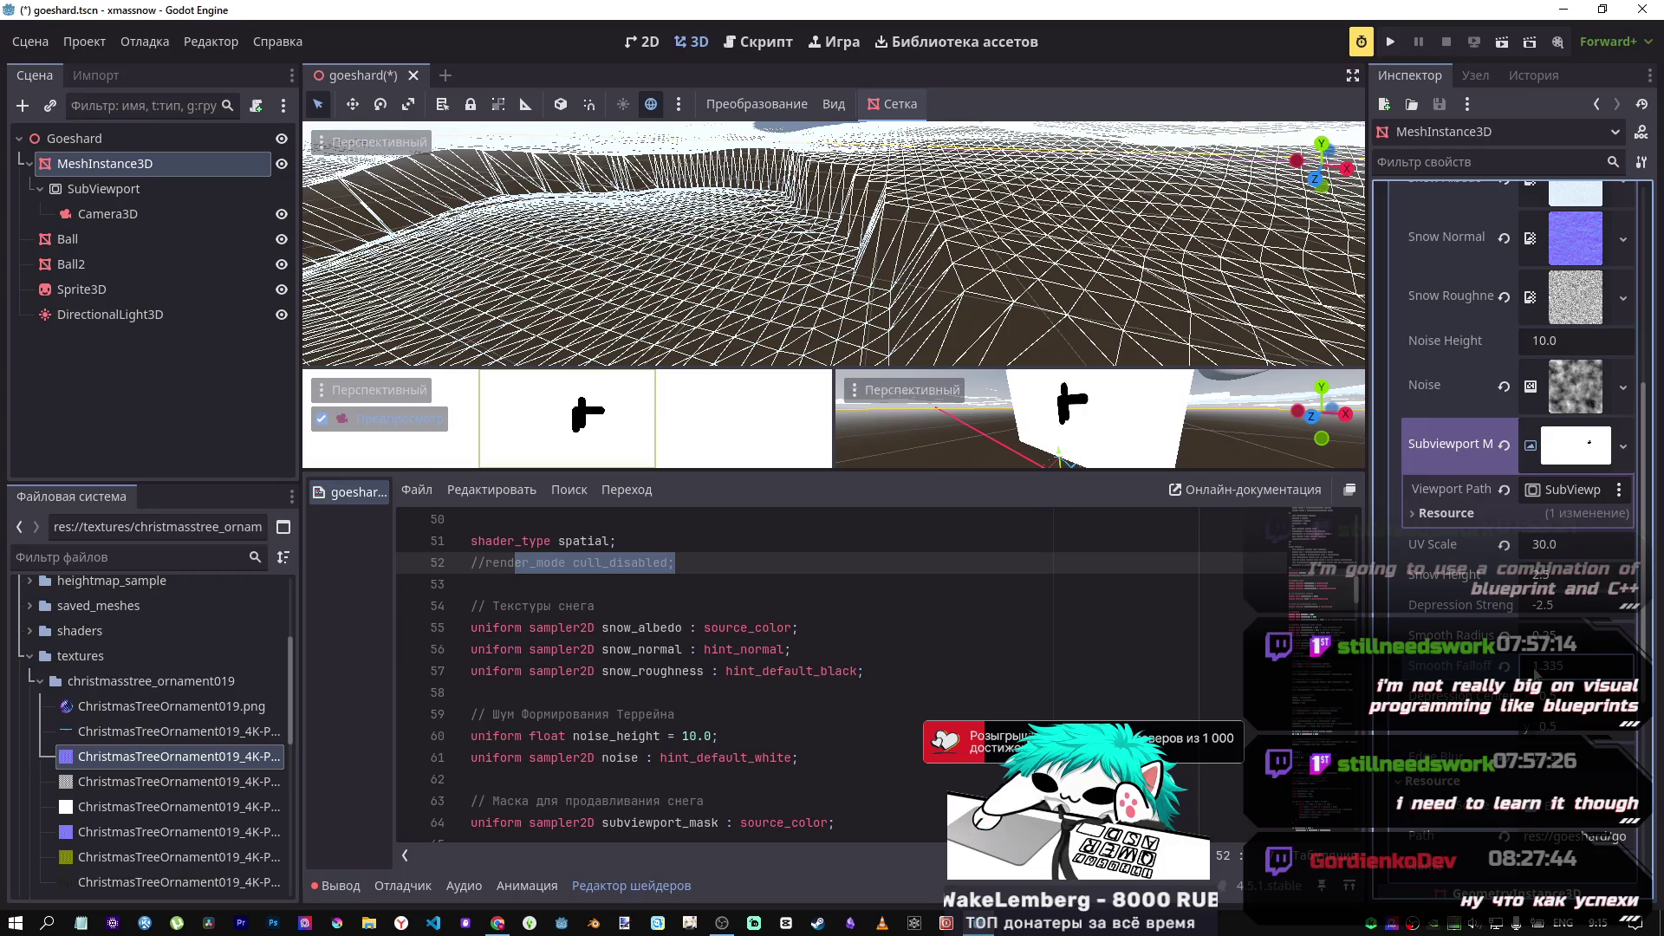
pyautogui.moveTo(1542, 672); pyautogui.dragTo(1524, 675)
pyautogui.click(1504, 666)
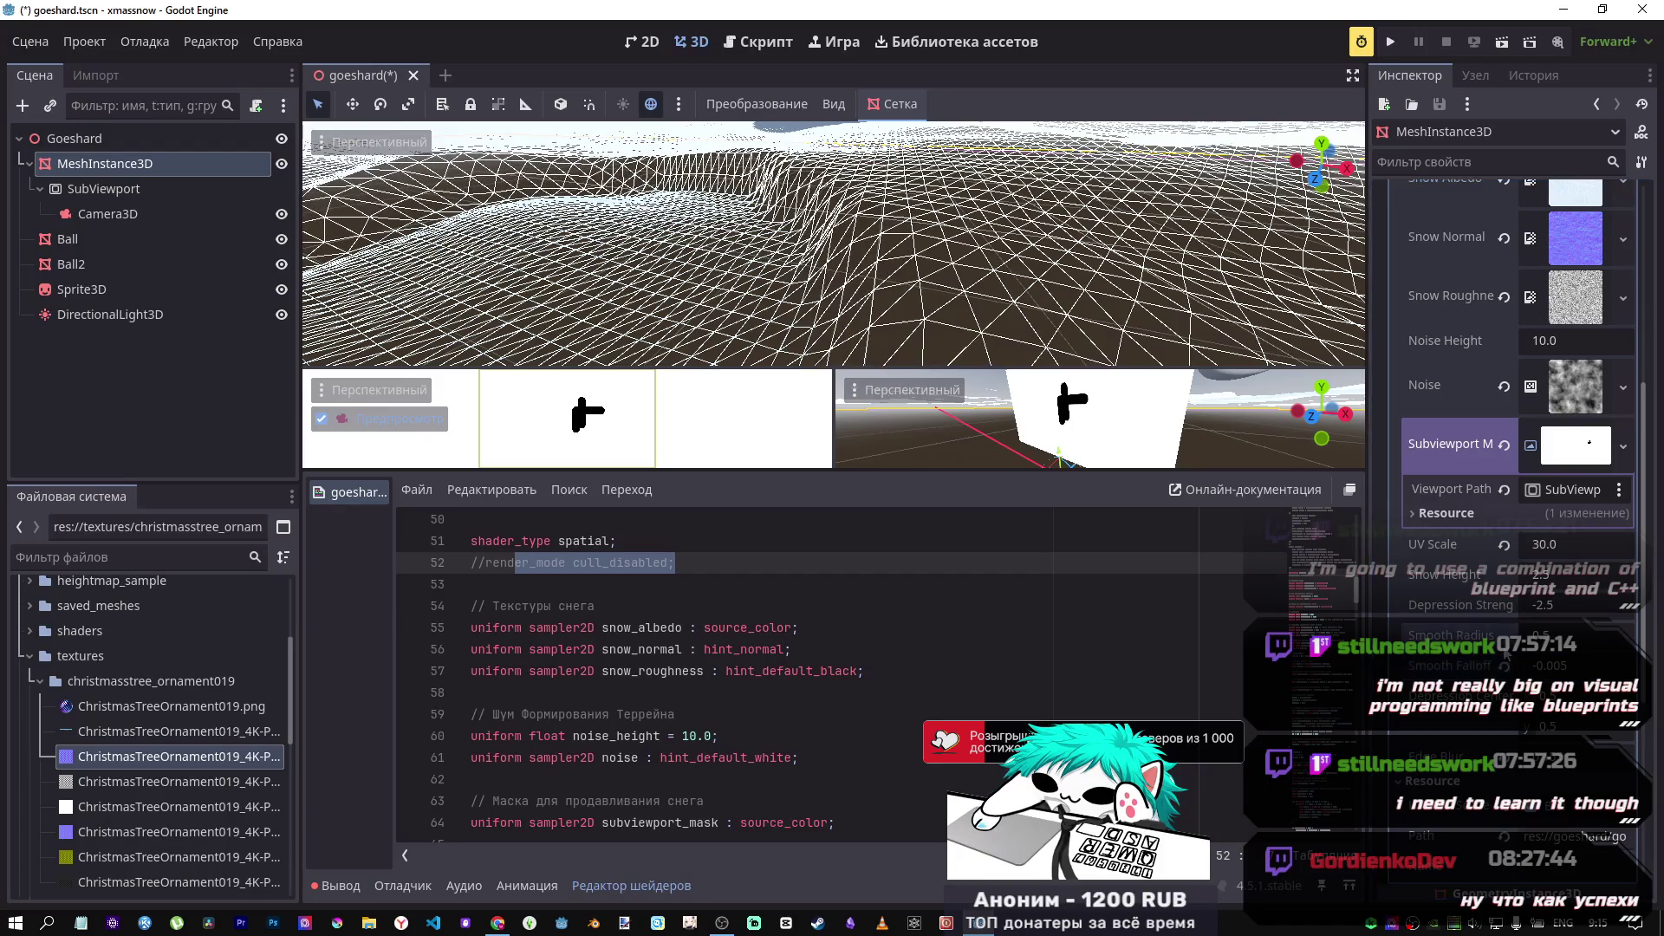
pyautogui.moveTo(1548, 664); pyautogui.dragTo(1514, 664)
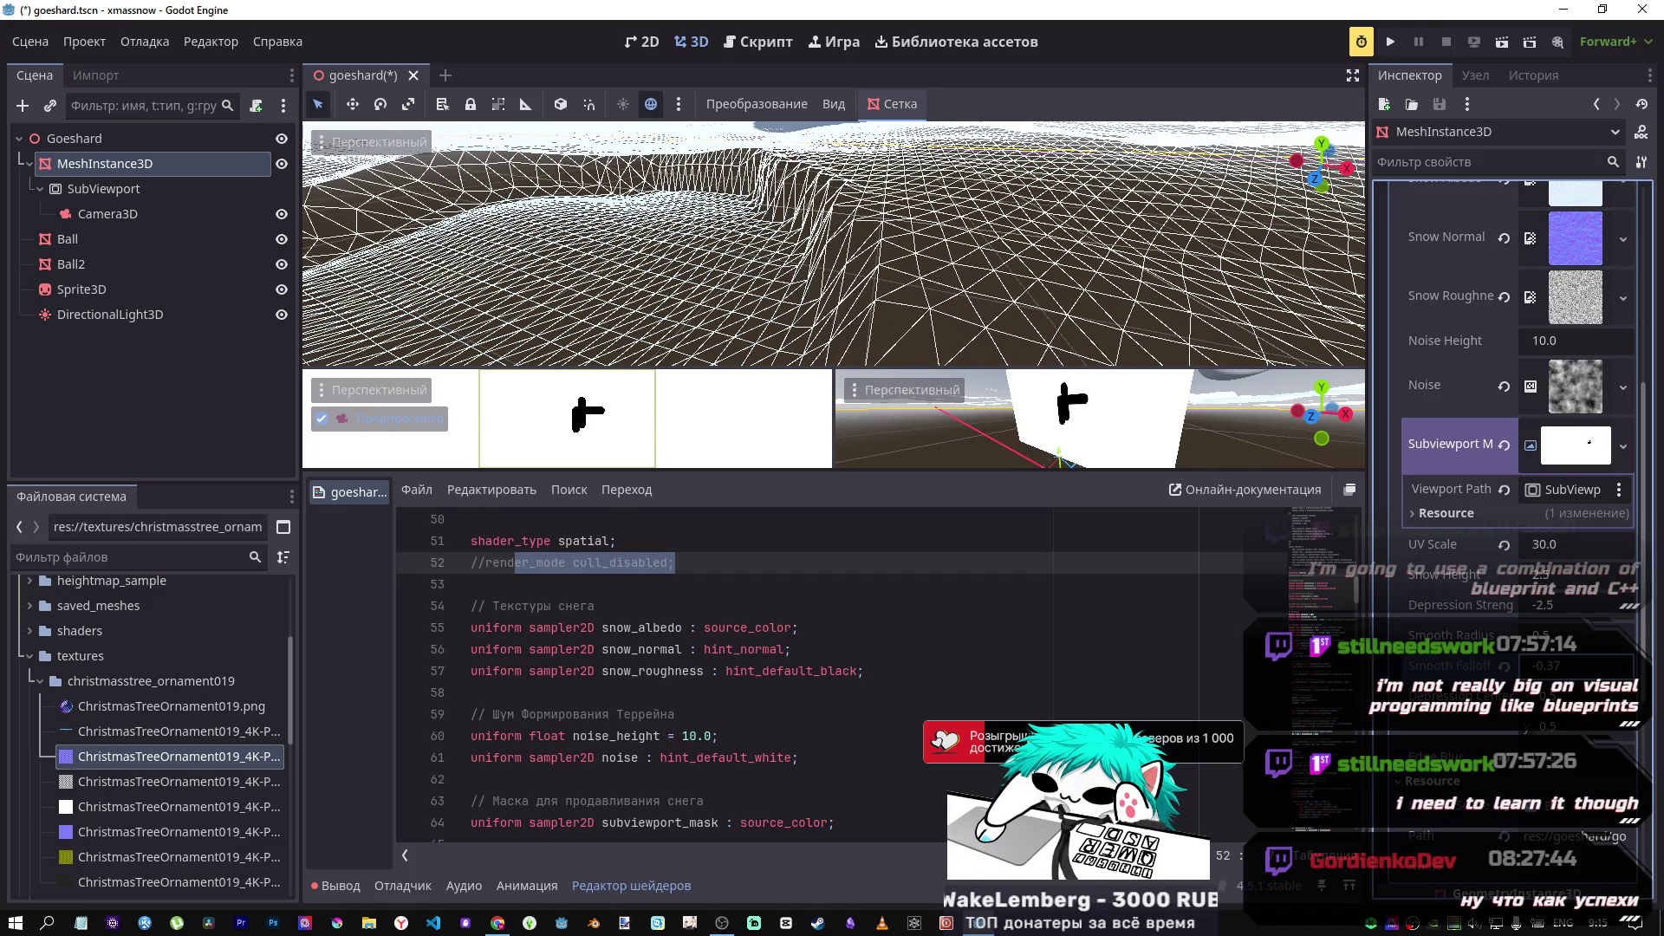
pyautogui.moveTo(1514, 664); pyautogui.dragTo(1516, 664)
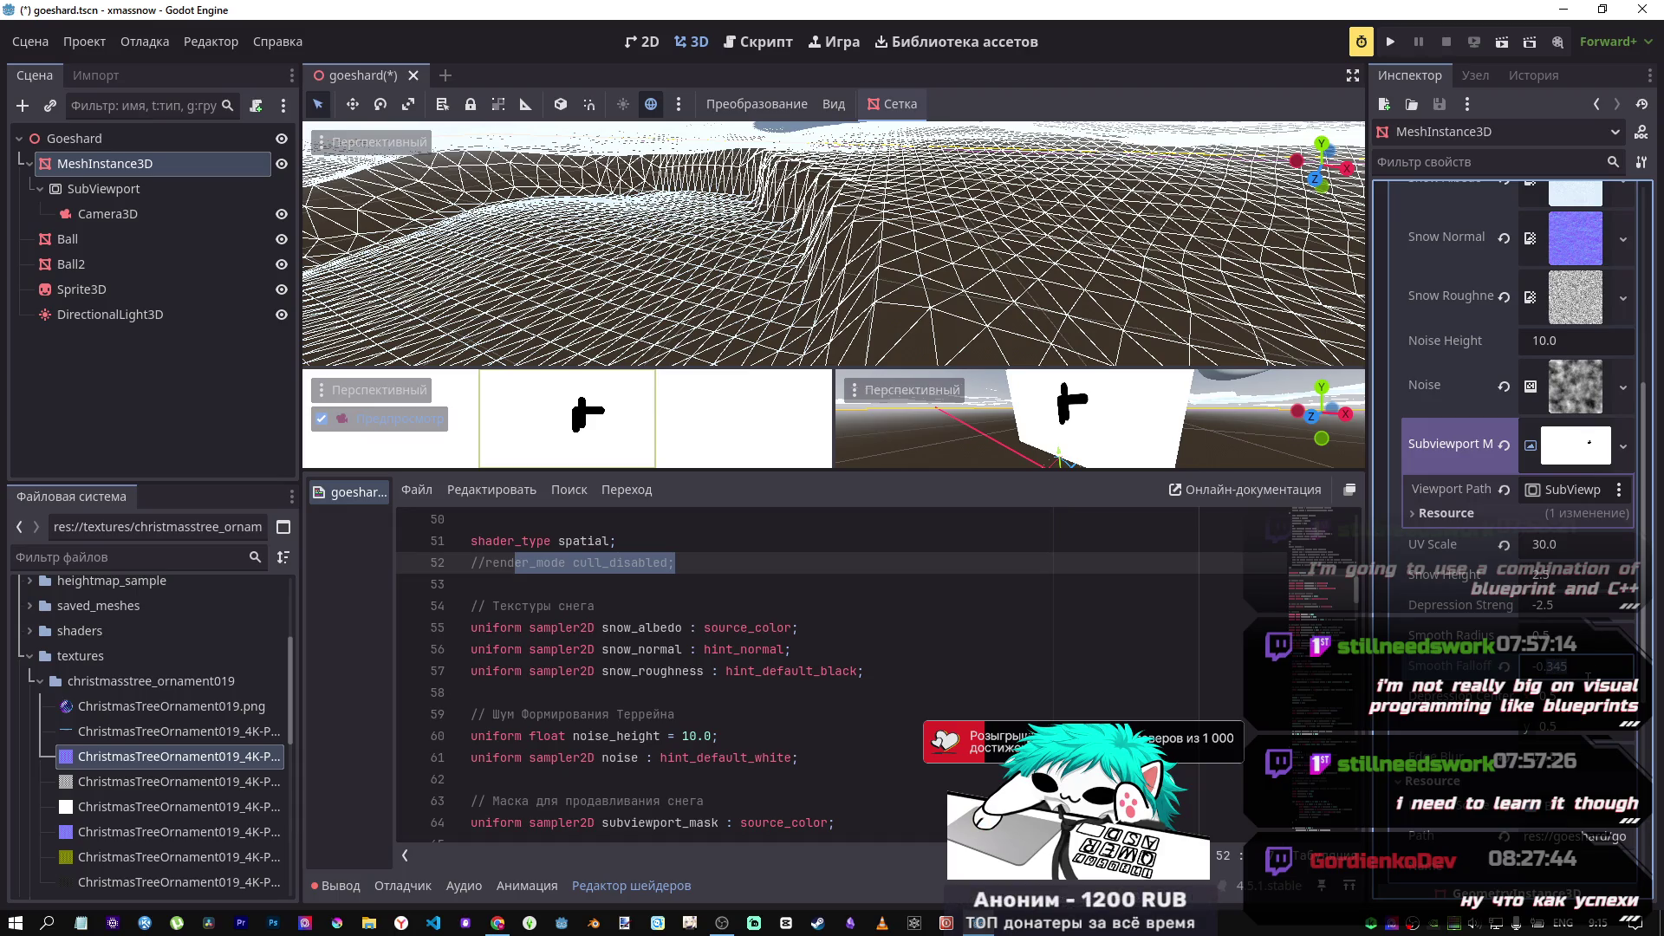
pyautogui.moveTo(1516, 664)
pyautogui.mouseDown()
pyautogui.moveTo(1379, 664)
pyautogui.moveTo(1540, 668)
pyautogui.mouseUp()
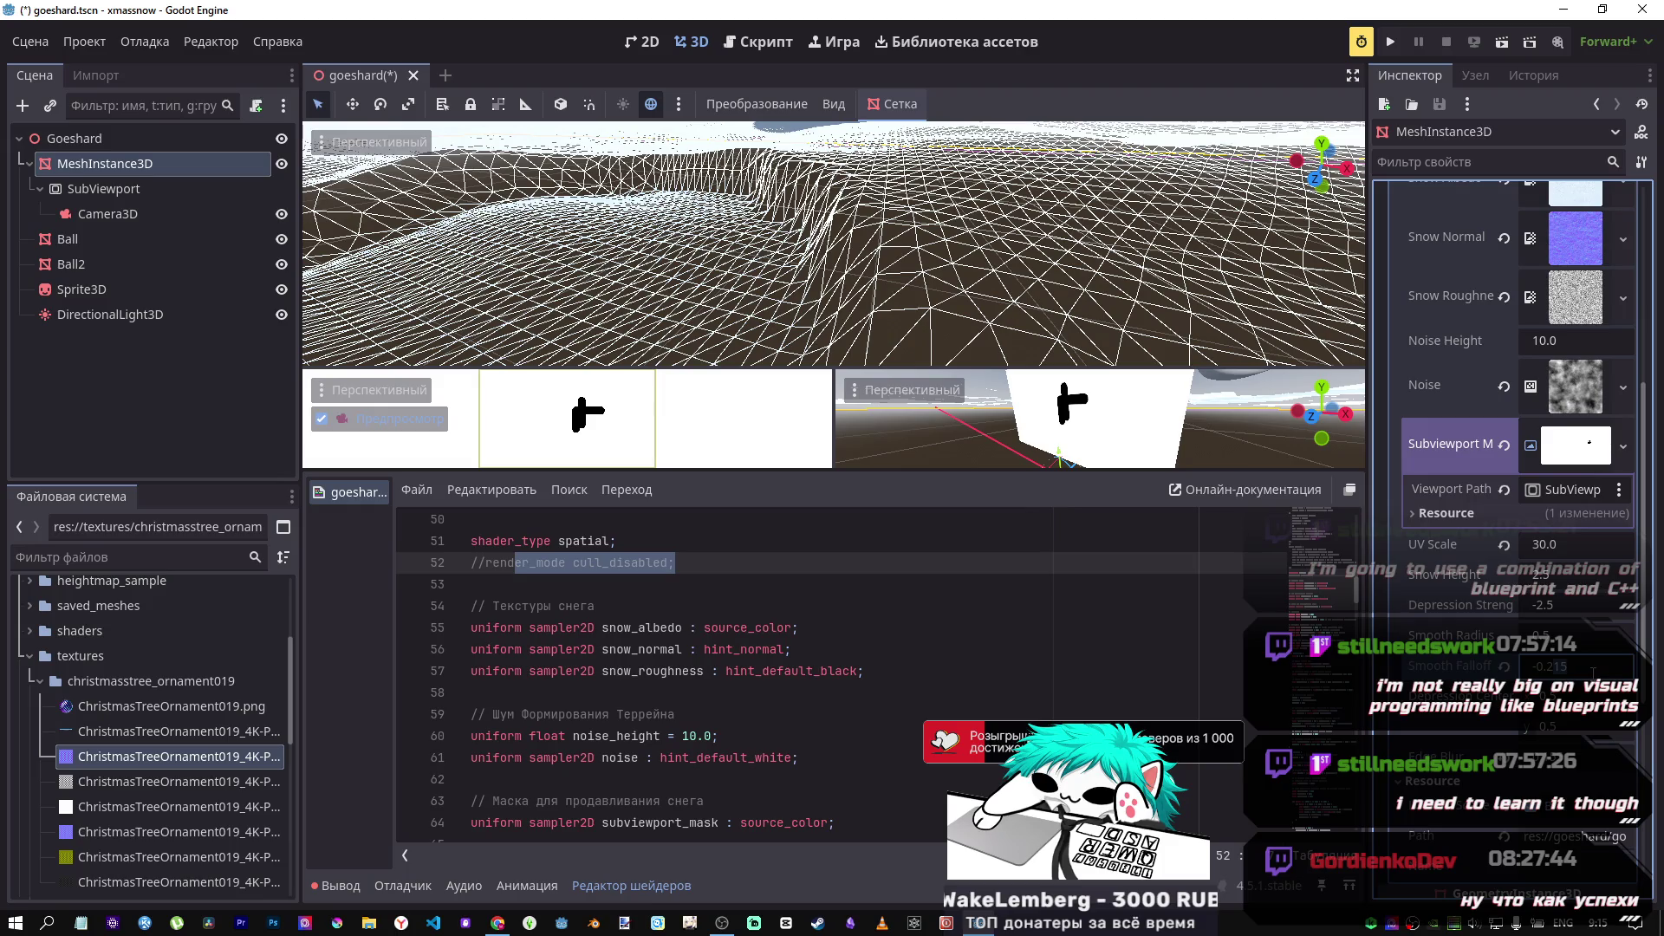
# Step: Restore Depression Strength to -2.5 and settle Smooth Radius at 0.4
pyautogui.moveTo(1552, 635)
pyautogui.mouseDown()
pyautogui.moveTo(1474, 635)
pyautogui.moveTo(1531, 635)
pyautogui.mouseUp()
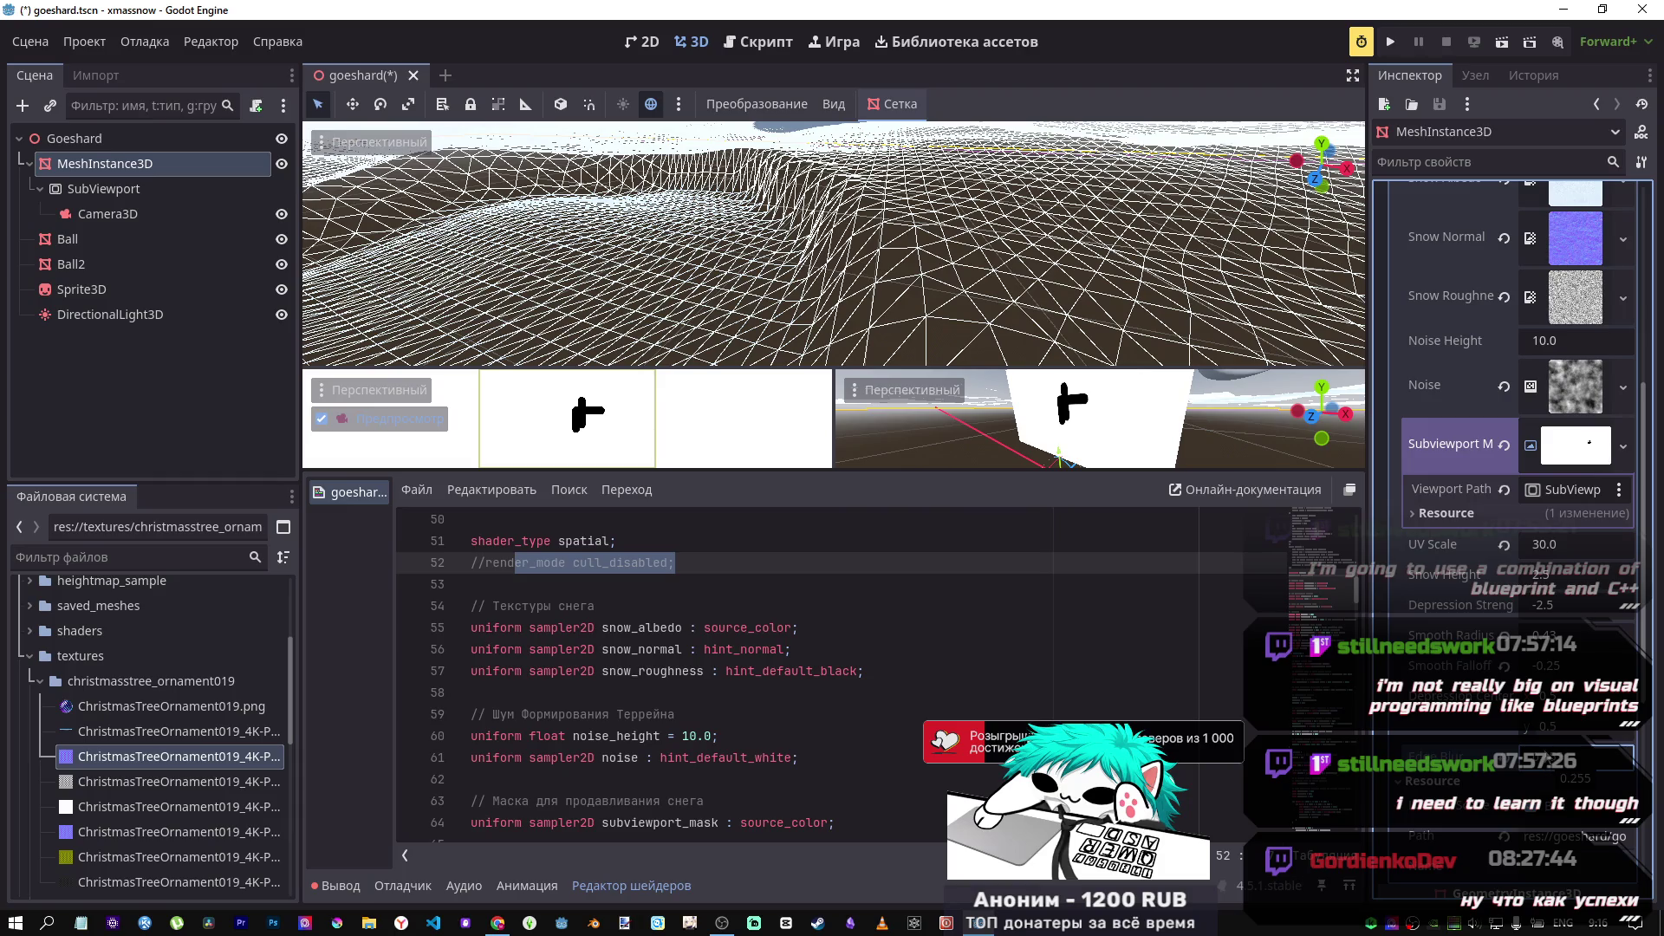
pyautogui.moveTo(1557, 610); pyautogui.dragTo(1577, 610)
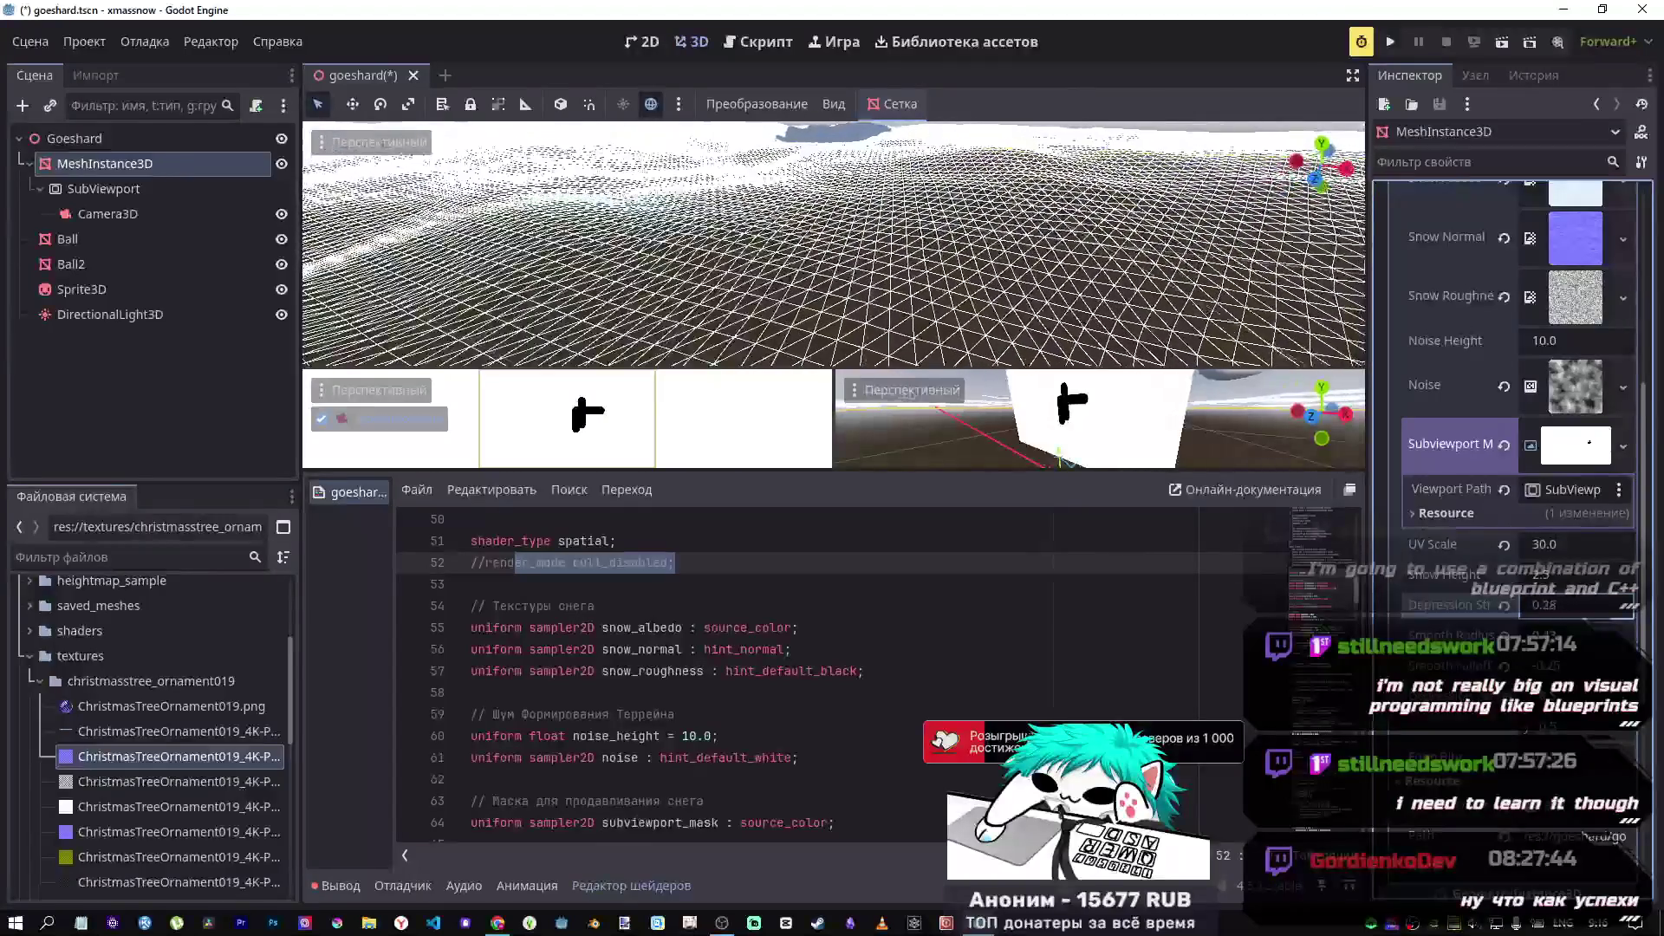
pyautogui.click(1504, 605)
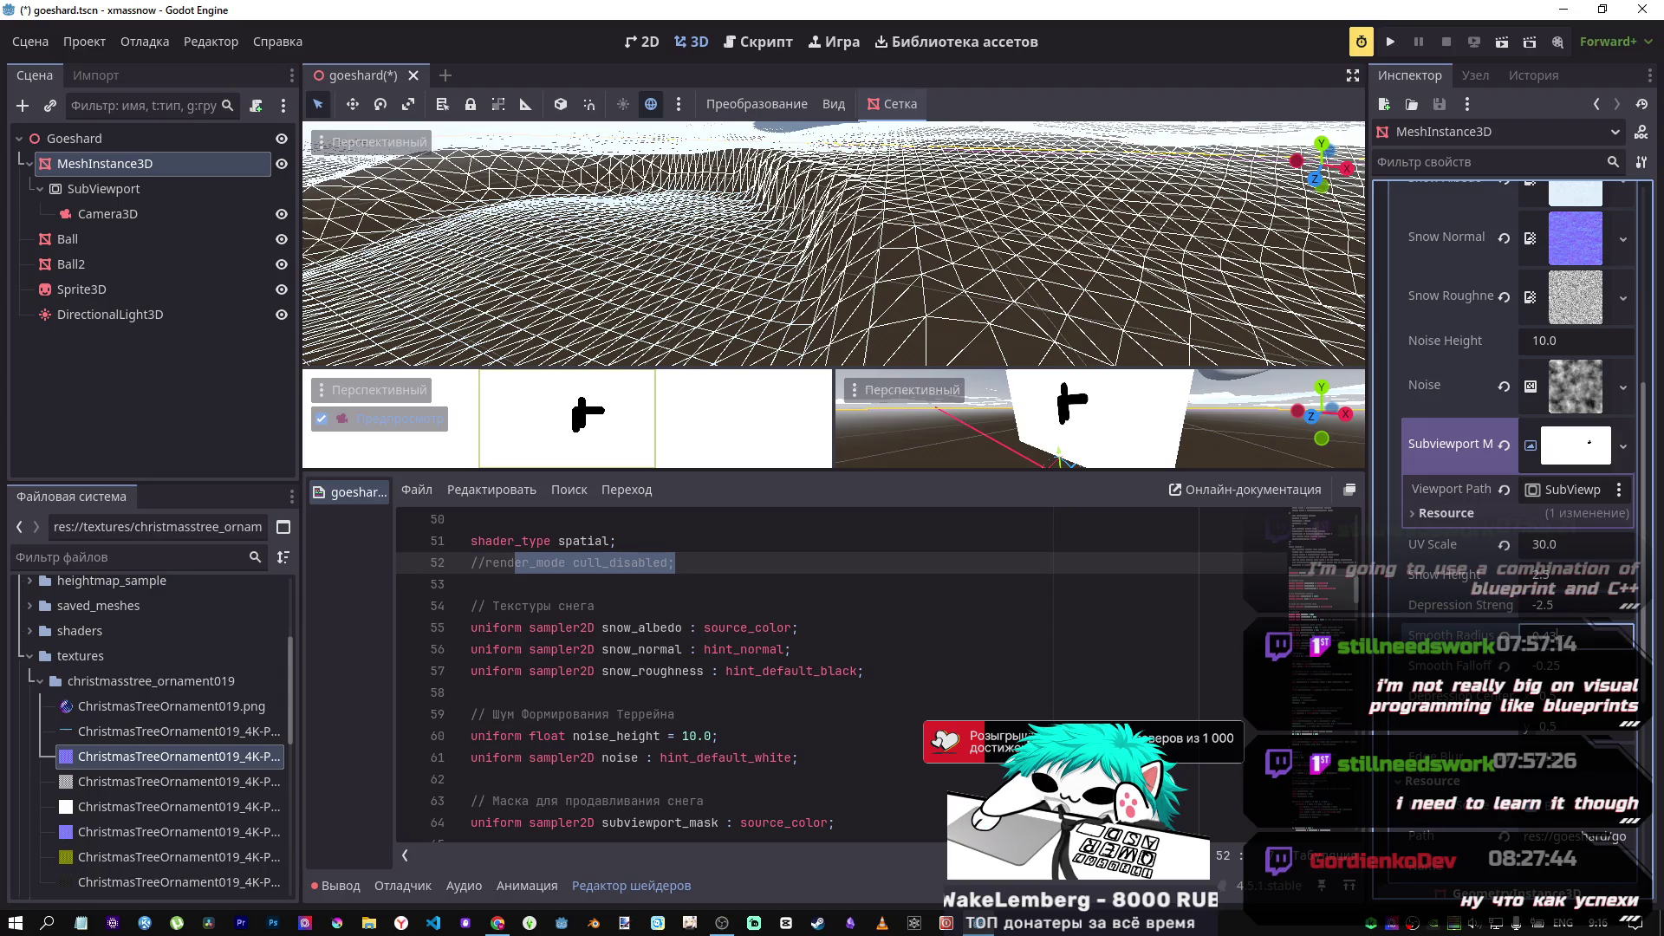
pyautogui.moveTo(1560, 635); pyautogui.dragTo(1565, 636)
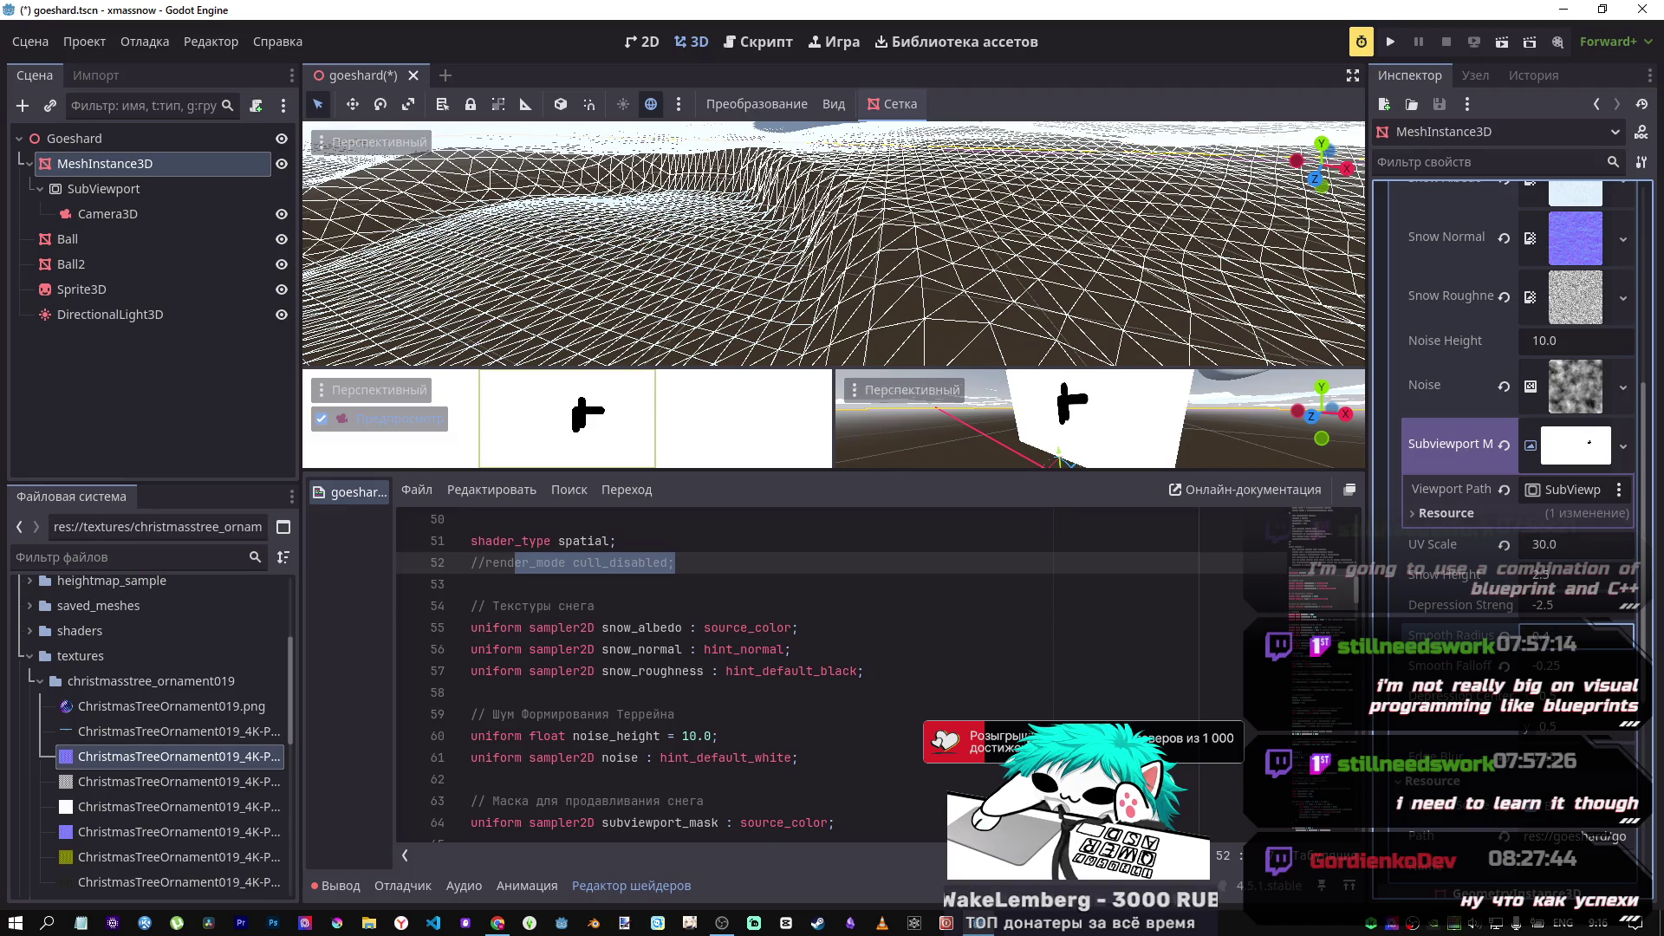
pyautogui.moveTo(1566, 636); pyautogui.dragTo(1559, 636)
pyautogui.click(1562, 668)
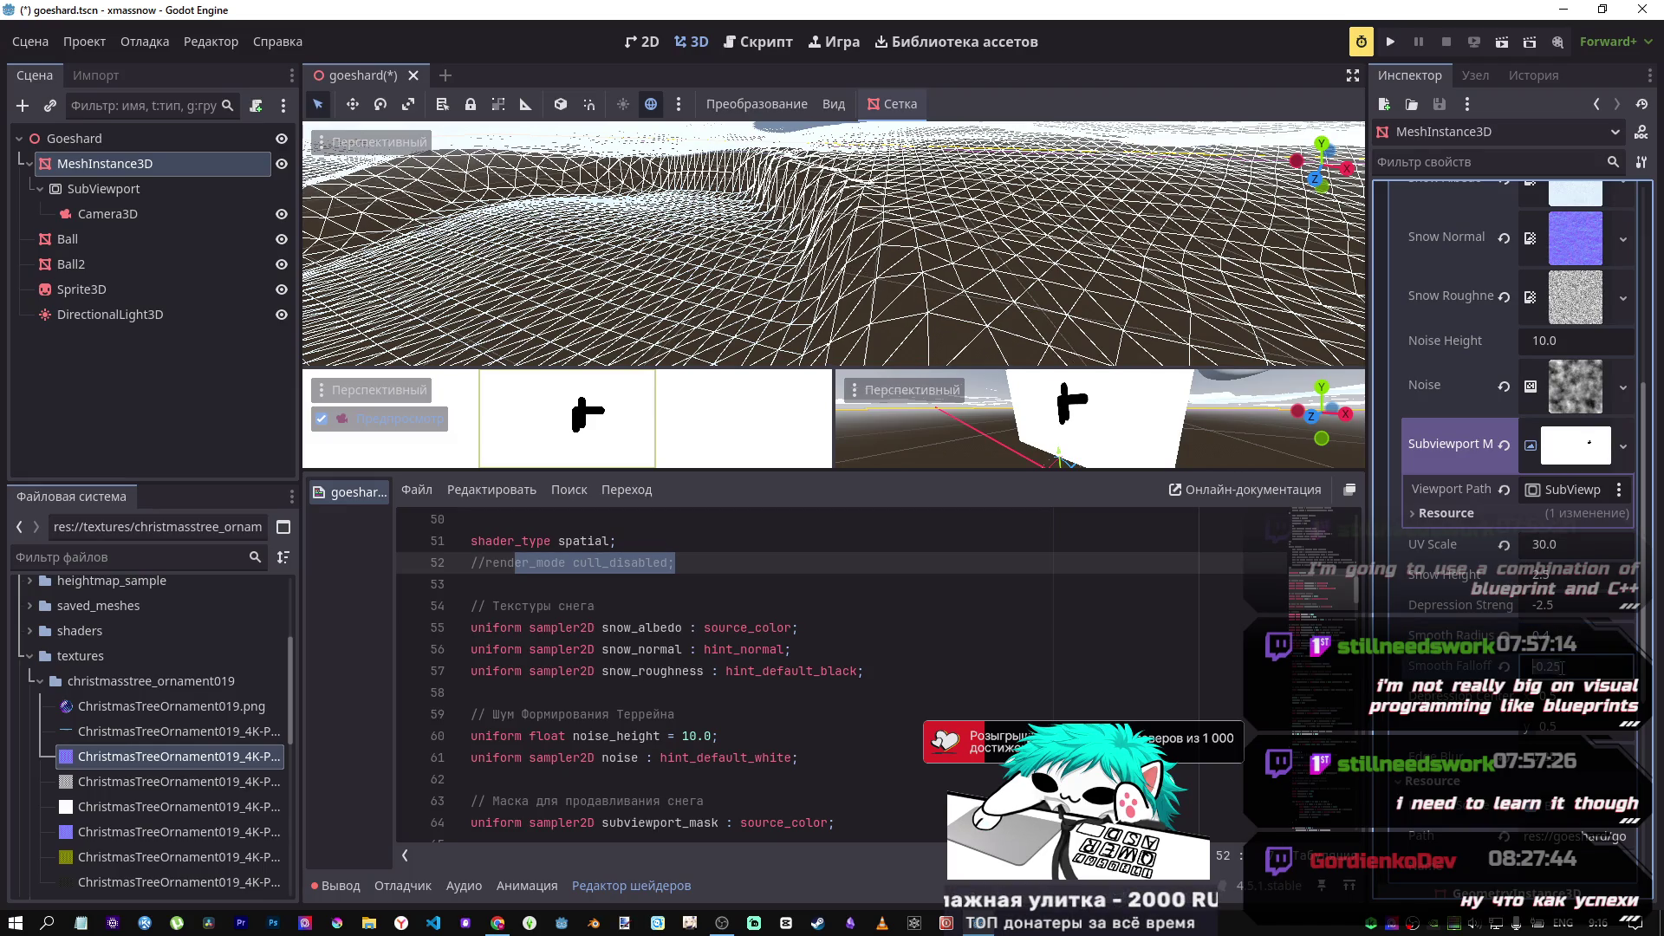
pyautogui.scroll(5, 735, 664)
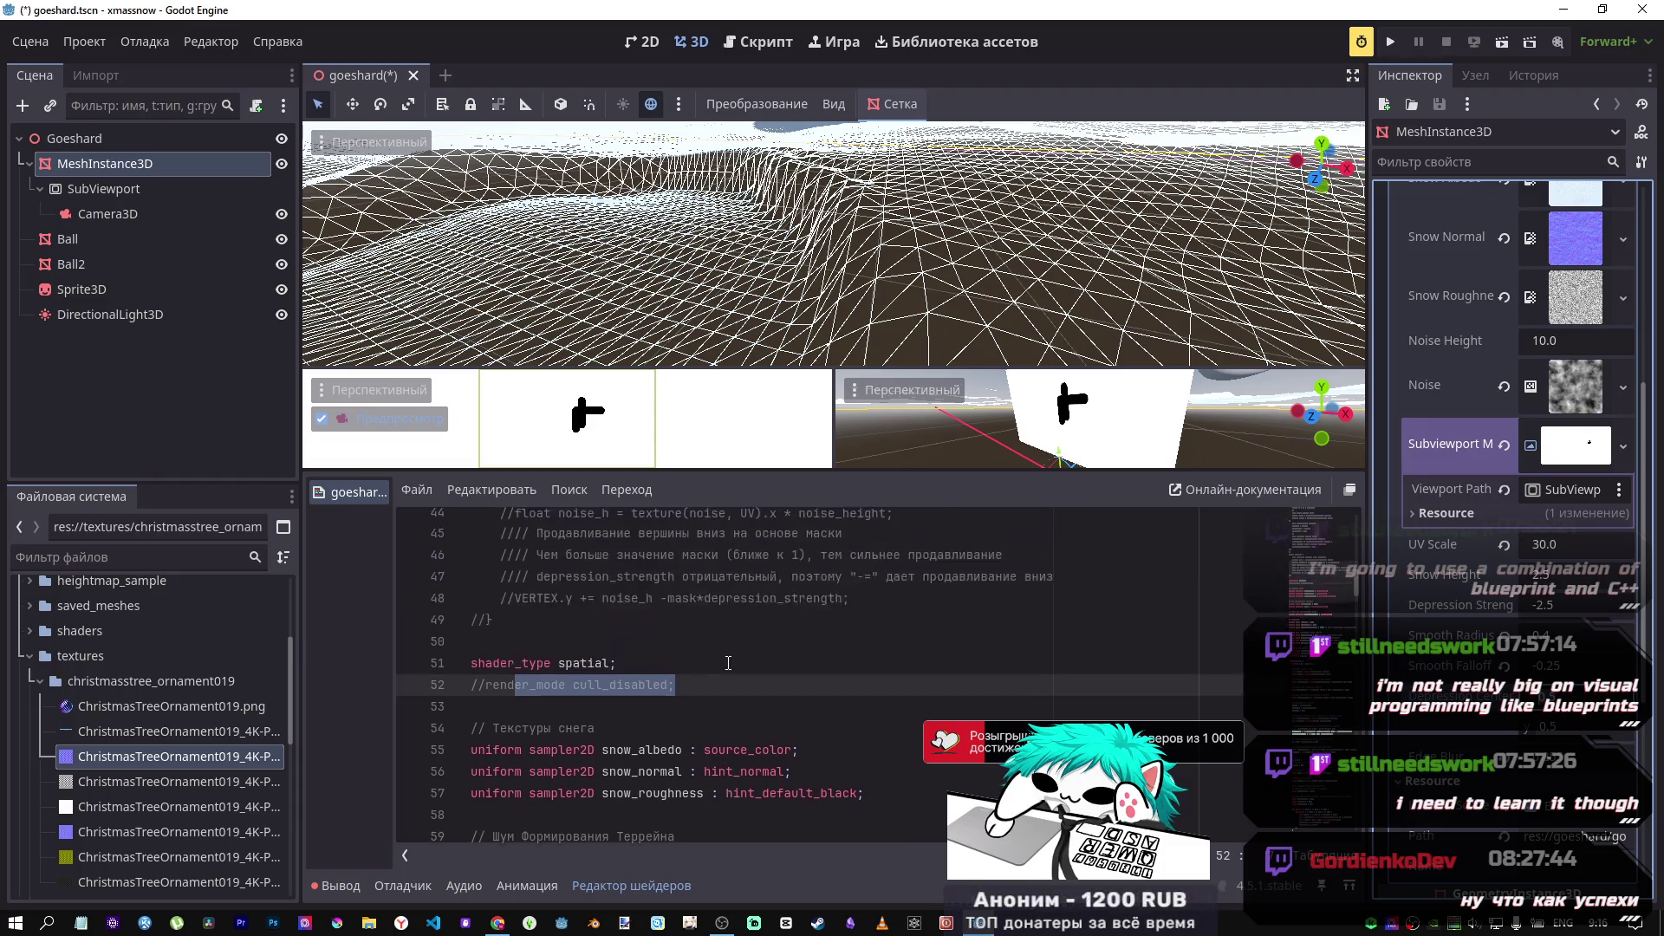
# Step: Change the shader defaults to smooth_radius 0.4 and smooth_falloff -0.25
pyautogui.scroll(-10, 736, 663)
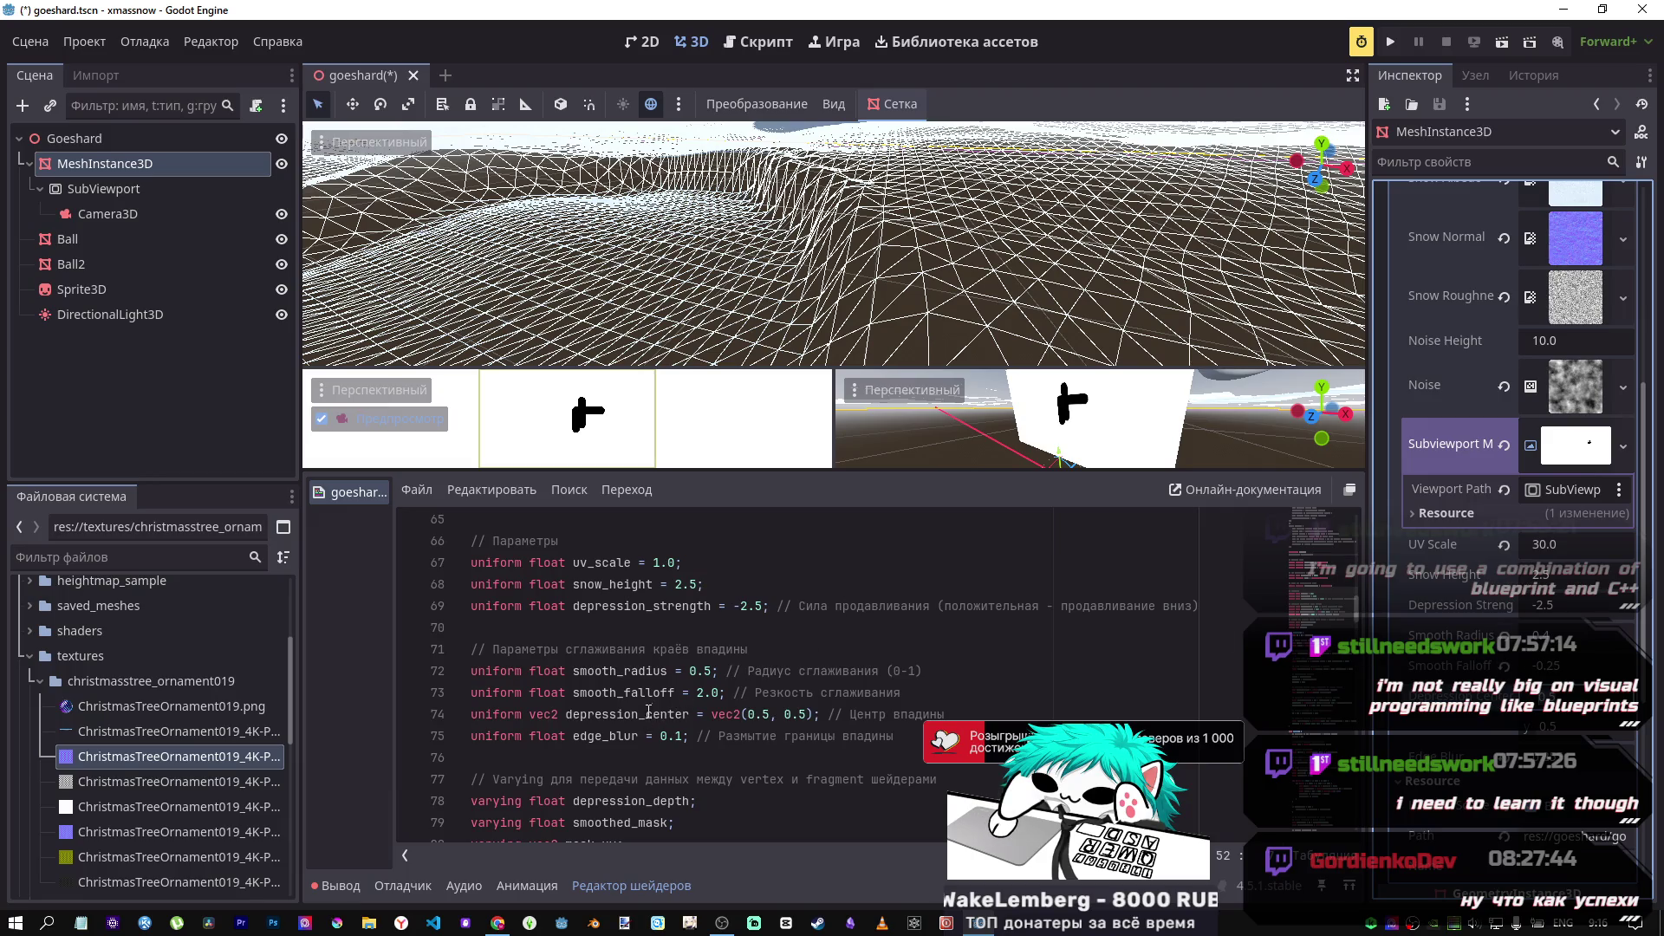
pyautogui.click(707, 674)
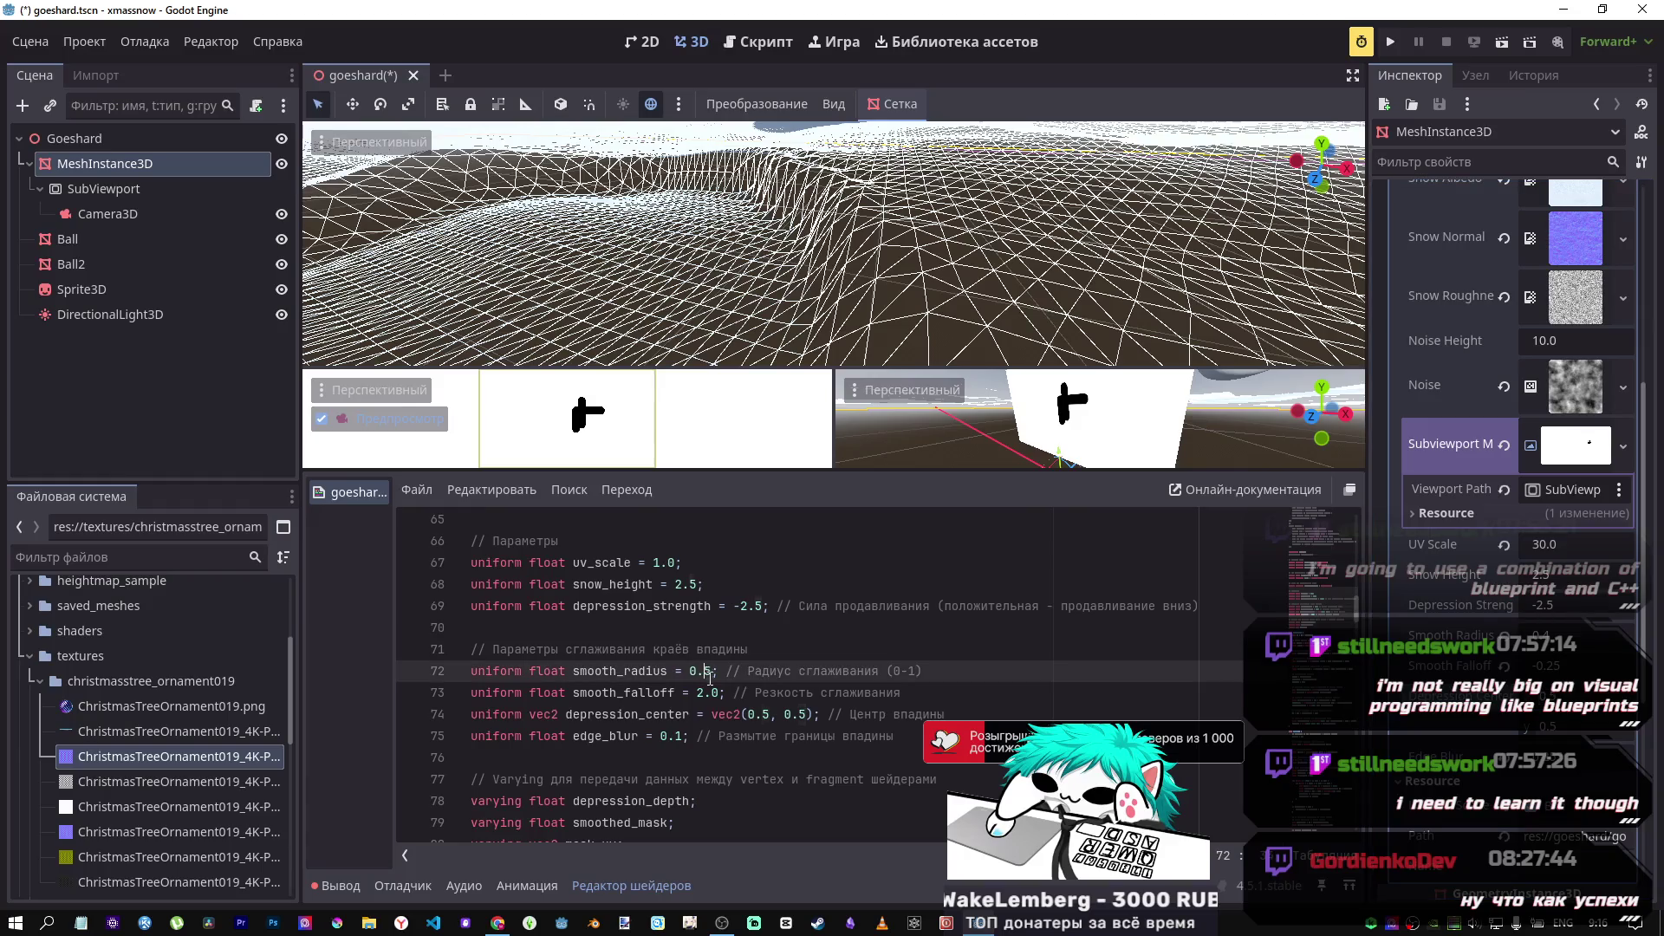
pyautogui.press('Delete')
pyautogui.write('4')
pyautogui.press('Down')
pyautogui.press('Down')
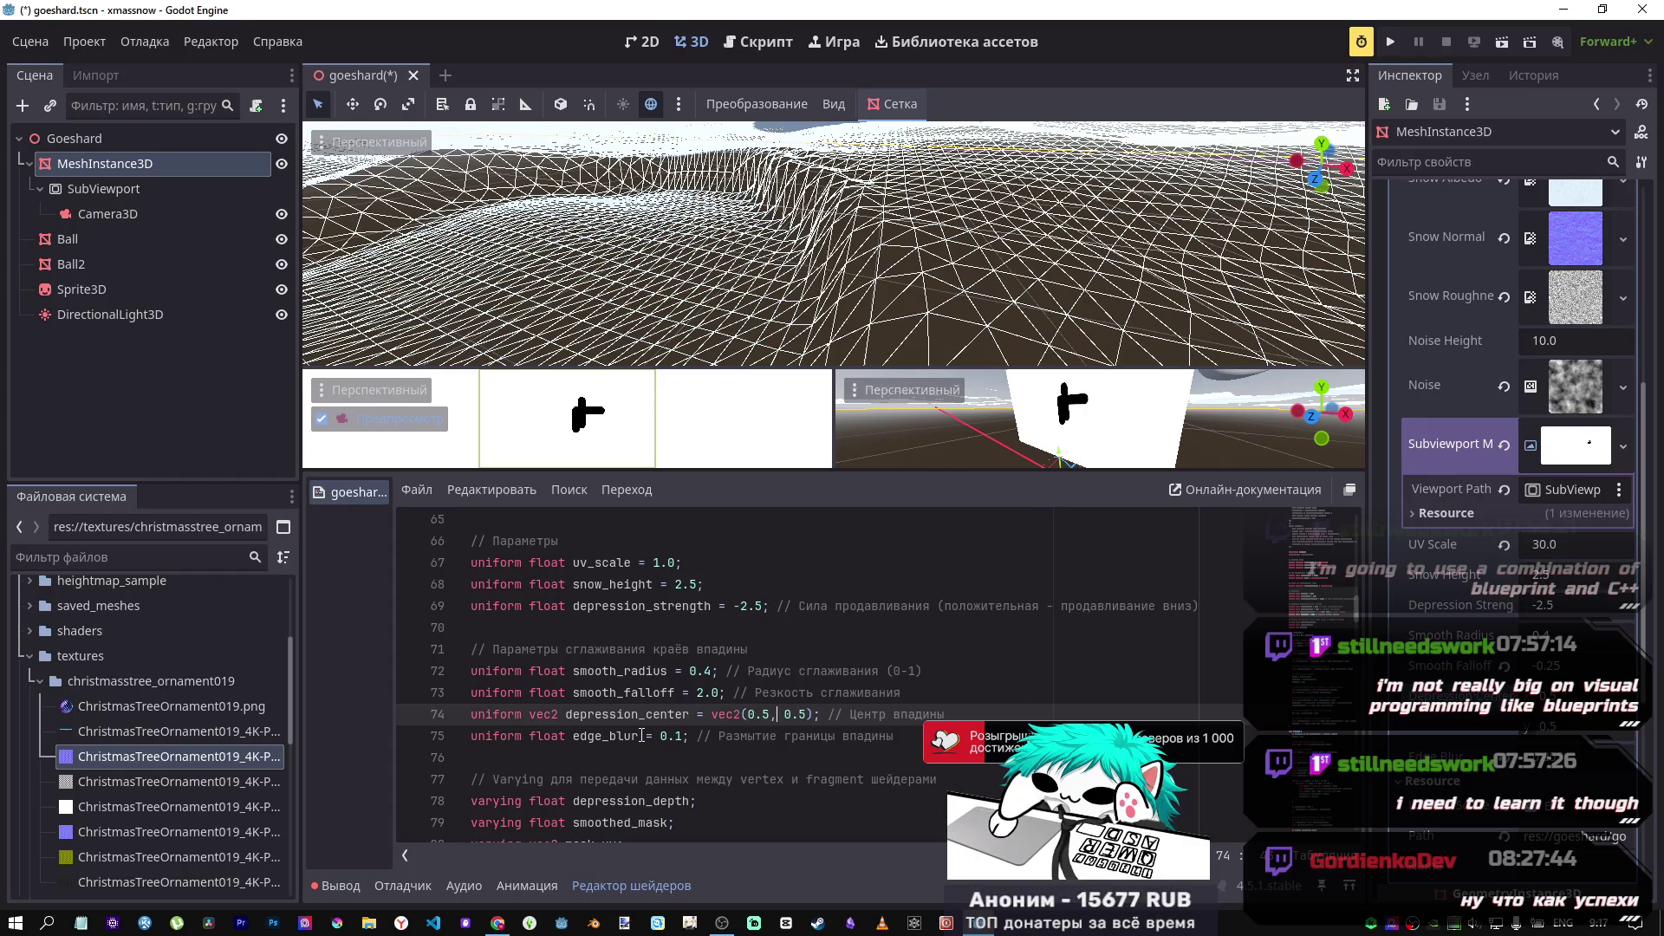
pyautogui.click(699, 692)
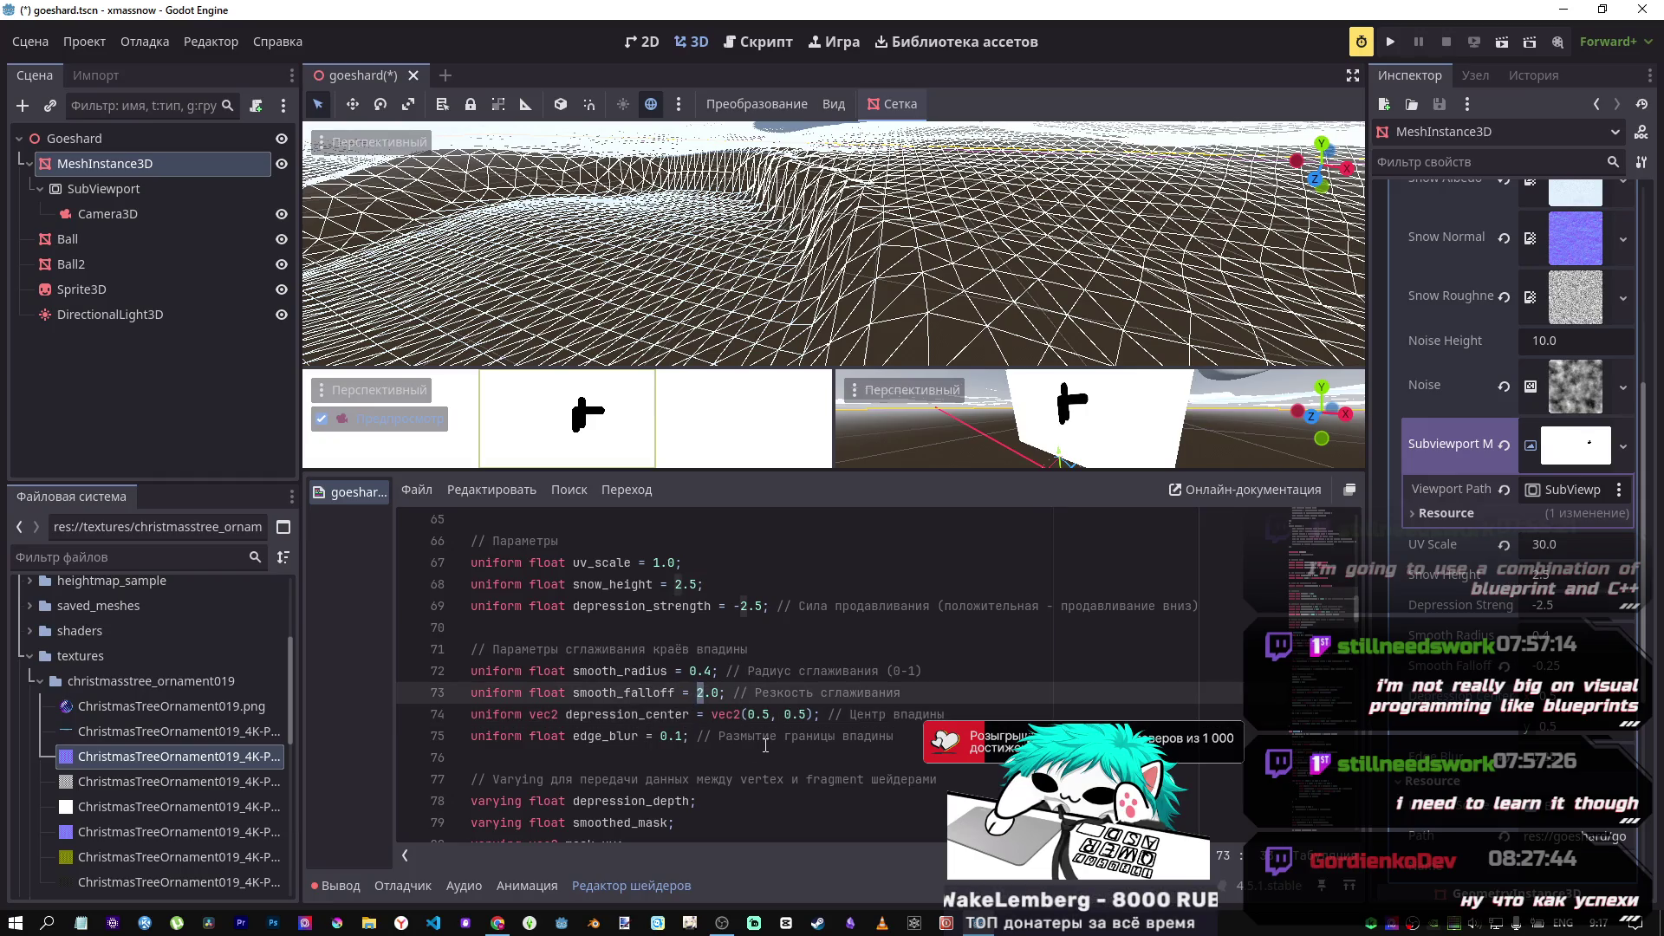
pyautogui.write('-0')
pyautogui.press('BackSpace')
pyautogui.write('25')
# Step: Test Edge Blur in the Inspector, then begin editing the edge_blur default in code
pyautogui.click(1485, 734)
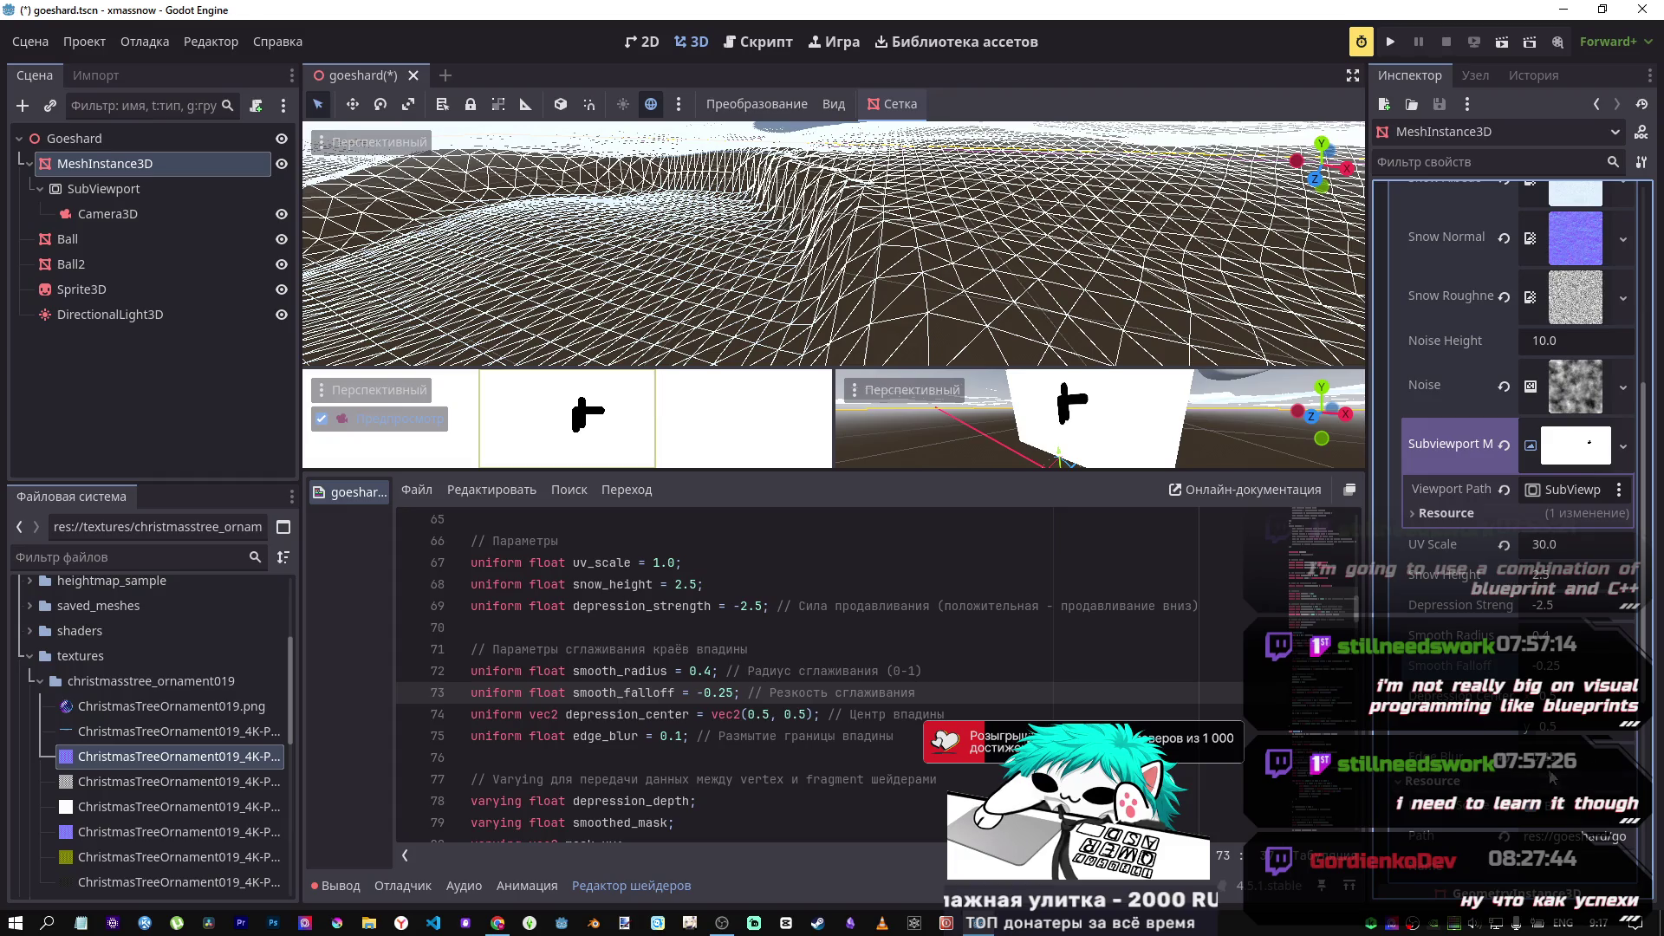
pyautogui.moveTo(1552, 759)
pyautogui.mouseDown()
pyautogui.moveTo(1643, 759)
pyautogui.moveTo(1625, 759)
pyautogui.mouseUp()
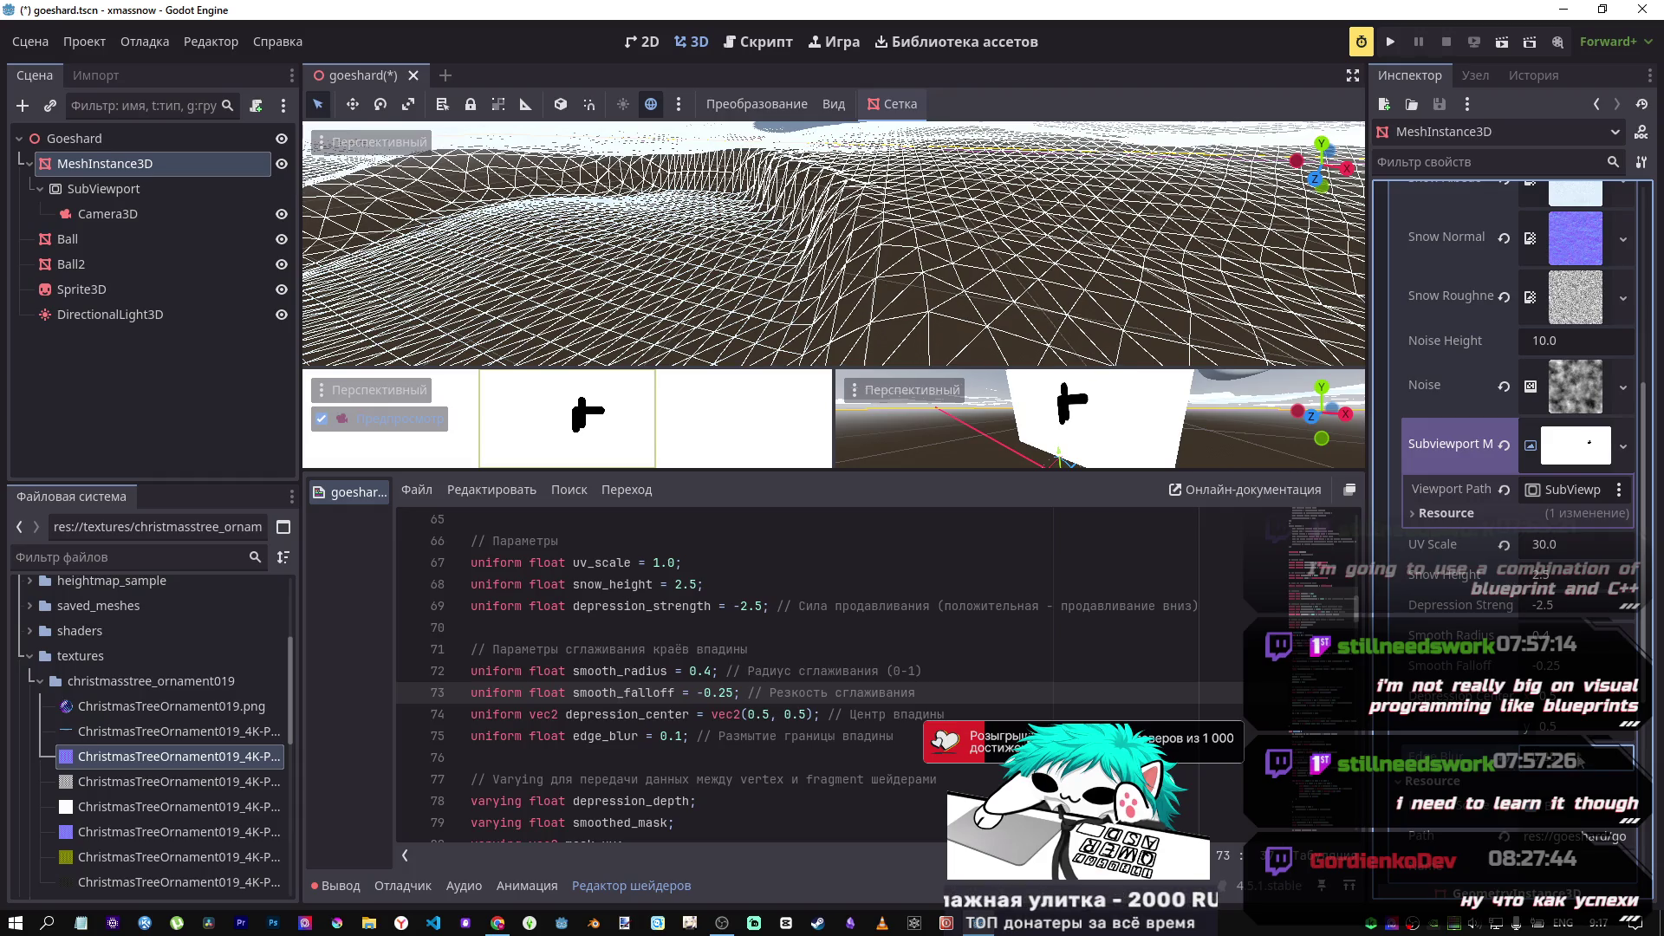
pyautogui.click(718, 693)
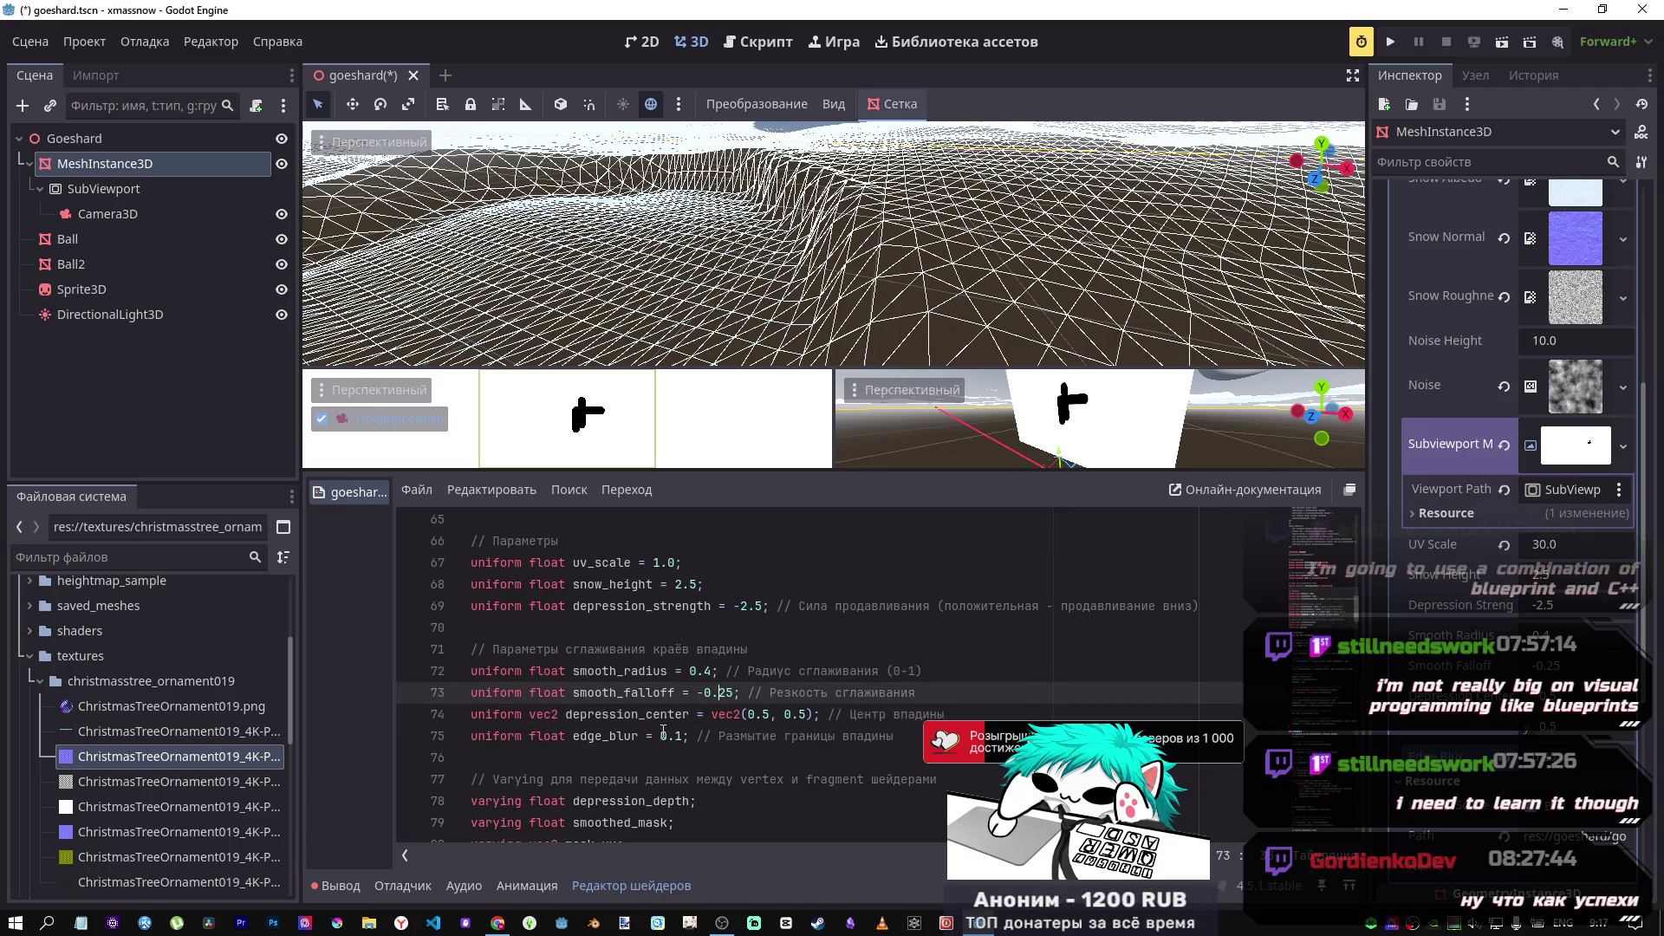
pyautogui.click(677, 736)
pyautogui.press('BackSpace')
# Step: Set the edge_blur default to 0.25 and save the scene
pyautogui.write('25')
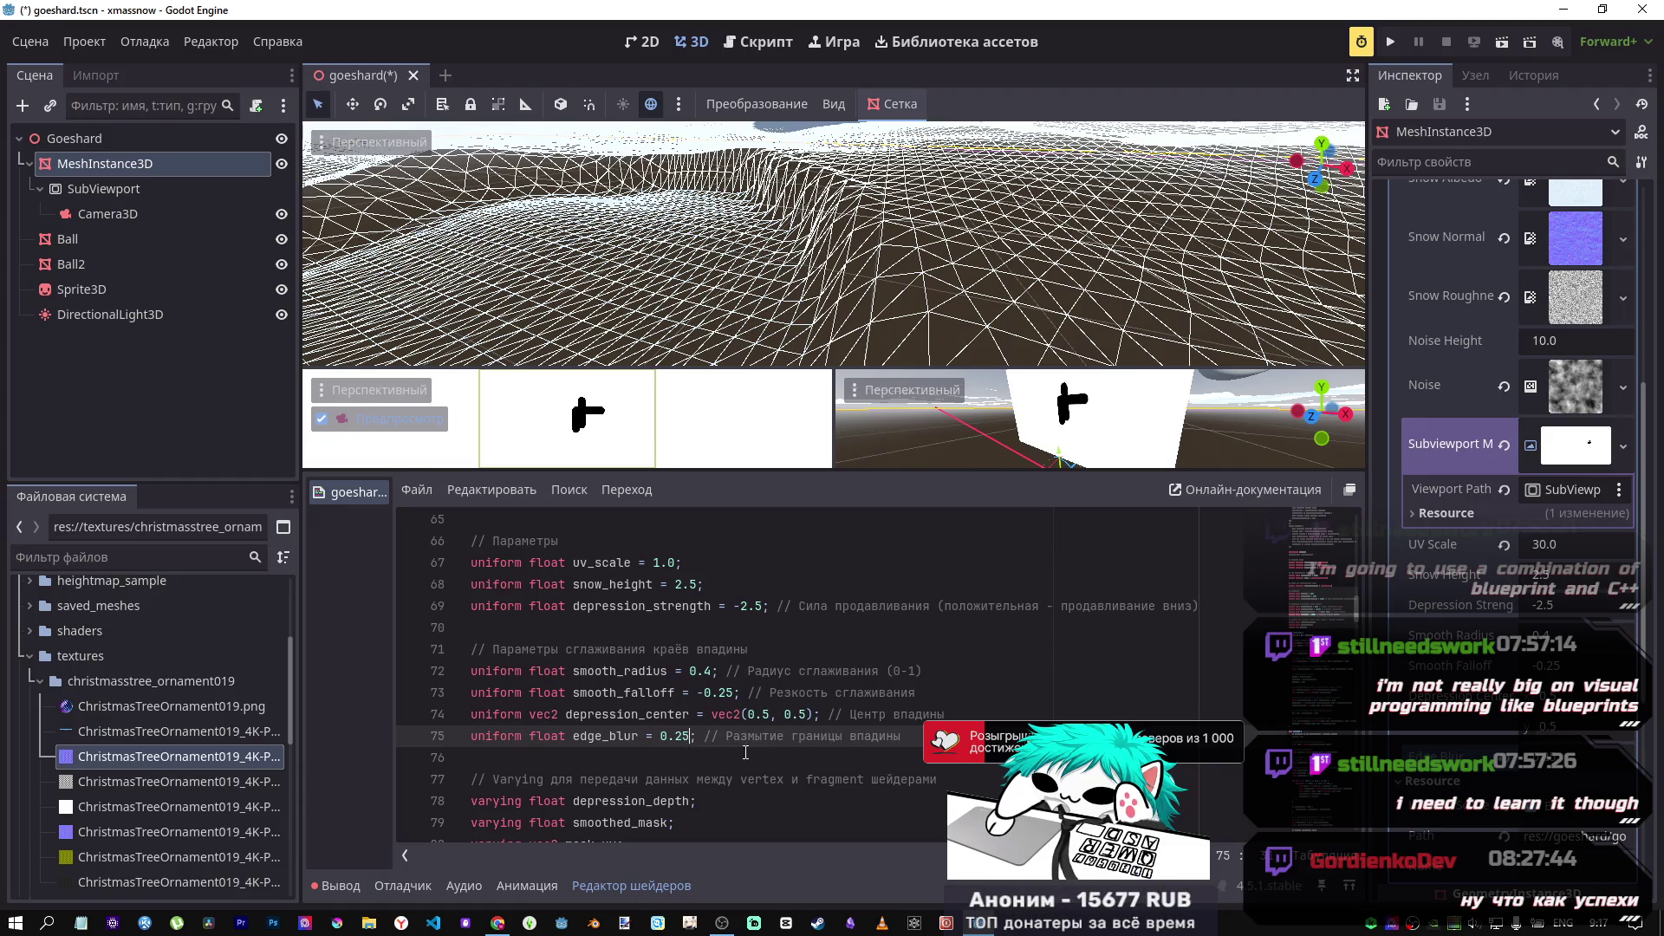
pyautogui.moveTo(905, 736); pyautogui.dragTo(770, 750)
pyautogui.hotkey('ctrl', 's')
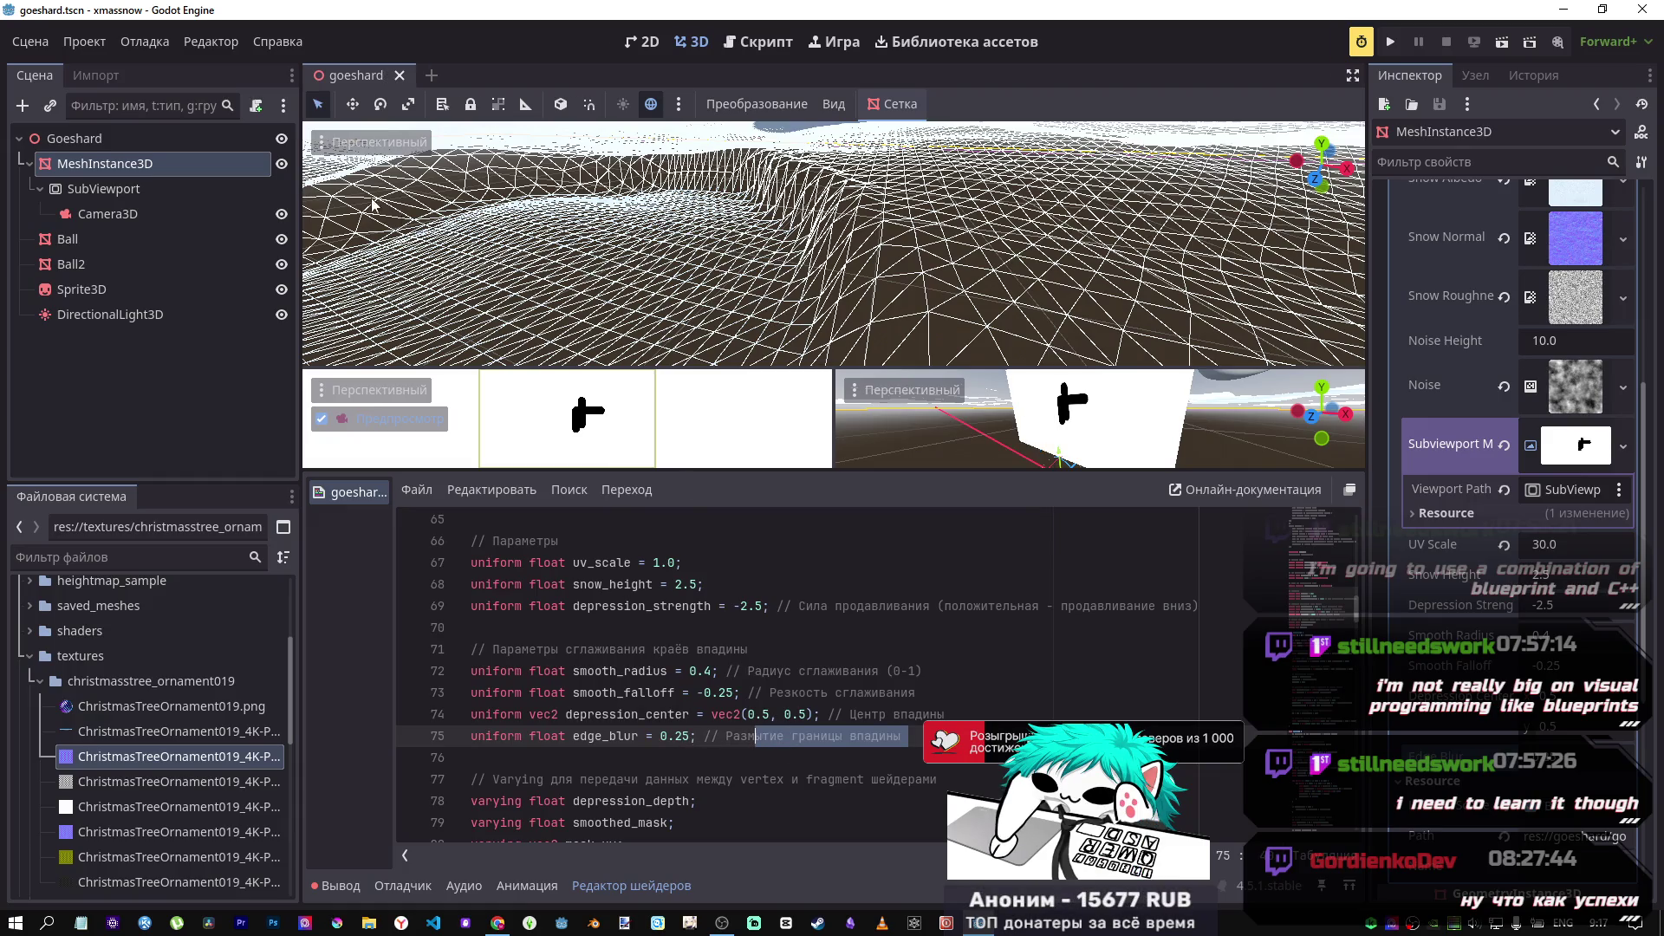
# Step: View the terrain's Normal Buffer, then return to normal shading looking across the snow
pyautogui.click(319, 142)
pyautogui.moveTo(490, 503)
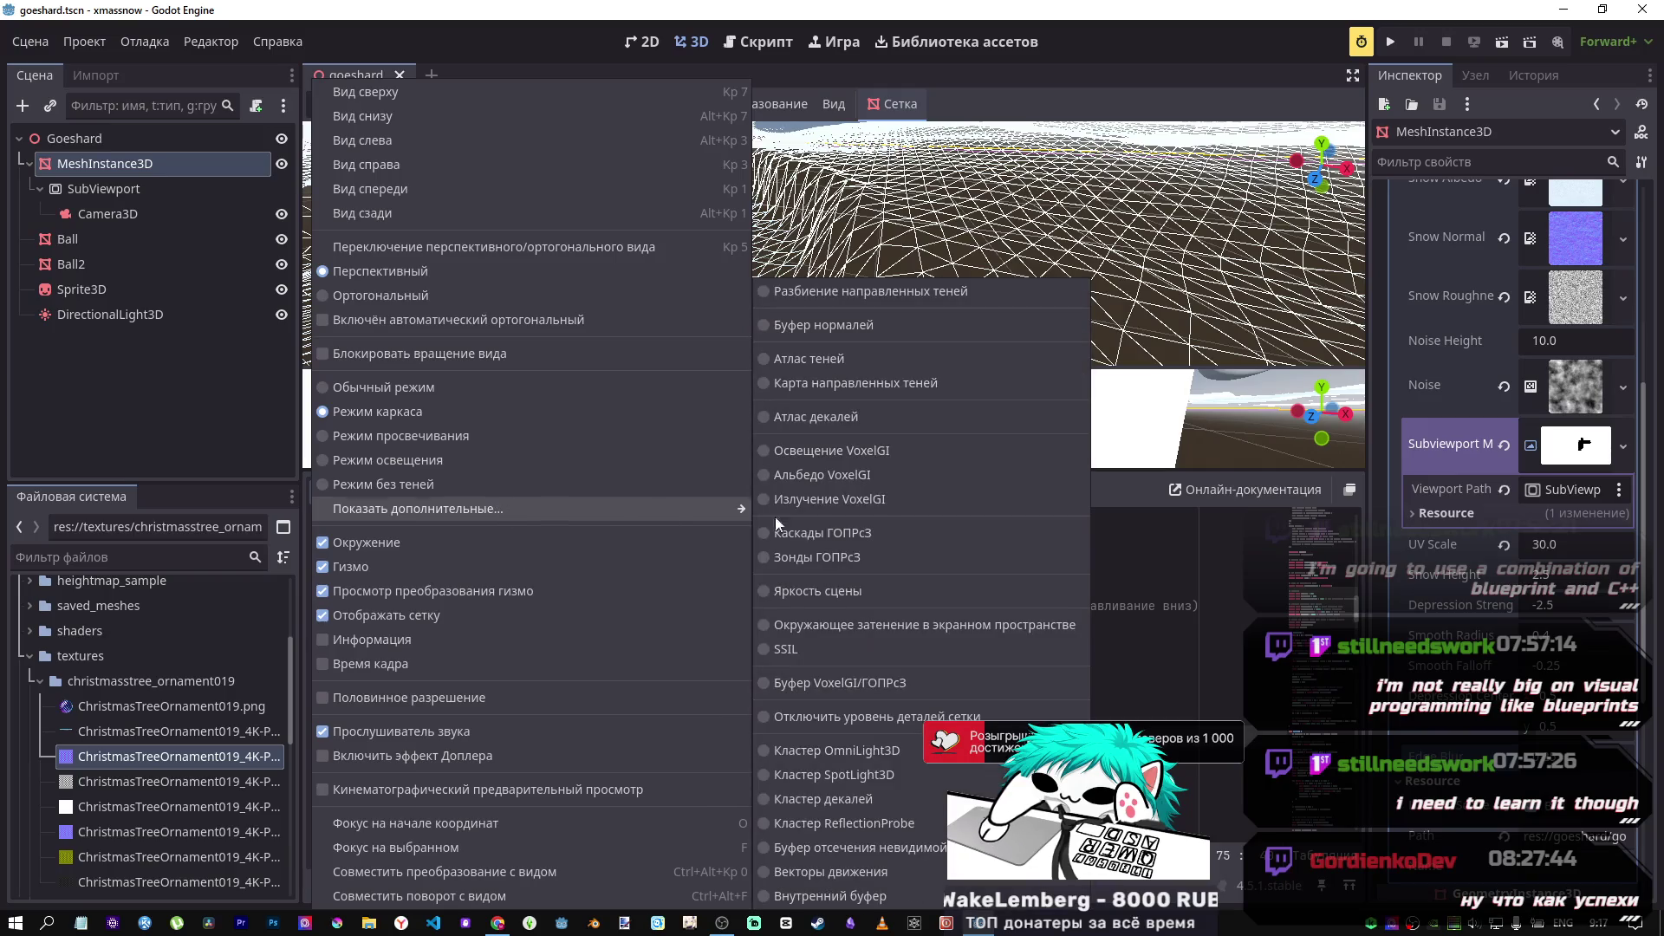
pyautogui.click(880, 330)
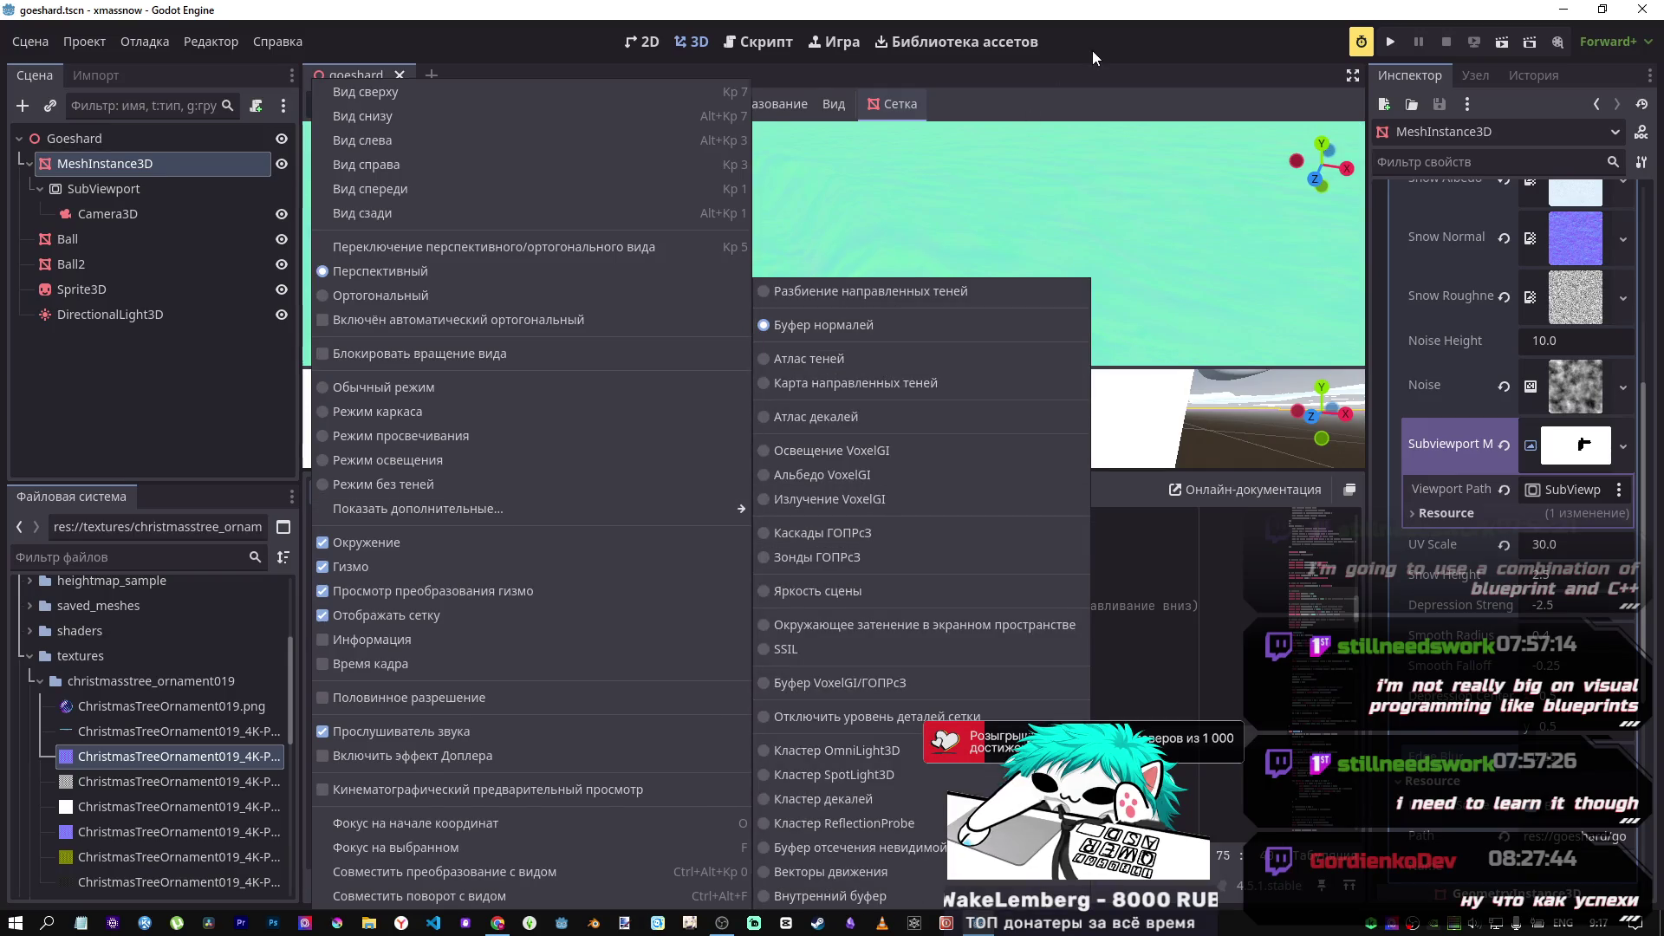
pyautogui.click(1092, 54)
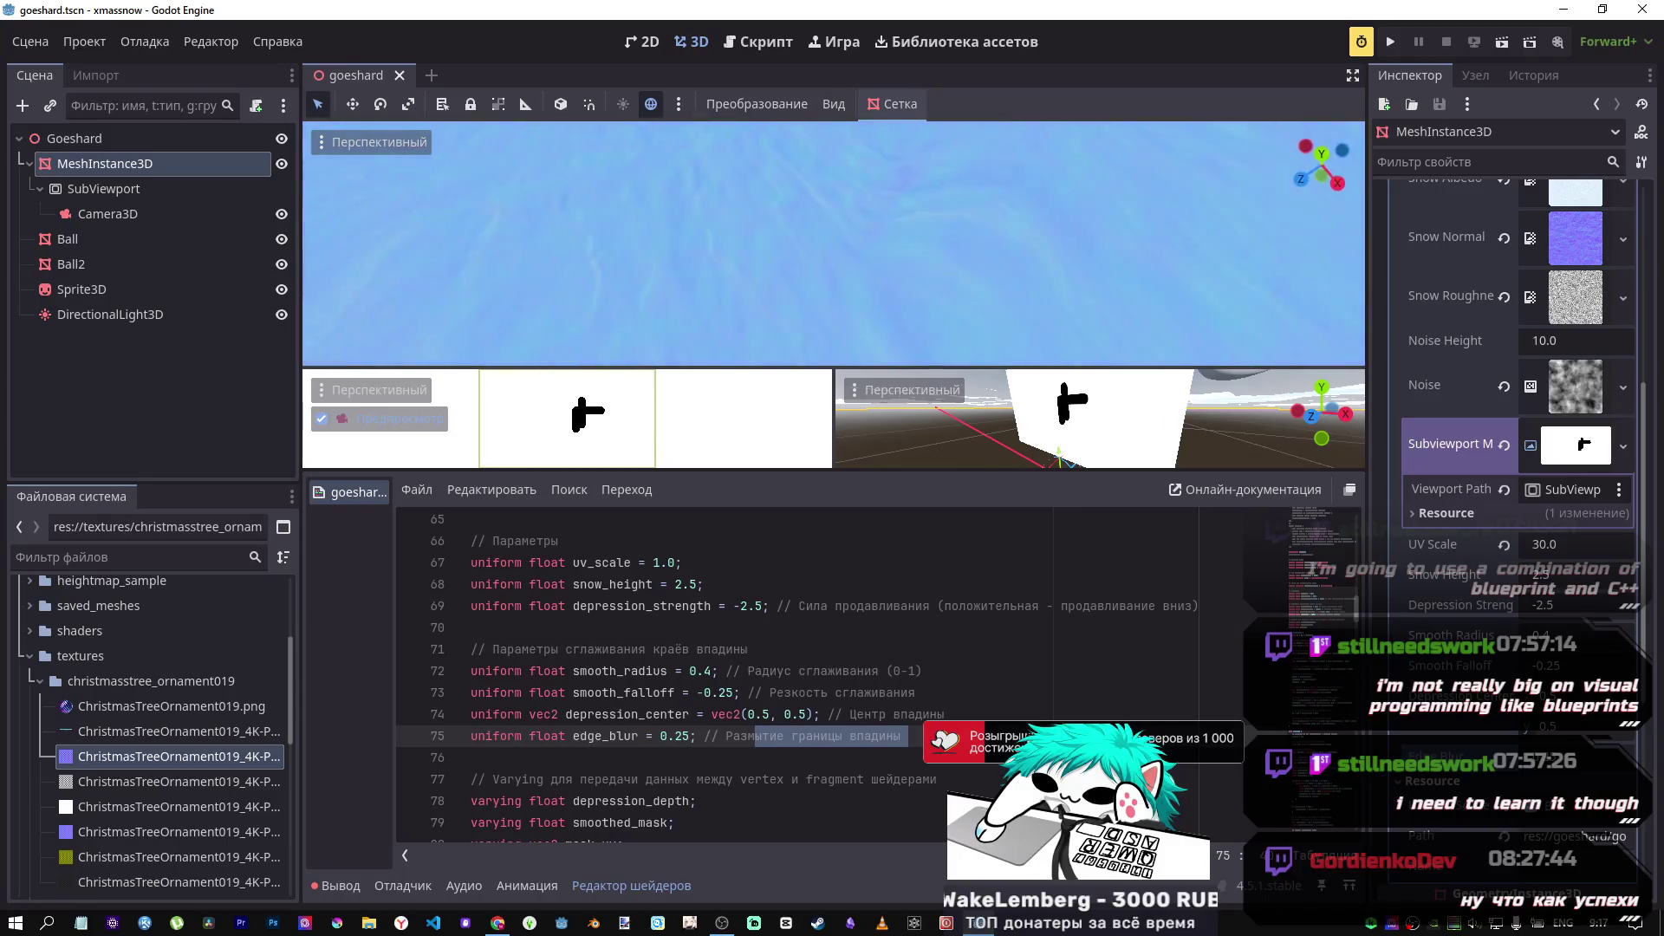
pyautogui.click(322, 142)
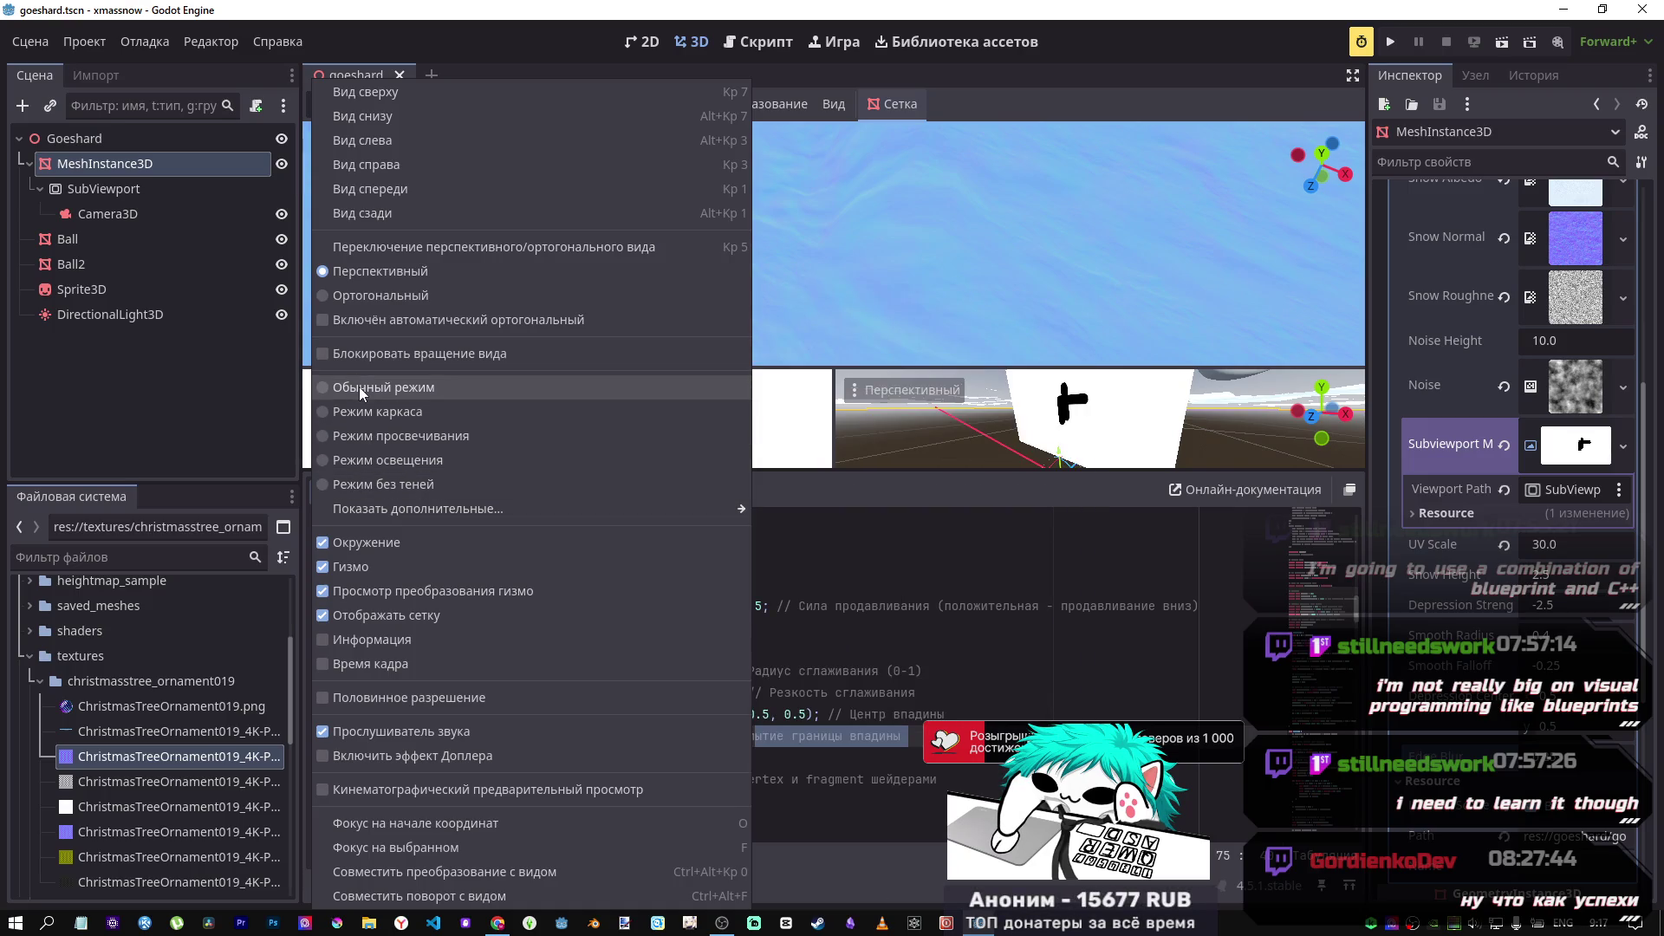
pyautogui.click(359, 386)
pyautogui.moveTo(925, 324)
pyautogui.mouseDown()
pyautogui.moveTo(740, 123)
pyautogui.moveTo(904, 335)
pyautogui.mouseUp()
pyautogui.scroll(-2, 802, 186)
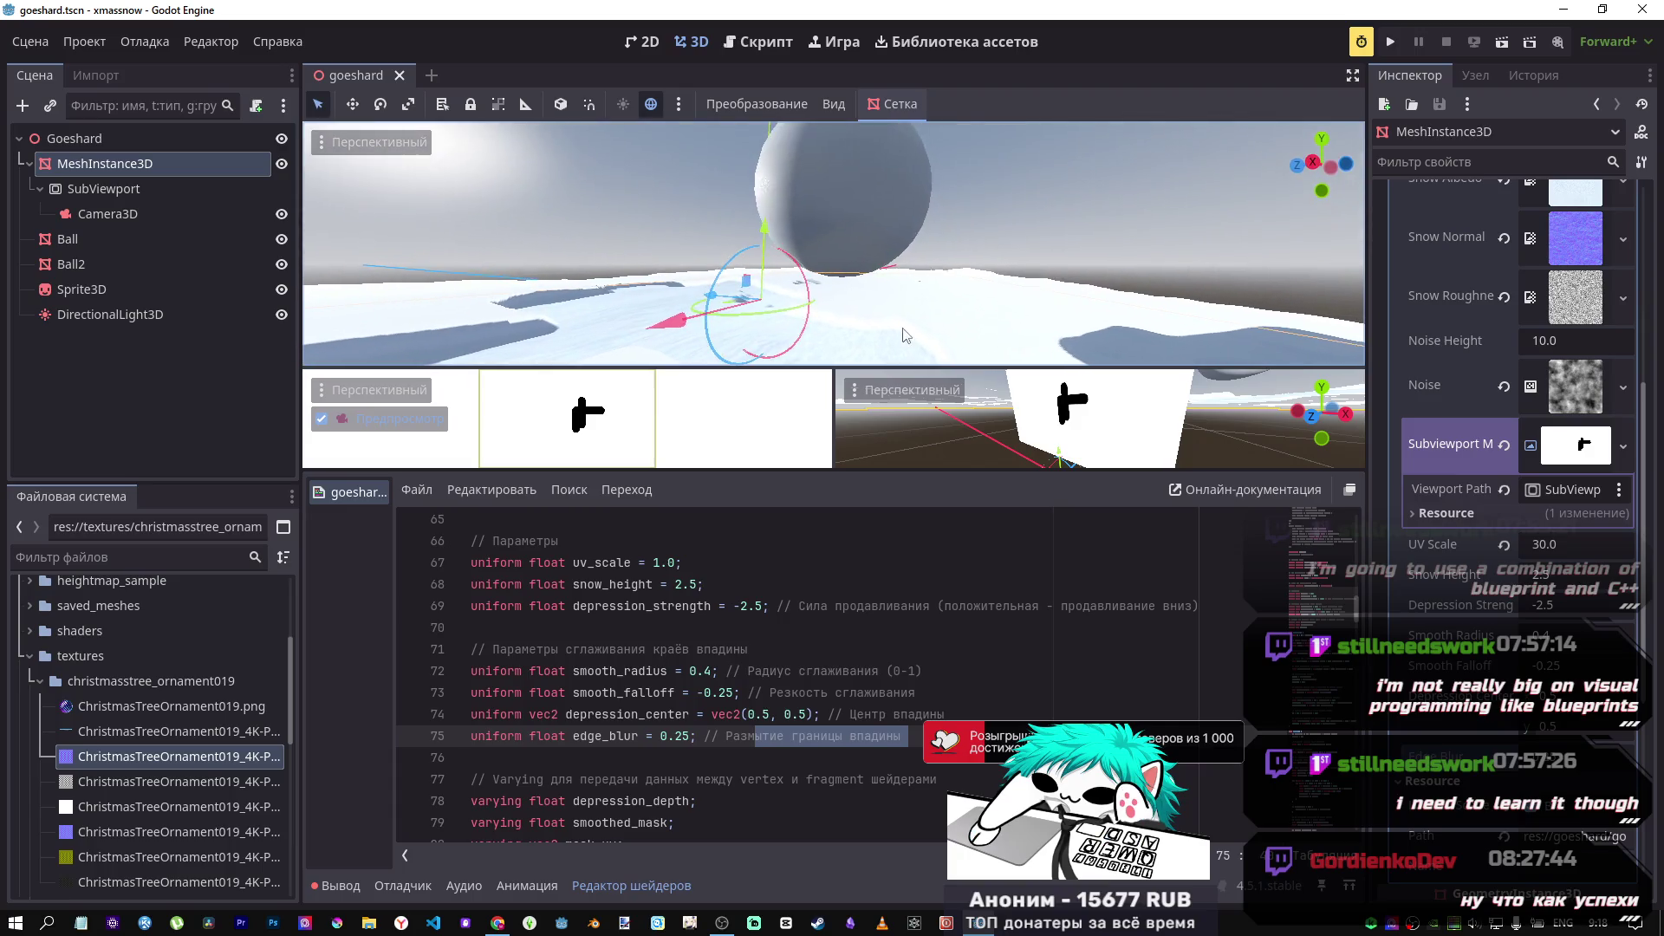
# Step: Move Ball along X to carve a trough, then fly around to inspect it
pyautogui.click(864, 210)
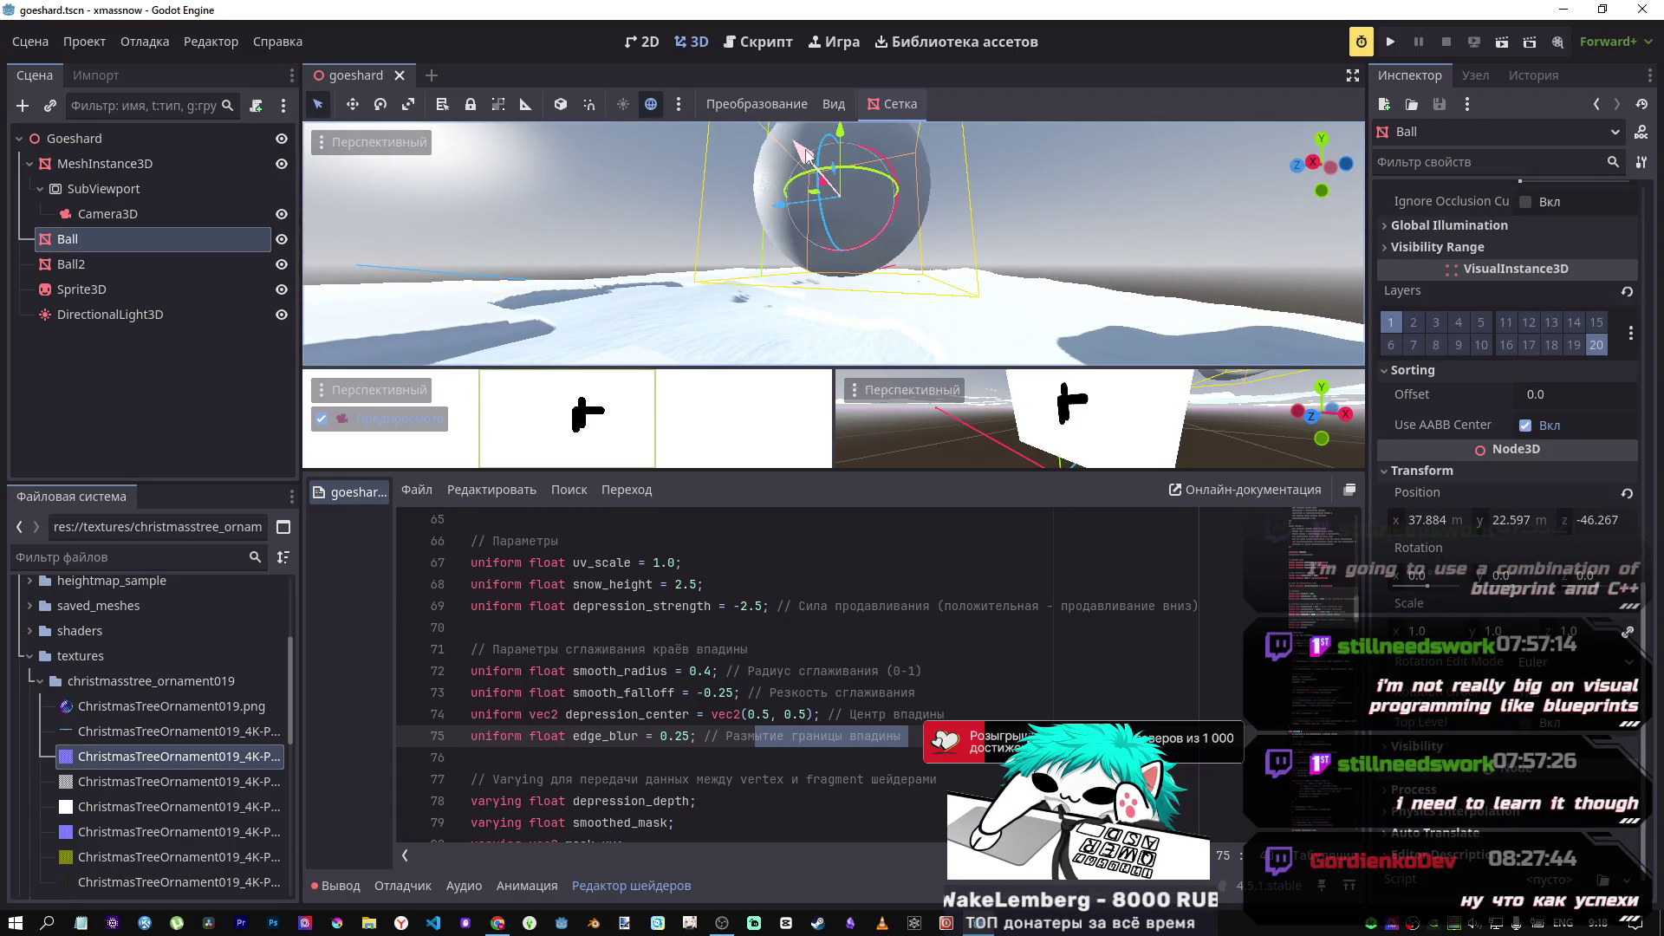
pyautogui.moveTo(805, 154); pyautogui.dragTo(906, 227)
pyautogui.scroll(2, 832, 243)
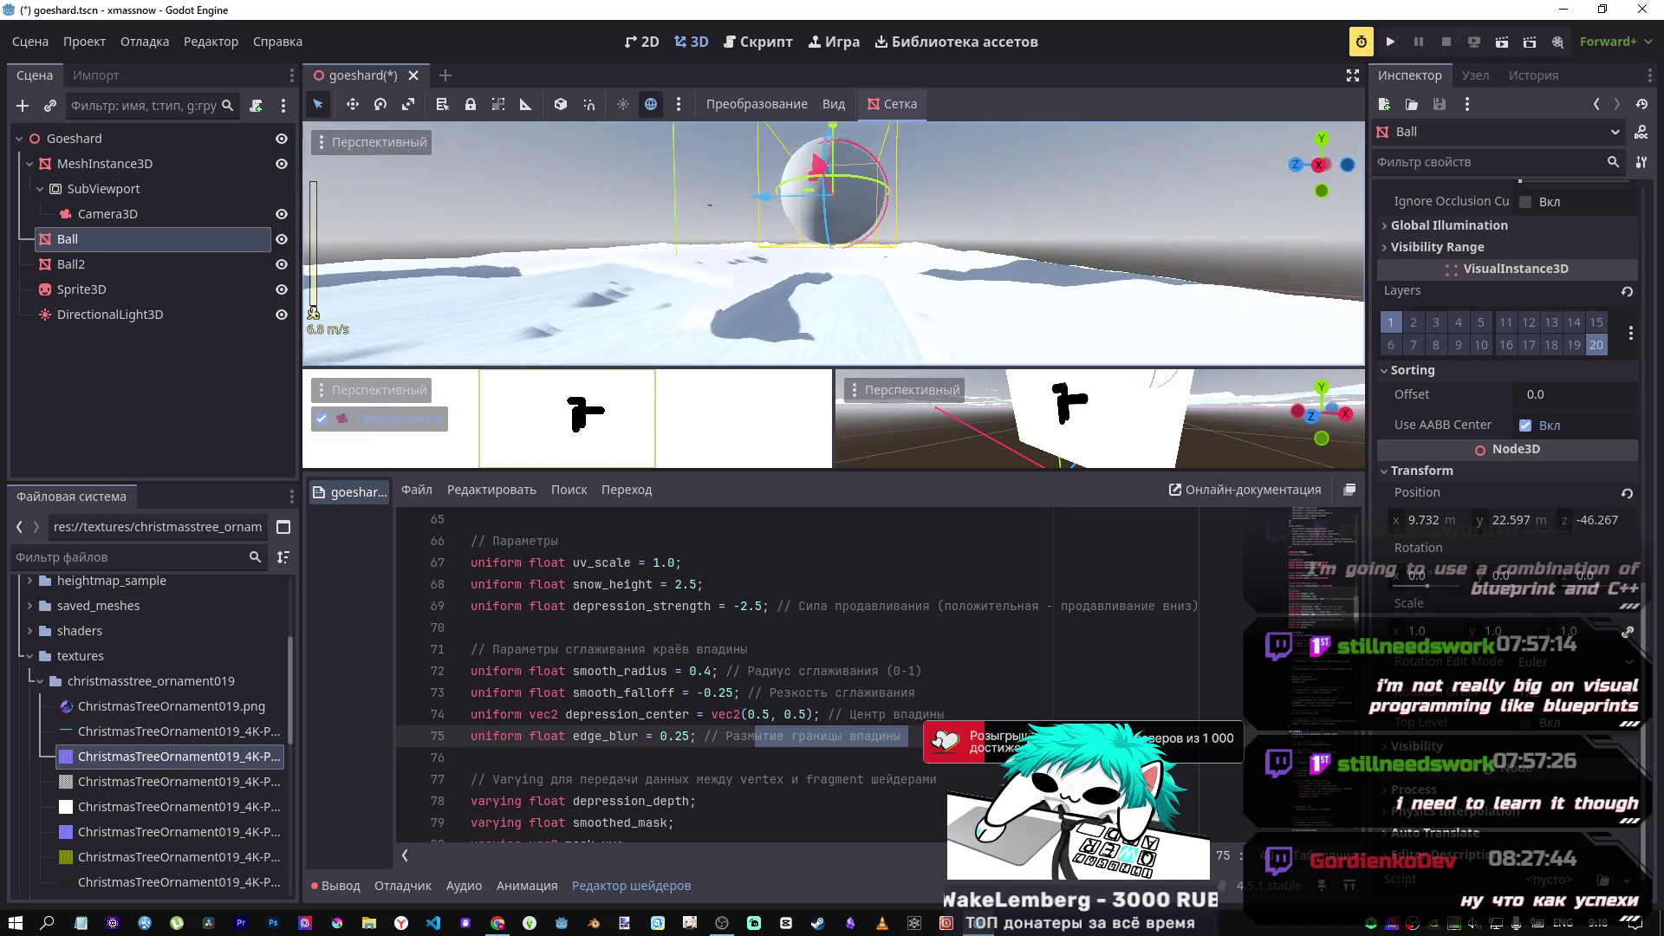
pyautogui.press('w')
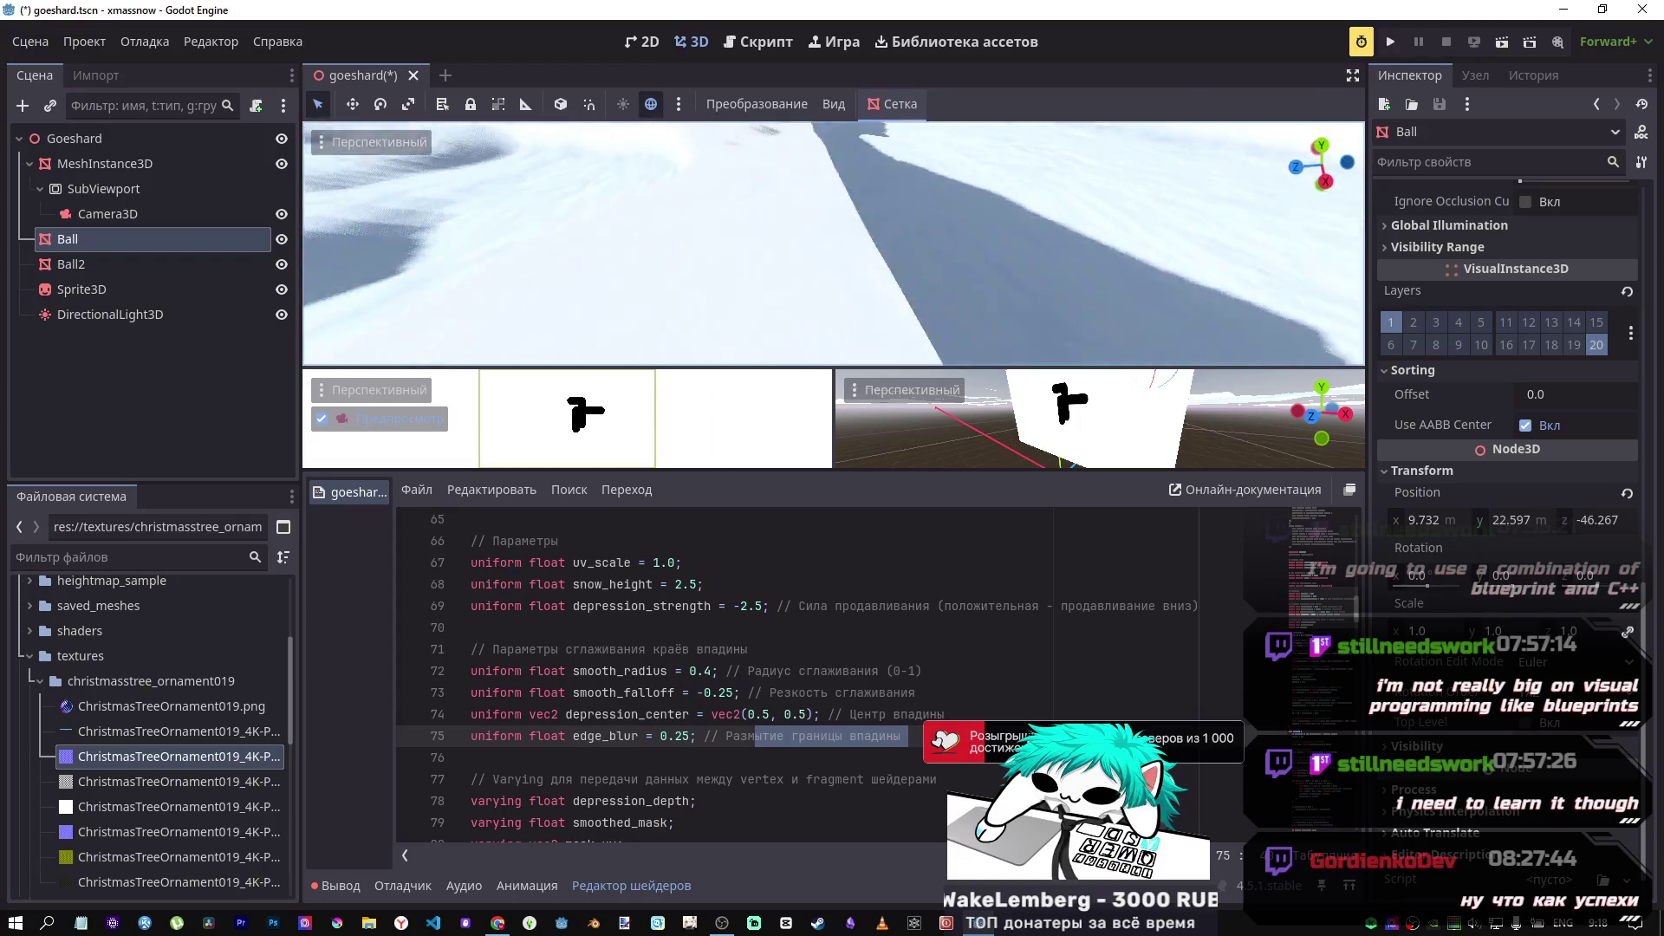
pyautogui.press('w')
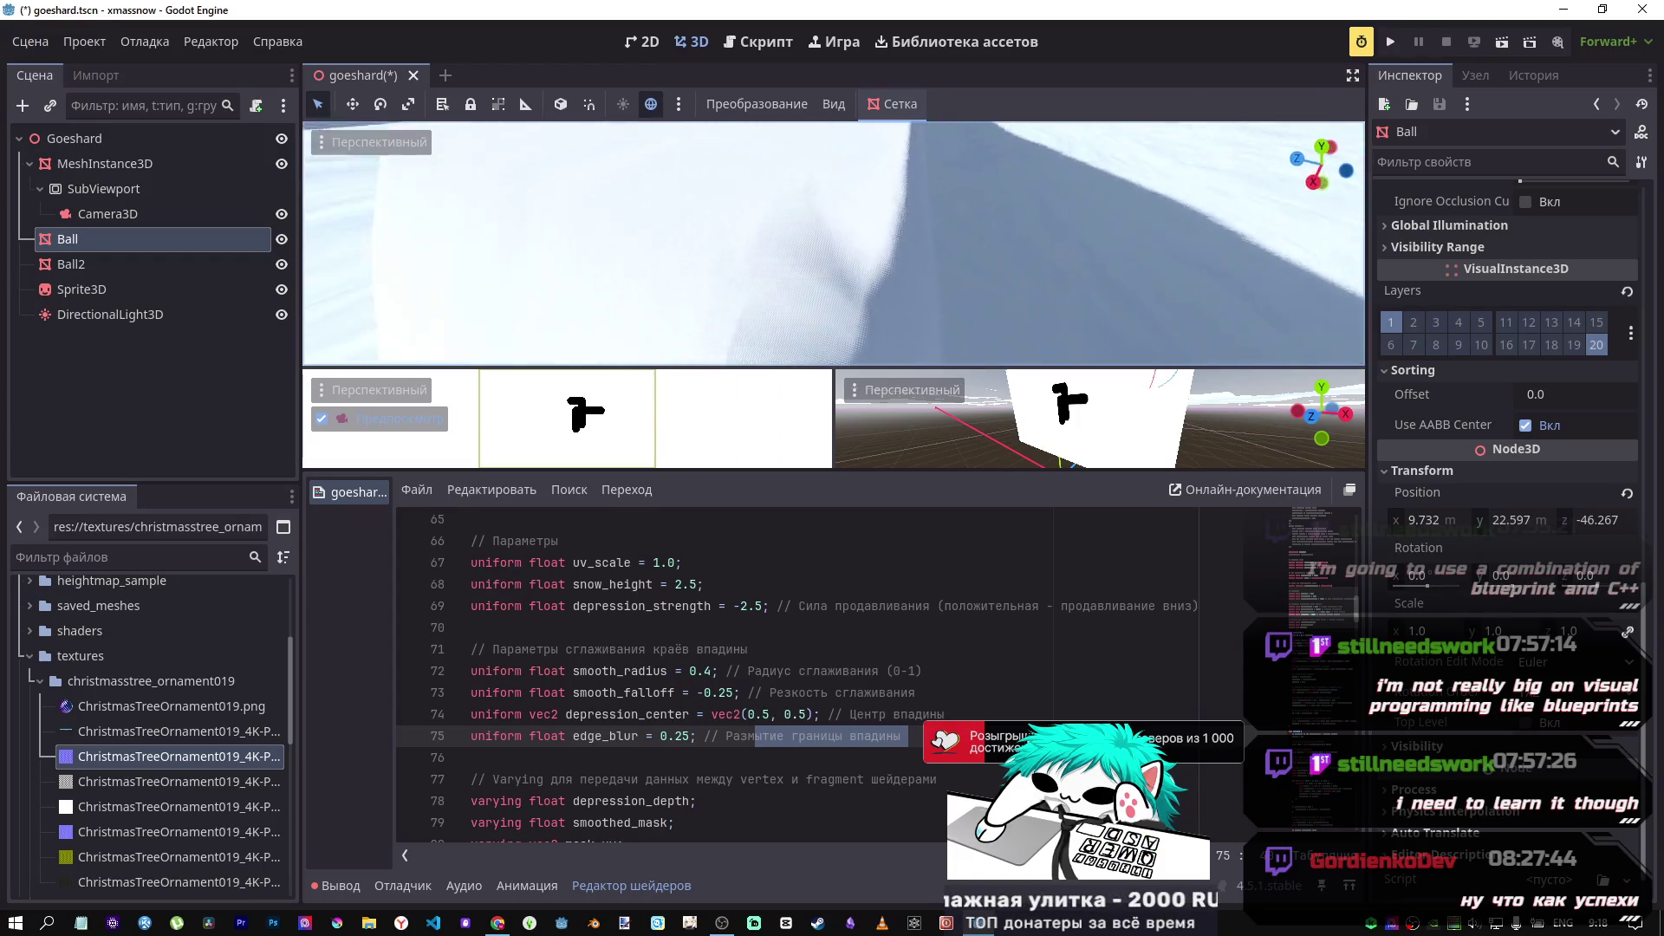
pyautogui.press('s')
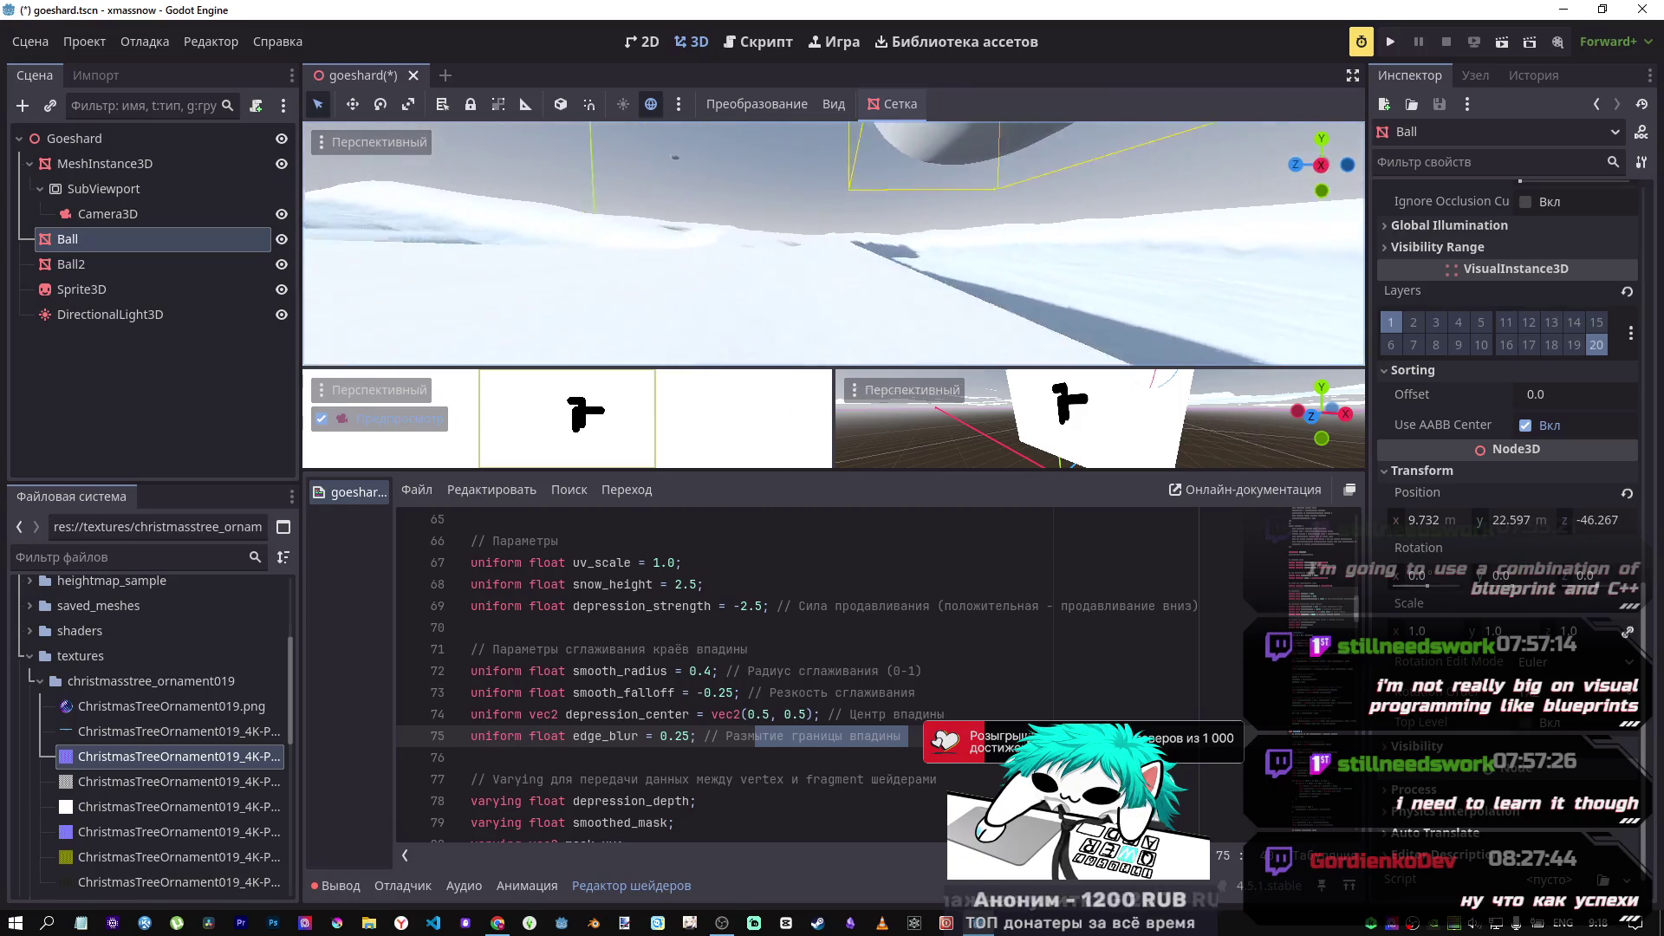
pyautogui.press('w')
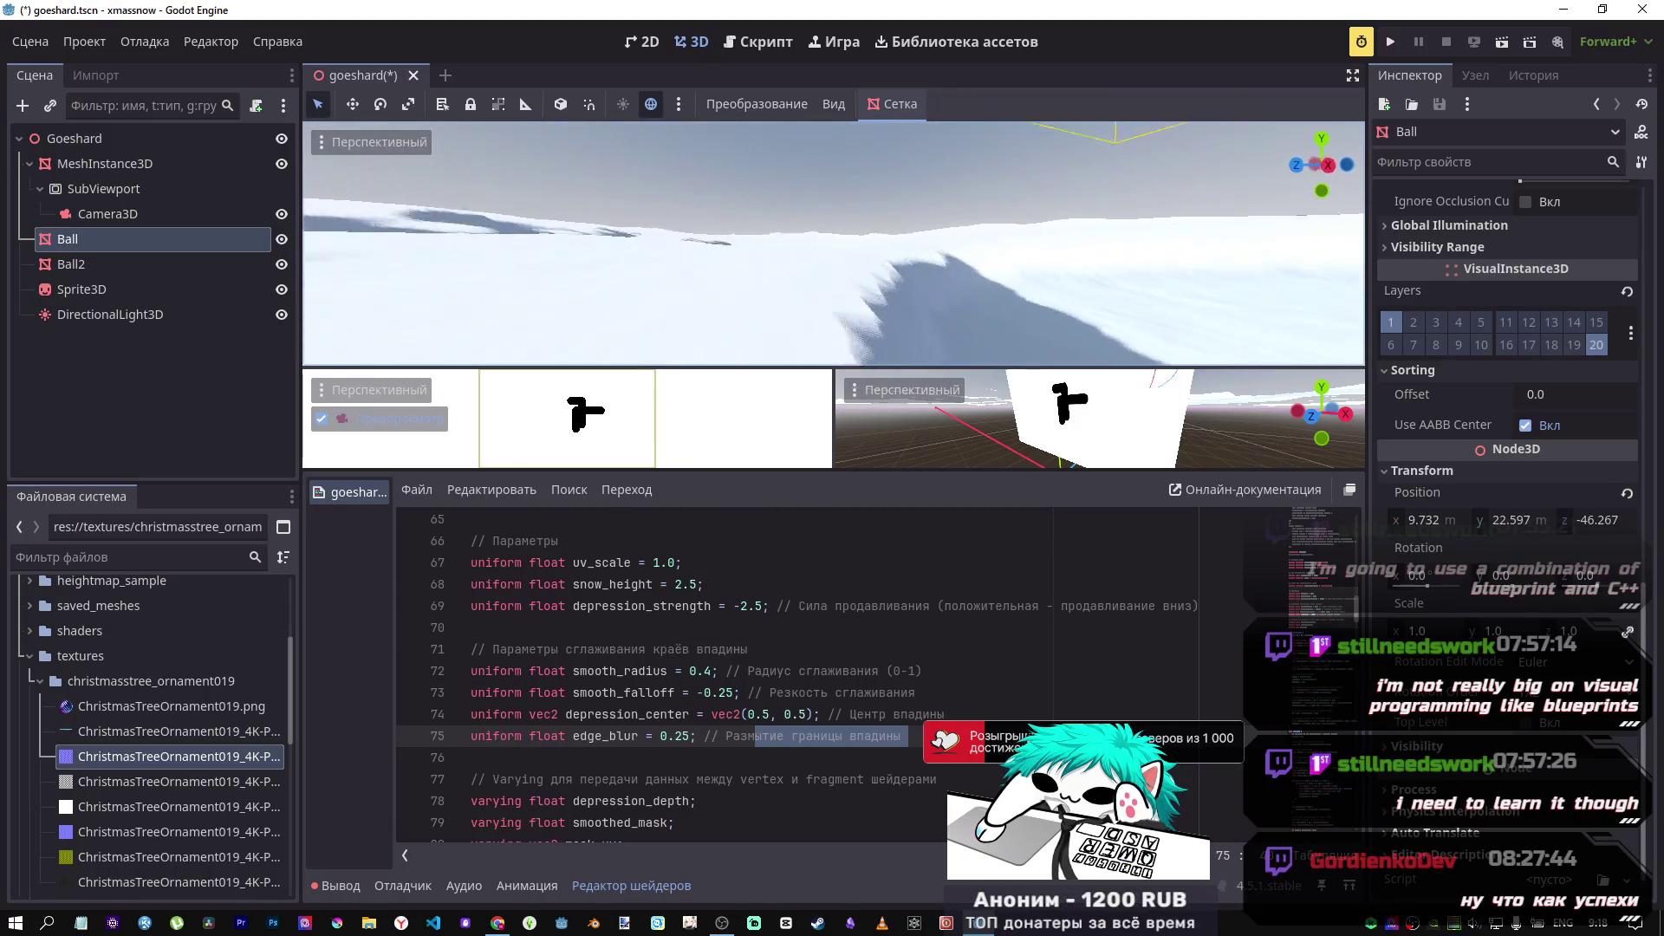
pyautogui.press('w')
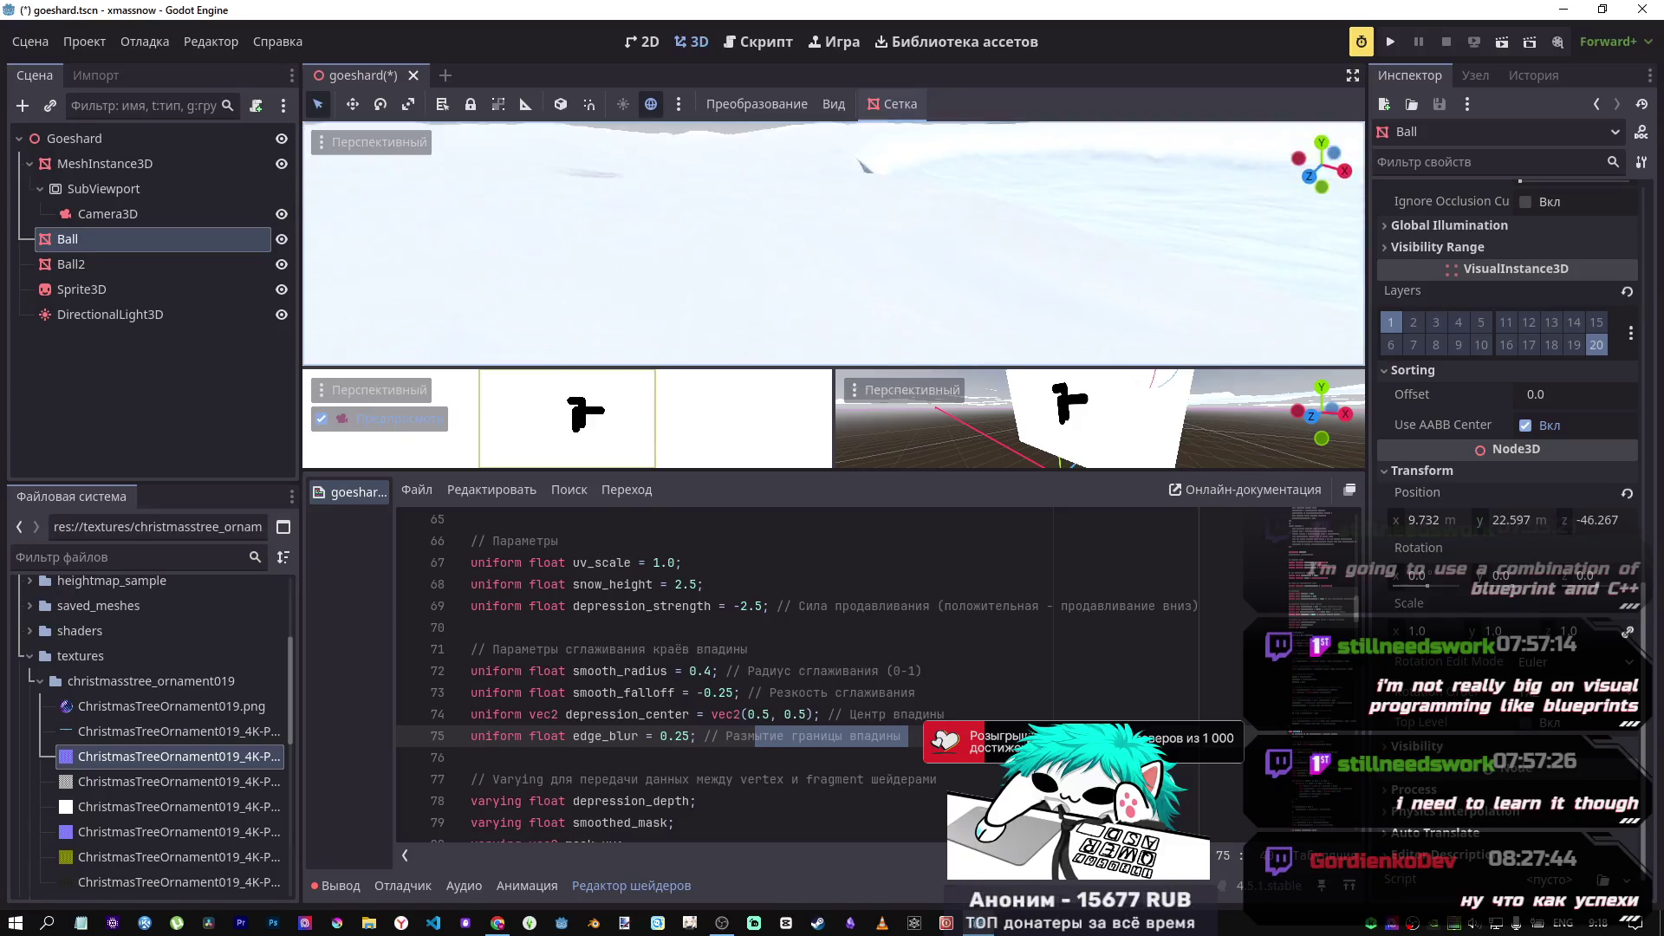
pyautogui.press('s')
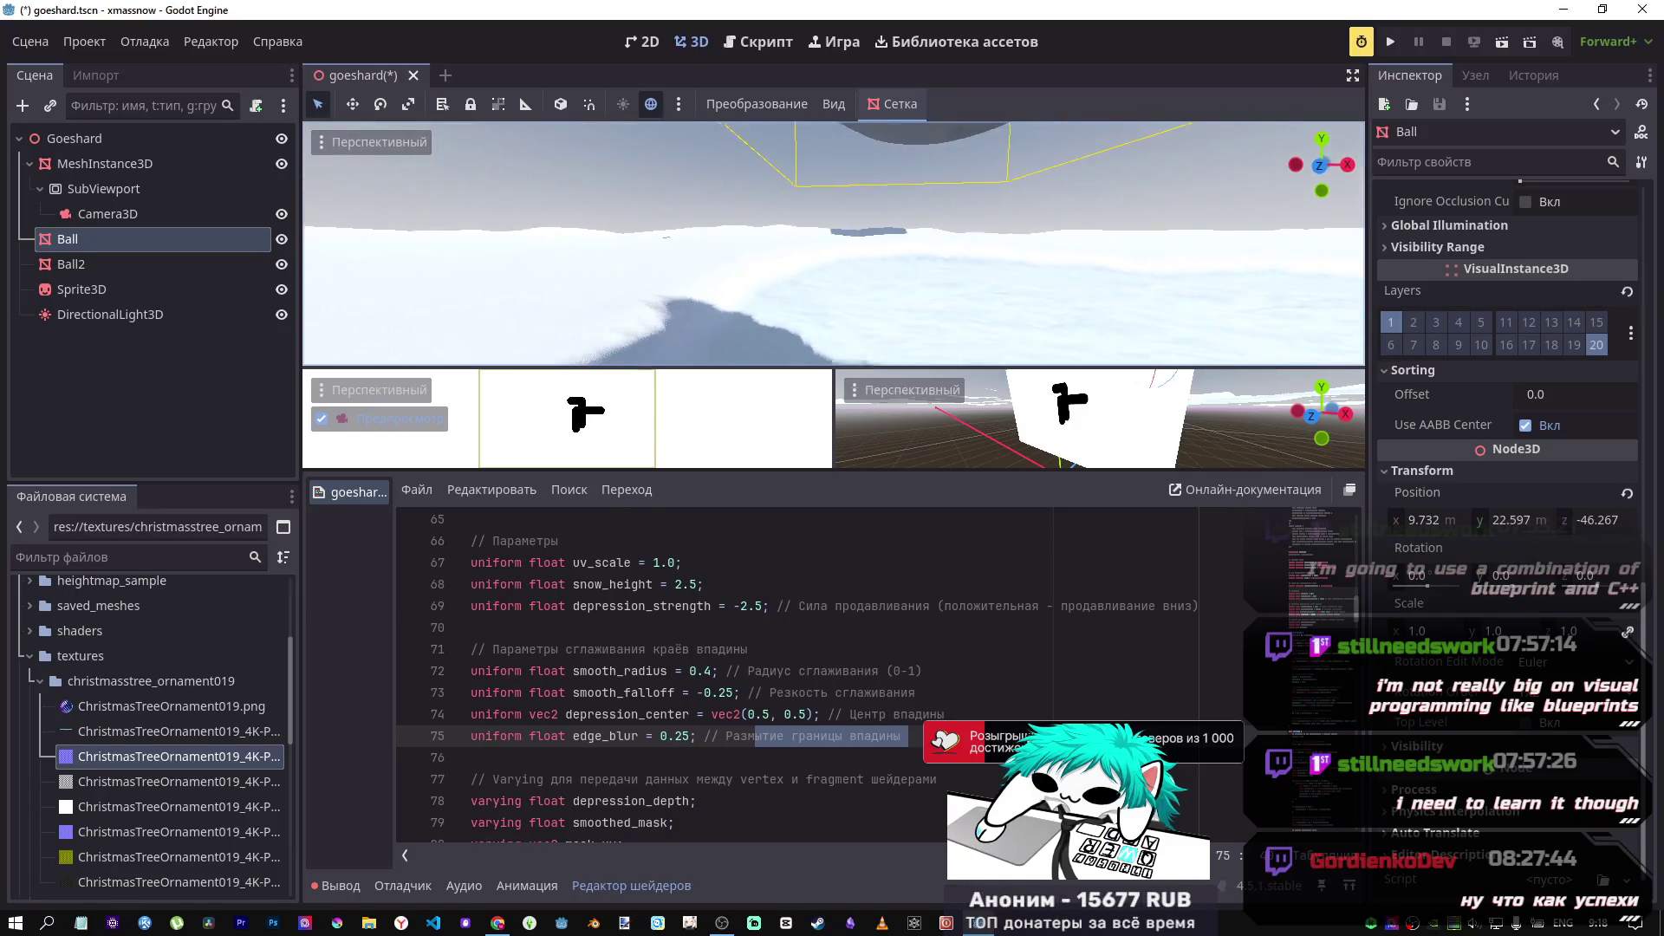
pyautogui.press('w')
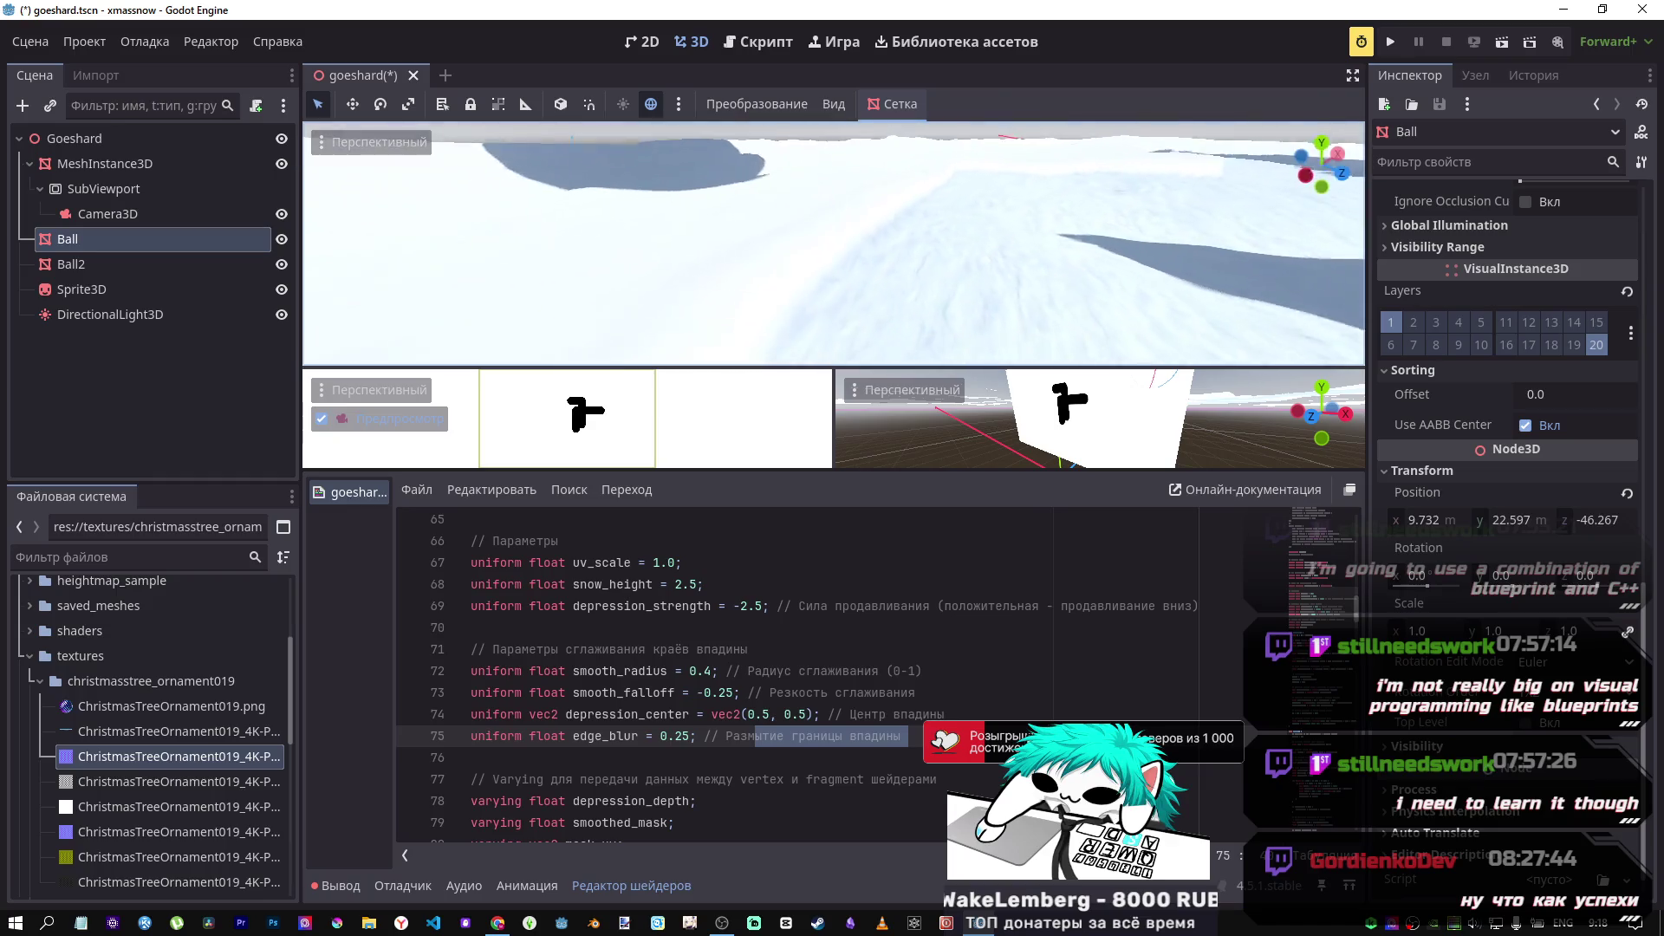
pyautogui.press('s')
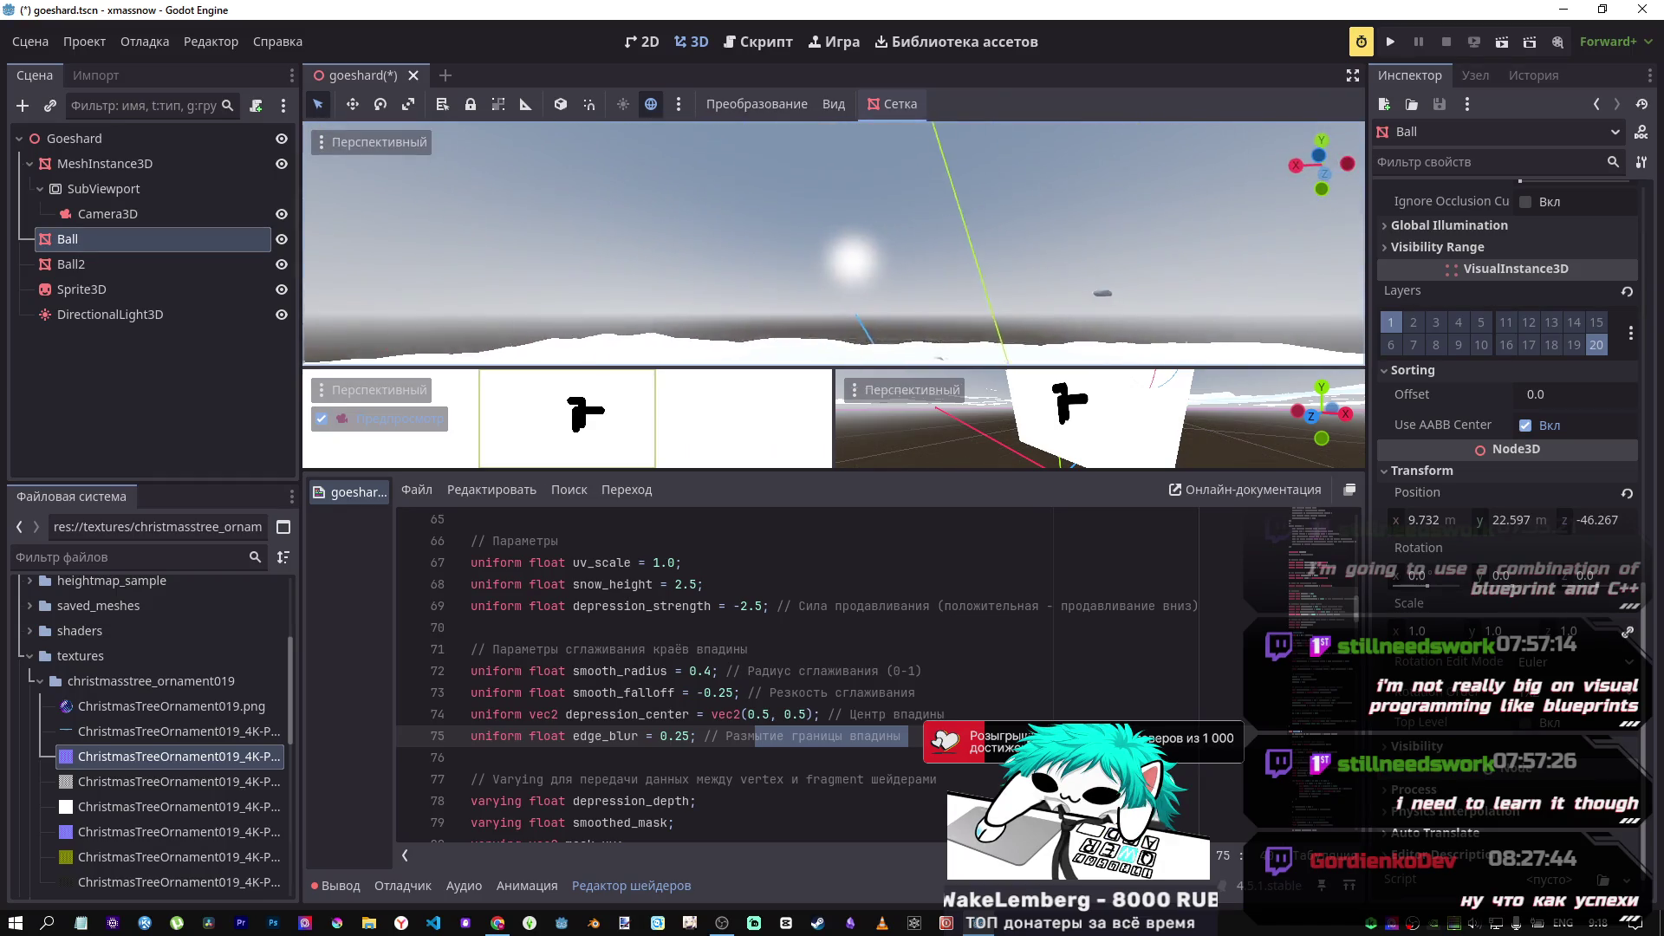
pyautogui.press('s')
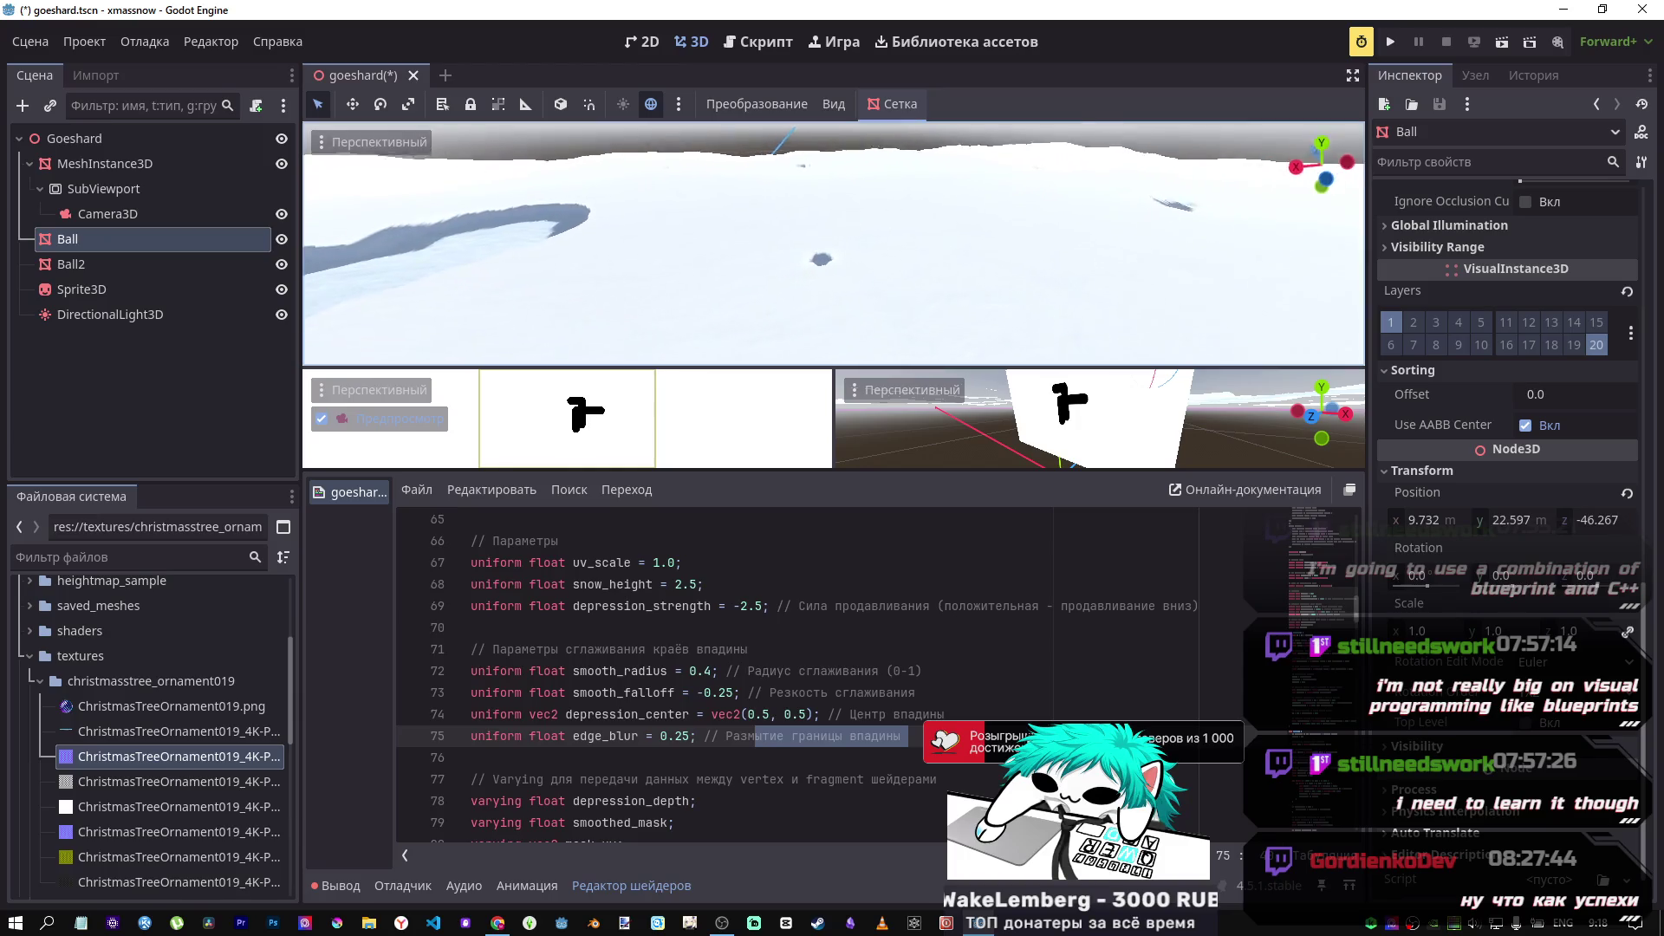
pyautogui.press('s')
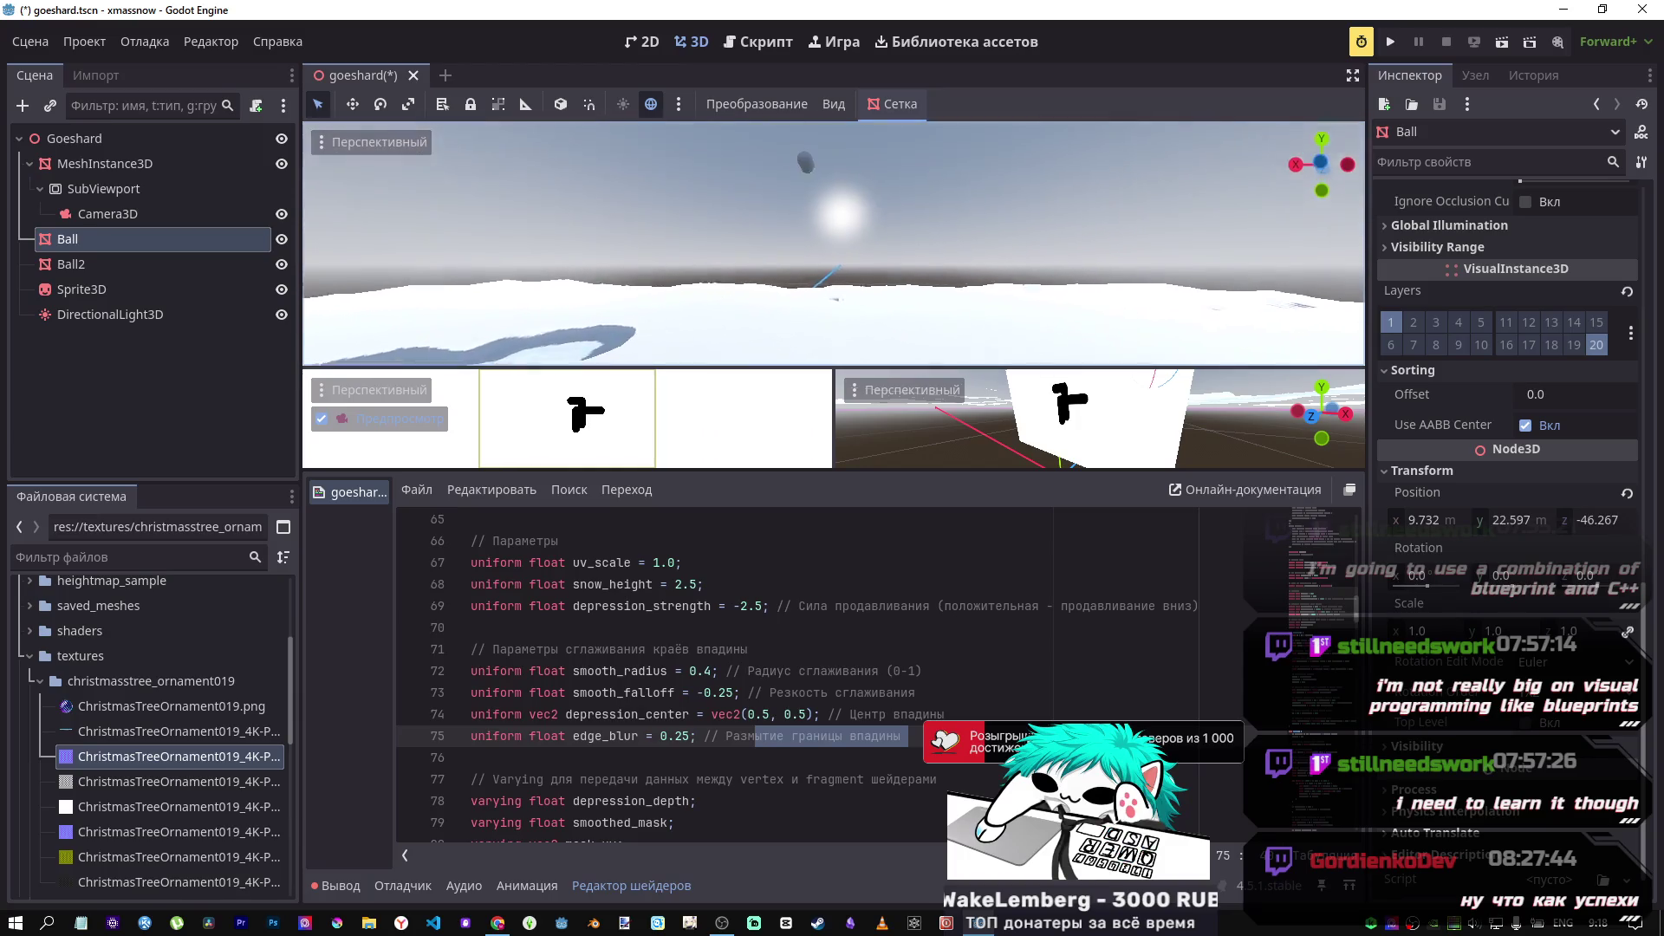
pyautogui.press('s')
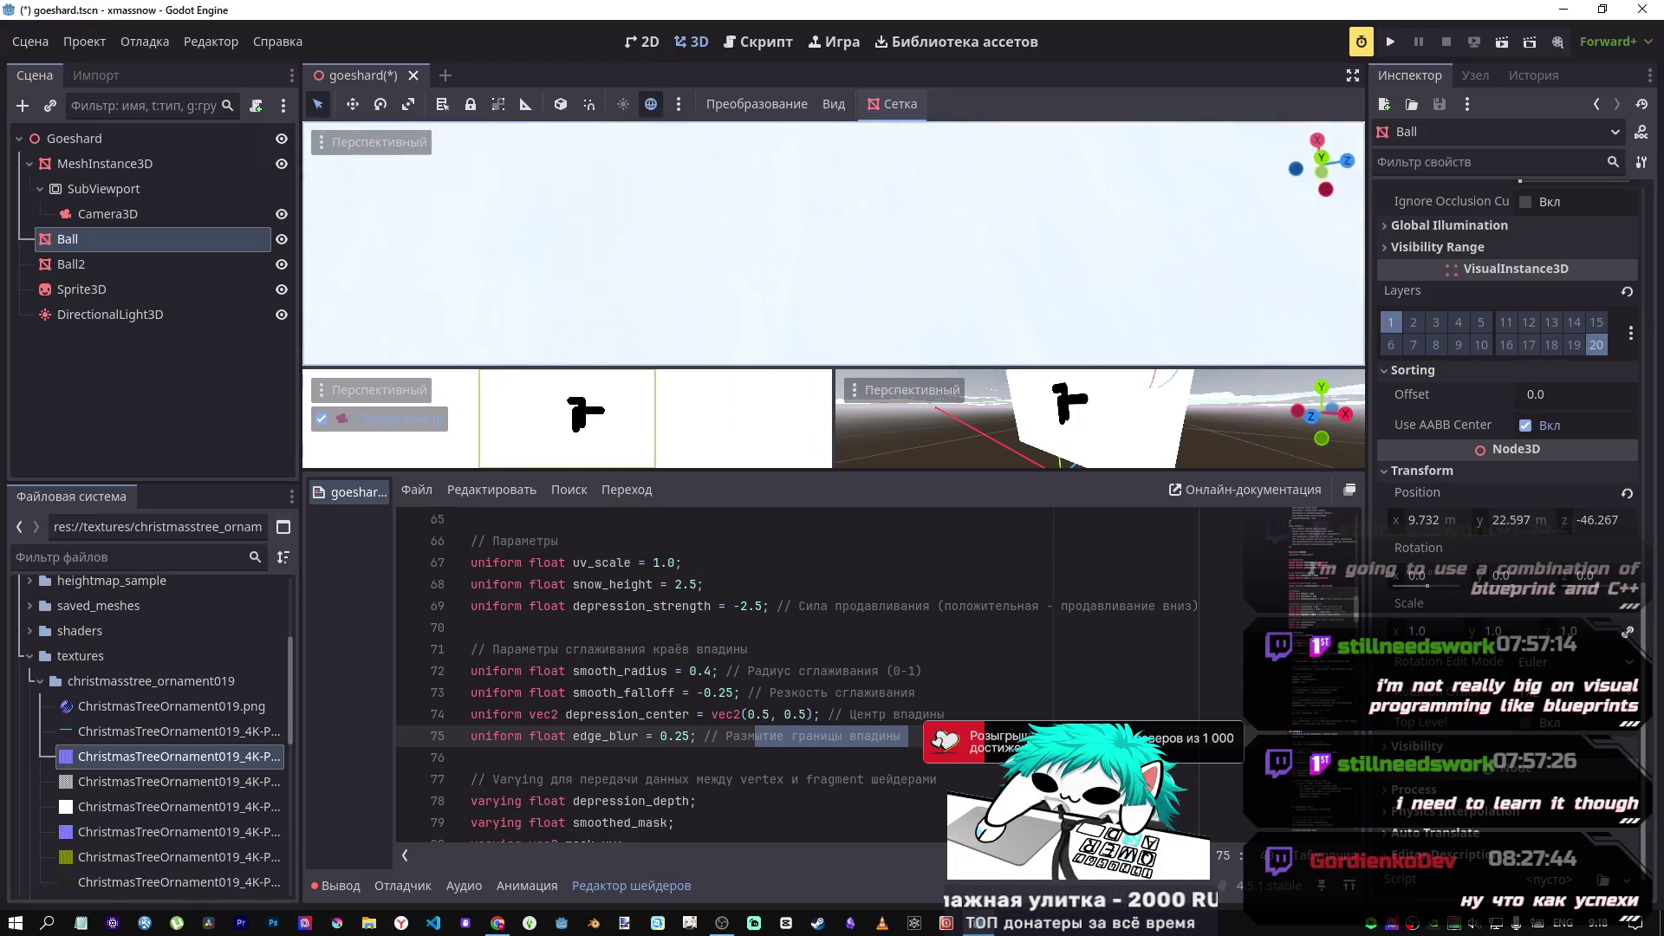
pyautogui.press('s')
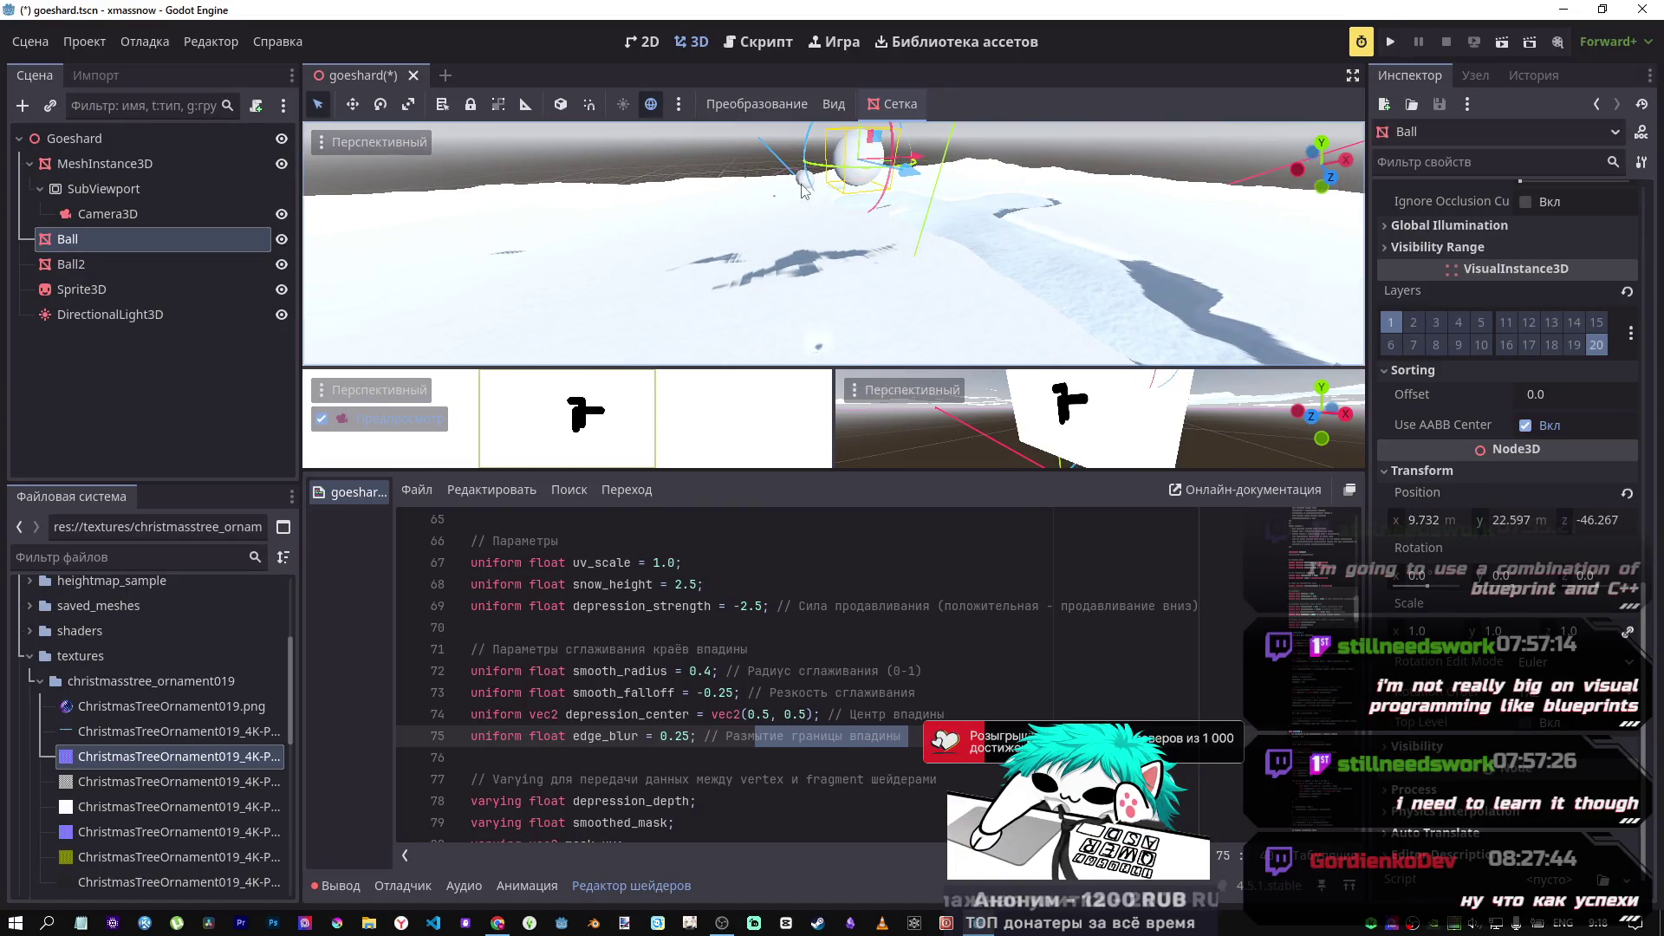
# Step: Shift Ball2 sideways along Z and look along the resulting trail
pyautogui.click(804, 184)
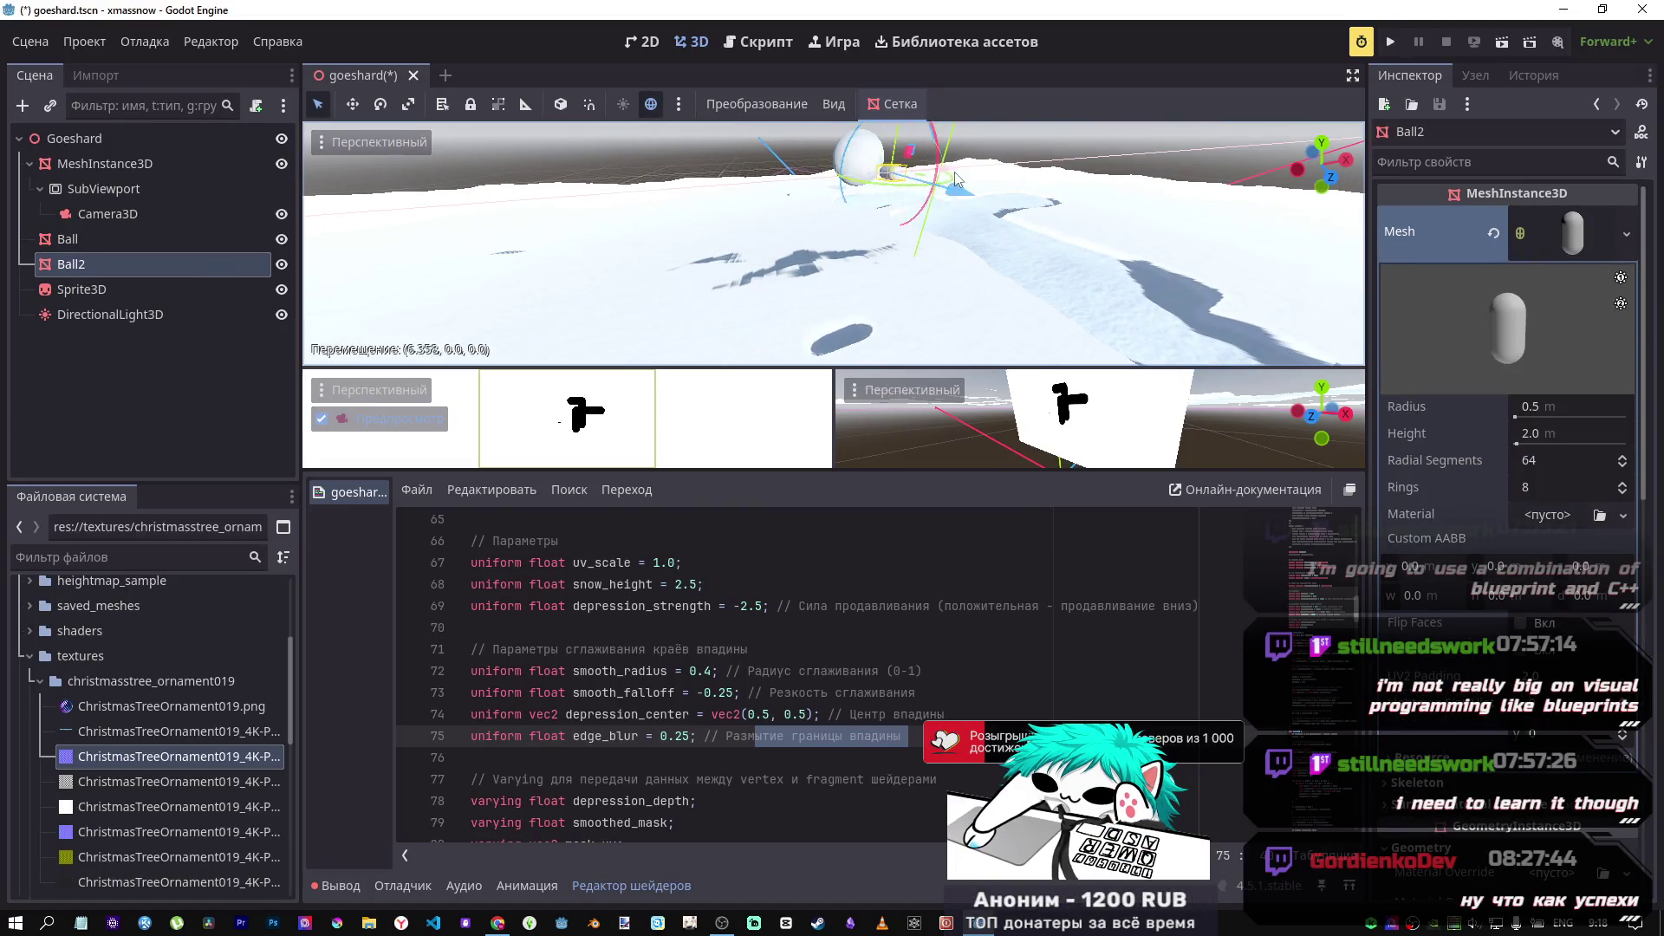
pyautogui.moveTo(1146, 188); pyautogui.dragTo(1186, 227)
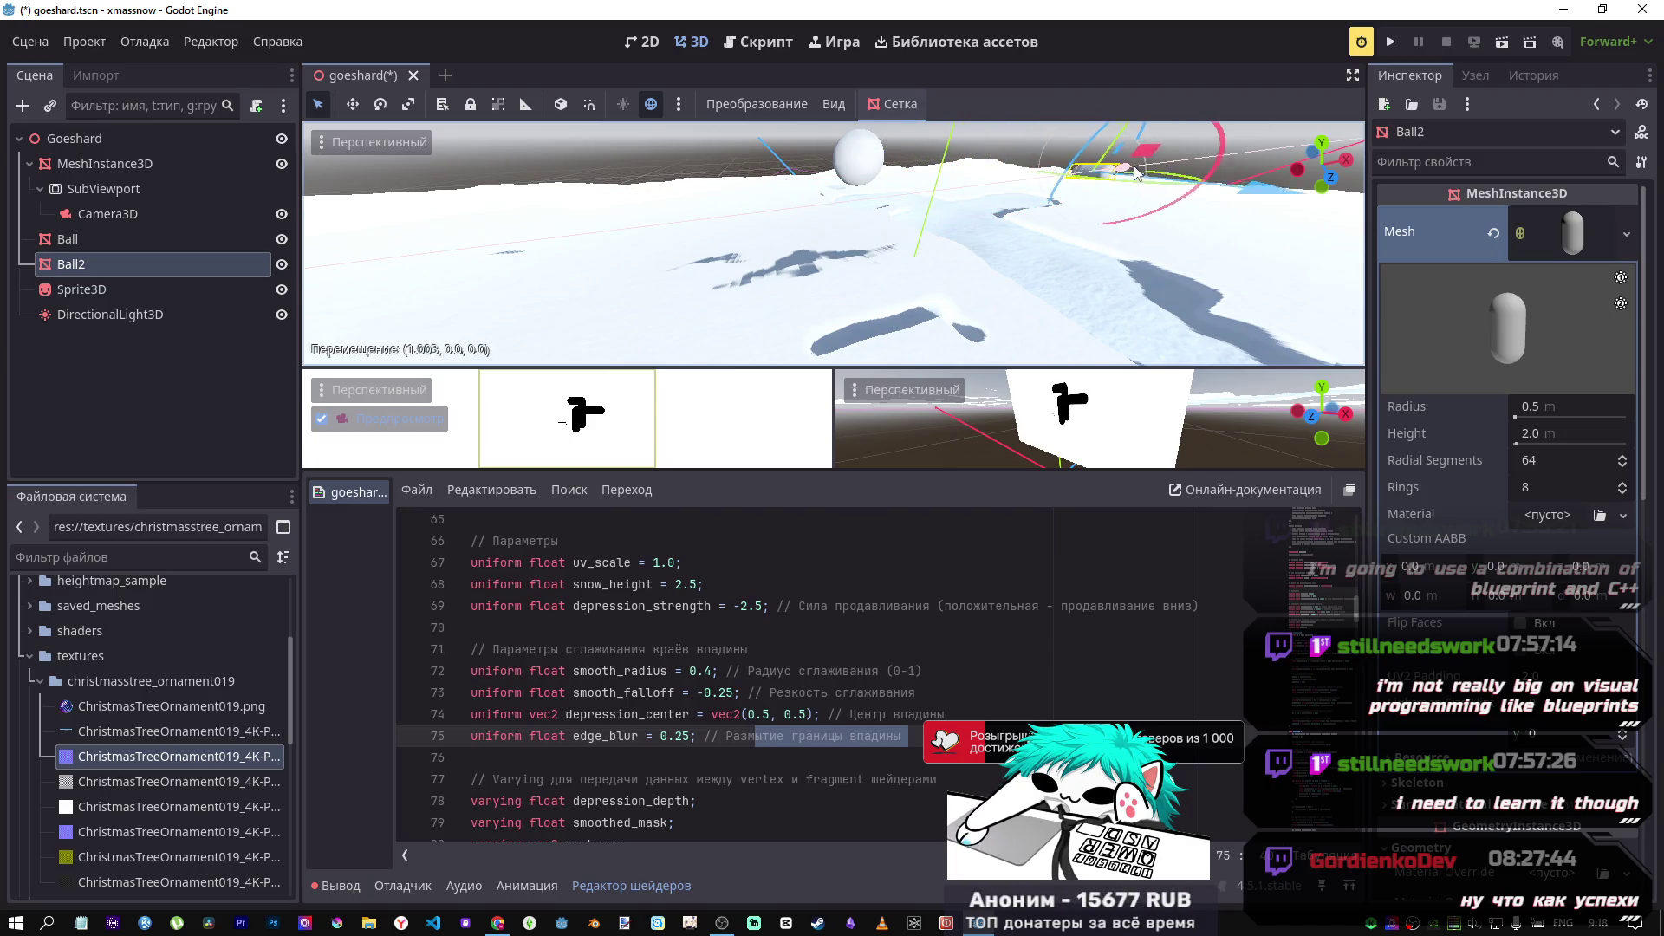
pyautogui.press('w')
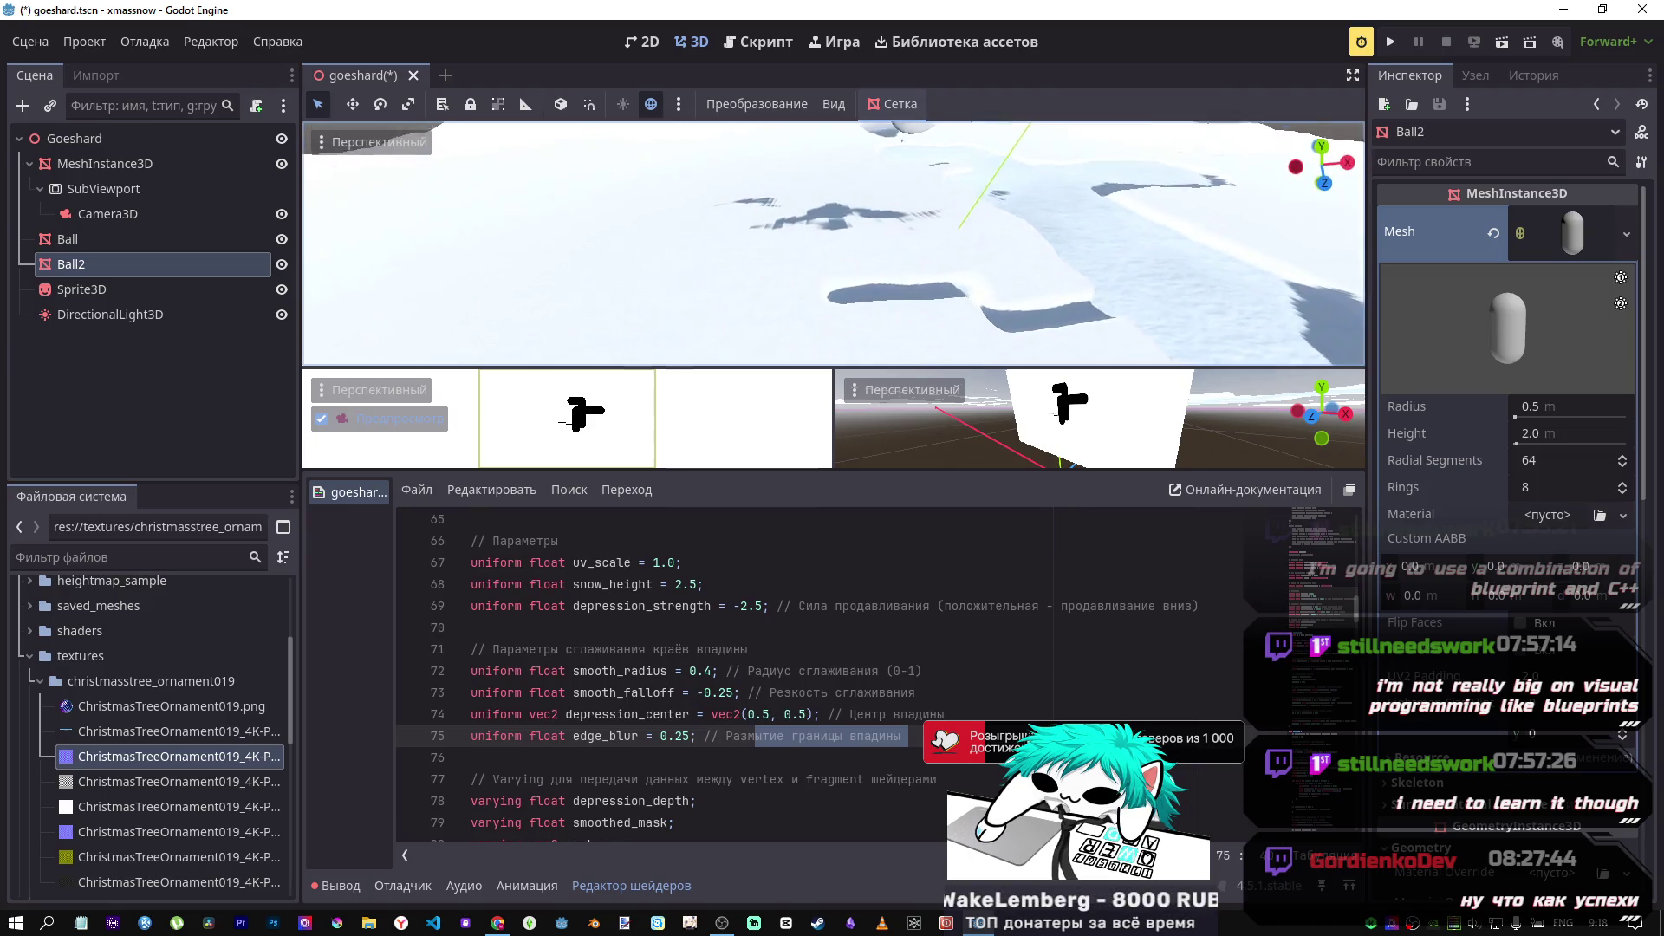
pyautogui.press('w')
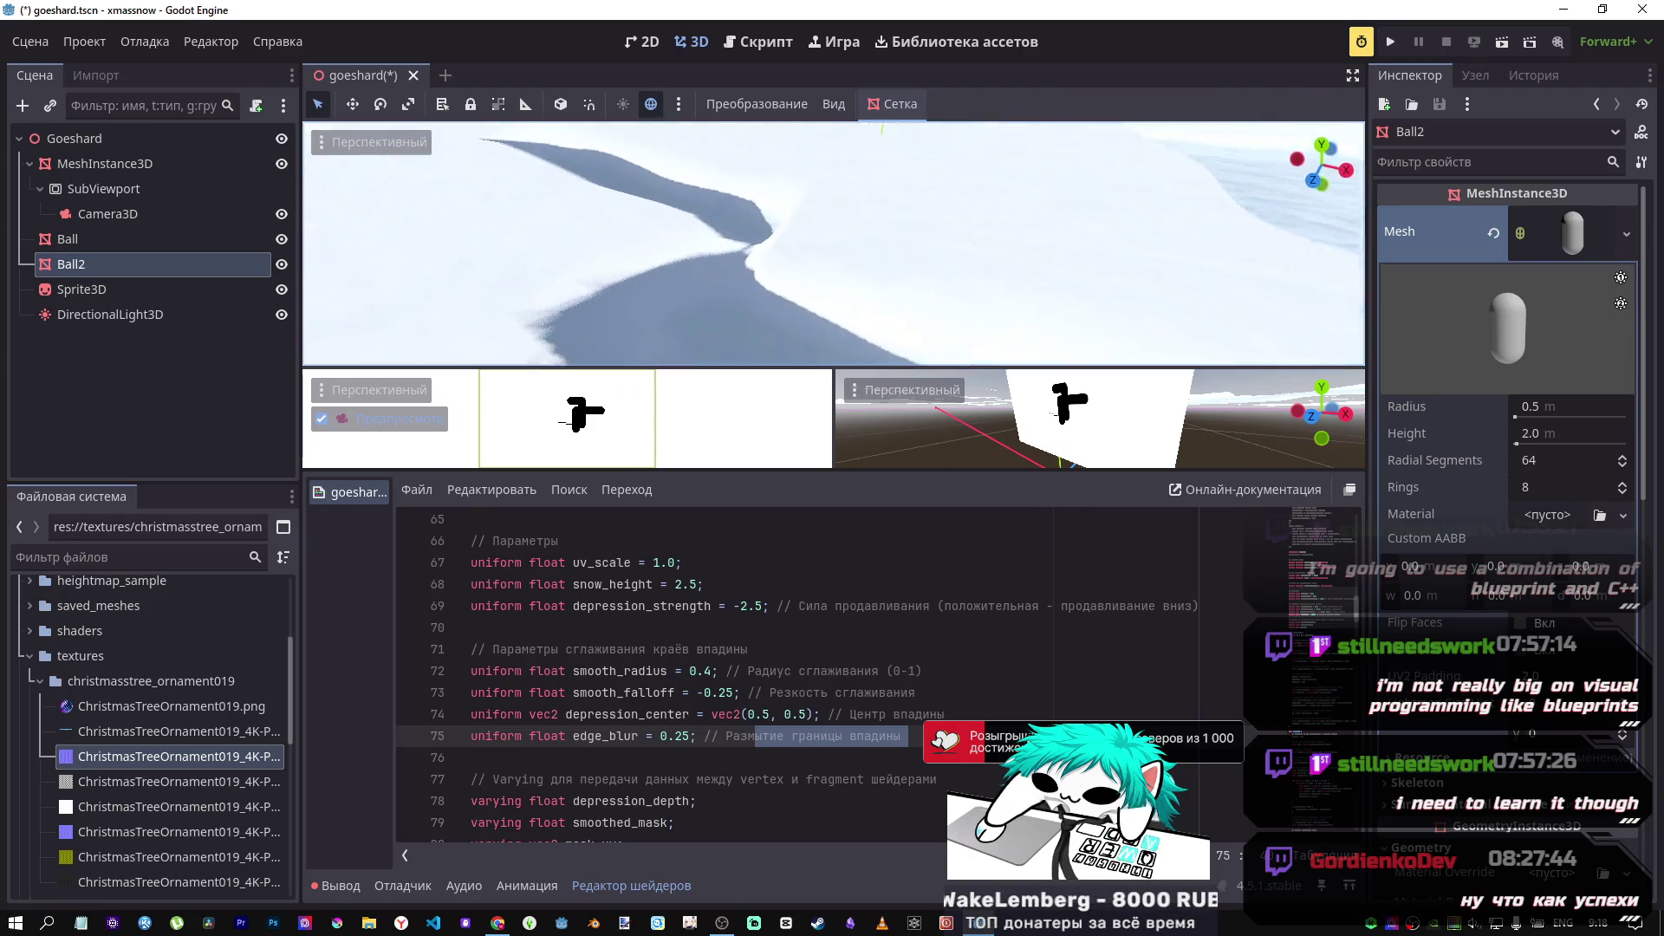
pyautogui.press('s')
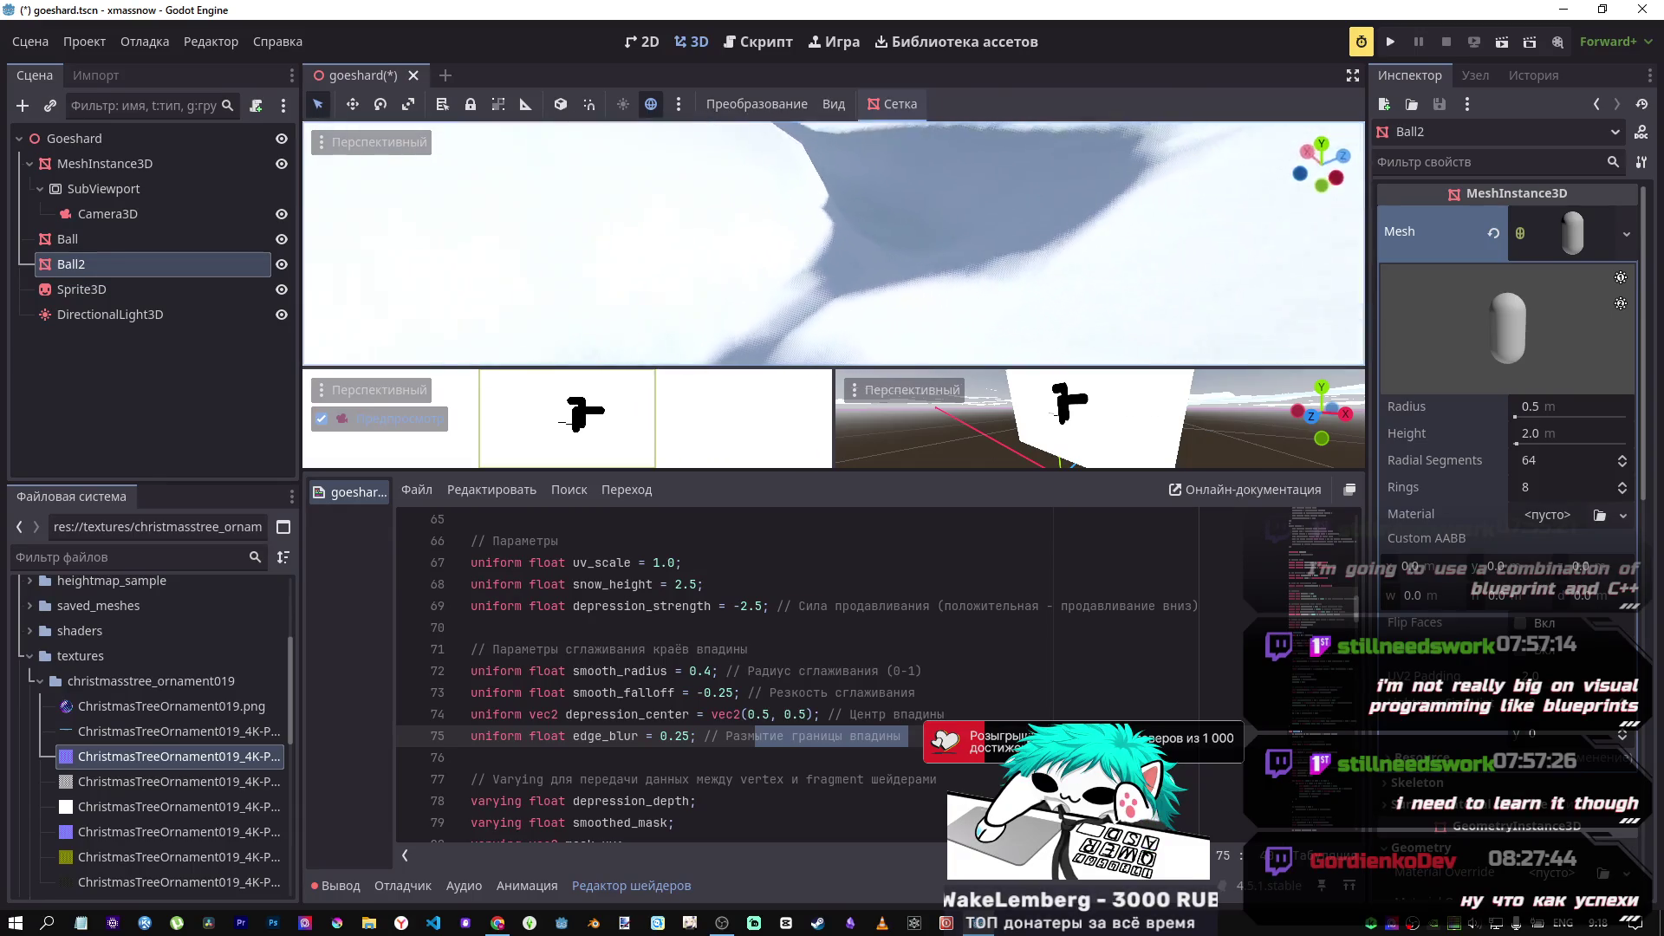
pyautogui.moveTo(832, 243)
pyautogui.mouseDown()
pyautogui.moveTo(459, 257)
pyautogui.moveTo(1090, 295)
pyautogui.mouseUp()
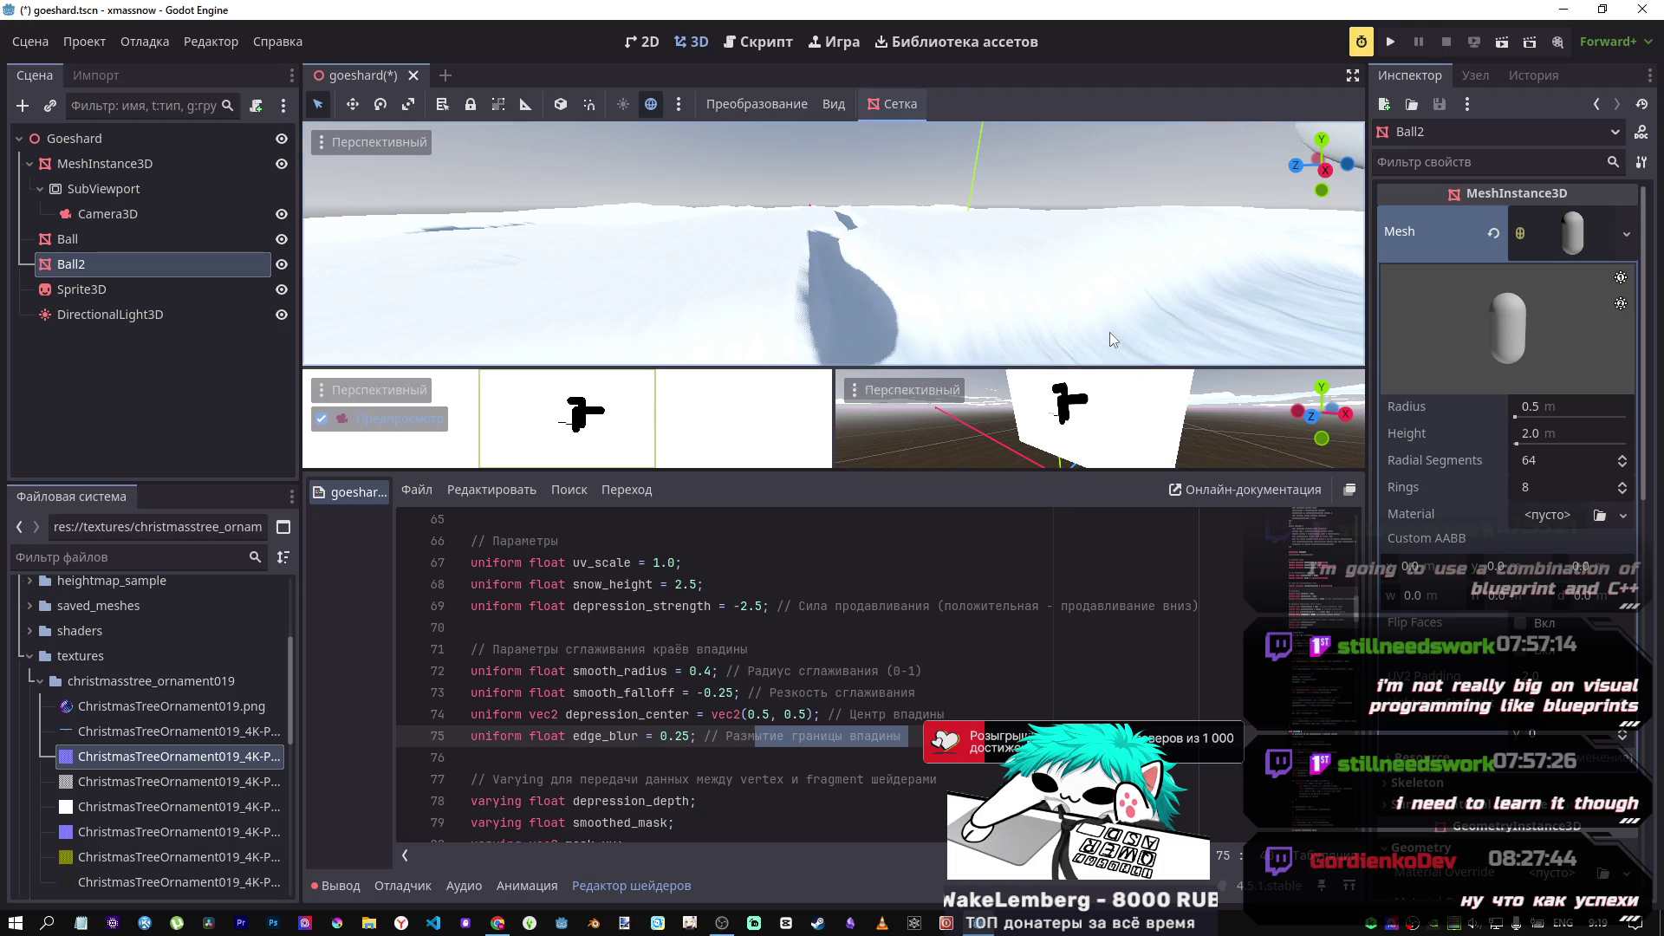
# Step: Scroll the Inspector and shader editor down to the blurred-mask code near line 122
pyautogui.scroll(-5, 1453, 580)
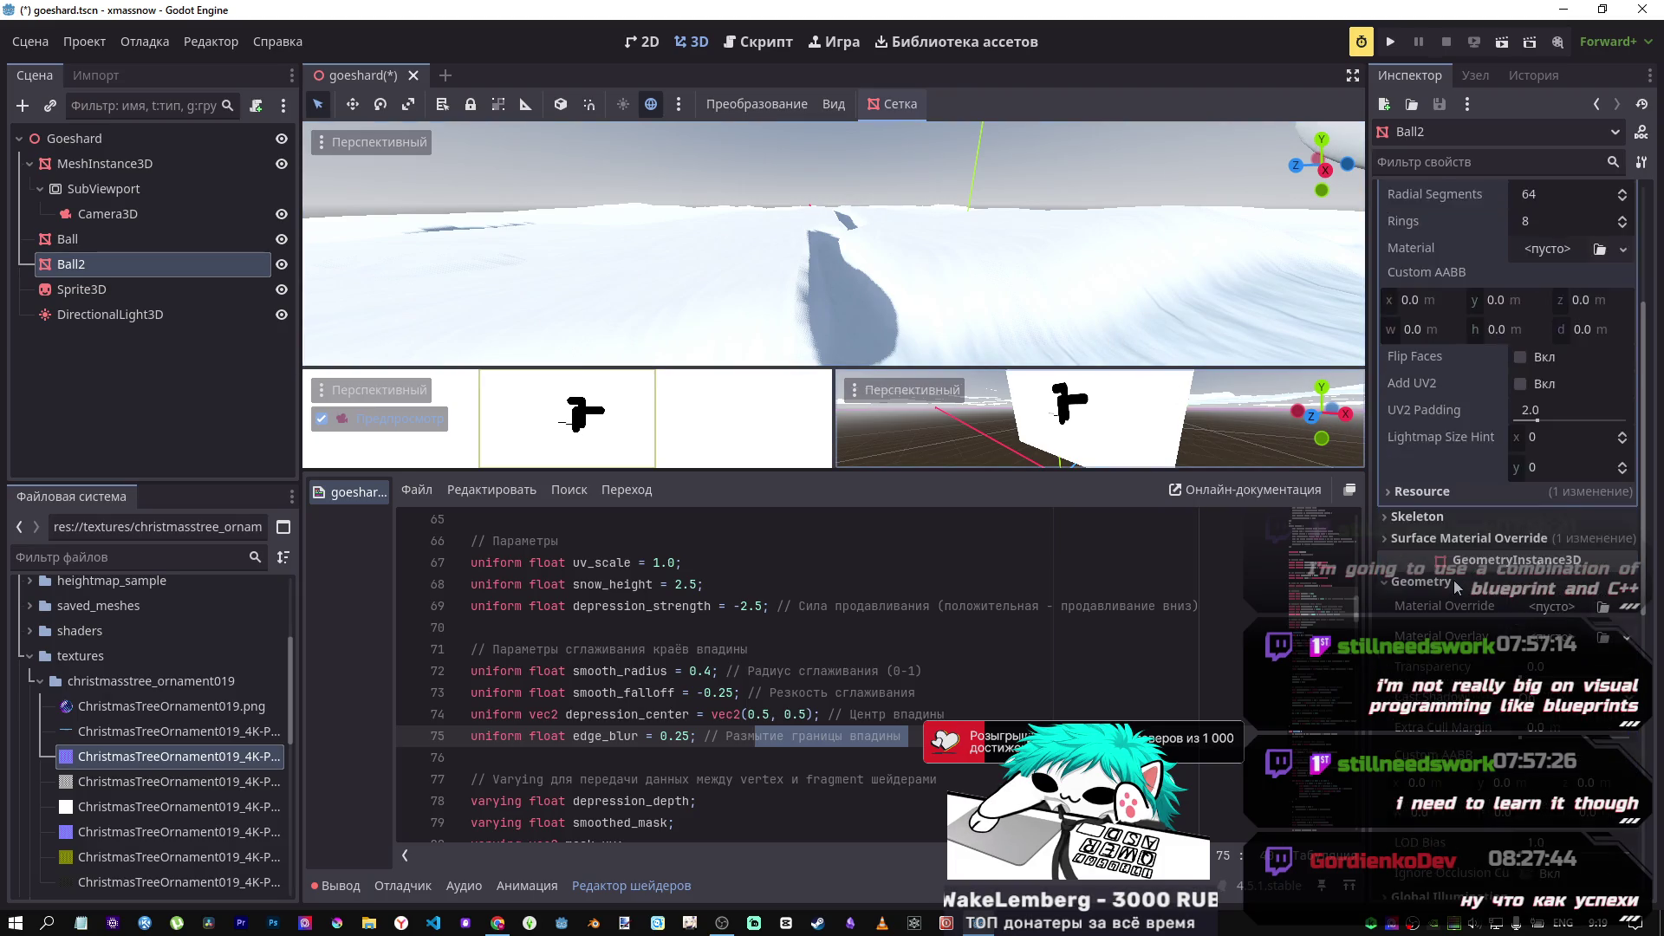
pyautogui.scroll(-3, 1454, 580)
pyautogui.scroll(-7, 876, 611)
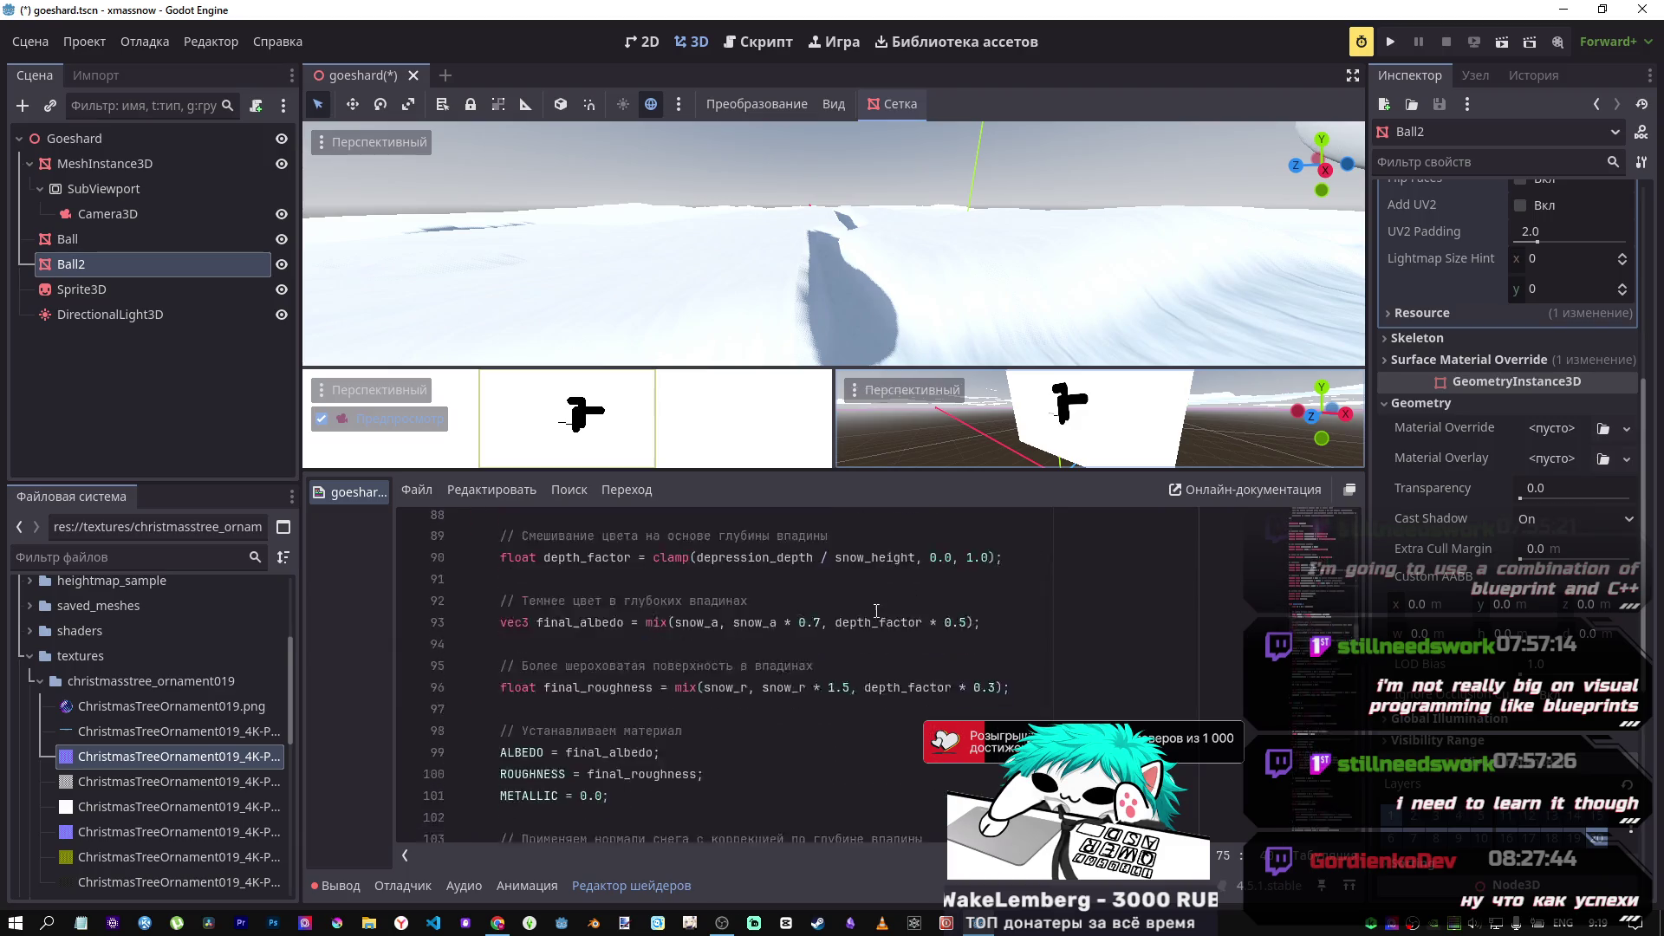
pyautogui.scroll(-10, 876, 611)
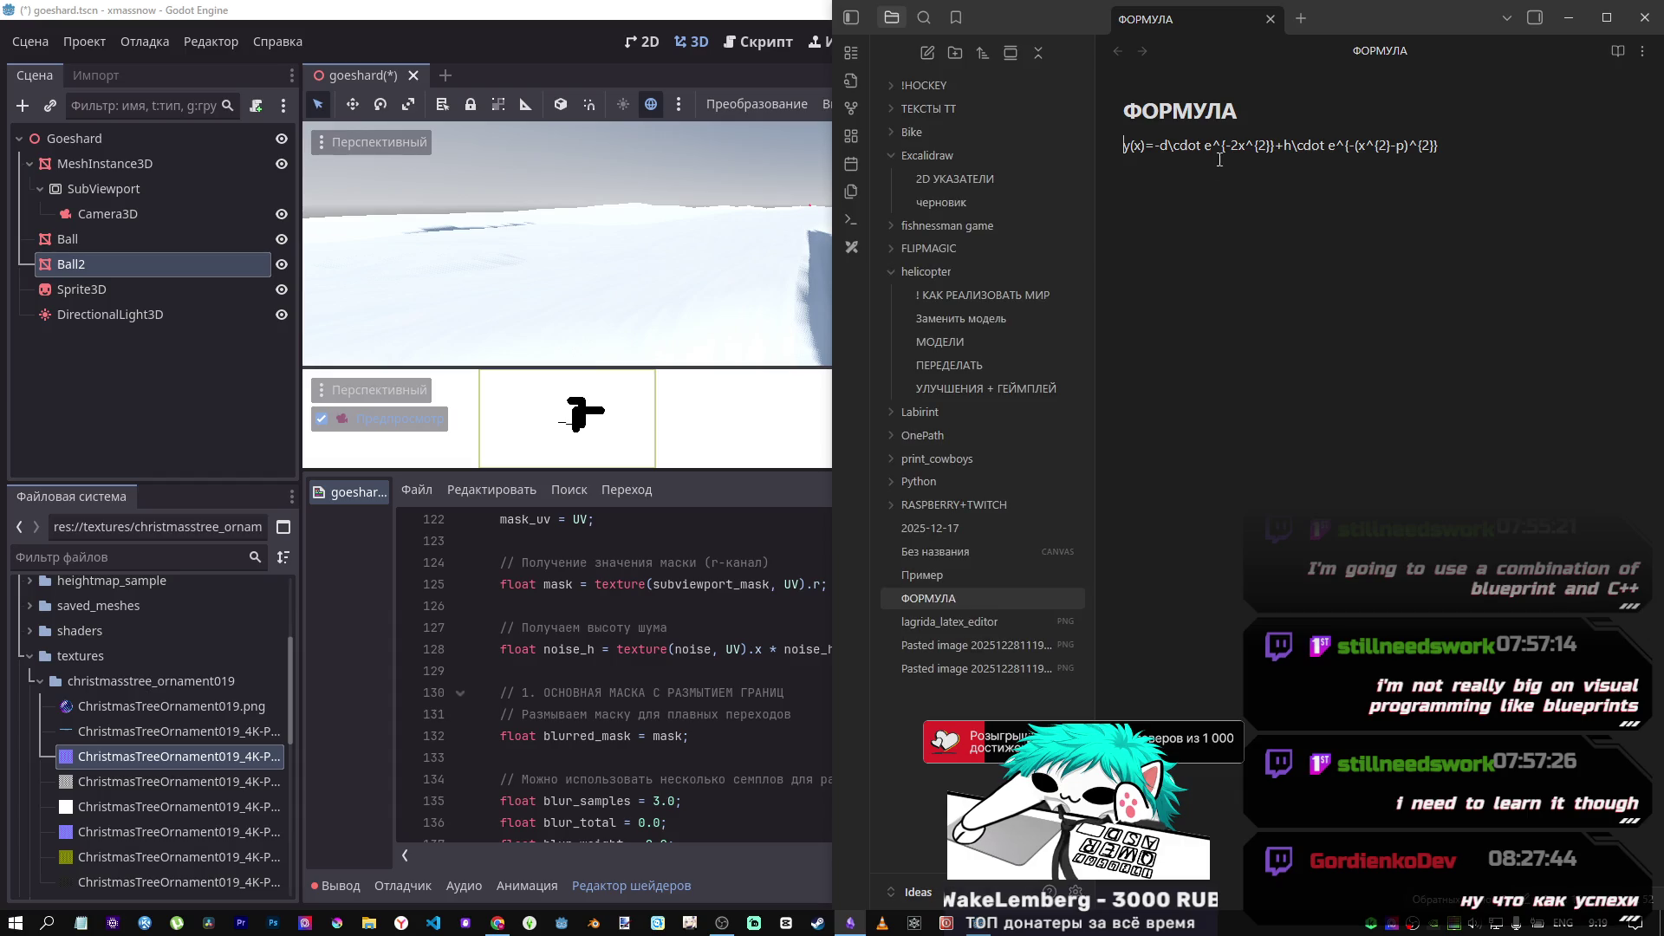
# Step: Select the formula line in the ФОРМУЛА note, then switch to the DeepSeek chat in Chrome
pyautogui.moveTo(1439, 146); pyautogui.dragTo(1114, 154)
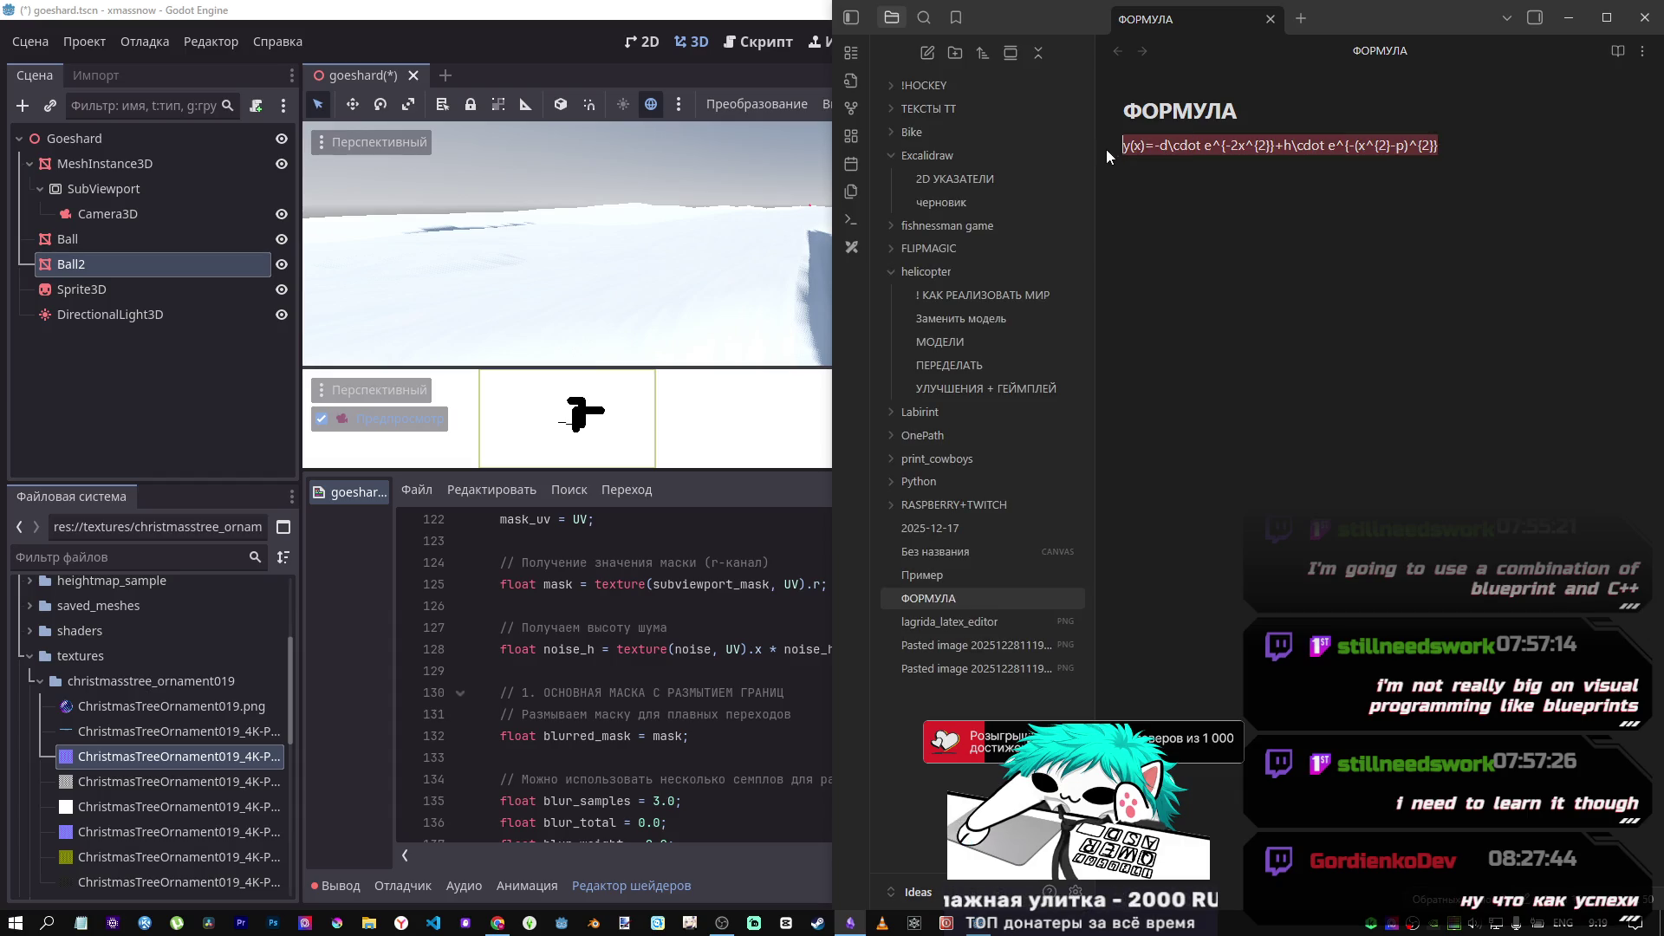
pyautogui.click(850, 923)
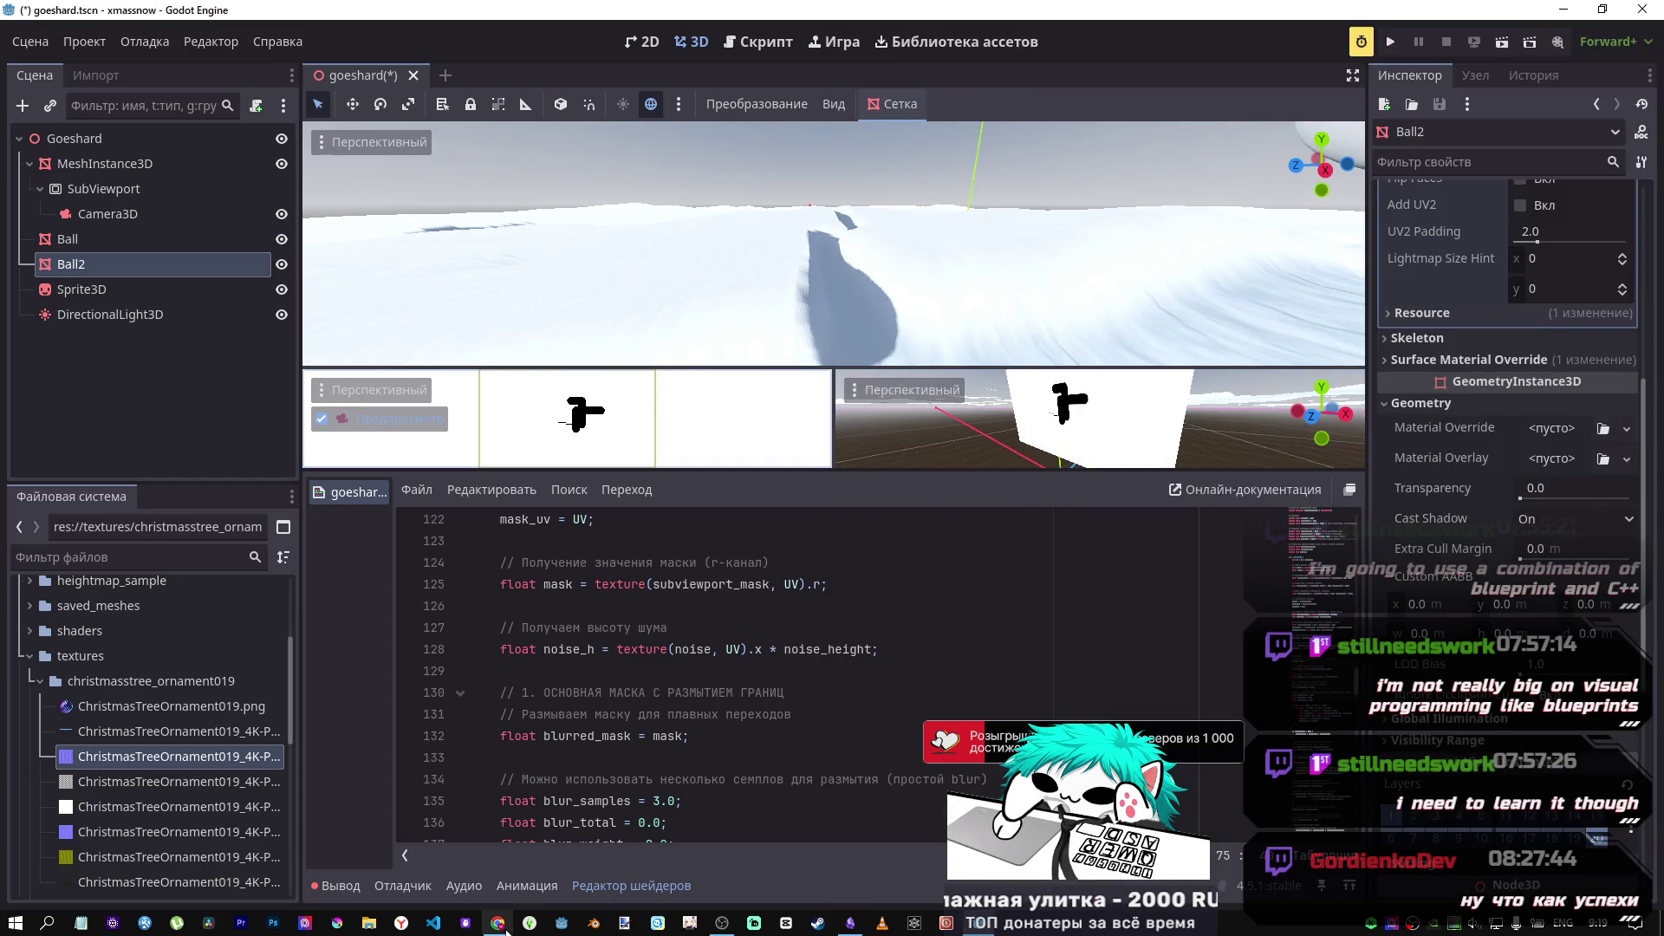
pyautogui.moveTo(497, 923)
pyautogui.click(481, 876)
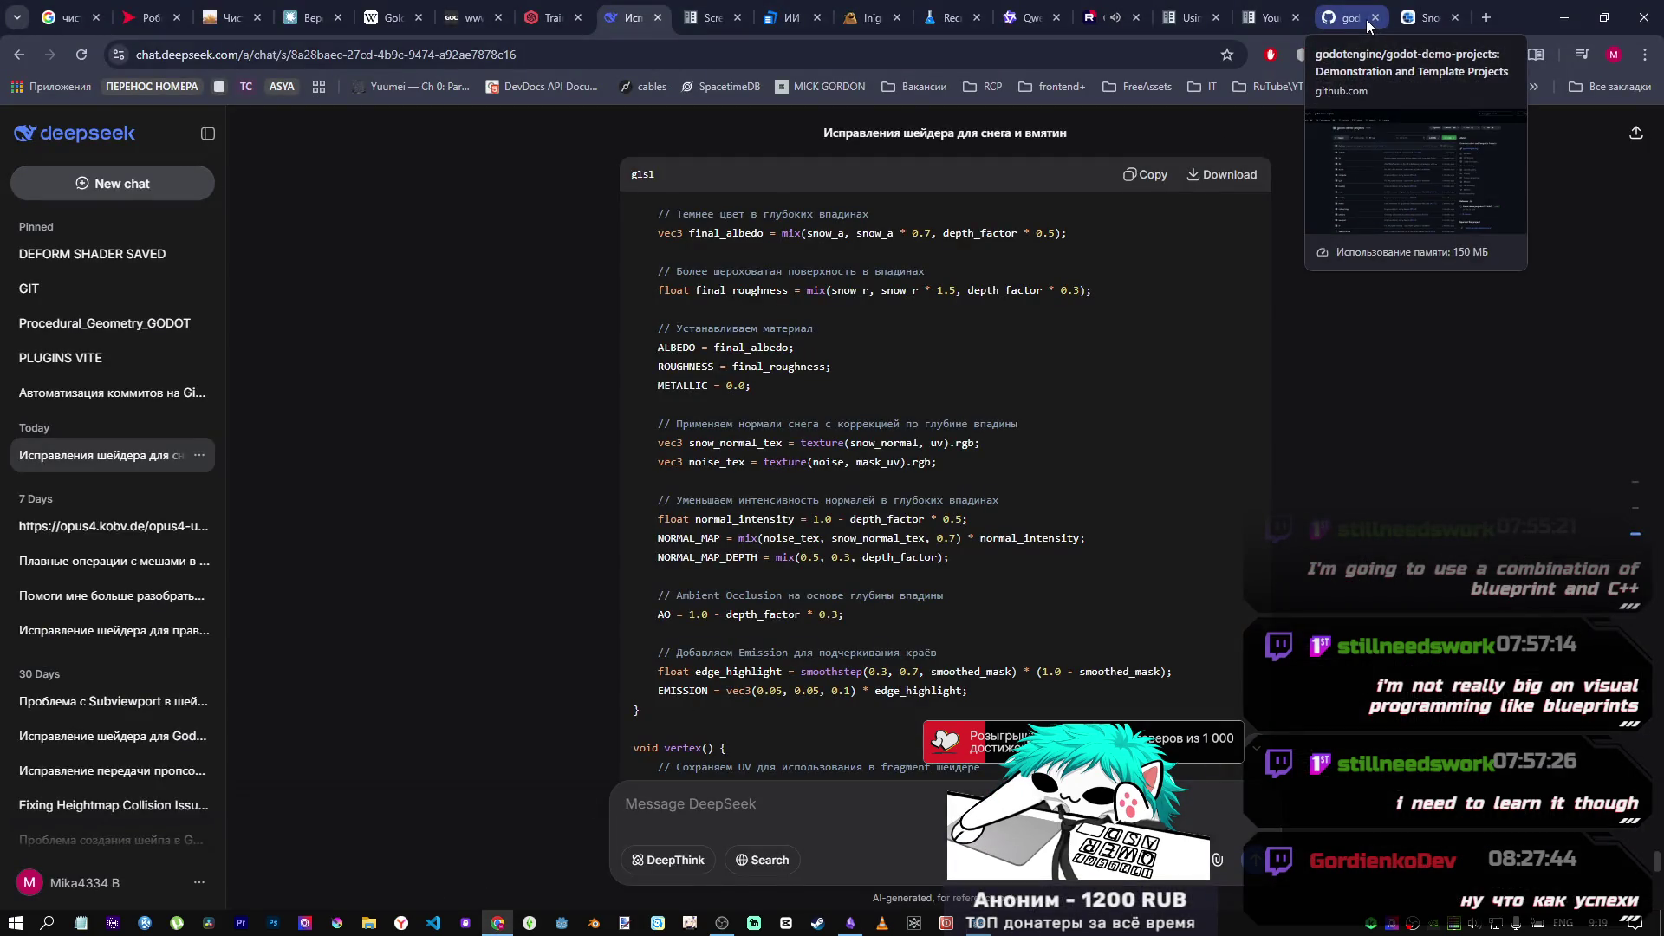
# Step: Open the Desmos graphing calculator from the bookmarks, keeping DeepSeek in a separate tab
pyautogui.click(1533, 86)
pyautogui.moveTo(1463, 248)
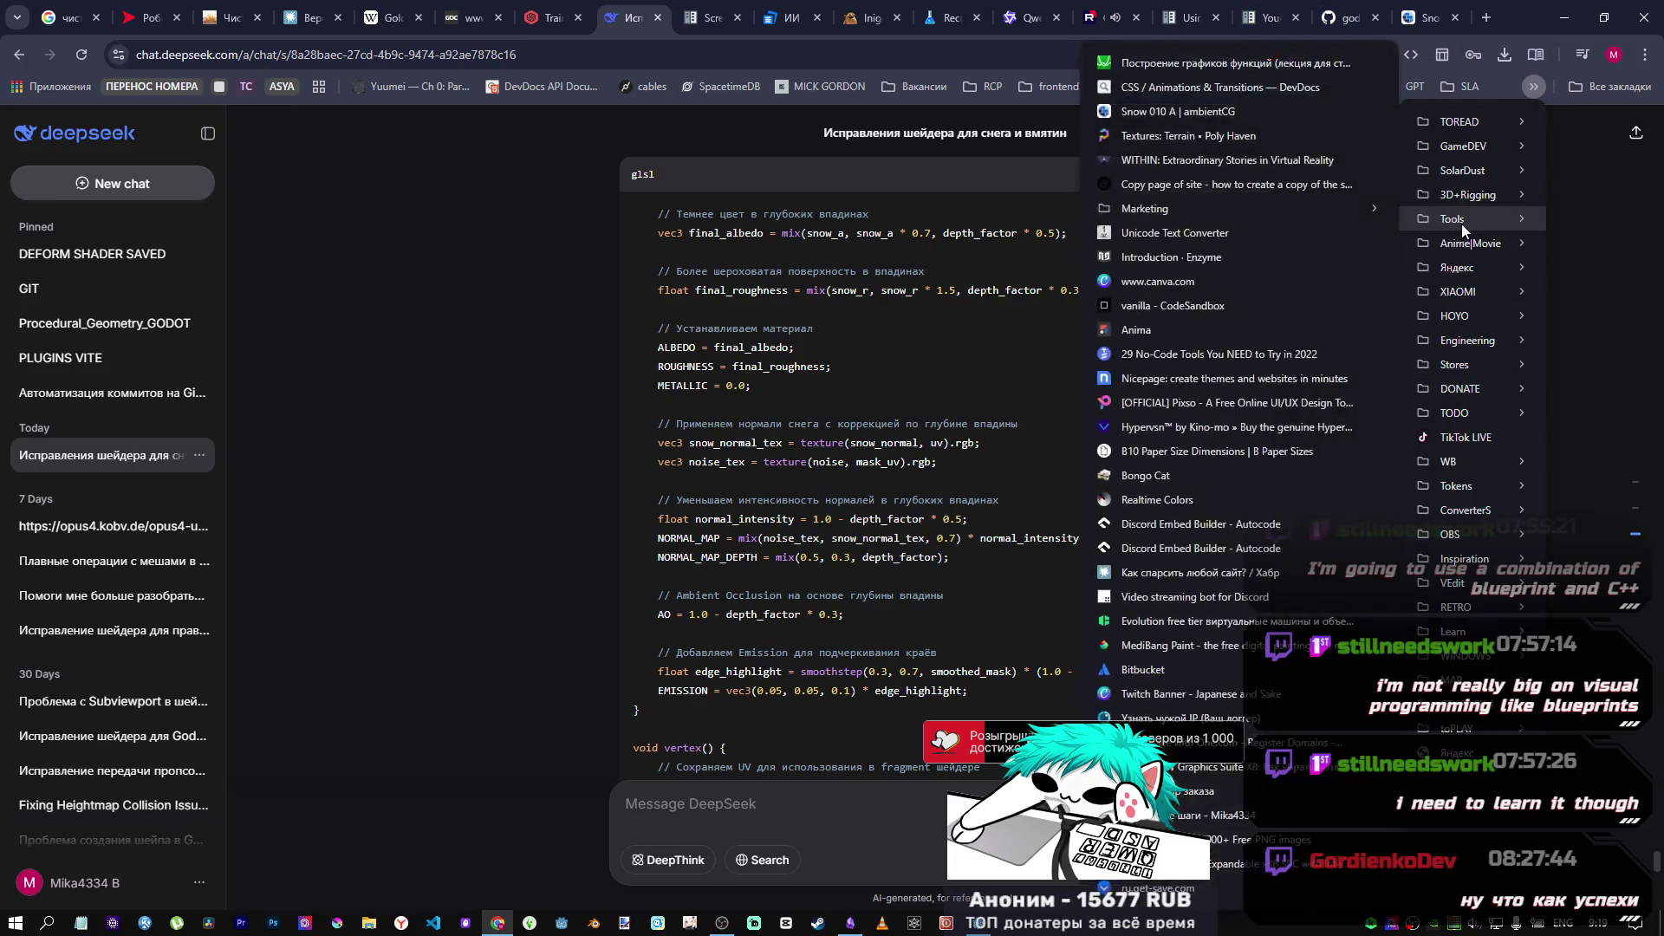
pyautogui.click(1261, 71)
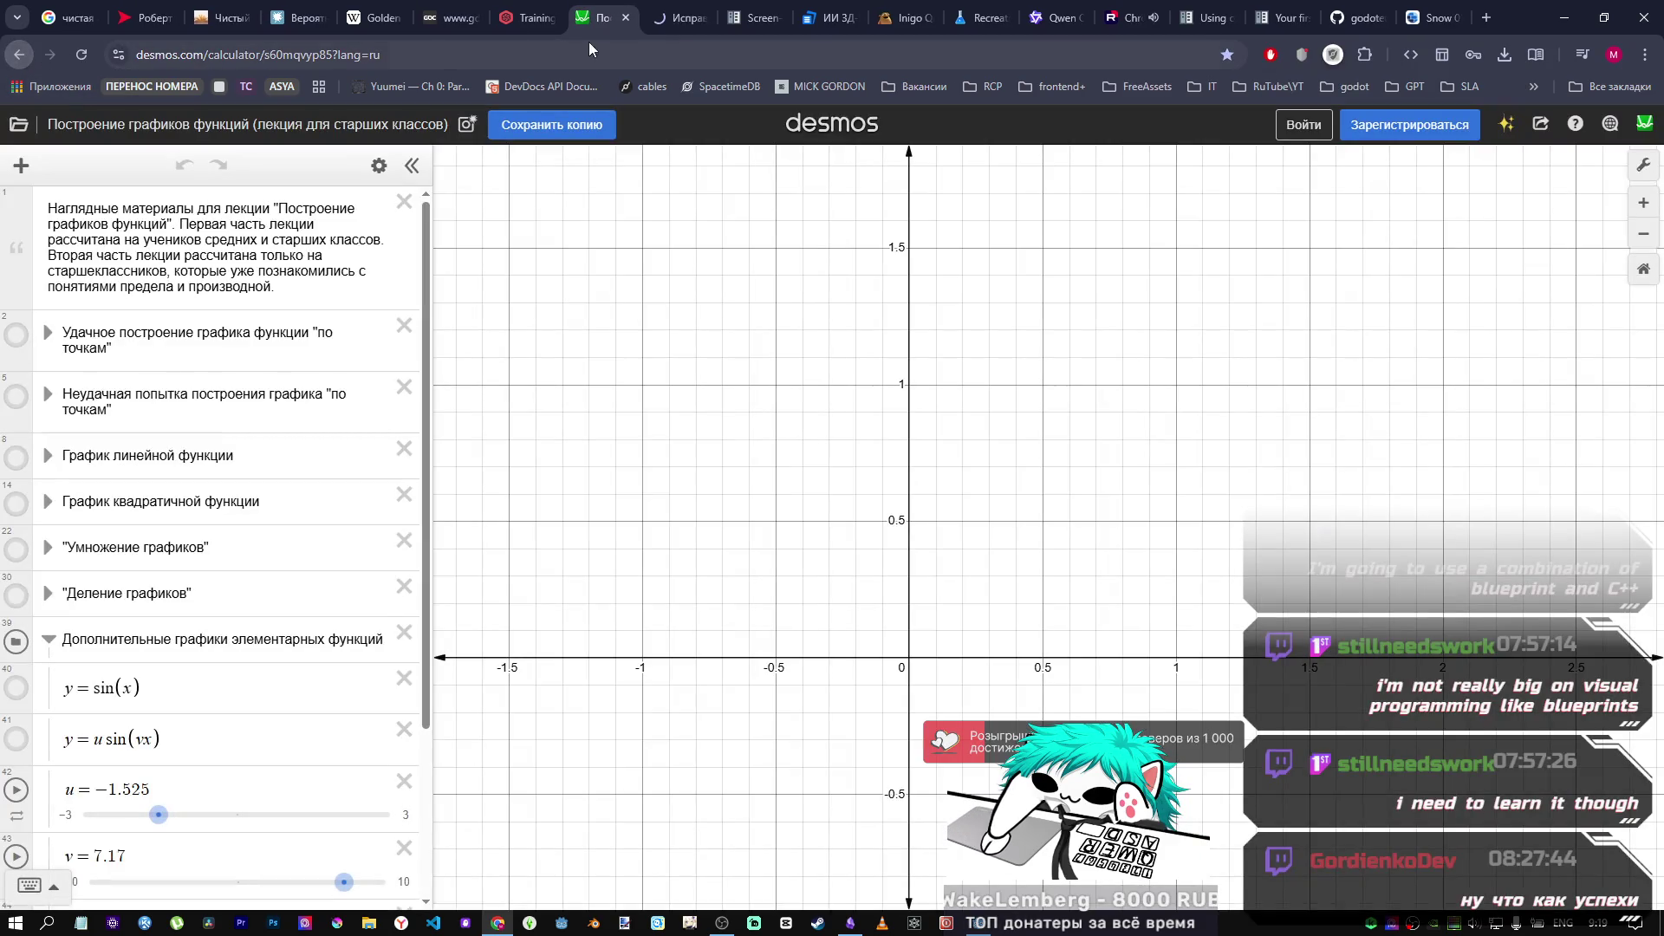
pyautogui.middleClick(18, 53)
pyautogui.moveTo(685, 18); pyautogui.dragTo(646, 22)
pyautogui.click(660, 20)
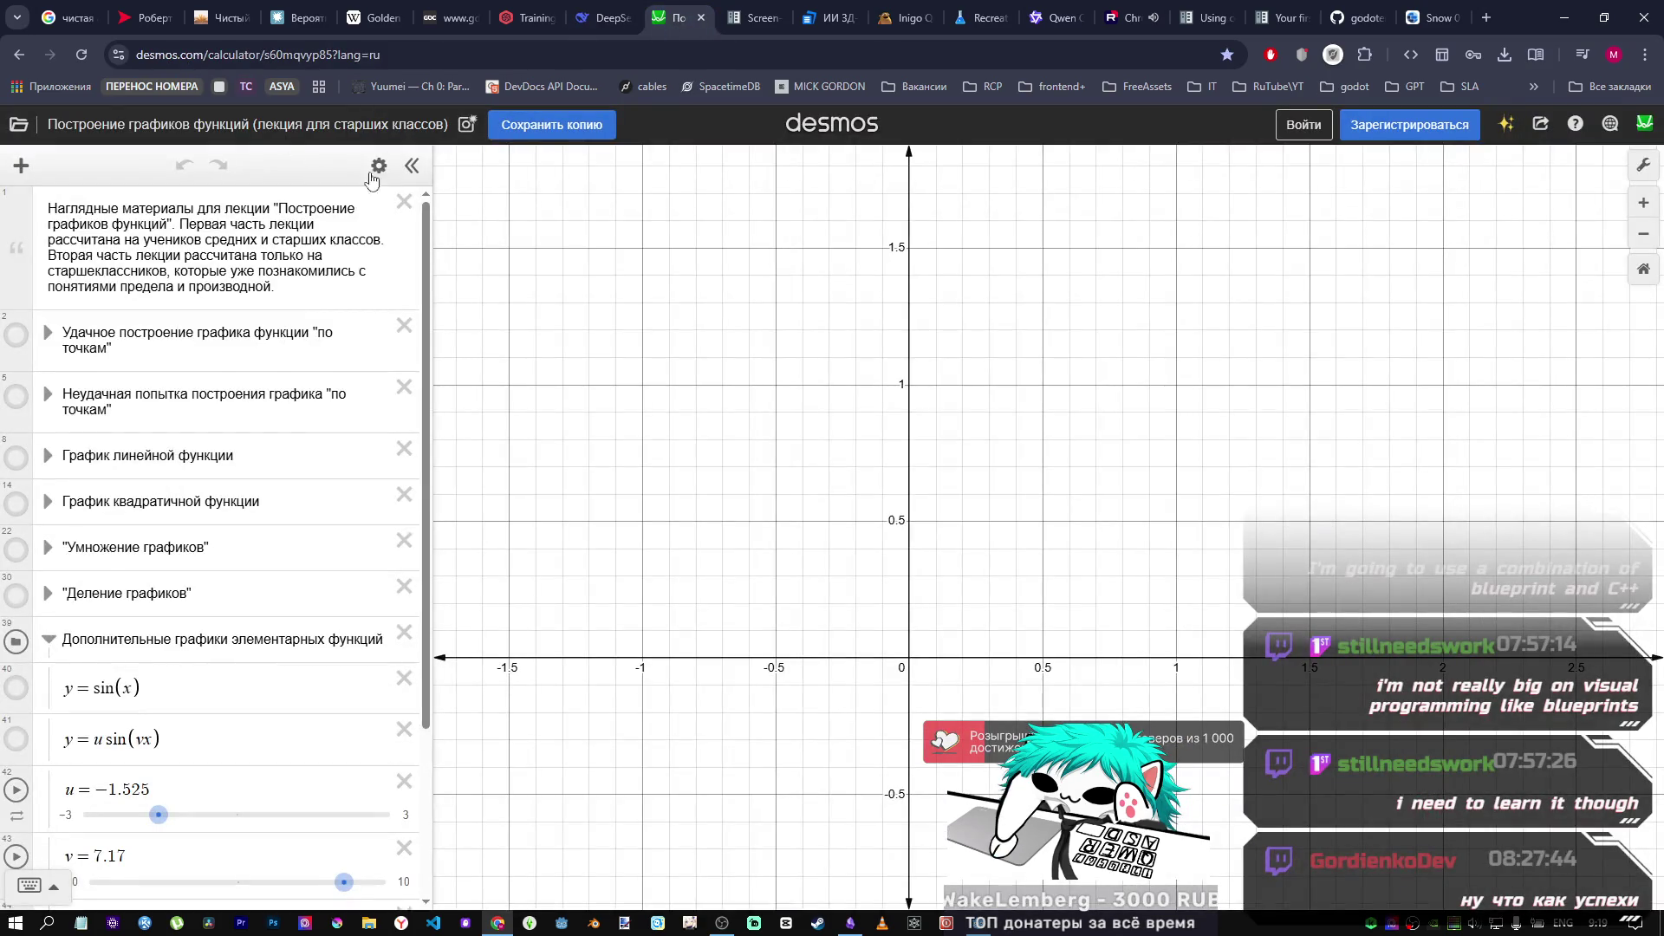
pyautogui.scroll(-3, 214, 510)
# Step: Paste y(x)=−d·e^(−2x²)+h·e^(−(x²−p)²) with sliders for d, h, p, then return to Godot
pyautogui.click(122, 794)
pyautogui.hotkey('ctrl', 'v')
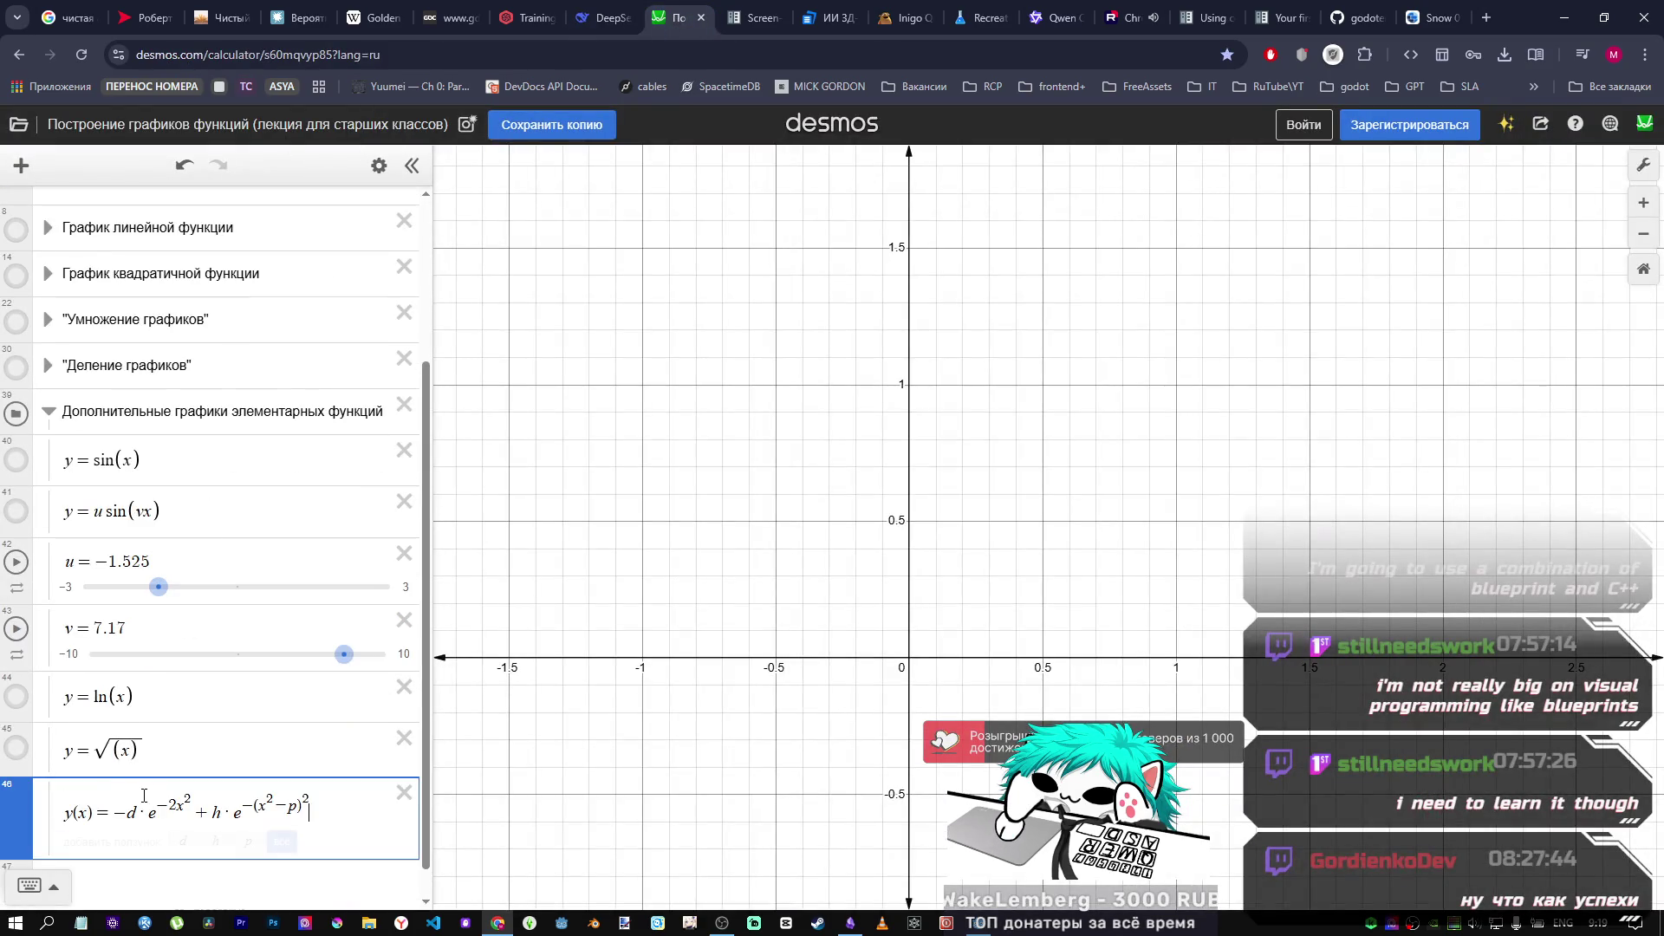
pyautogui.click(286, 841)
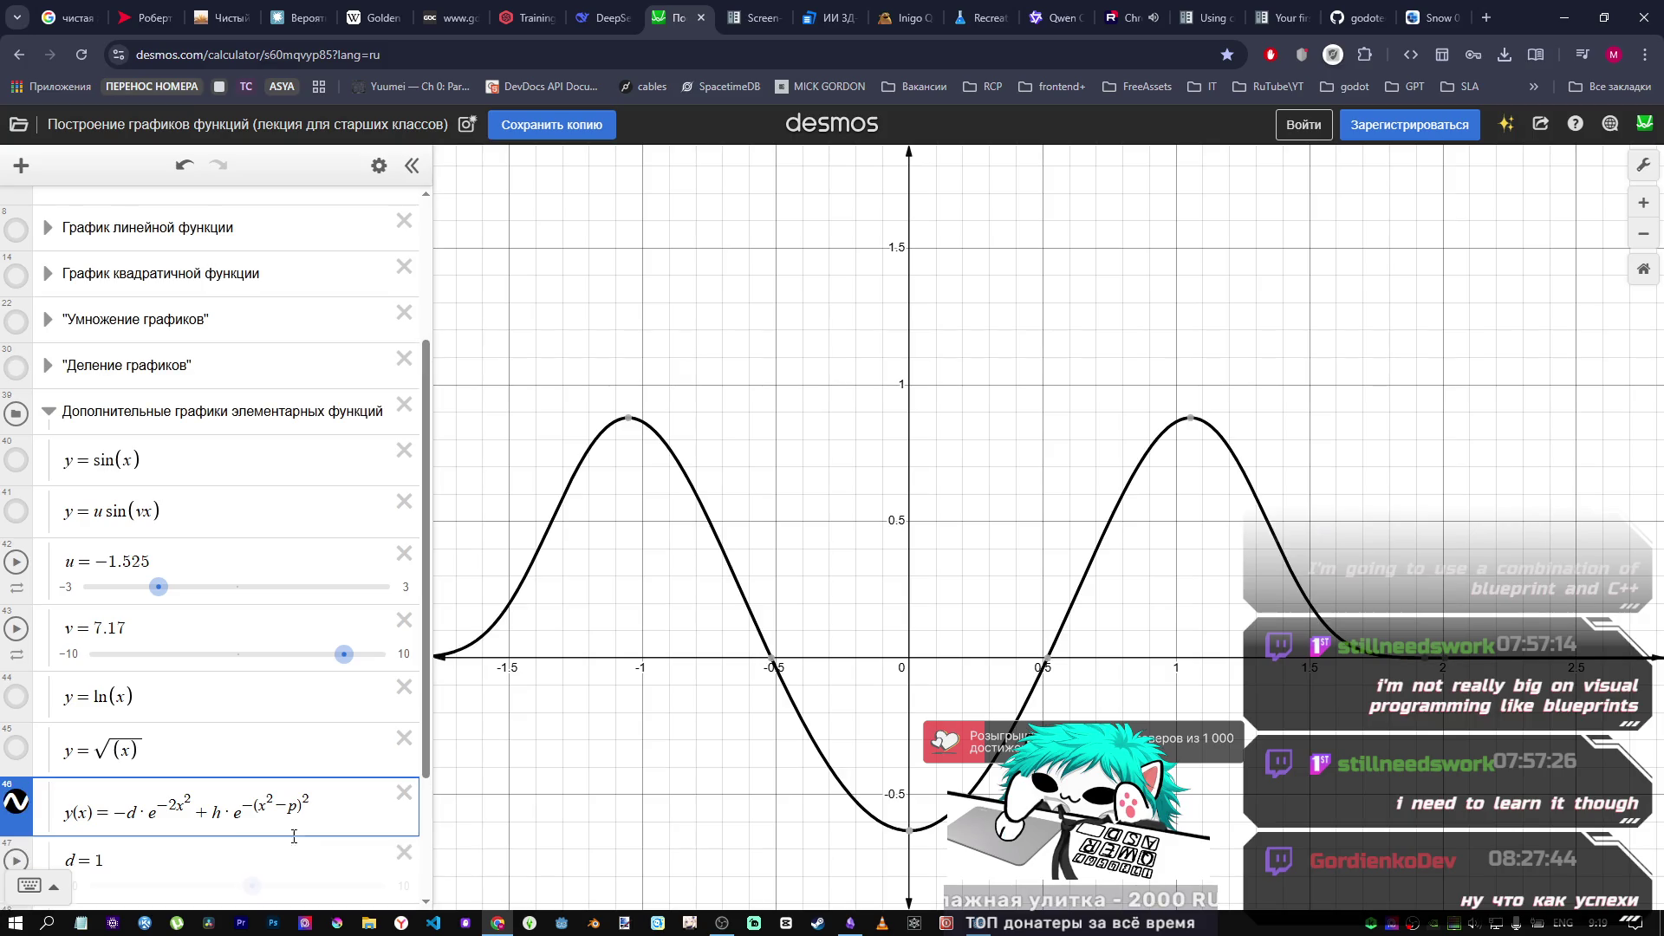
pyautogui.scroll(-10, 718, 634)
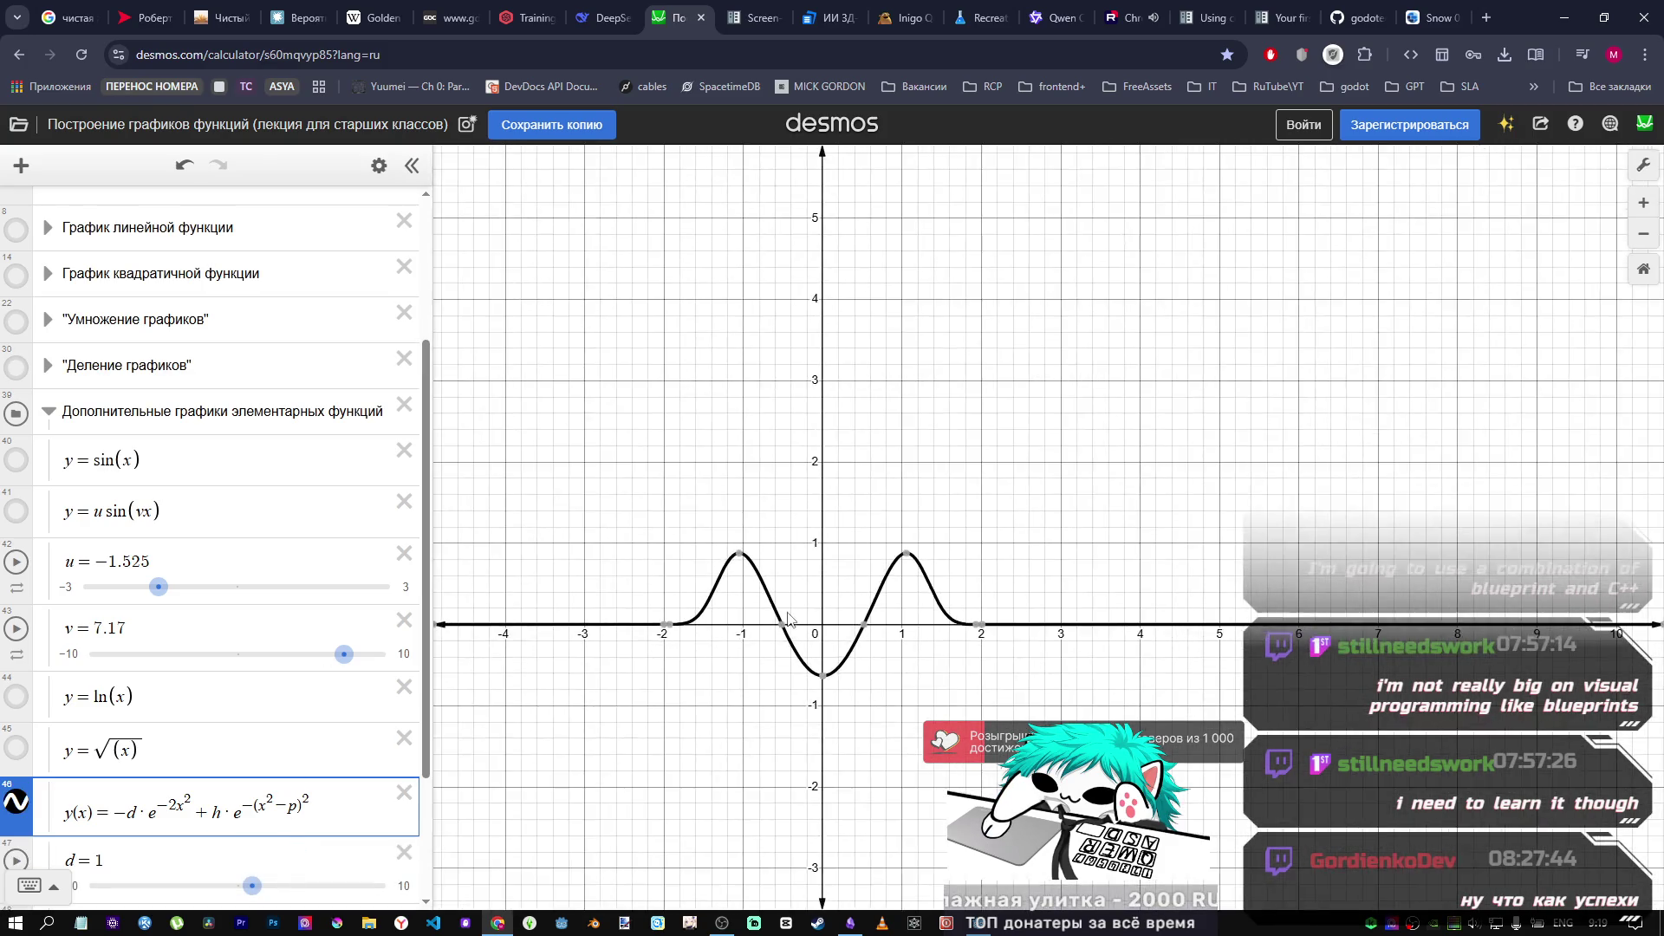
pyautogui.scroll(2, 770, 711)
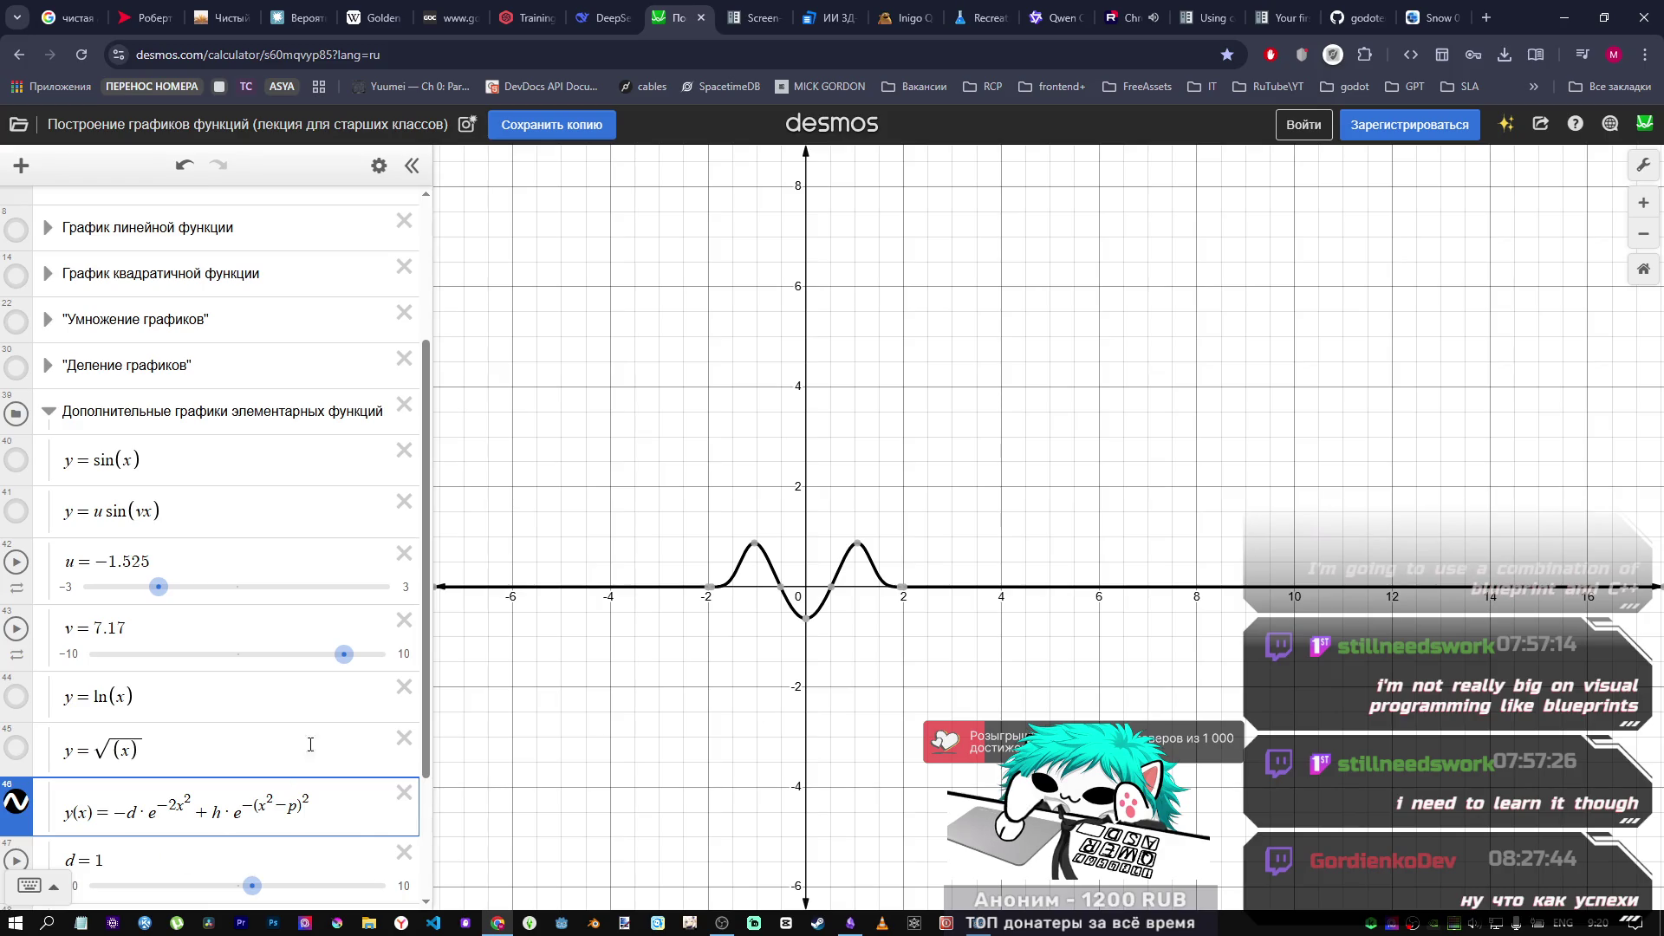
pyautogui.scroll(-1, 724, 672)
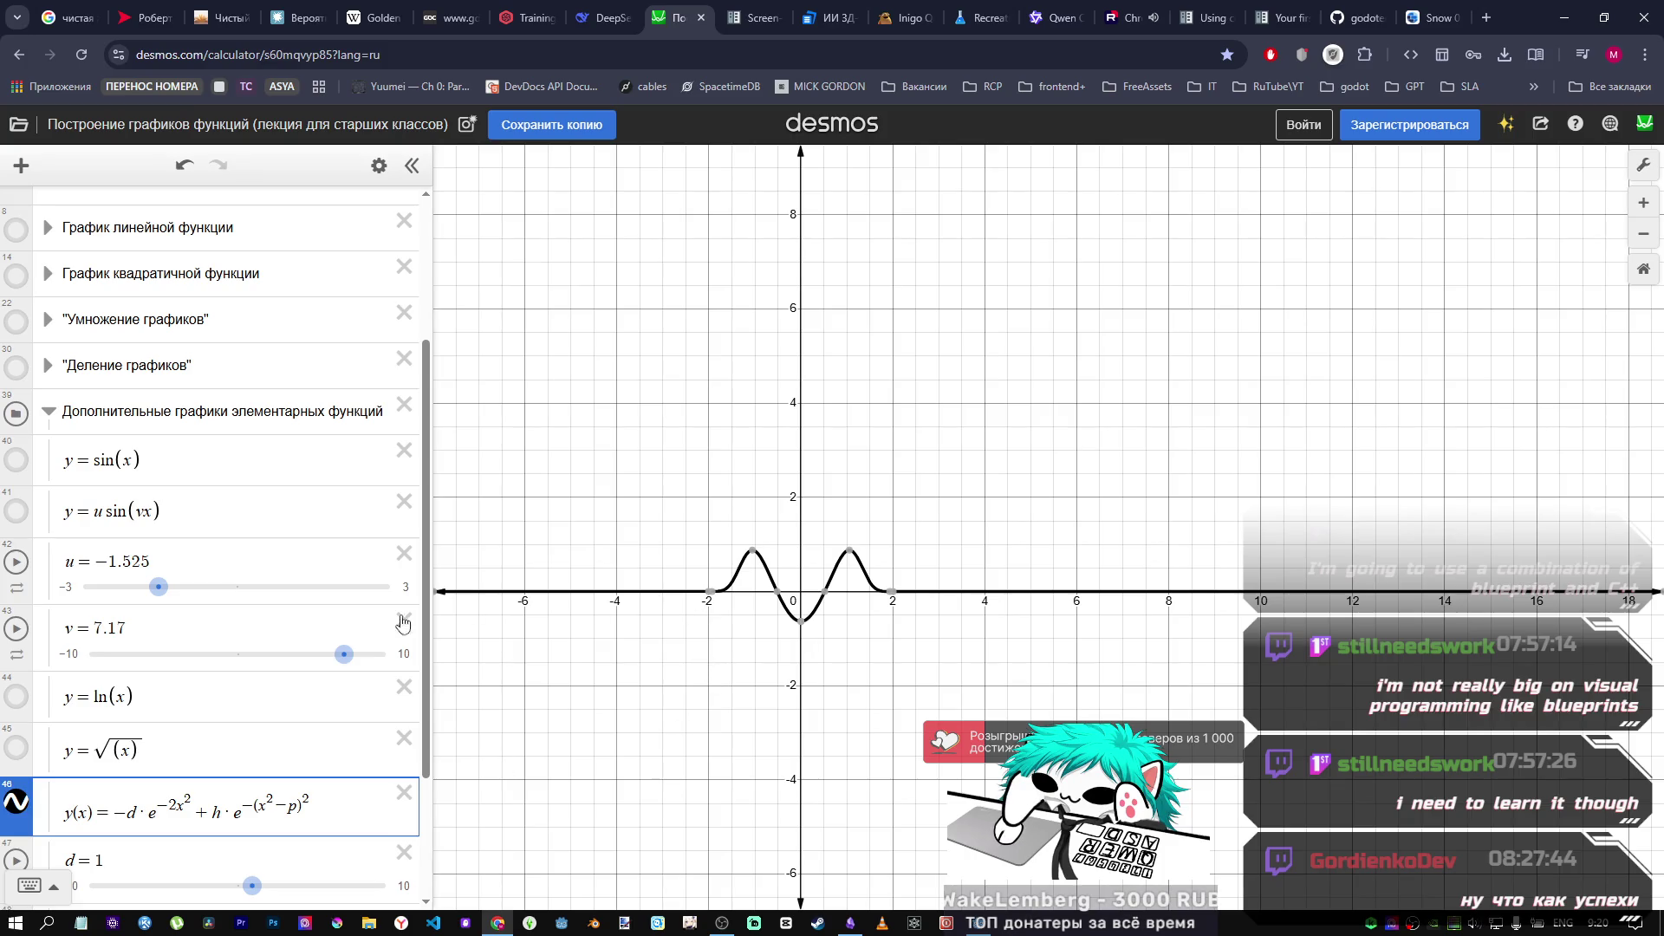
pyautogui.scroll(-2, 162, 699)
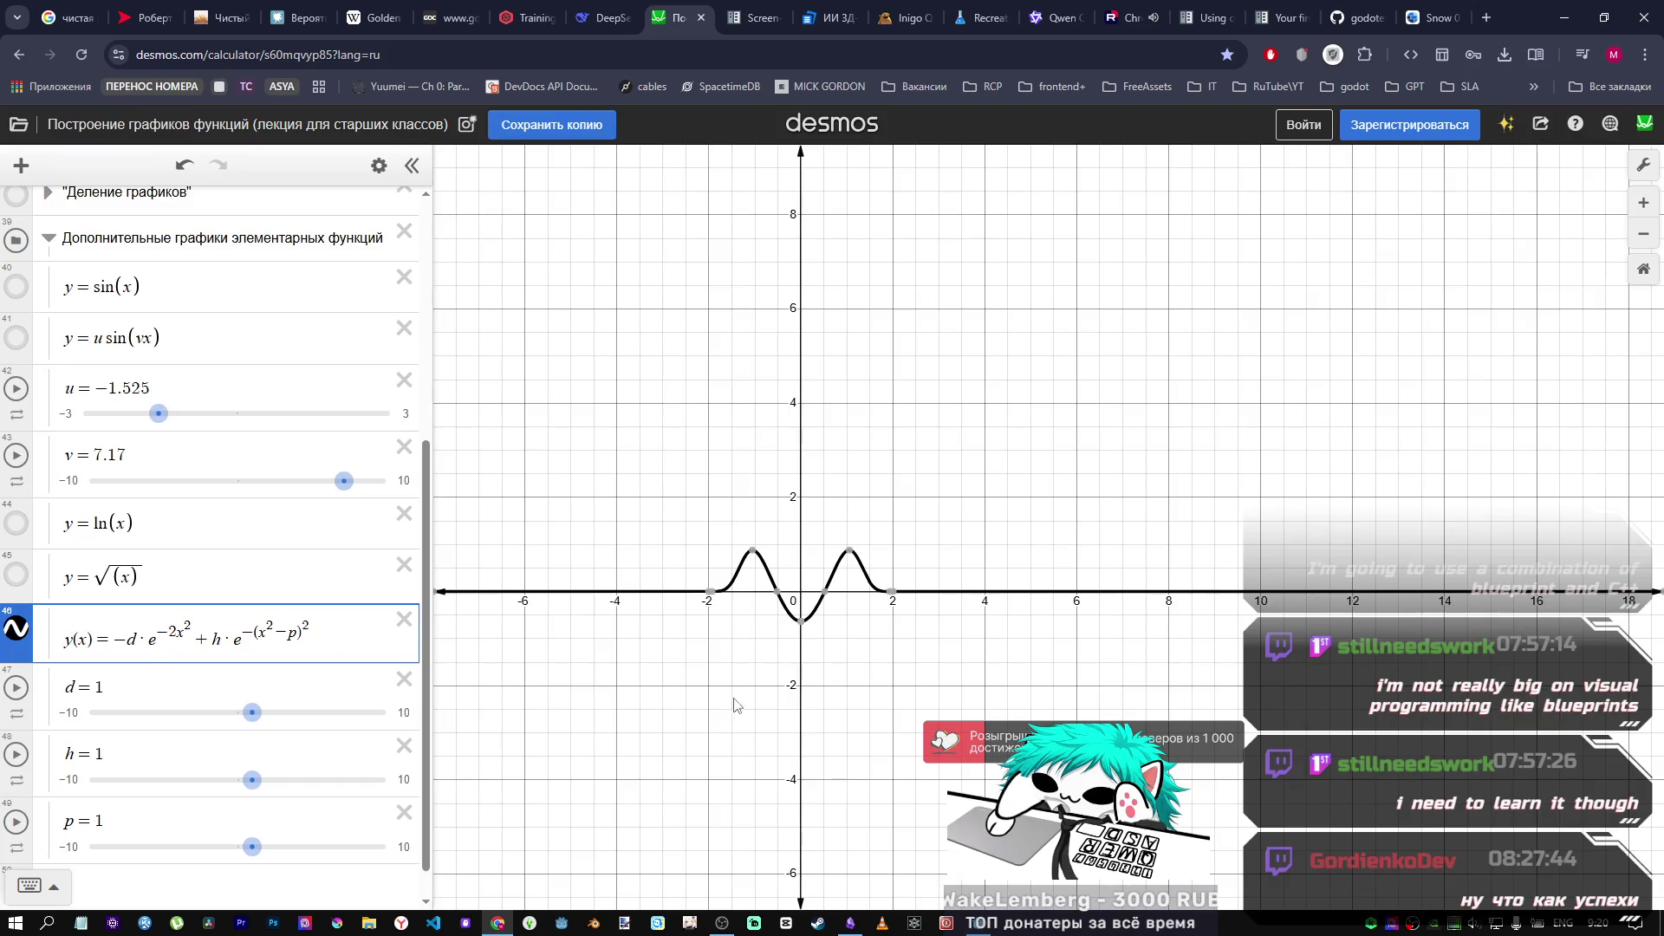
pyautogui.hotkey('alt', 'Tab')
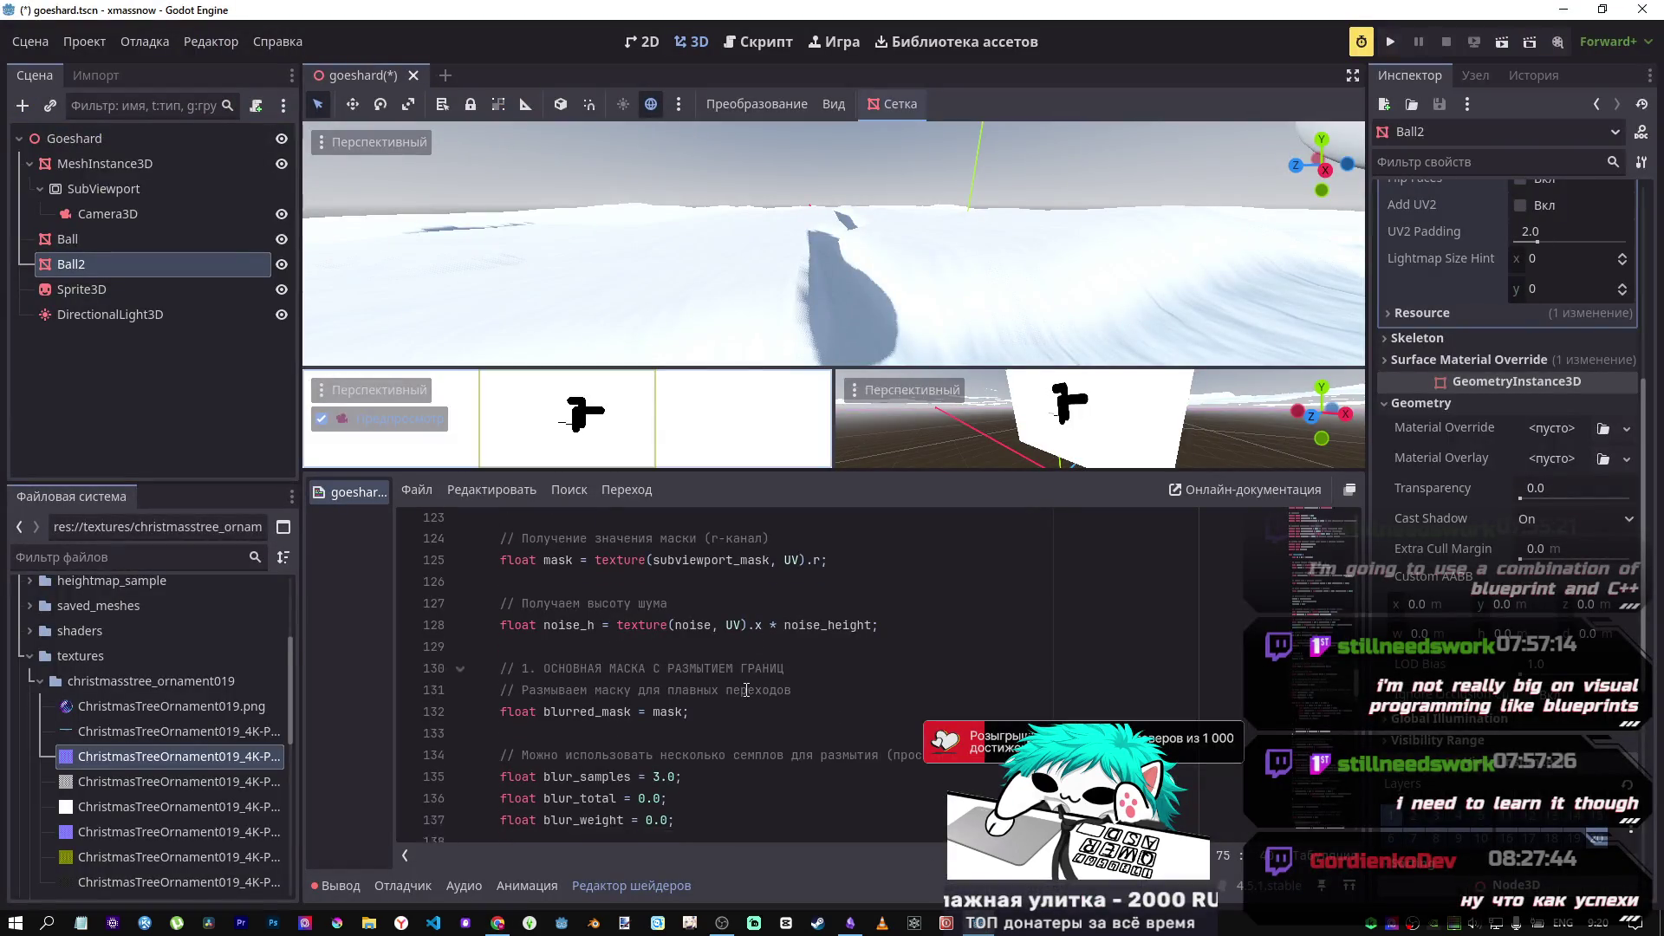
pyautogui.scroll(3, 742, 690)
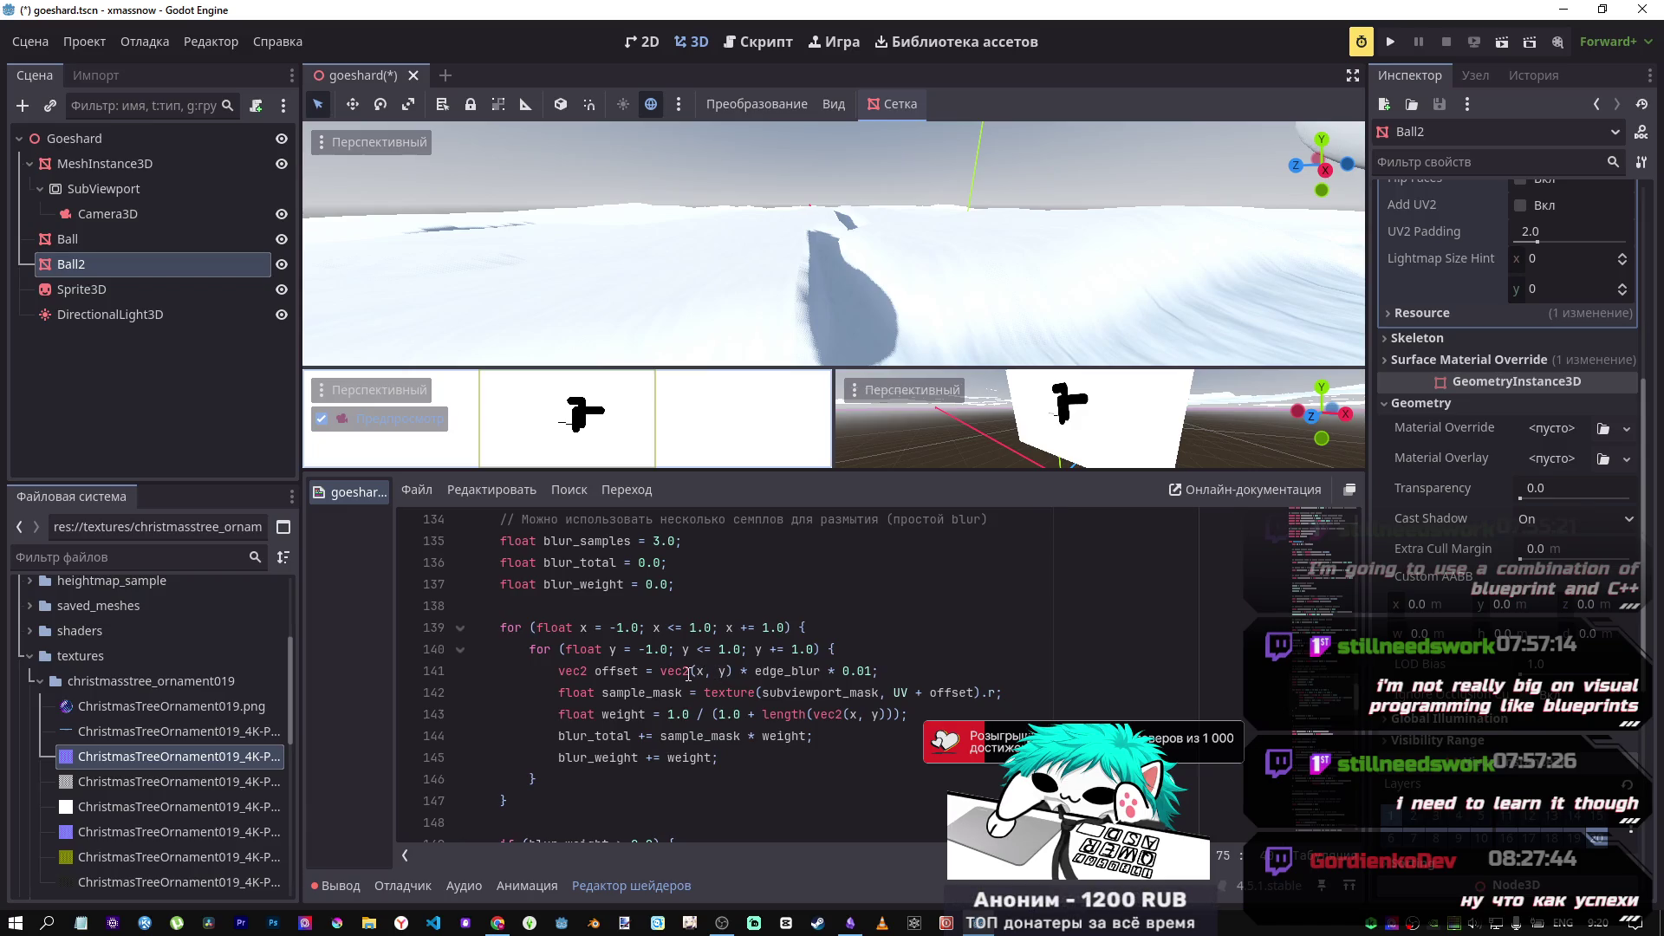
pyautogui.scroll(2, 689, 675)
pyautogui.scroll(-5, 688, 672)
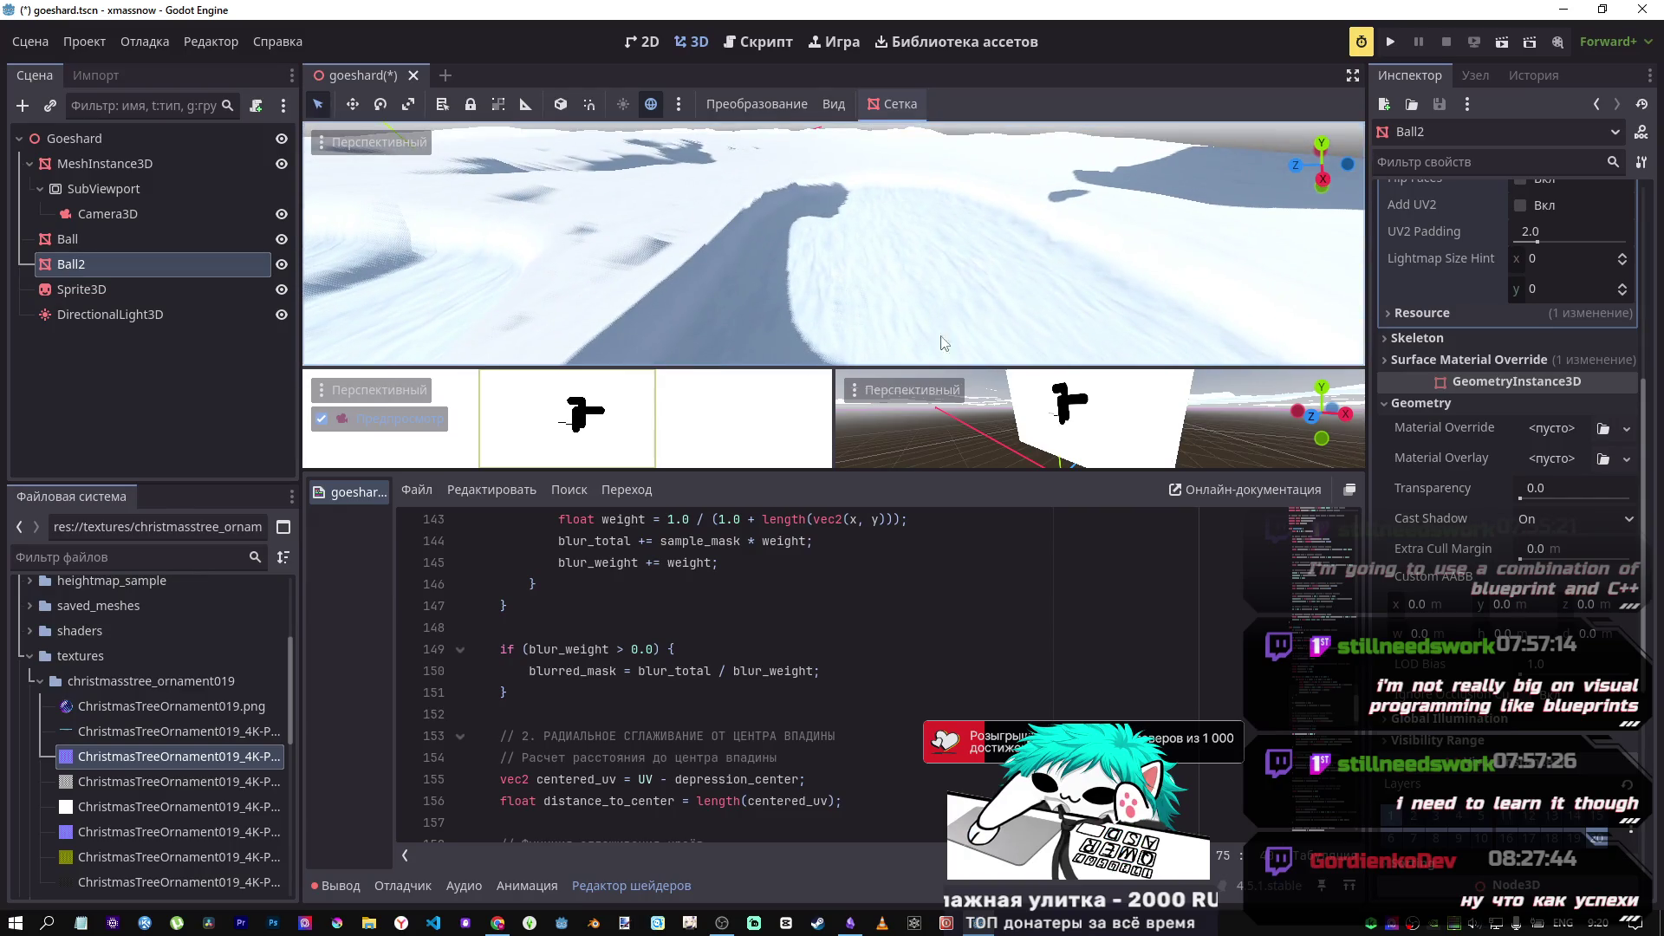
pyautogui.scroll(2, 681, 622)
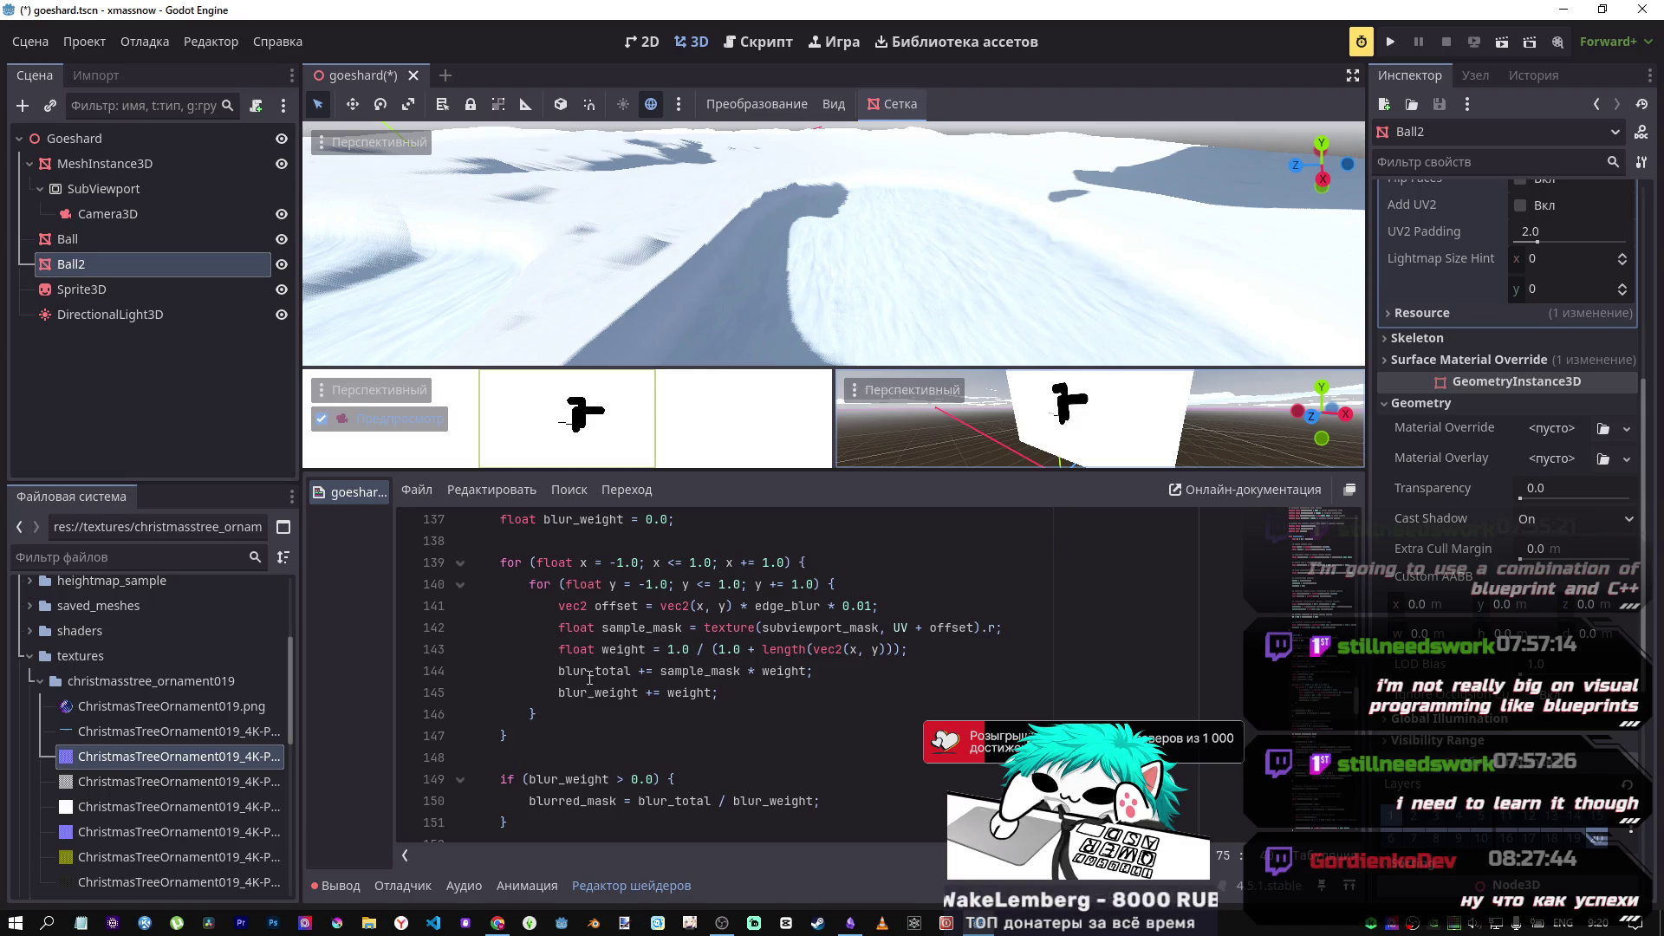
pyautogui.moveTo(581, 673); pyautogui.dragTo(618, 678)
pyautogui.click(567, 562)
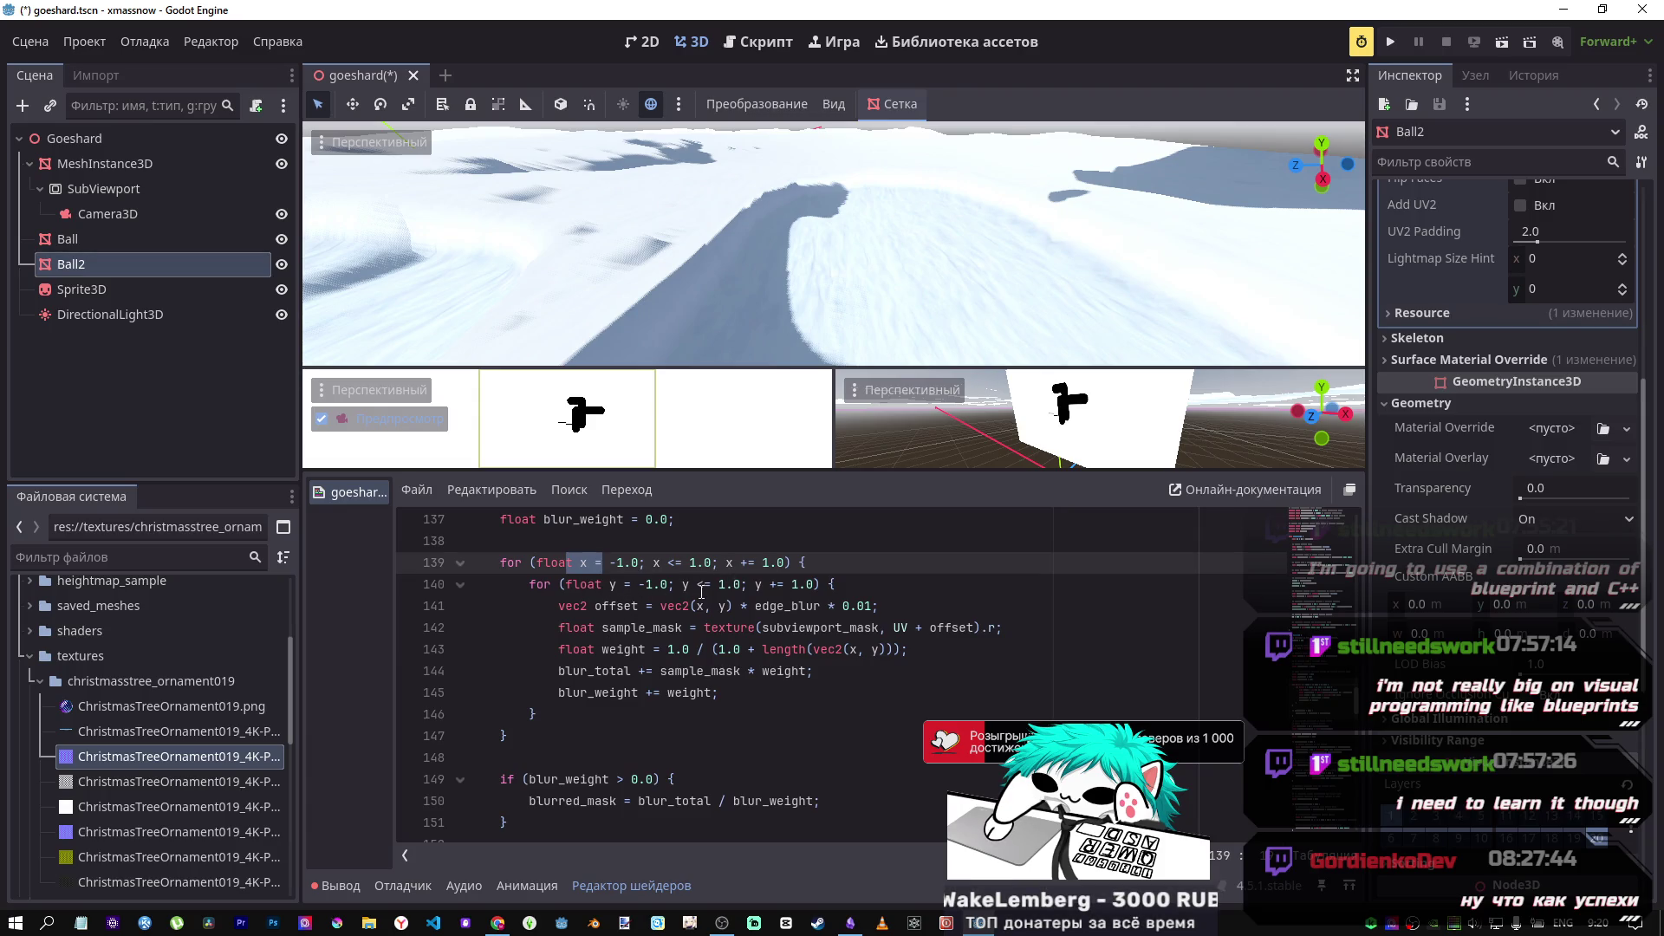
pyautogui.scroll(-5, 707, 596)
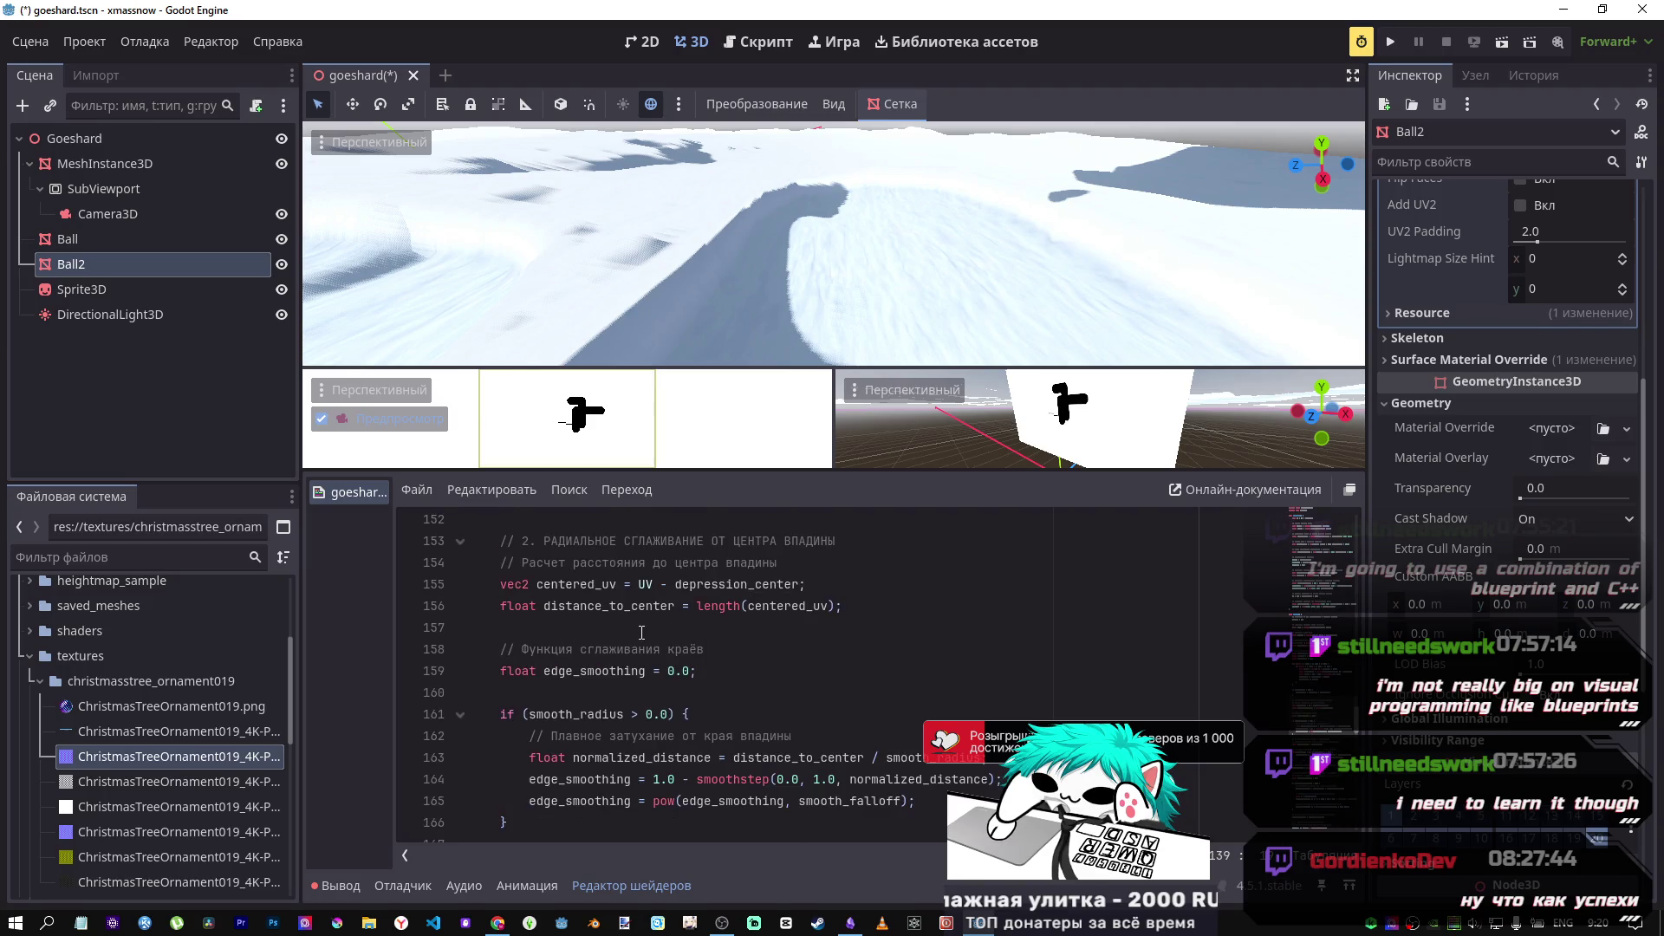
pyautogui.scroll(-1, 642, 633)
pyautogui.scroll(1, 687, 626)
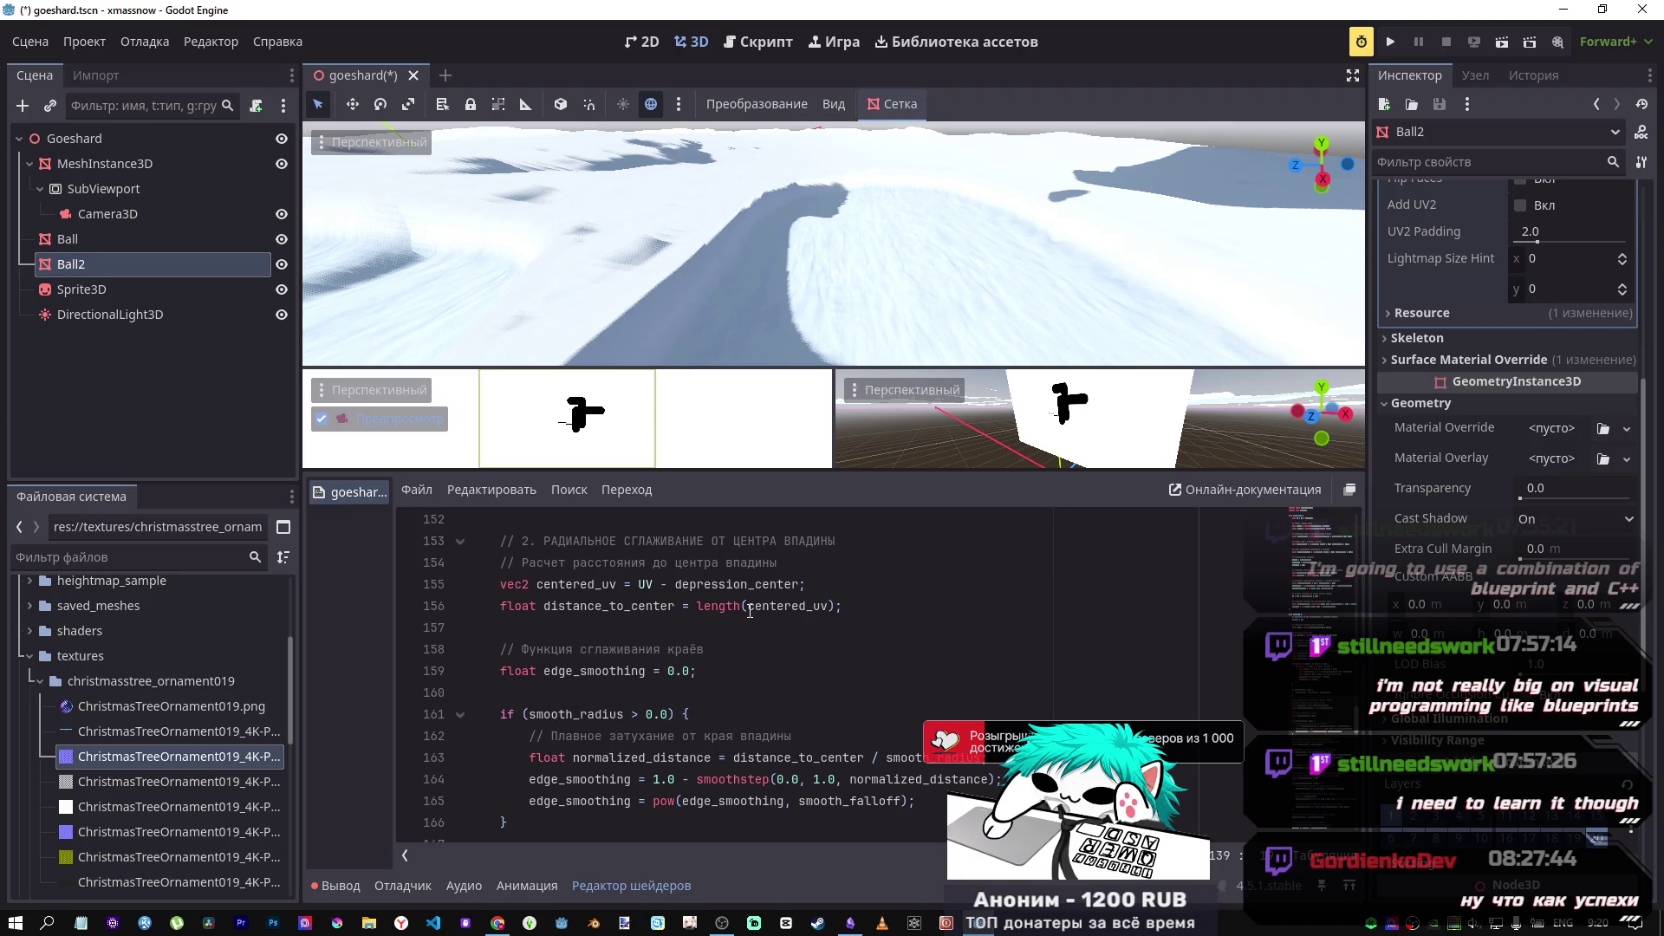
pyautogui.scroll(-2, 748, 613)
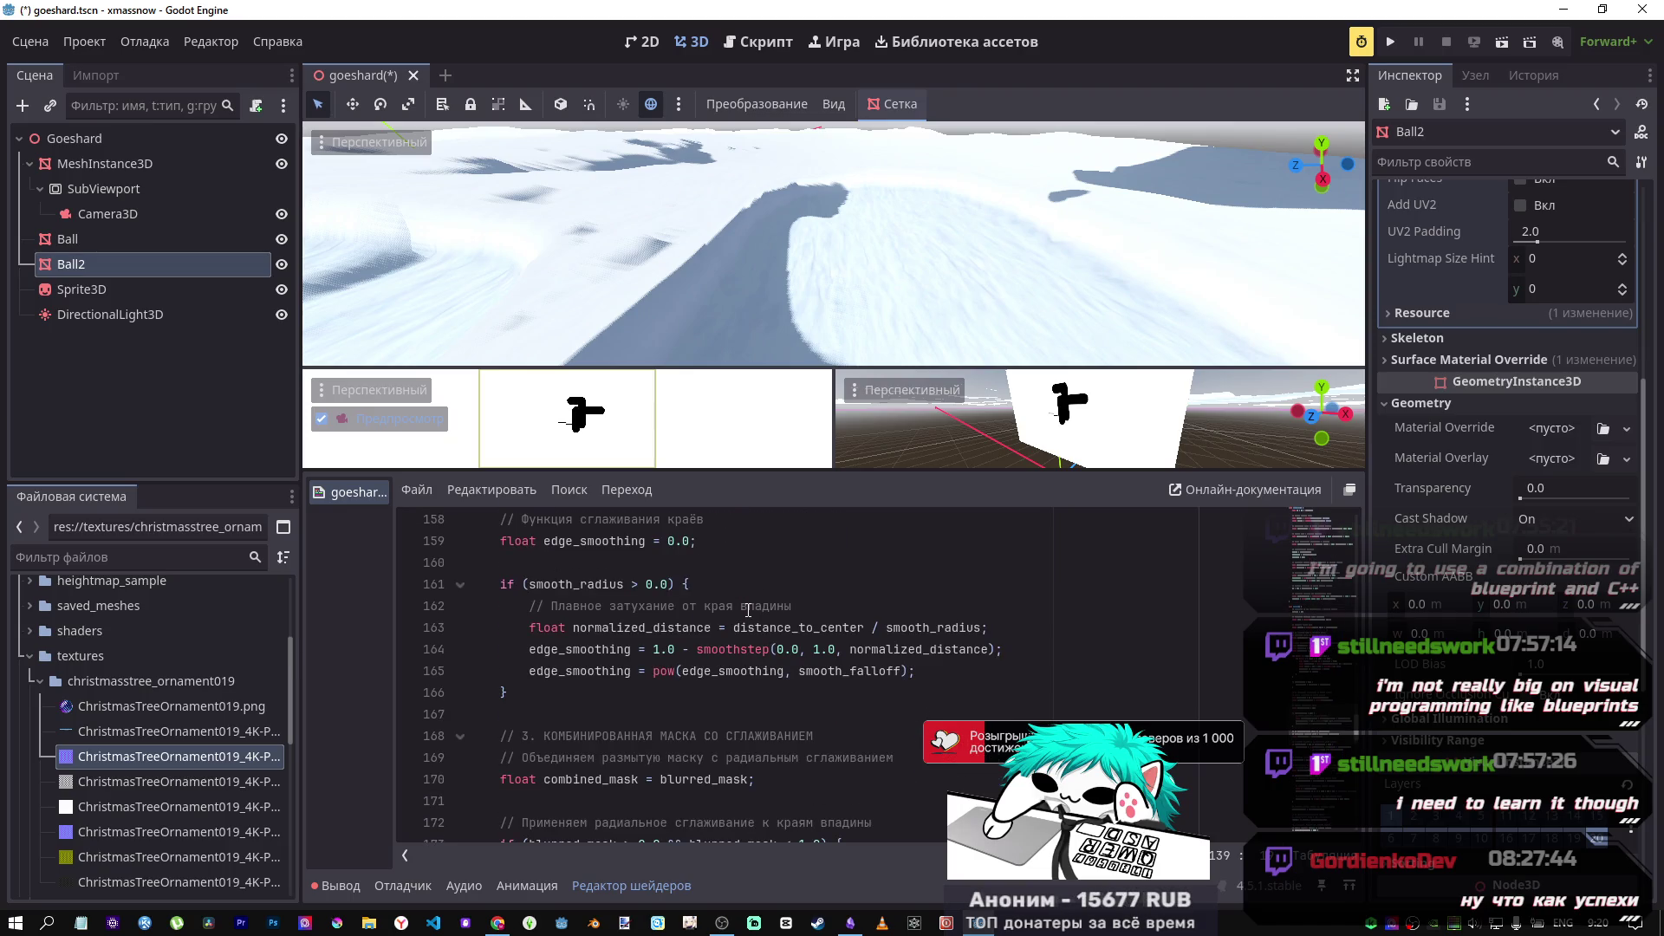
pyautogui.scroll(-1, 748, 609)
pyautogui.scroll(1, 741, 609)
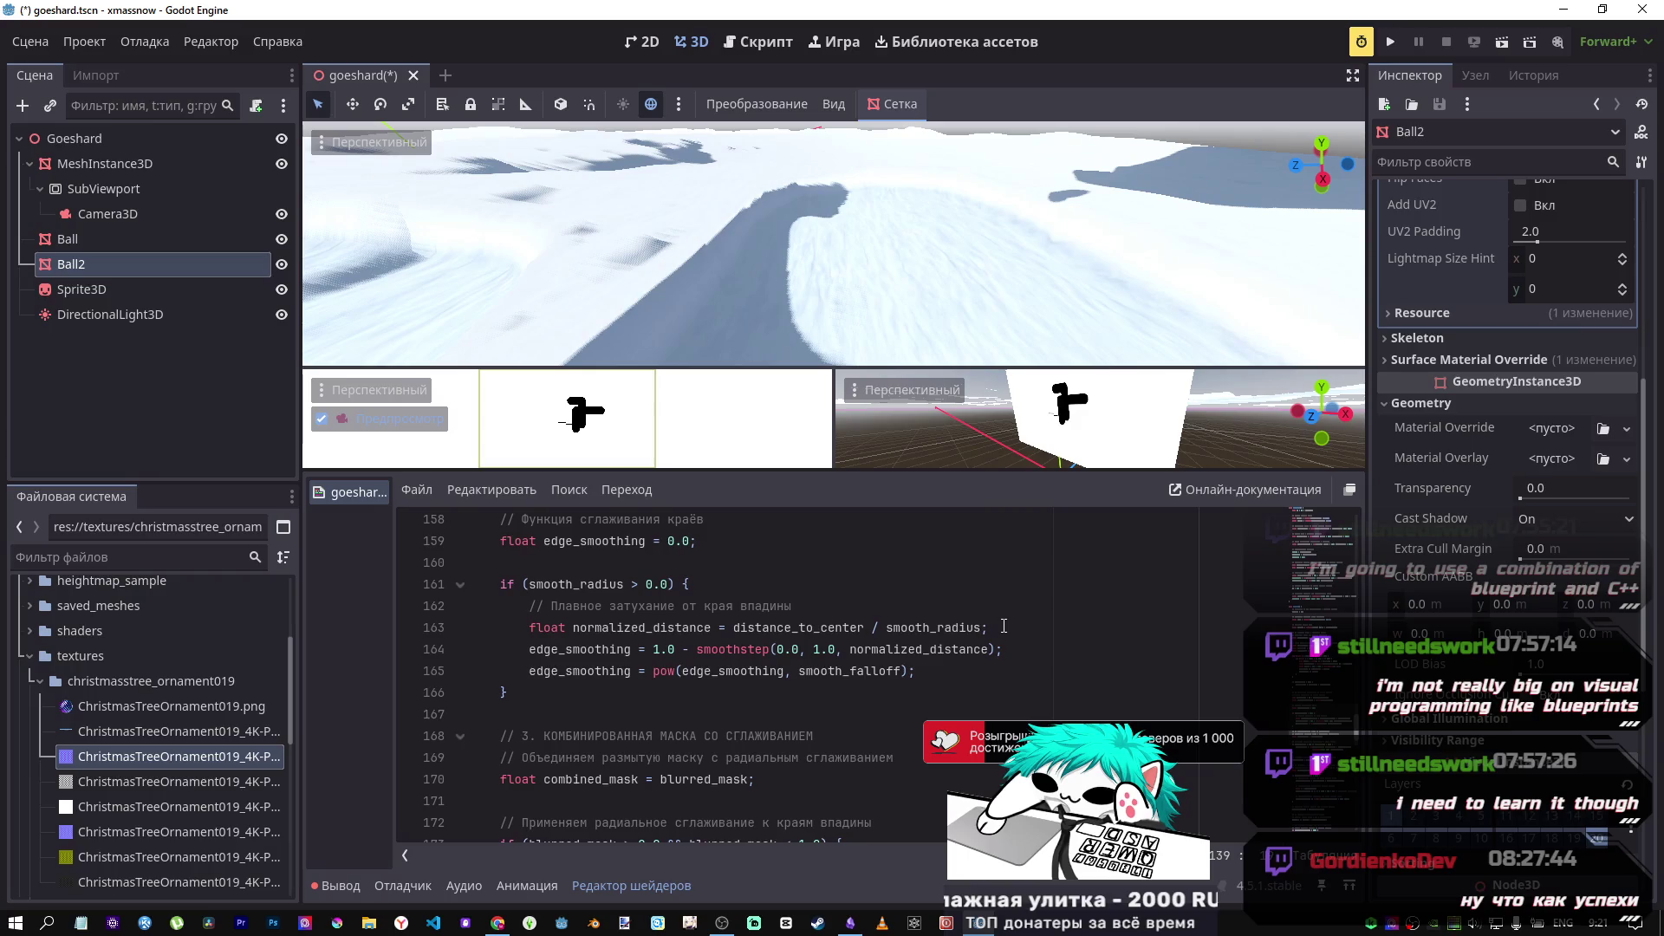
# Step: Add a MeshInstance3D child node under Goeshard
pyautogui.rightClick(94, 142)
pyautogui.click(192, 156)
pyautogui.write('mesh')
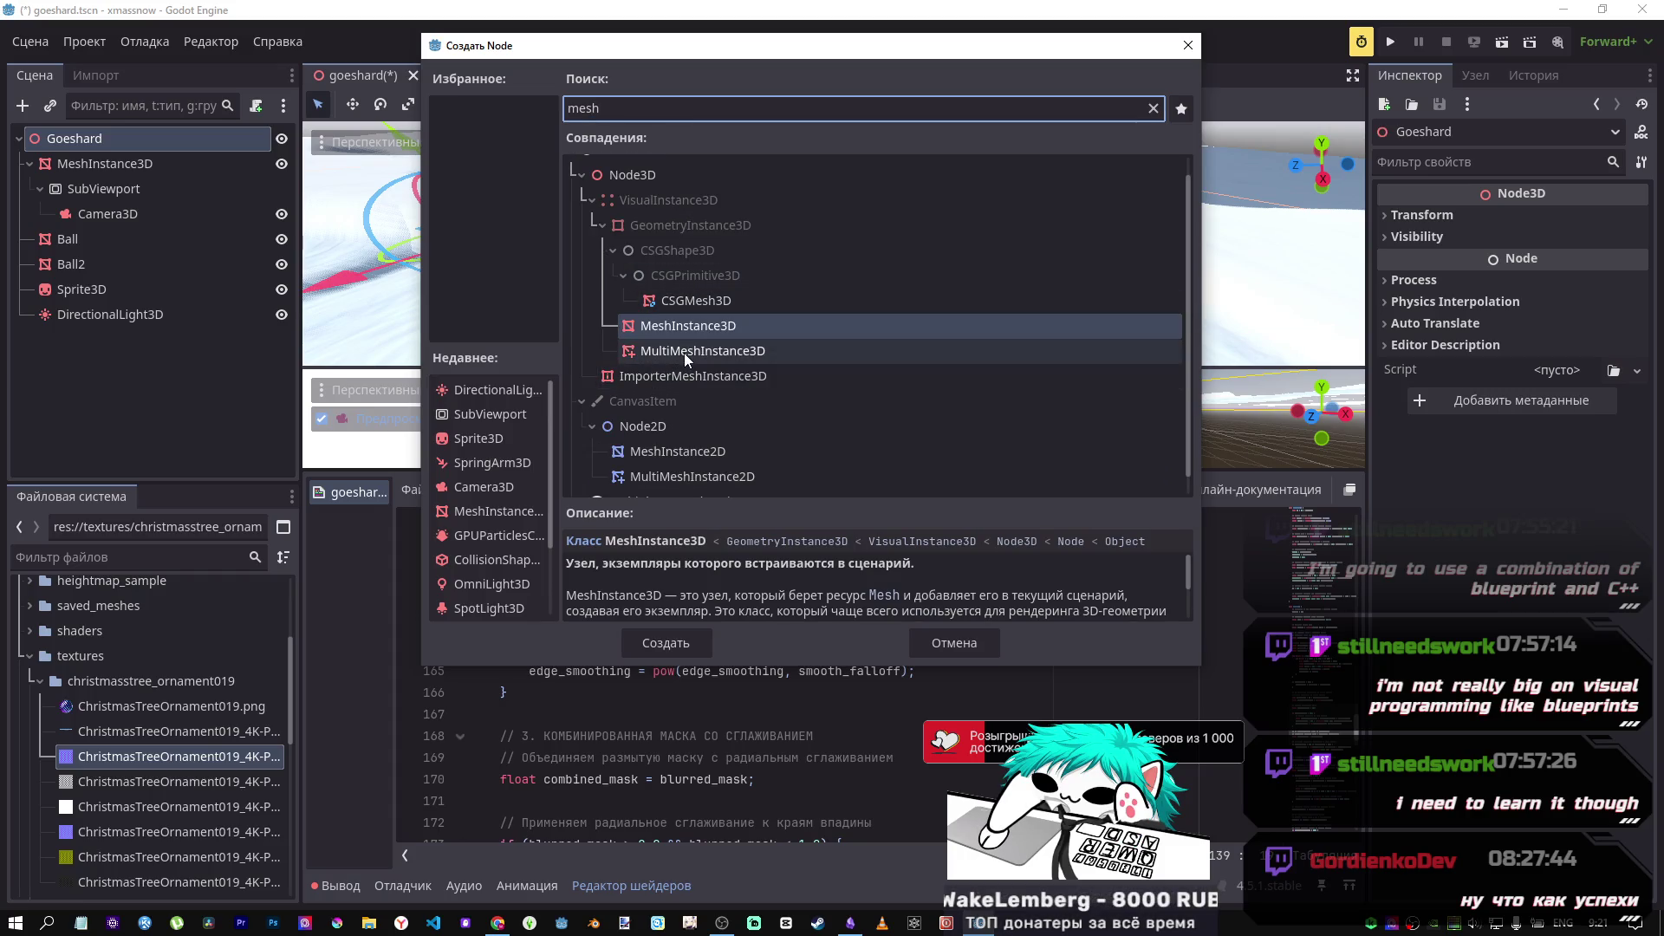
pyautogui.click(686, 328)
pyautogui.click(629, 641)
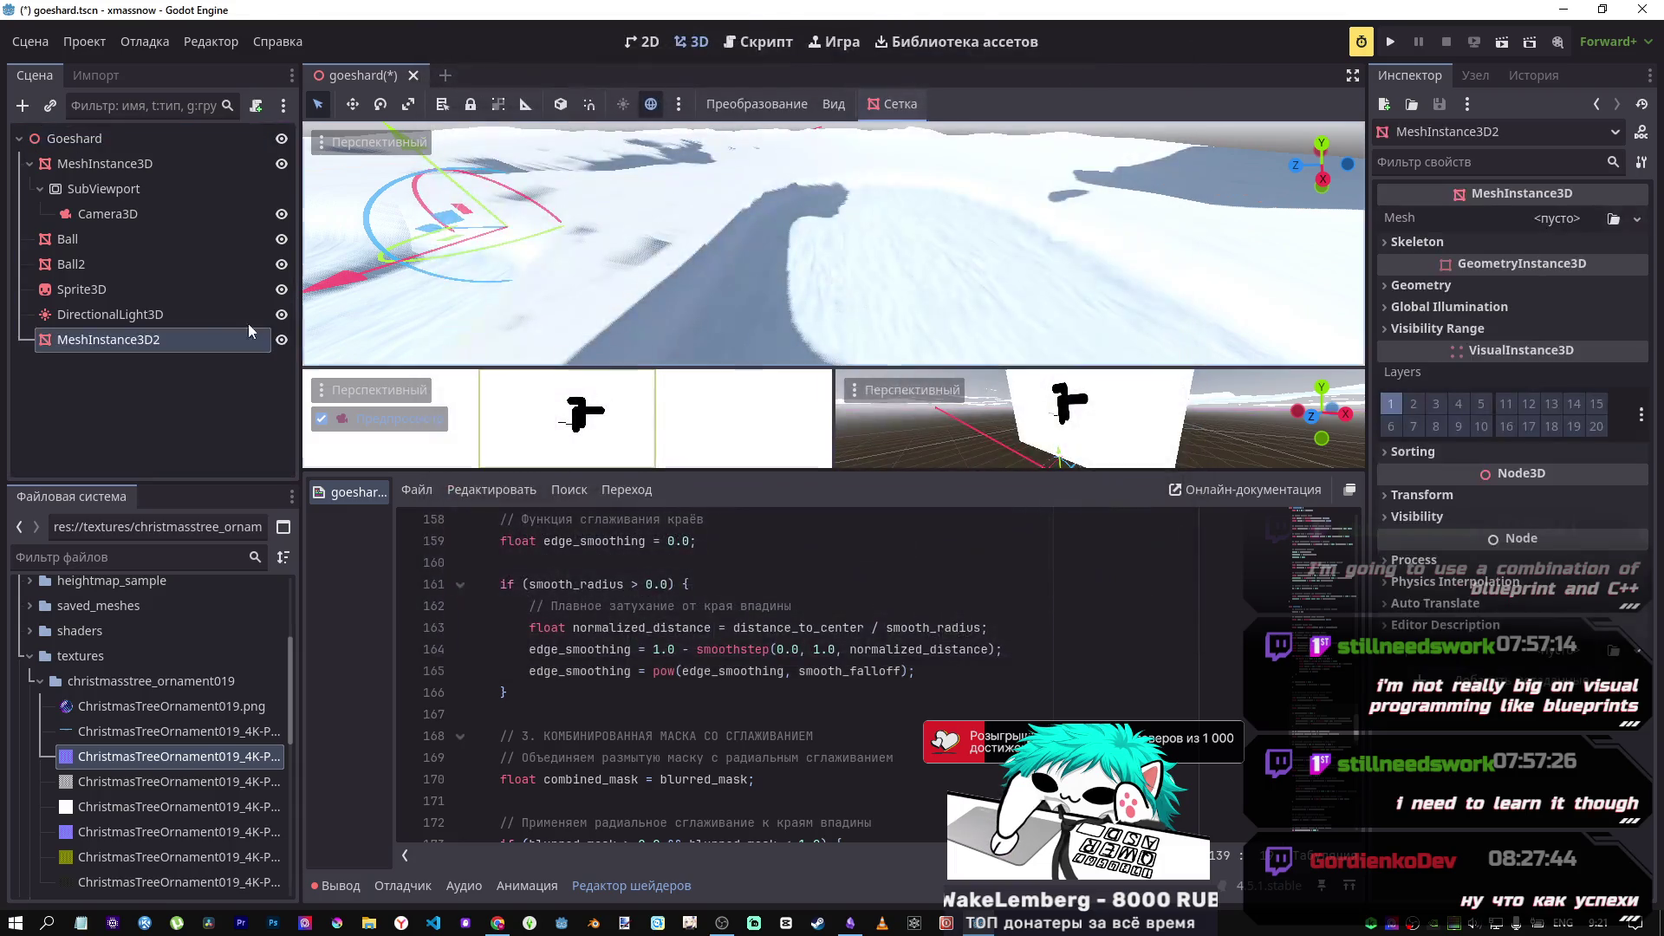
# Step: Rename the new mesh node to Box and move it between Ball2 and Sprite3D
pyautogui.rightClick(163, 341)
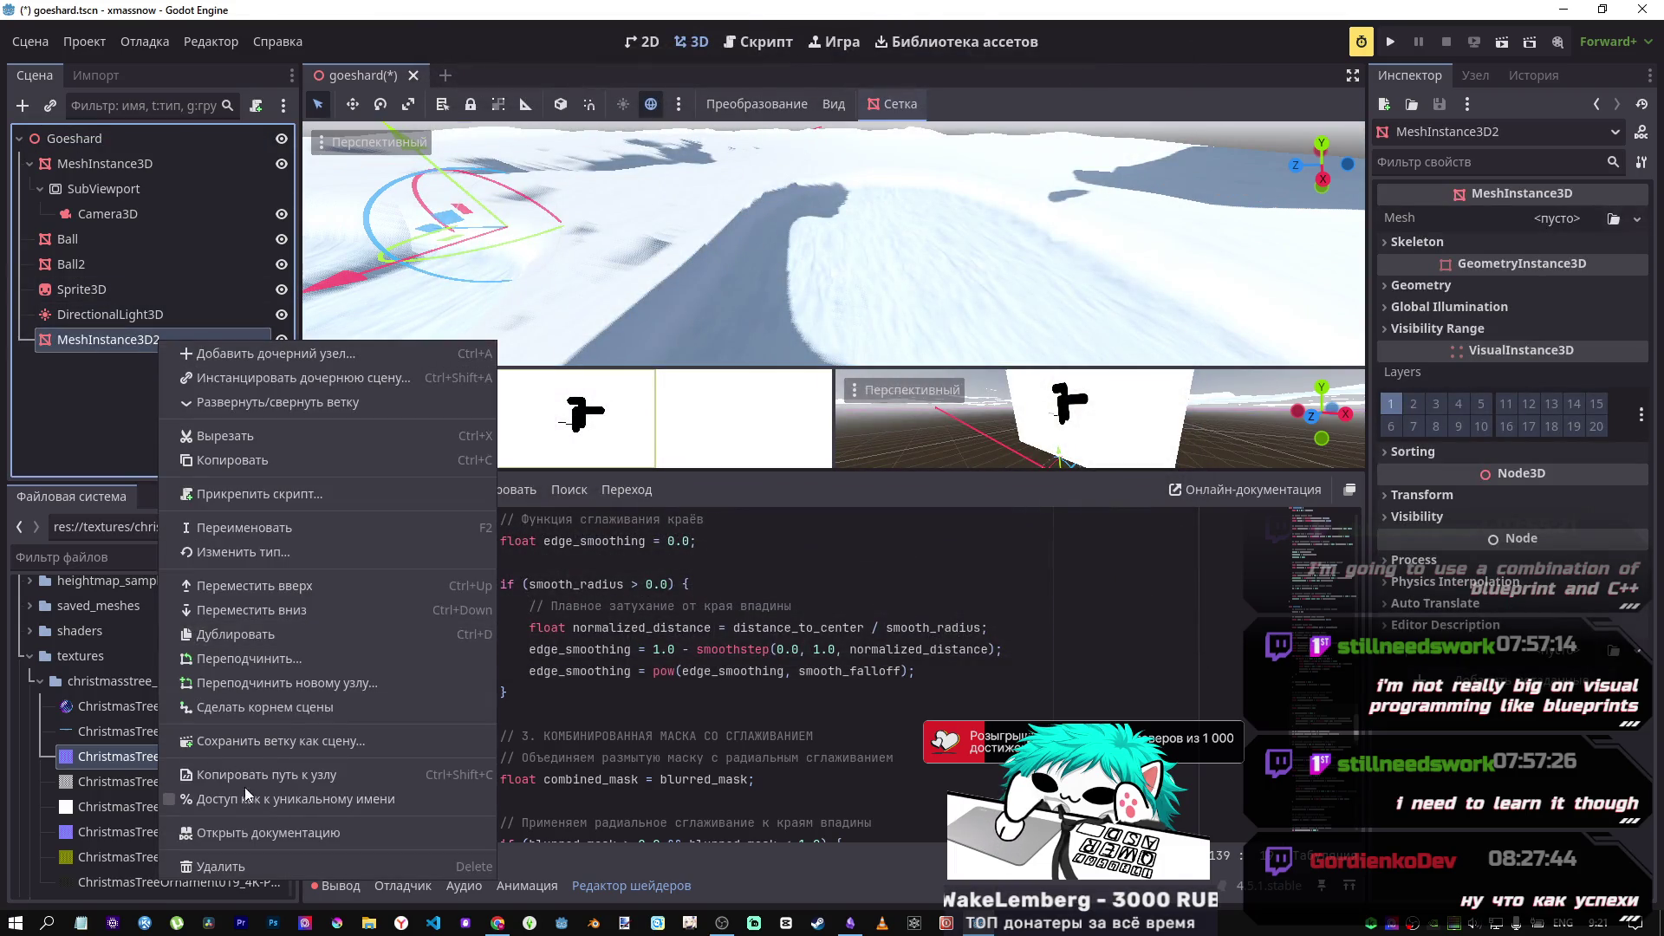
pyautogui.click(293, 528)
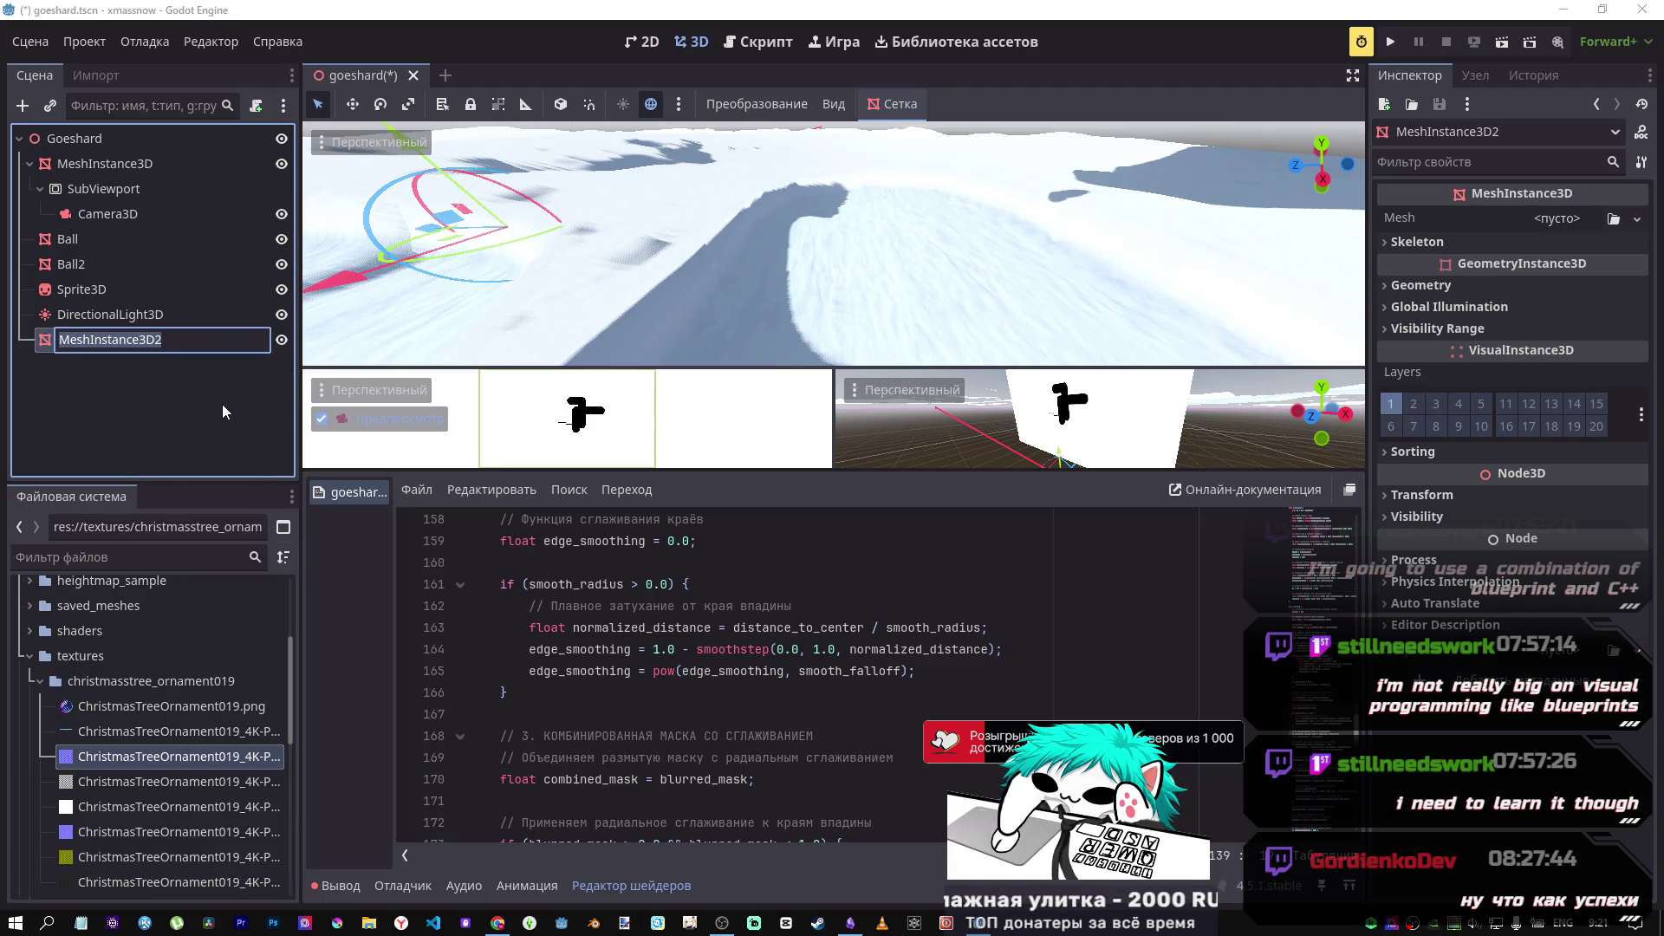
pyautogui.write('Bo')
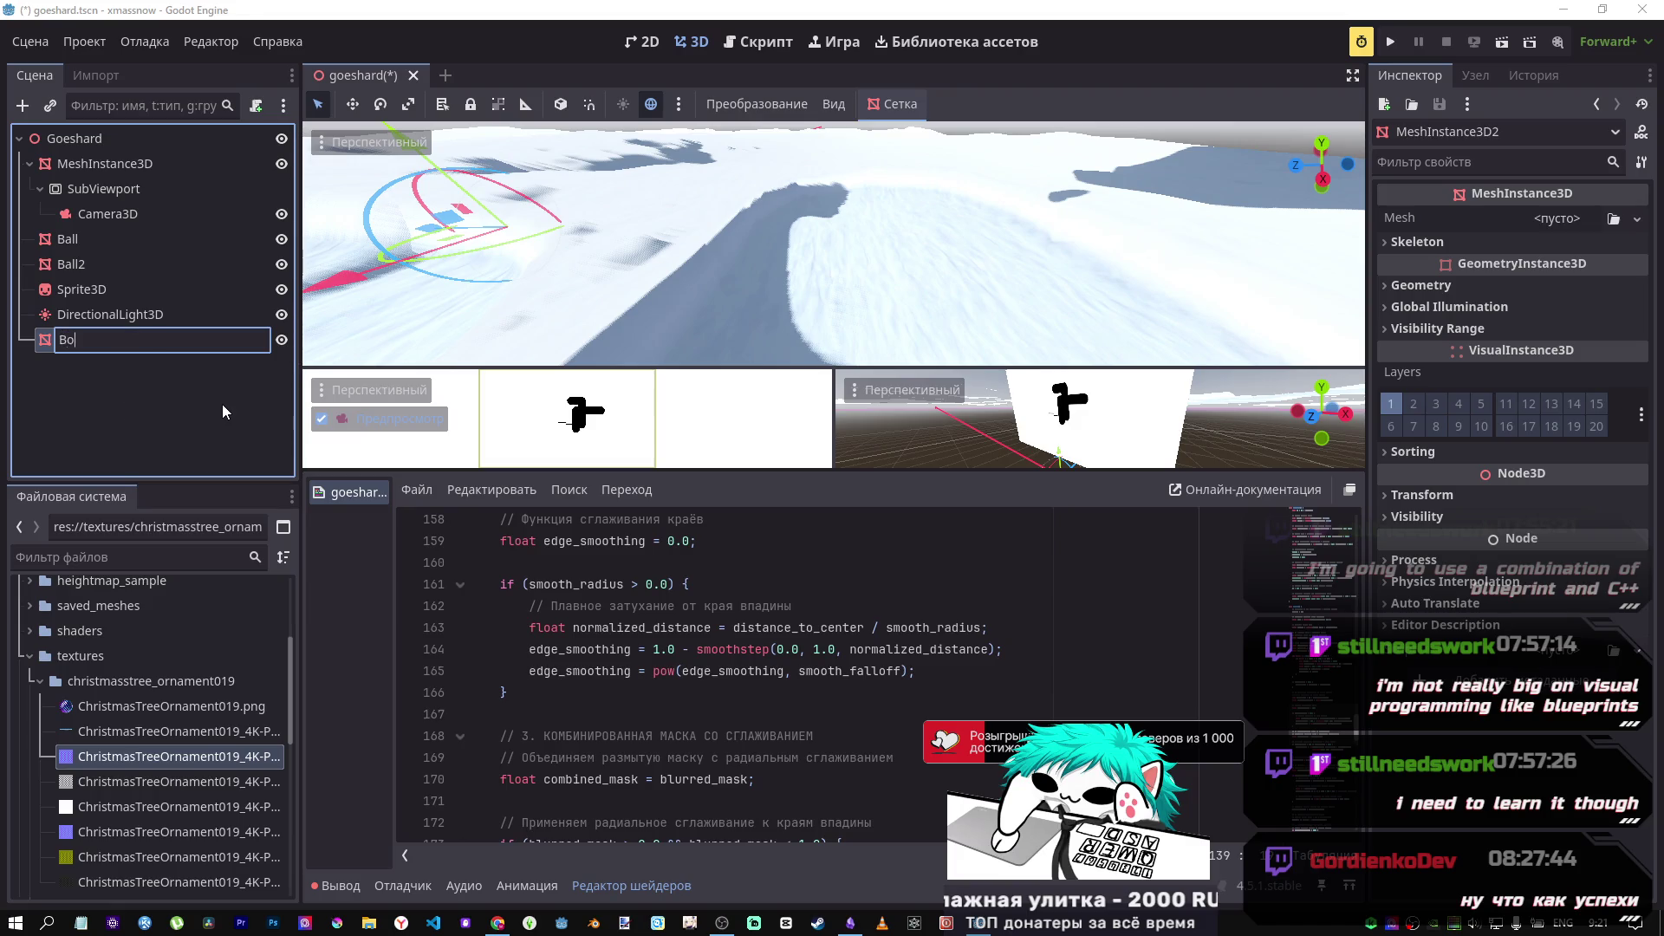
pyautogui.write('x')
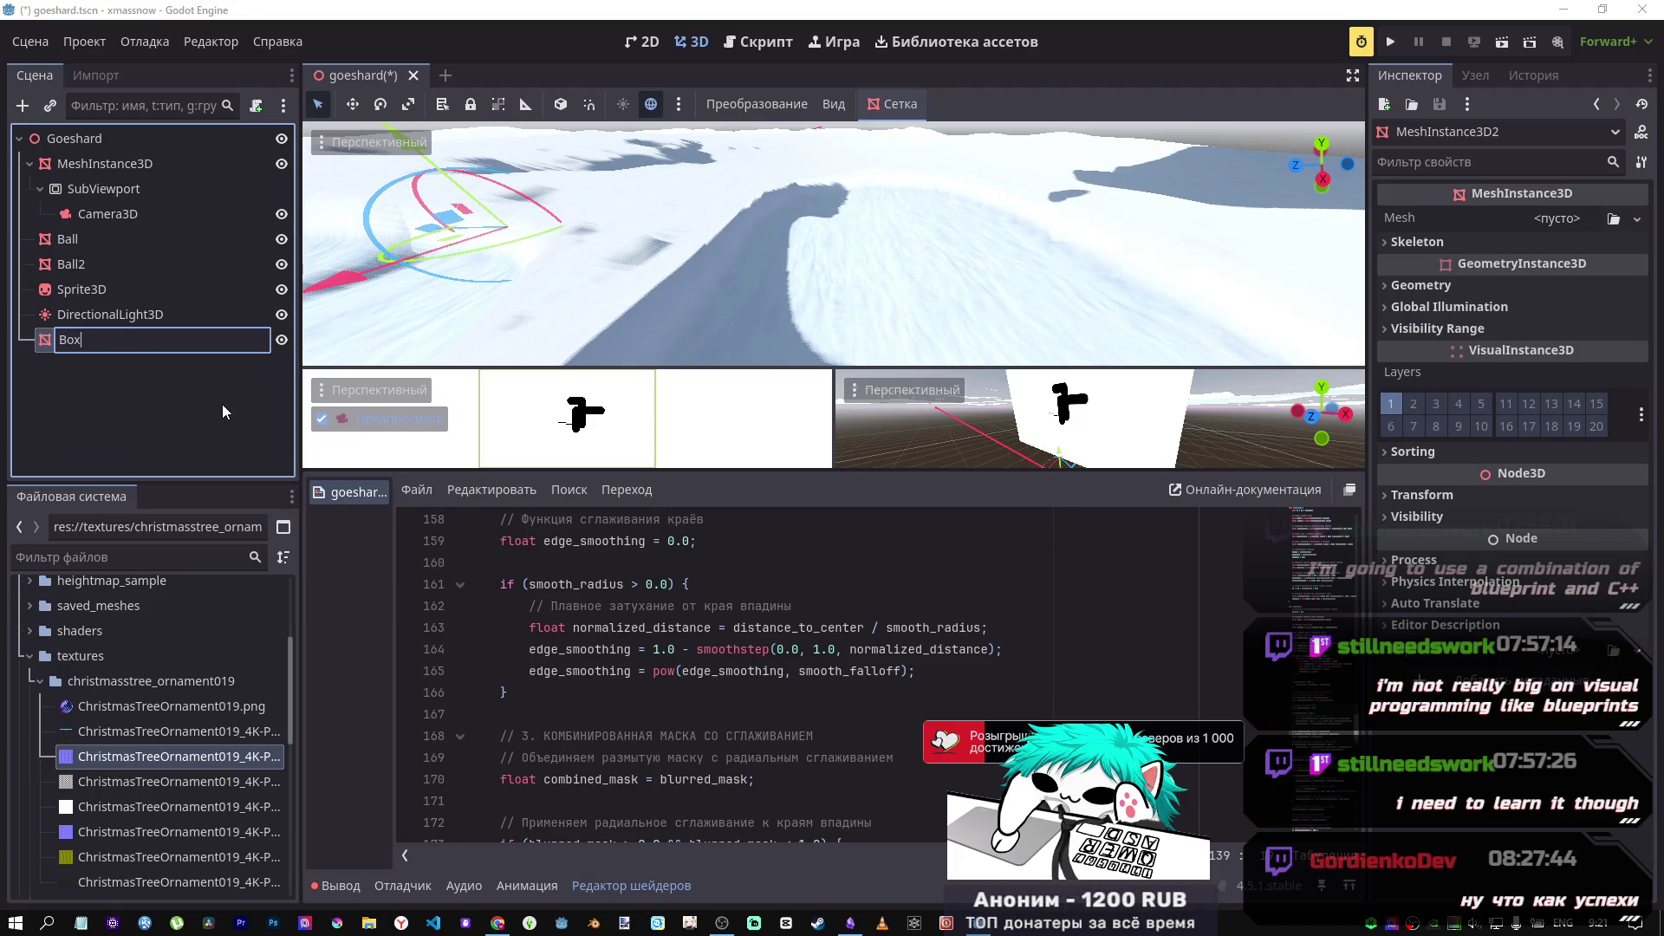
pyautogui.press('Return')
pyautogui.moveTo(80, 341); pyautogui.dragTo(84, 290)
# Step: Give the Box node a new BoxMesh and centre the view on it
pyautogui.click(1556, 218)
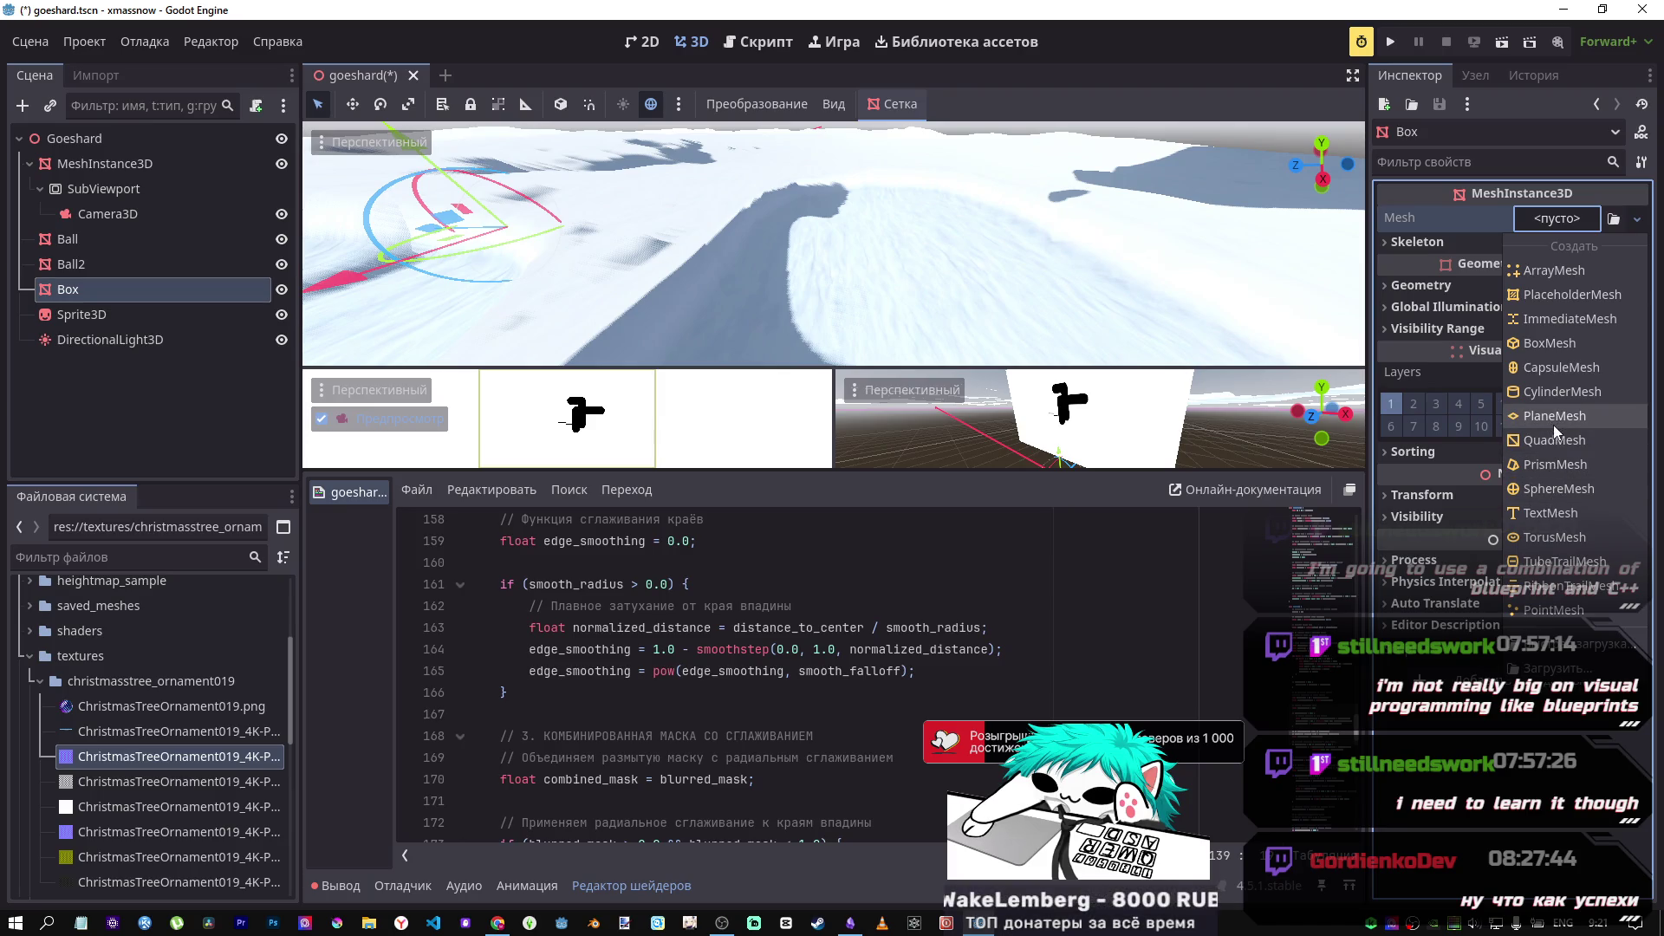
pyautogui.click(1550, 343)
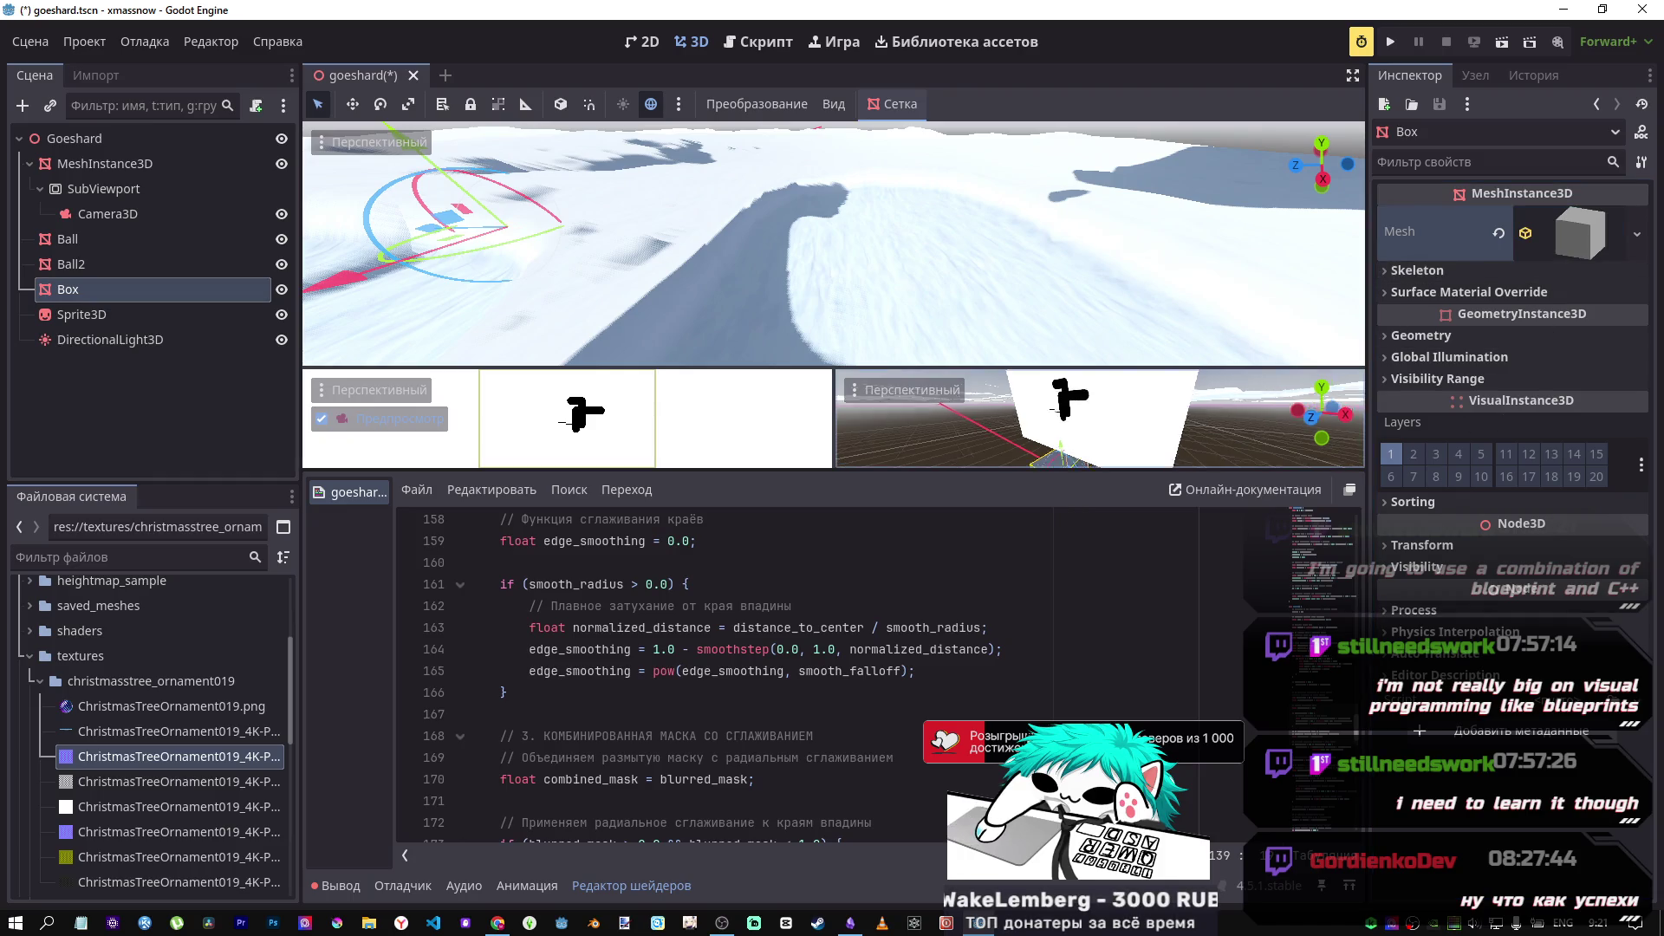
pyautogui.press('f')
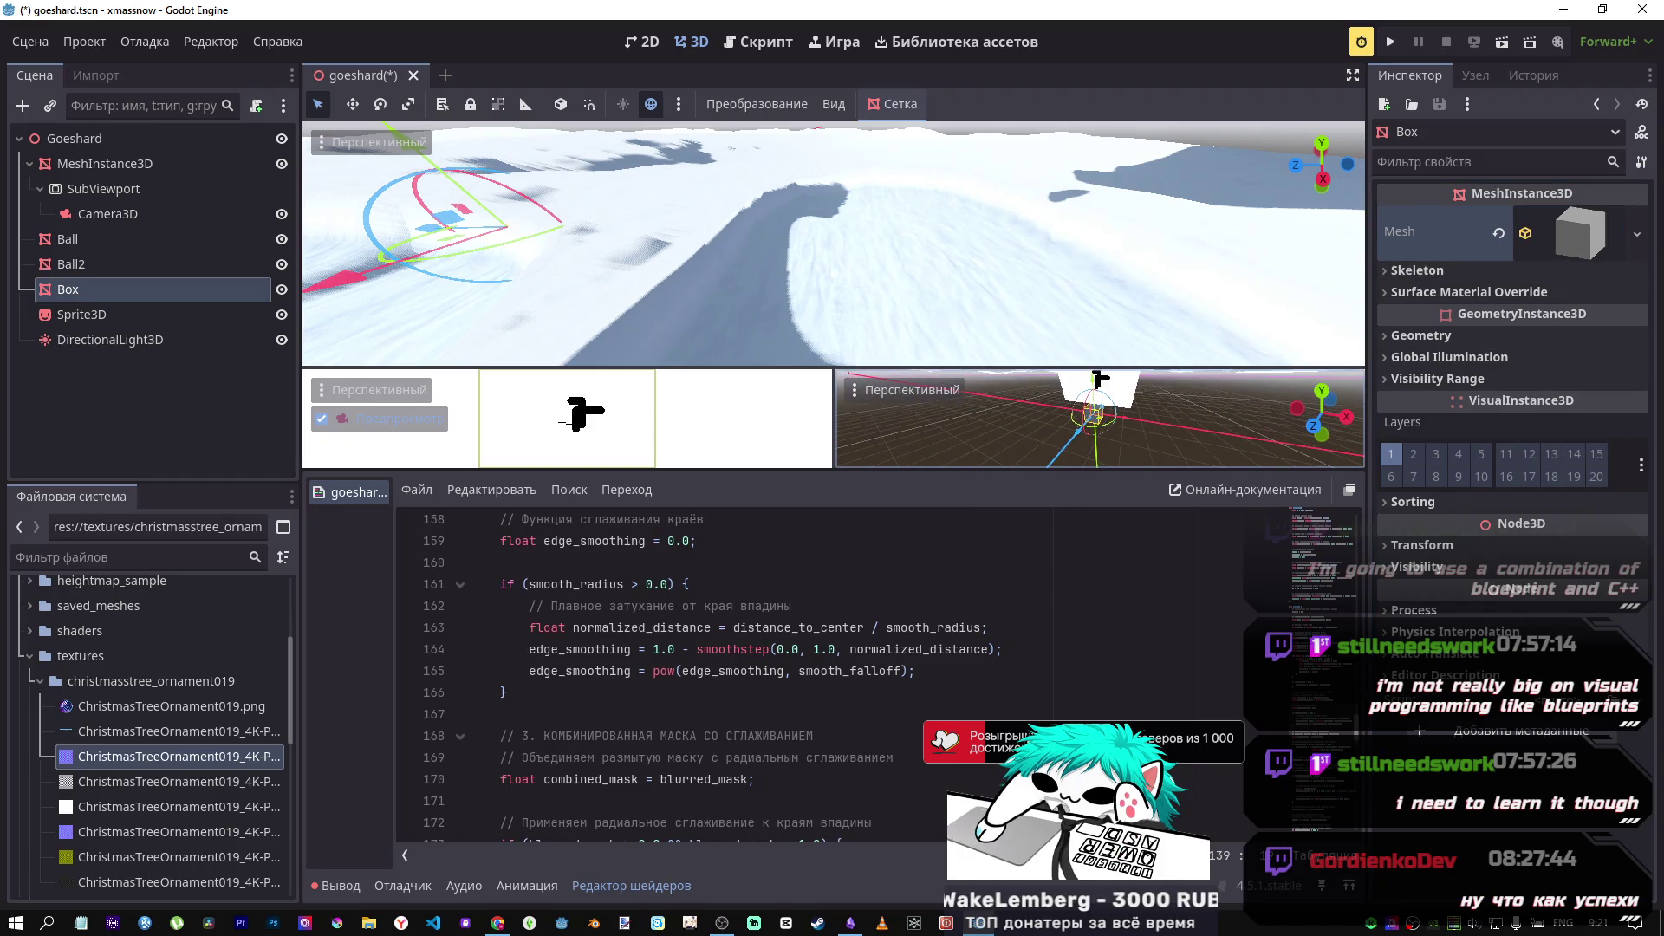
# Step: Size the box mesh to 10 × 2 × 5 m and nudge the Box slightly upward
pyautogui.click(1578, 245)
pyautogui.write('10')
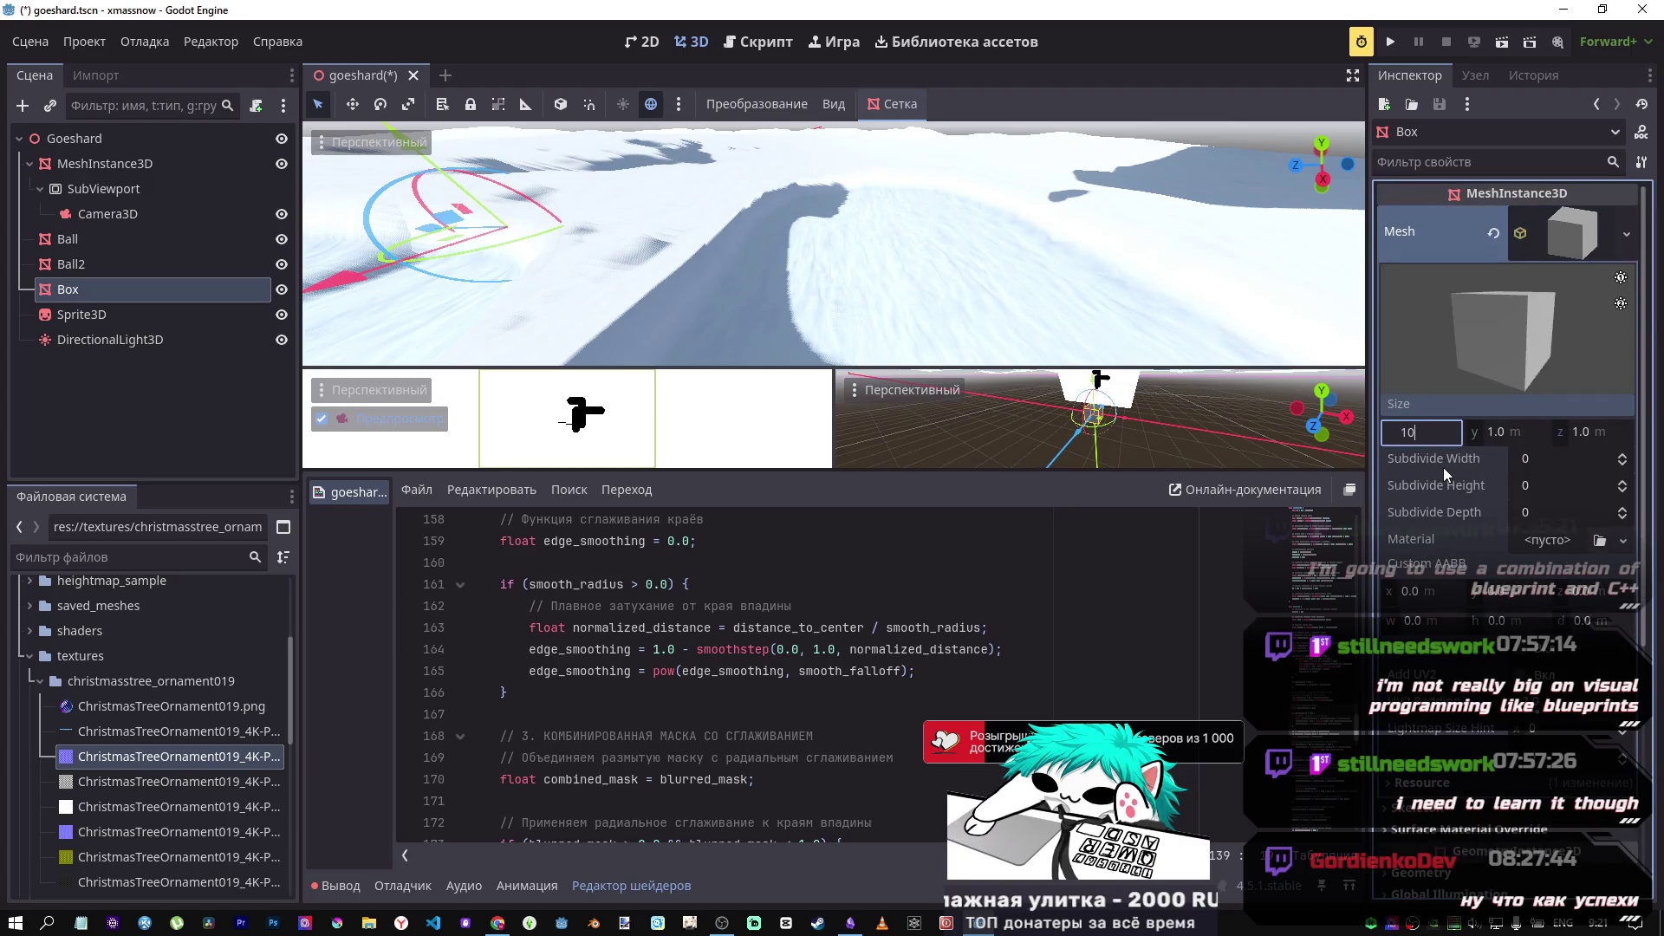
pyautogui.press('Tab')
pyautogui.press('Tab')
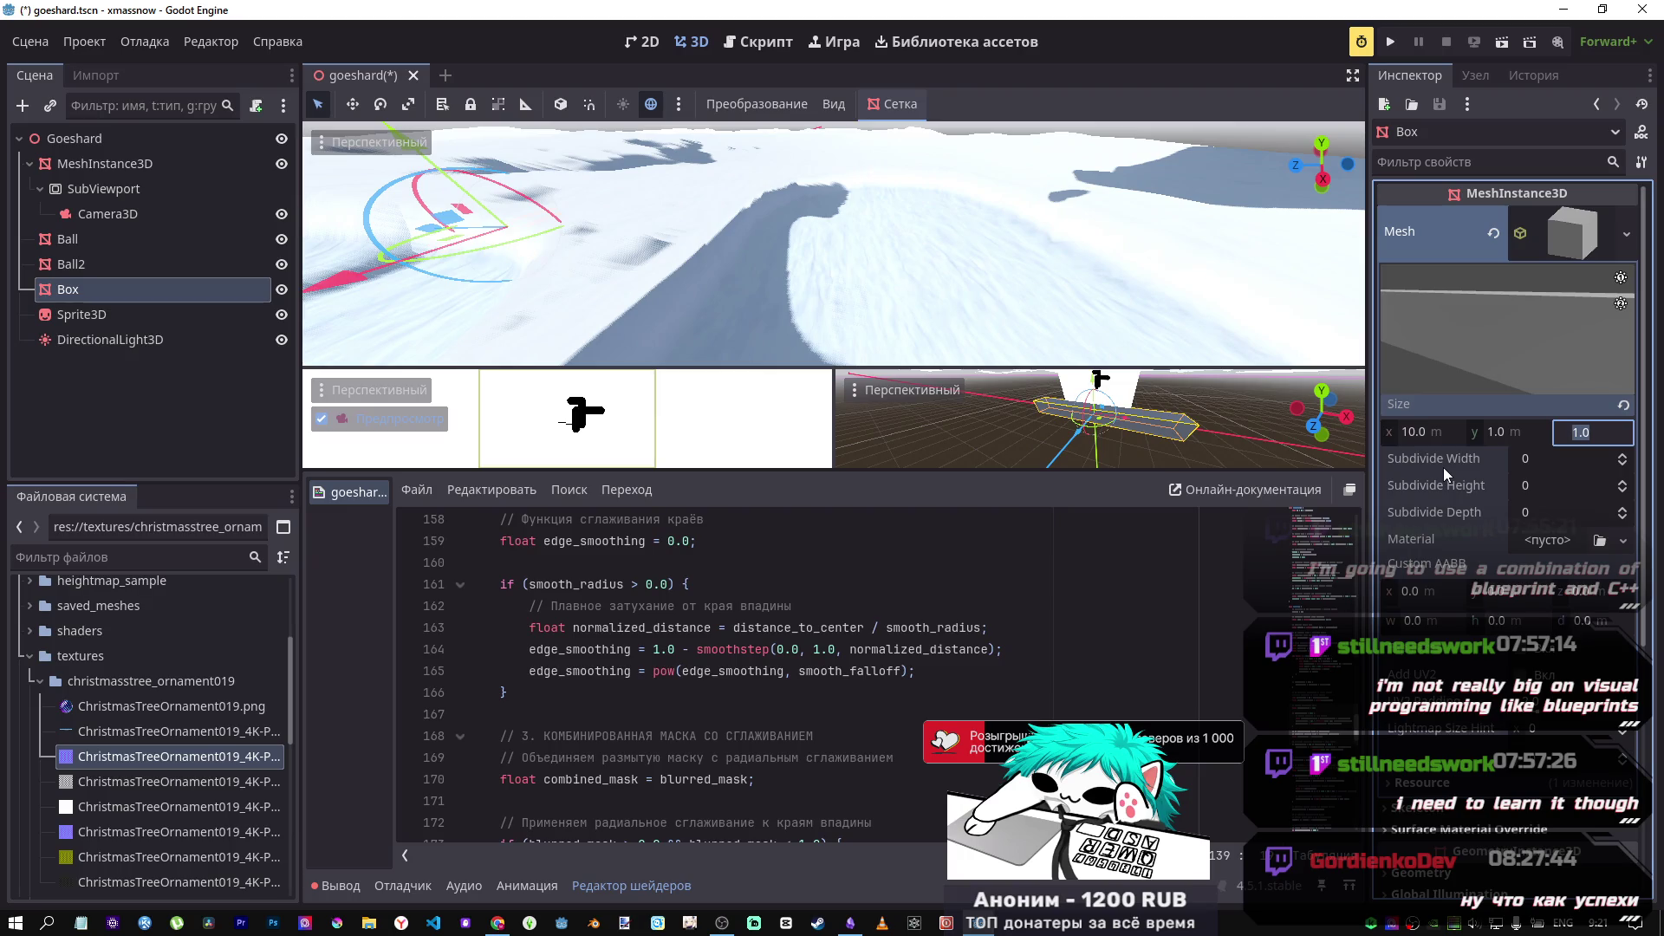
pyautogui.write('5')
pyautogui.press('Return')
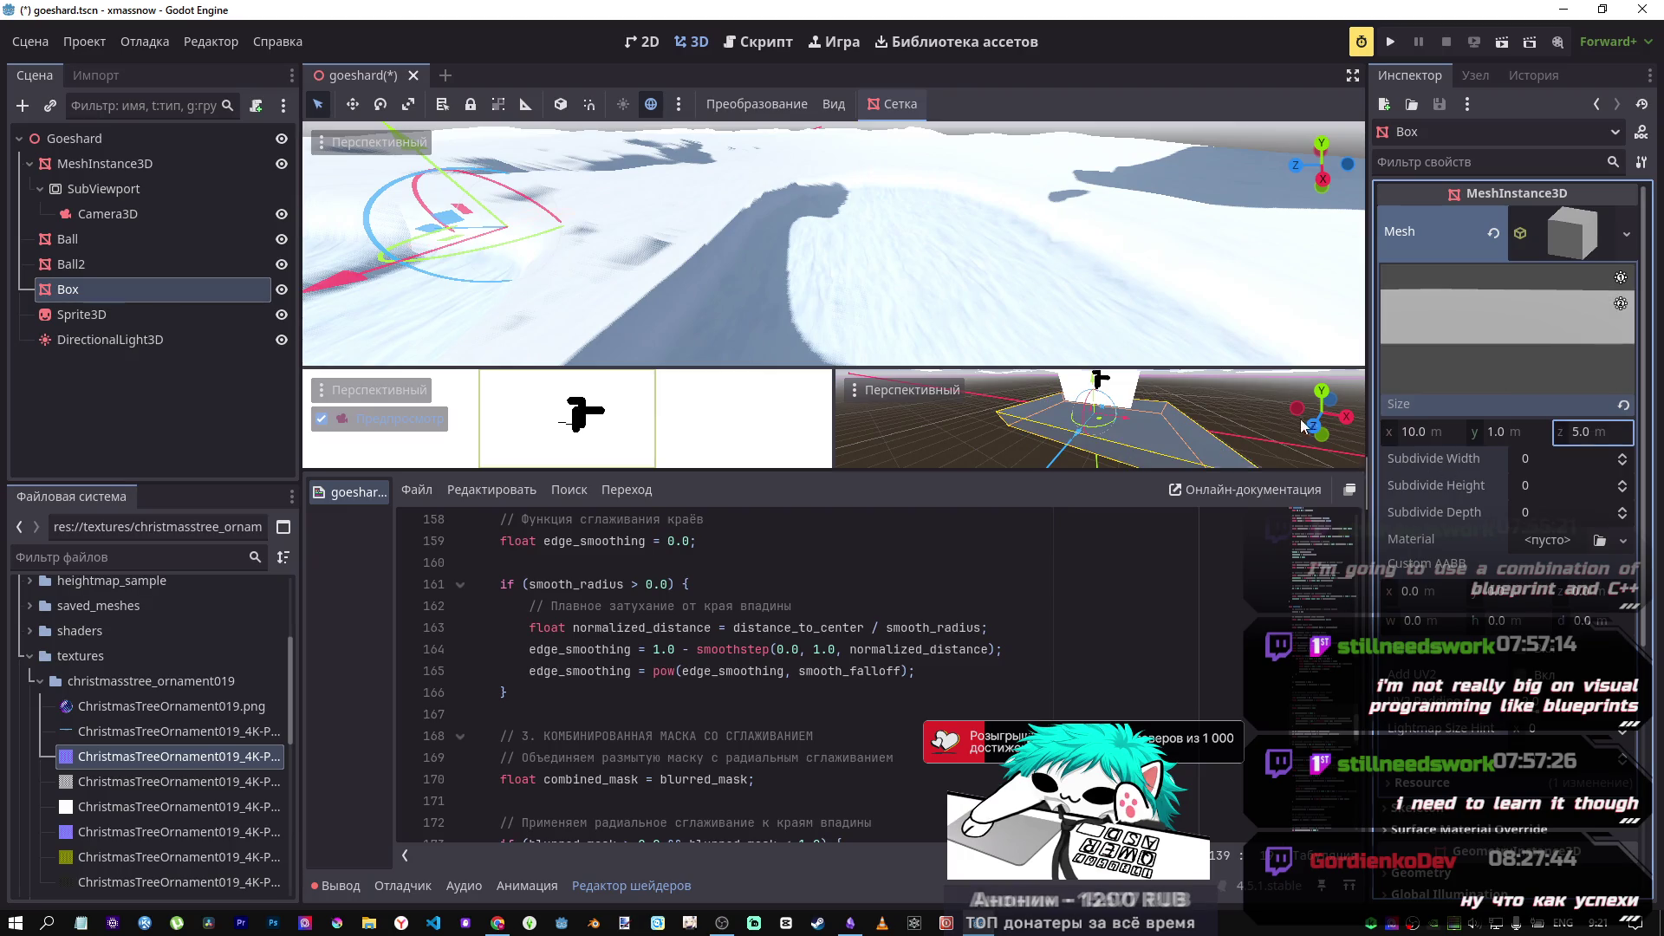
pyautogui.click(1480, 432)
pyautogui.write('2')
pyautogui.press('Return')
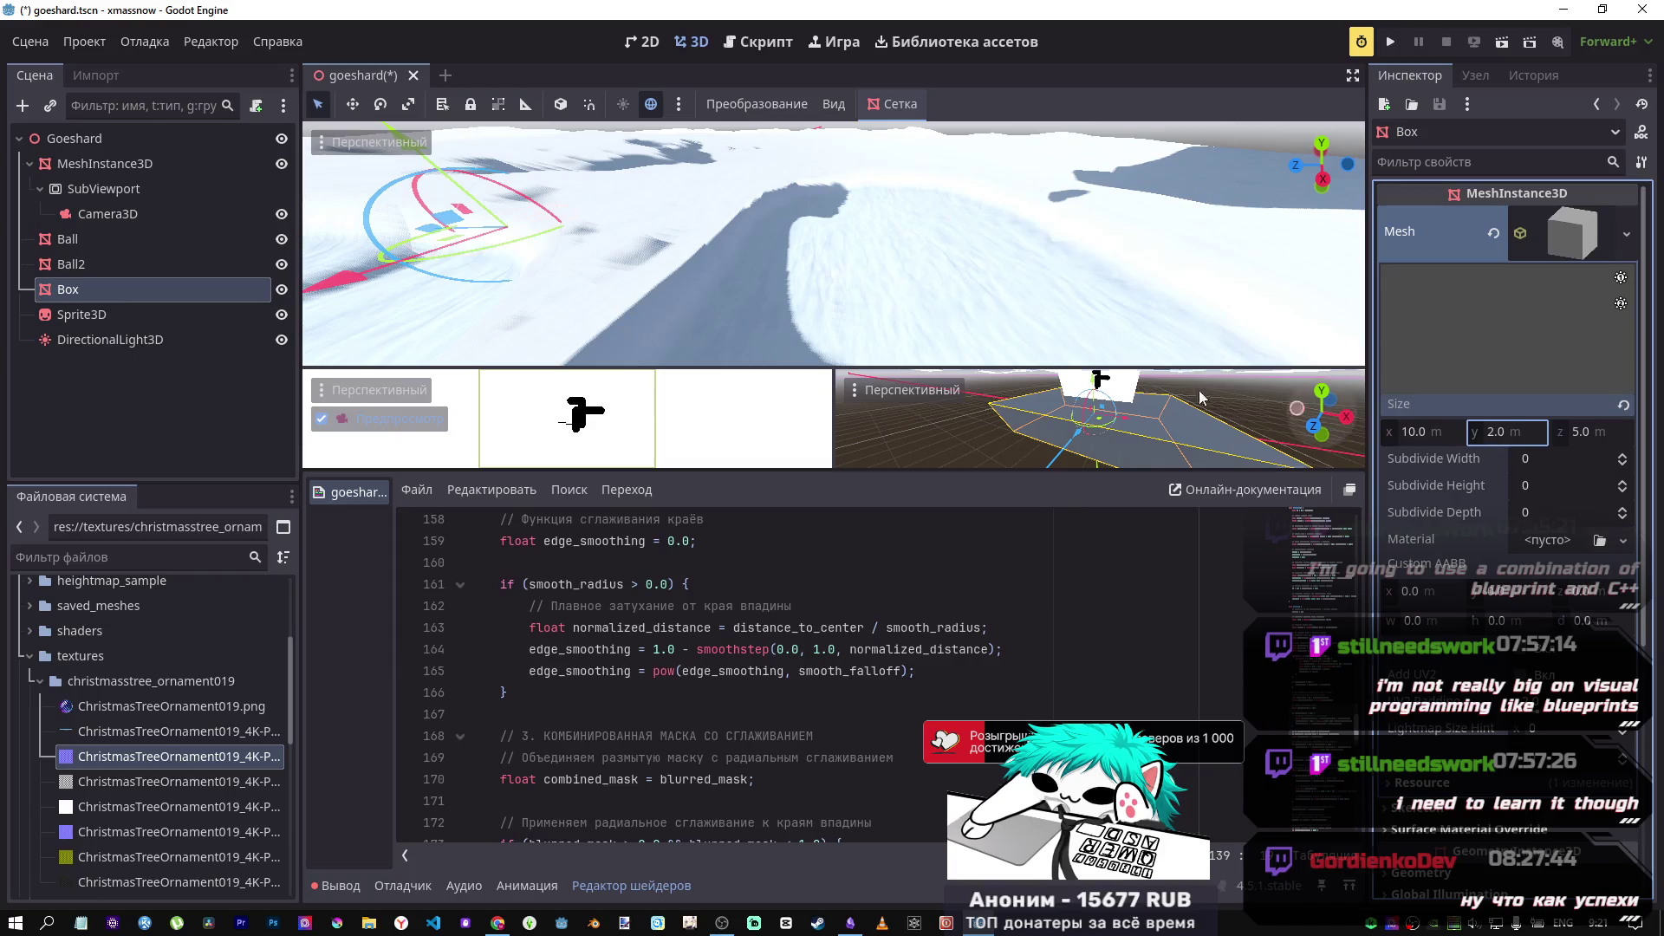
pyautogui.scroll(-5, 1201, 398)
pyautogui.moveTo(1097, 390); pyautogui.dragTo(1110, 106)
# Step: Fly closer to the Box and raise it about 4.8 m above the snow terrain
pyautogui.scroll(-5, 1077, 314)
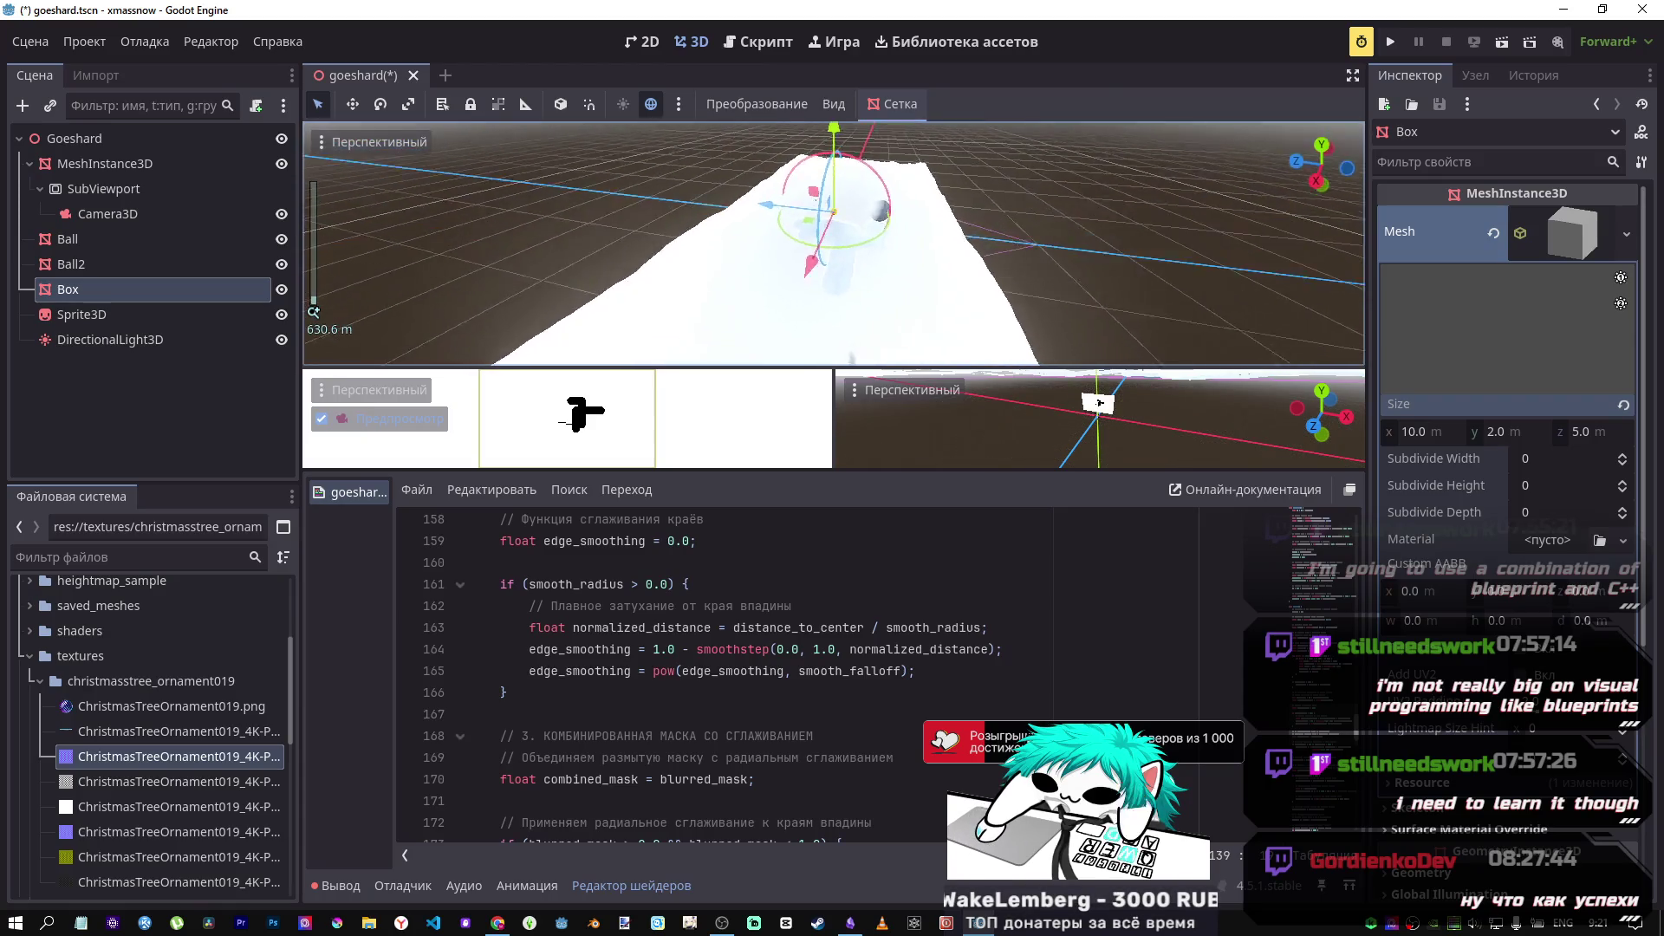
pyautogui.press('w')
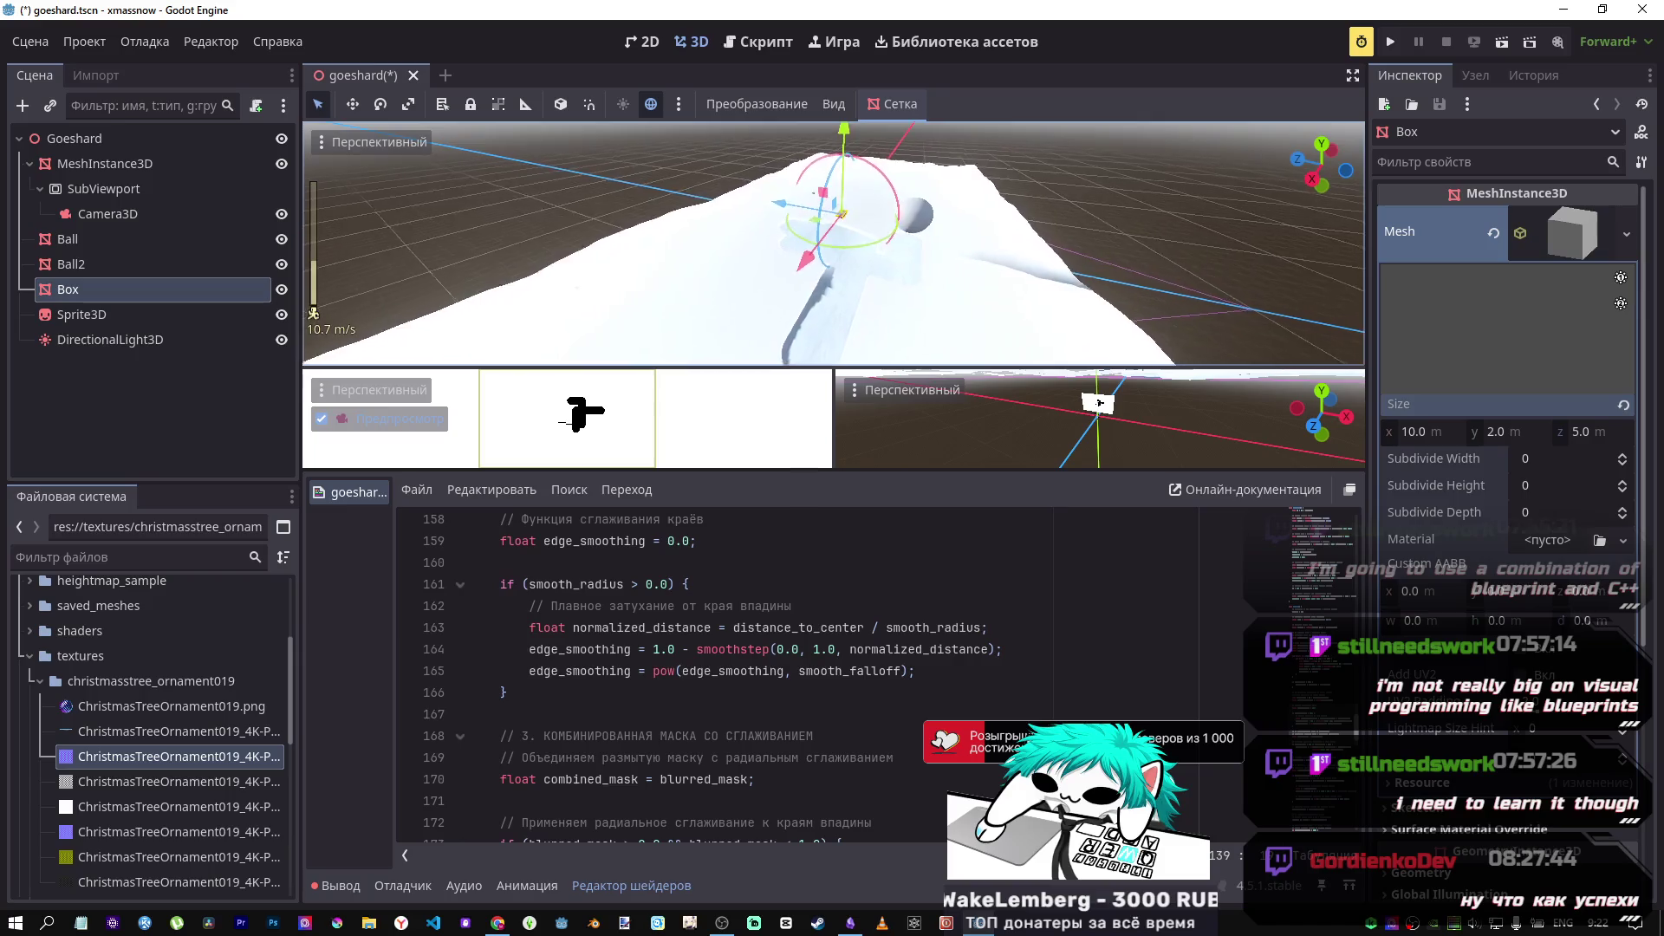
pyautogui.press('w')
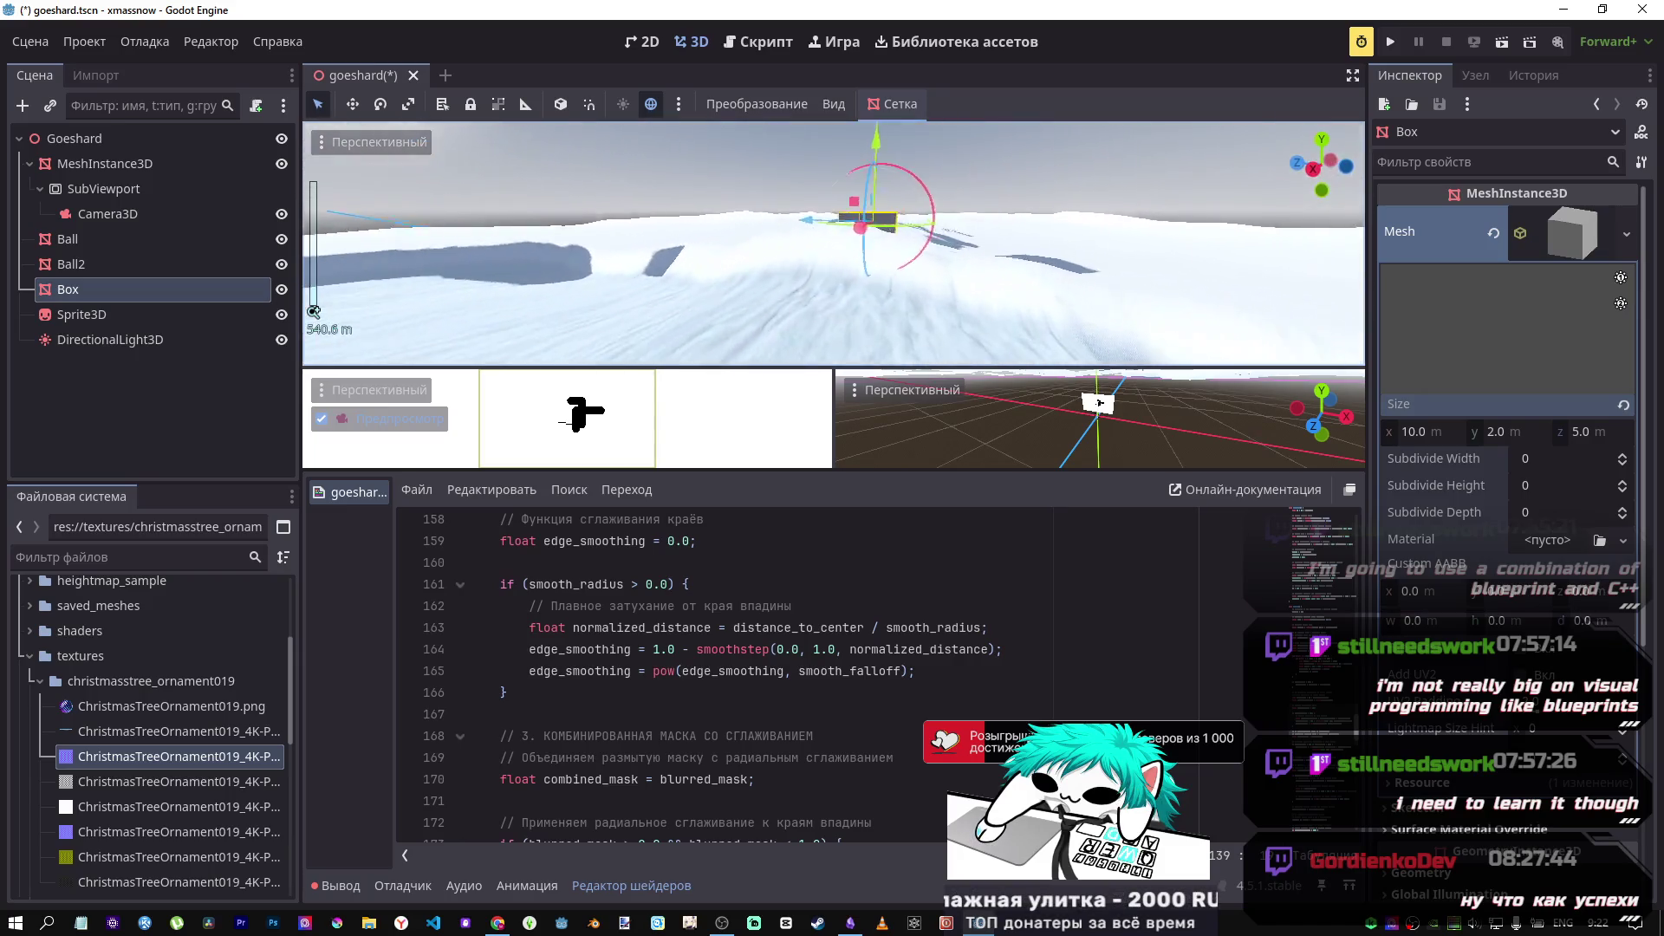
pyautogui.press('w')
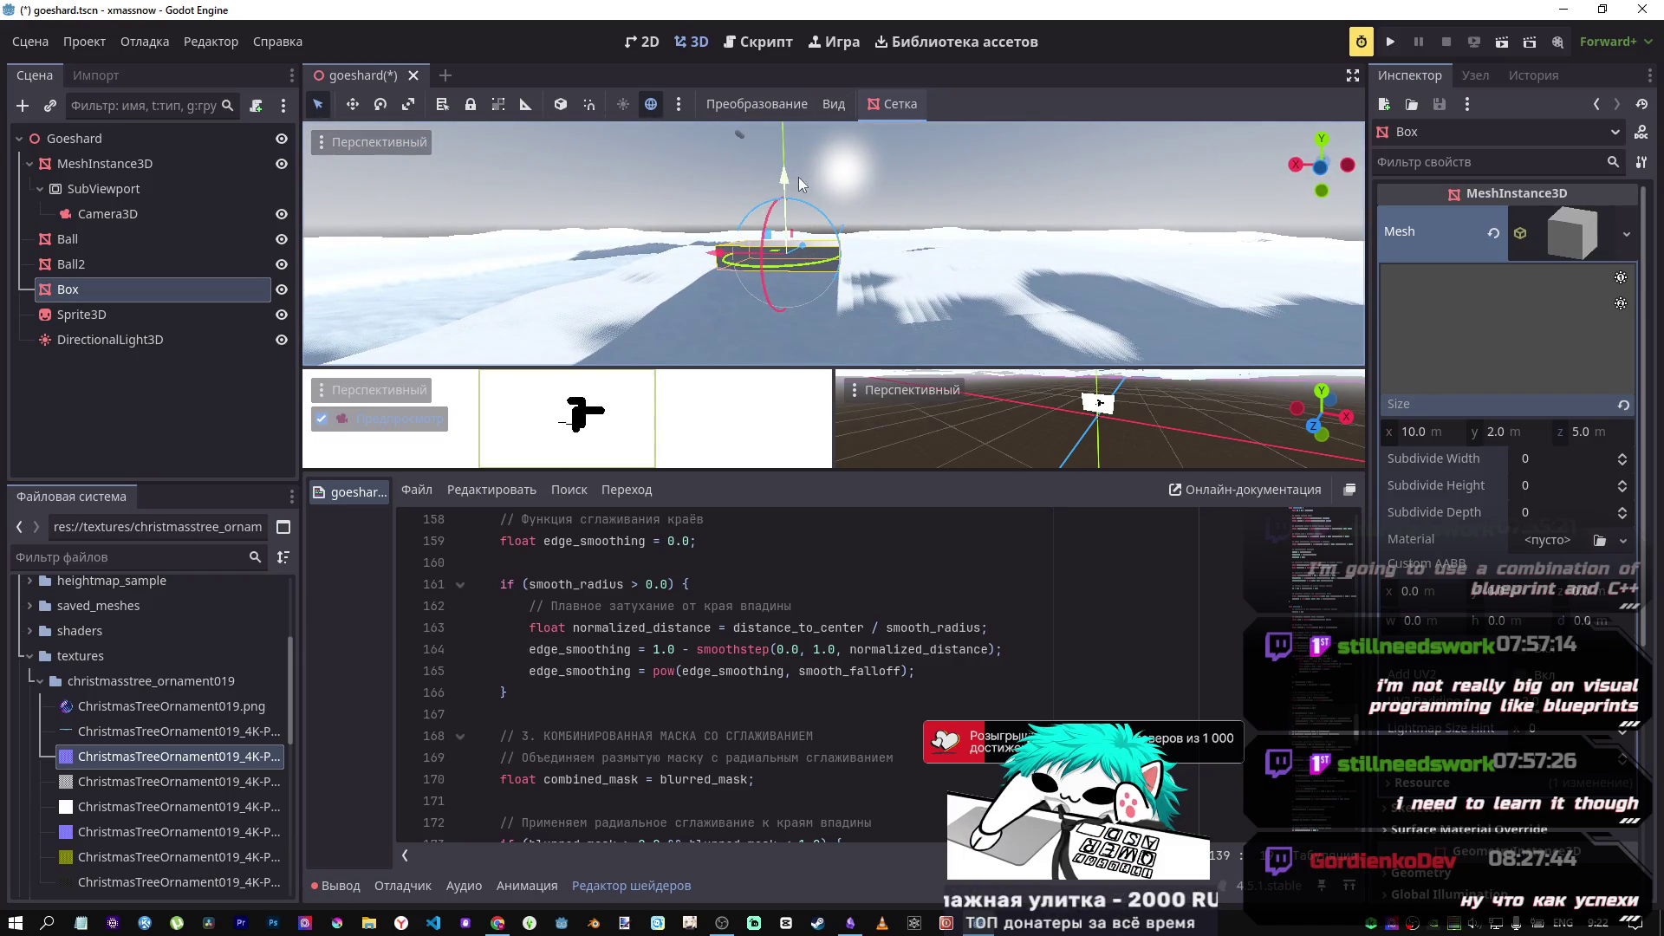
pyautogui.moveTo(801, 183); pyautogui.dragTo(806, 97)
pyautogui.moveTo(718, 193); pyautogui.dragTo(673, 277)
# Step: Check the footprint Camera3D's settings and preview, then reselect the Box
pyautogui.click(179, 189)
pyautogui.click(170, 213)
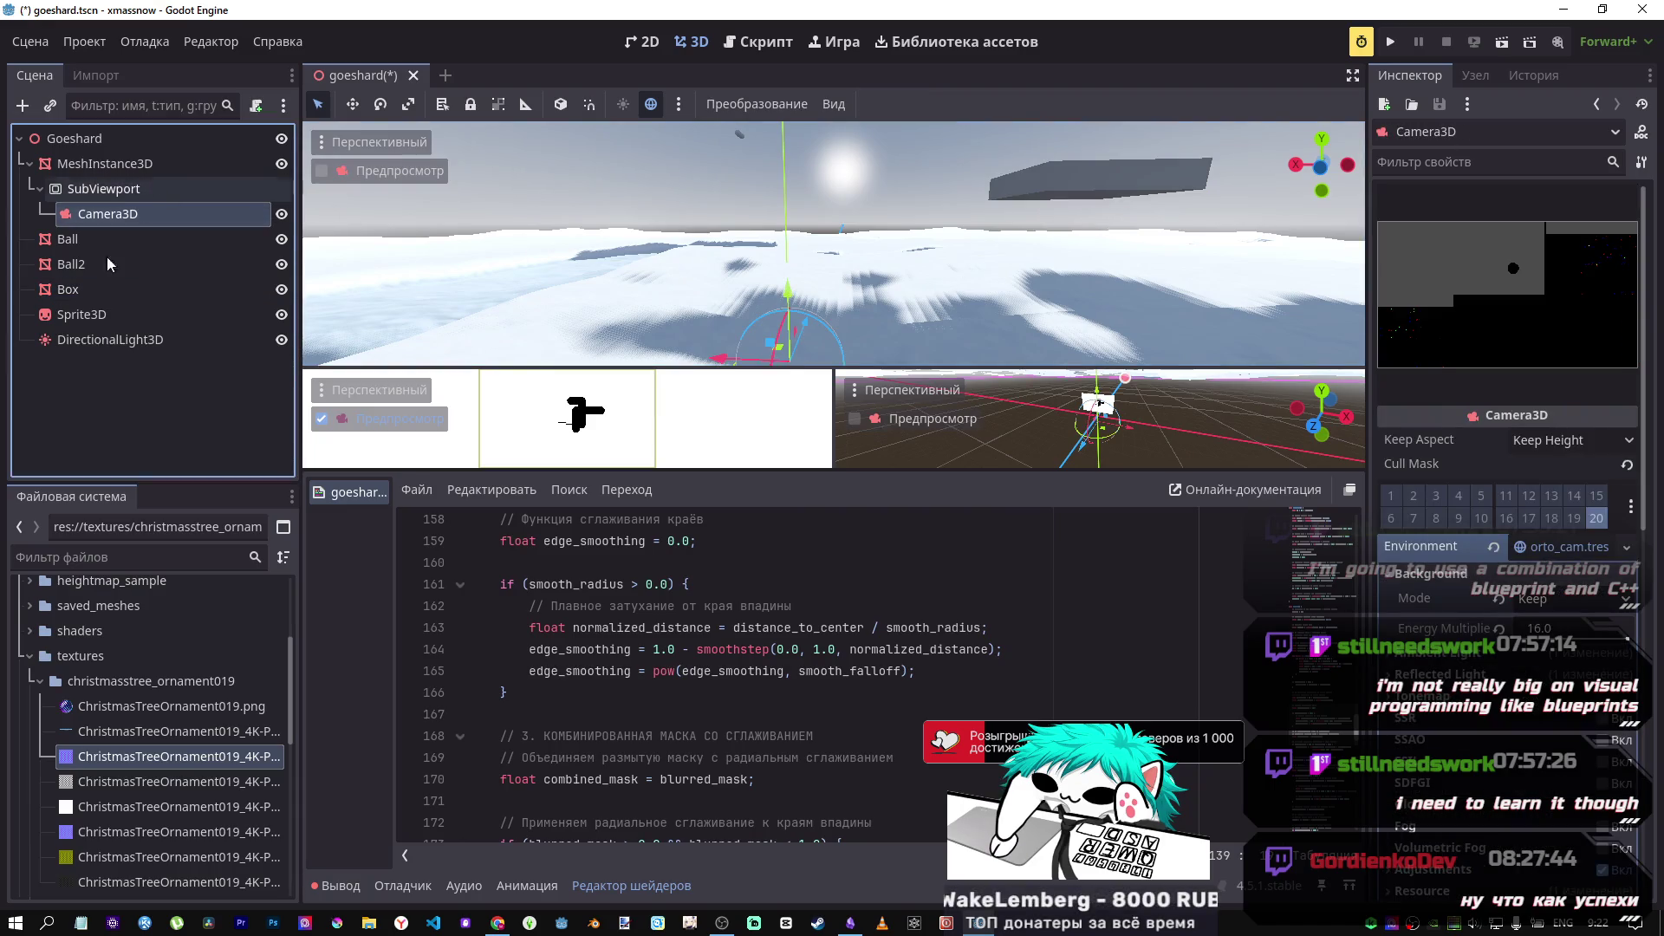
pyautogui.click(86, 292)
pyautogui.scroll(-5, 1552, 587)
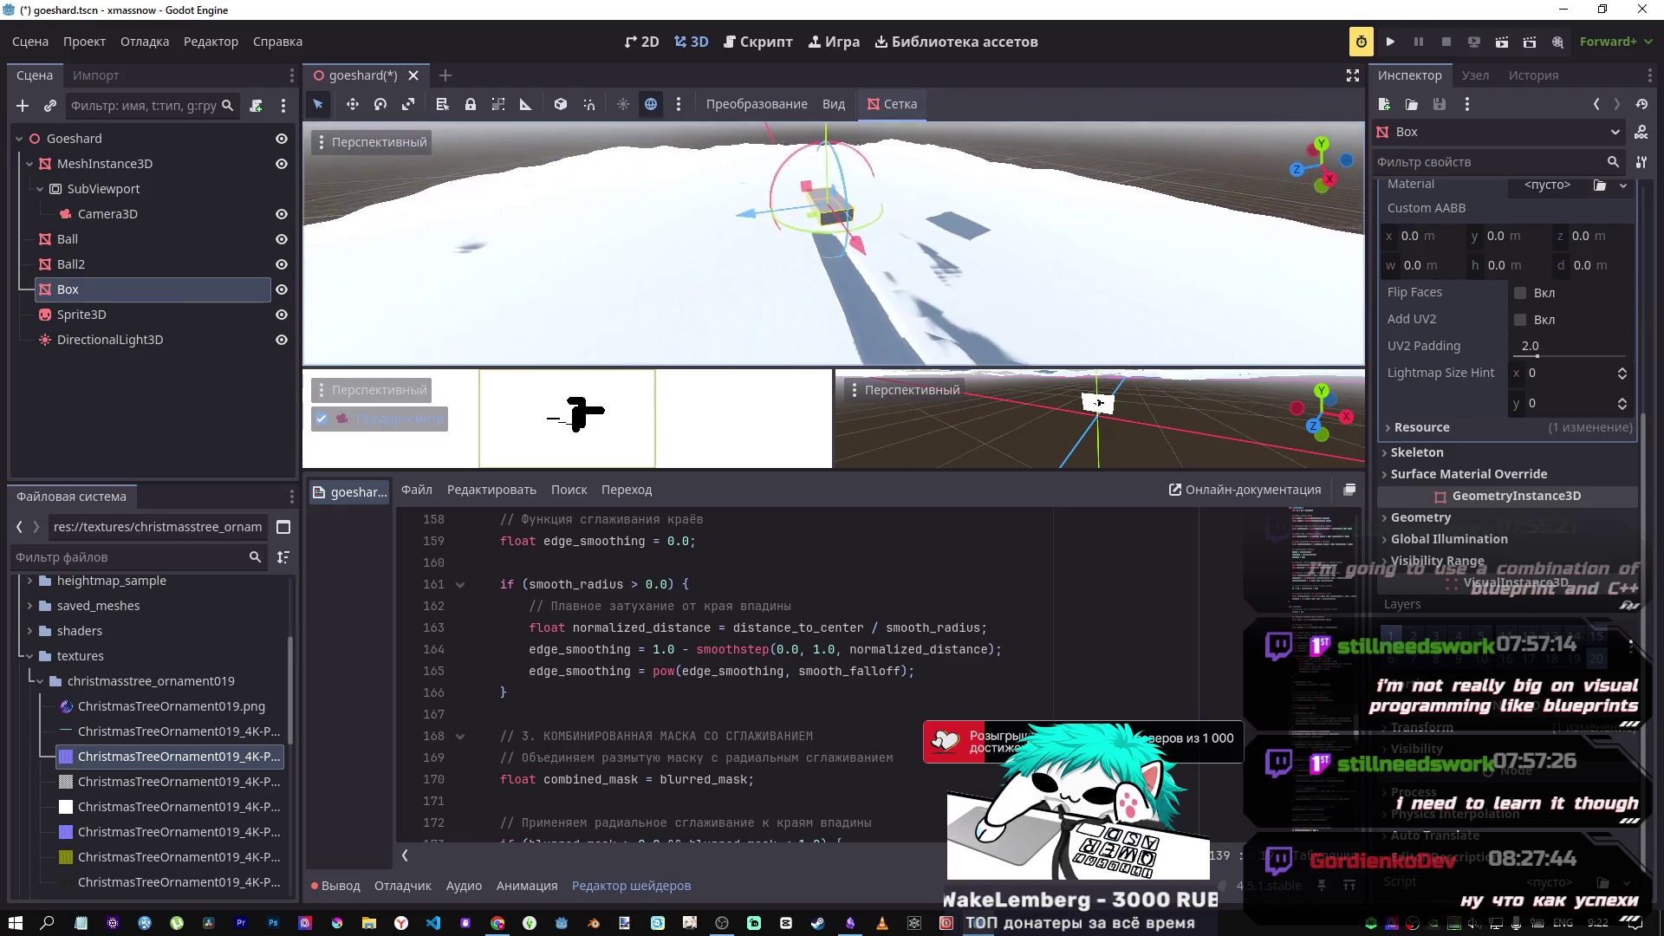
# Step: Slide the Box about 26 m along Z and fly over the snow to inspect the carved trail
pyautogui.moveTo(744, 214)
pyautogui.mouseDown()
pyautogui.moveTo(515, 234)
pyautogui.moveTo(520, 289)
pyautogui.moveTo(668, 278)
pyautogui.moveTo(688, 307)
pyautogui.mouseUp()
pyautogui.press('w')
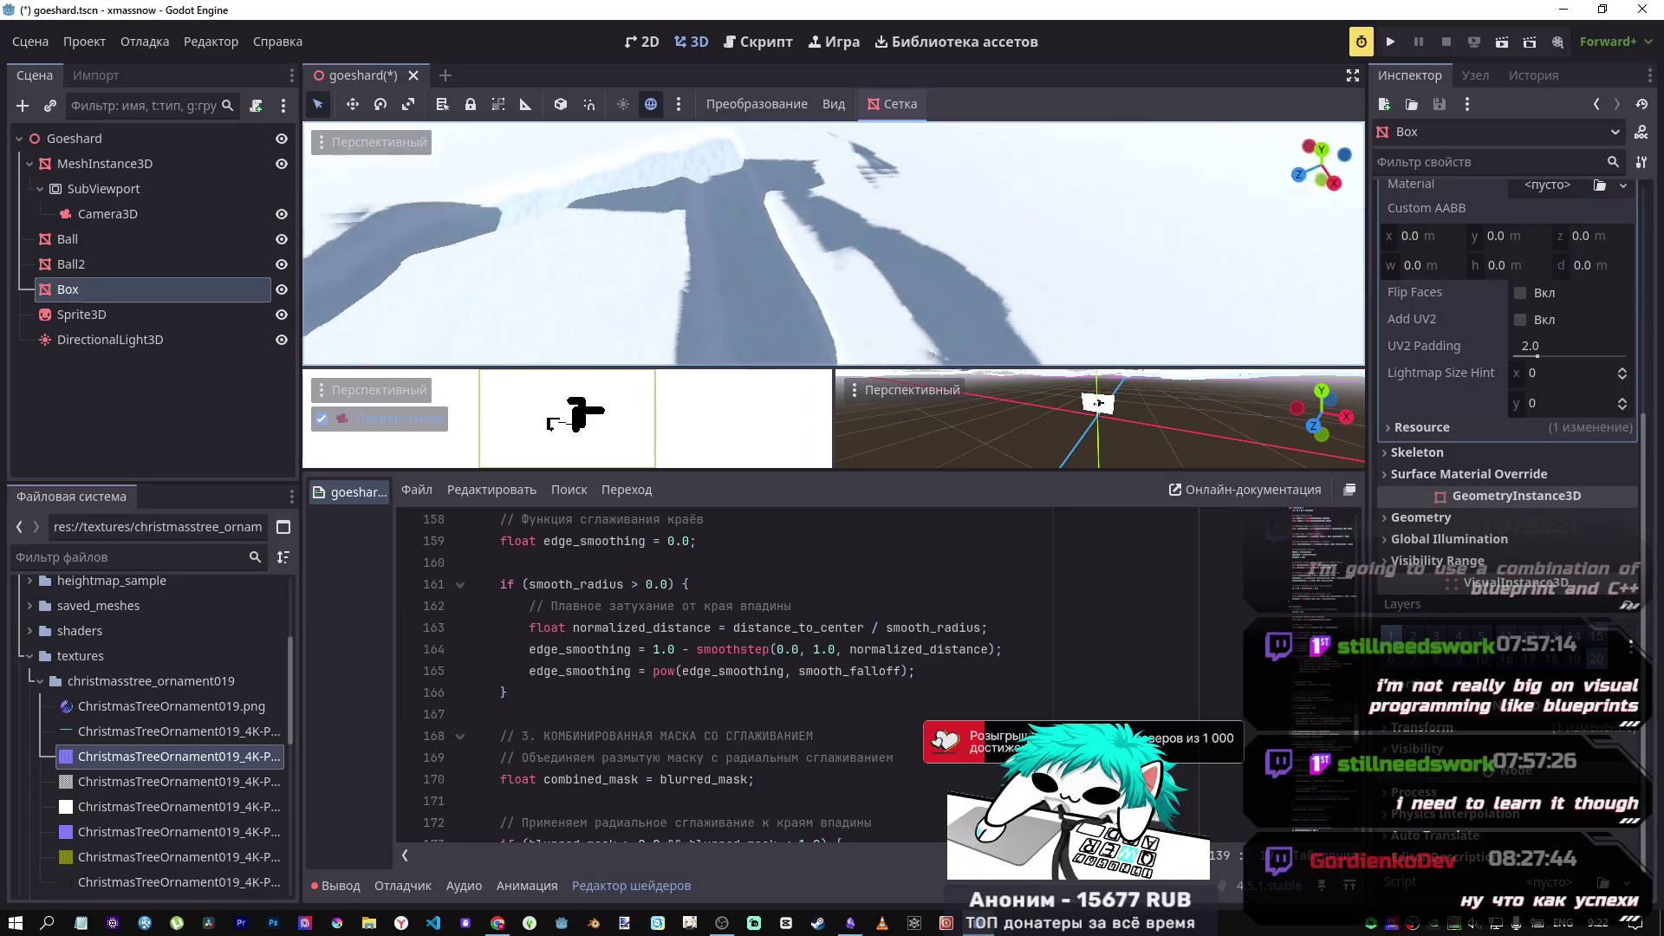
pyautogui.press('s')
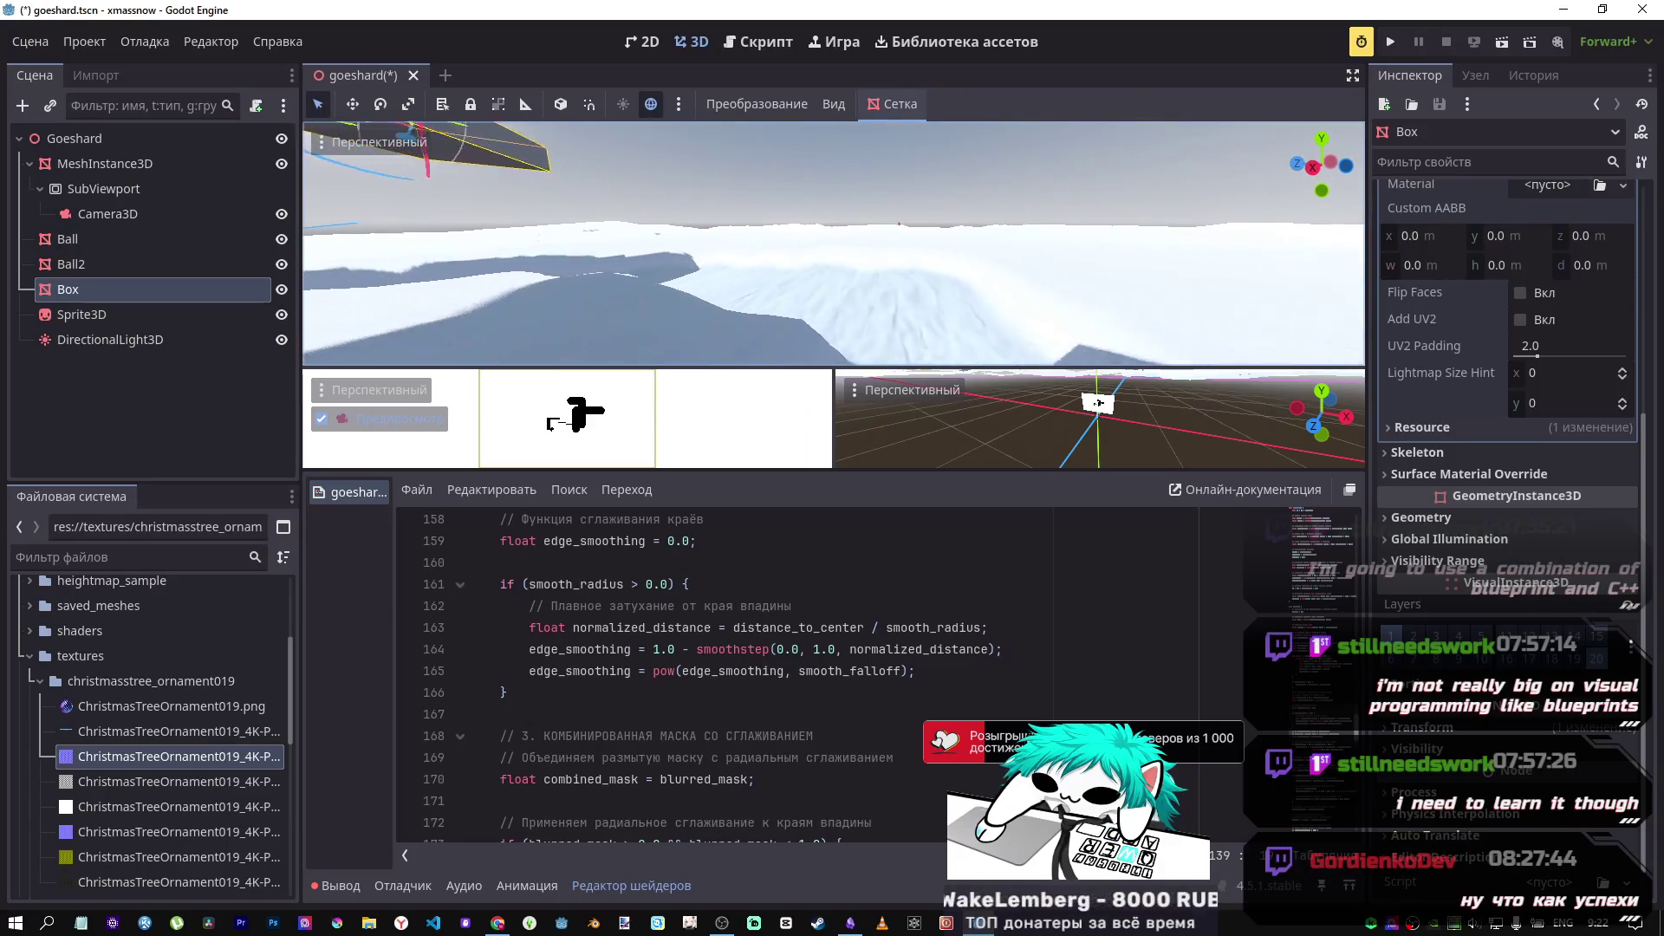
pyautogui.press('w')
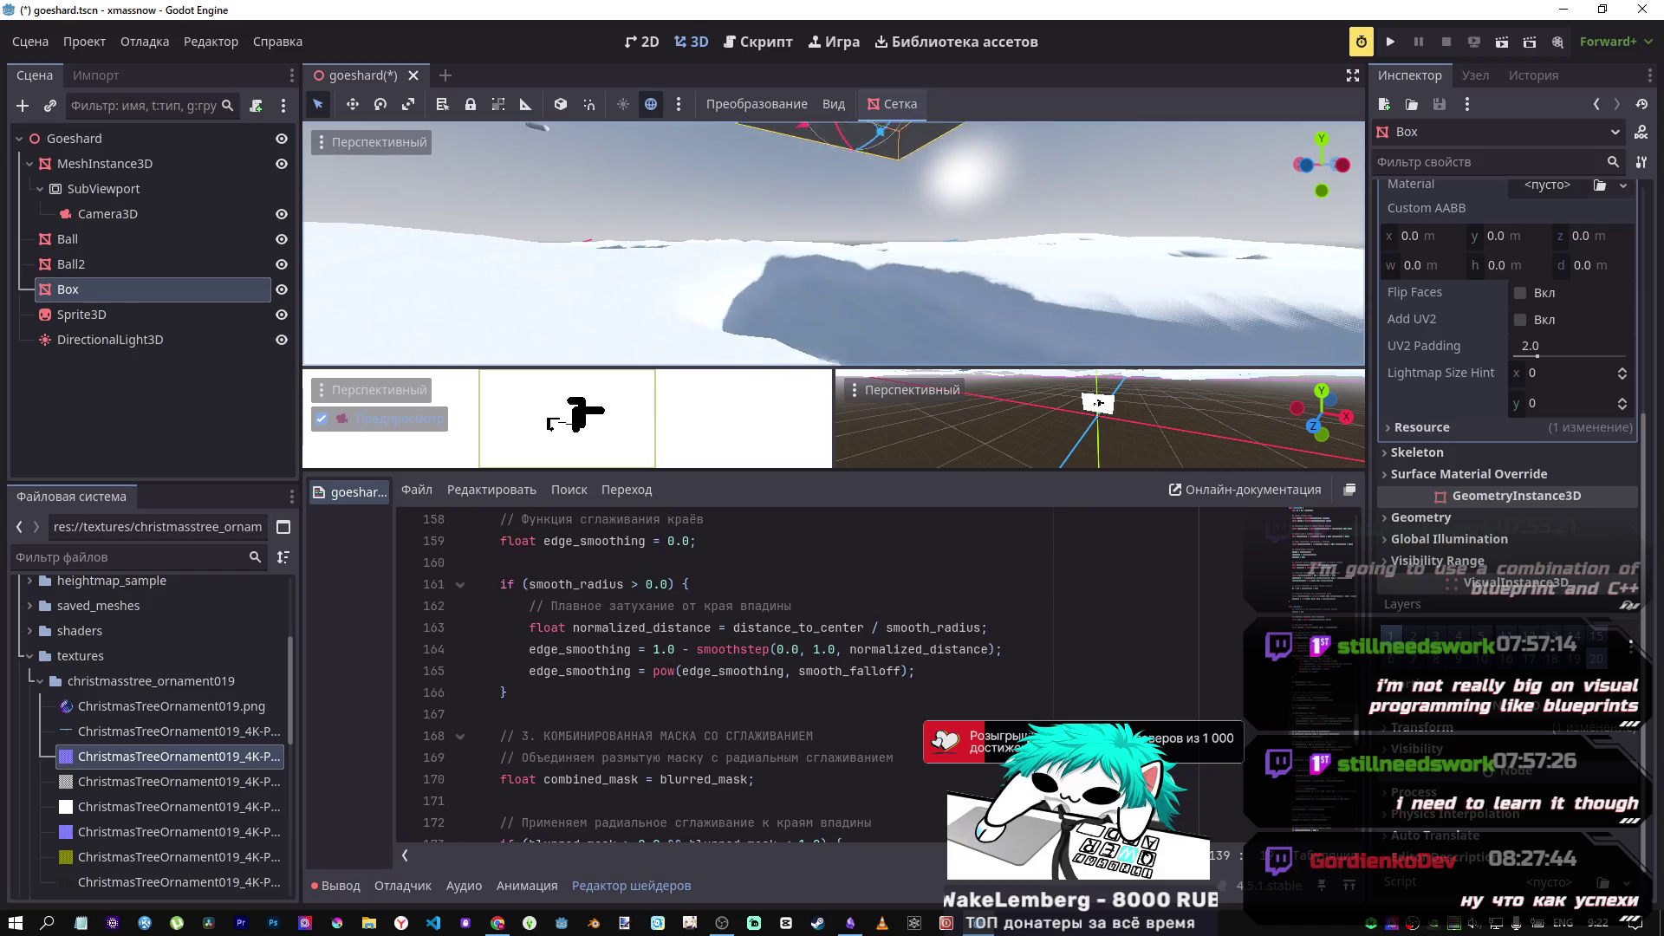
pyautogui.press('w')
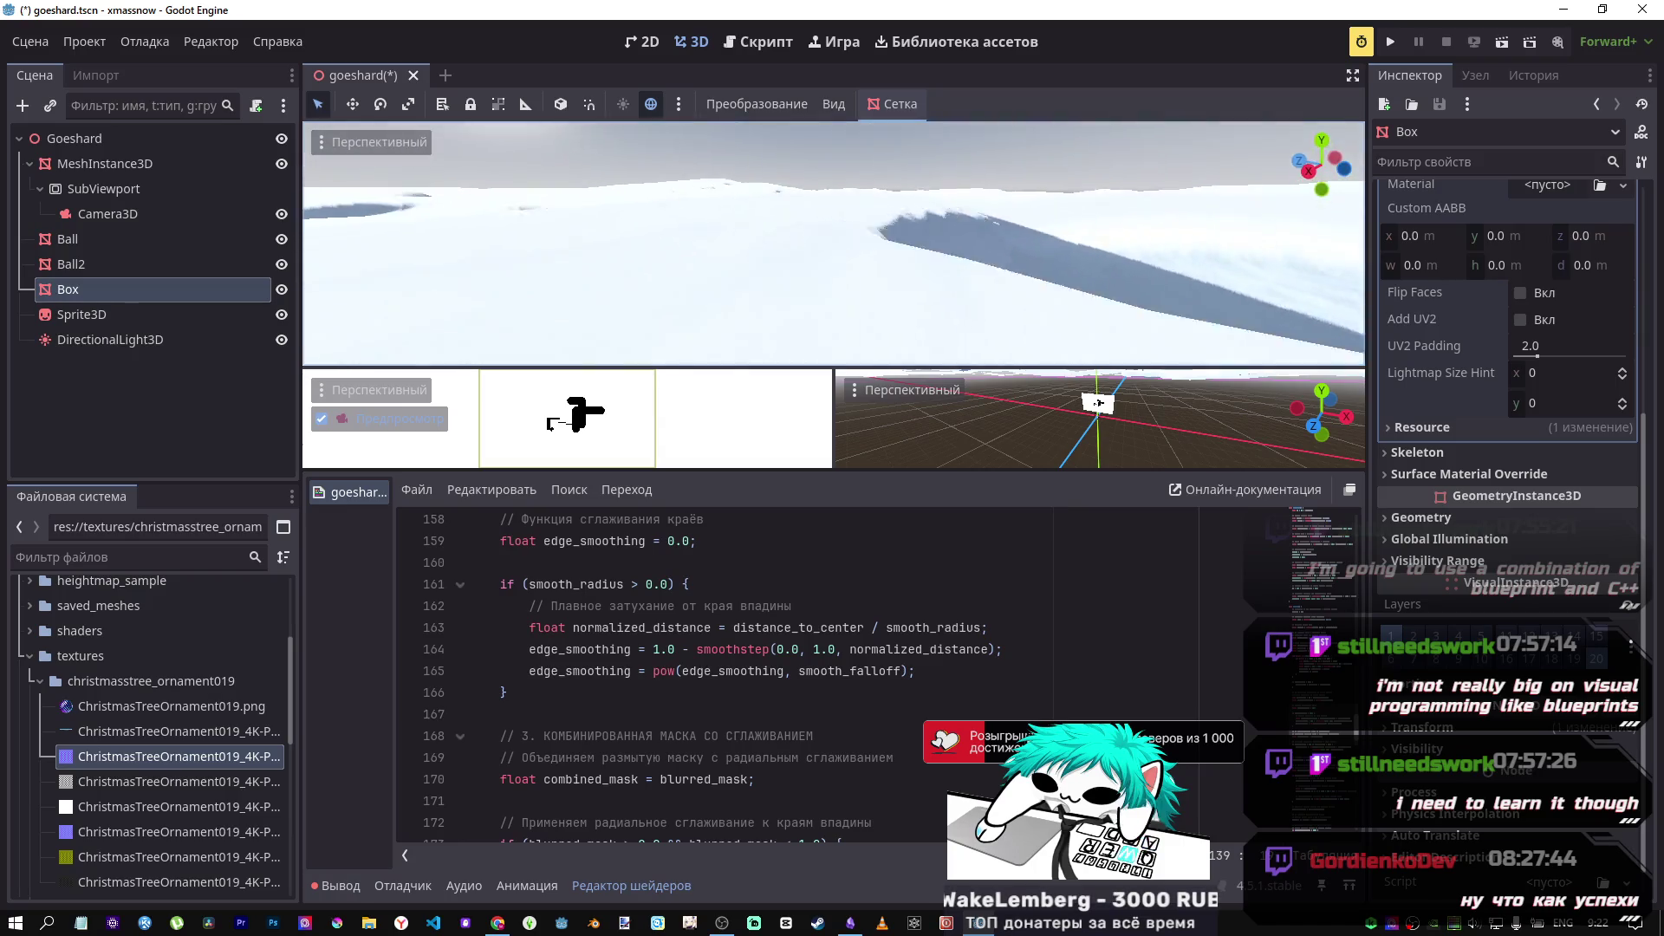
pyautogui.press('w')
pyautogui.press('w')
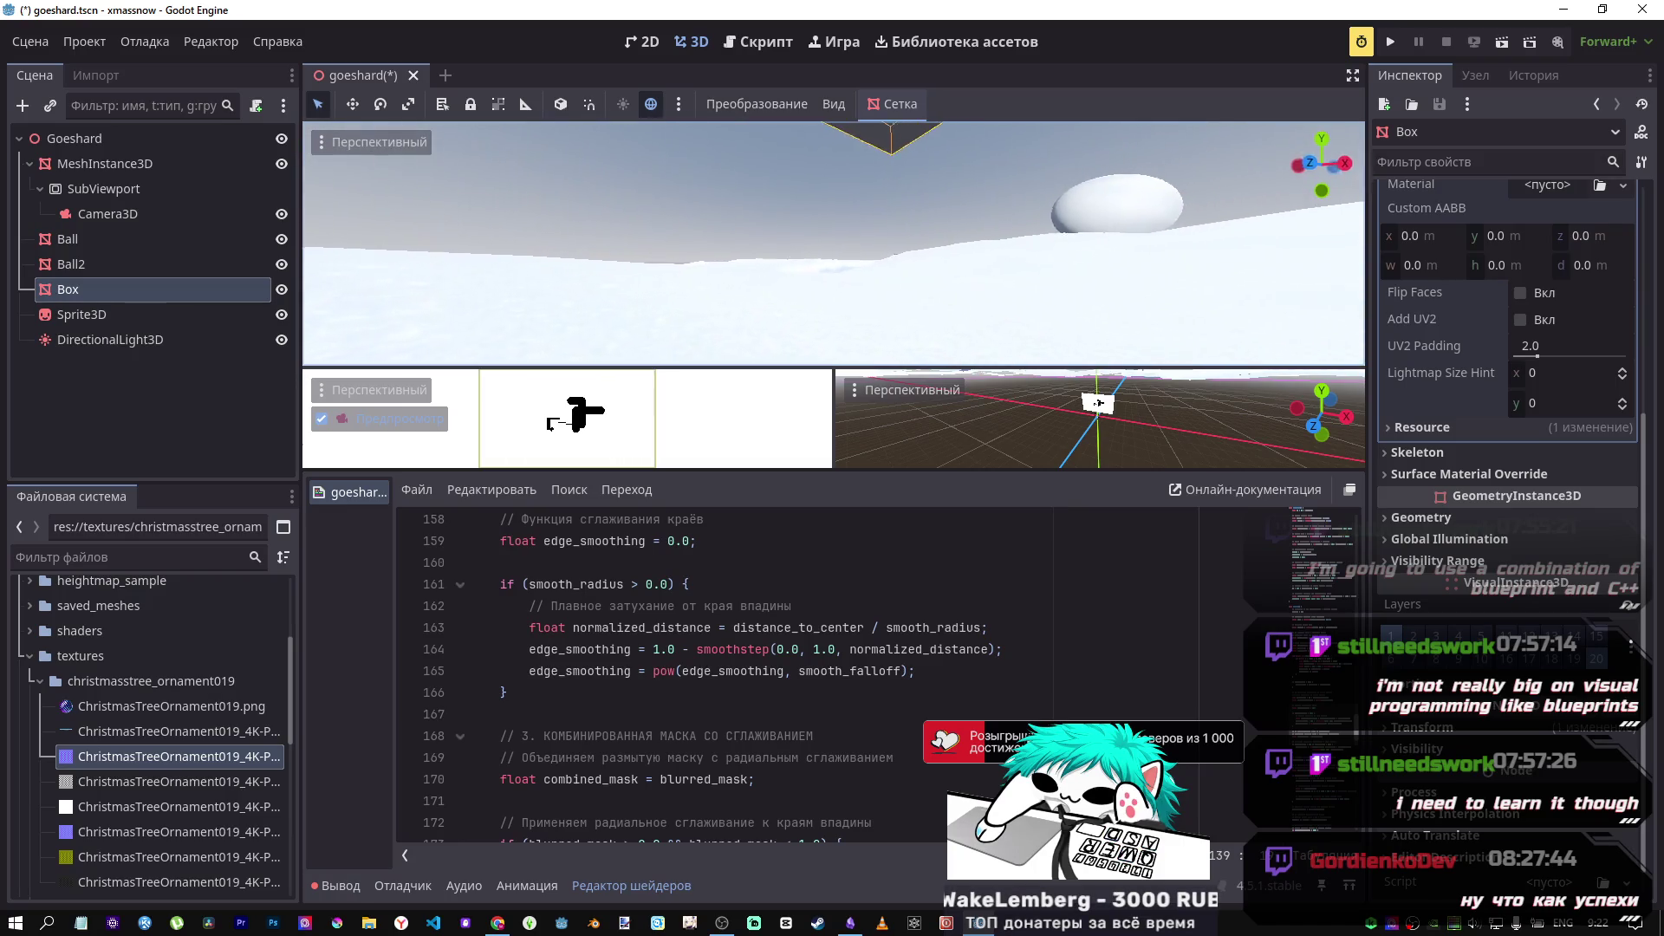
pyautogui.press('w')
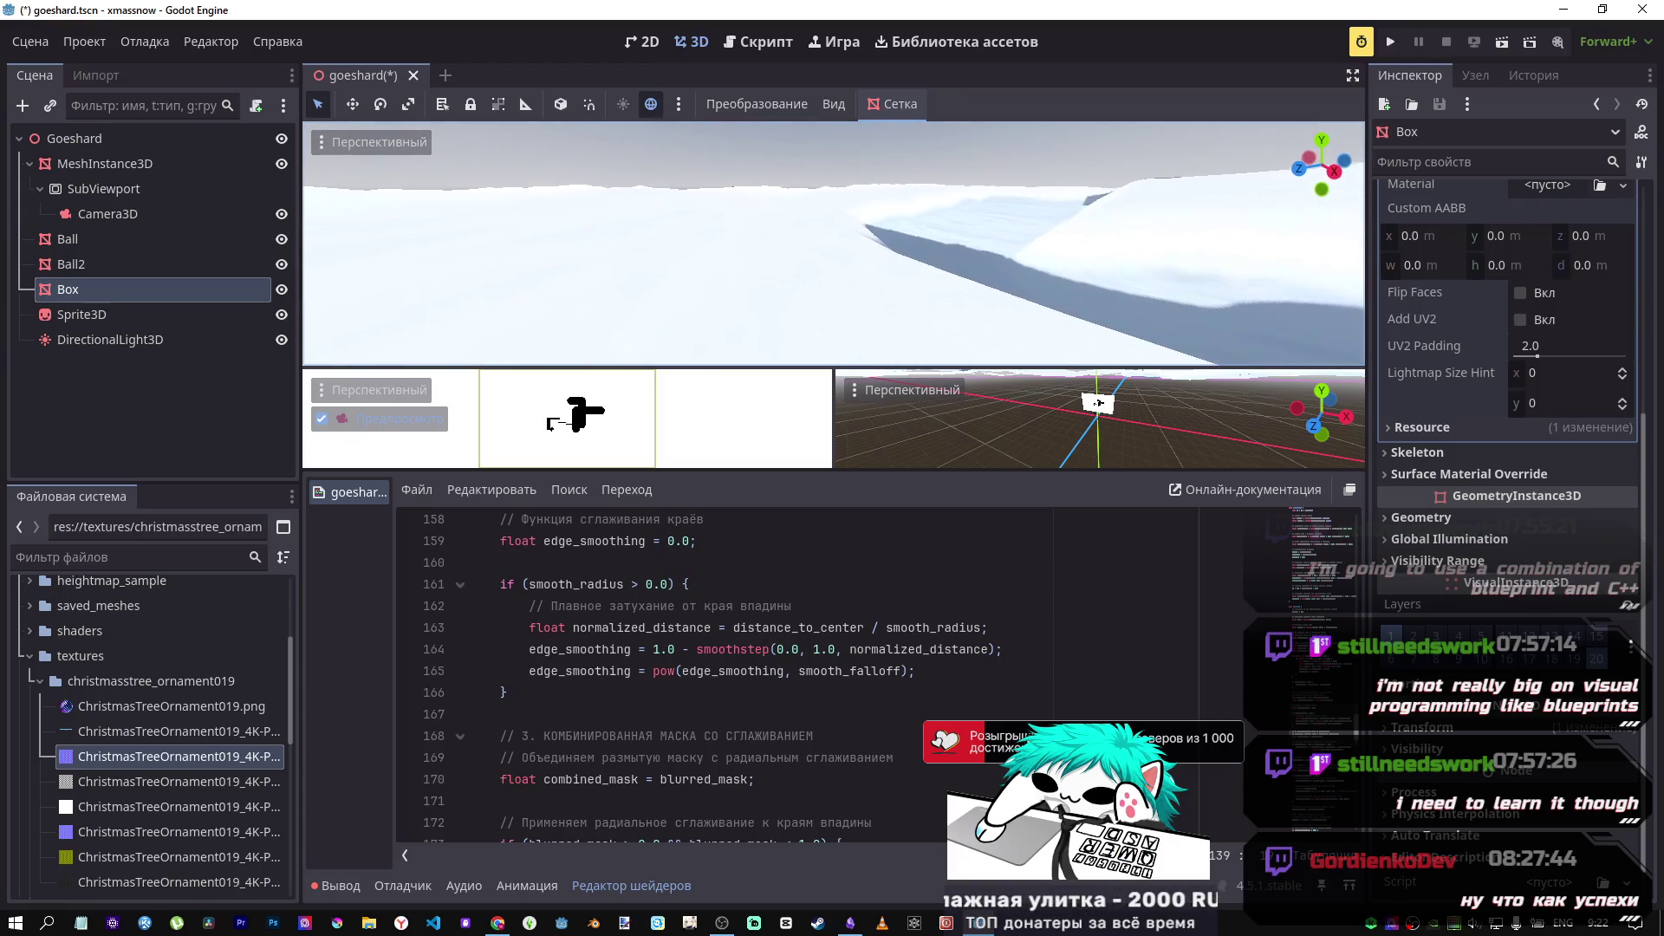
pyautogui.press('w')
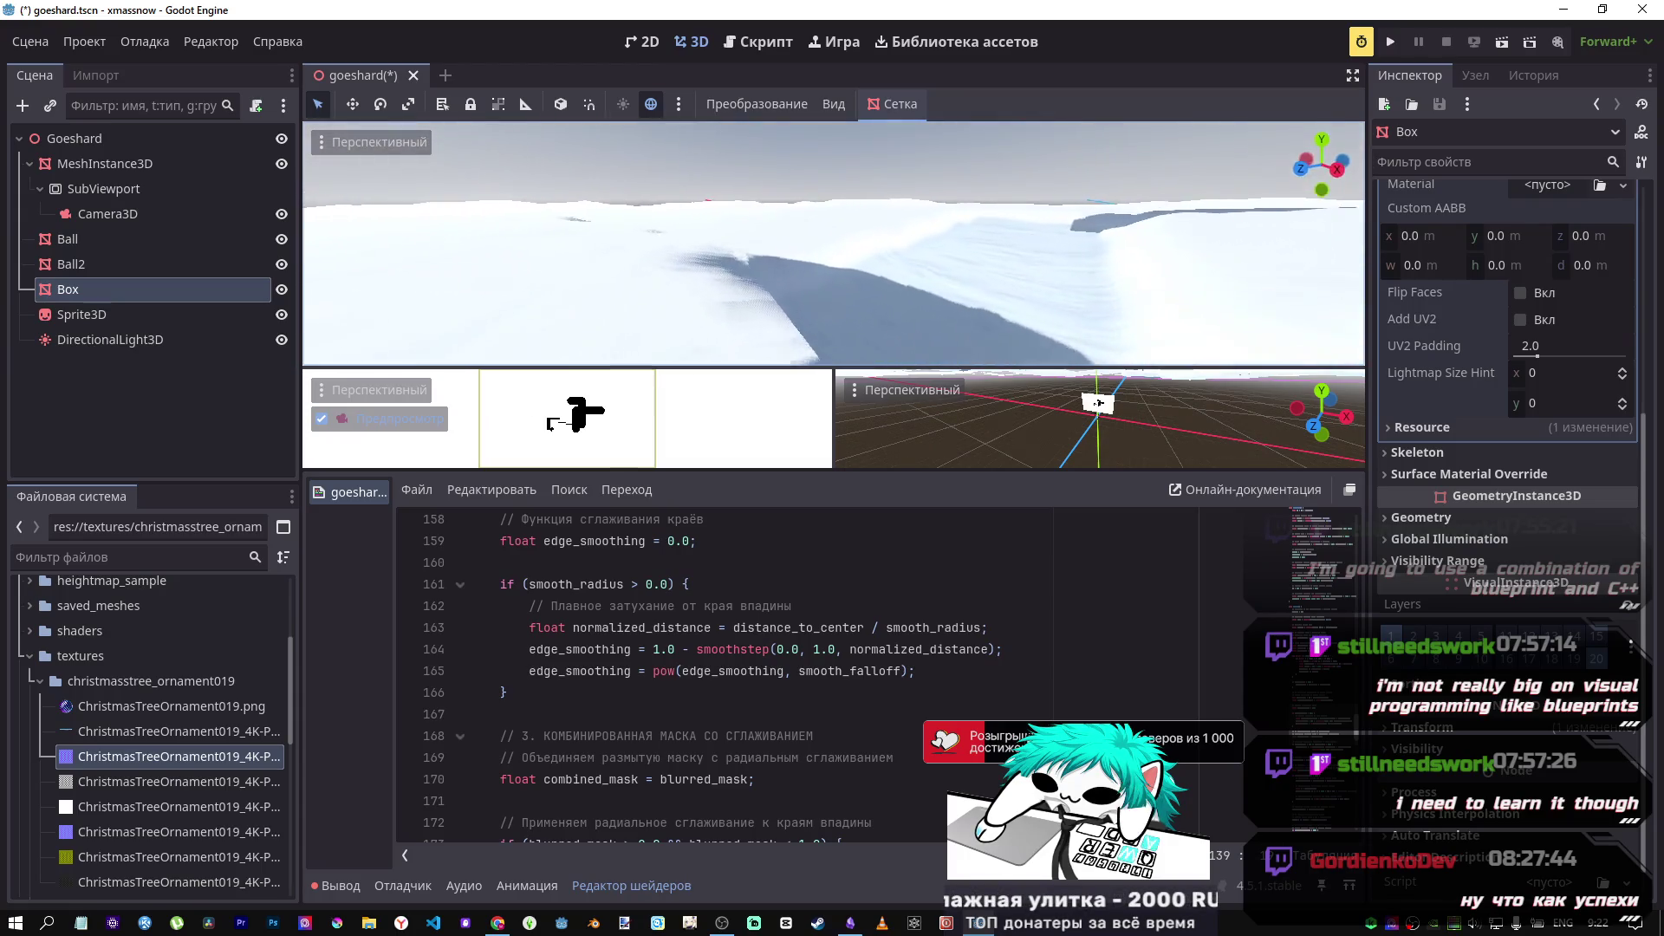
pyautogui.press('w')
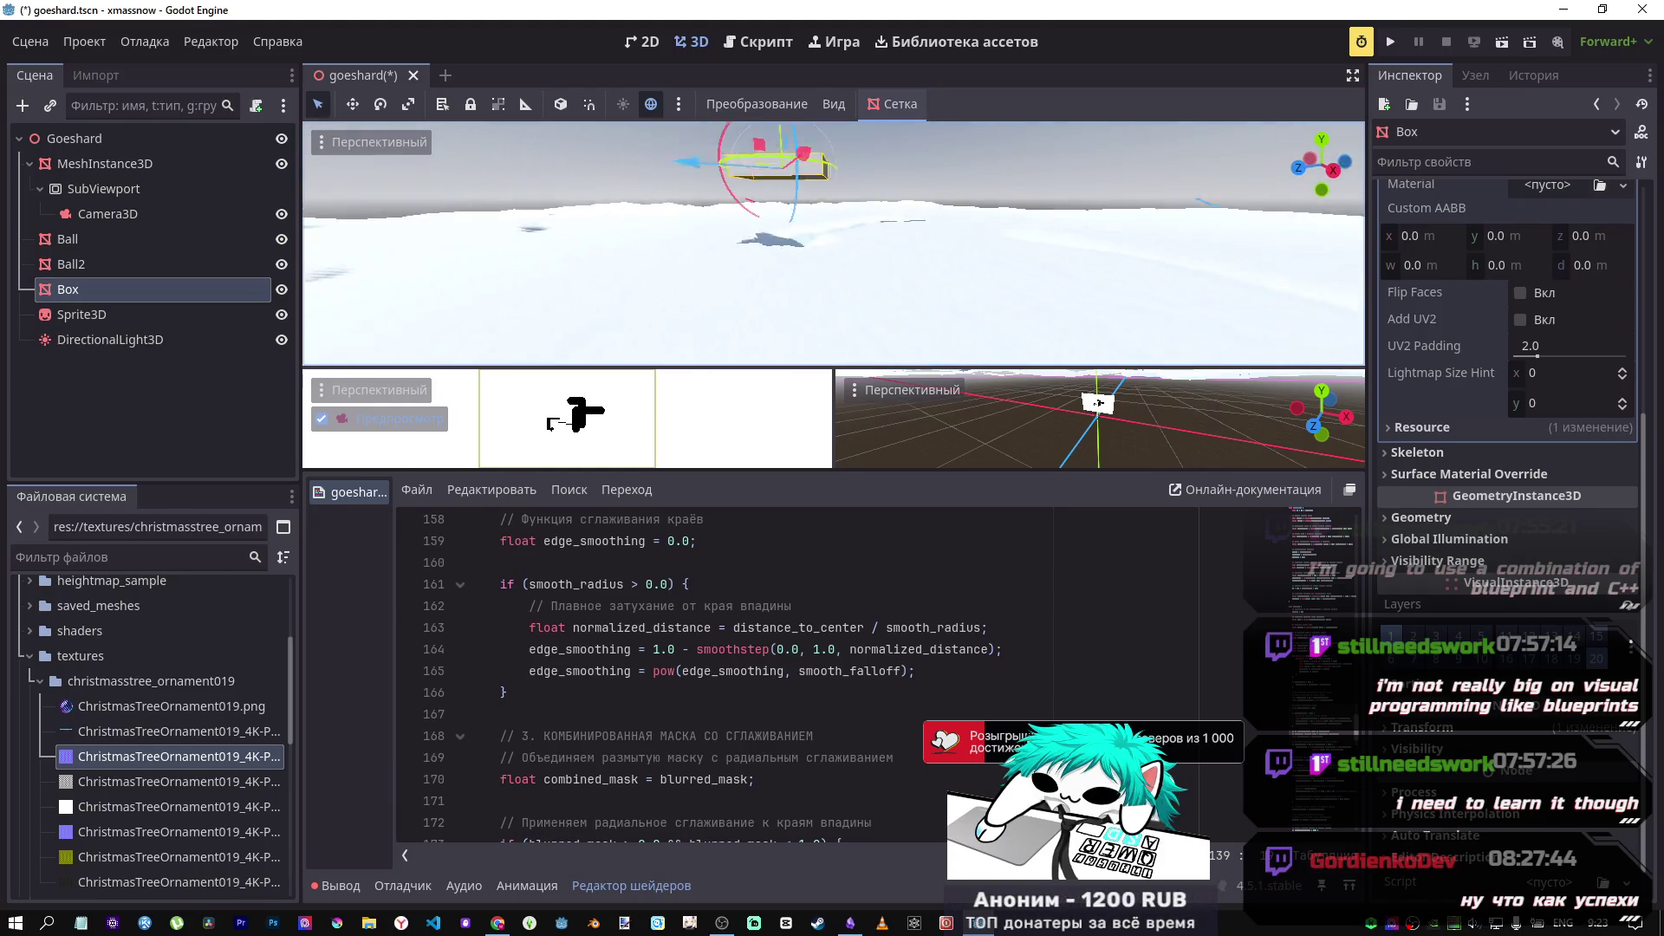
# Step: Save the scene, view the terrain and Box from overhead, then switch to DeepSeek
pyautogui.hotkey('ctrl', 's')
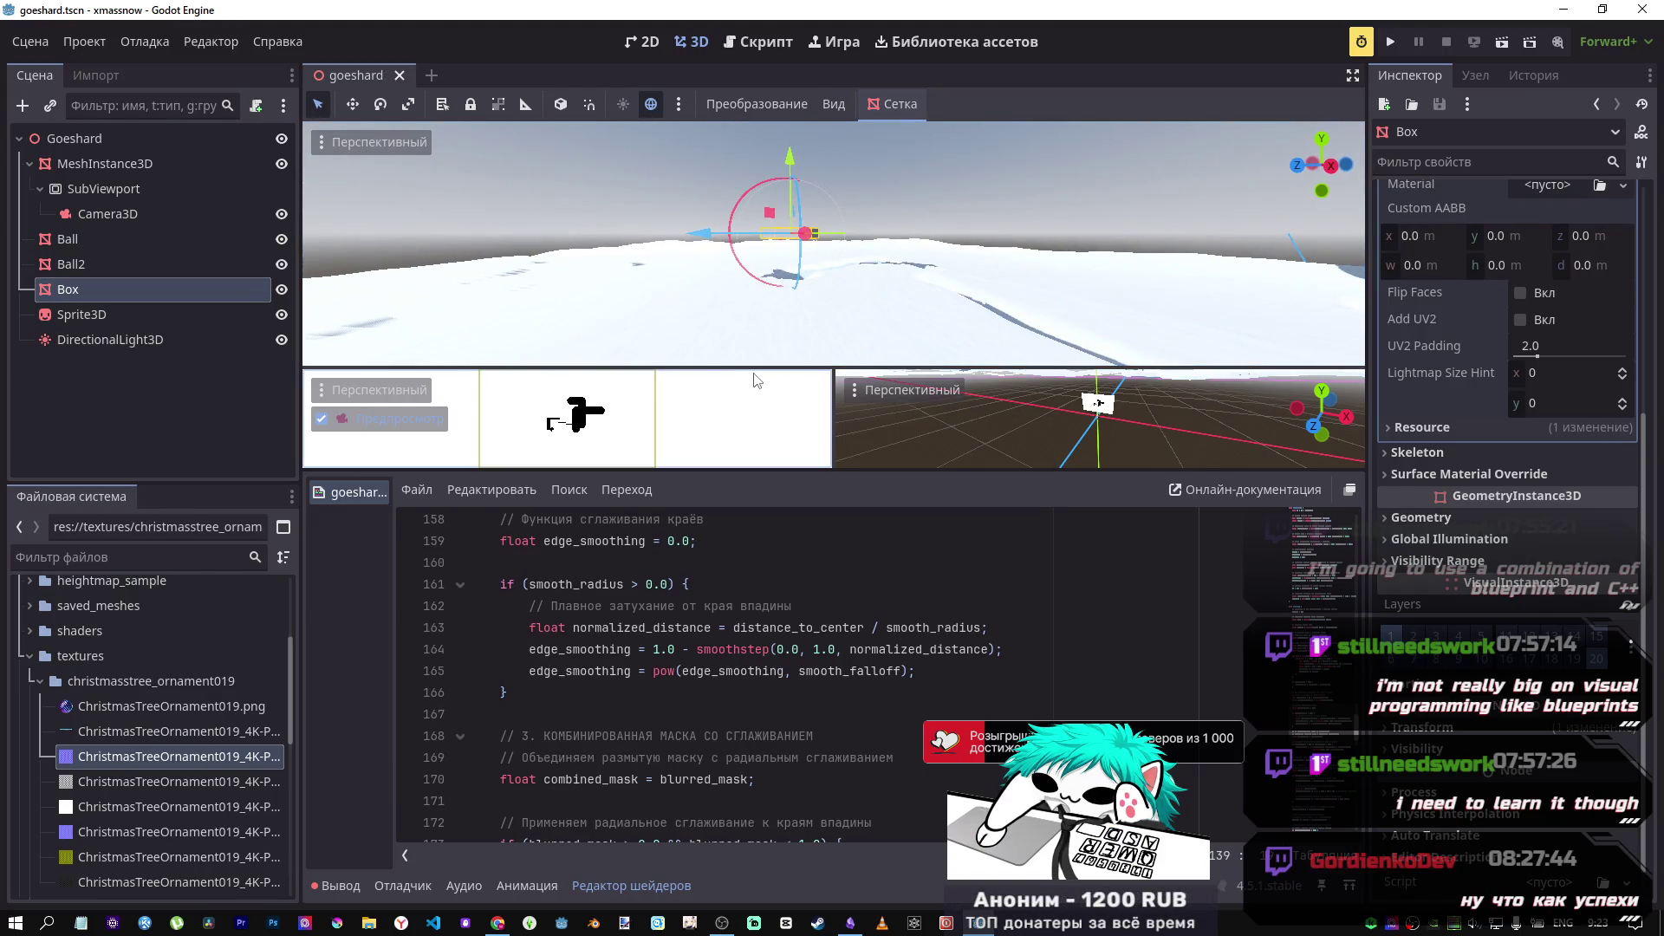
pyautogui.press('w')
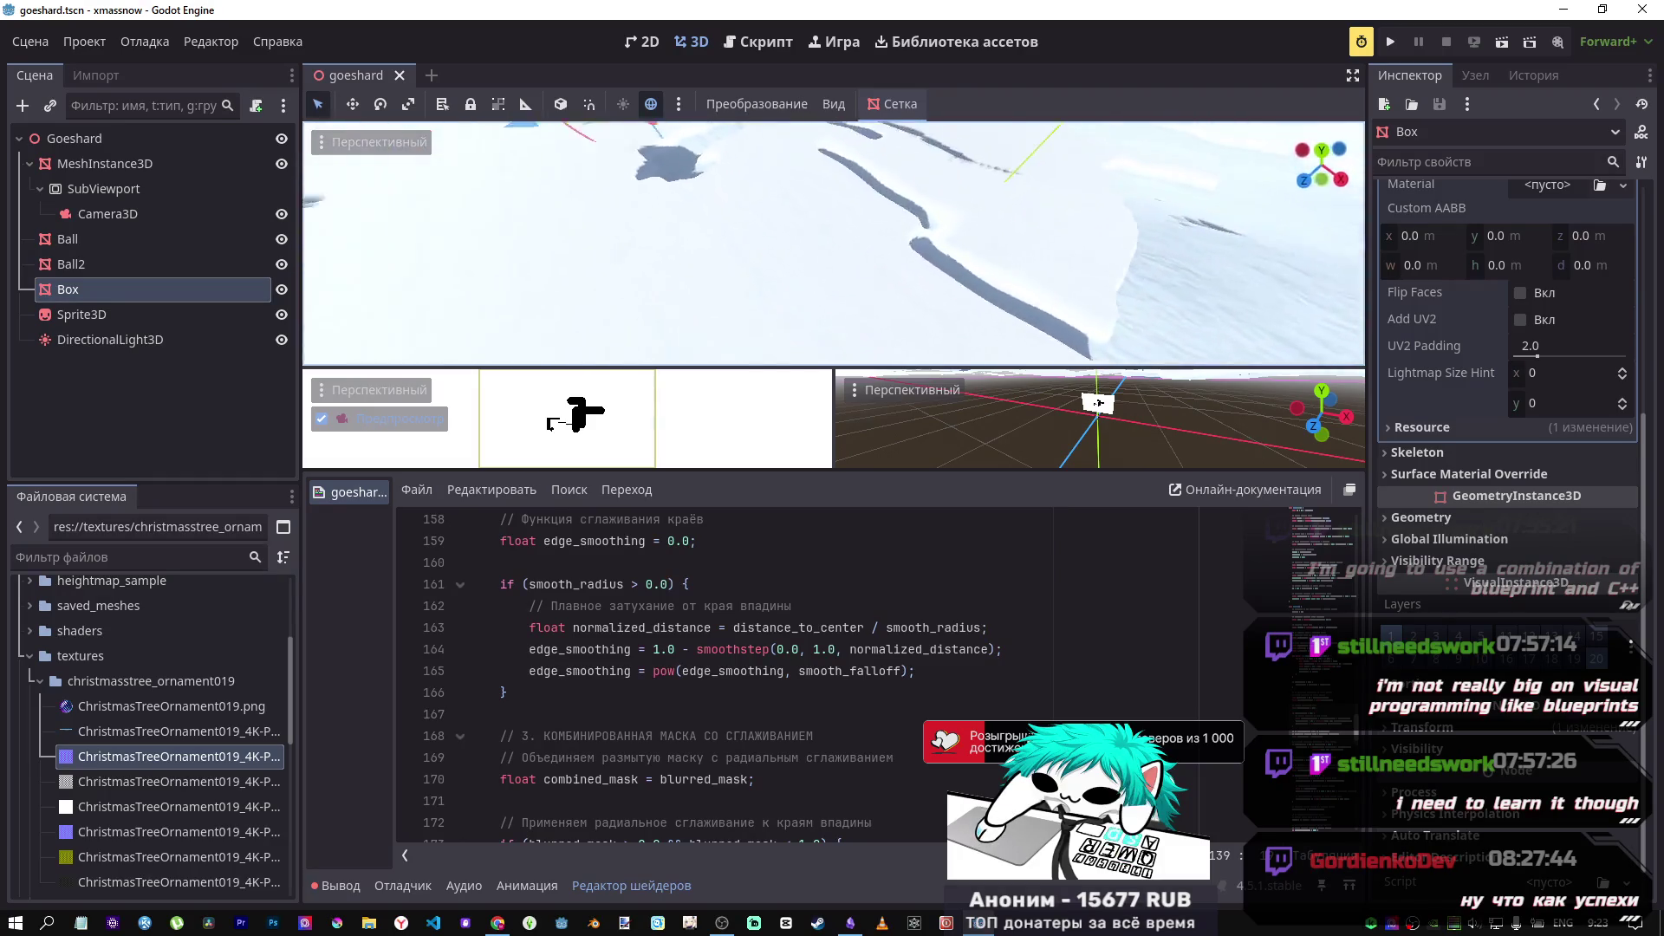
pyautogui.press('w')
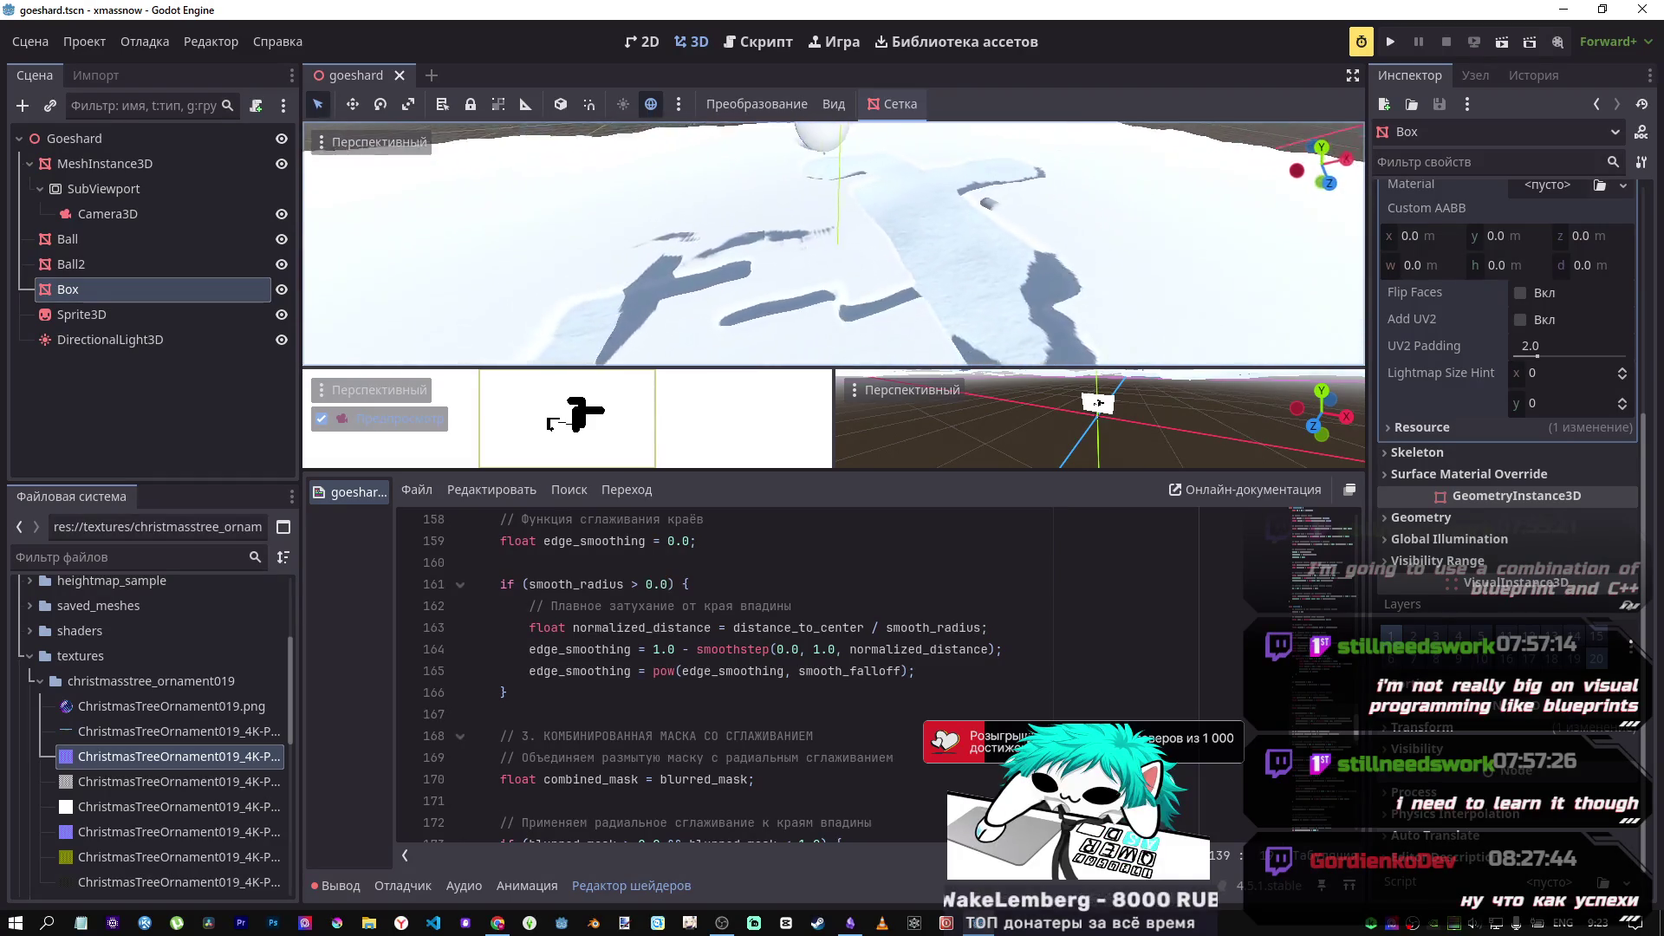
pyautogui.press('s')
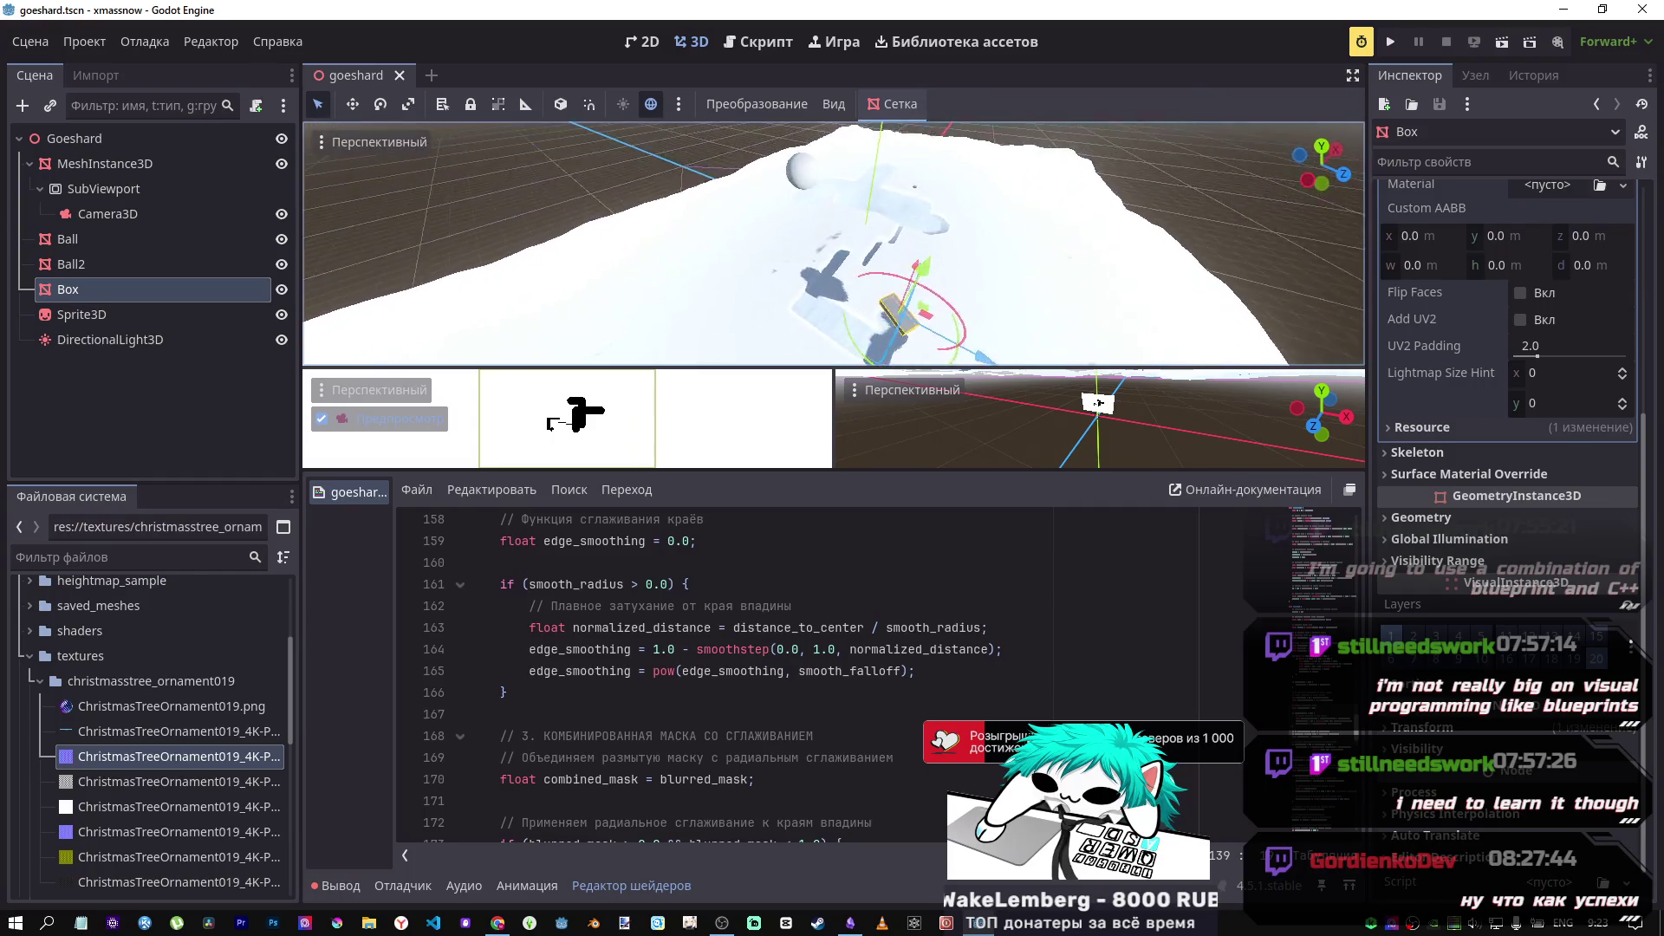
pyautogui.press('s')
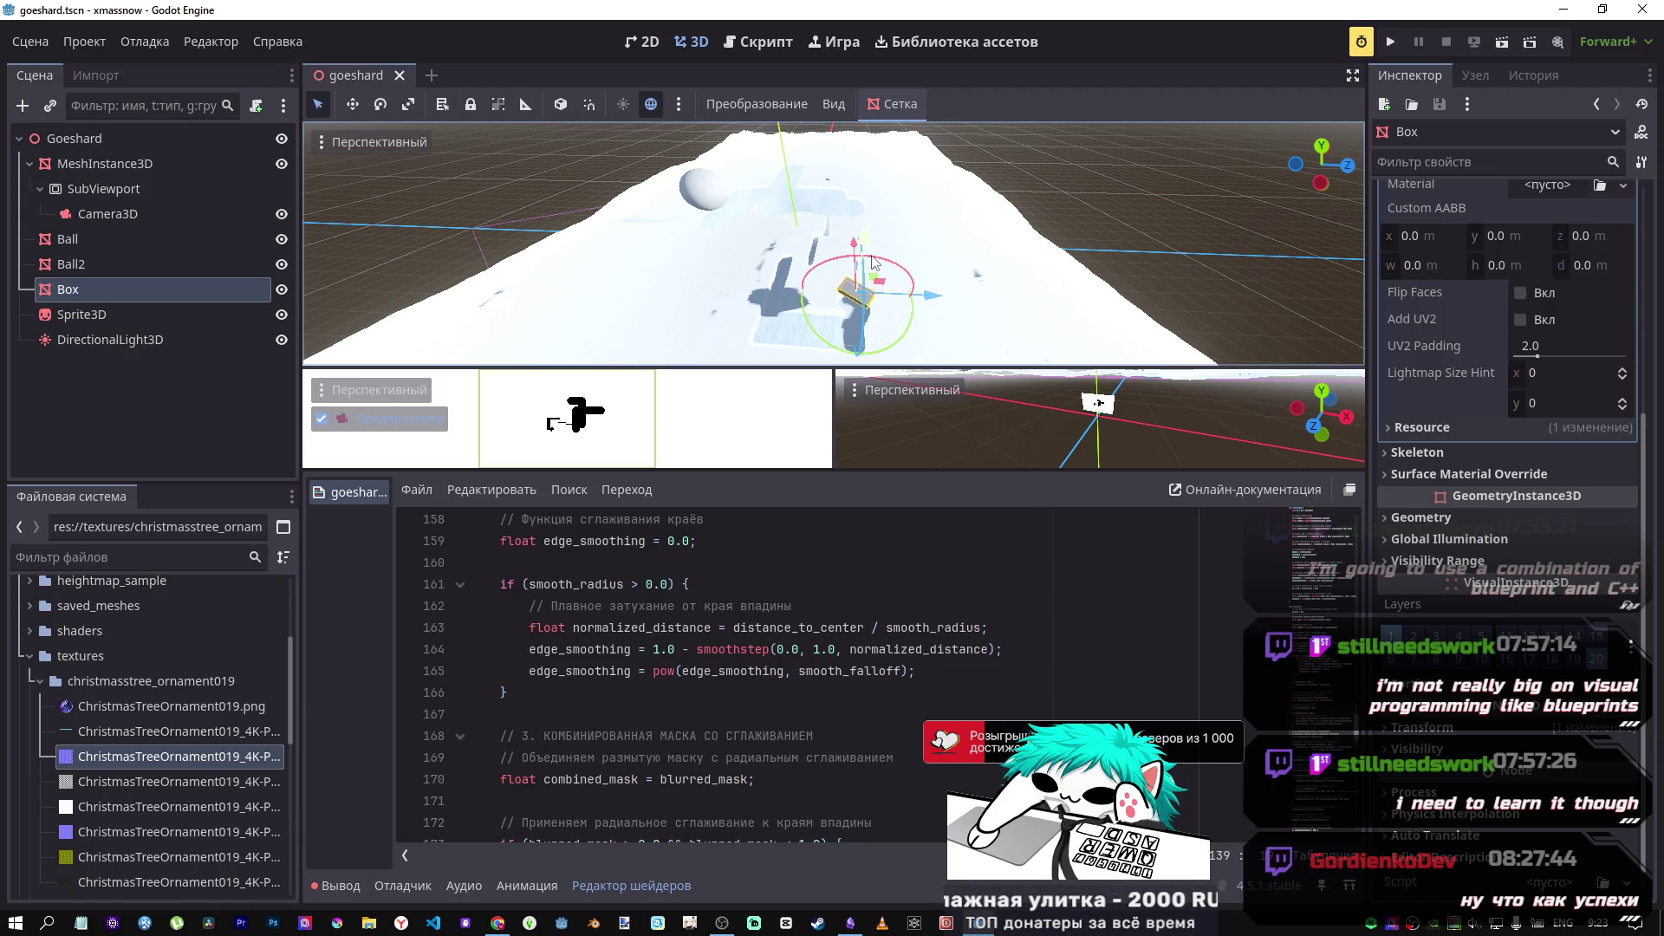
pyautogui.hotkey('alt', 'Tab')
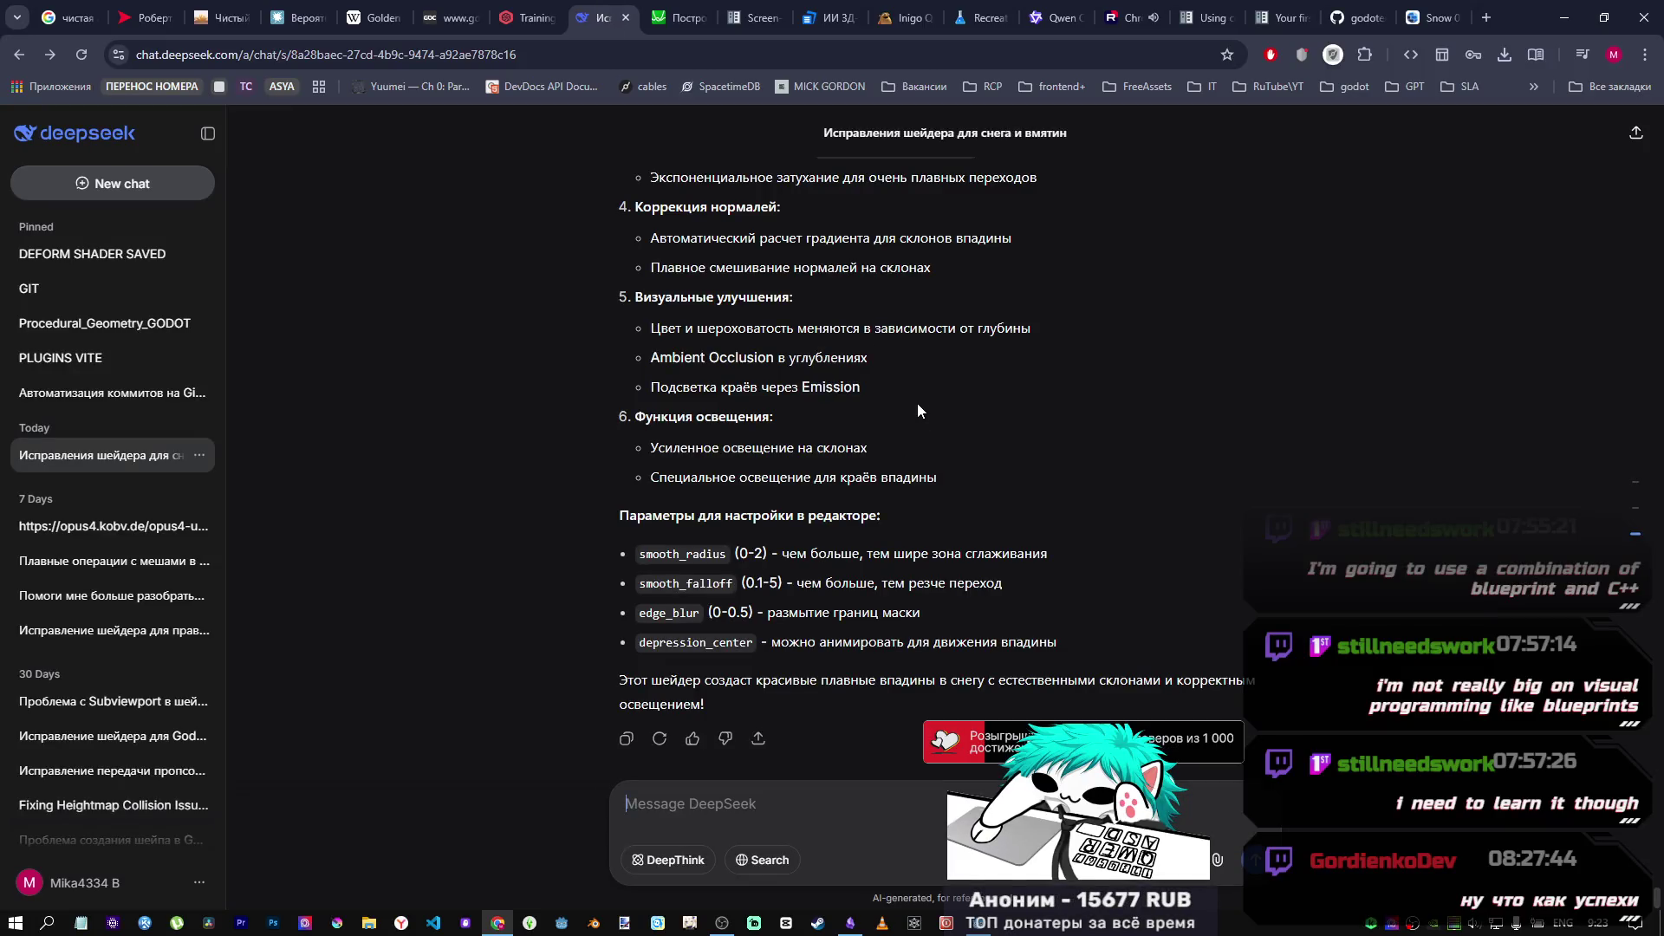
# Step: Open the Bachelor.pdf reference from the godot bookmarks folder
pyautogui.click(1534, 86)
pyautogui.moveTo(1458, 171)
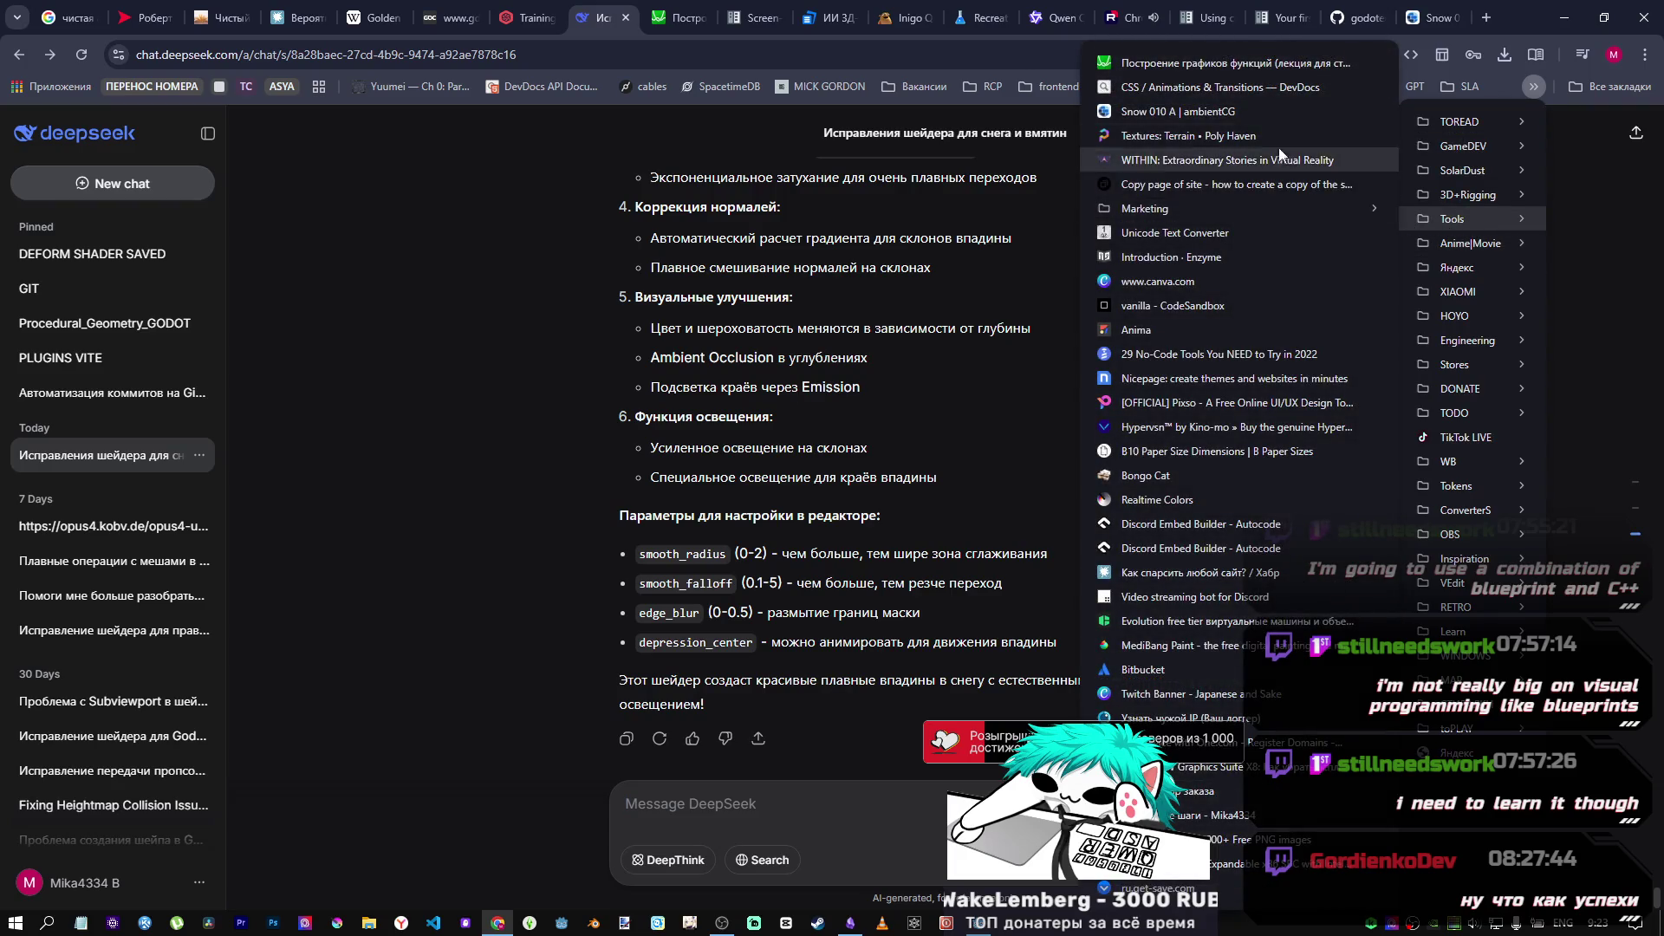
pyautogui.moveTo(1489, 249)
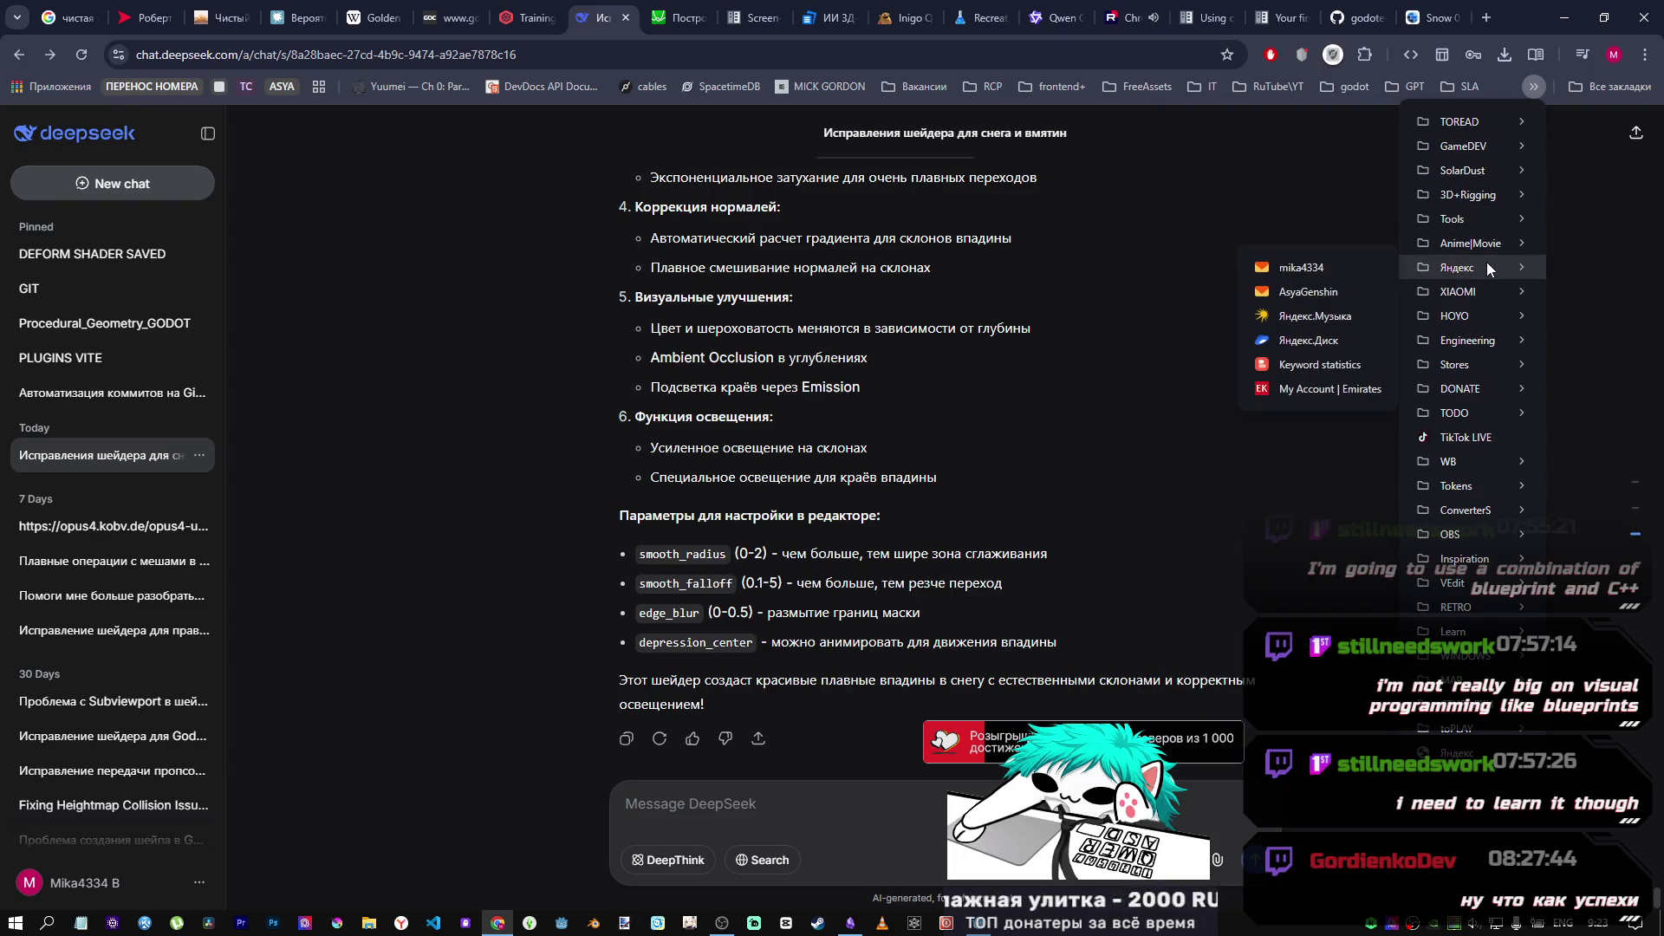
pyautogui.moveTo(1462, 425)
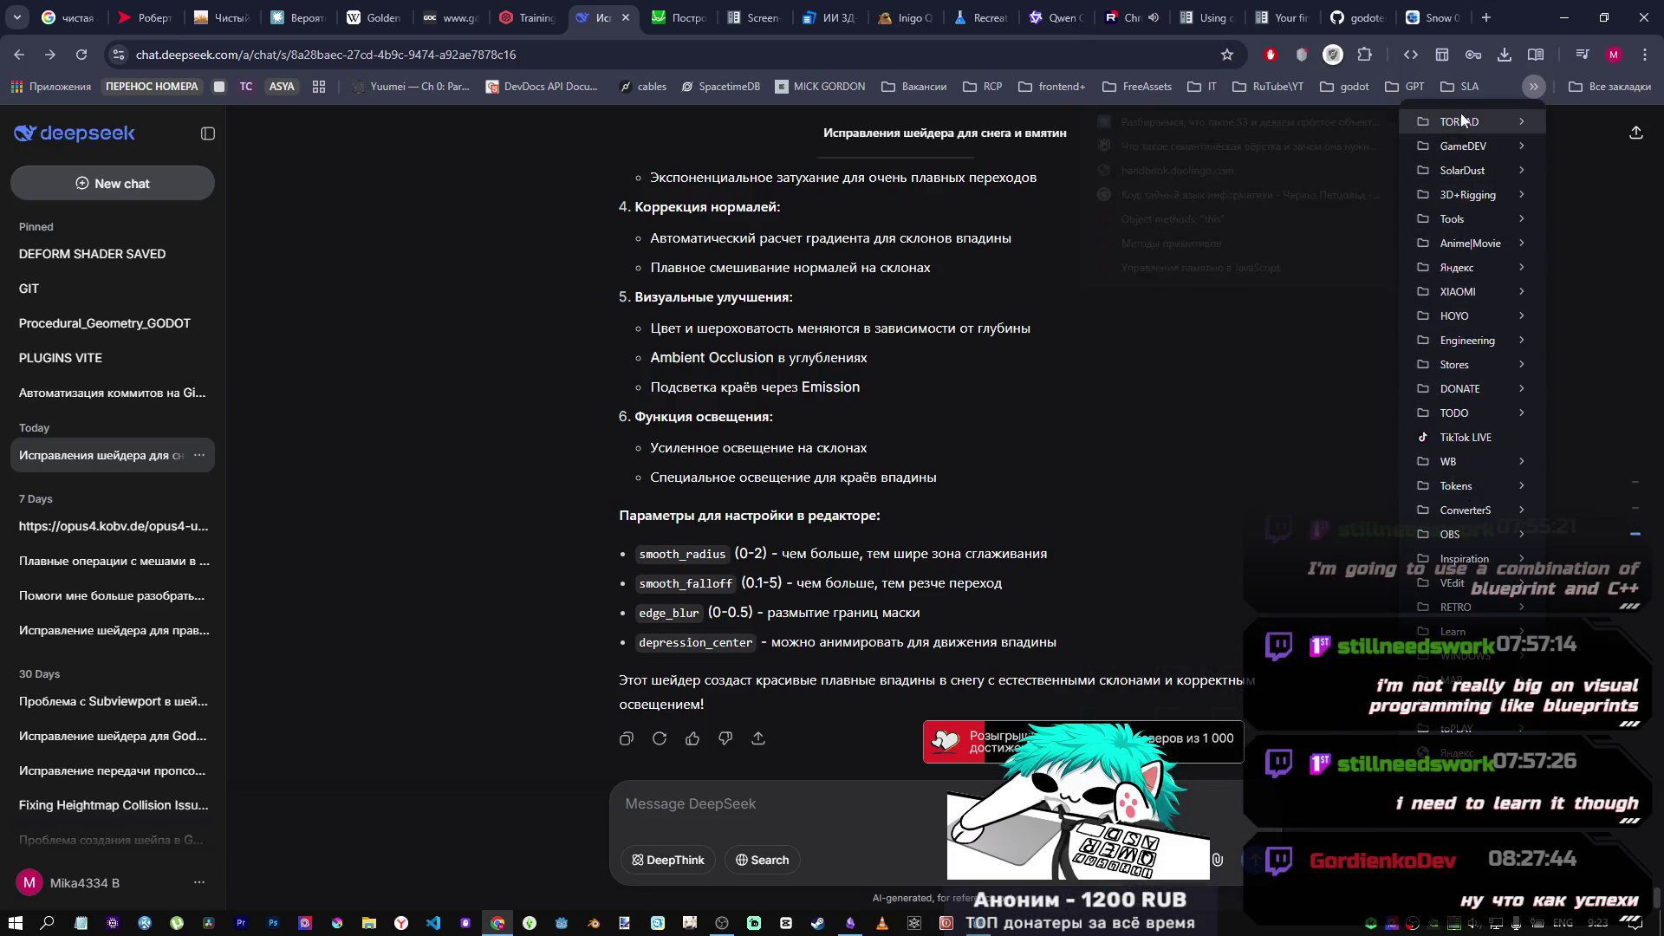
pyautogui.moveTo(1352, 83)
pyautogui.moveTo(1386, 158)
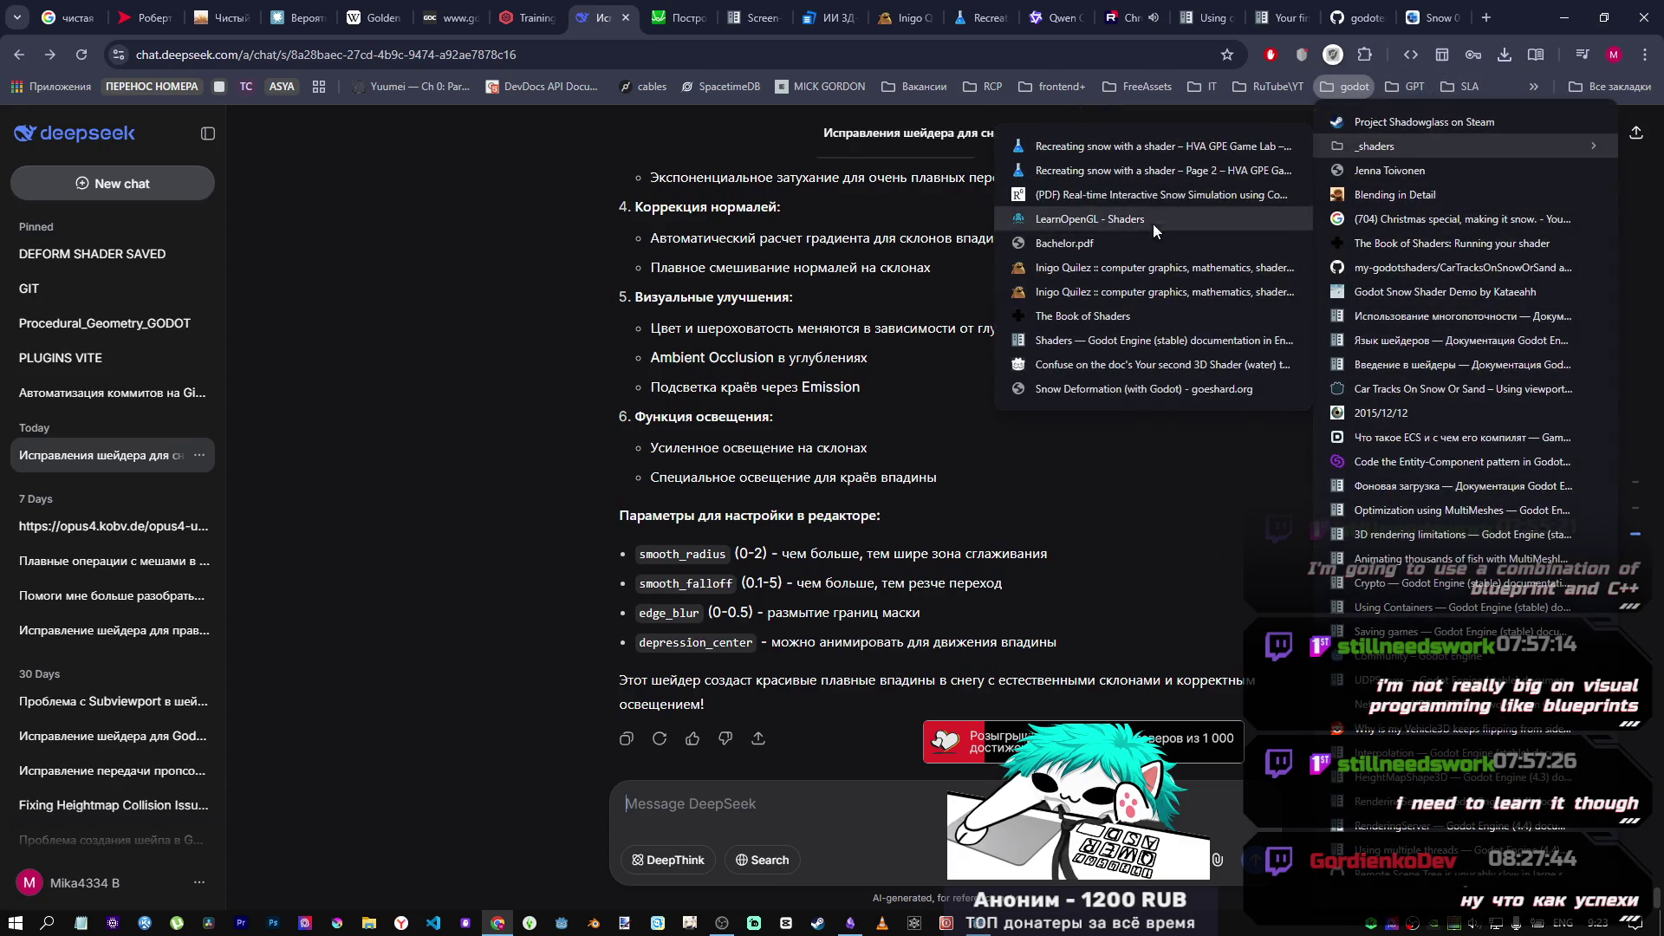
pyautogui.click(1079, 251)
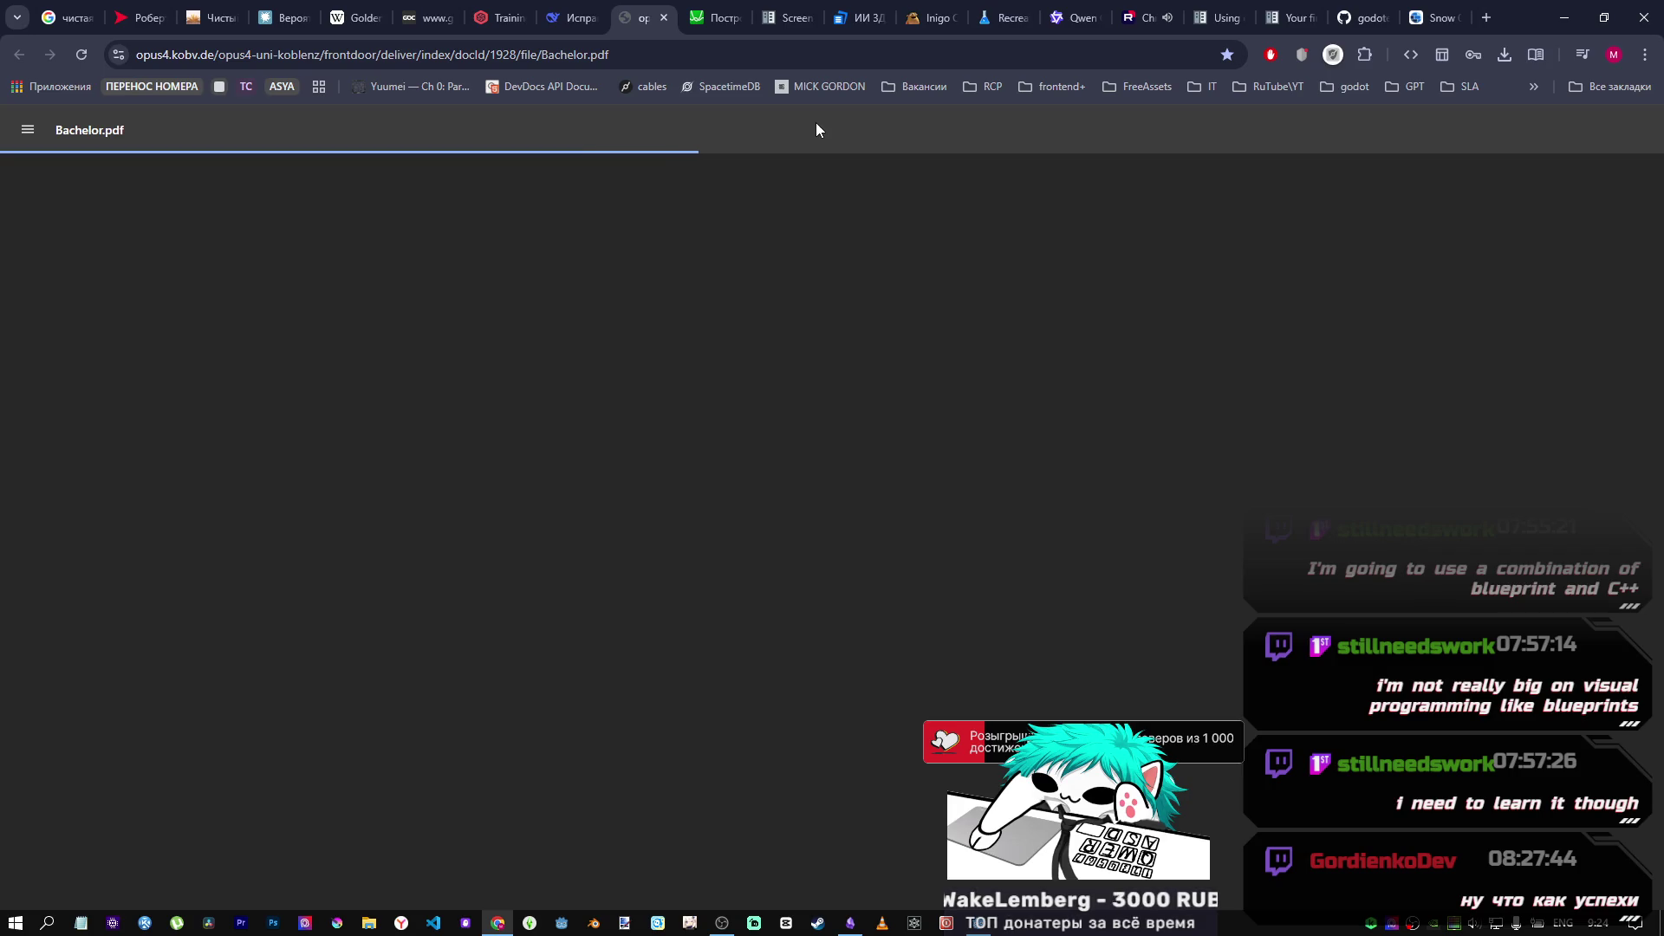
# Step: Return to the DeepSeek shader-fix chat and scroll to the edge-smoothing improvements list
pyautogui.click(572, 12)
pyautogui.scroll(10, 823, 508)
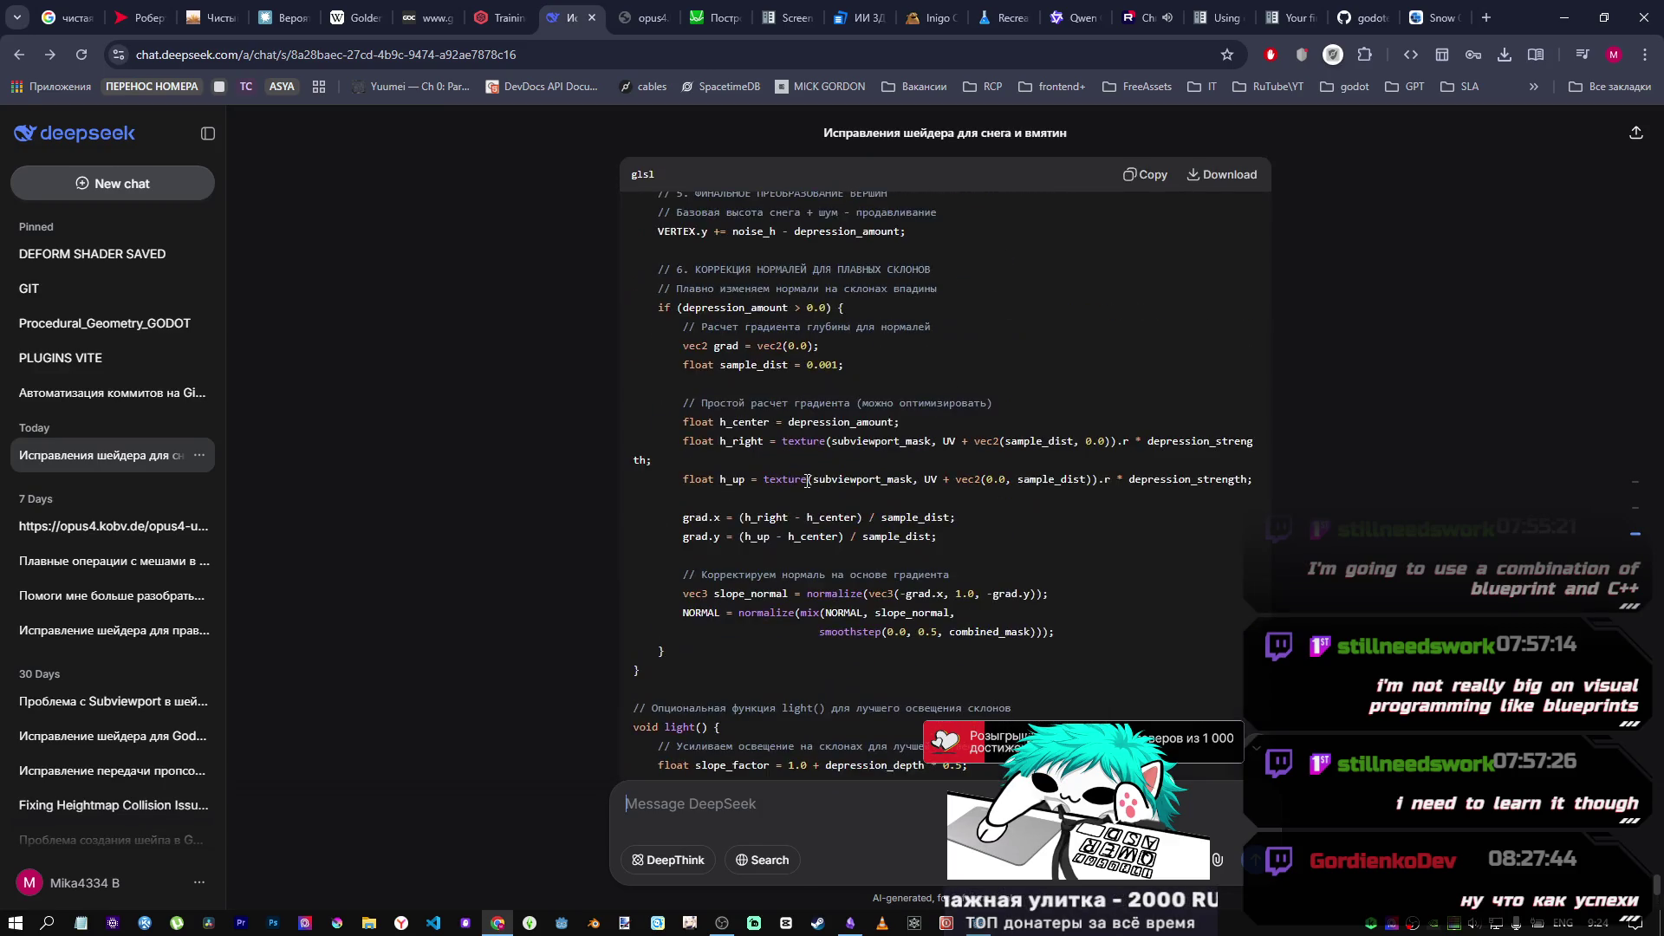
pyautogui.scroll(-8, 805, 472)
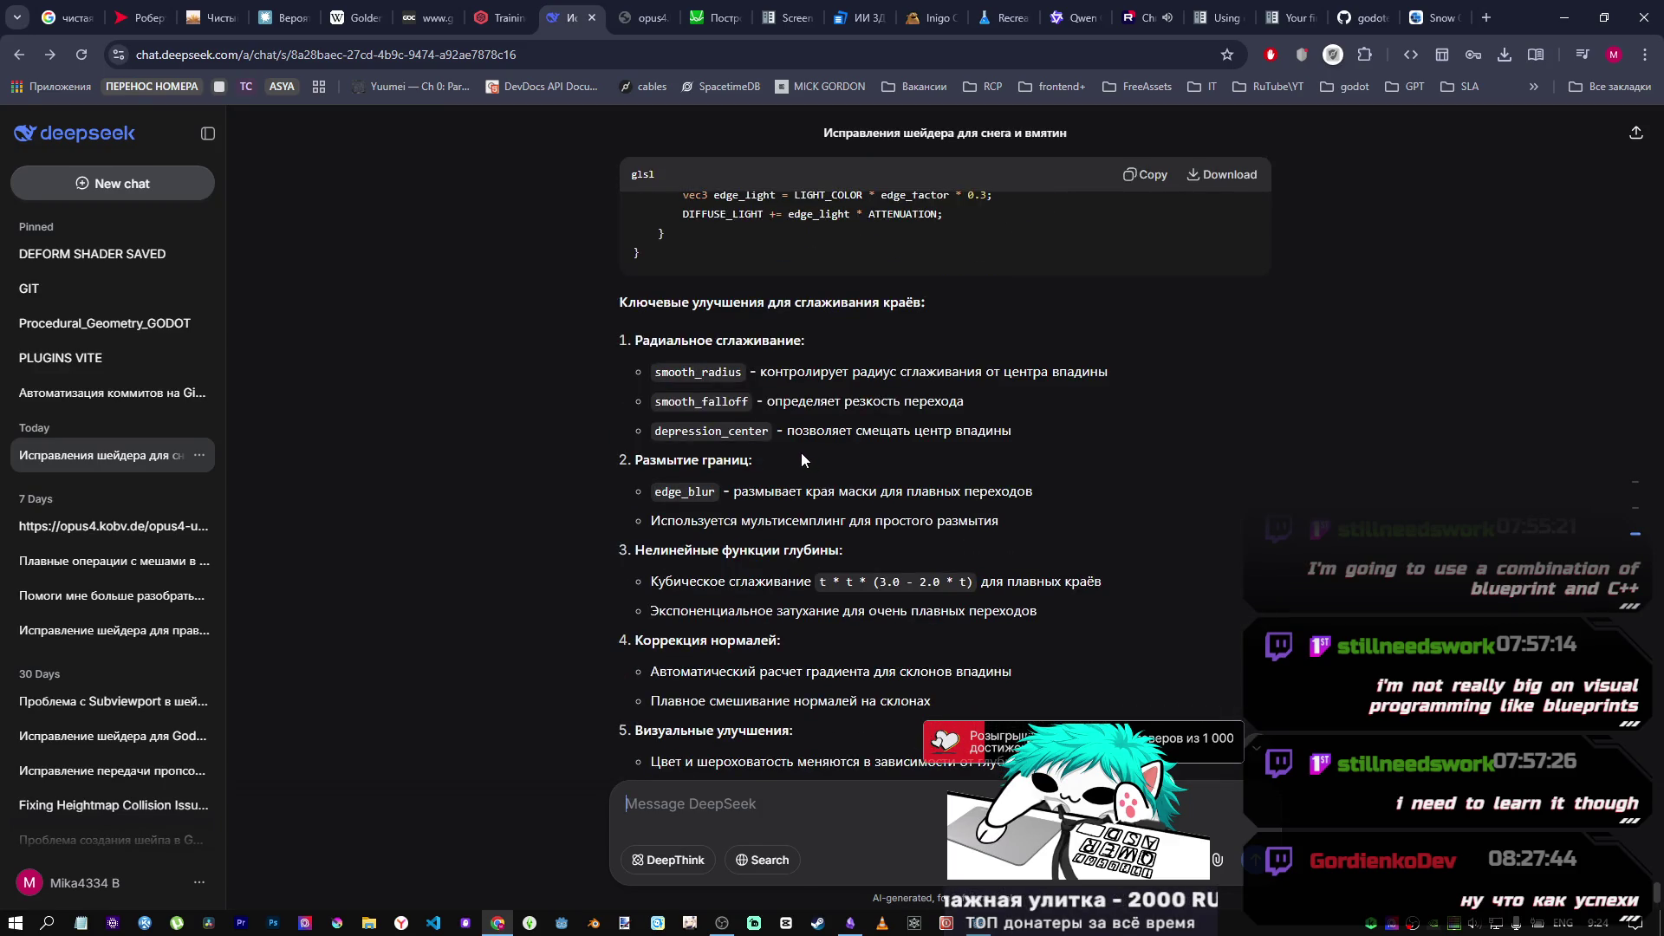
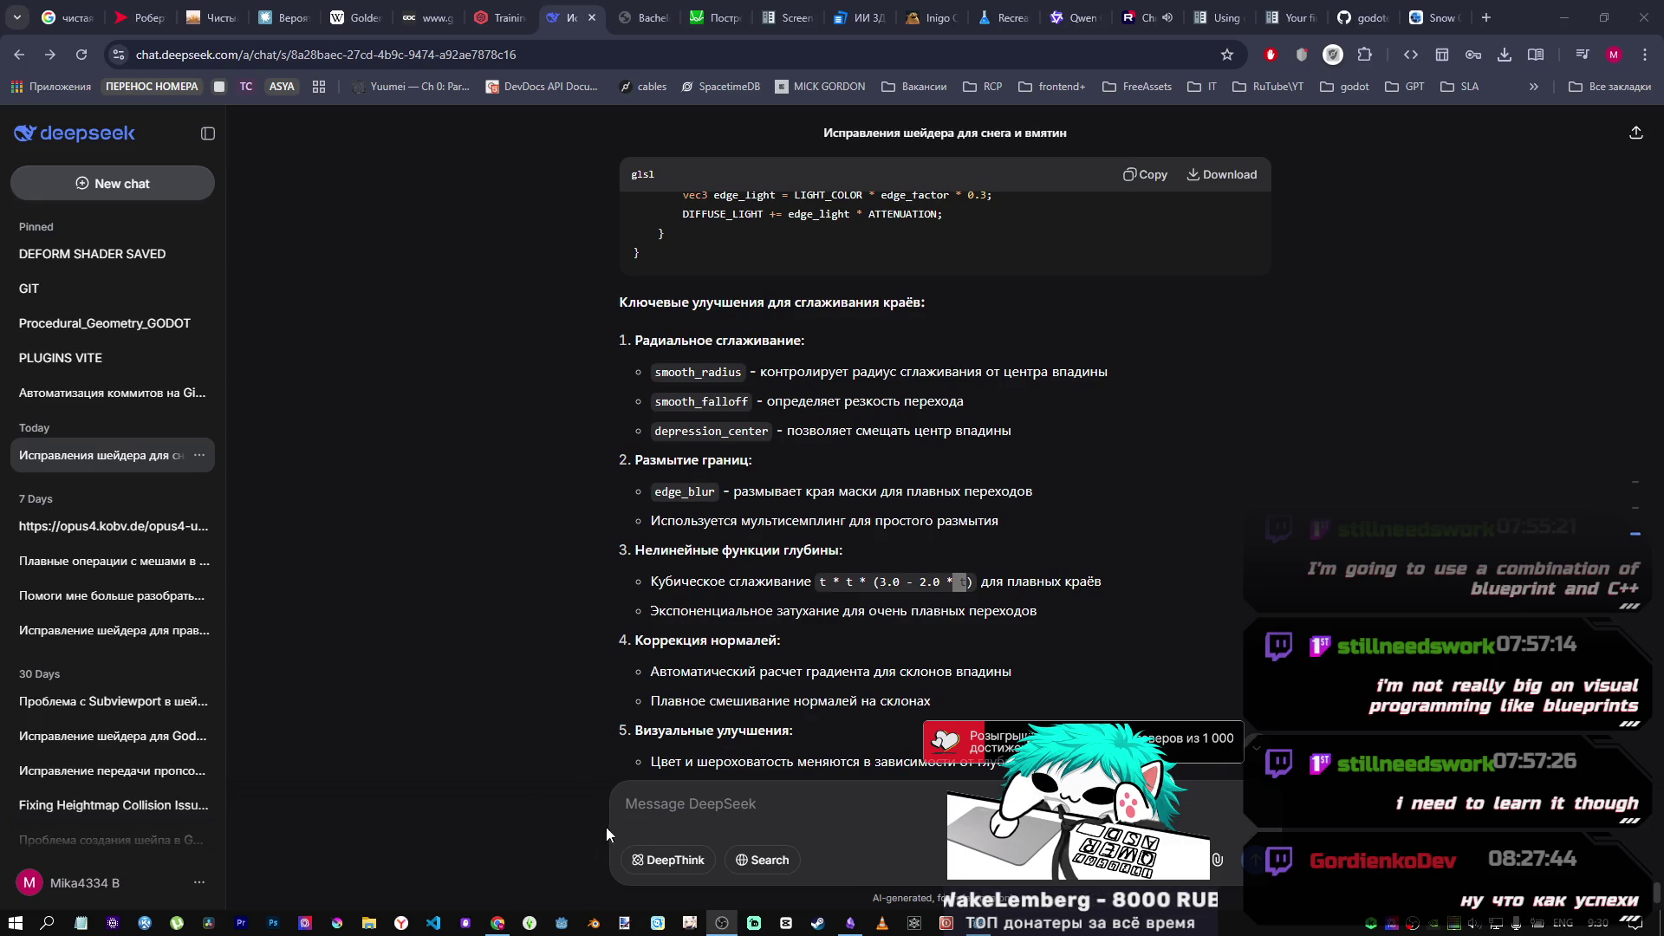
# Step: Read through DeepSeek's suggested edge-smoothing snow shader code
pyautogui.rightClick(626, 278)
pyautogui.press('Escape')
pyautogui.click(497, 926)
pyautogui.scroll(10, 961, 433)
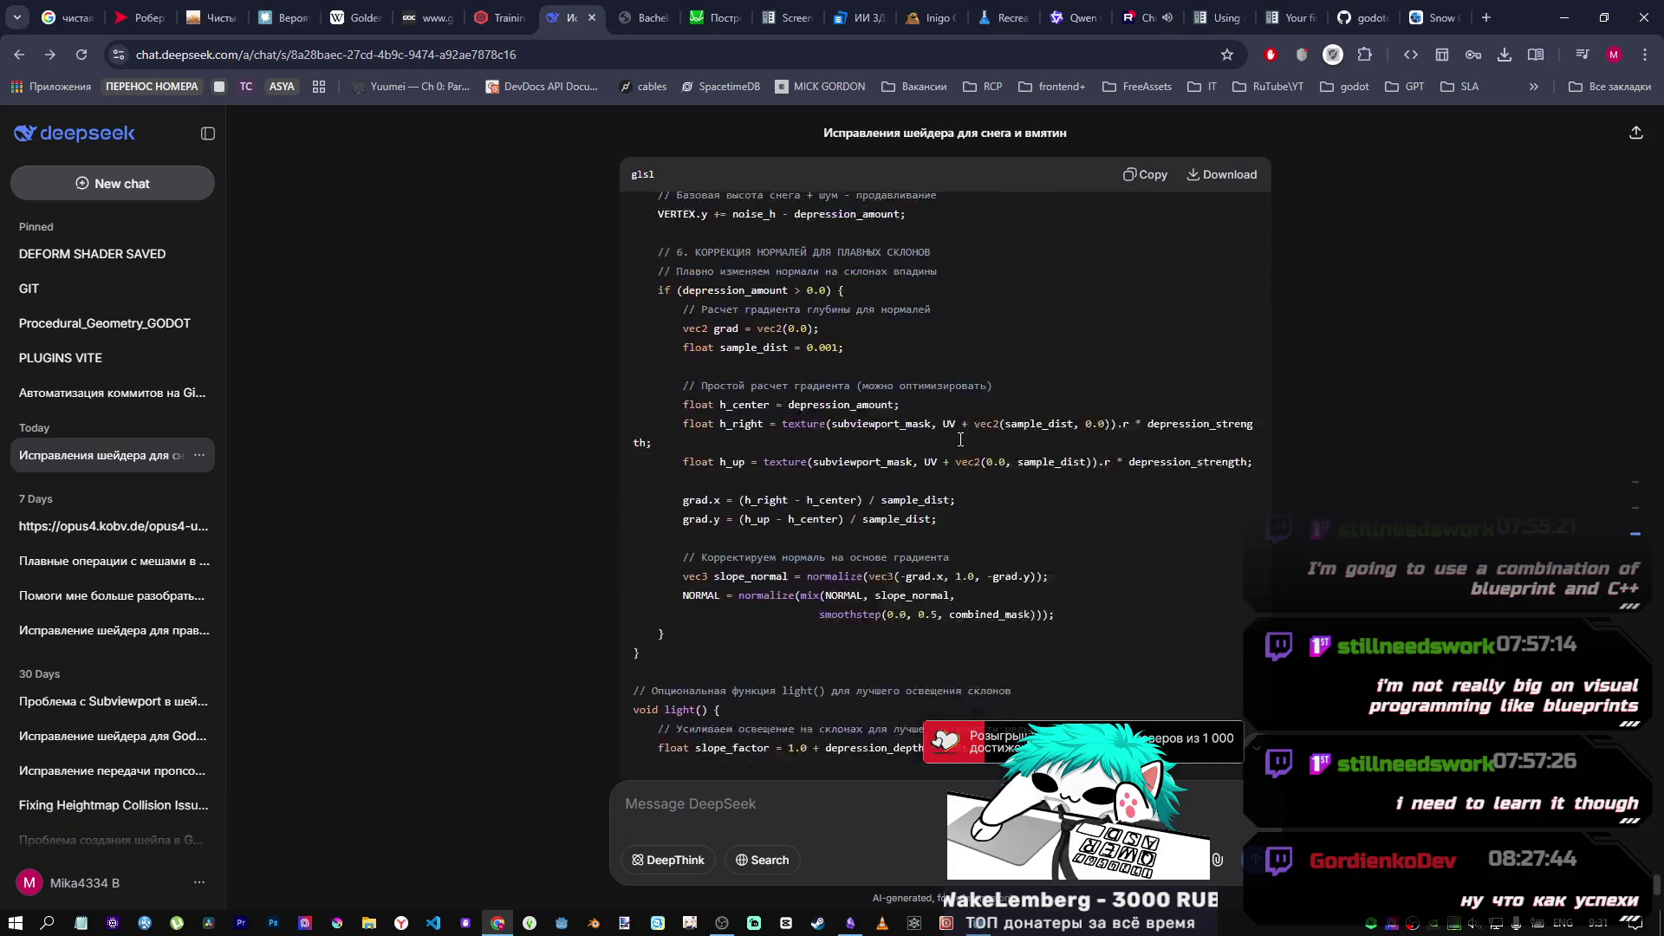
pyautogui.scroll(-10, 953, 421)
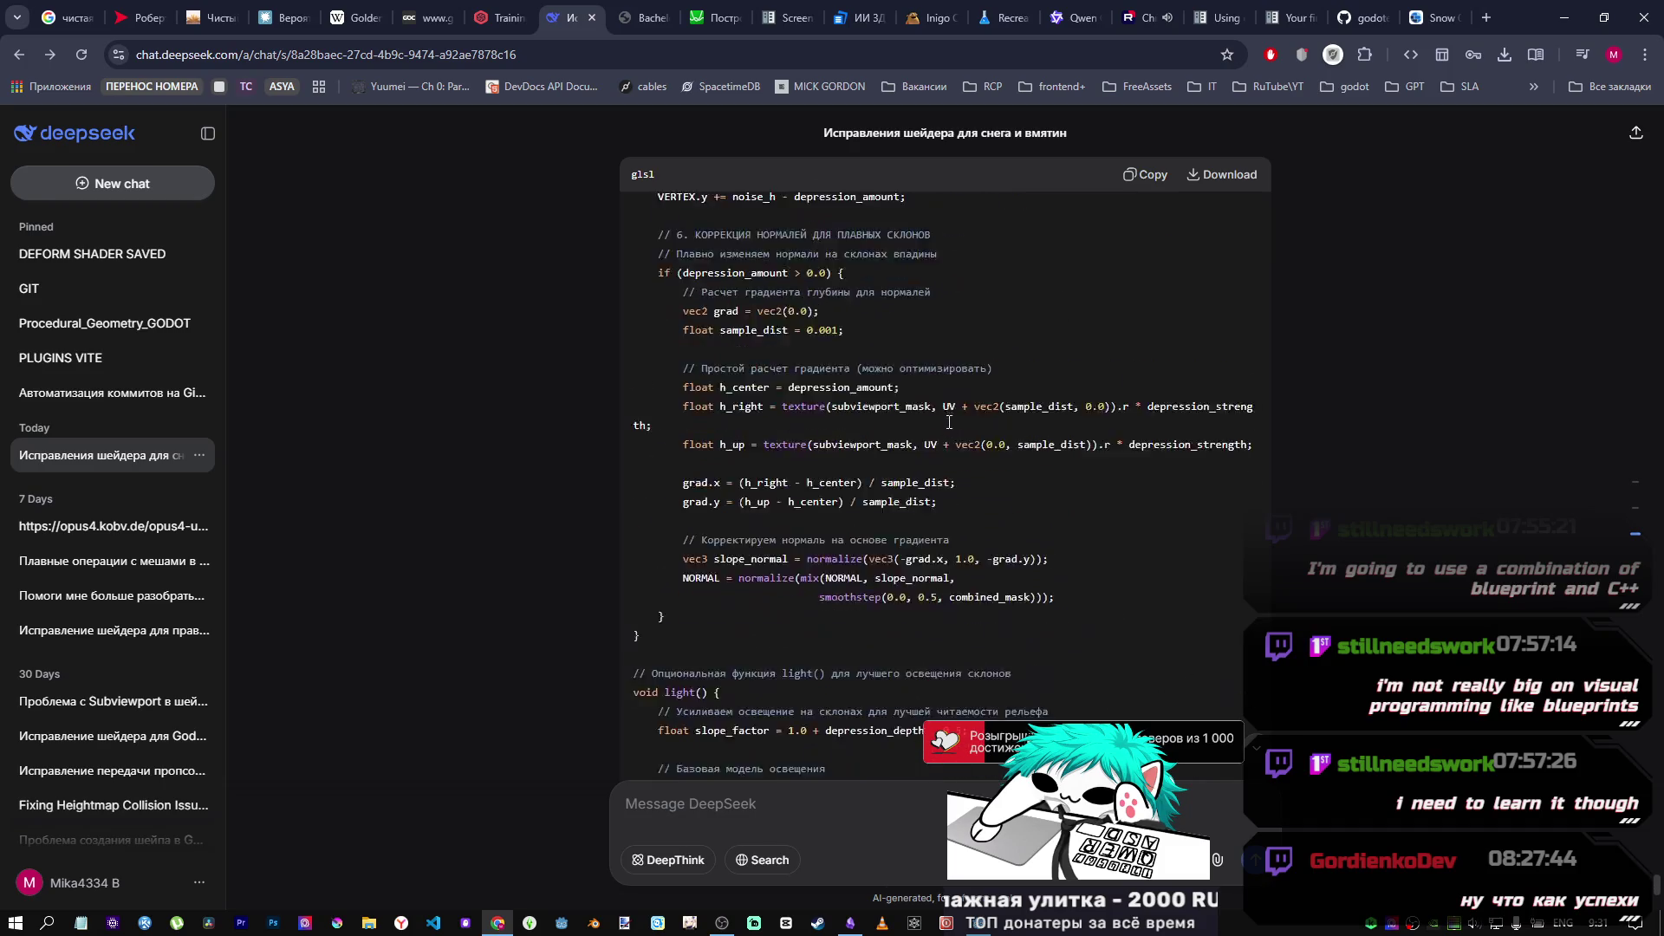
# Step: Return to the Godot editor showing the combined smoothed-mask shader script
pyautogui.moveTo(947, 923)
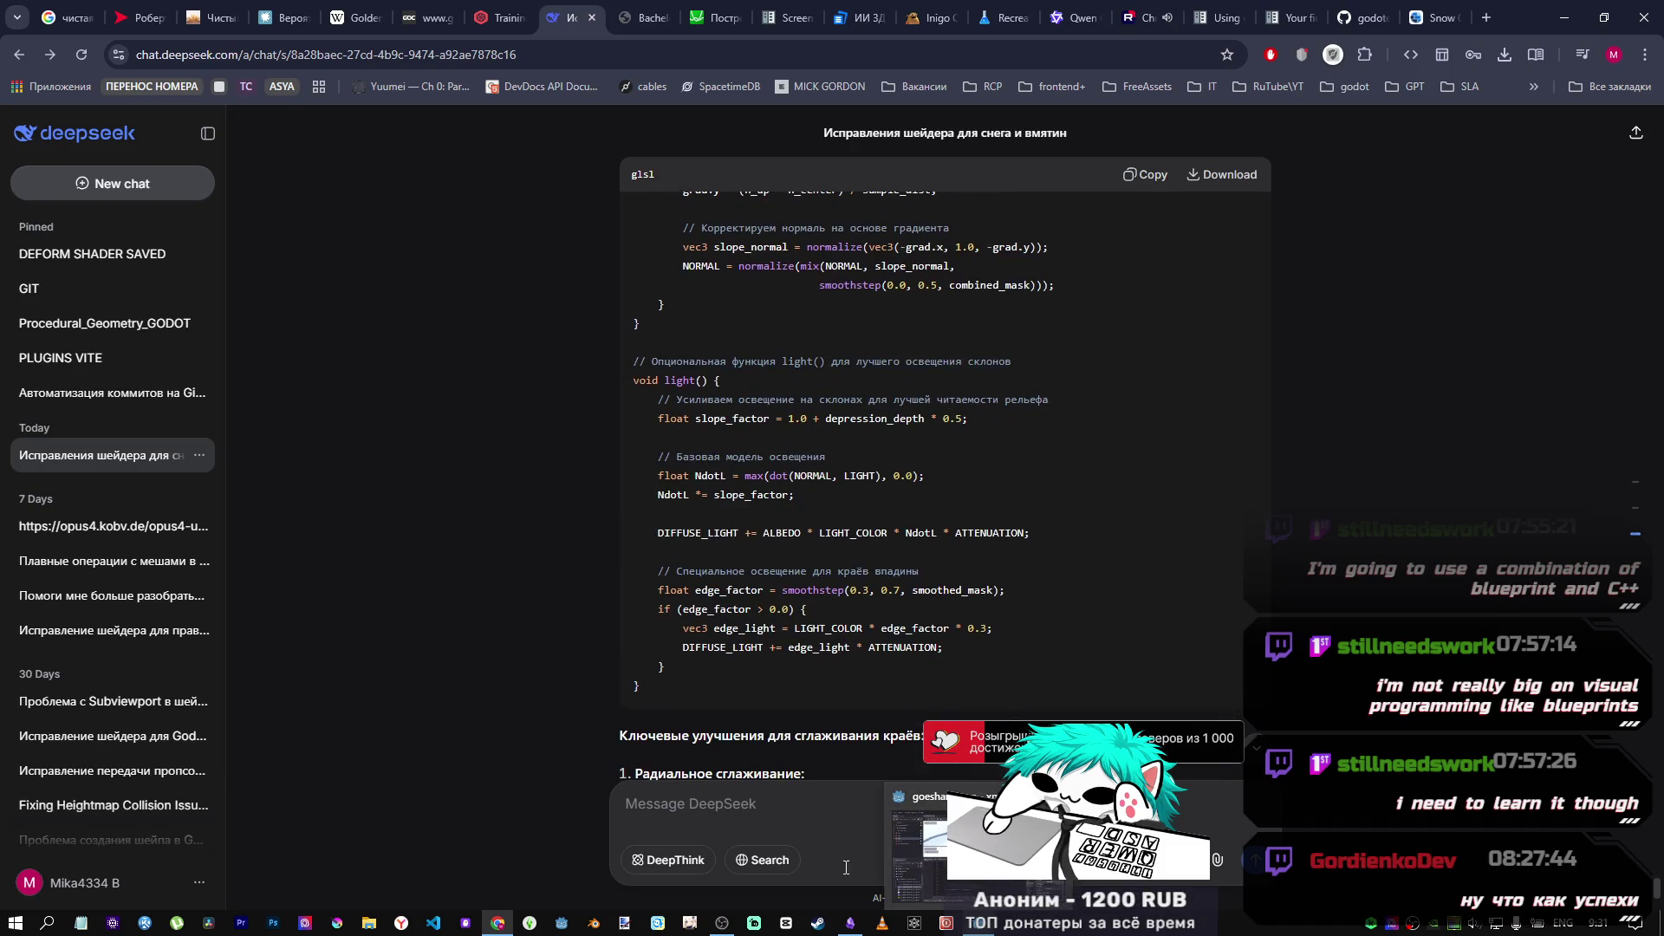
pyautogui.click(913, 876)
pyautogui.scroll(-5, 885, 562)
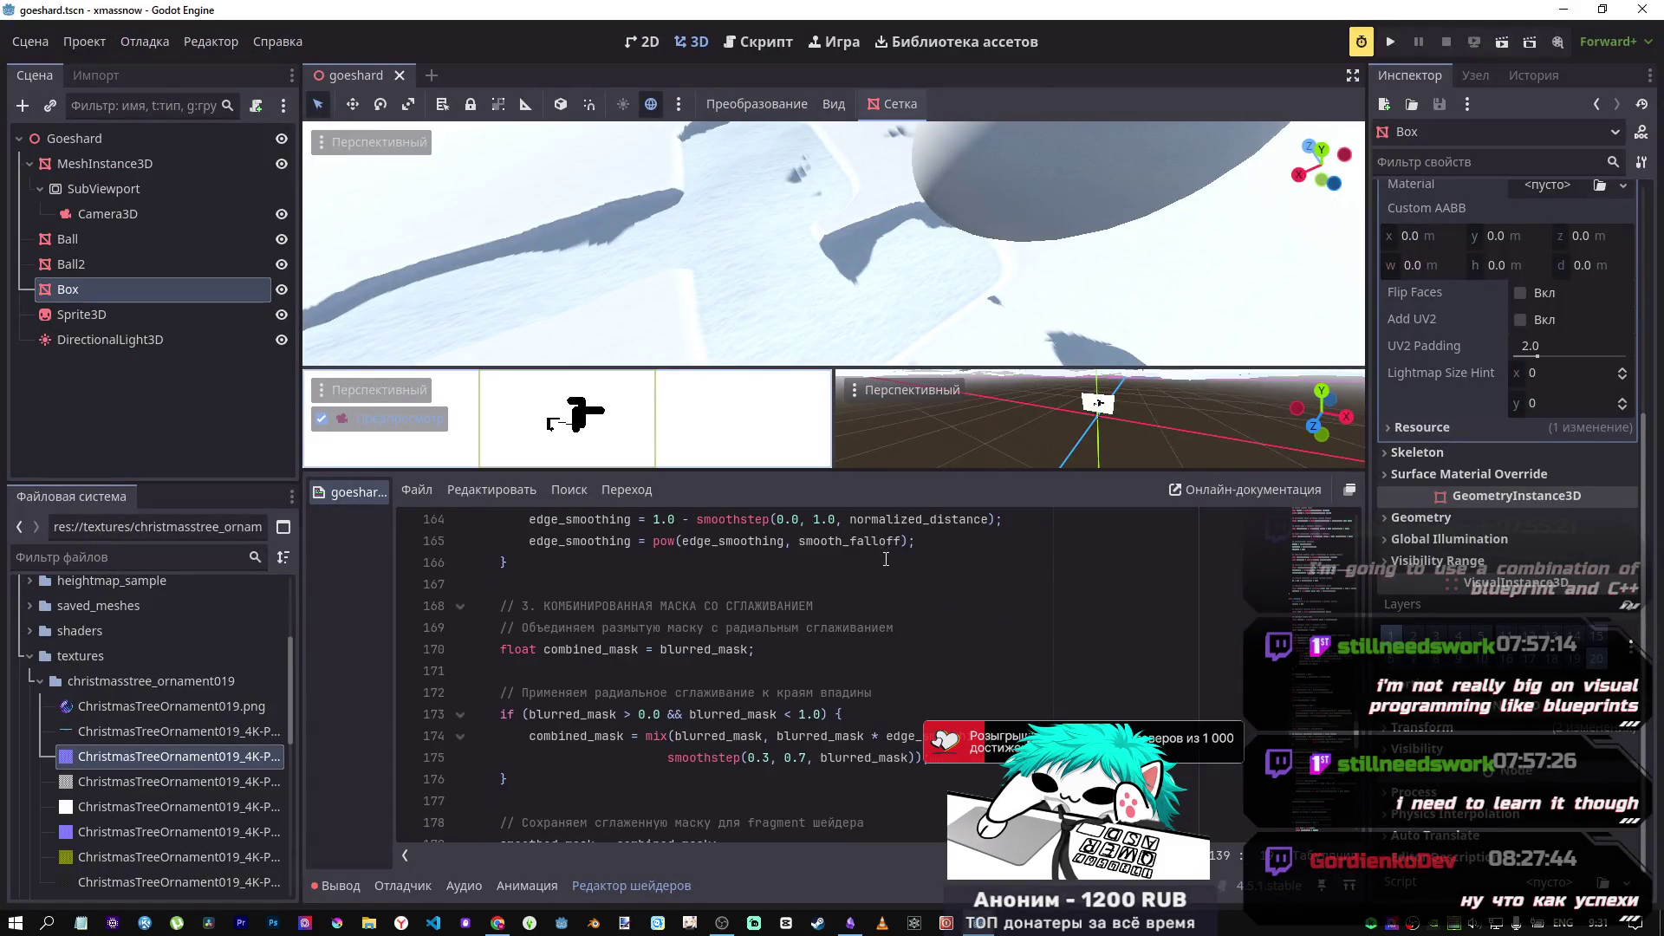
# Step: From a low horizon view, slide the Box along Z to press a trail into the snow
pyautogui.scroll(-1, 881, 586)
pyautogui.moveTo(867, 347)
pyautogui.mouseDown()
pyautogui.moveTo(901, 312)
pyautogui.moveTo(949, 320)
pyautogui.moveTo(754, 271)
pyautogui.mouseUp()
pyautogui.moveTo(866, 208); pyautogui.dragTo(806, 227)
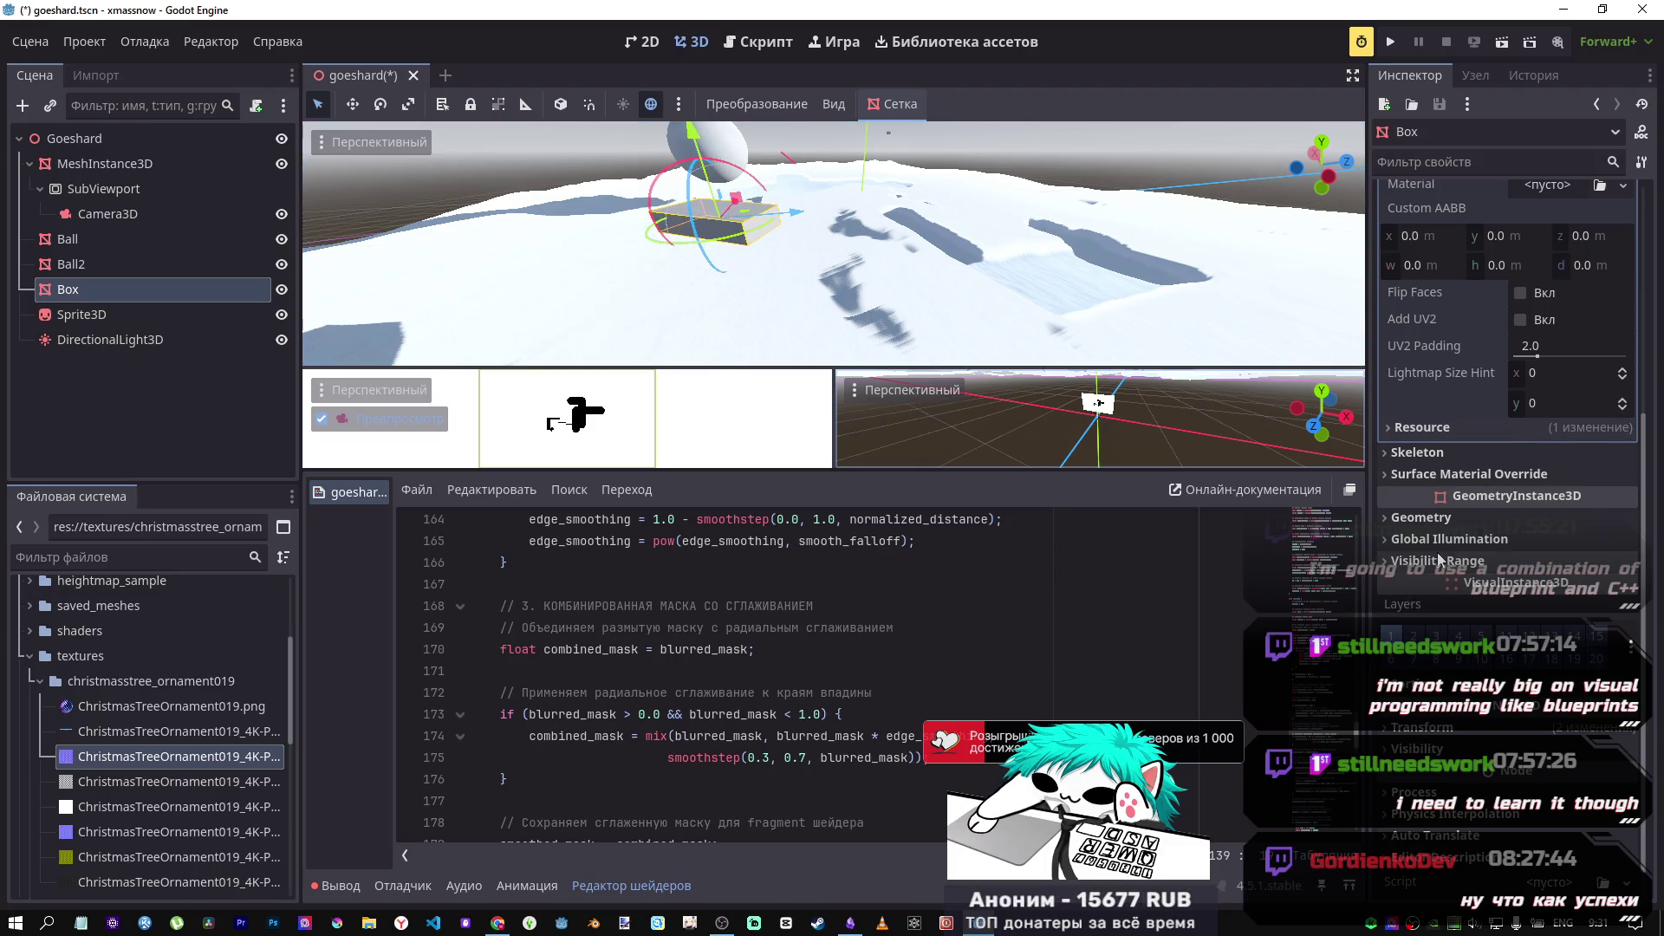
# Step: Expand the Box's Geometry settings and lower its Transparency to 0.02
pyautogui.scroll(3, 1438, 559)
pyautogui.scroll(1, 1438, 550)
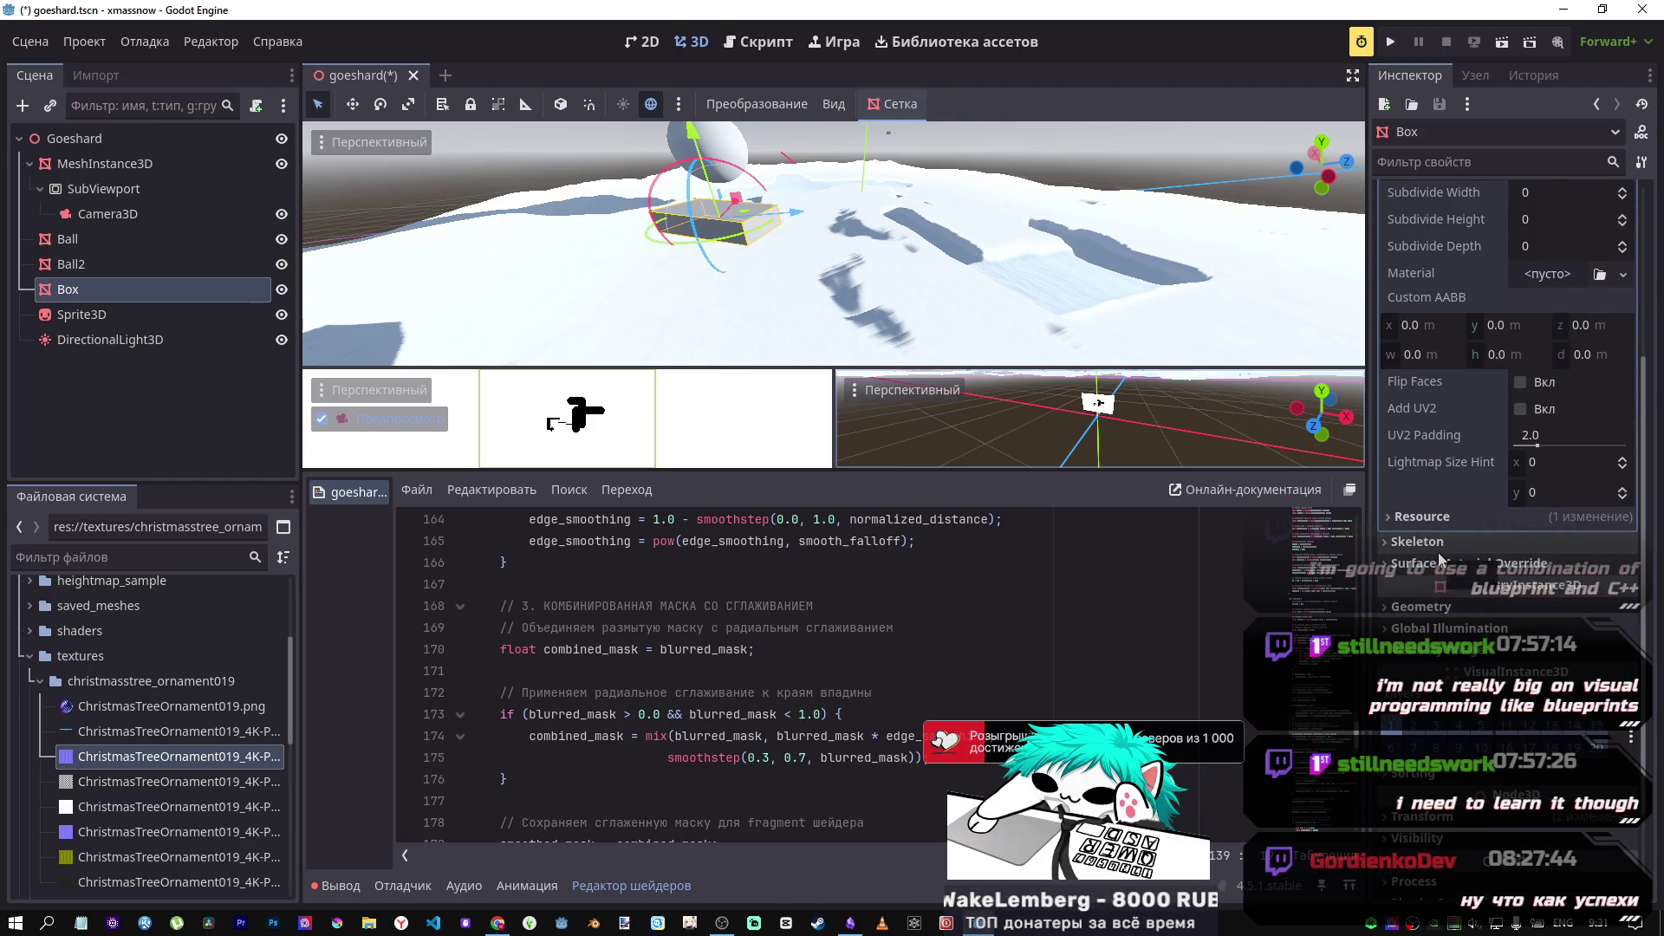
pyautogui.scroll(-4, 1435, 537)
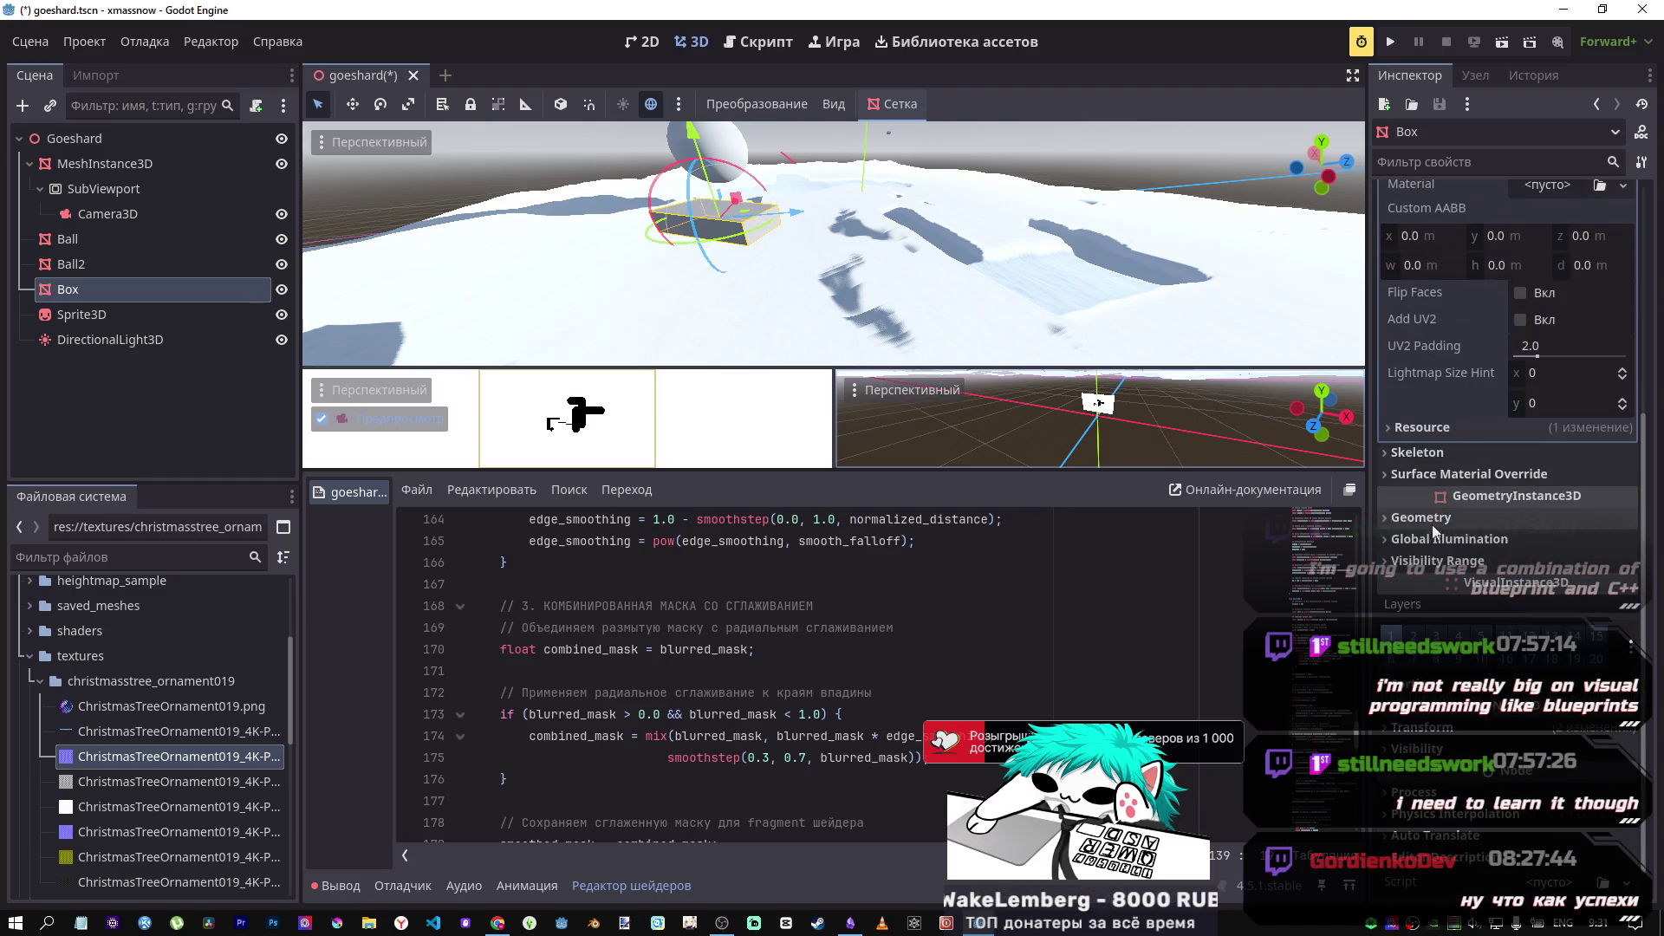
pyautogui.click(1432, 517)
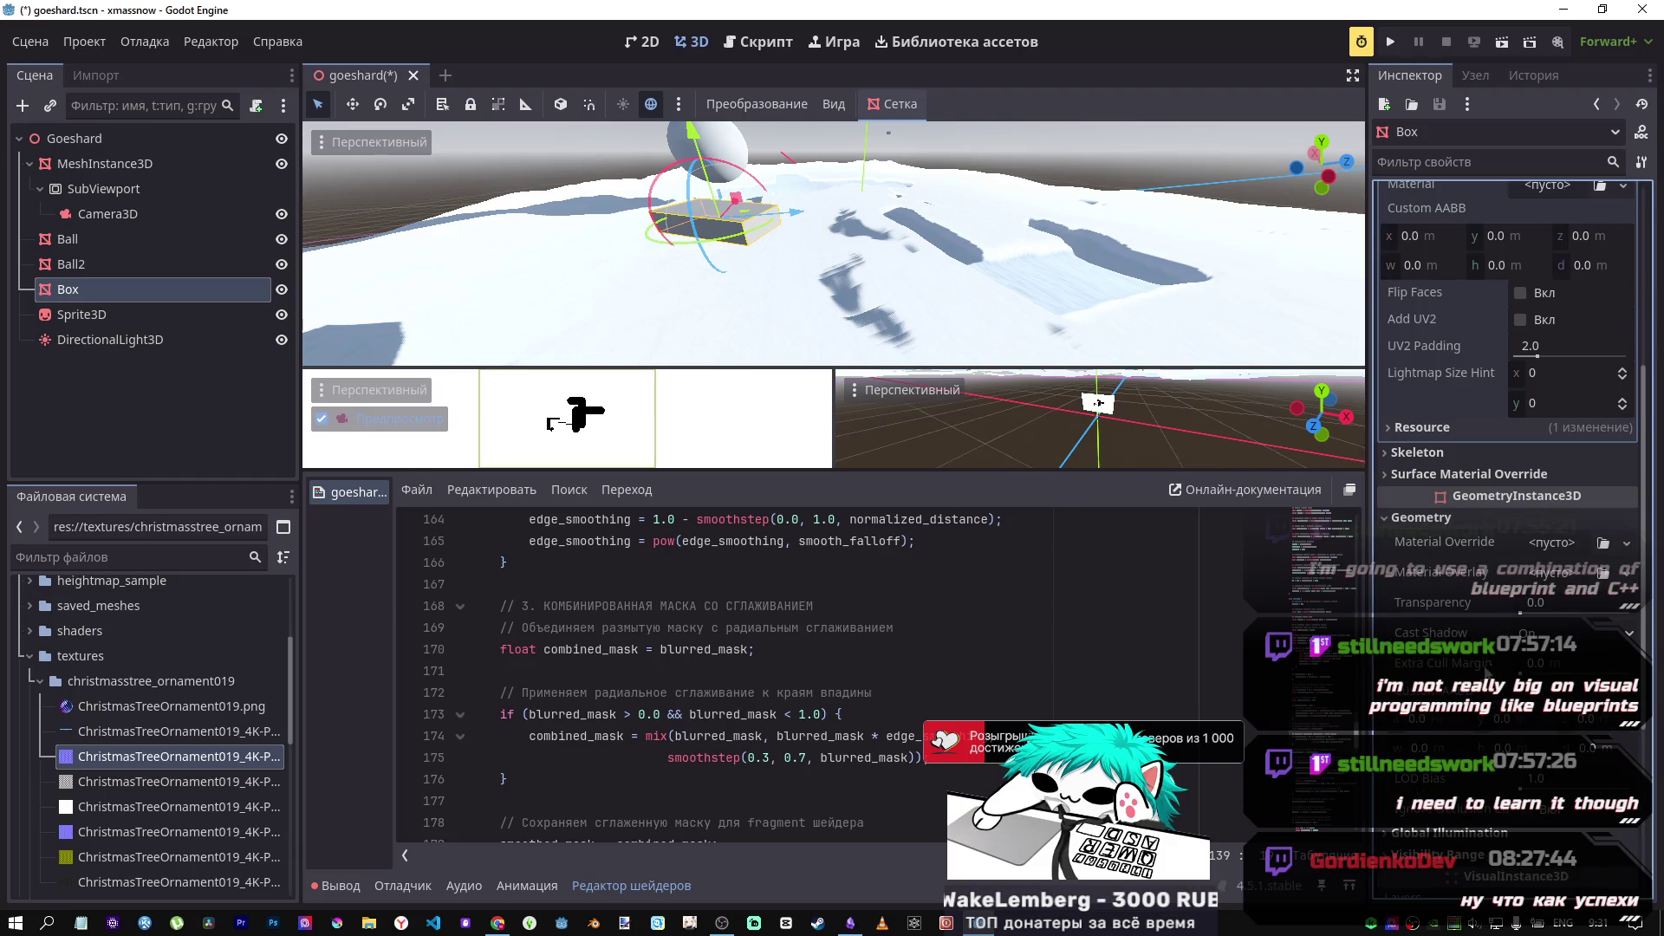
pyautogui.click(1531, 612)
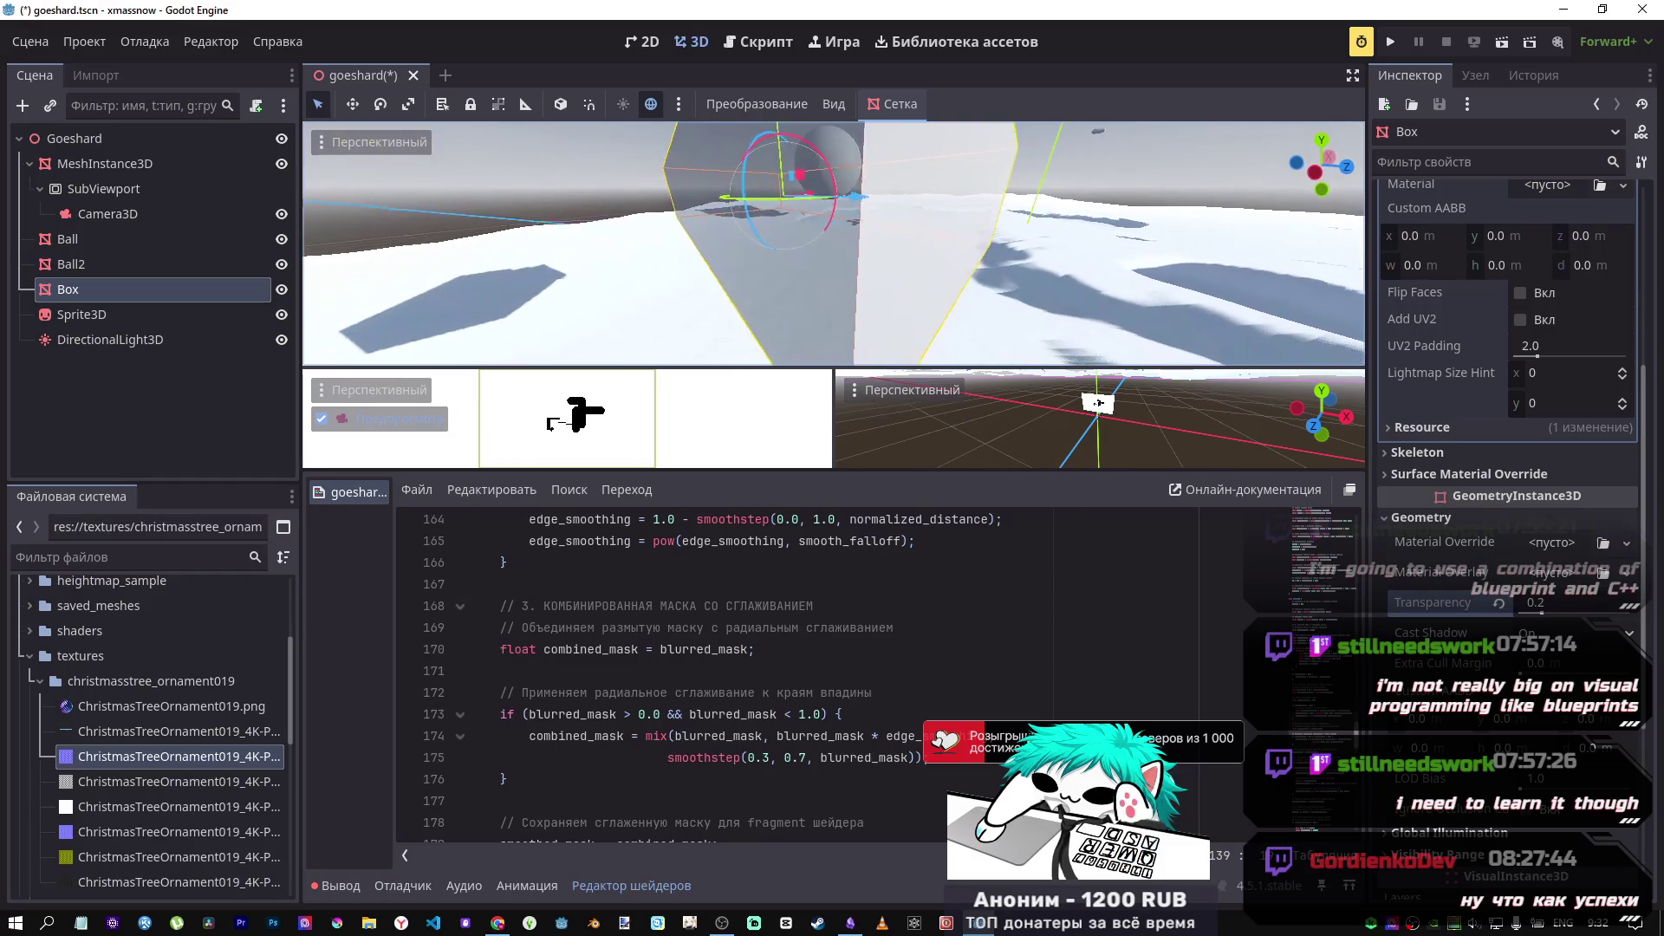
pyautogui.moveTo(1539, 614); pyautogui.dragTo(1519, 615)
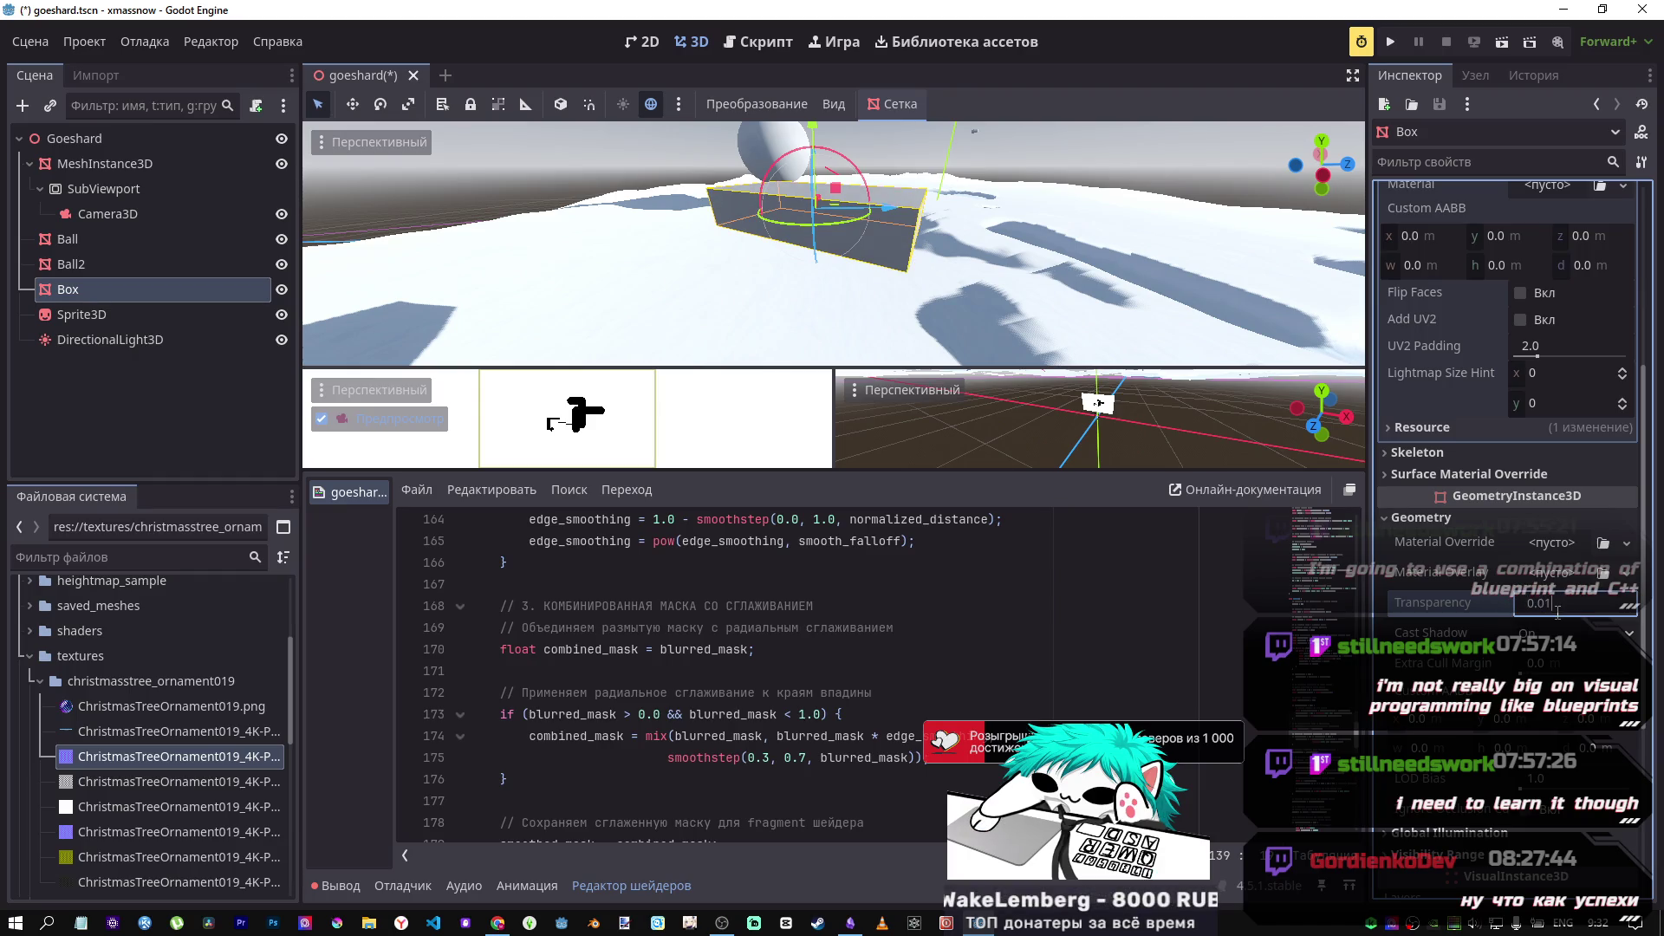
pyautogui.write('0.02')
pyautogui.press('Return')
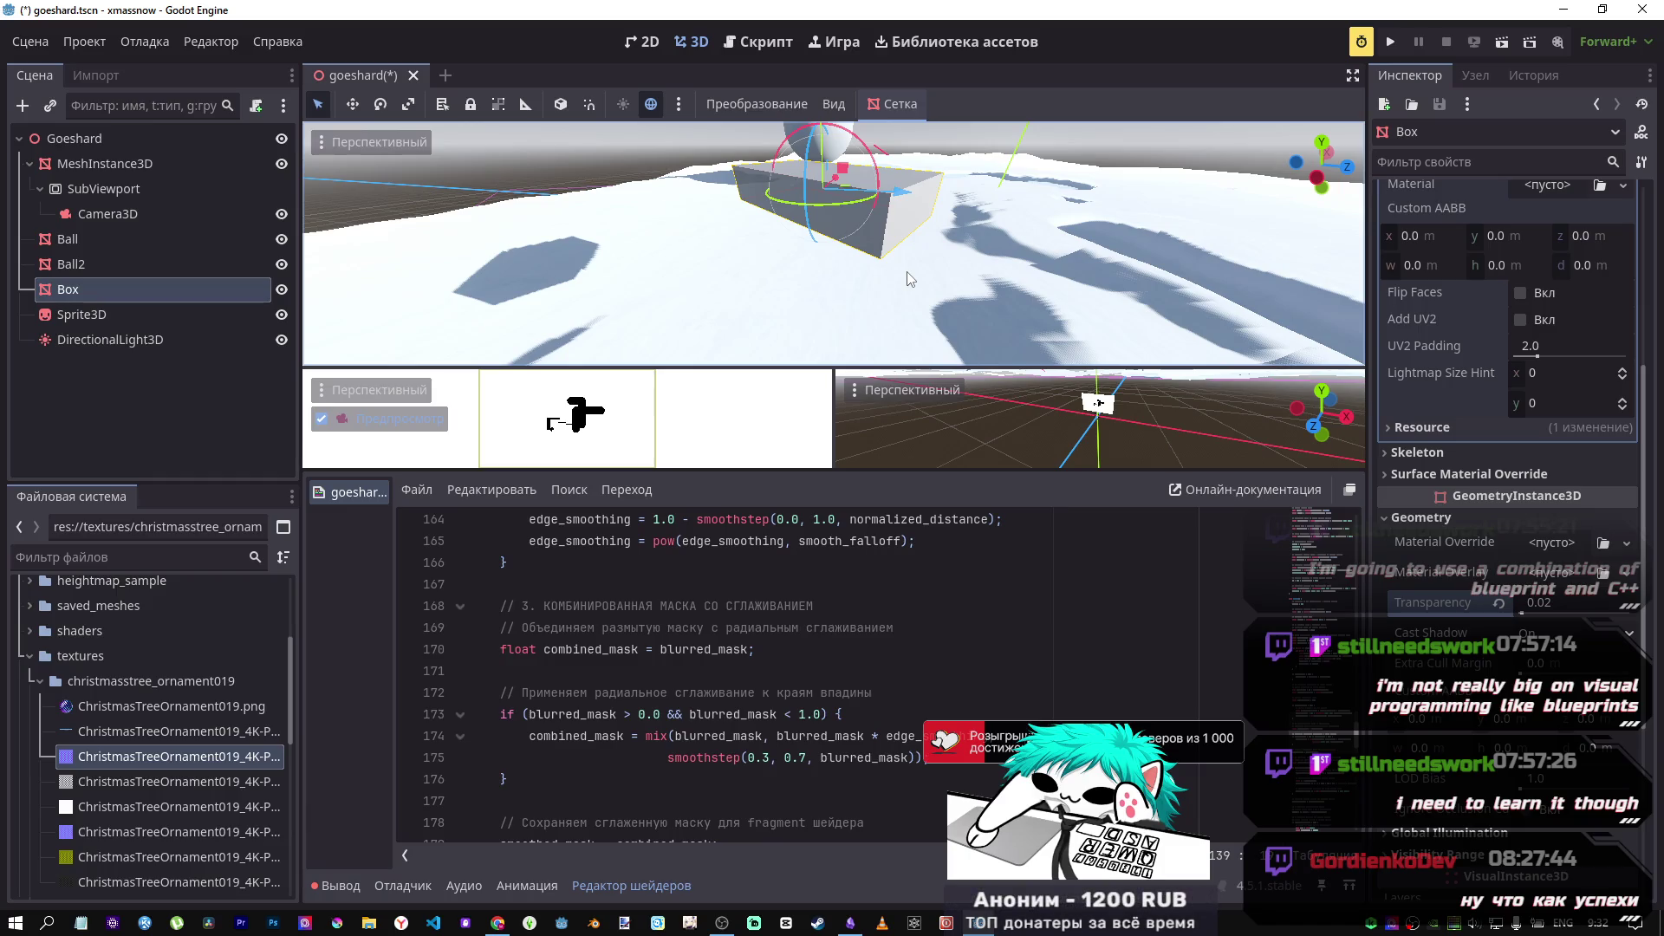
# Step: Adjust Transparency to 0.03, then slide the Box further left and focus on it
pyautogui.scroll(-5, 1508, 609)
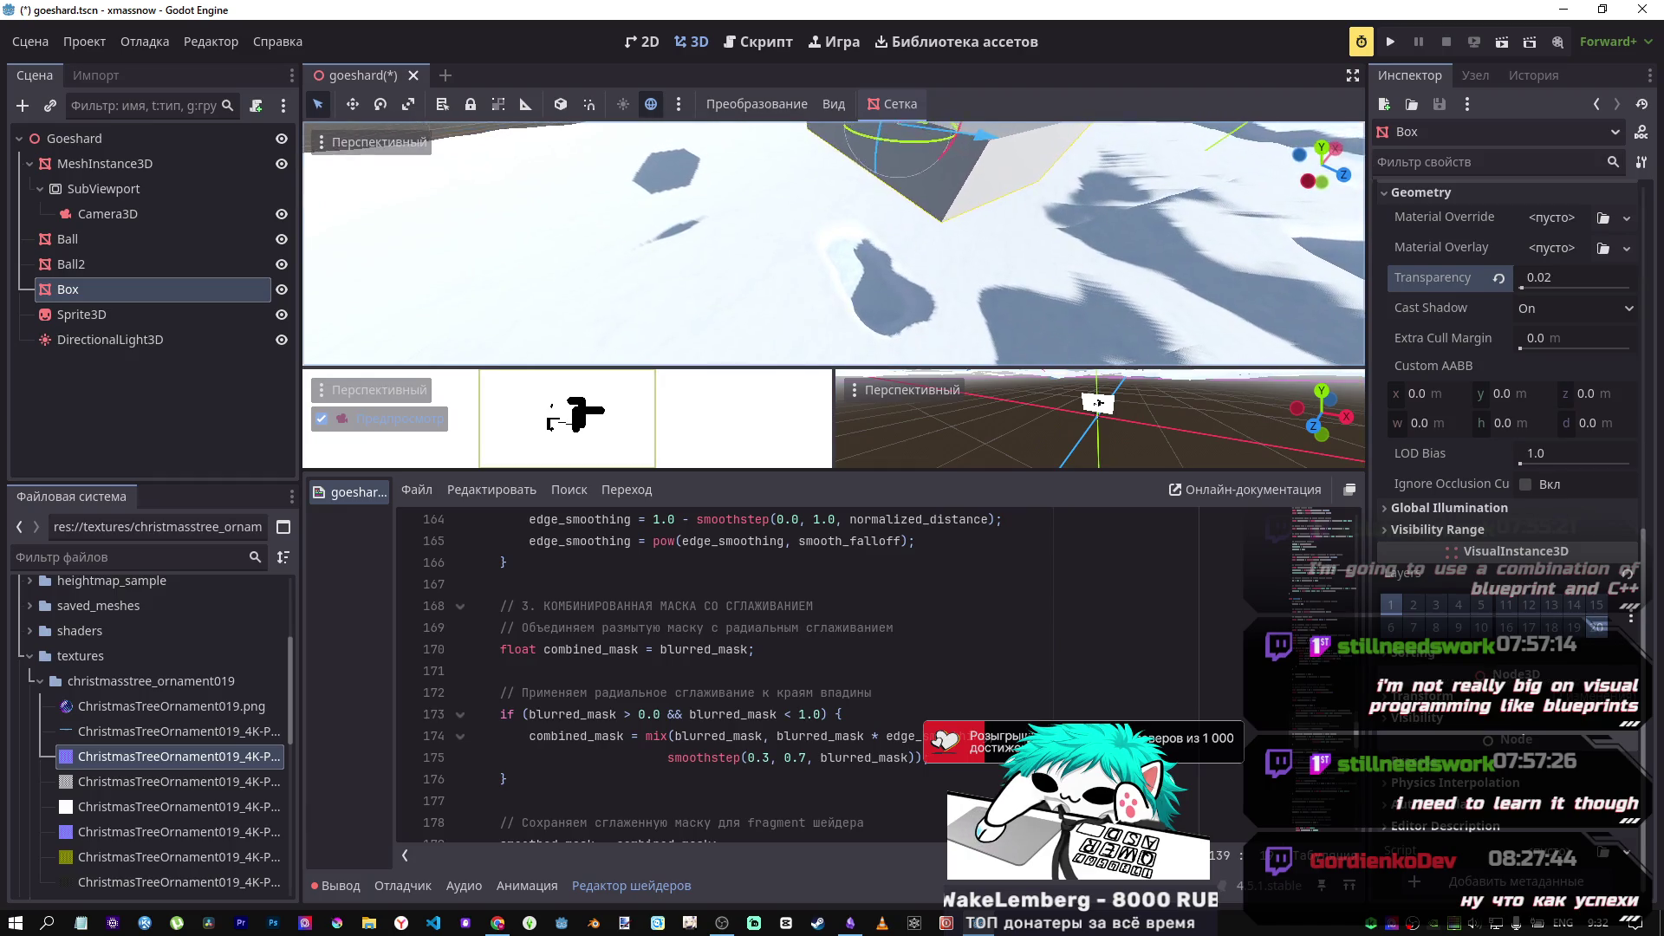
pyautogui.click(1552, 280)
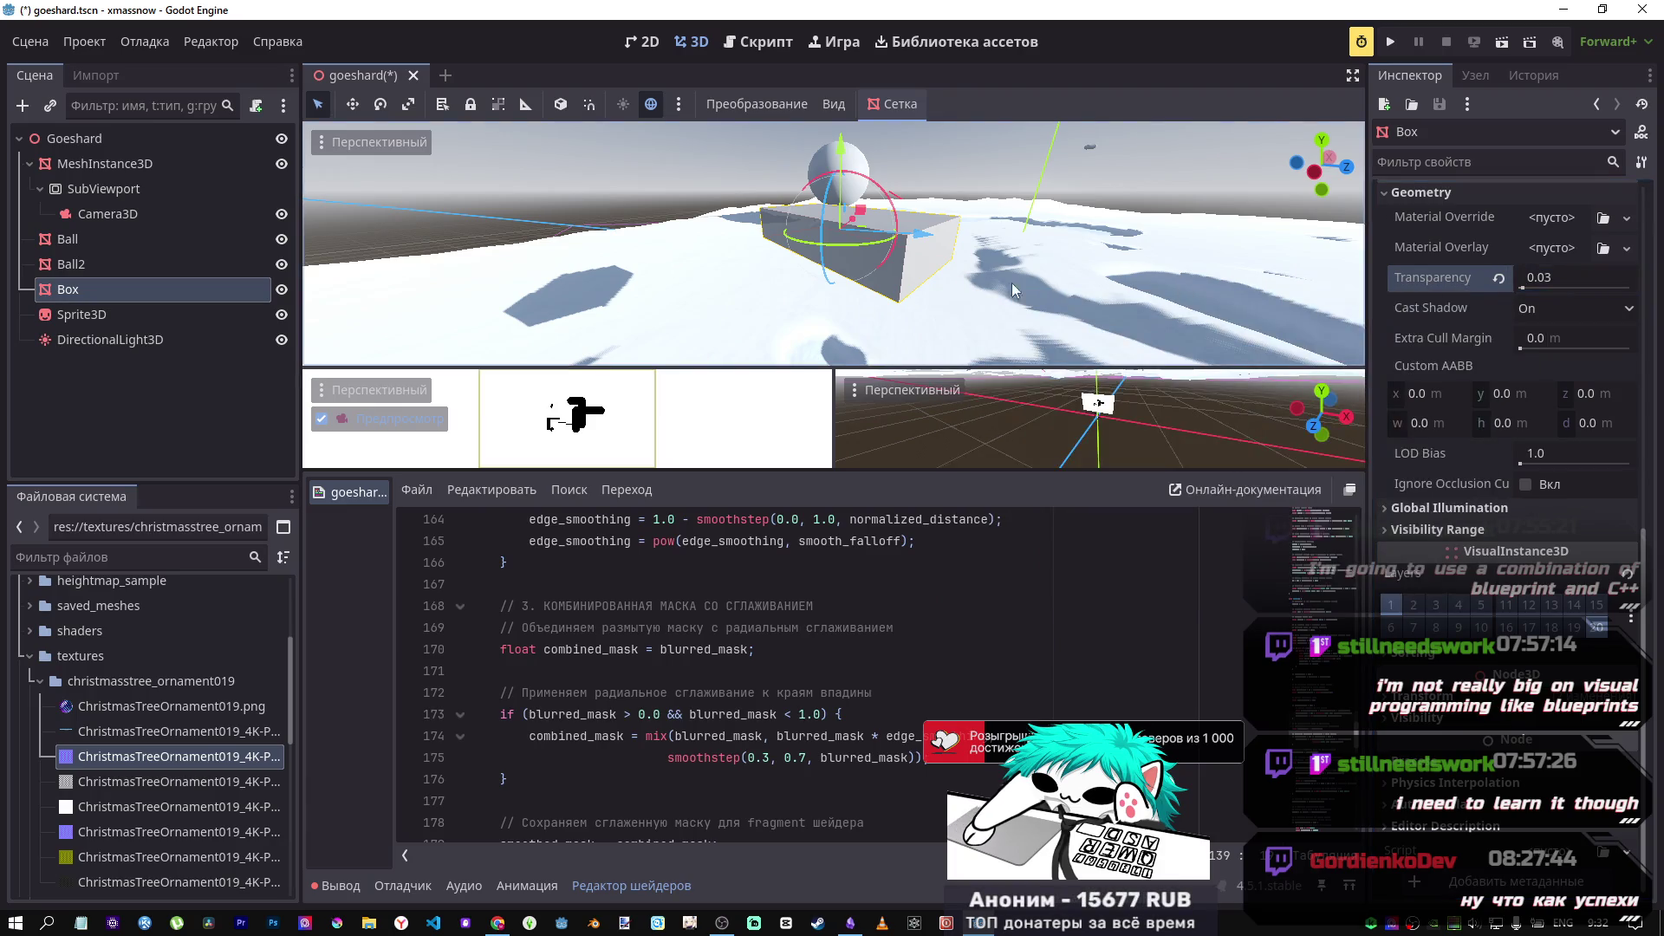
pyautogui.moveTo(924, 233)
pyautogui.mouseDown()
pyautogui.moveTo(650, 230)
pyautogui.moveTo(727, 253)
pyautogui.mouseUp()
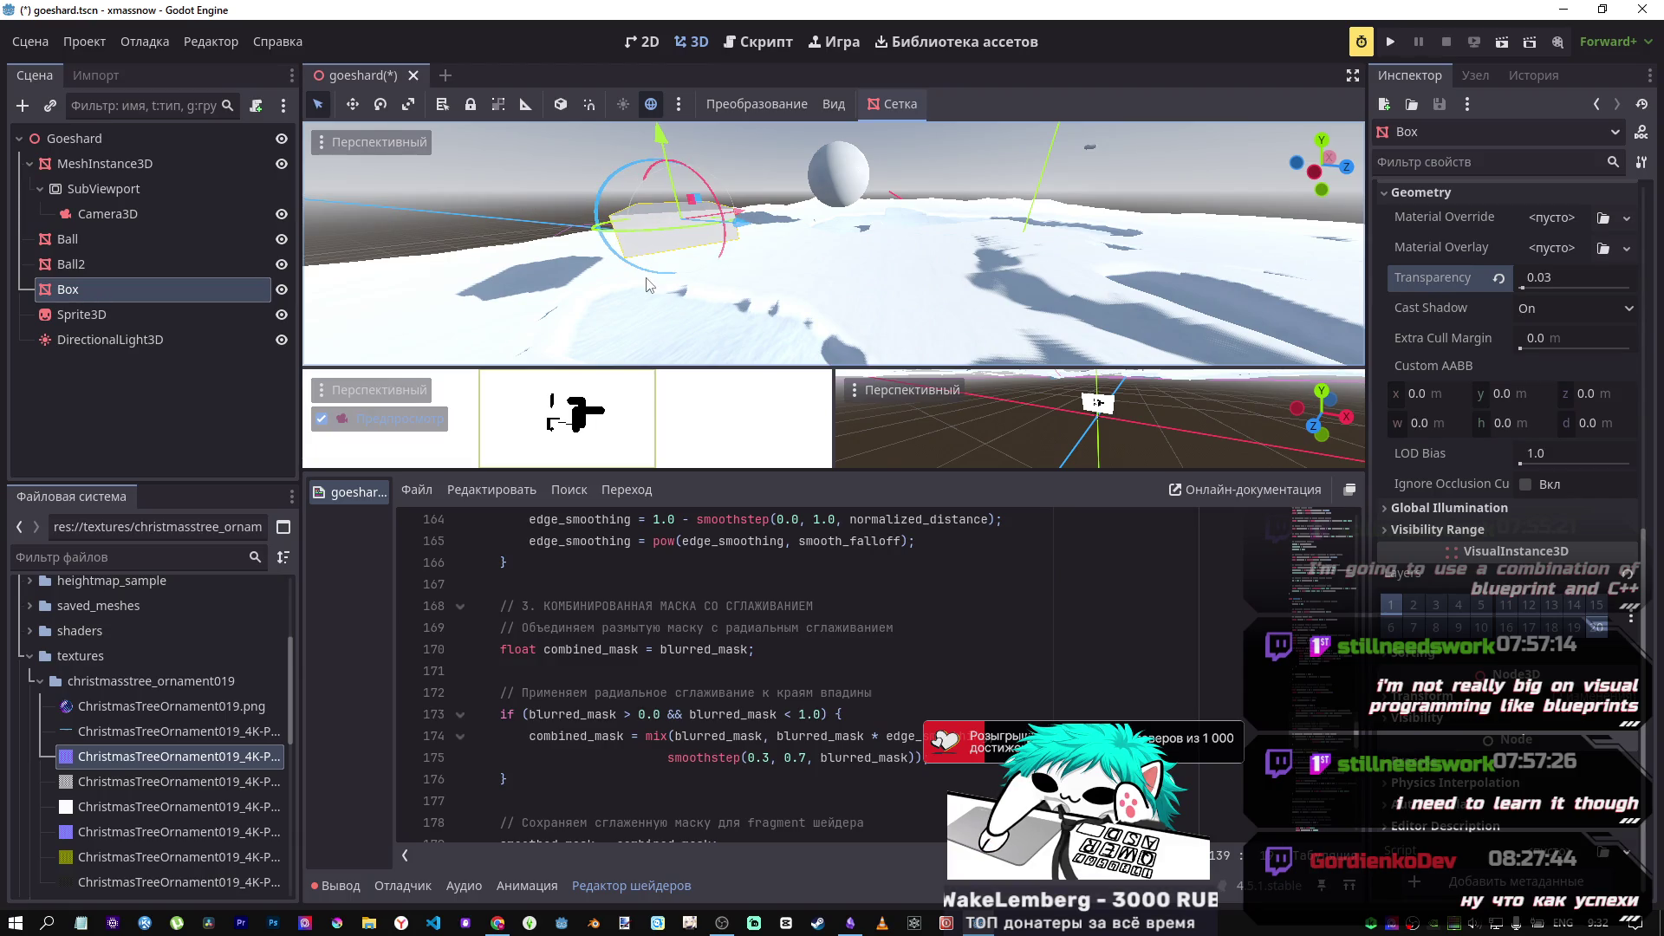
pyautogui.press('f')
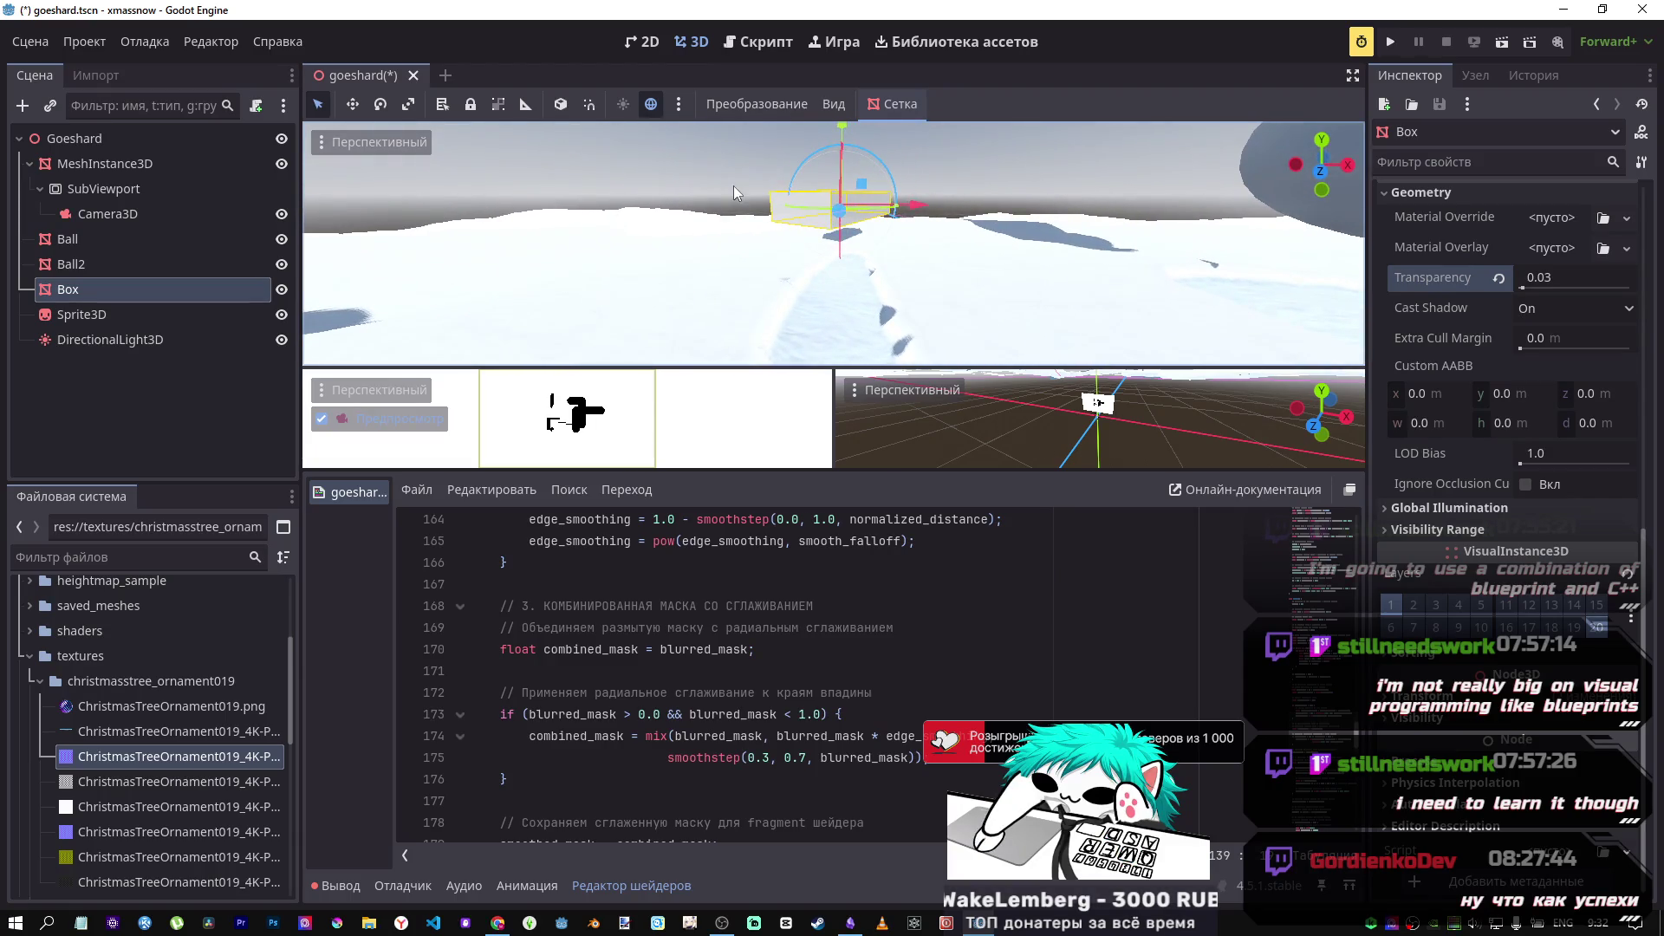
# Step: Raise the Box's Transparency to 0.1, then to 0.2
pyautogui.click(1539, 284)
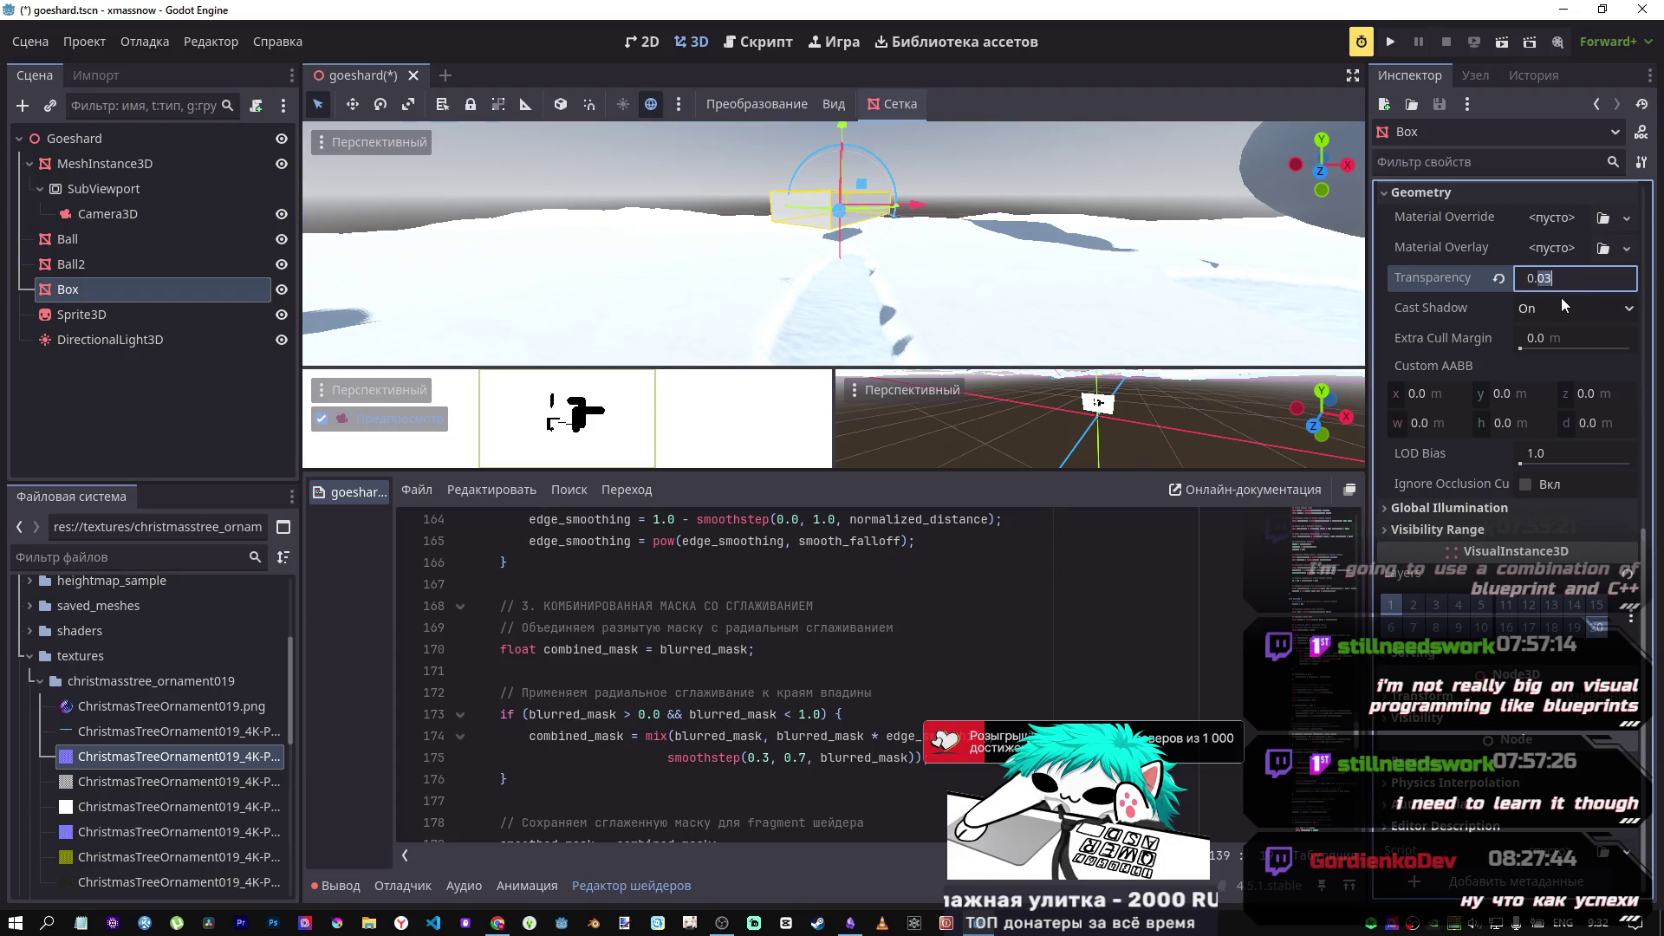
pyautogui.write('0.1')
pyautogui.press('Return')
pyautogui.click(1543, 282)
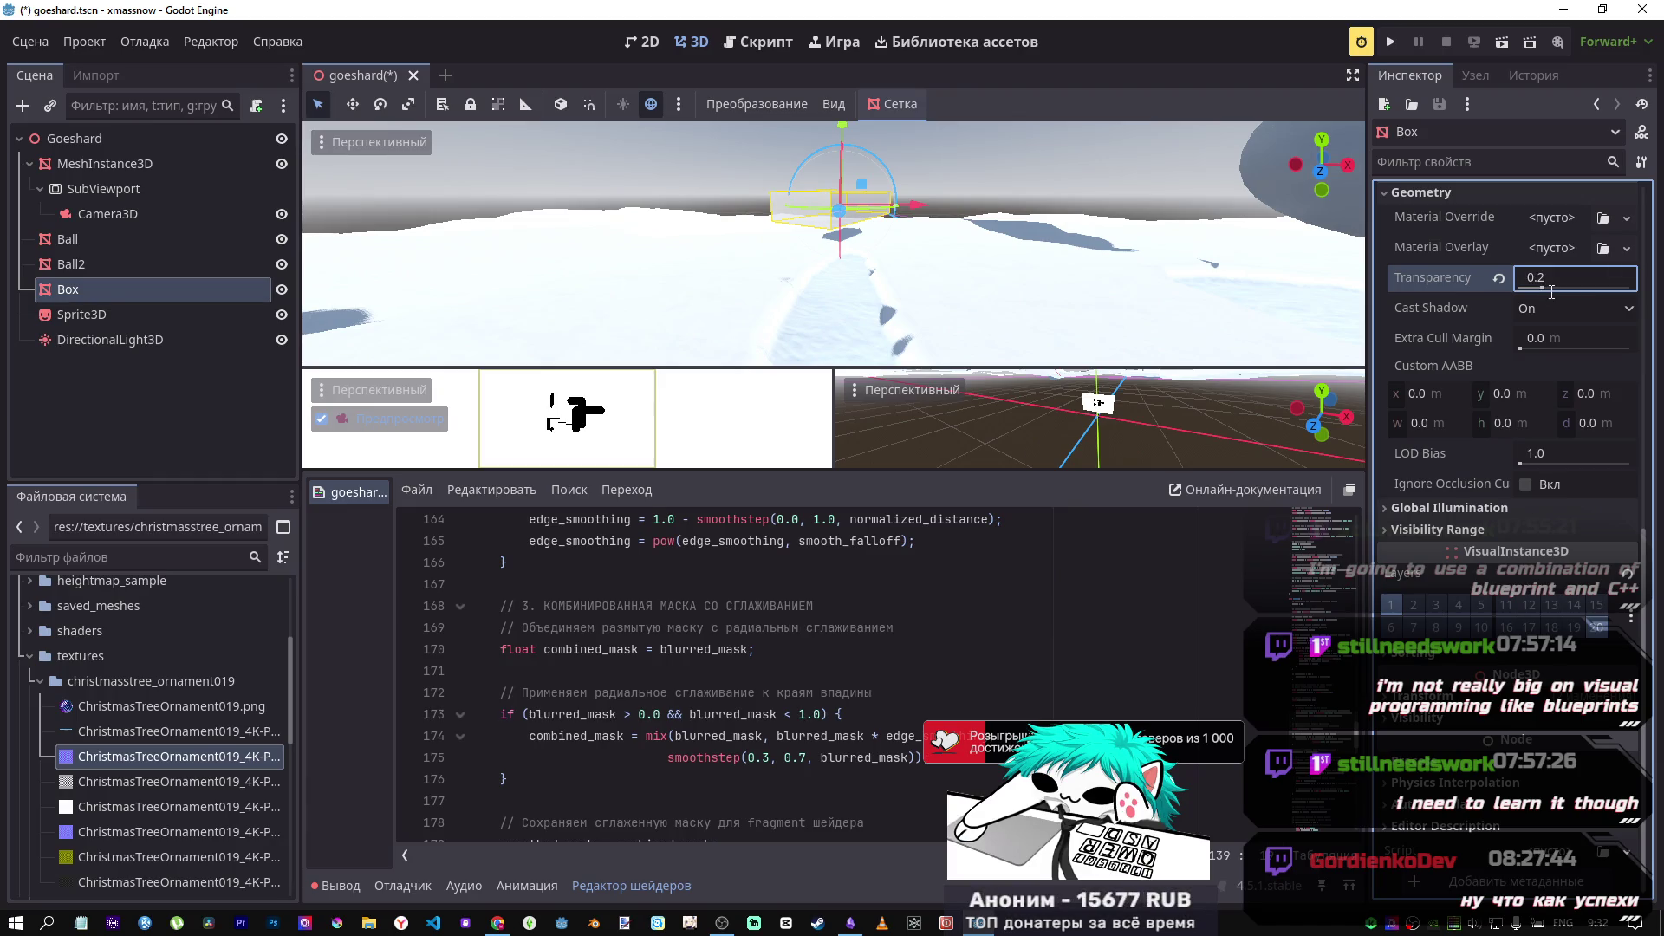
pyautogui.press('Return')
# Step: Push the Box left along X, raise Extra Cull Margin to 8960 m, and move it along Z
pyautogui.moveTo(915, 206); pyautogui.dragTo(759, 204)
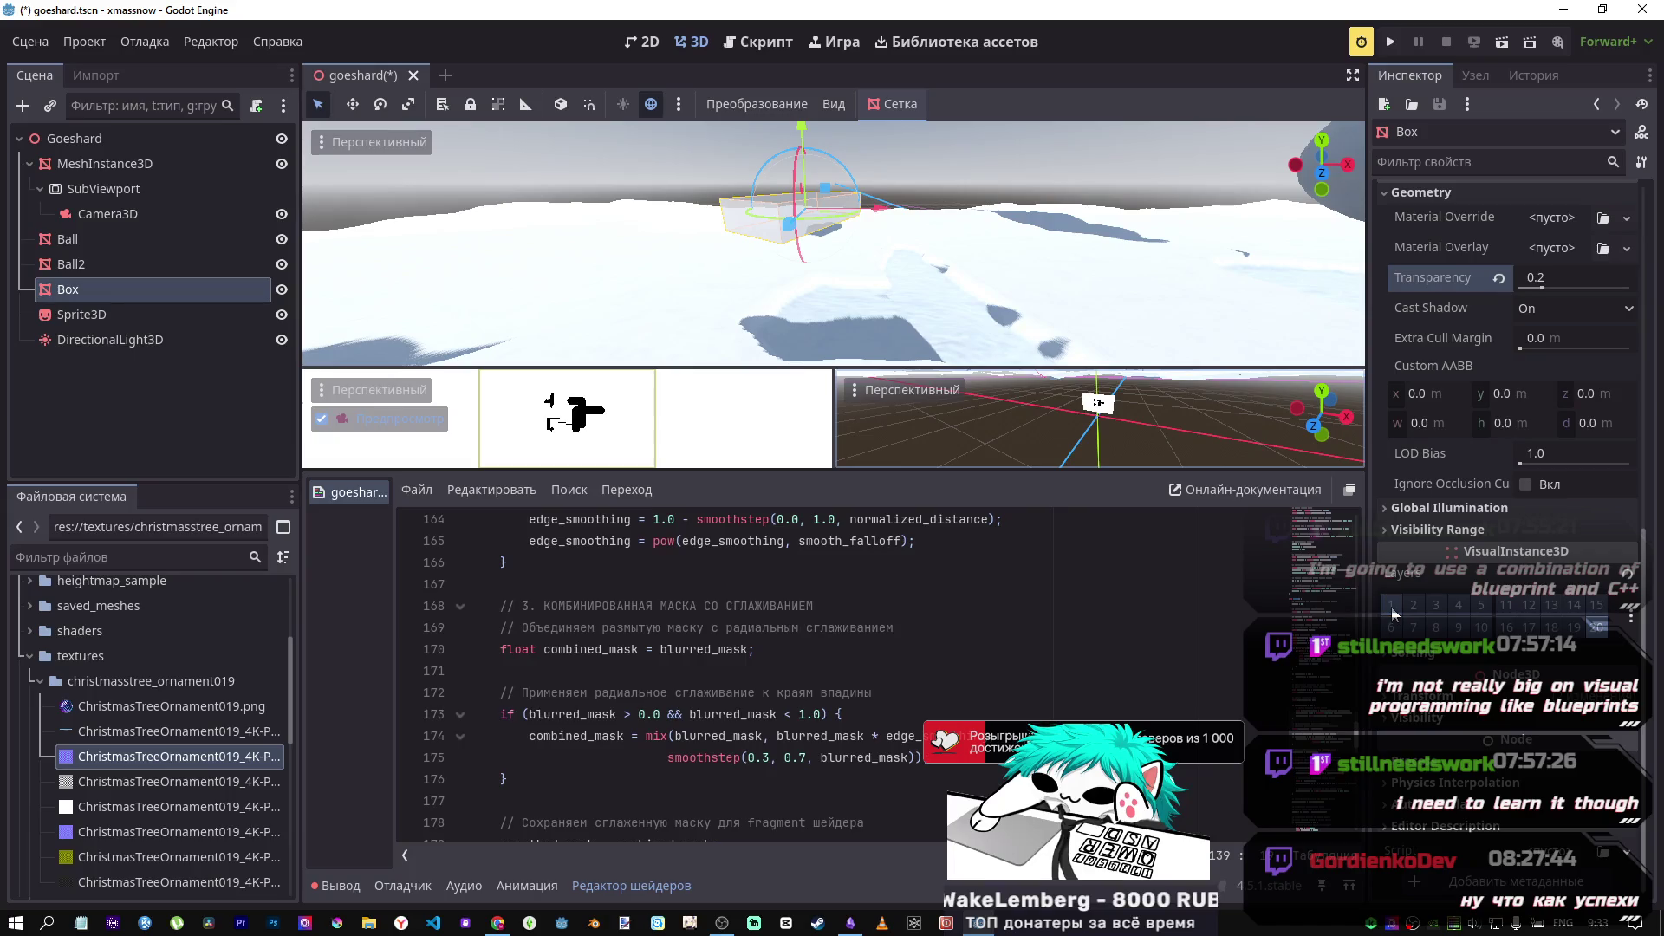
pyautogui.moveTo(891, 210); pyautogui.dragTo(646, 212)
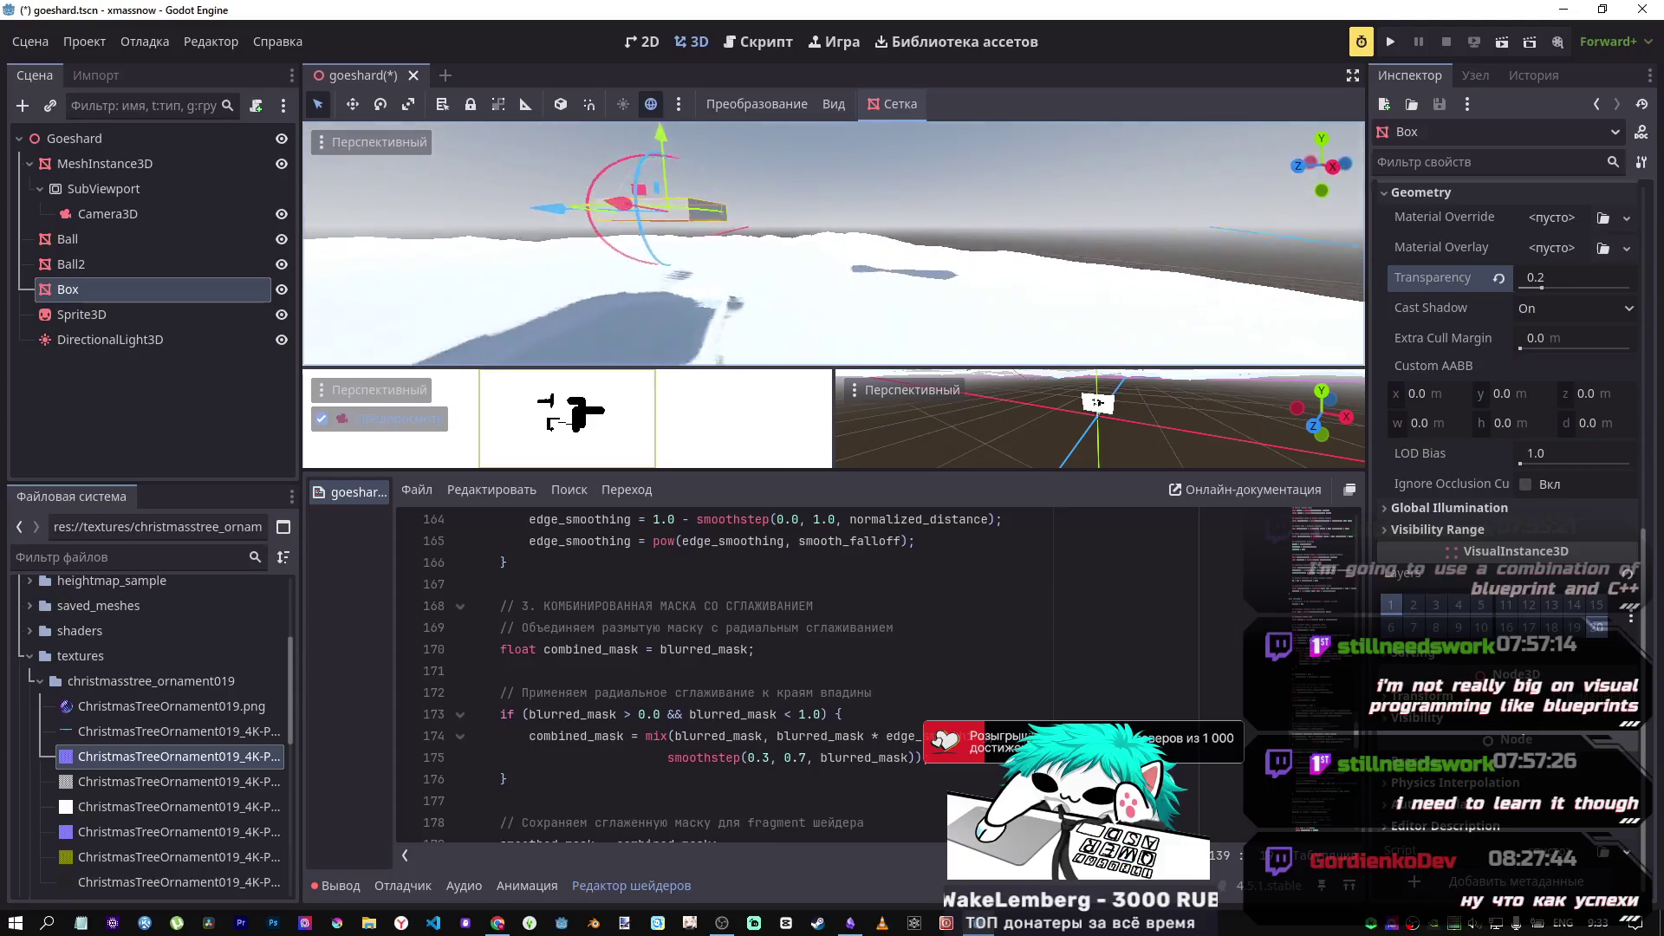
pyautogui.moveTo(1508, 350); pyautogui.dragTo(1581, 350)
pyautogui.moveTo(702, 280); pyautogui.dragTo(832, 286)
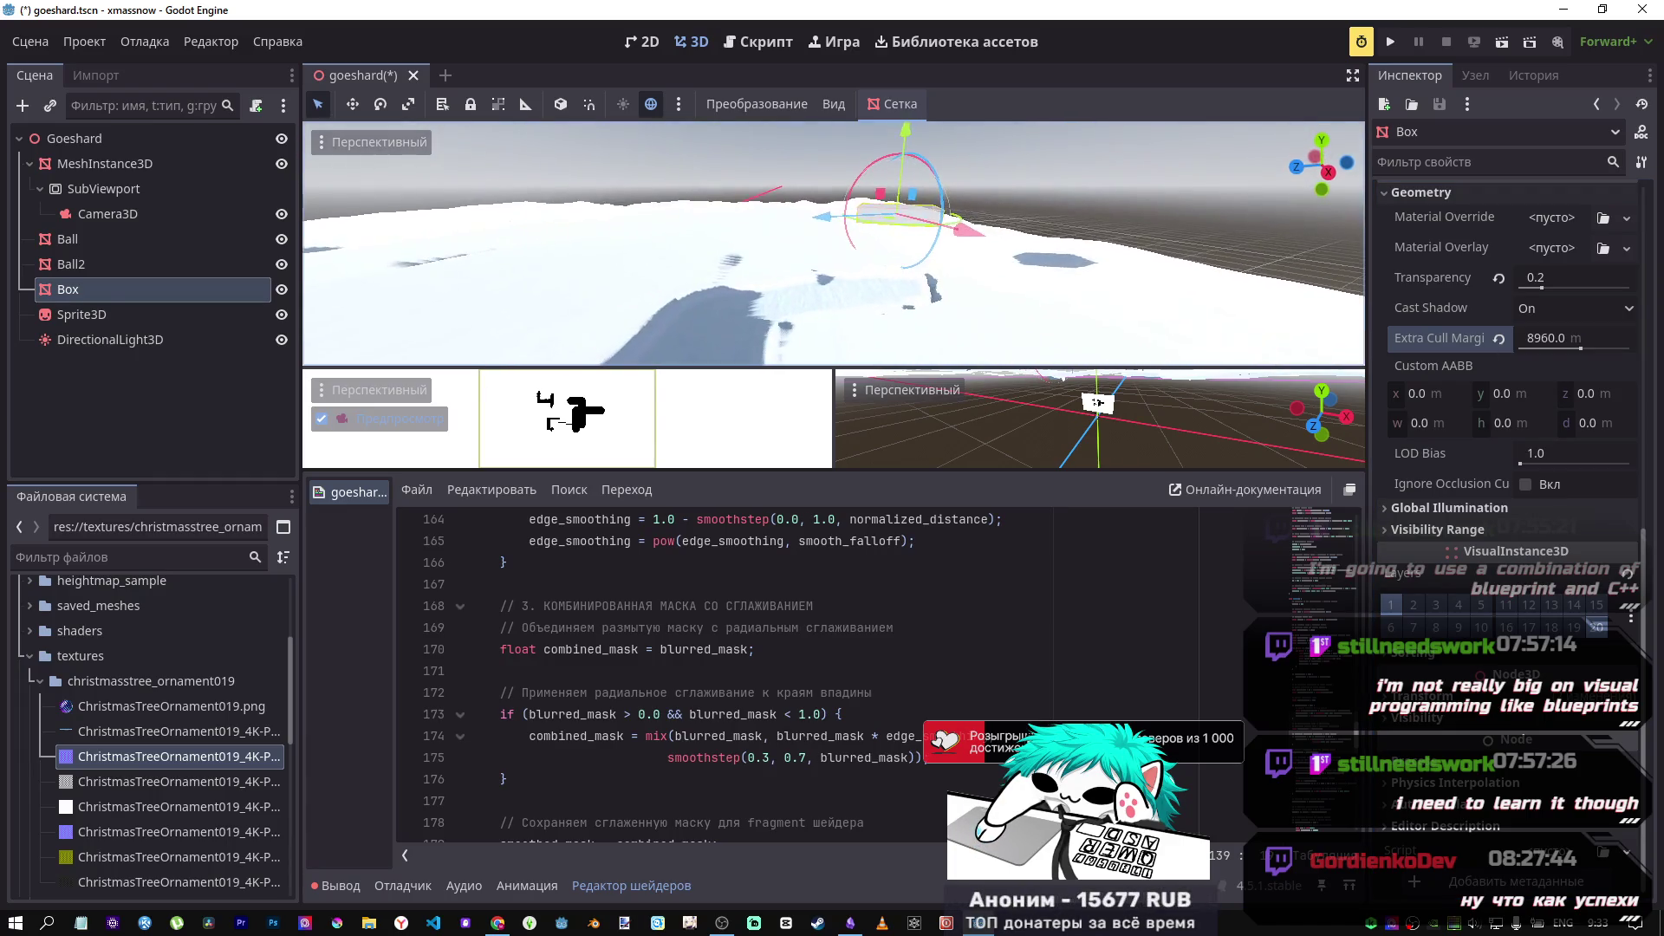
# Step: Frame the Box over the snow and reset its Extra Cull Margin to 0 m
pyautogui.press('w')
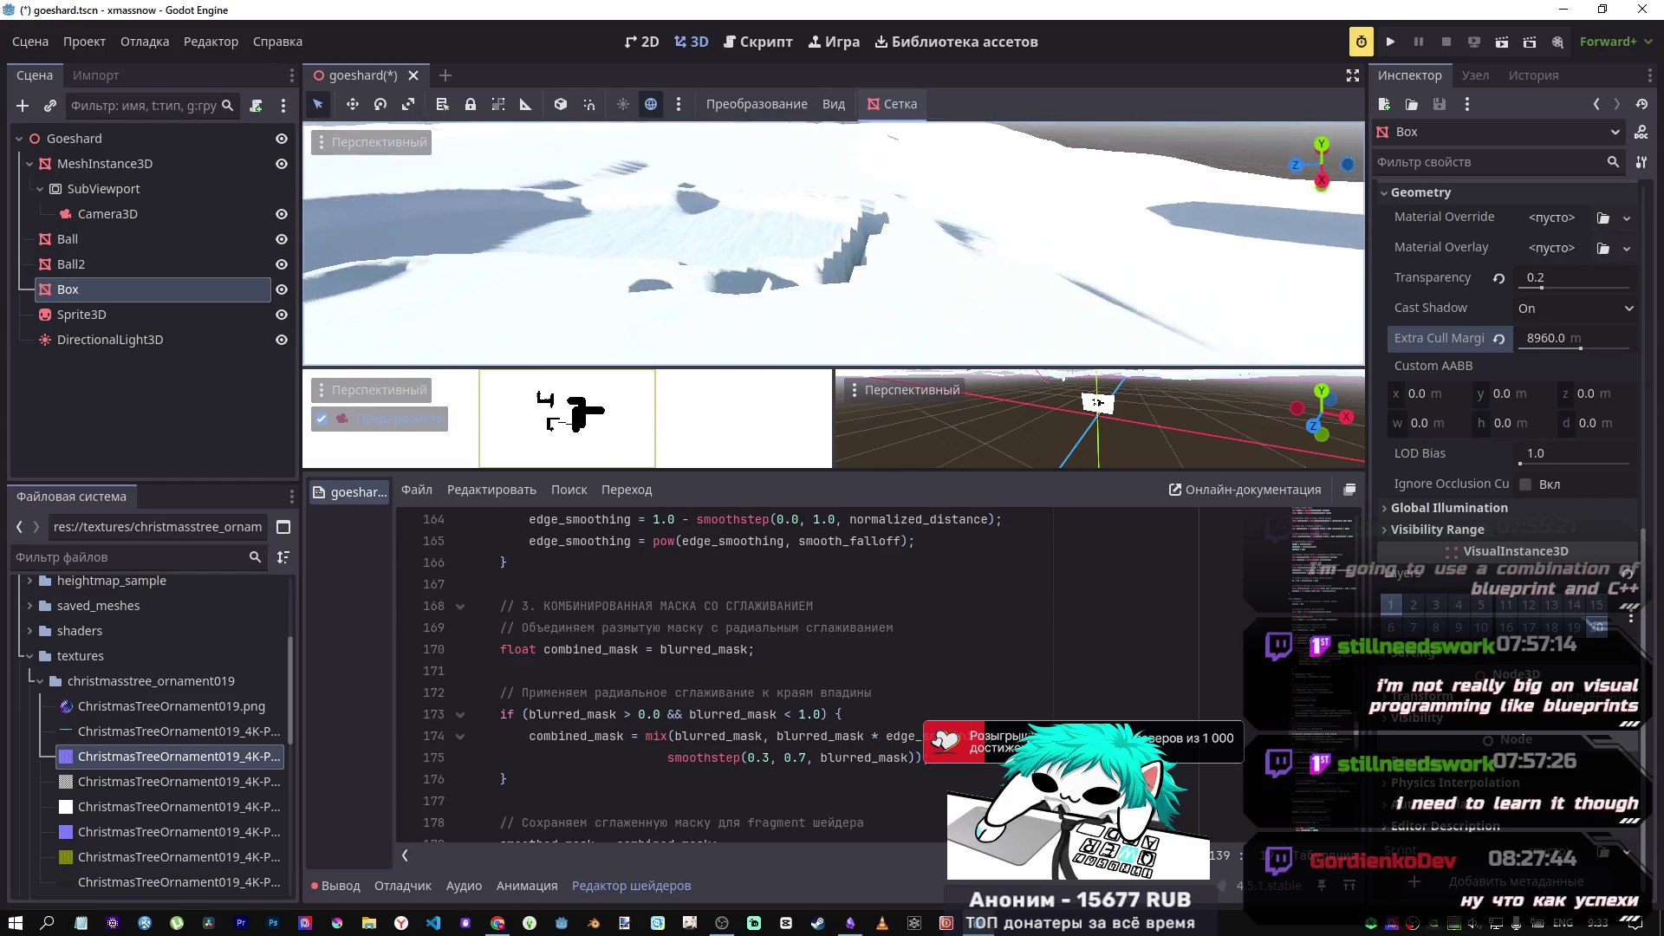
pyautogui.press('s')
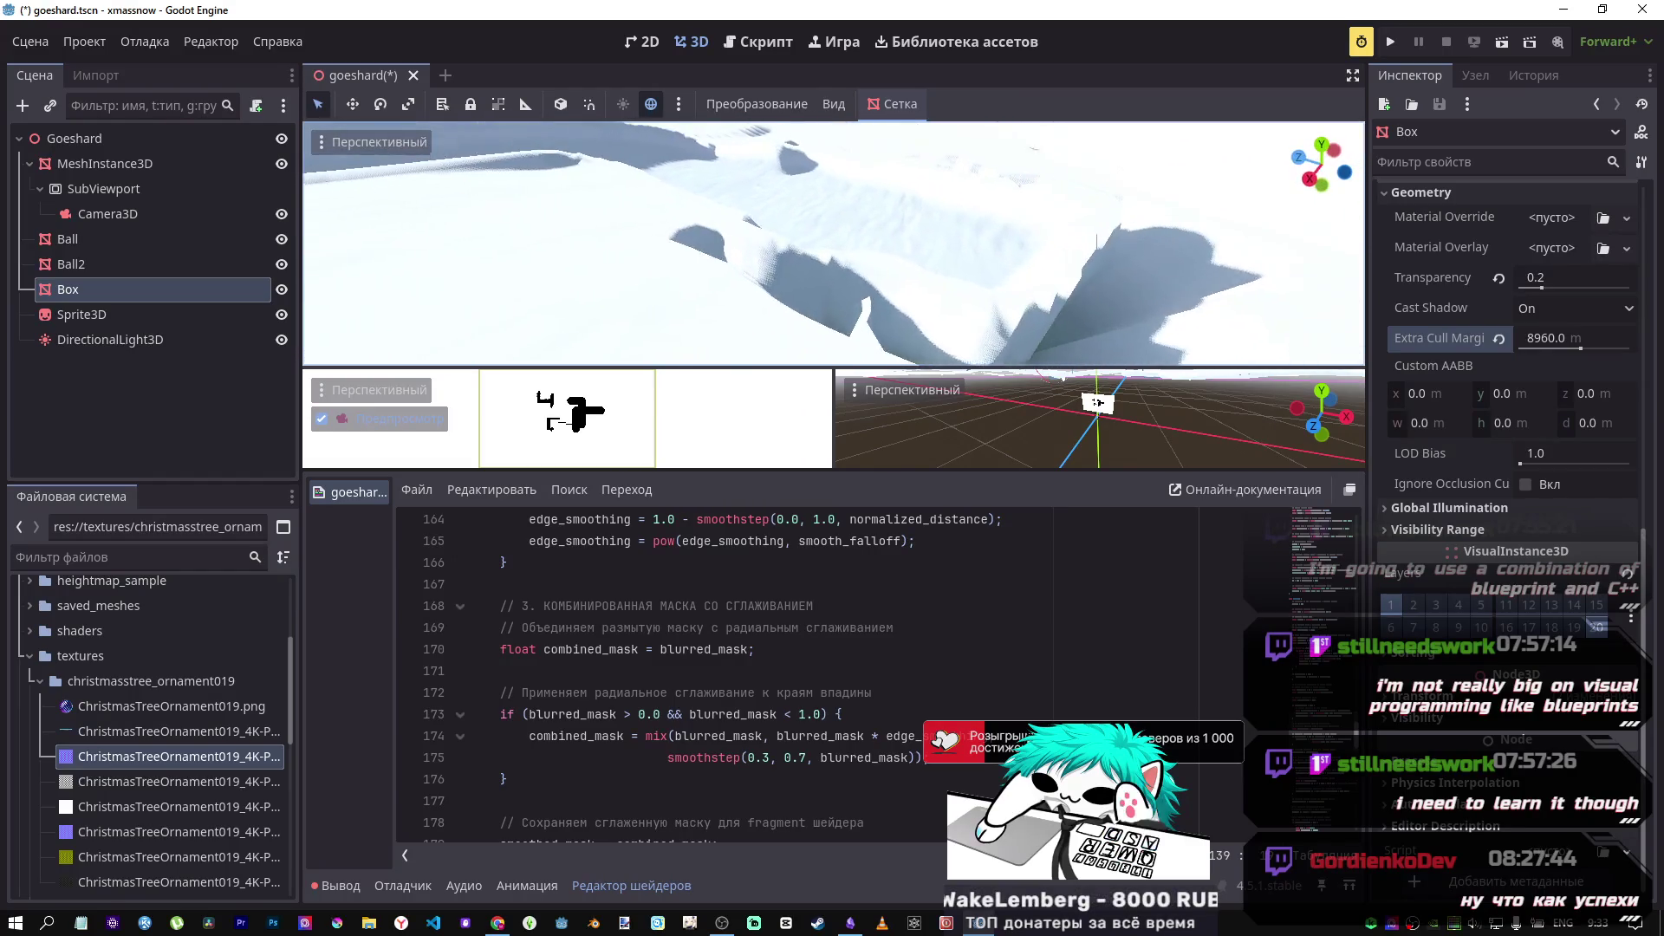
pyautogui.press('w')
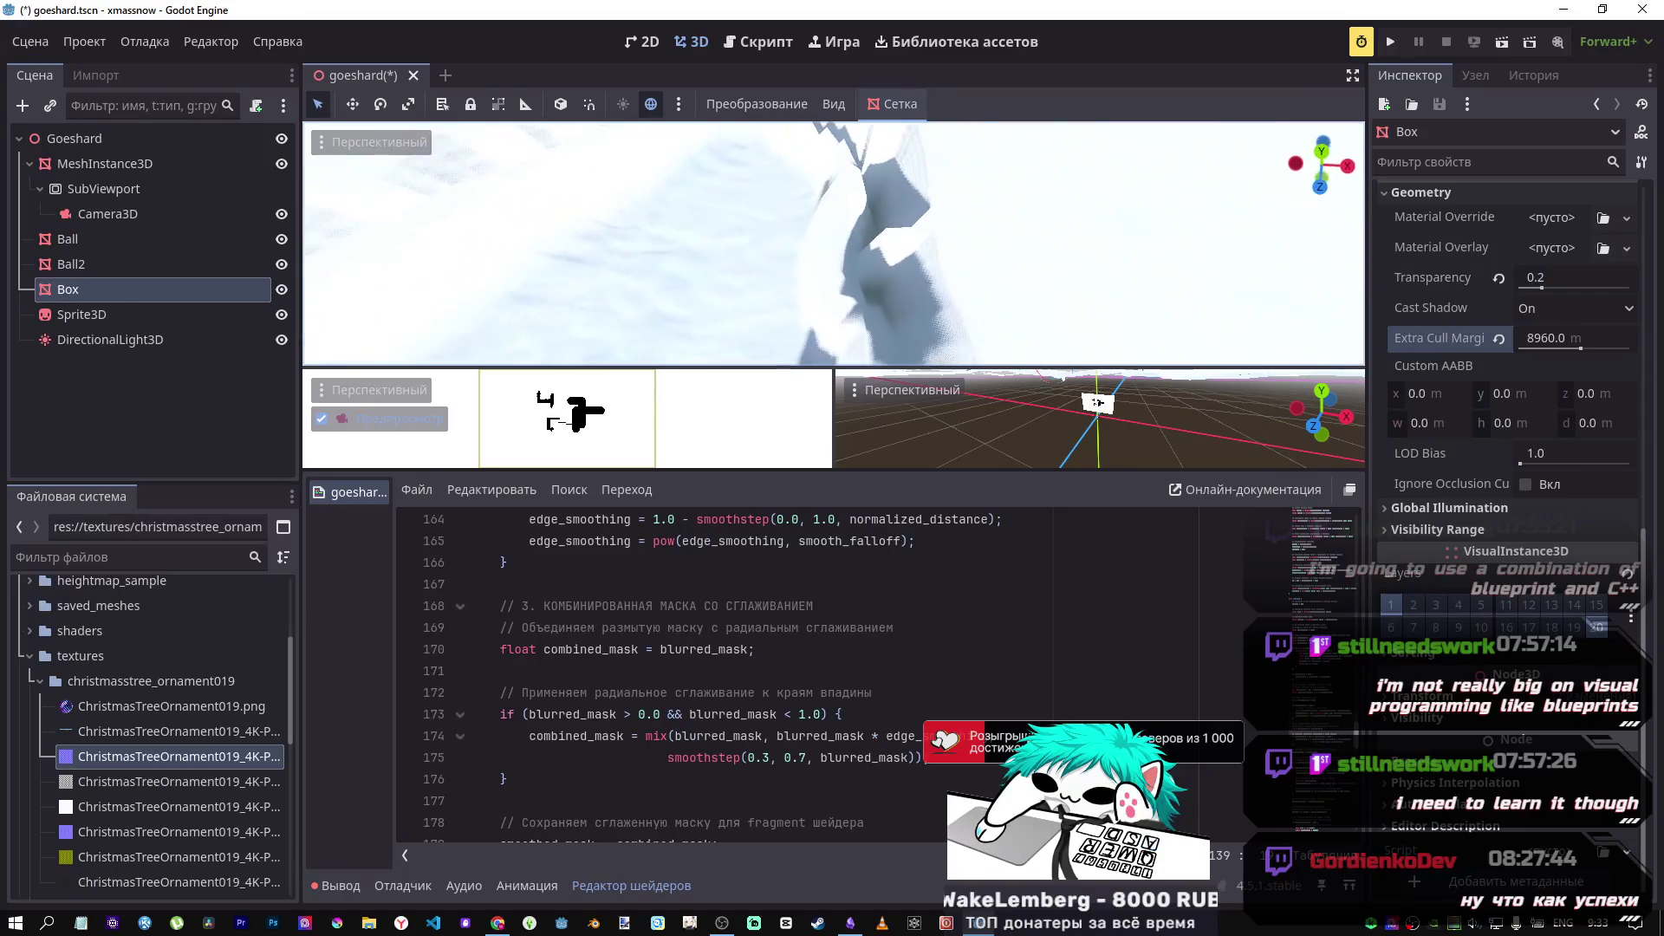
pyautogui.press('s')
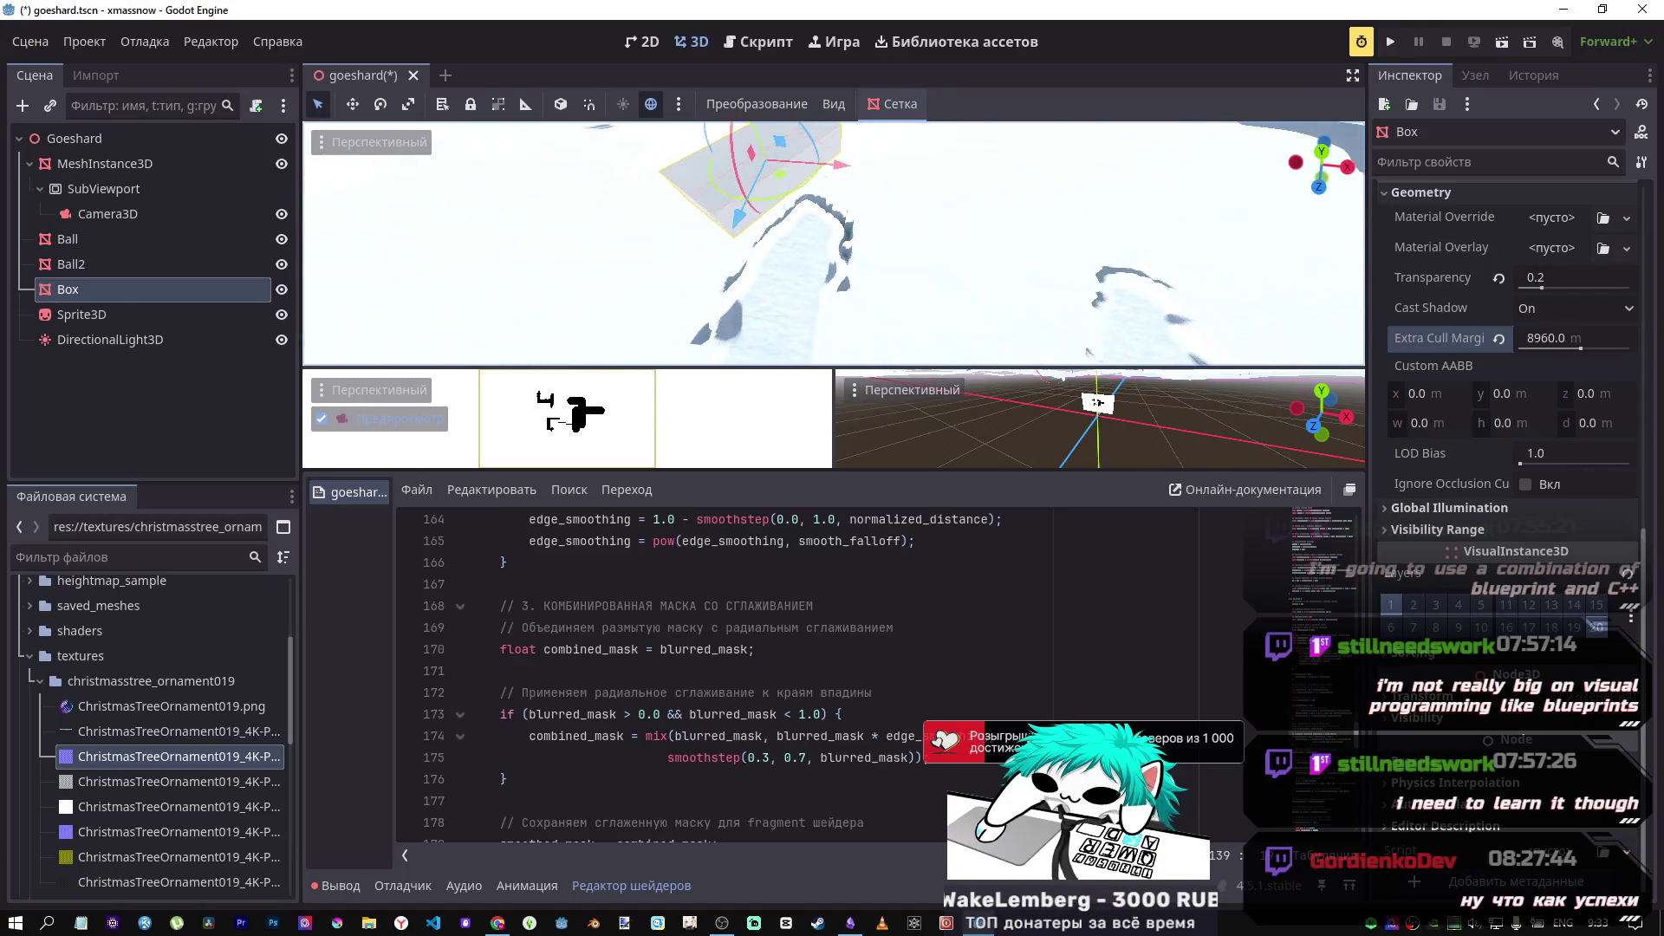
pyautogui.press('d')
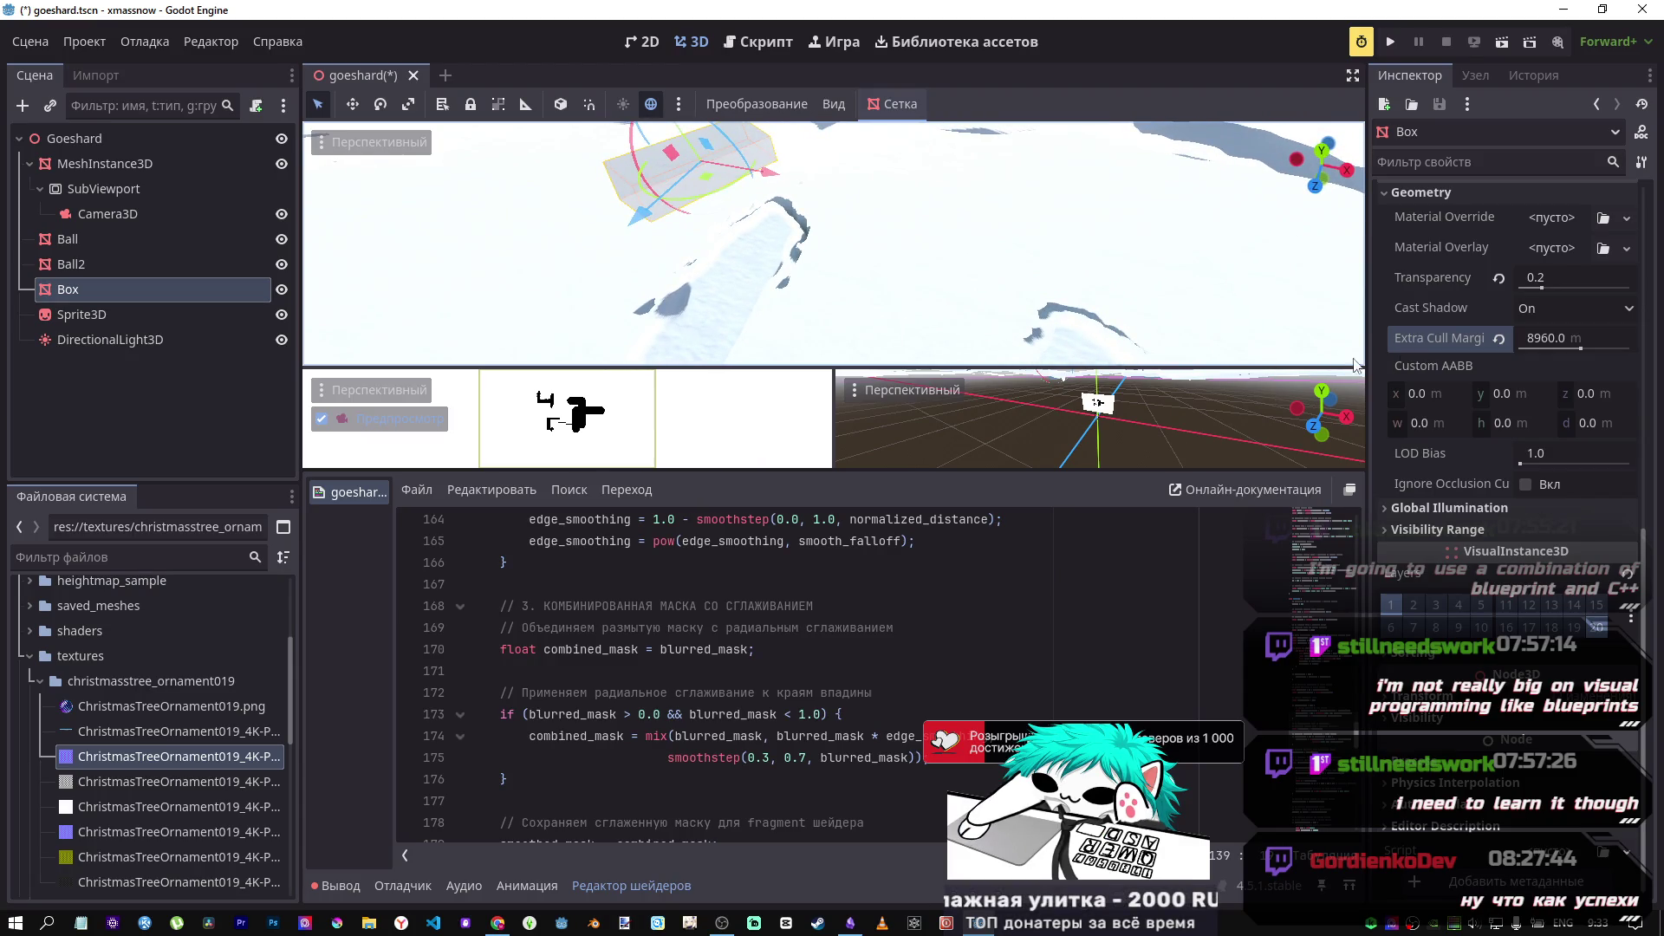
pyautogui.click(1499, 339)
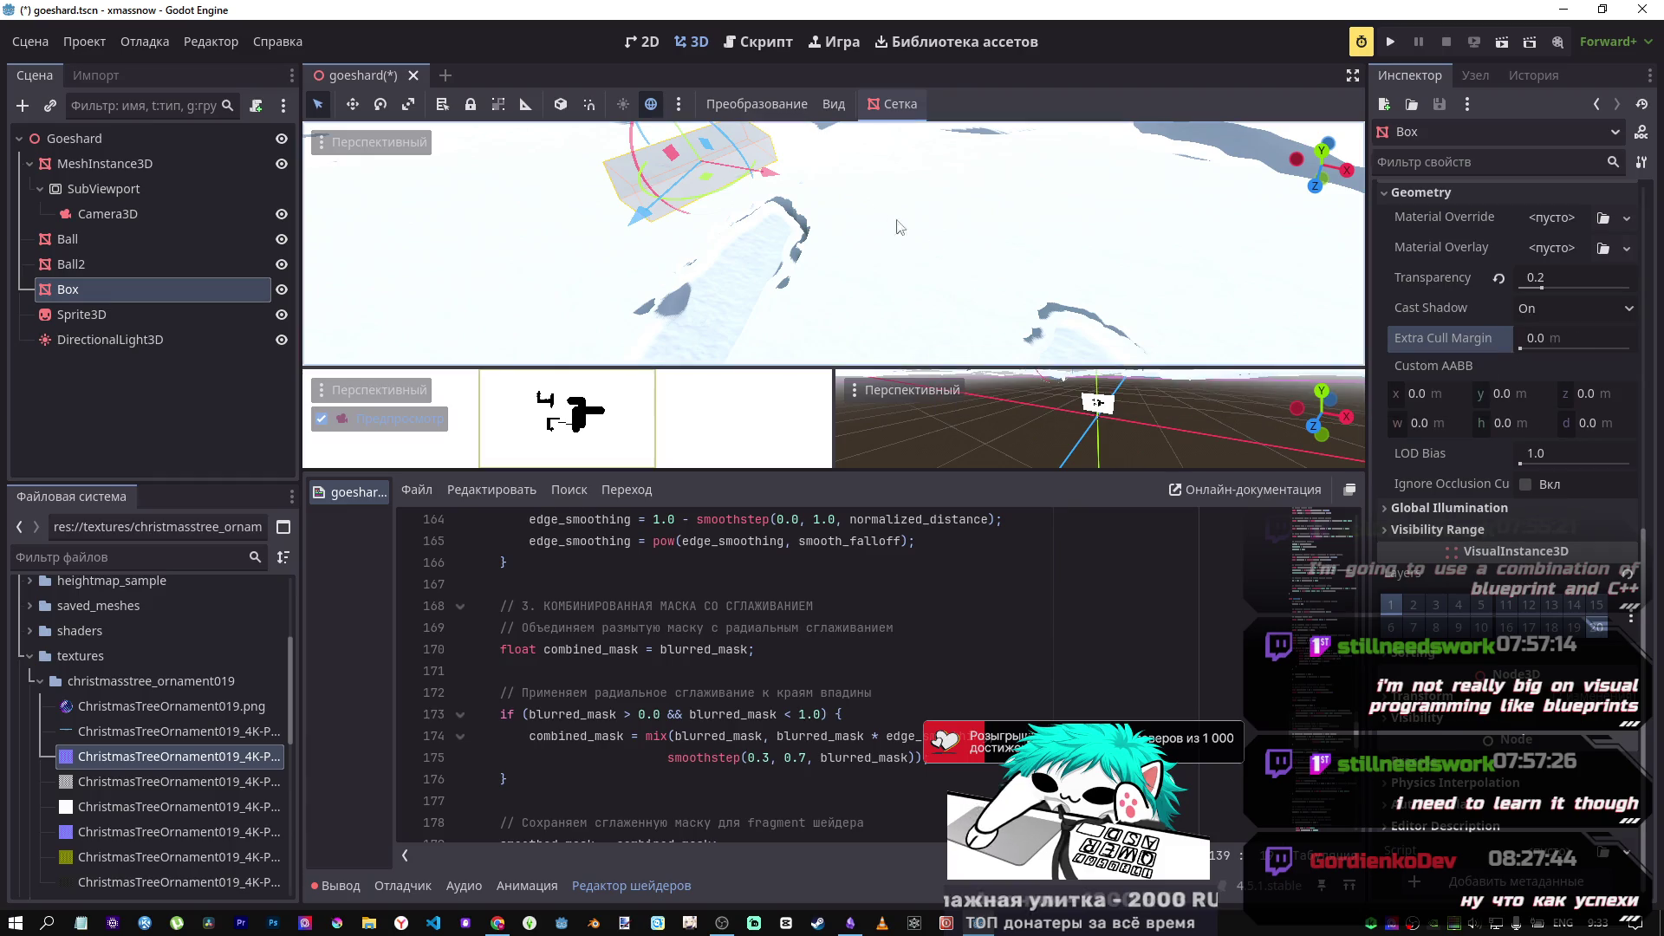
# Step: Slide the Box right along X, then select MeshInstance3D to show its snow shader parameters
pyautogui.moveTo(728, 177); pyautogui.dragTo(1010, 254)
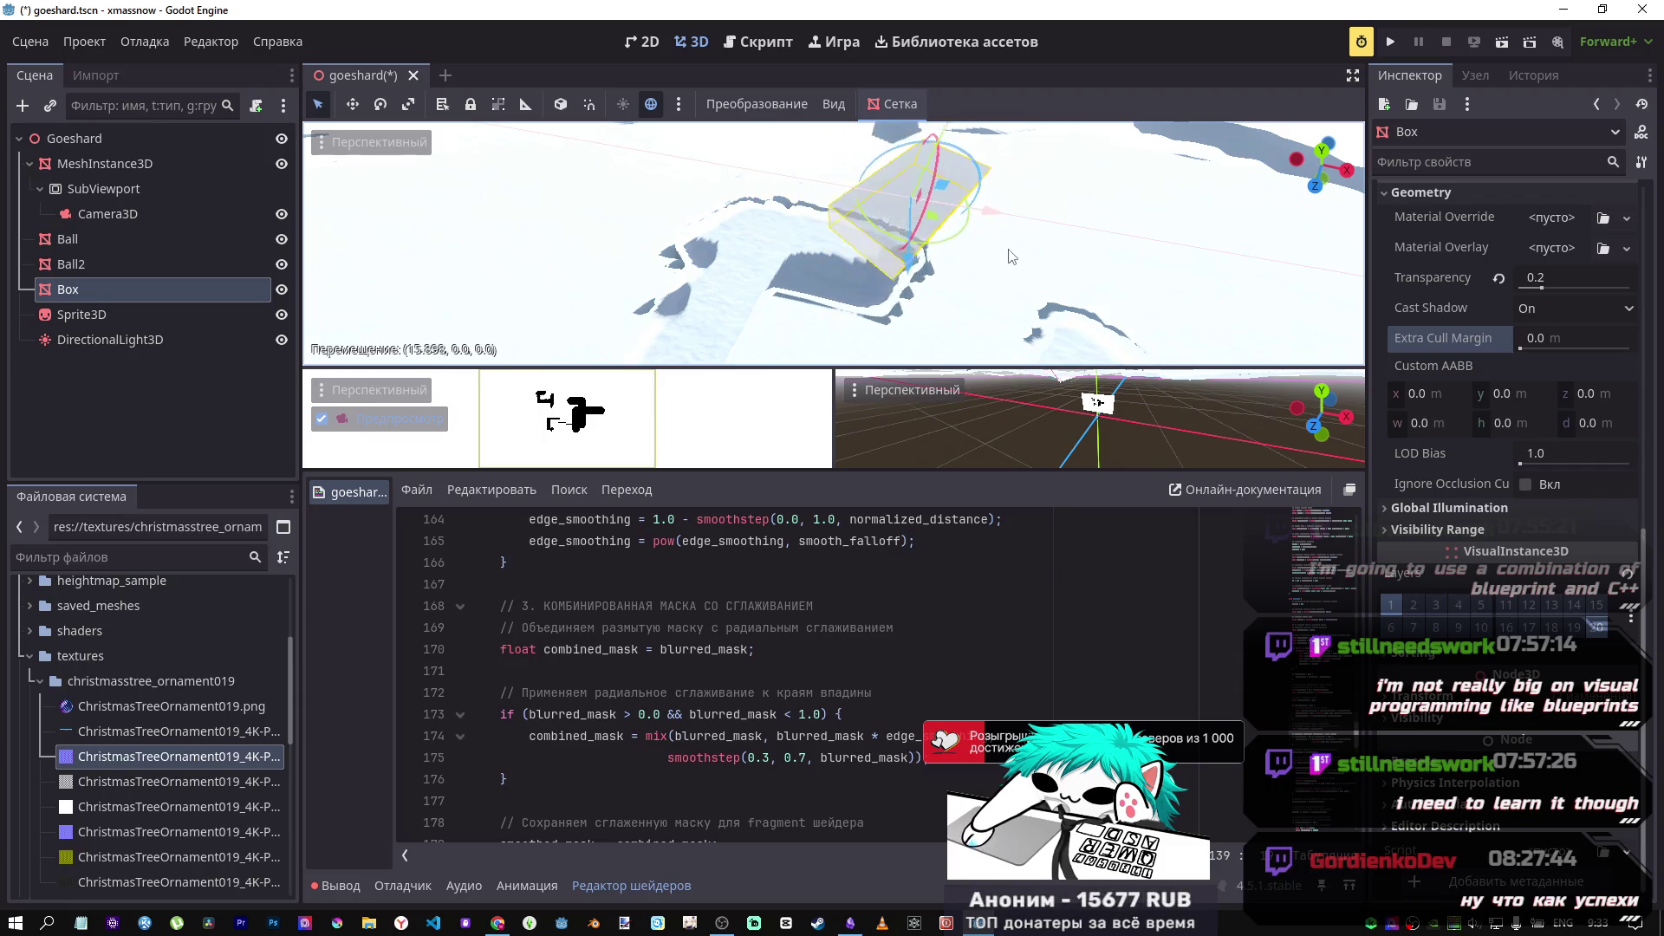
pyautogui.press('w')
pyautogui.press('w')
pyautogui.press('w')
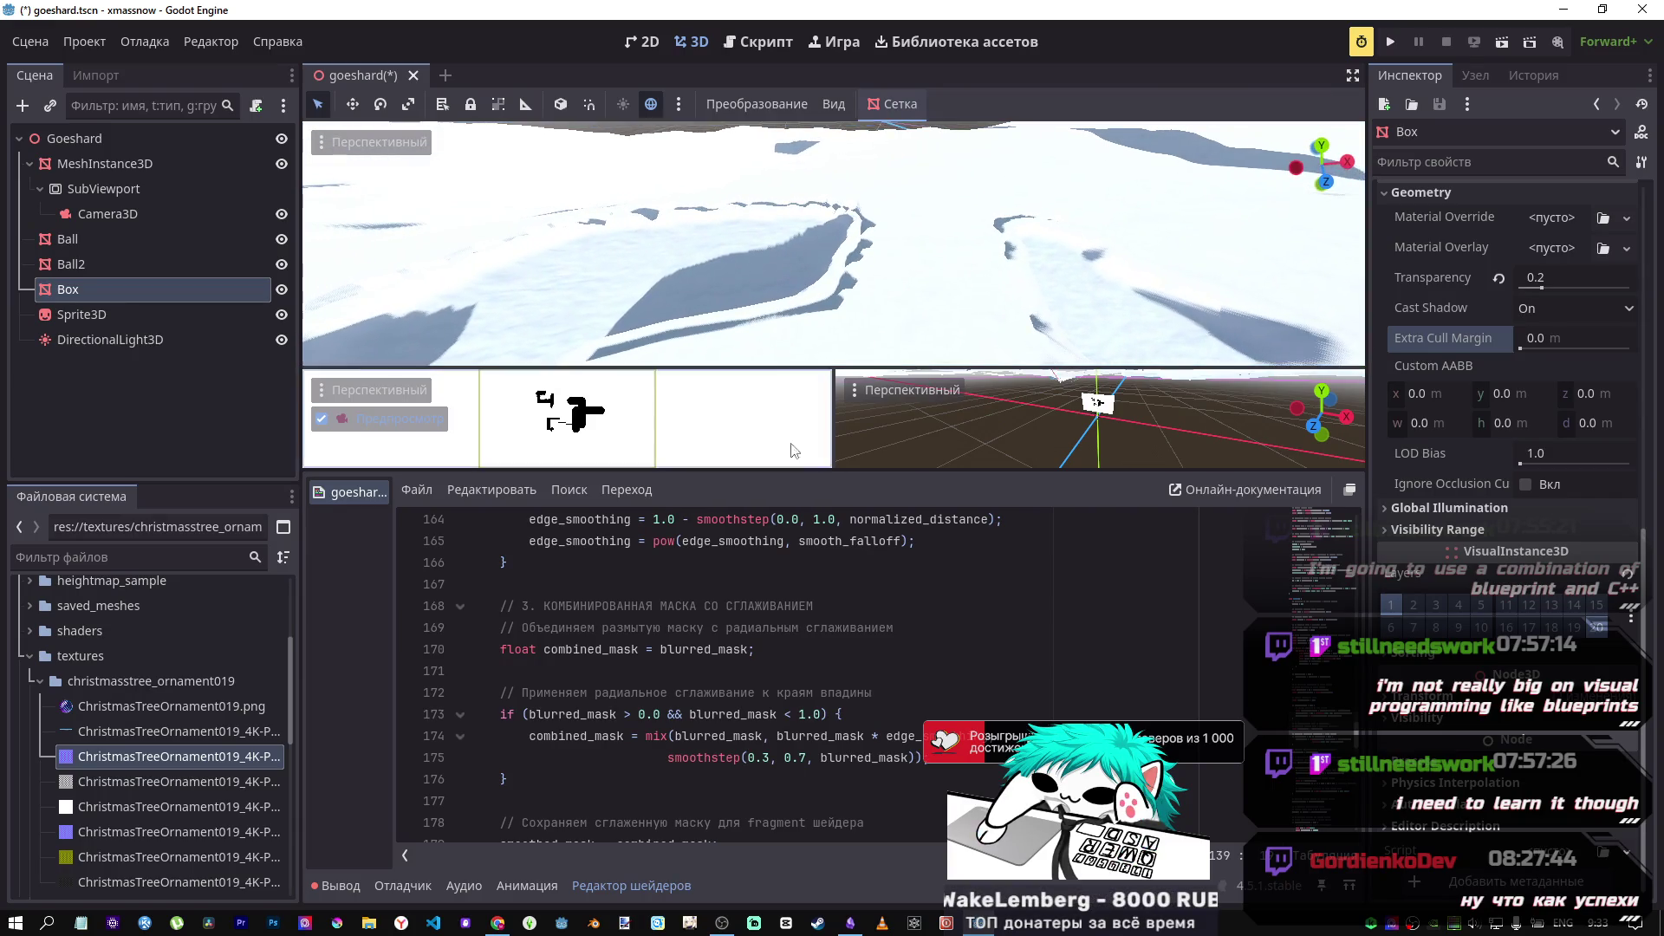
pyautogui.click(111, 165)
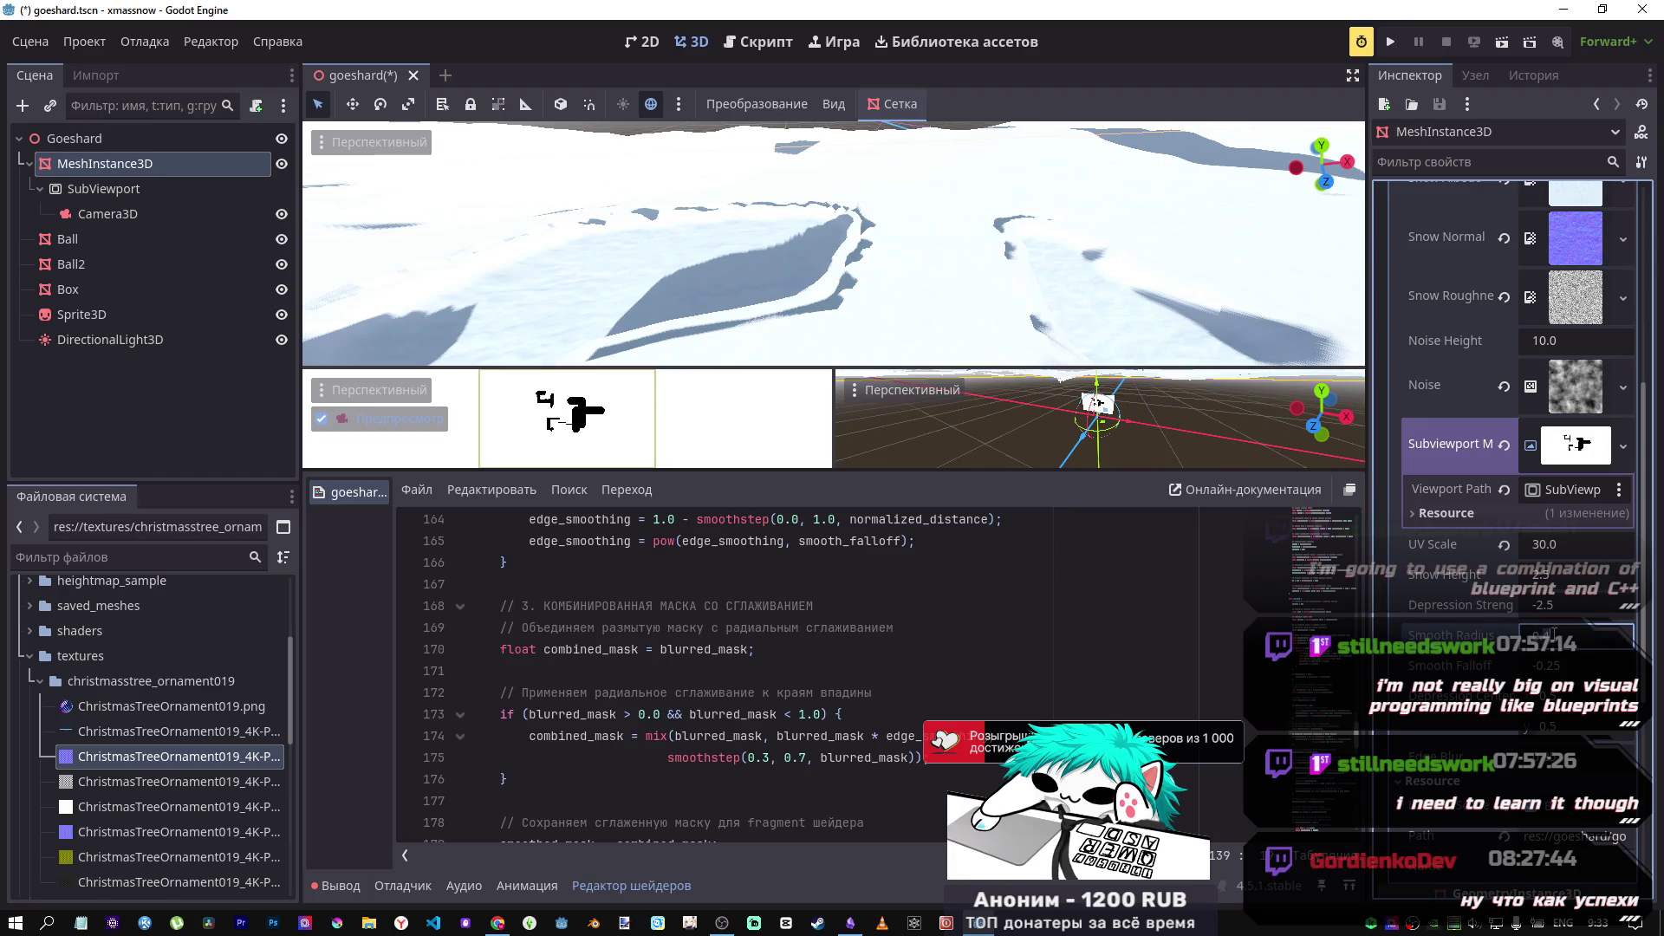
# Step: Raise the Smooth Radius shader parameter to 0.6 and look across the softer snow trails
pyautogui.moveTo(1552, 636); pyautogui.dragTo(1569, 636)
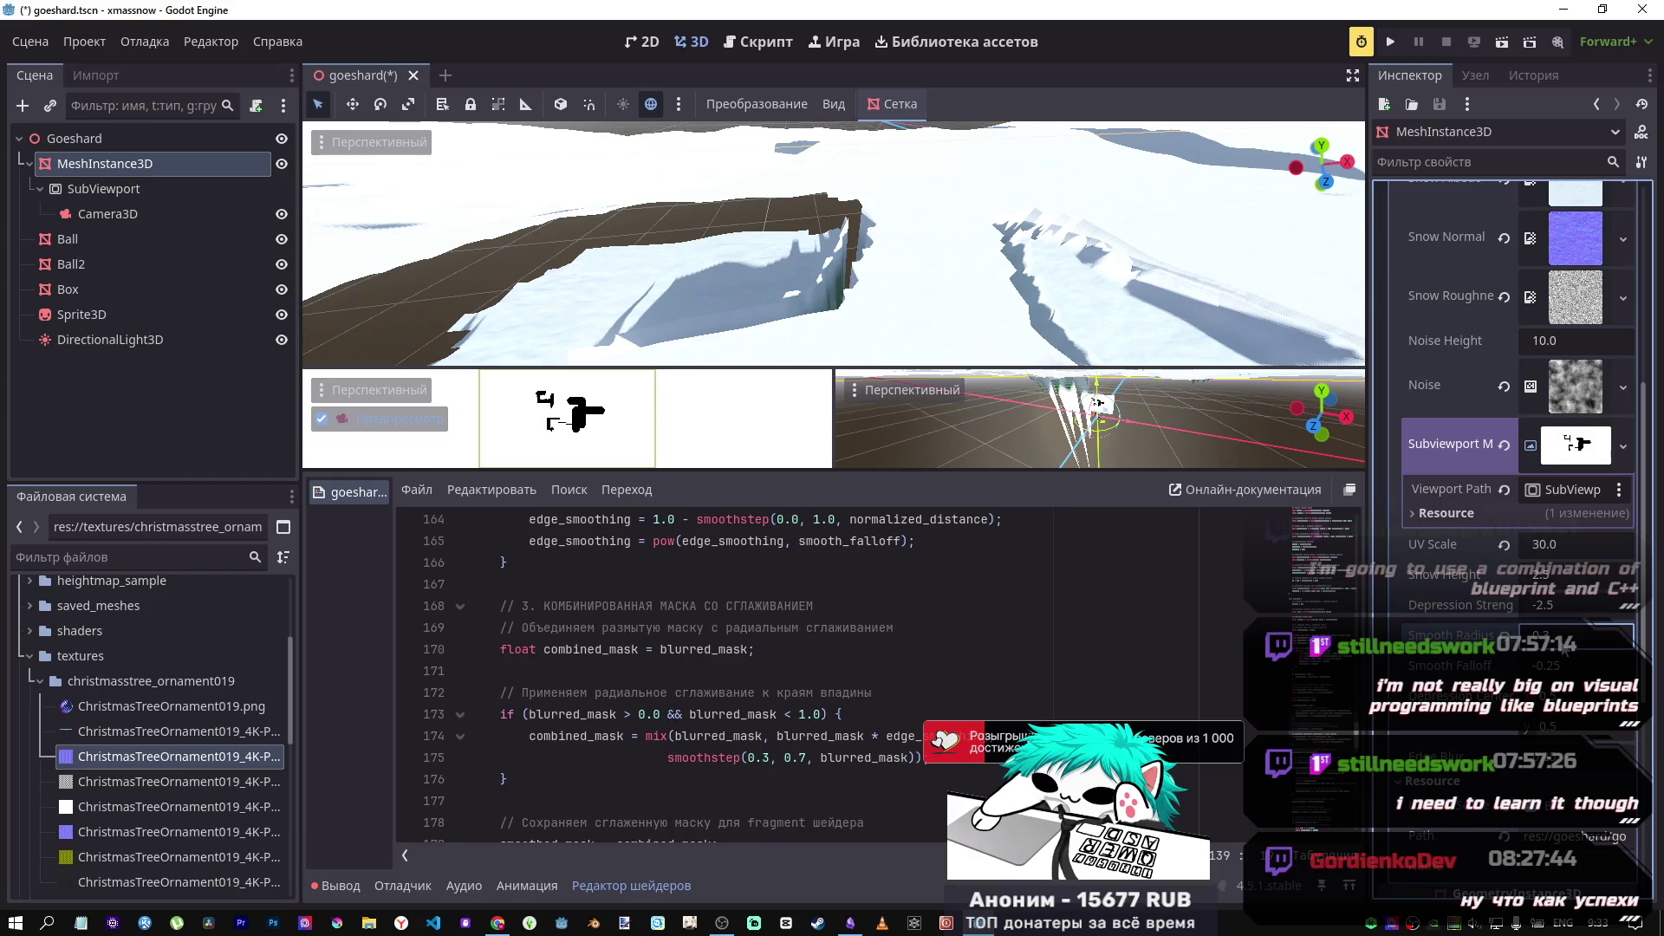
pyautogui.moveTo(1568, 636)
pyautogui.mouseDown()
pyautogui.moveTo(1595, 635)
pyautogui.moveTo(1578, 635)
pyautogui.mouseUp()
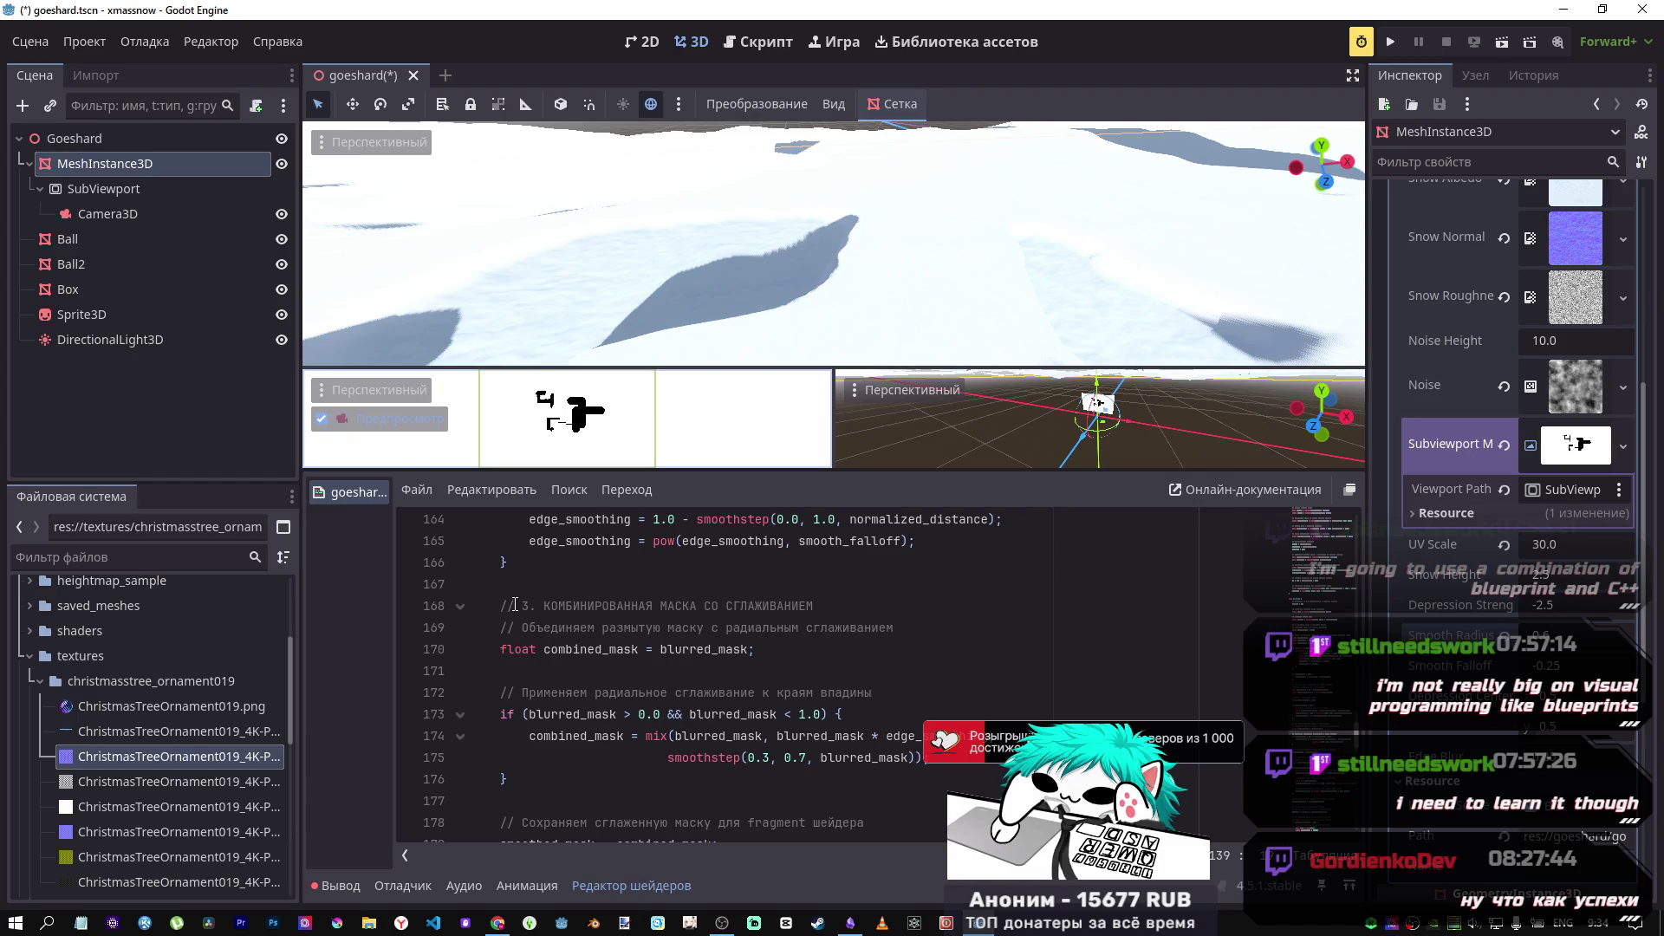
pyautogui.moveTo(780, 251)
pyautogui.mouseDown()
pyautogui.moveTo(694, 225)
pyautogui.moveTo(658, 278)
pyautogui.moveTo(658, 225)
pyautogui.moveTo(563, 228)
pyautogui.moveTo(515, 253)
pyautogui.mouseUp()
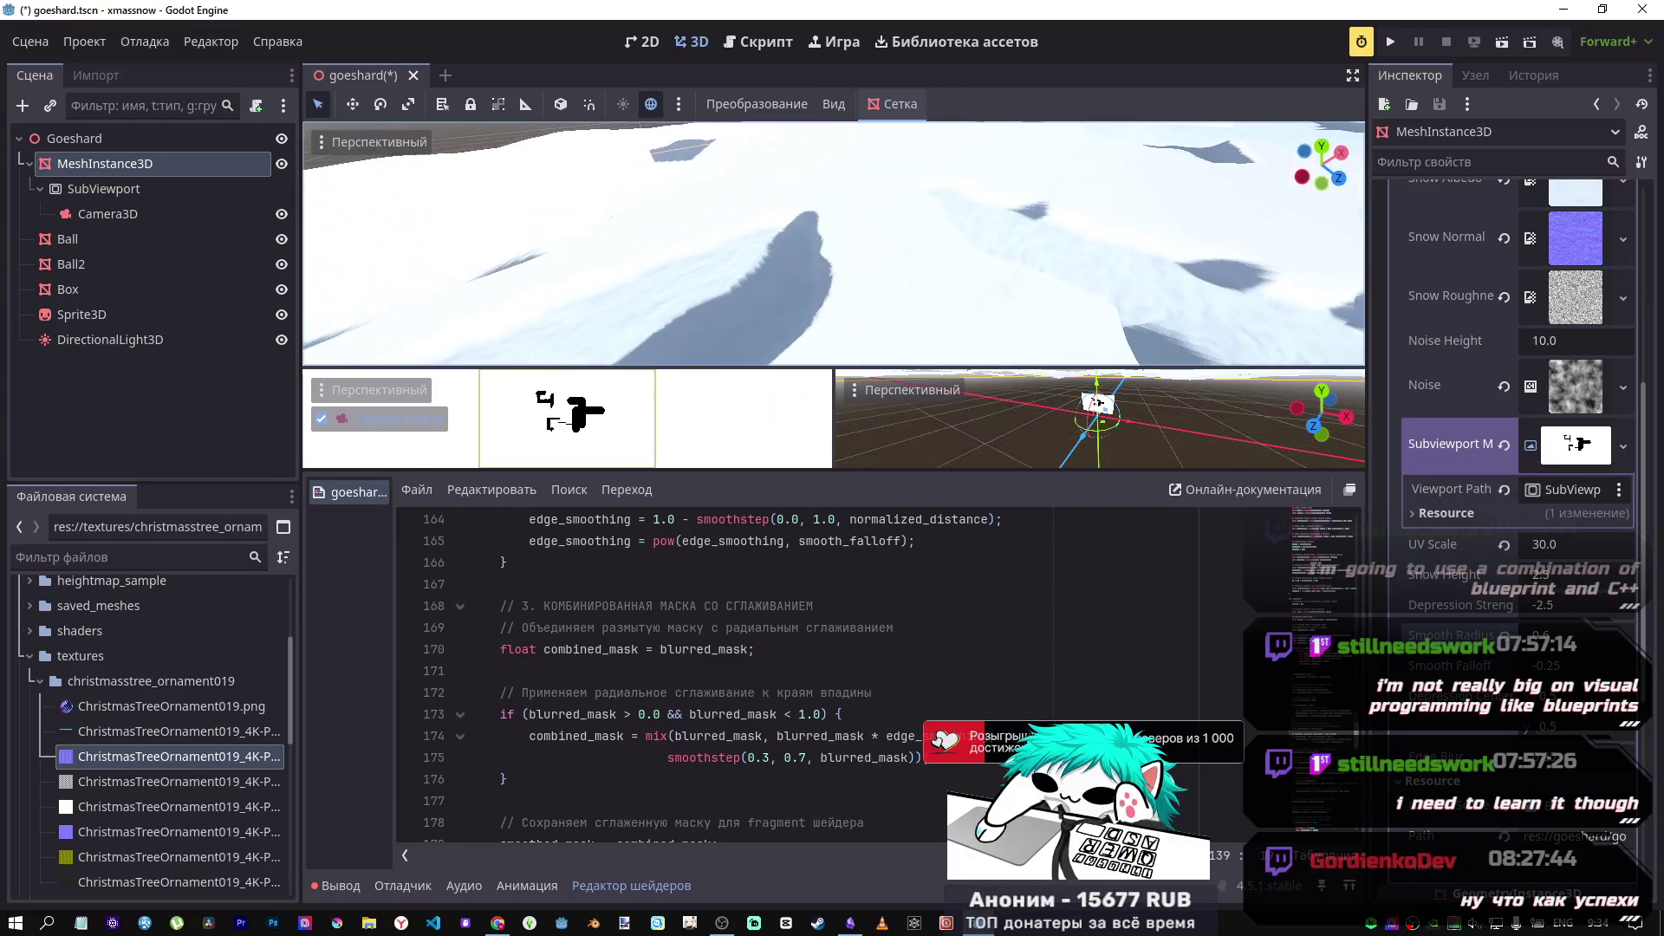
pyautogui.scroll(20, 1052, 513)
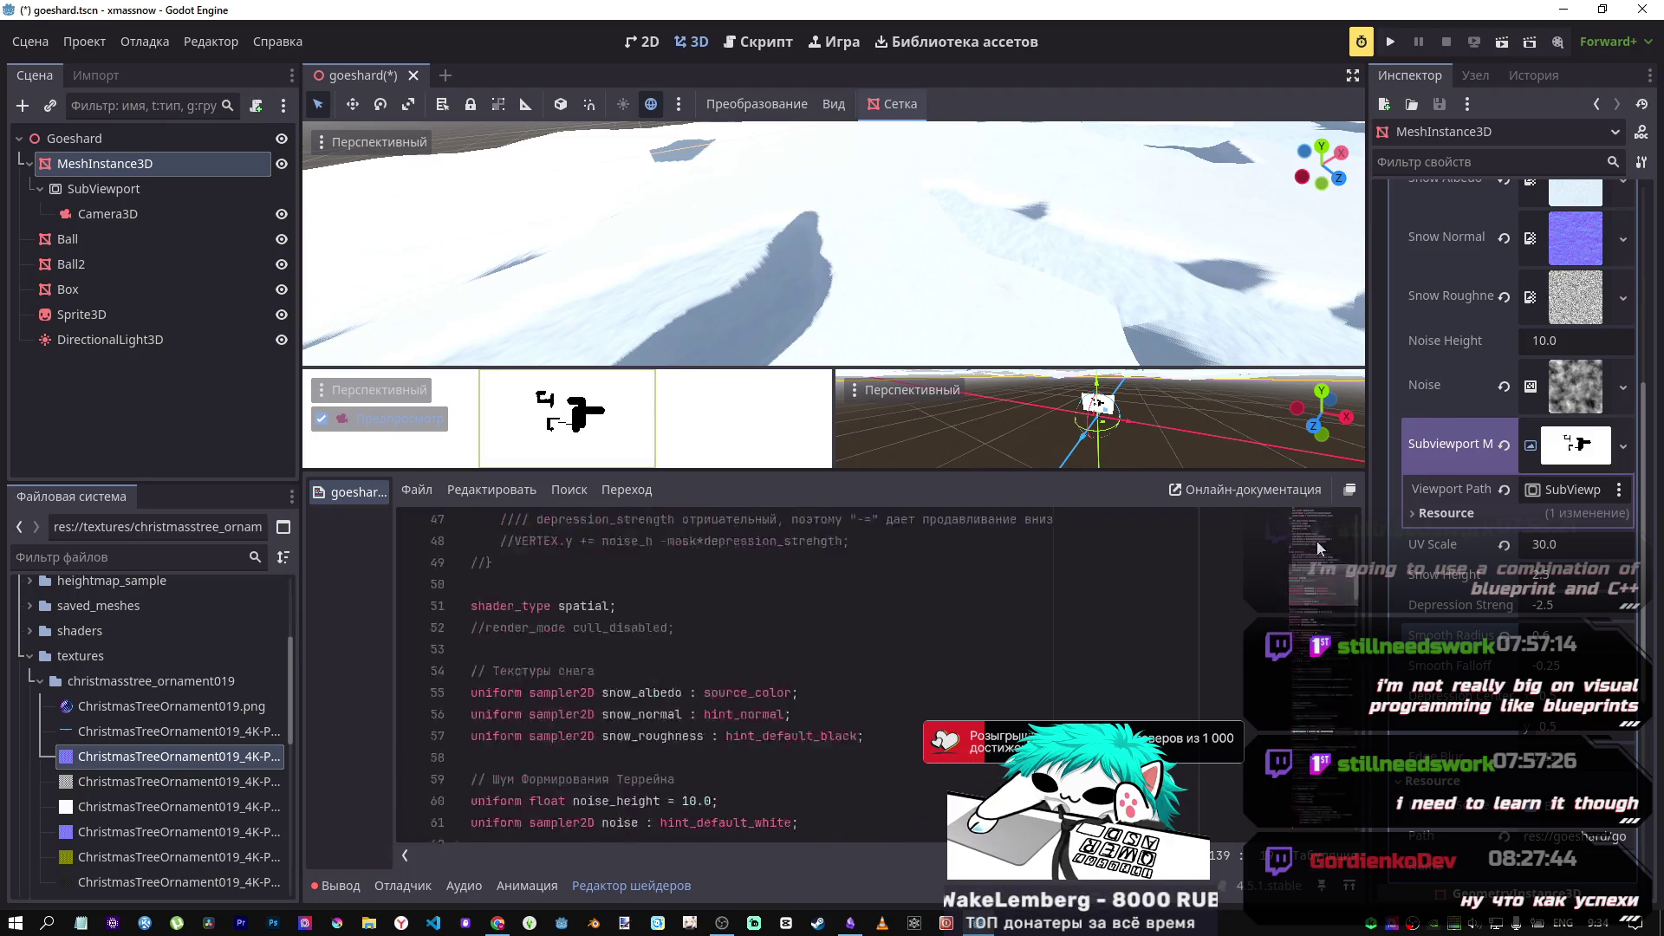
# Step: Test Smooth Falloff up to 0.63, then return it to -0.25
pyautogui.moveTo(1322, 544); pyautogui.dragTo(1323, 577)
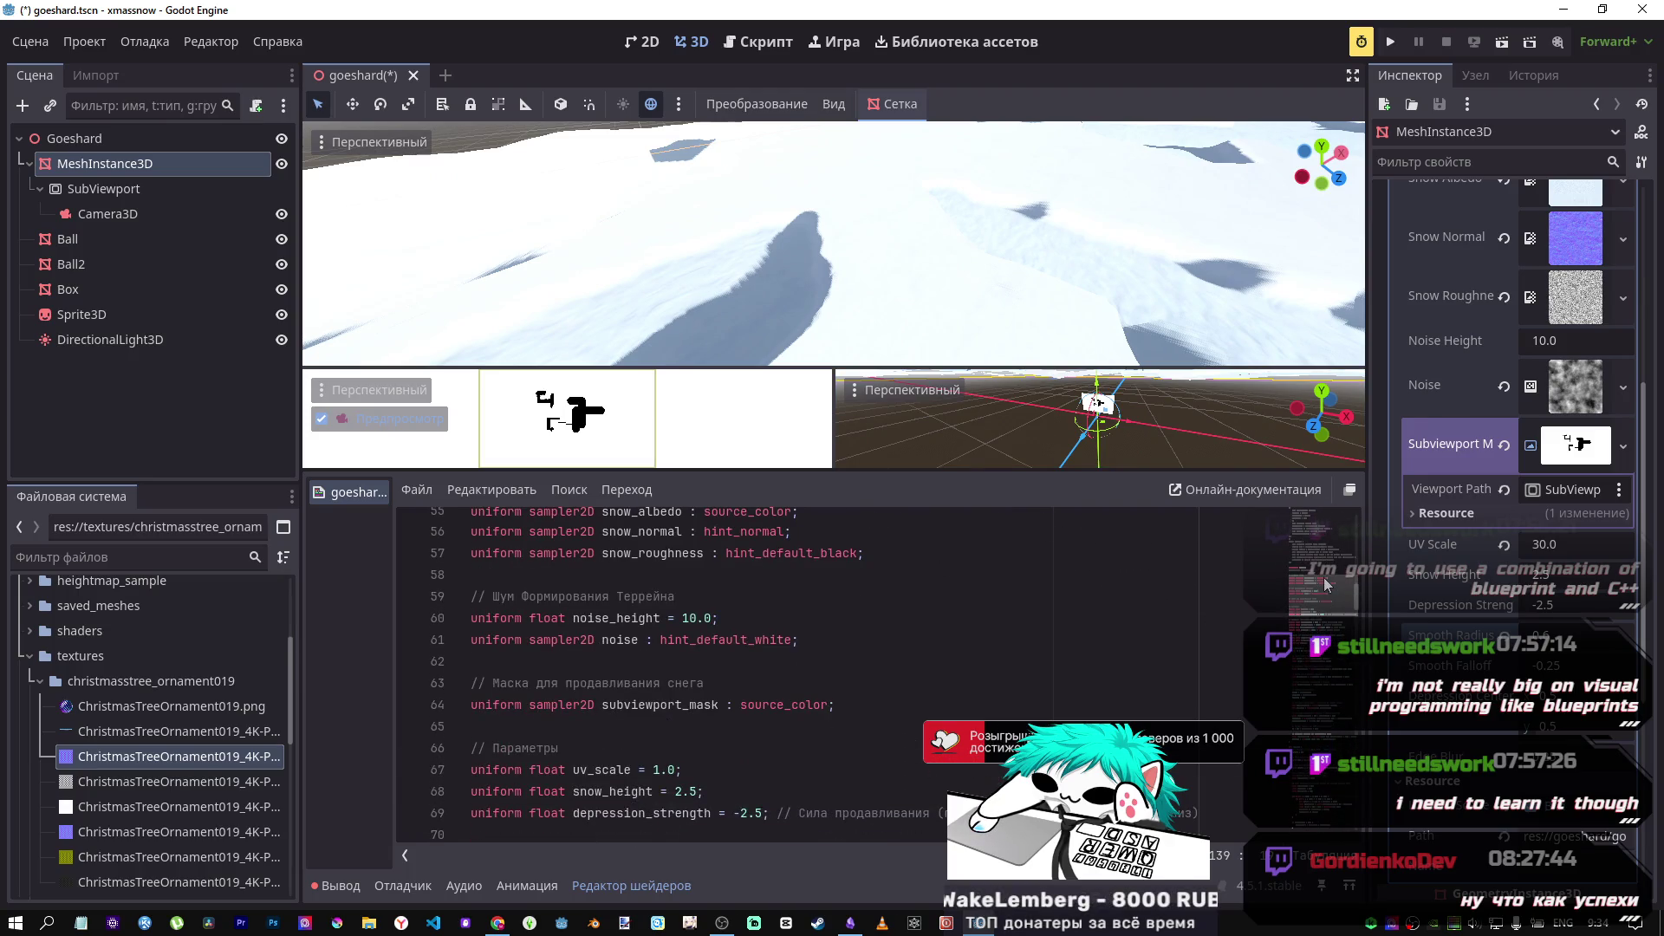
pyautogui.moveTo(832, 242); pyautogui.dragTo(789, 260)
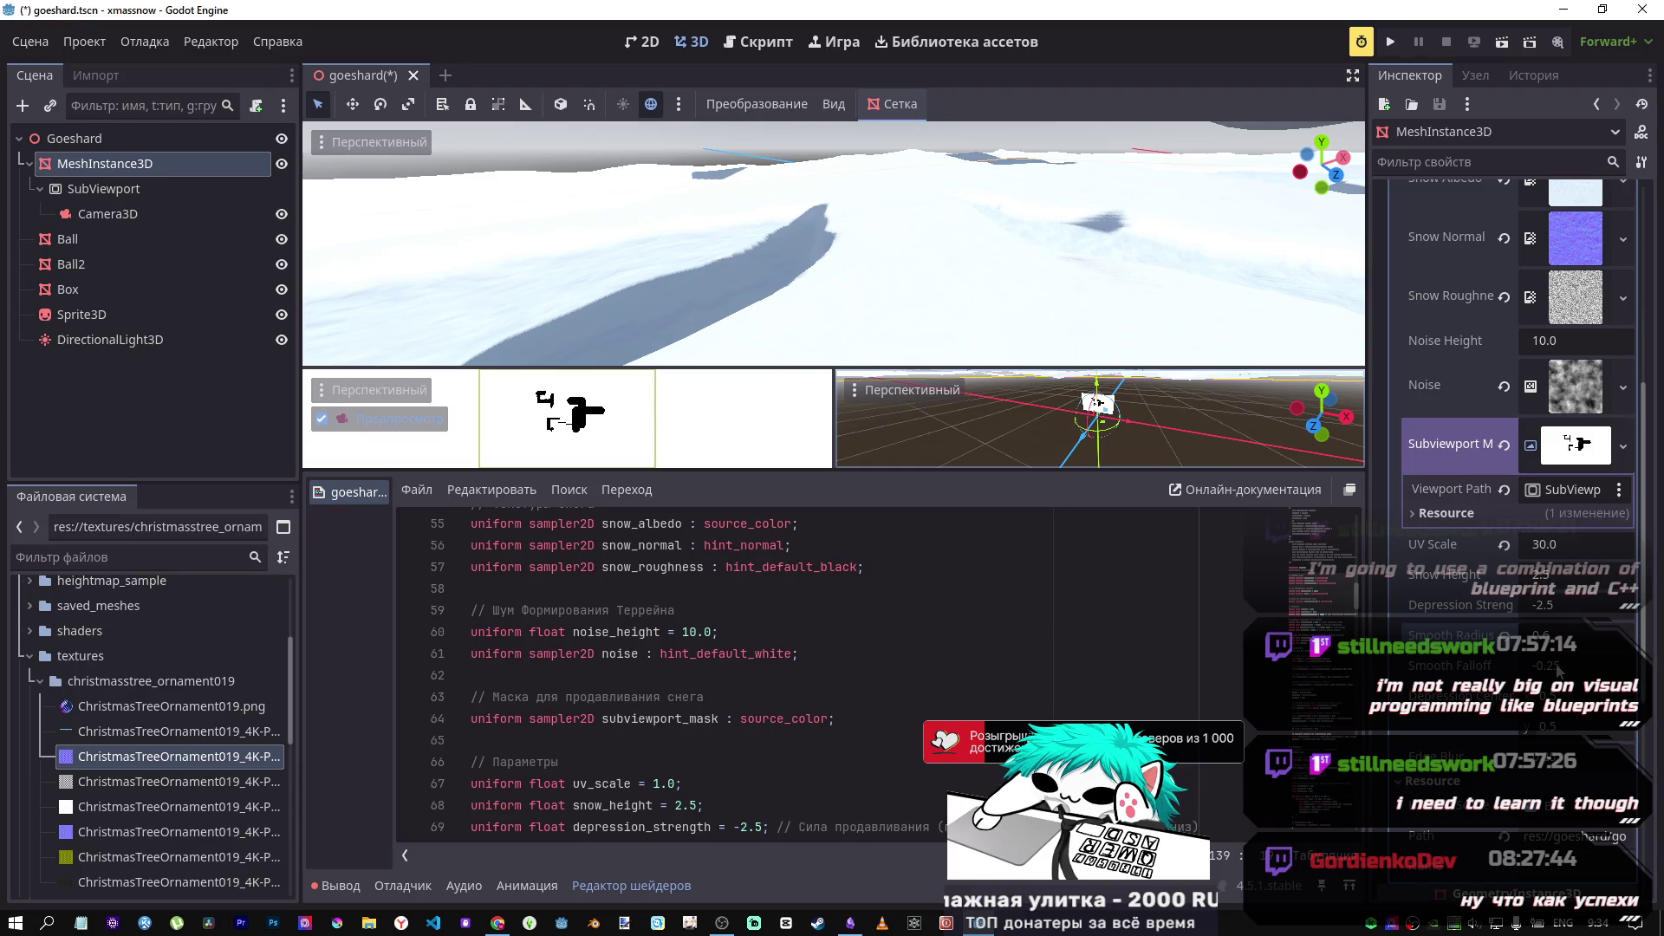
pyautogui.moveTo(1556, 675); pyautogui.dragTo(1587, 674)
pyautogui.moveTo(1551, 666)
pyautogui.mouseDown()
pyautogui.moveTo(1581, 666)
pyautogui.moveTo(1551, 665)
pyautogui.mouseUp()
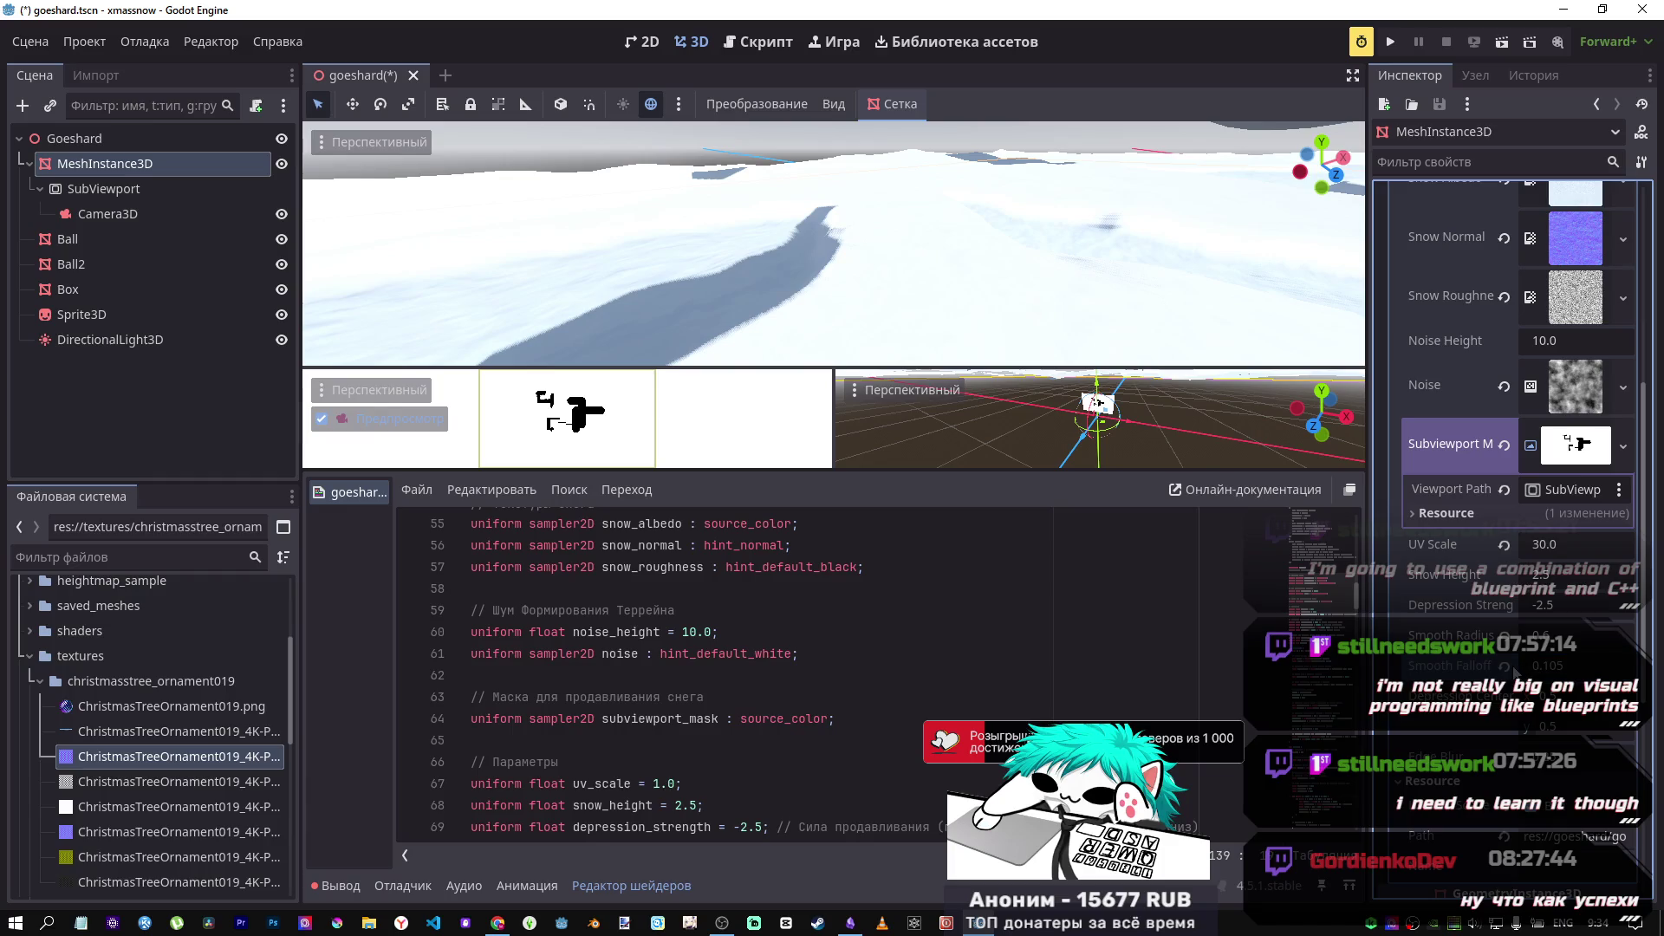
pyautogui.moveTo(1551, 666)
pyautogui.mouseDown()
pyautogui.moveTo(1534, 659)
pyautogui.moveTo(1565, 730)
pyautogui.moveTo(1555, 756)
pyautogui.mouseUp()
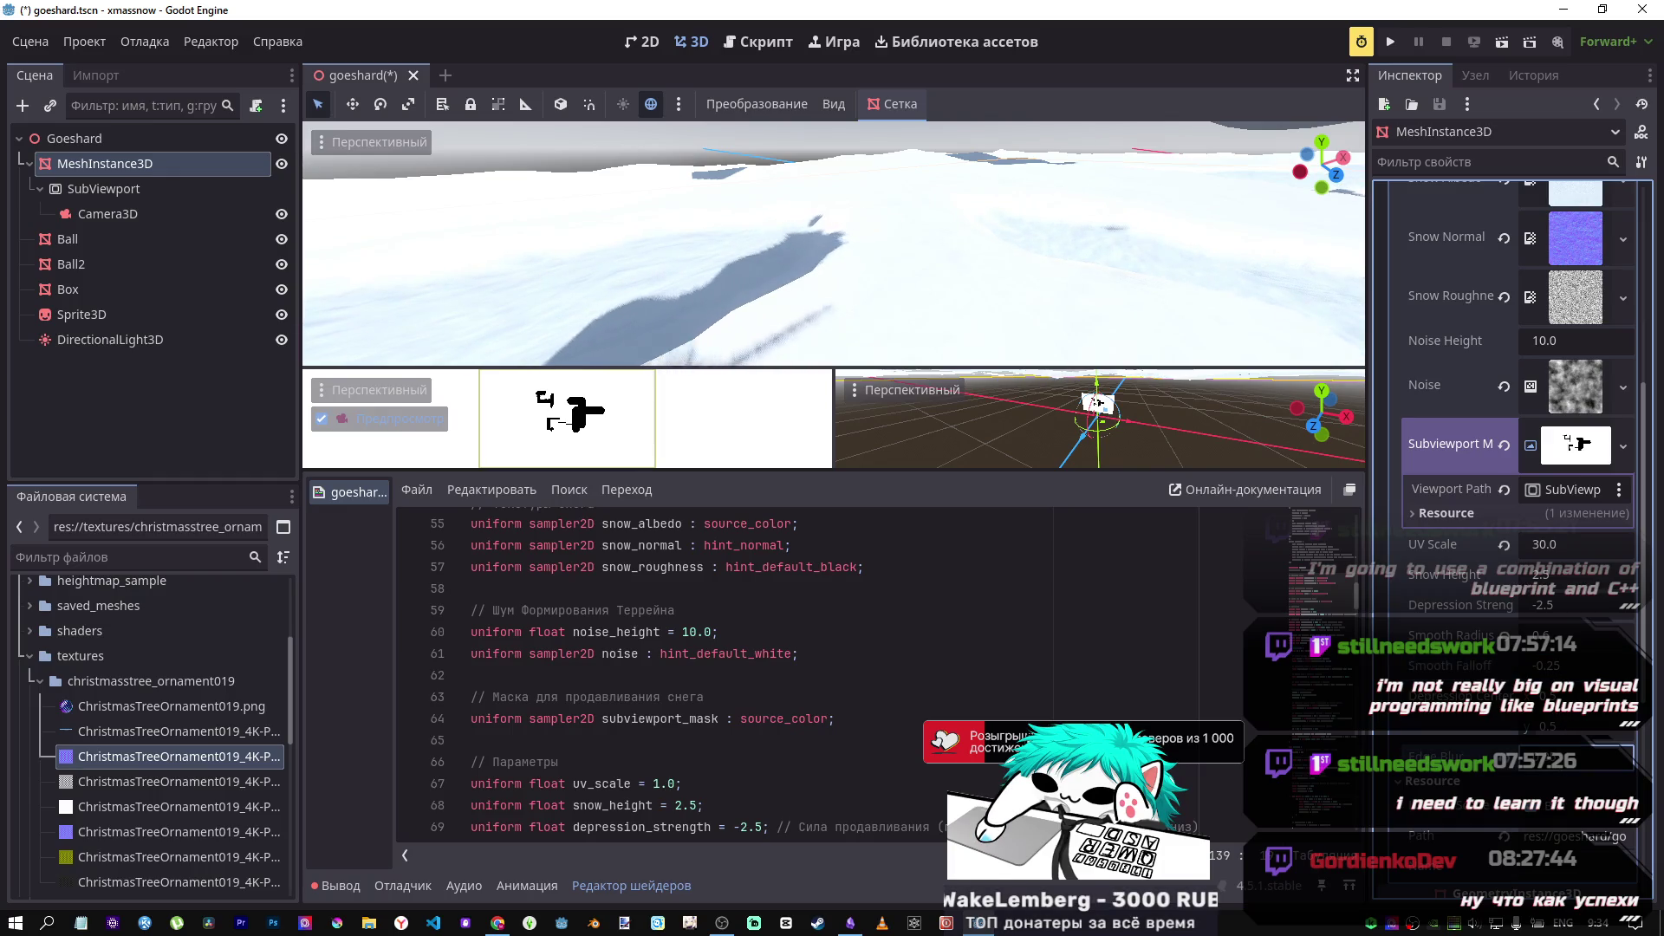
# Step: Over the snow trench, try a deeper Depression Strength, then undo it back to -2.5
pyautogui.hotkey('shift', 'f')
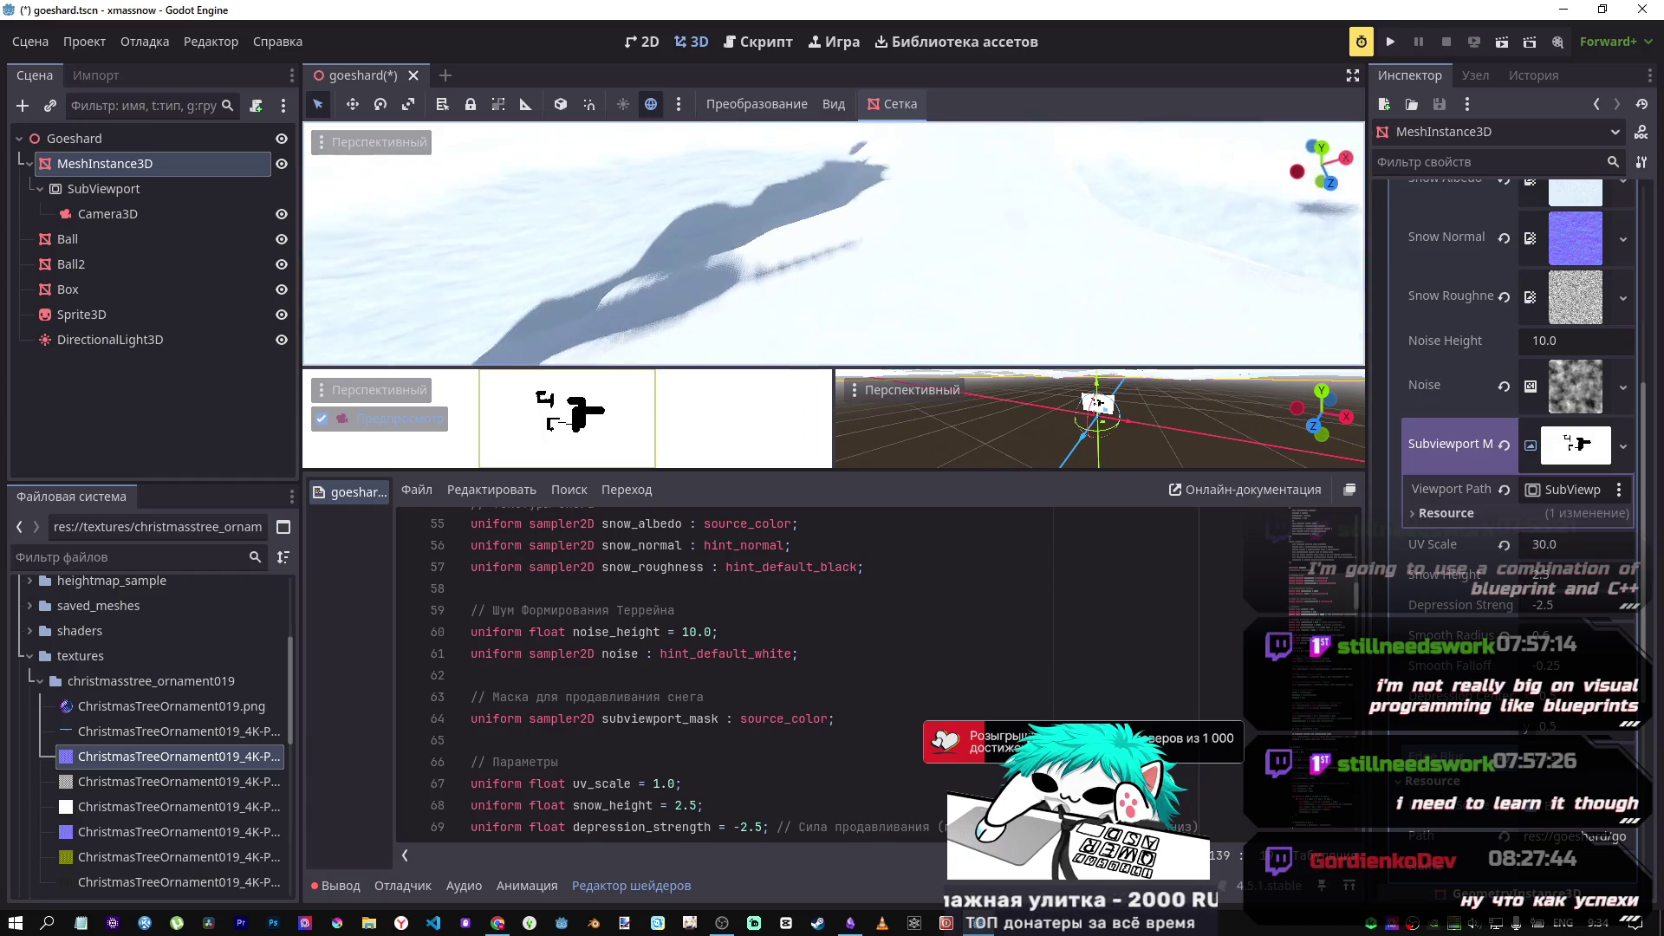
pyautogui.press('w')
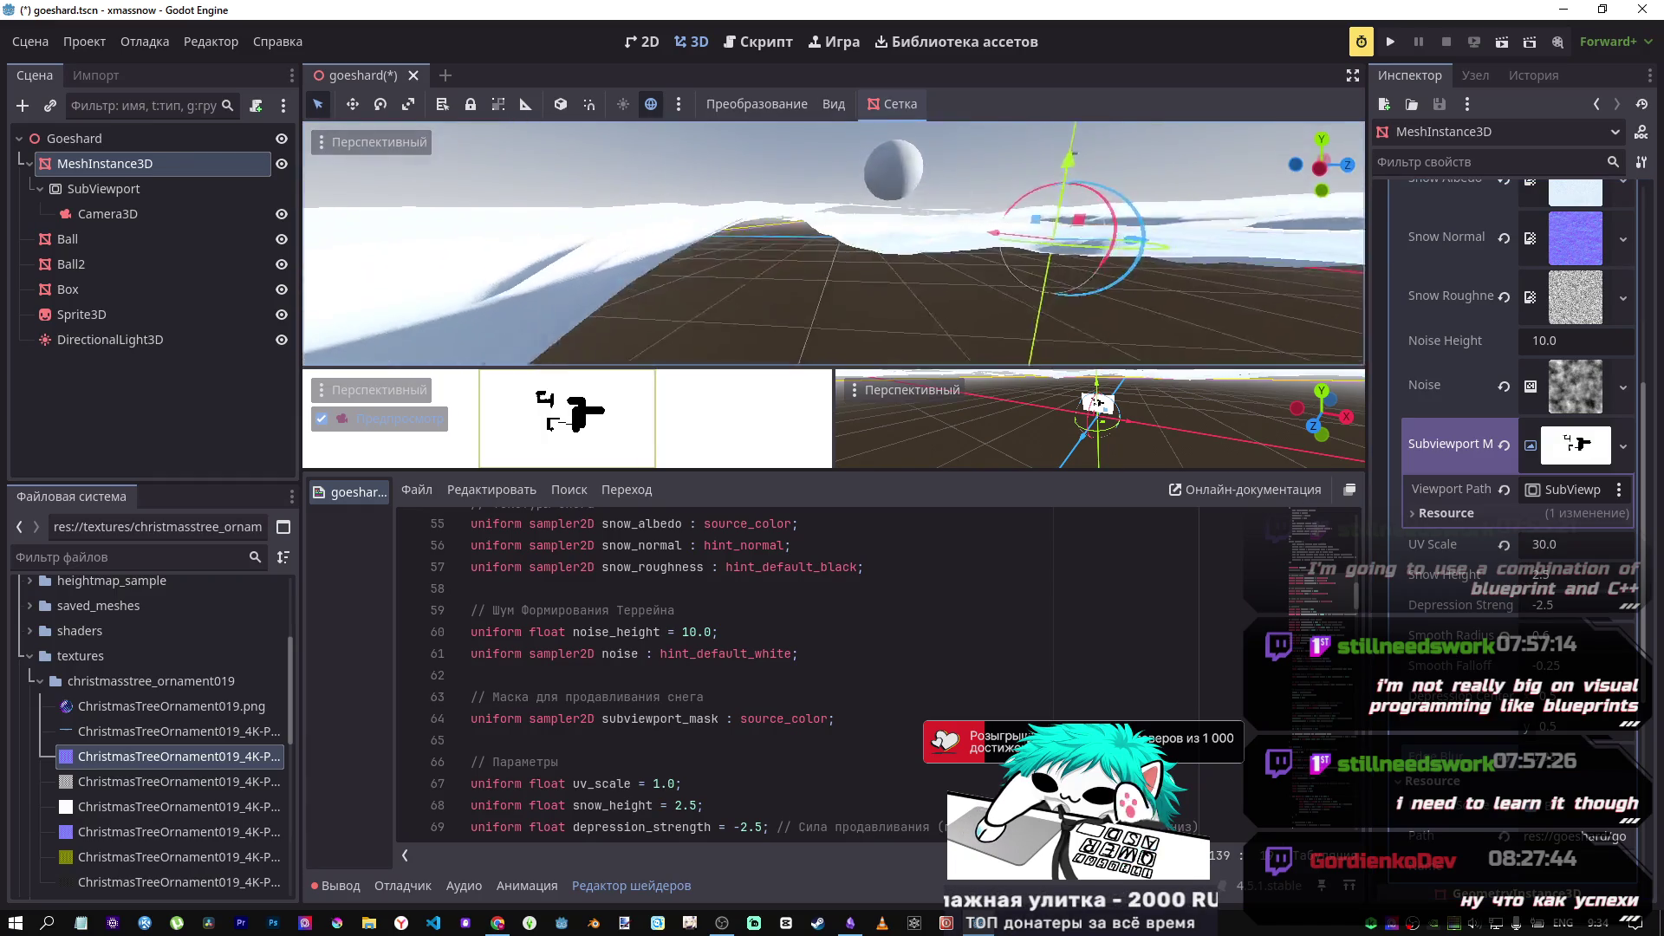
pyautogui.press('w')
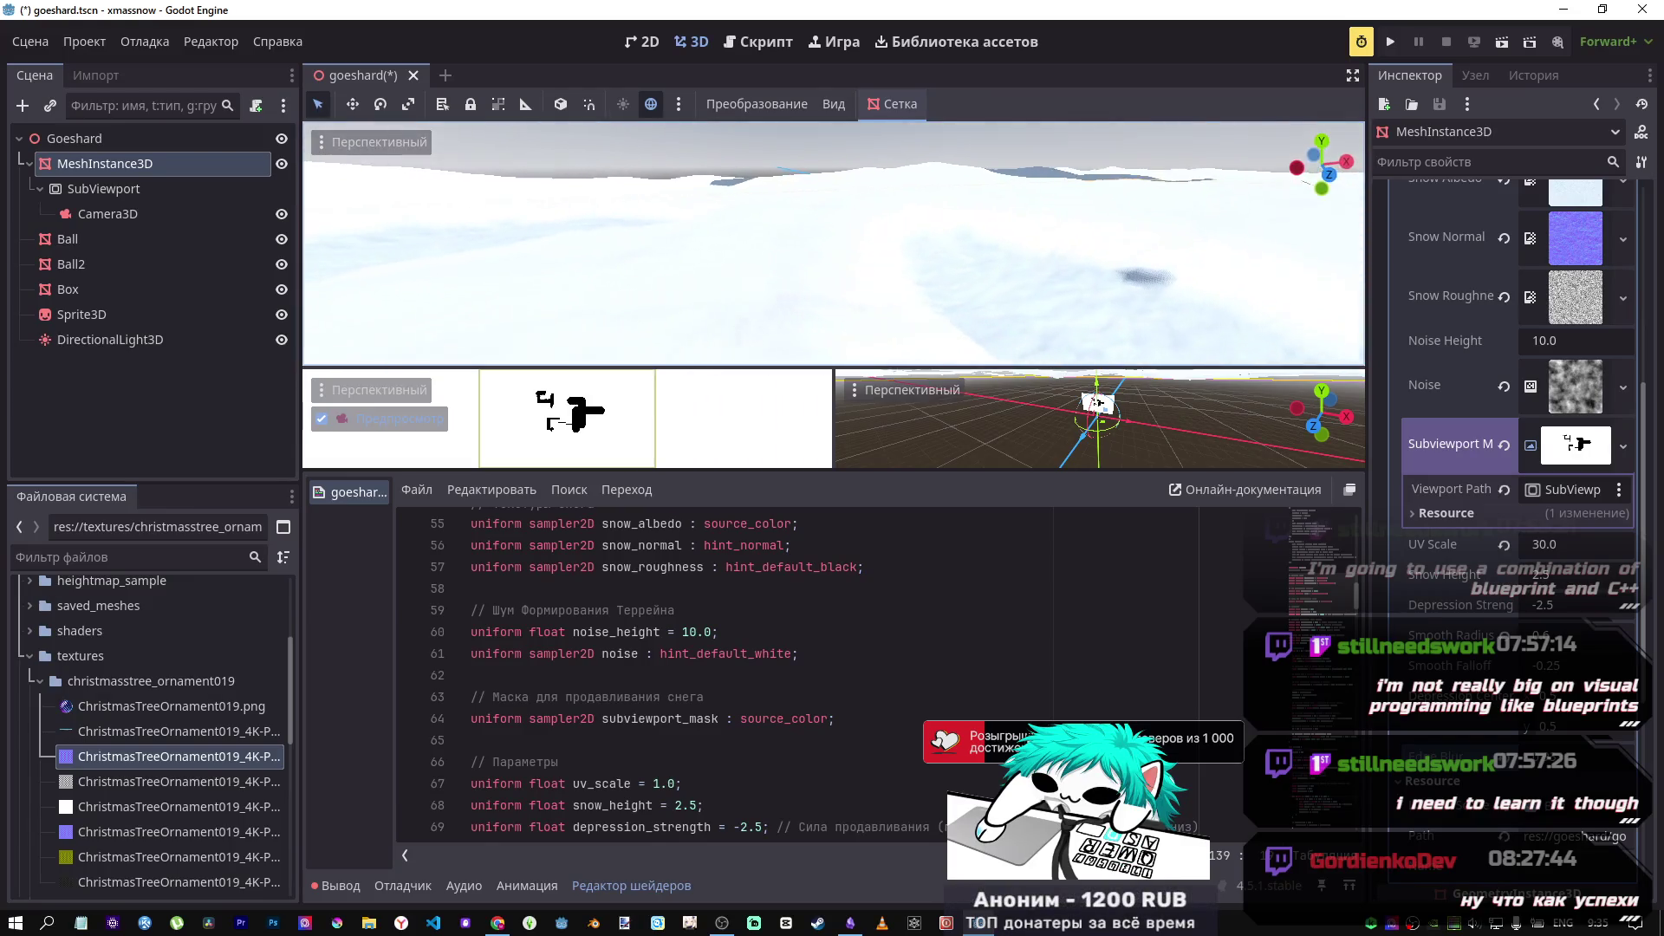
pyautogui.press('w')
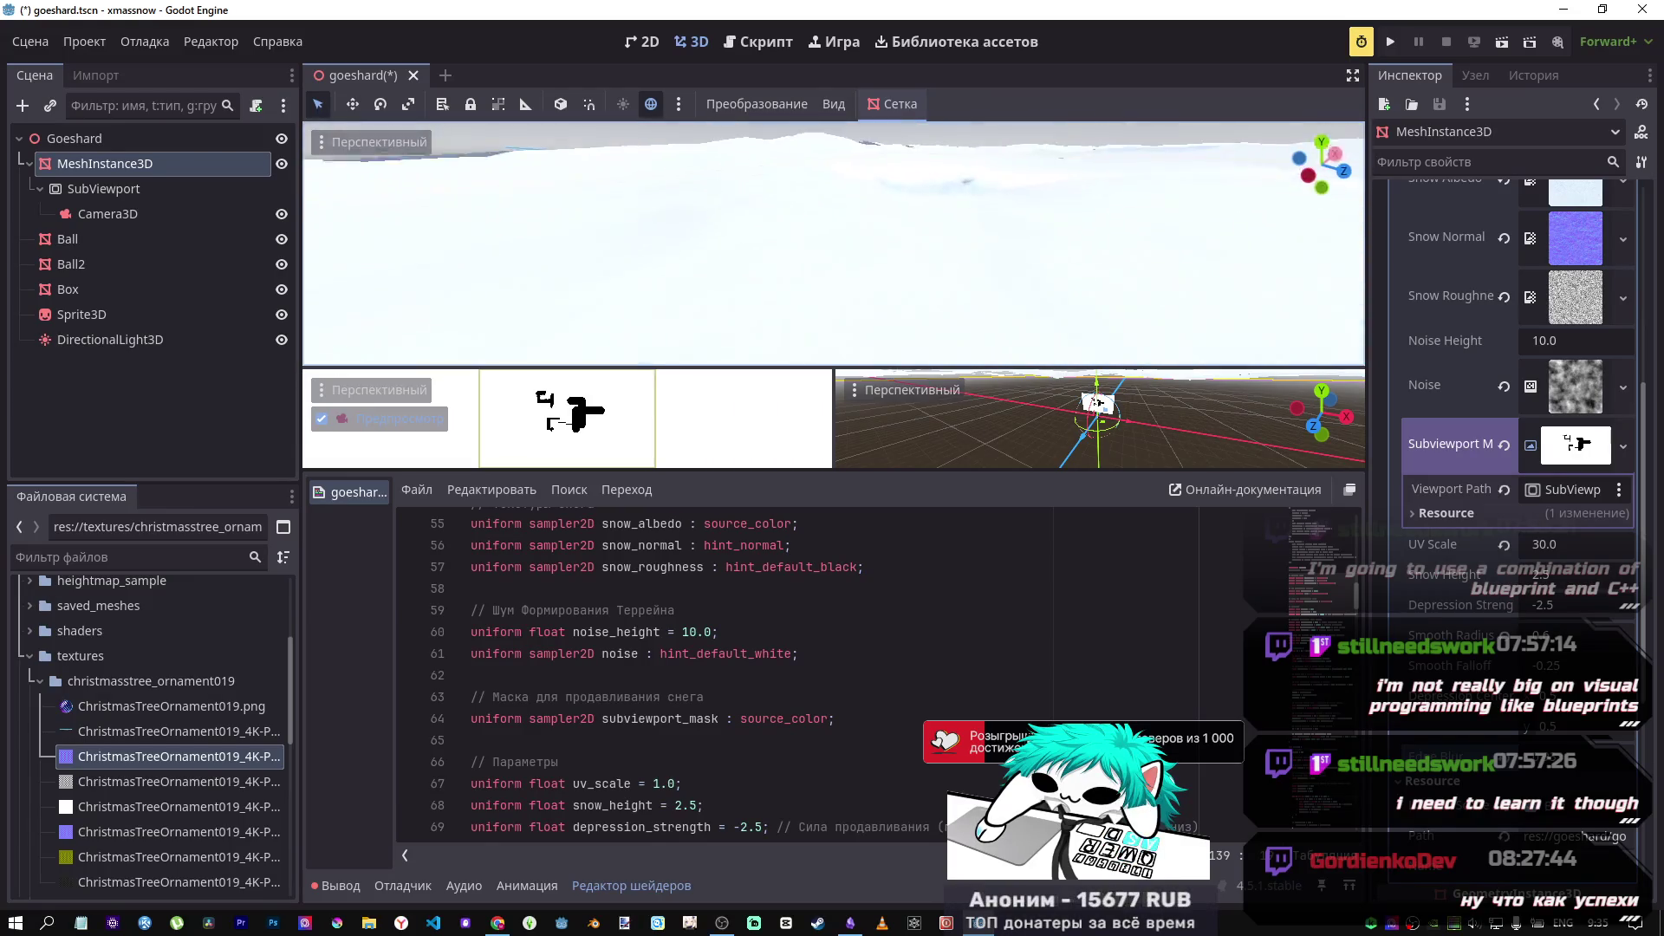
pyautogui.press('w')
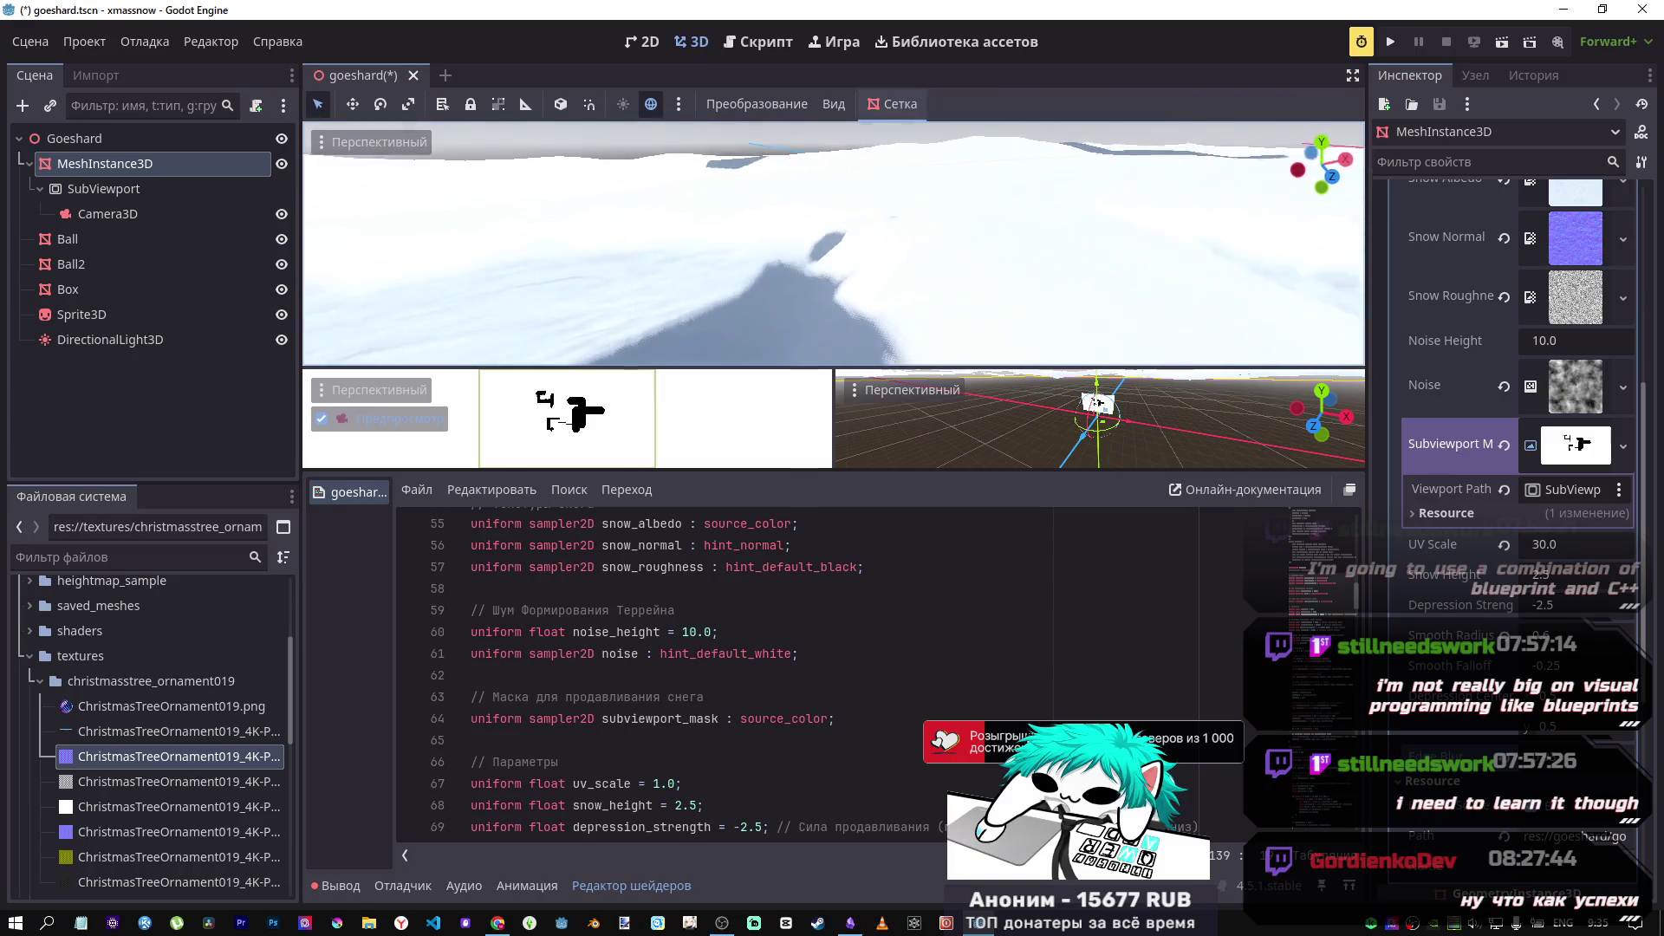
pyautogui.press('w')
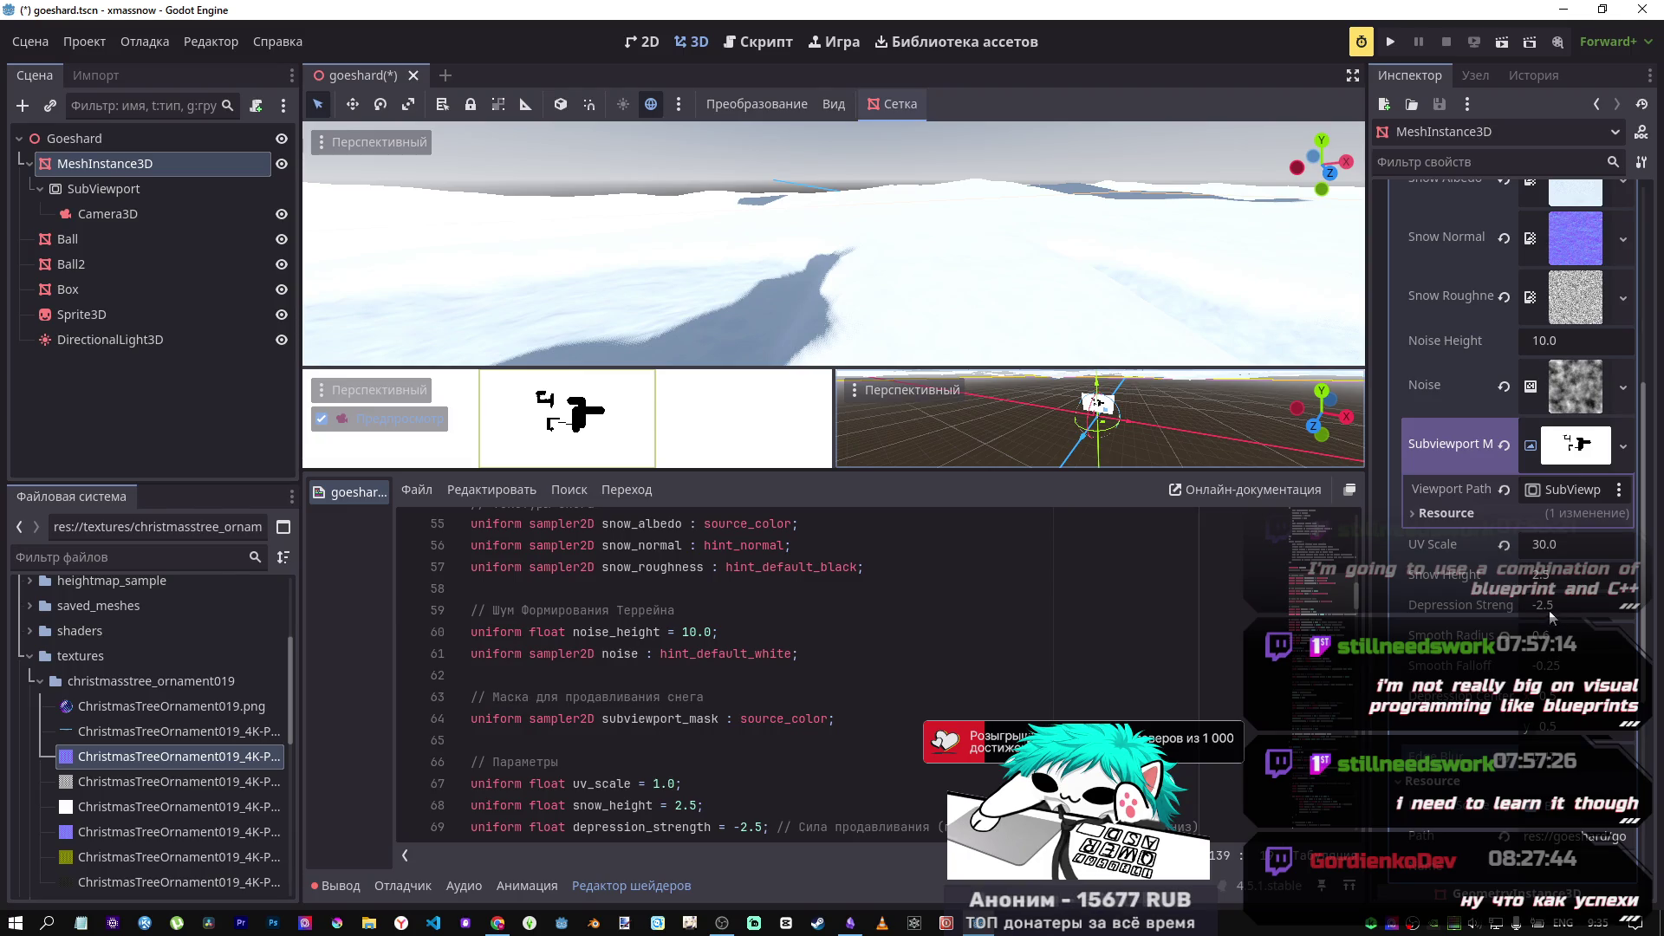
pyautogui.moveTo(1548, 607)
pyautogui.mouseDown()
pyautogui.moveTo(1508, 607)
pyautogui.moveTo(1551, 610)
pyautogui.moveTo(1551, 654)
pyautogui.moveTo(1530, 655)
pyautogui.moveTo(1560, 636)
pyautogui.moveTo(1558, 673)
pyautogui.moveTo(1550, 635)
pyautogui.moveTo(1579, 672)
pyautogui.moveTo(1548, 673)
pyautogui.mouseUp()
pyautogui.hotkey('ctrl', 'z')
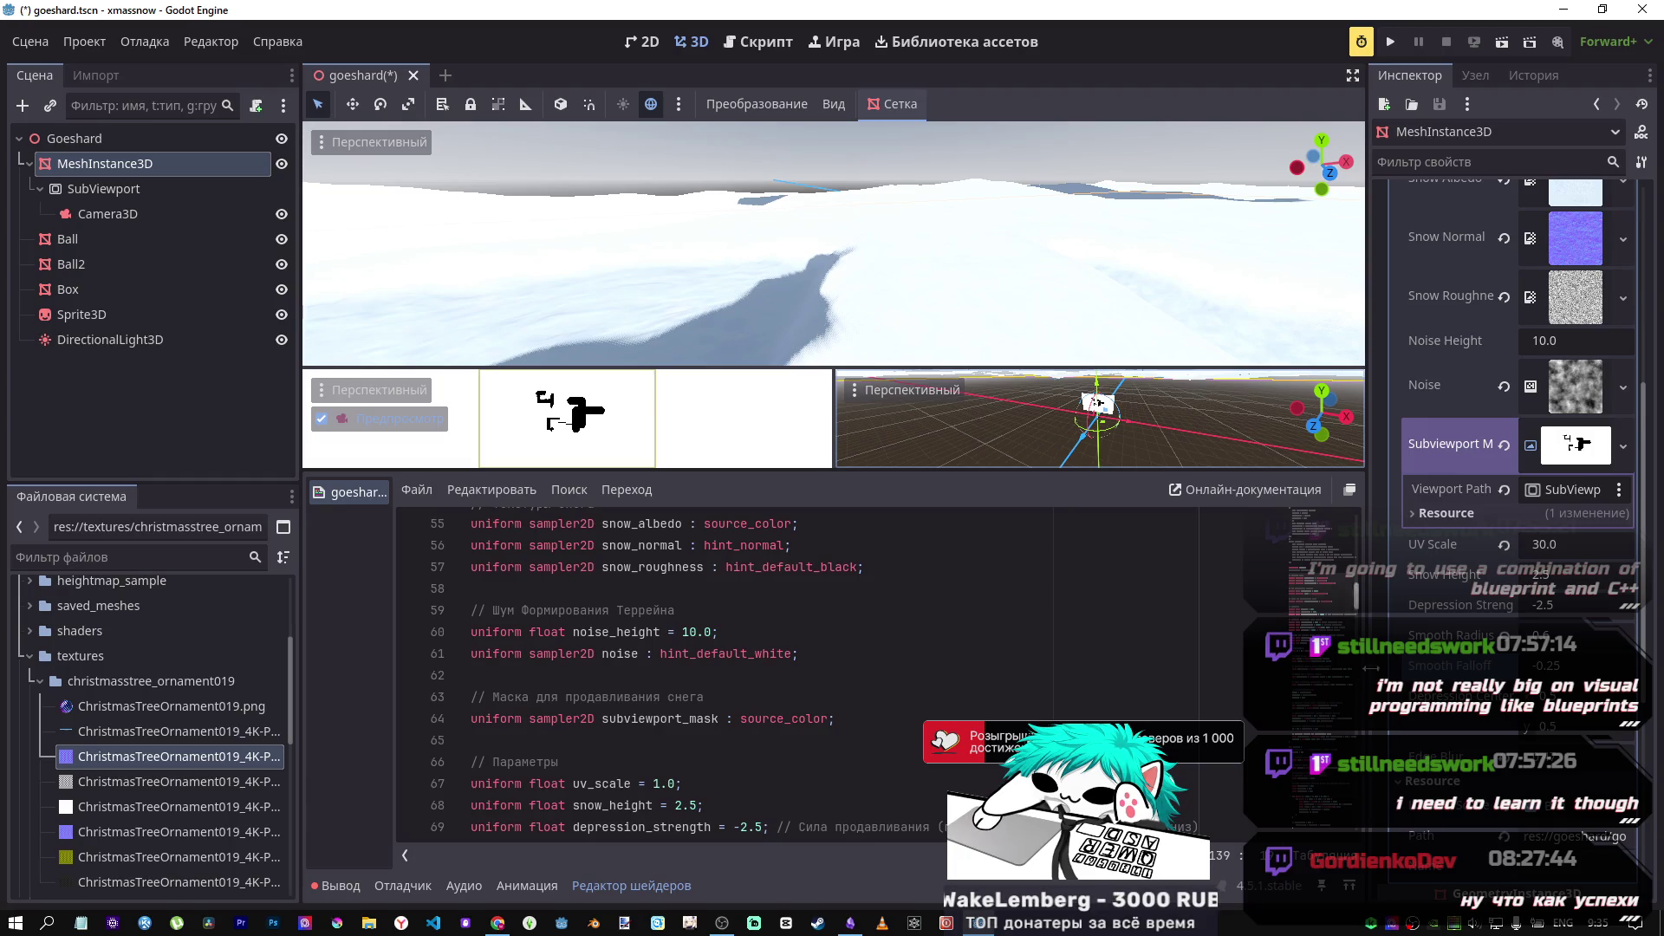
# Step: Rotate the DirectionalLight3D about -100 degrees to change shadows across the snow
pyautogui.scroll(1, 989, 635)
pyautogui.scroll(-3, 989, 635)
pyautogui.scroll(4, 989, 635)
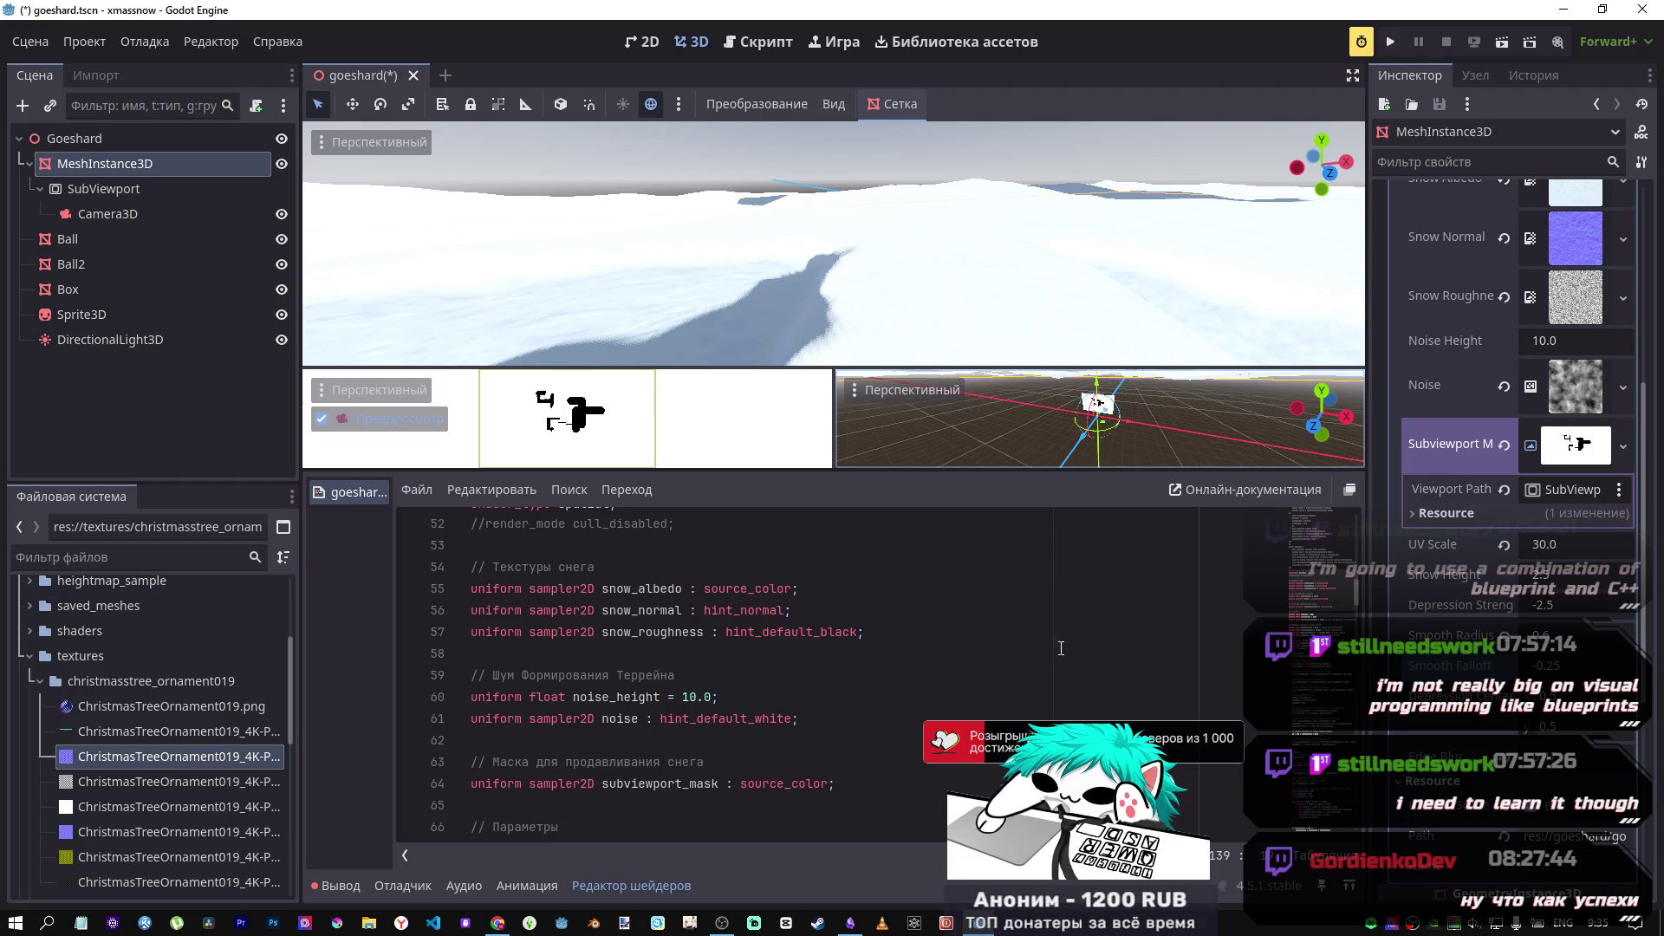
pyautogui.scroll(-12, 1310, 670)
pyautogui.scroll(1, 1309, 670)
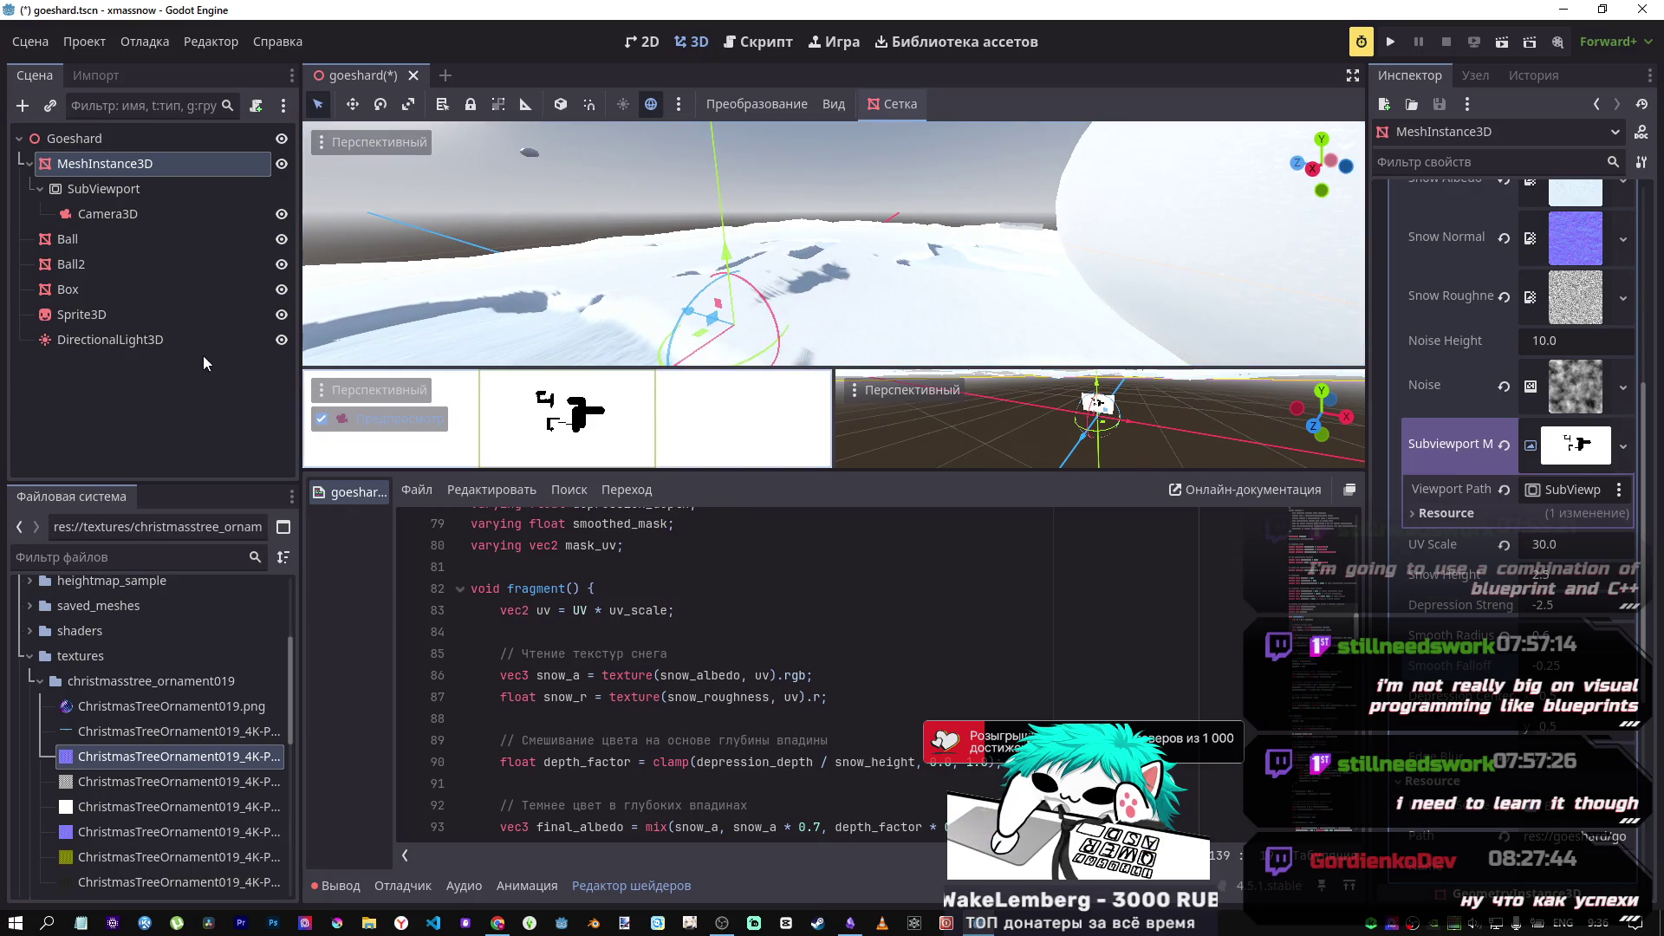
pyautogui.click(182, 346)
pyautogui.moveTo(765, 303); pyautogui.dragTo(761, 365)
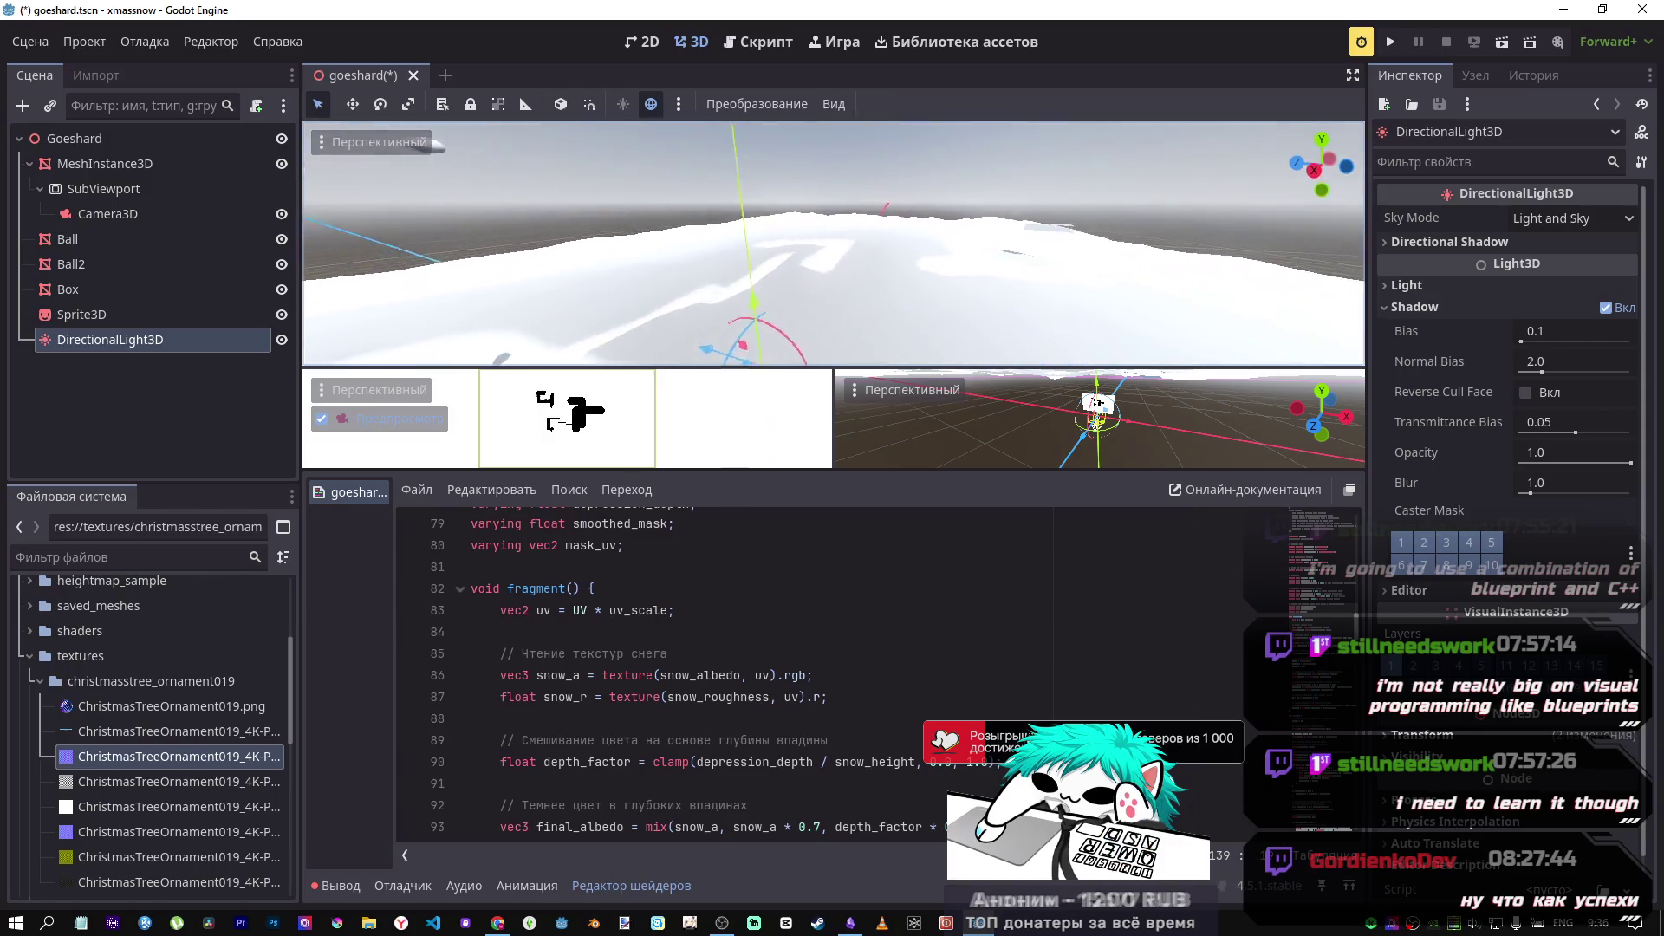
# Step: Tilt the DirectionalLight3D about -51 degrees for long shadows, then reselect MeshInstance3D
pyautogui.moveTo(840, 340)
pyautogui.mouseDown()
pyautogui.moveTo(845, 367)
pyautogui.moveTo(767, 323)
pyautogui.mouseUp()
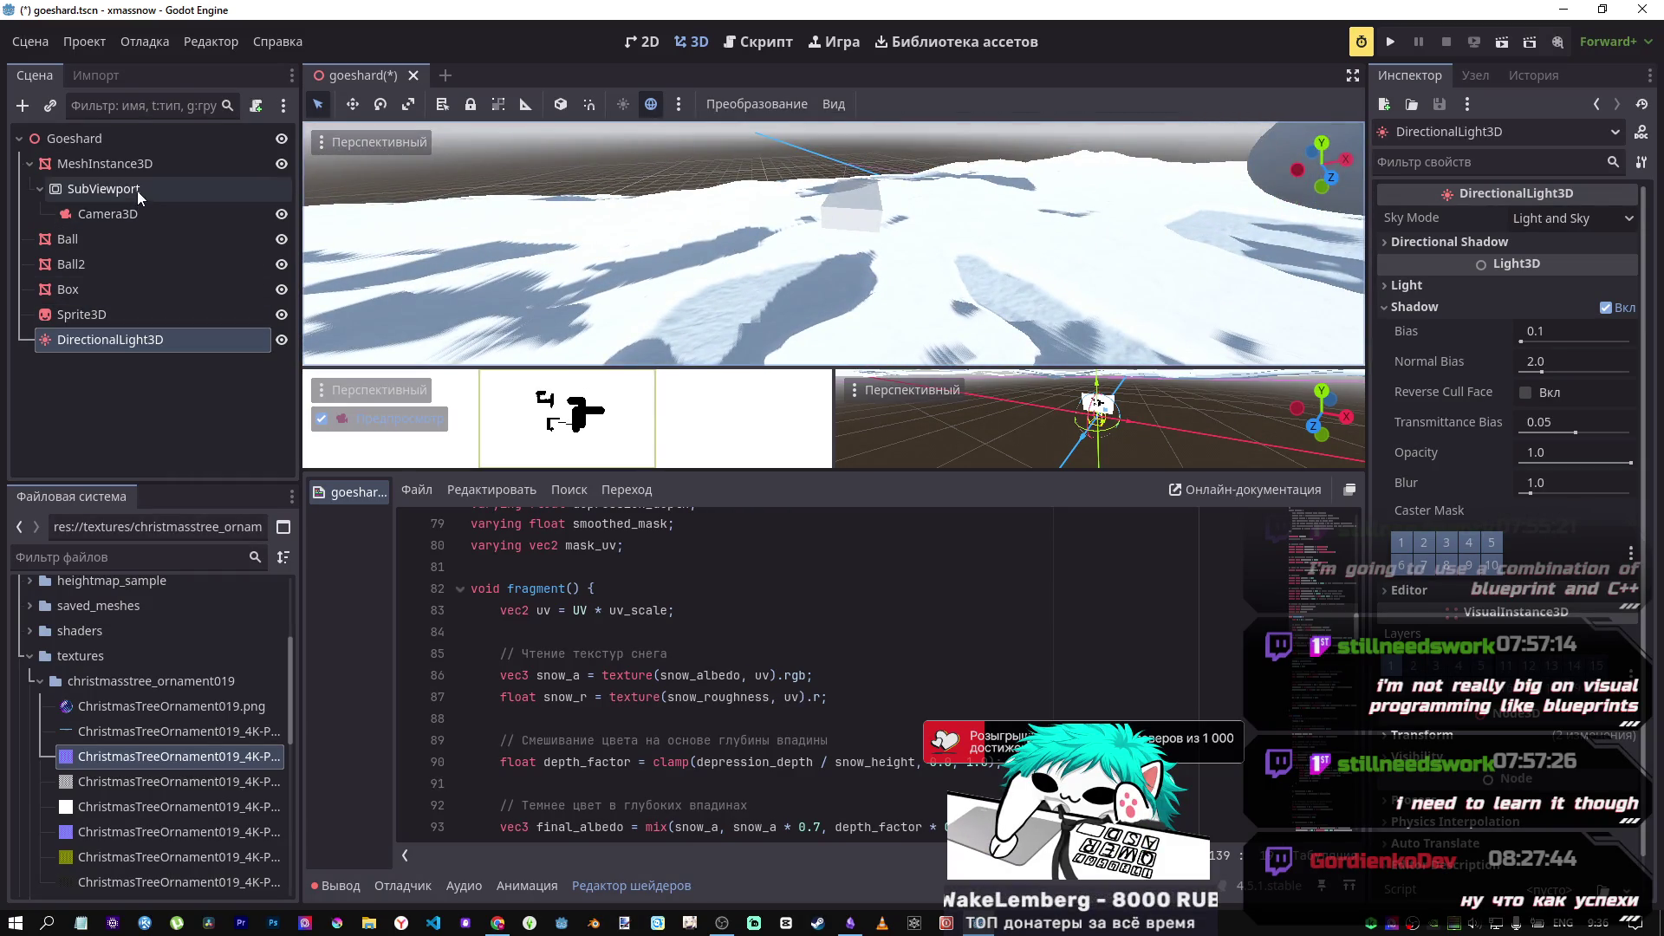
pyautogui.click(123, 165)
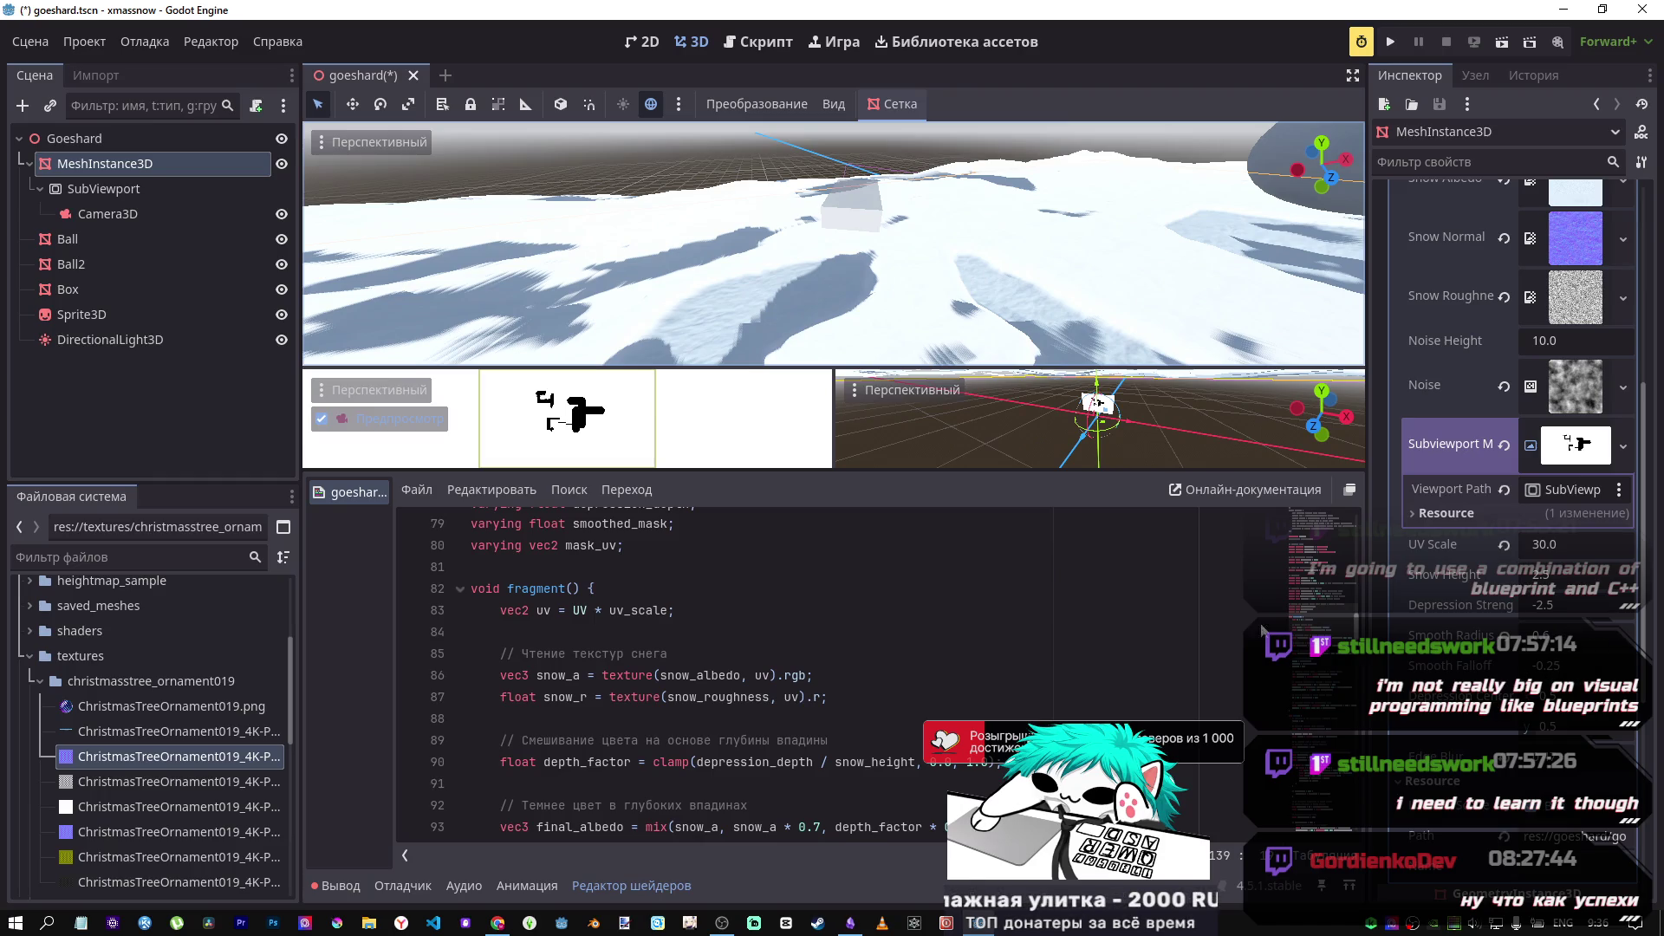
# Step: Change the shader's smooth_radius default on line 72 from 0.4 to 0.6 and save
pyautogui.scroll(4, 912, 605)
pyautogui.scroll(1, 901, 609)
pyautogui.scroll(-1, 672, 712)
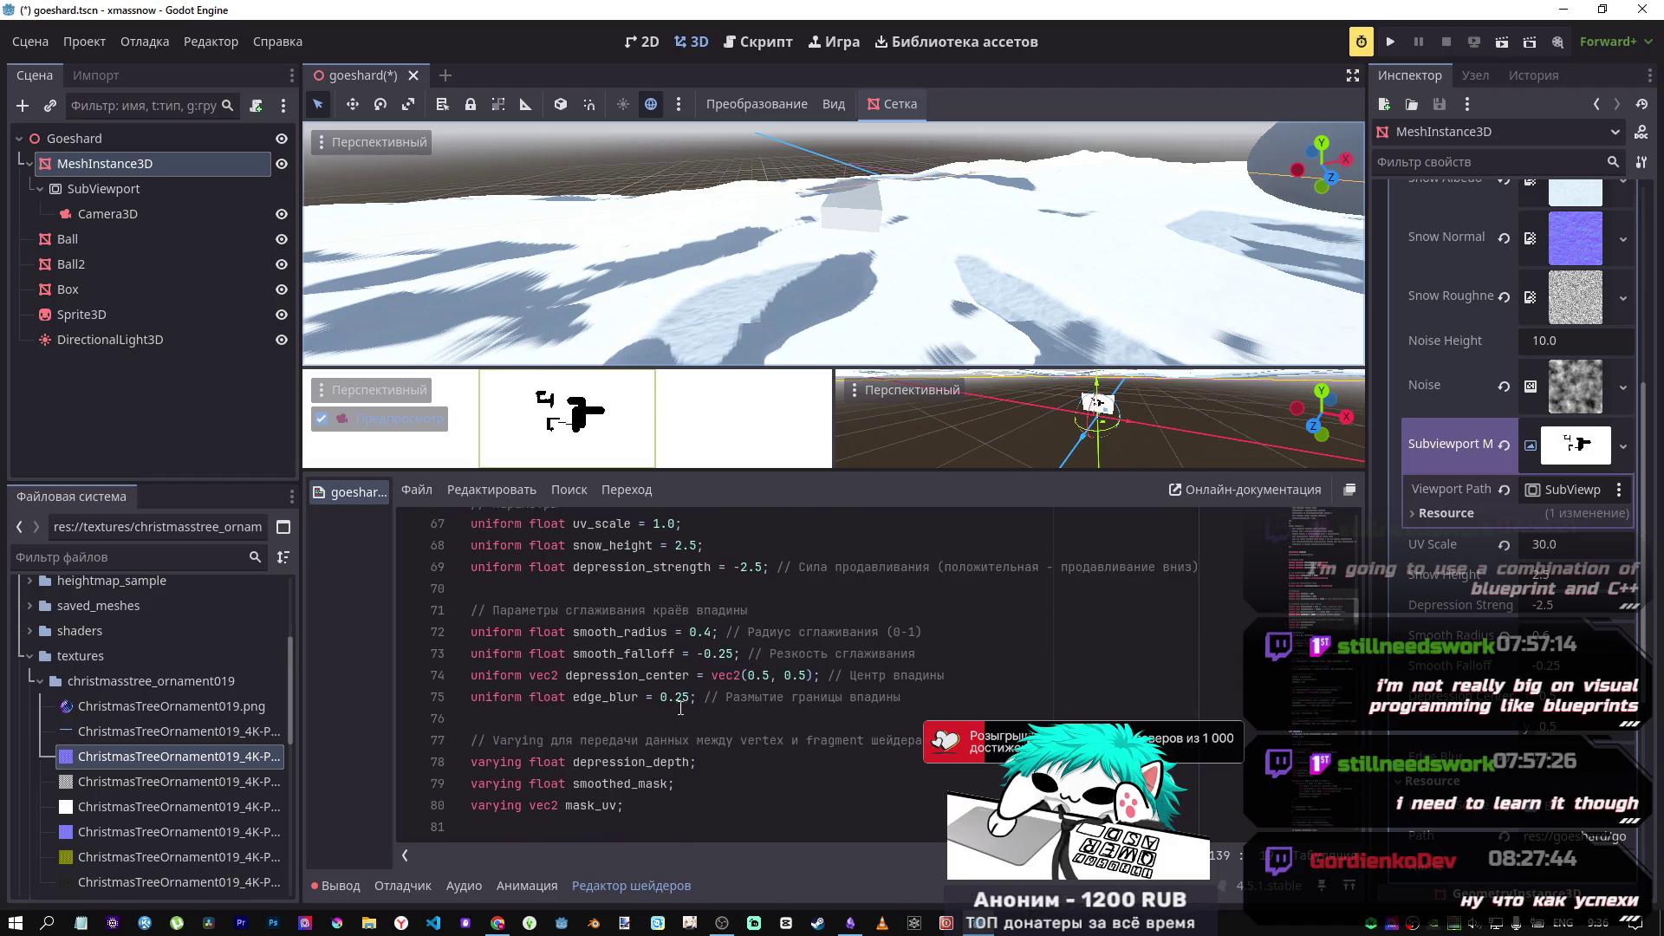
pyautogui.click(712, 631)
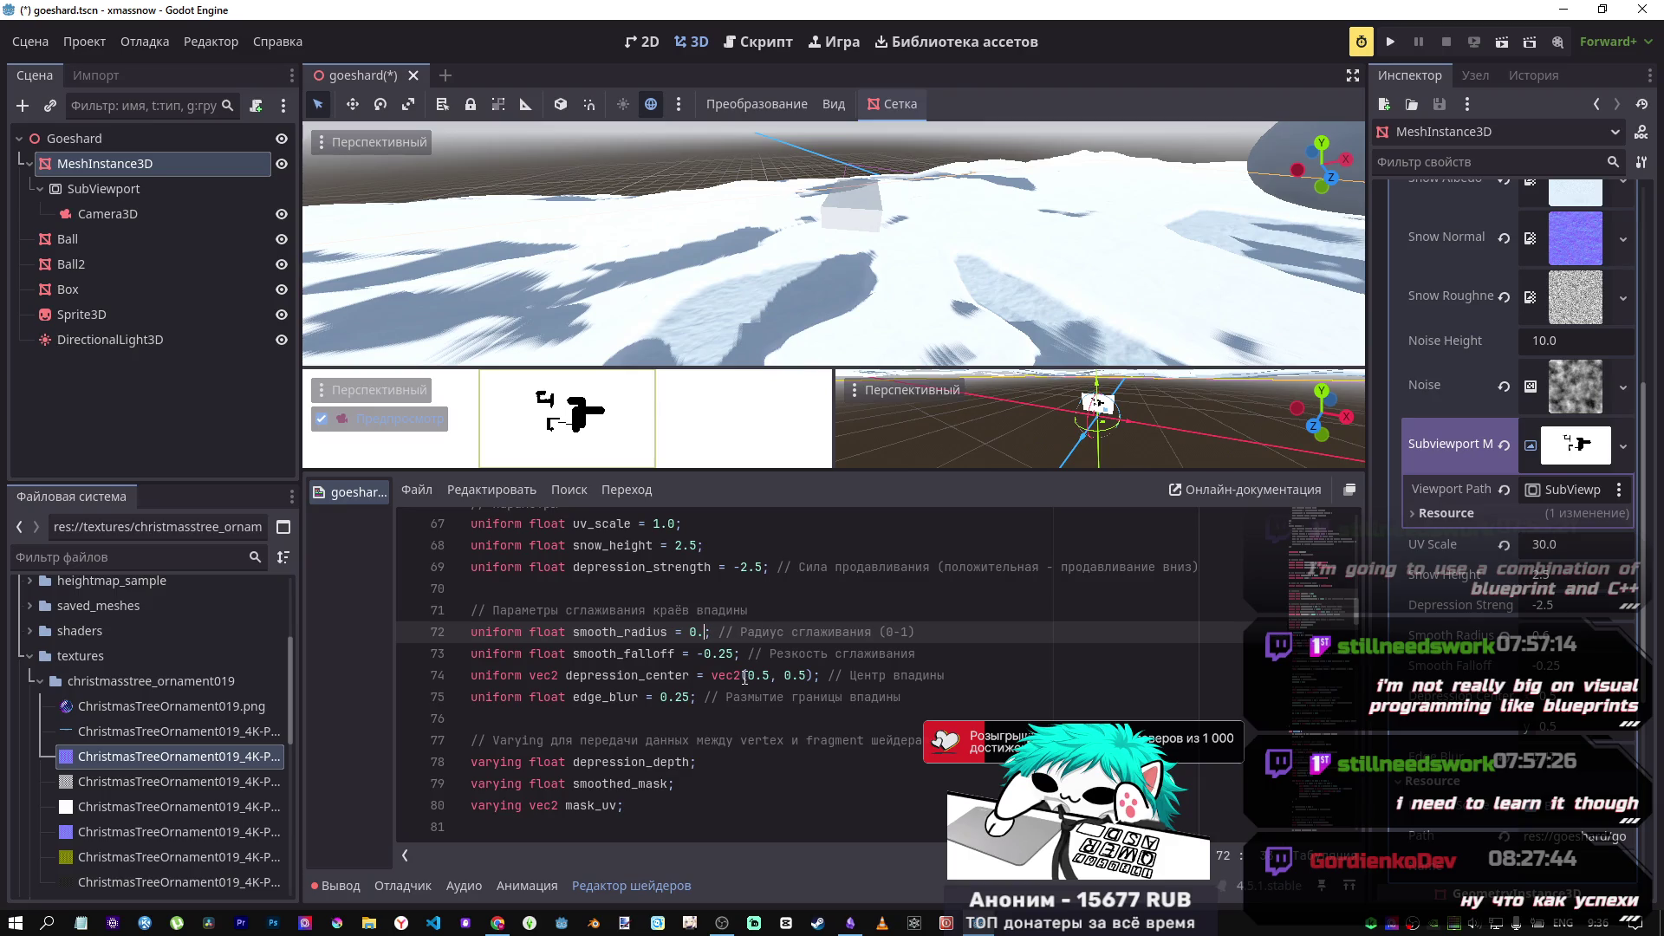
pyautogui.write('6')
pyautogui.hotkey('ctrl', 's')
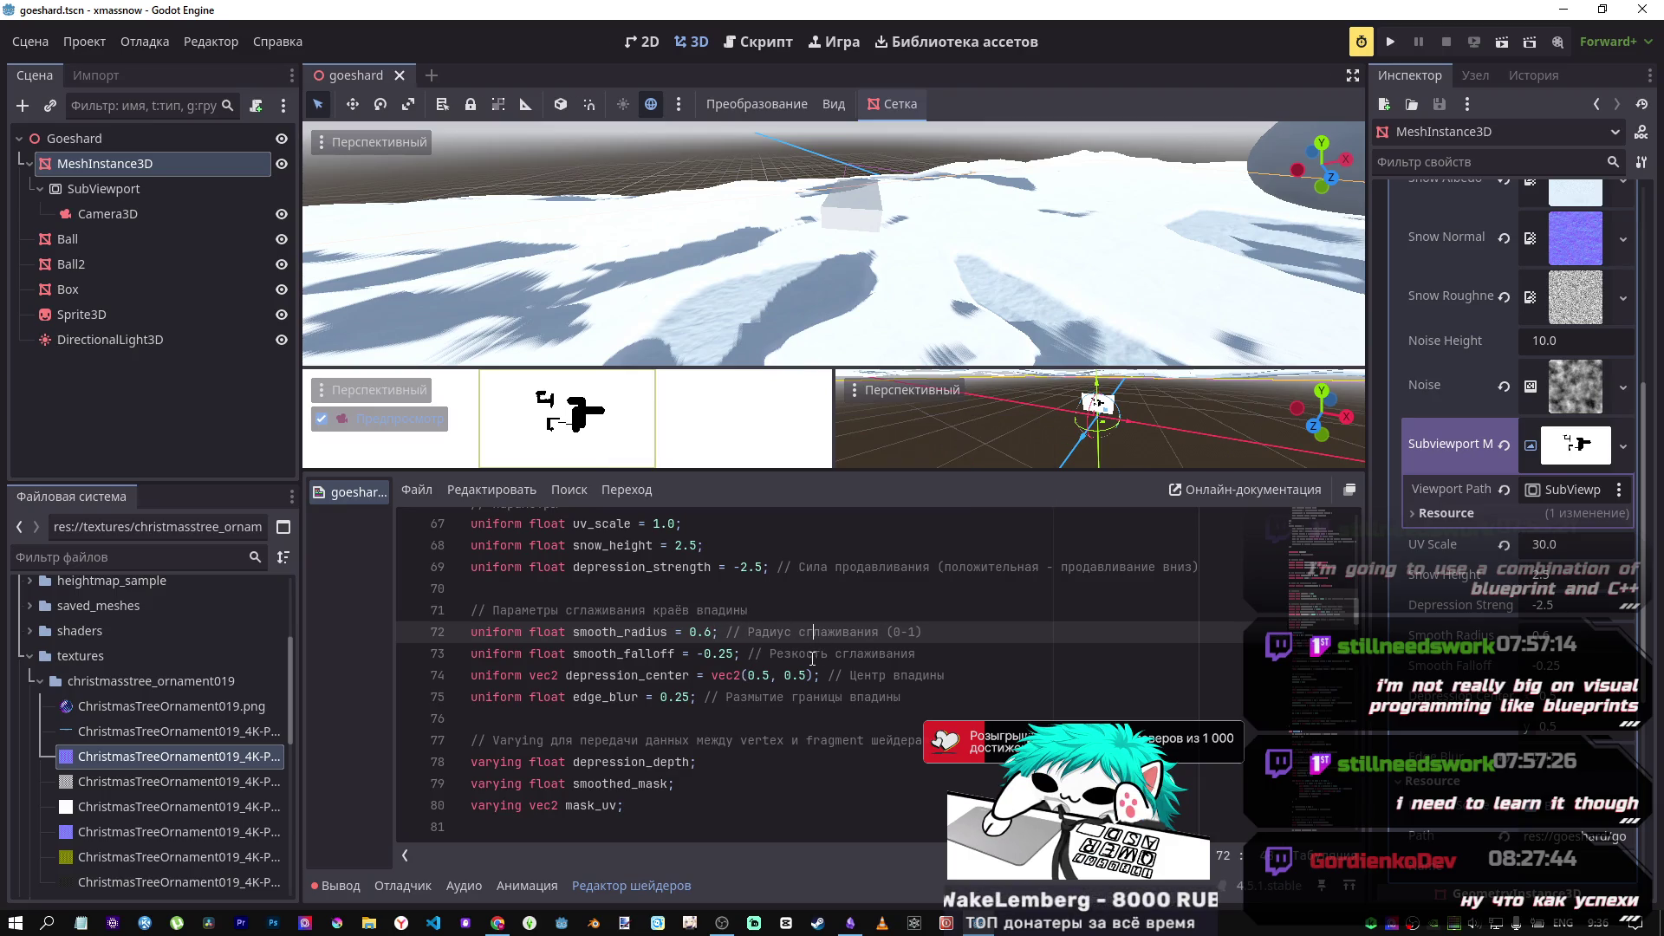
pyautogui.moveTo(884, 259)
pyautogui.mouseDown()
pyautogui.moveTo(884, 272)
pyautogui.moveTo(904, 254)
pyautogui.mouseUp()
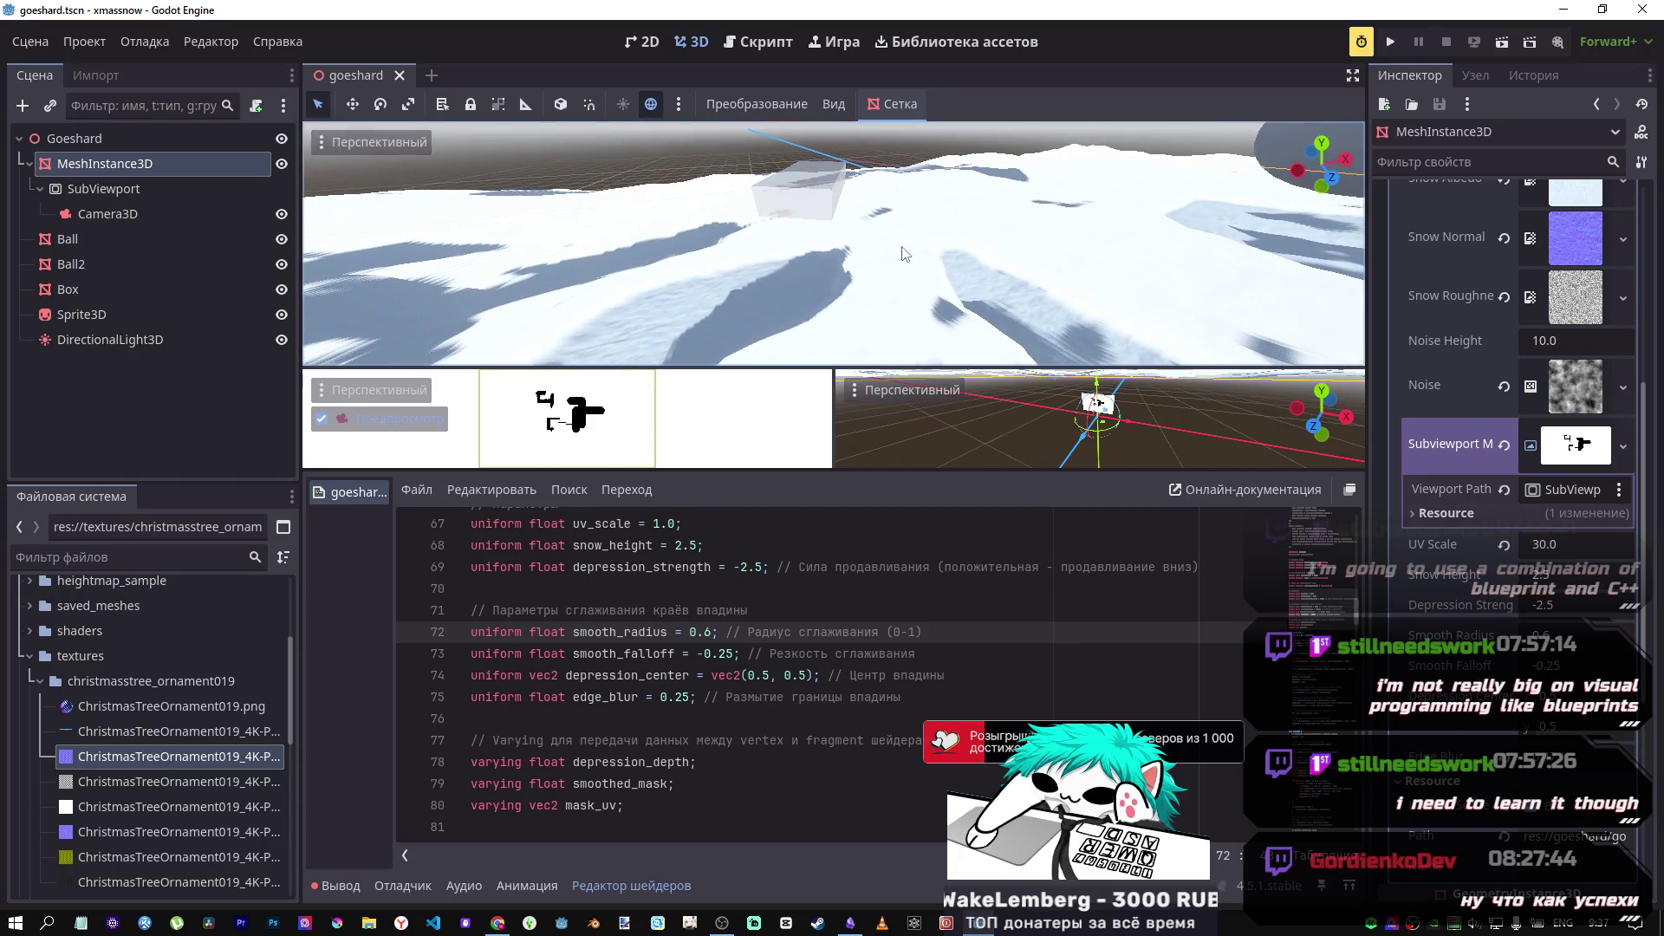
# Step: Inspect the SubViewport and mask Camera3D, trying Background Mode Clear Color and then Keep
pyautogui.click(95, 208)
pyautogui.click(97, 187)
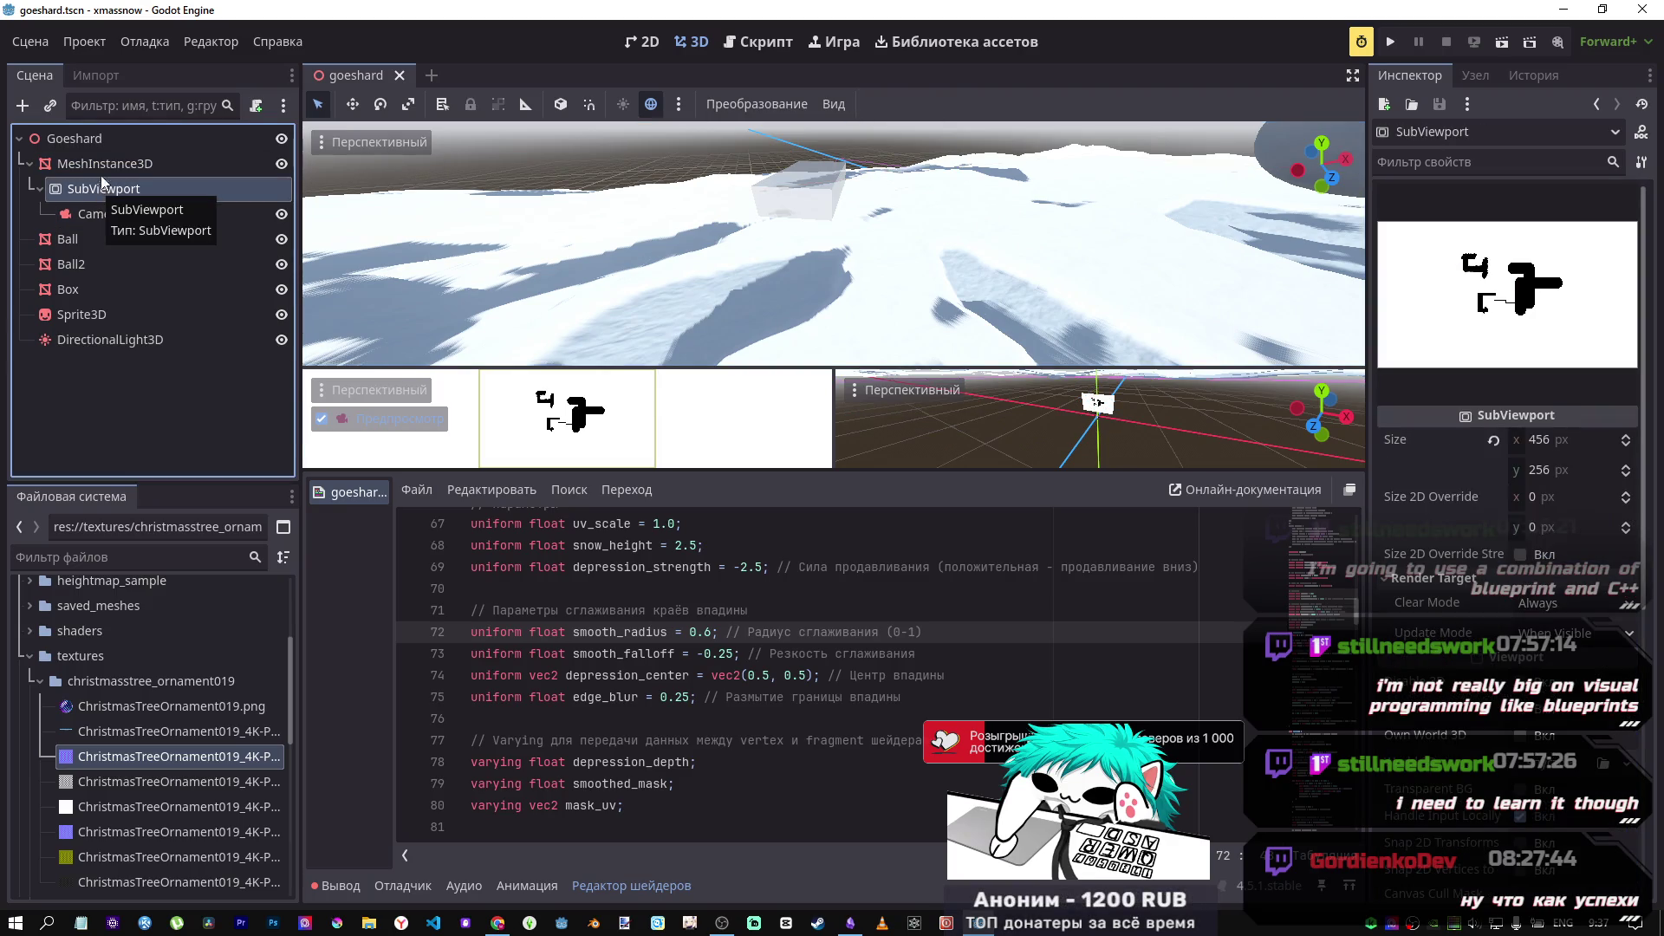
pyautogui.click(109, 166)
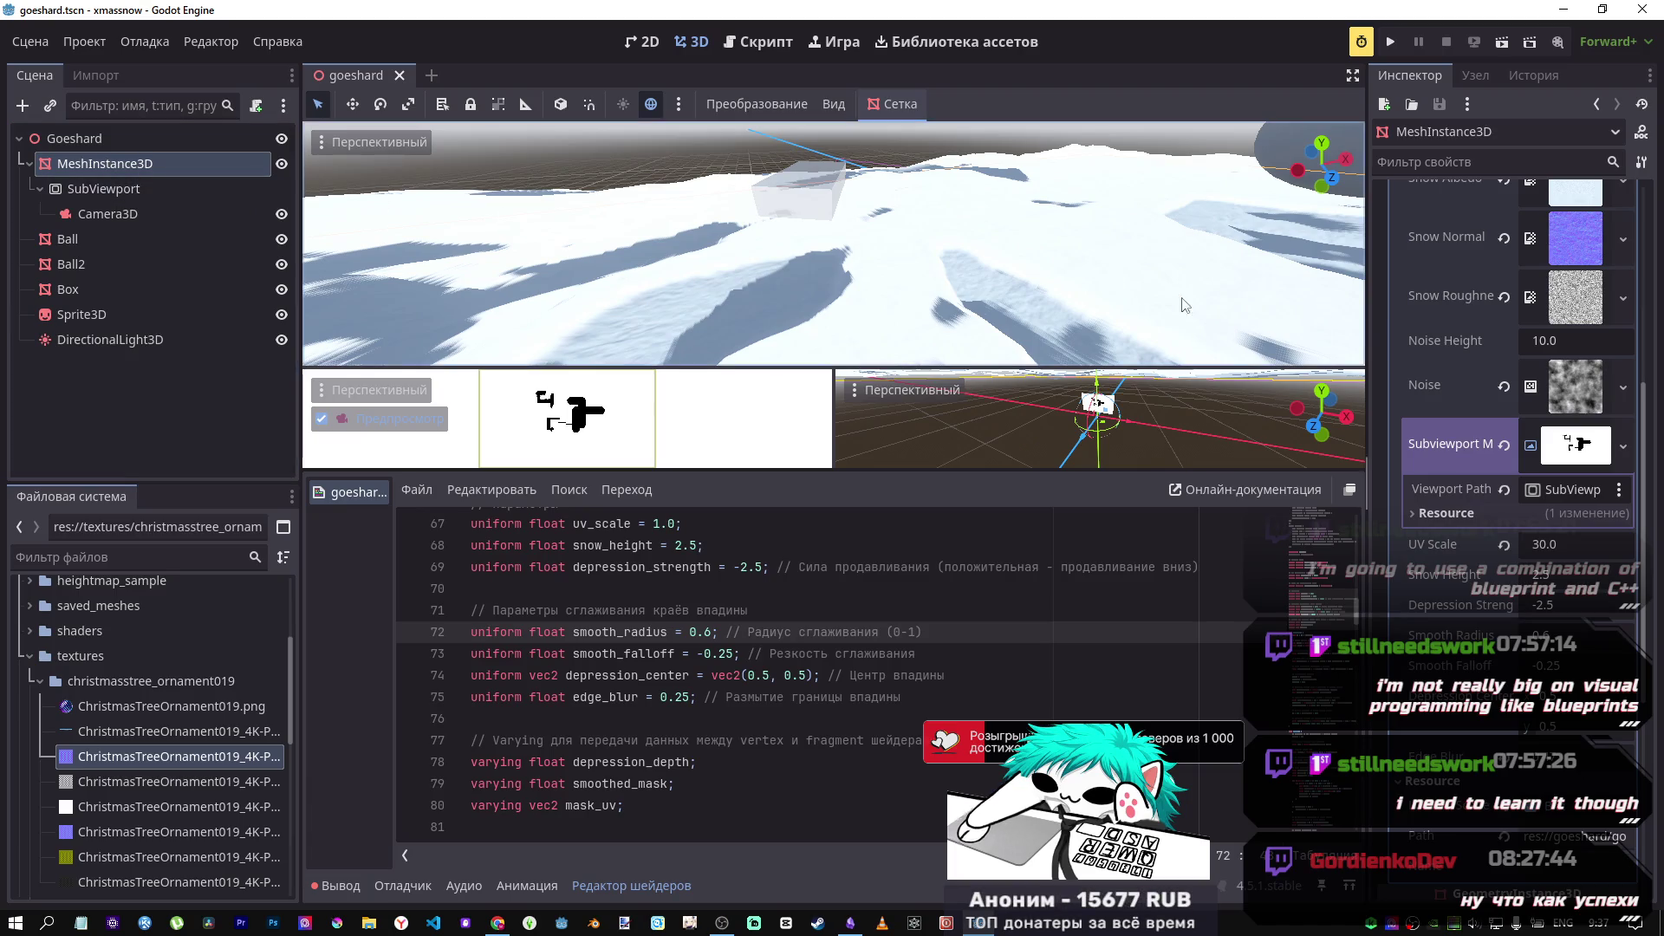
pyautogui.click(177, 208)
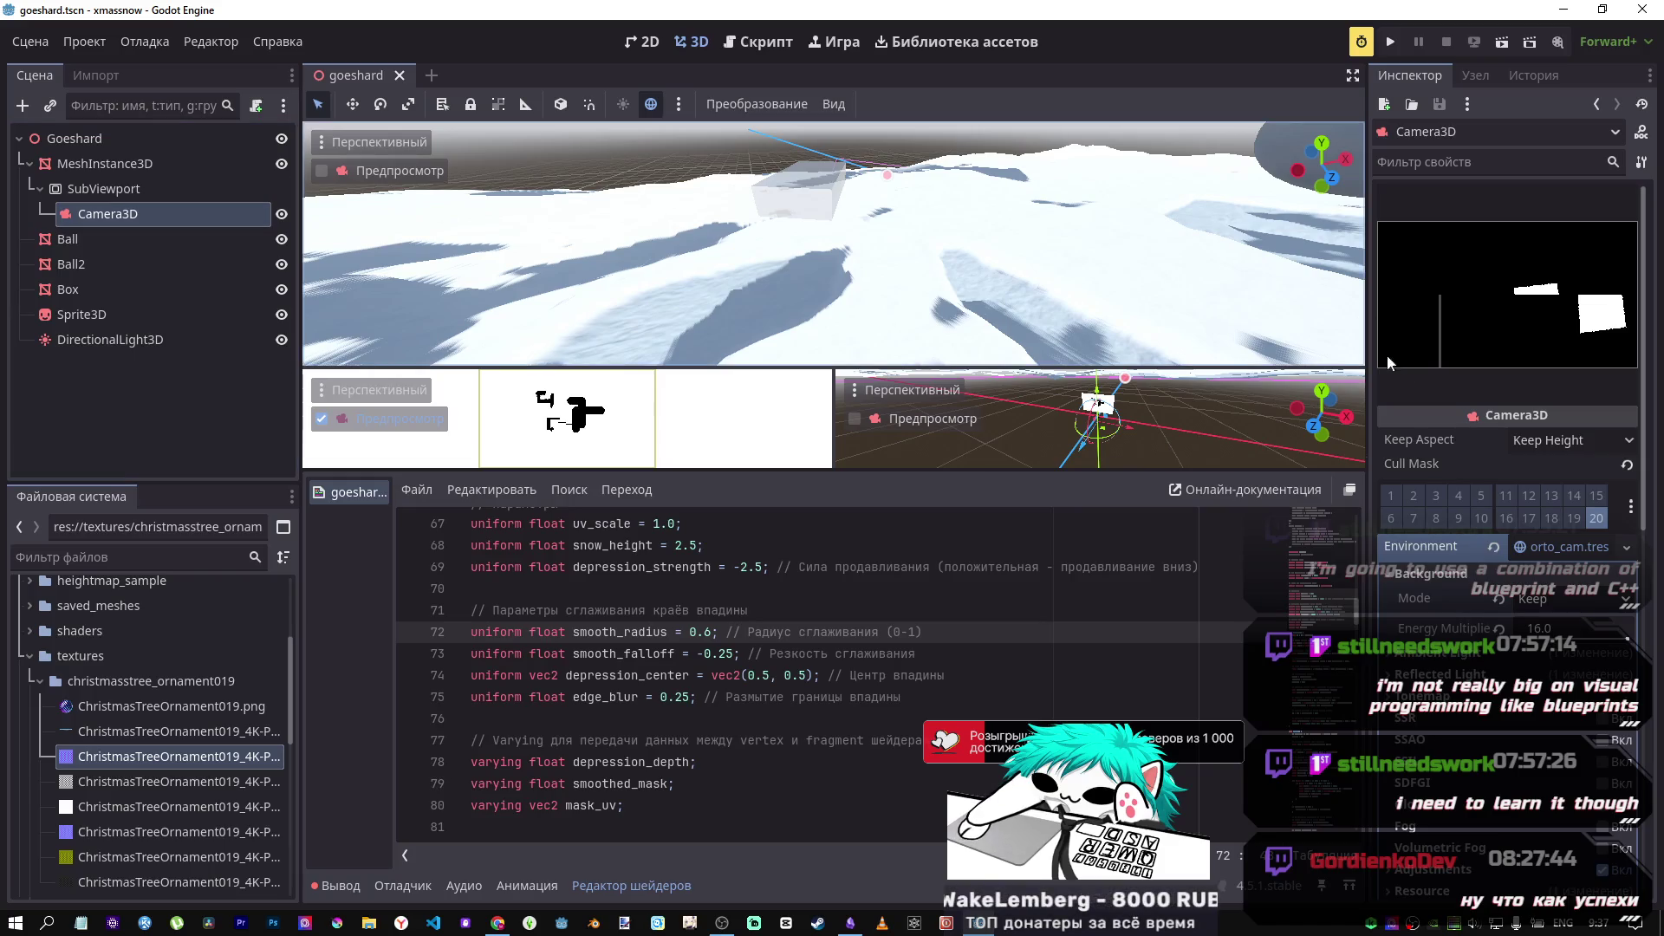
pyautogui.click(1561, 607)
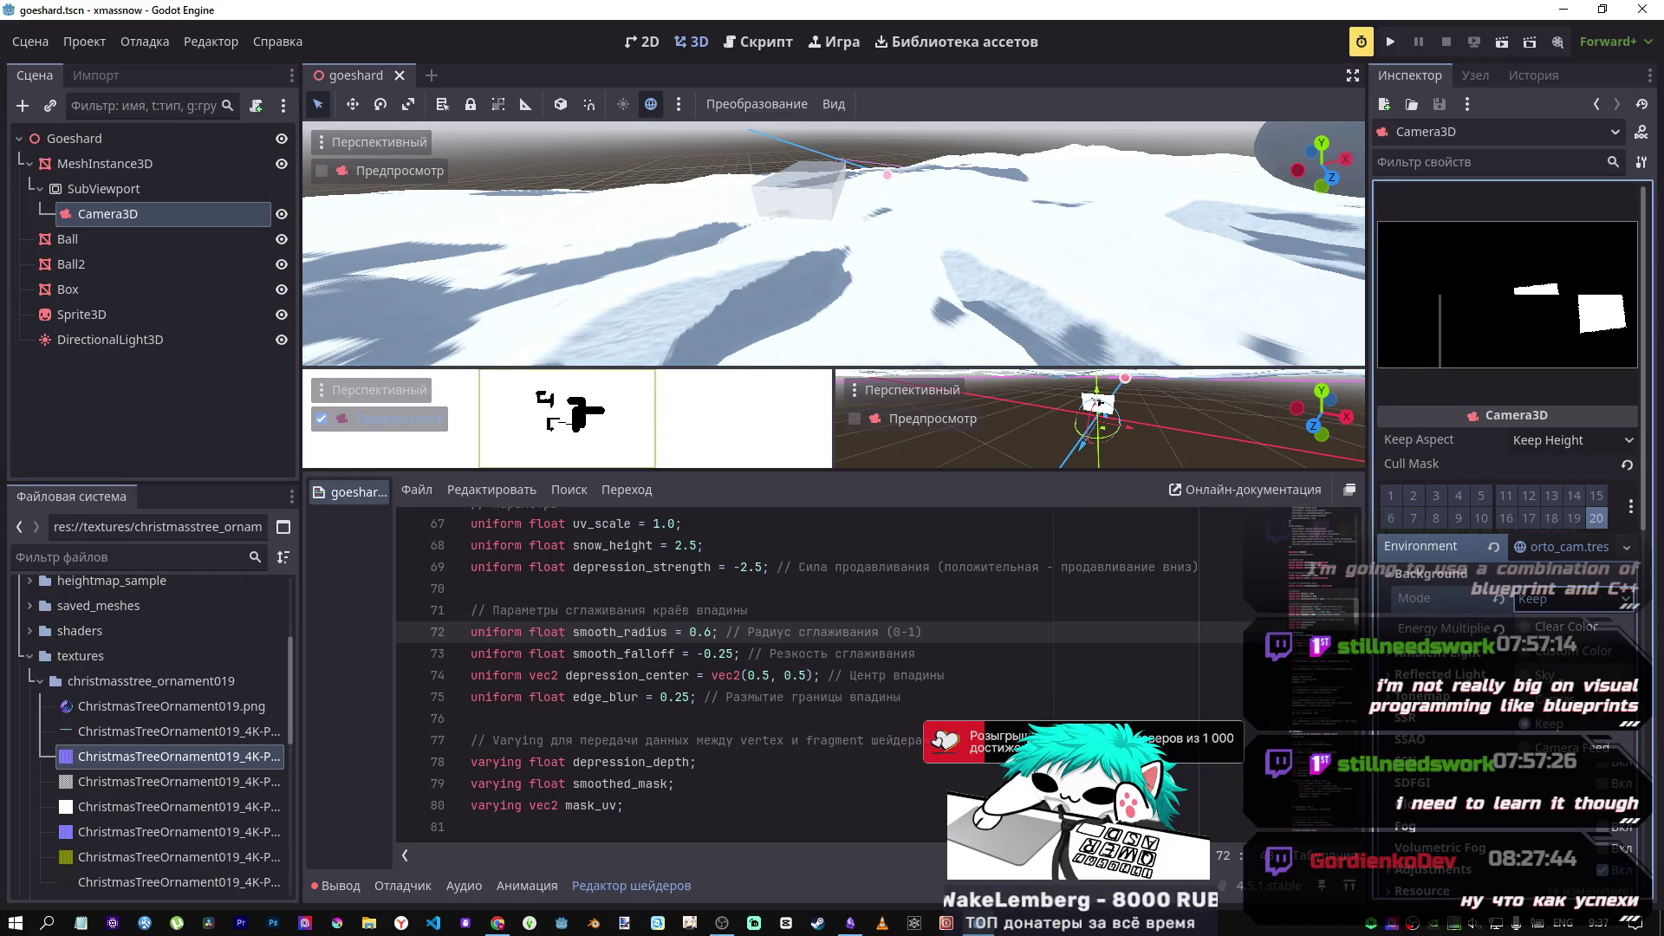
pyautogui.click(1563, 627)
pyautogui.click(1554, 609)
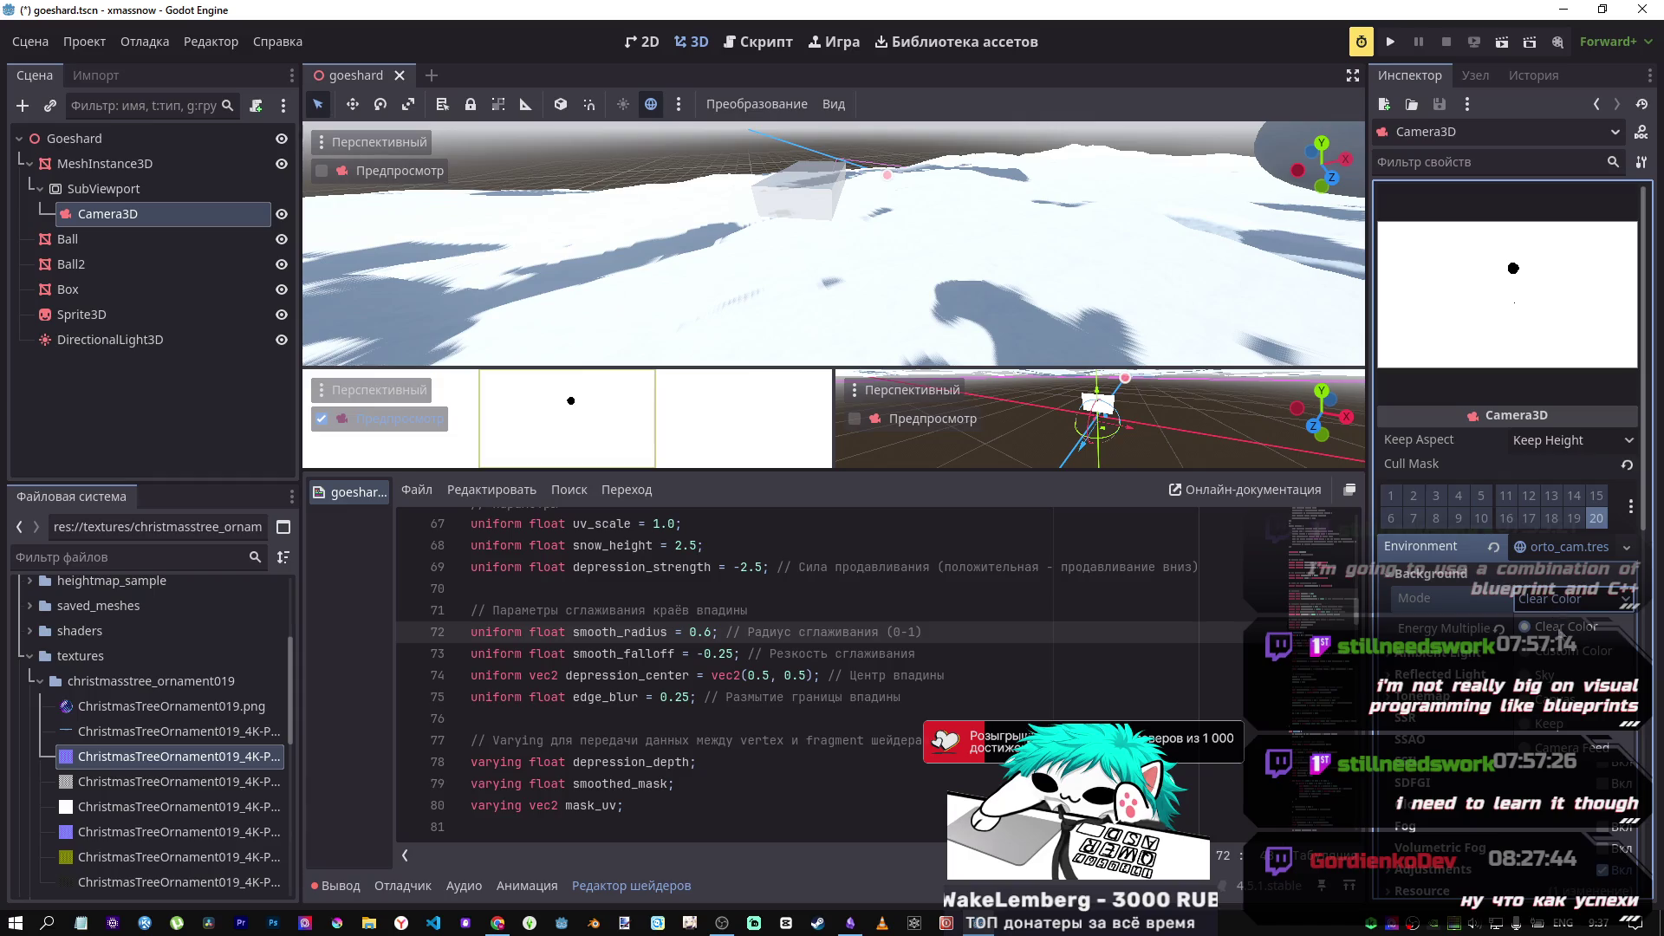
pyautogui.click(1550, 724)
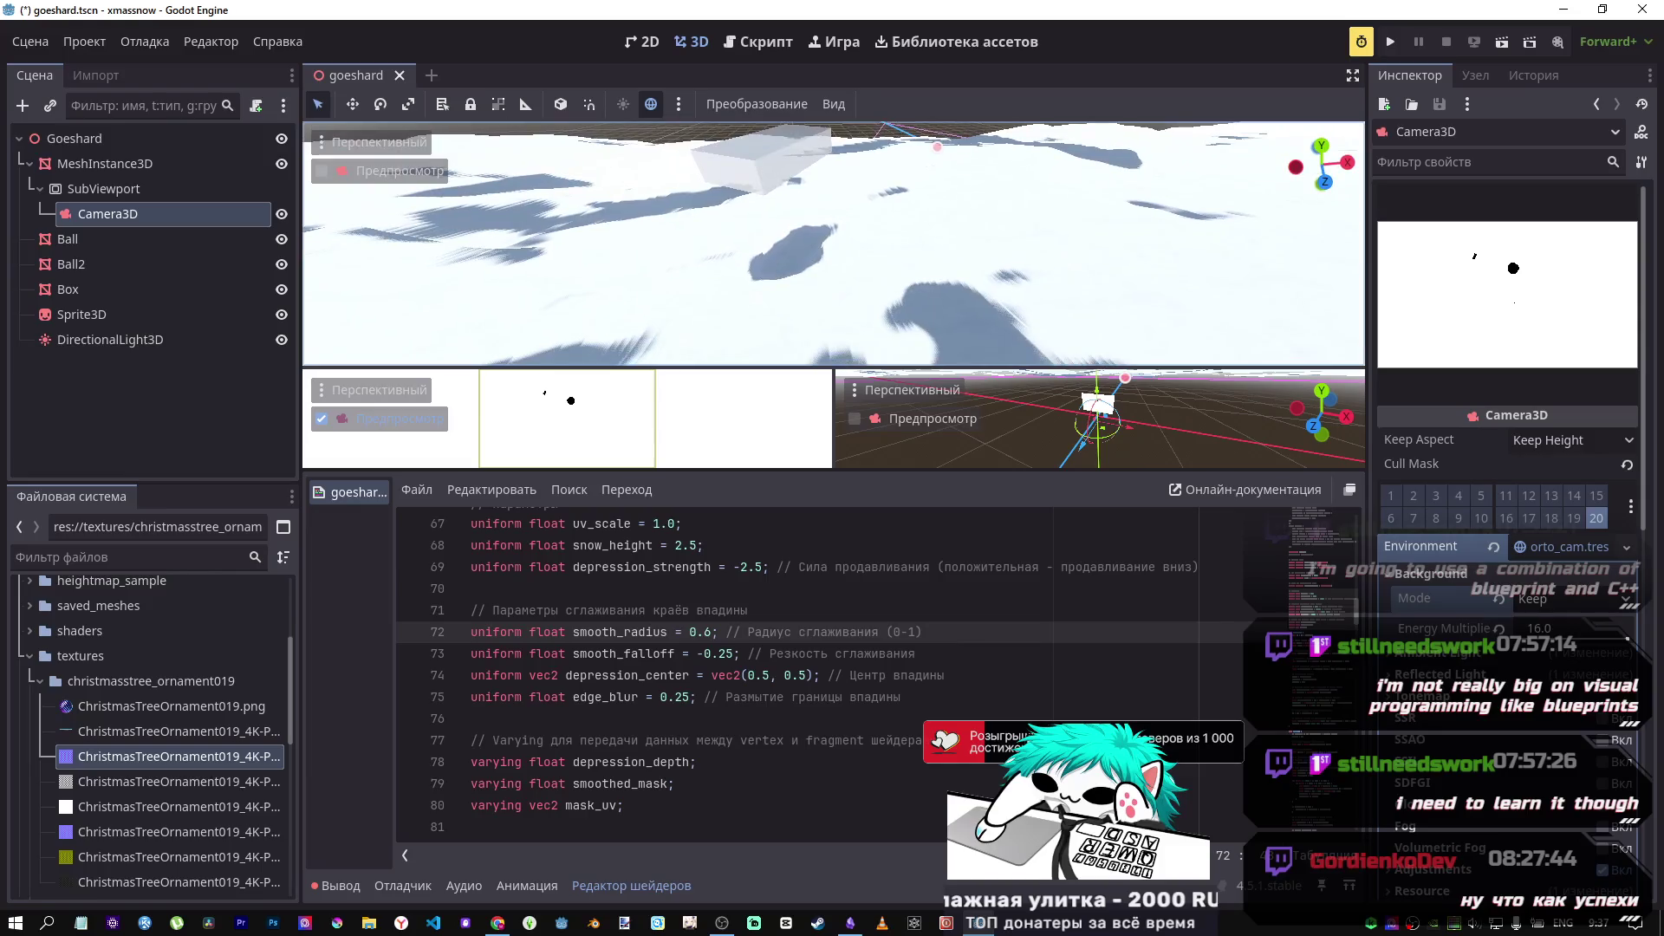
# Step: Settle the mask camera's Background Mode on Keep, then move the Box right across the snow
pyautogui.click(1560, 600)
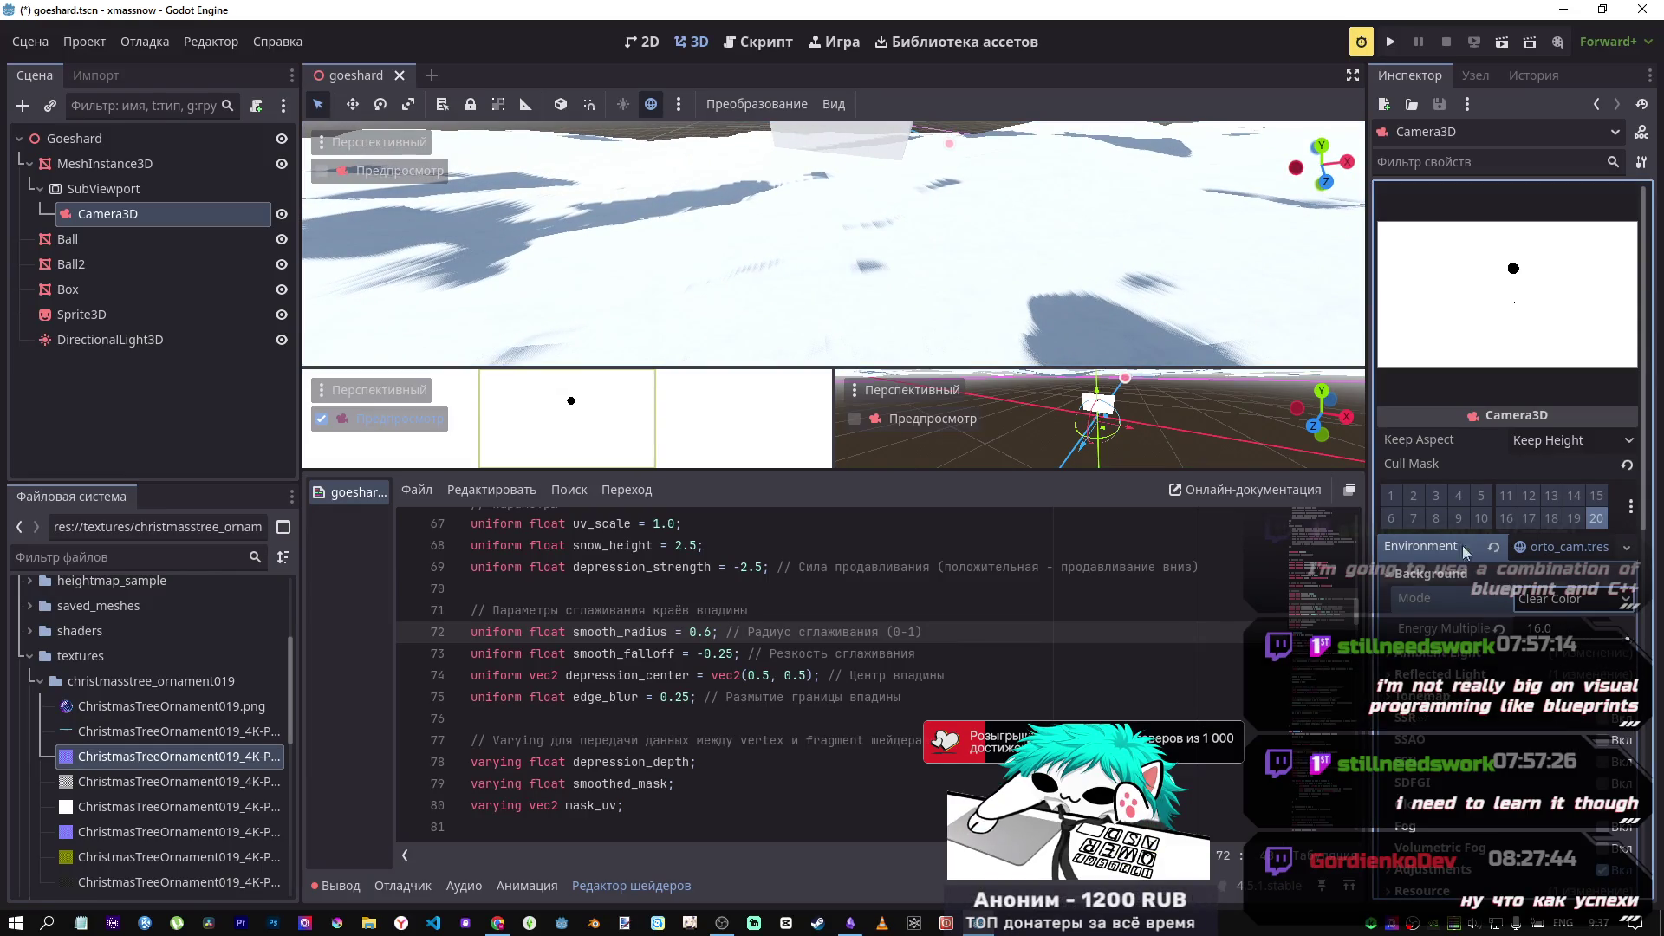
pyautogui.click(1566, 627)
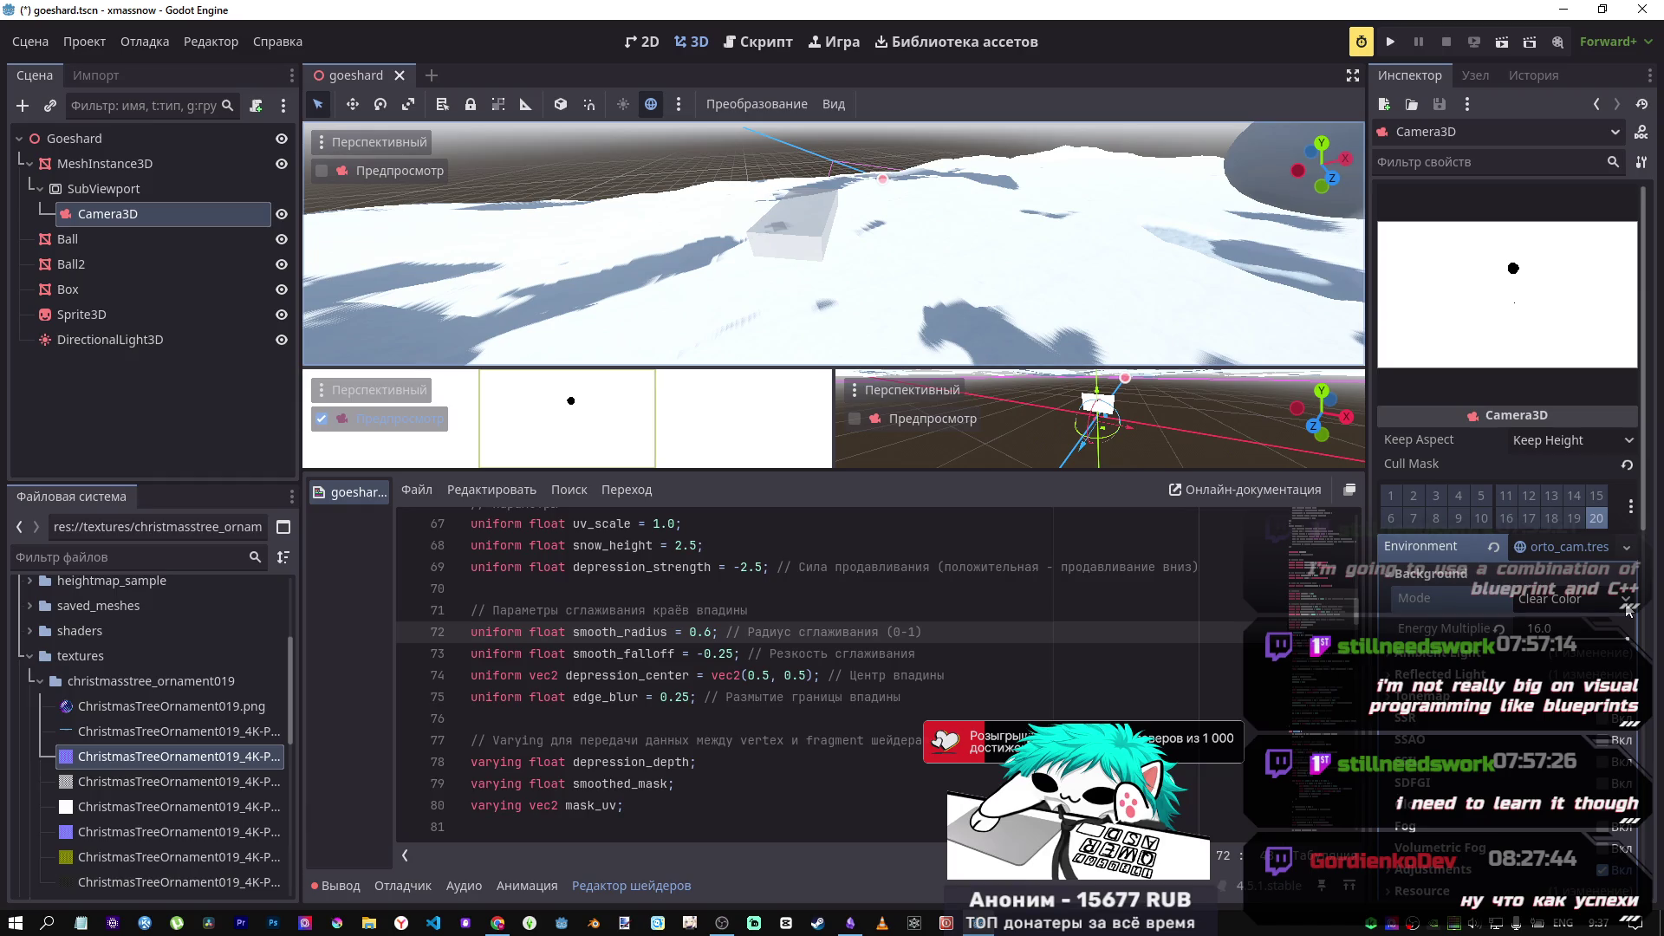
pyautogui.click(1626, 606)
pyautogui.click(1536, 723)
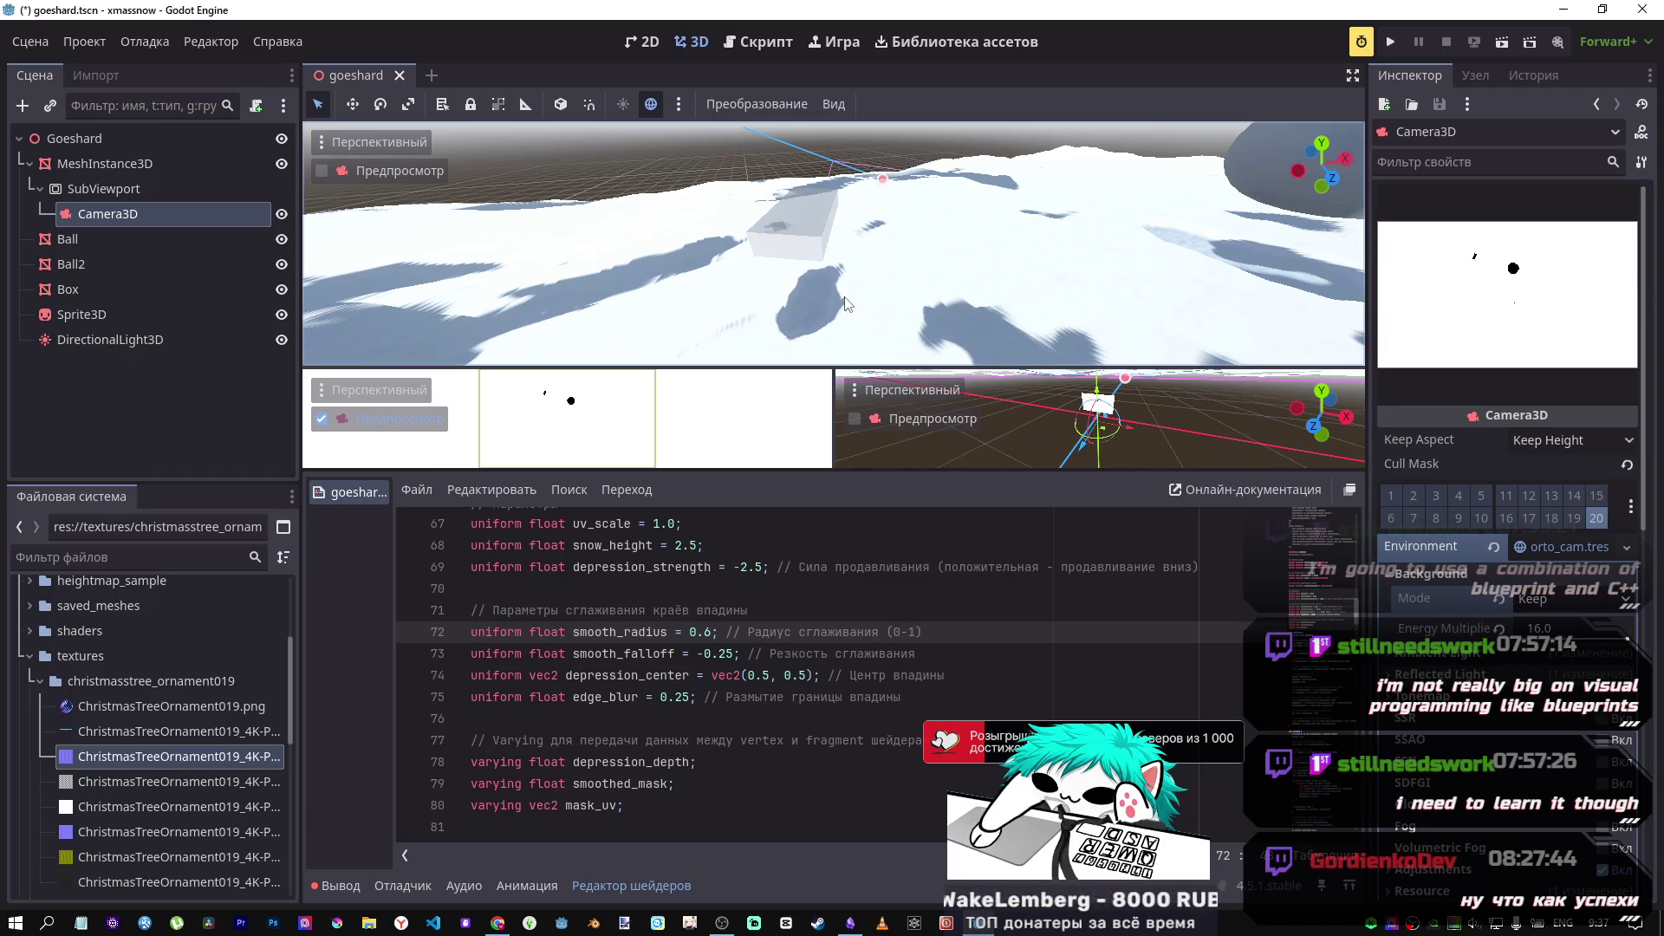
pyautogui.moveTo(806, 232)
pyautogui.mouseDown()
pyautogui.moveTo(969, 219)
pyautogui.moveTo(851, 217)
pyautogui.mouseUp()
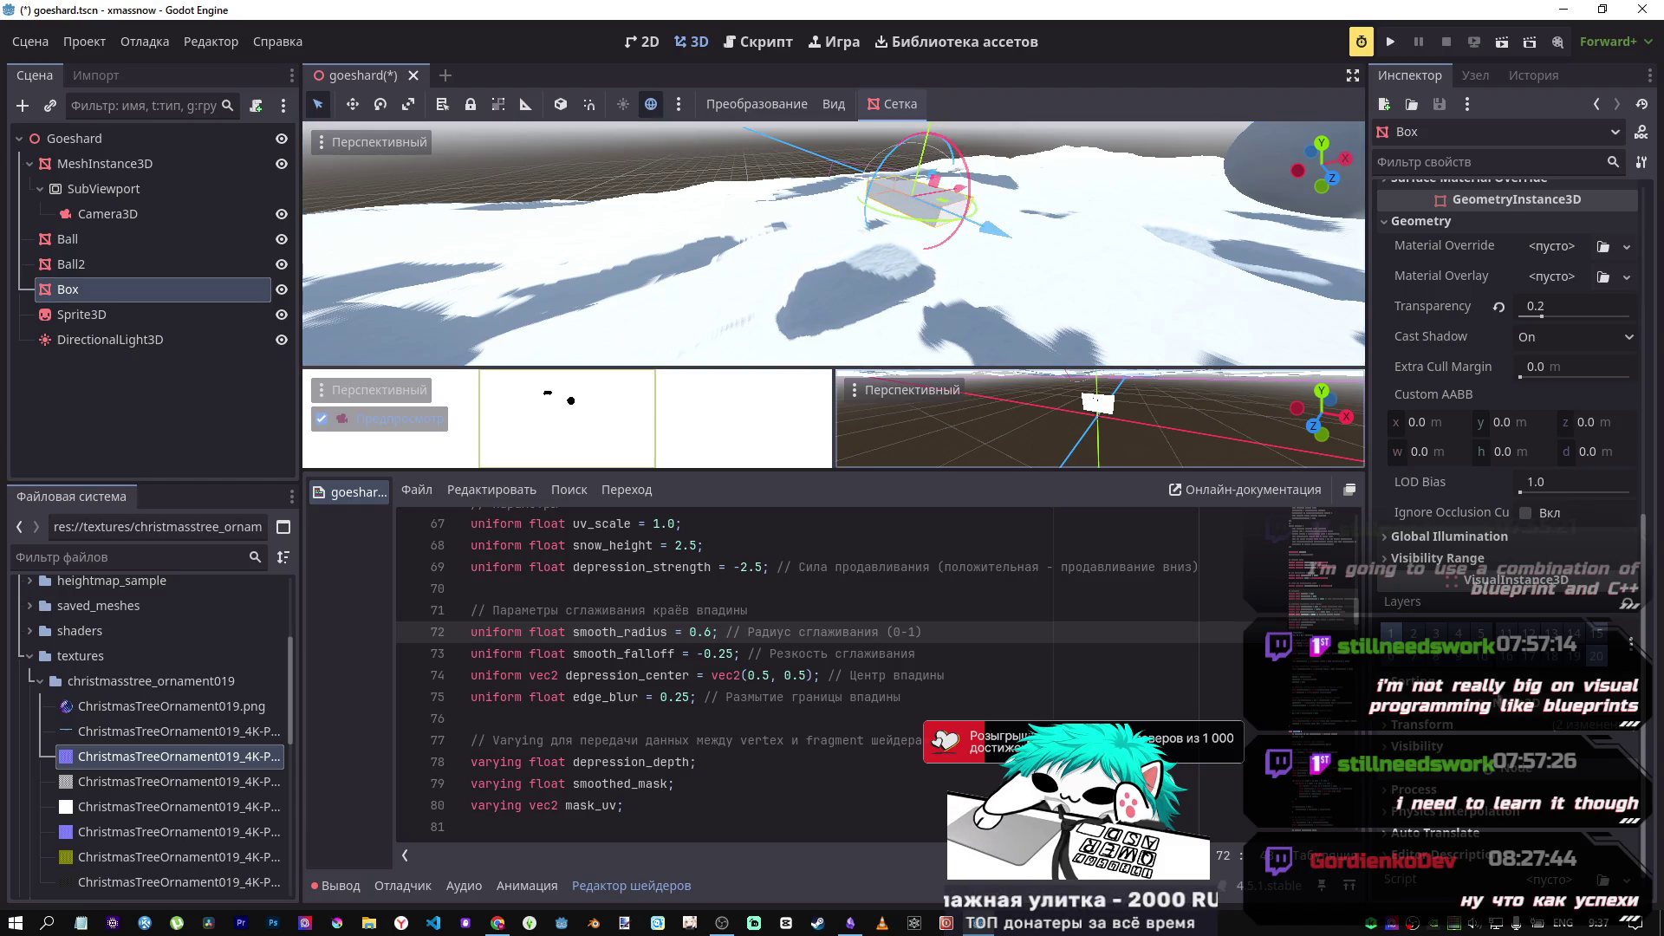
# Step: Drag the Box left, up-left, then right along X so it carves broad trenches into the snow
pyautogui.moveTo(969, 202); pyautogui.dragTo(698, 237)
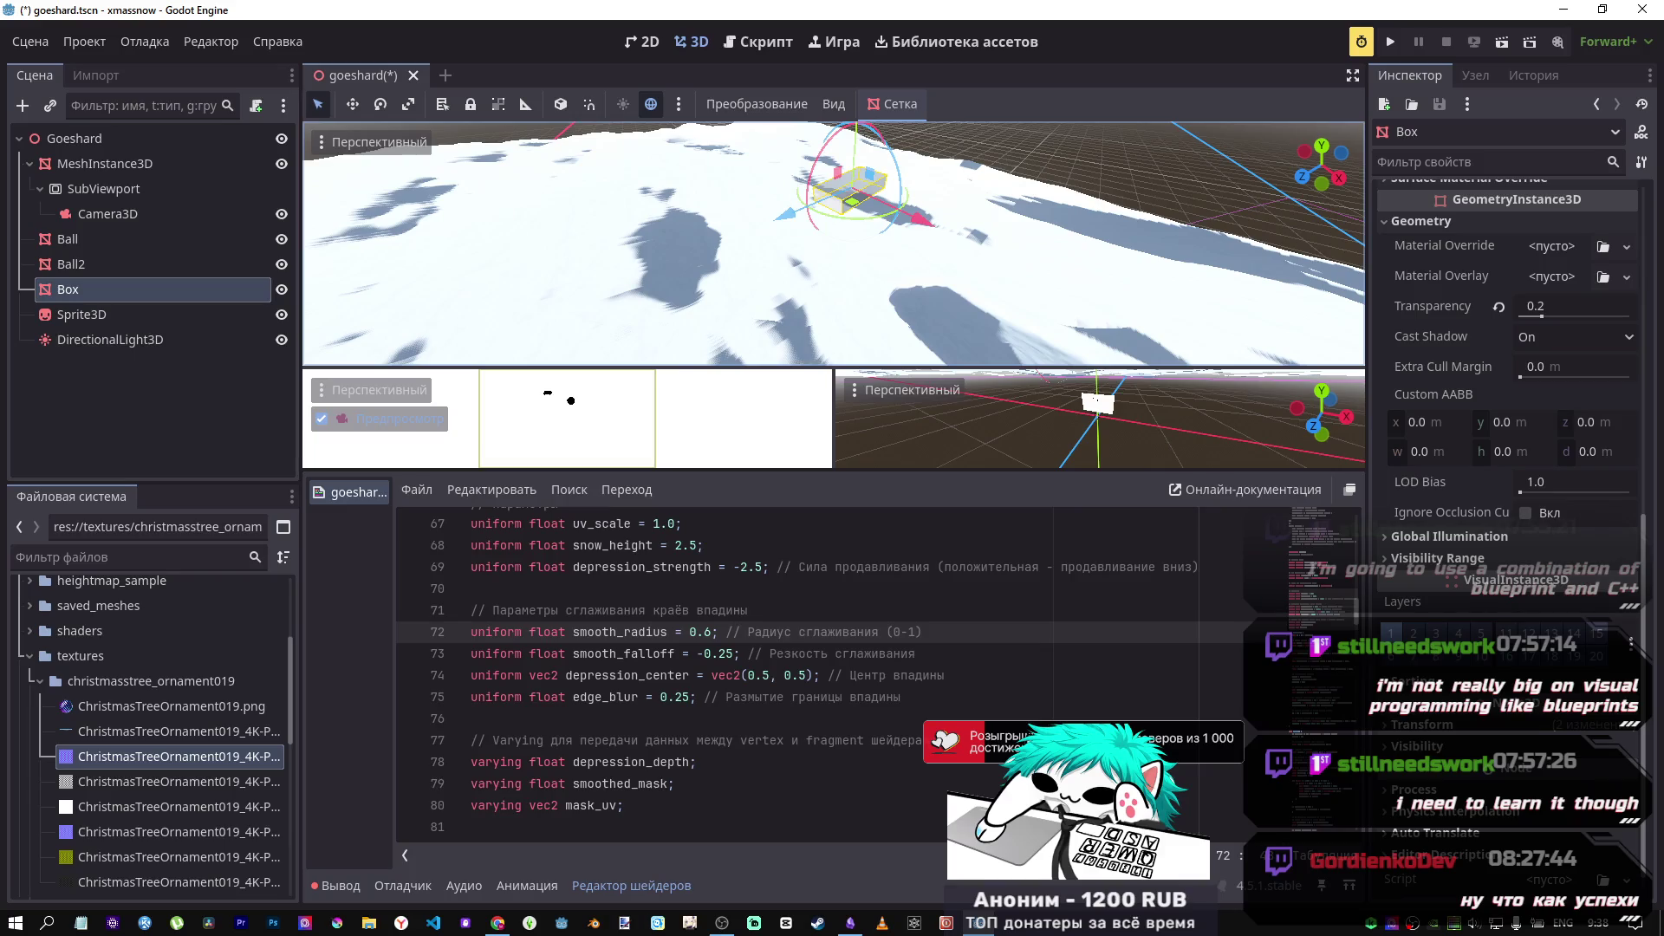
pyautogui.moveTo(910, 218)
pyautogui.mouseDown()
pyautogui.moveTo(854, 193)
pyautogui.moveTo(684, 208)
pyautogui.moveTo(632, 233)
pyautogui.moveTo(809, 227)
pyautogui.moveTo(965, 163)
pyautogui.moveTo(867, 220)
pyautogui.moveTo(751, 179)
pyautogui.moveTo(810, 260)
pyautogui.mouseUp()
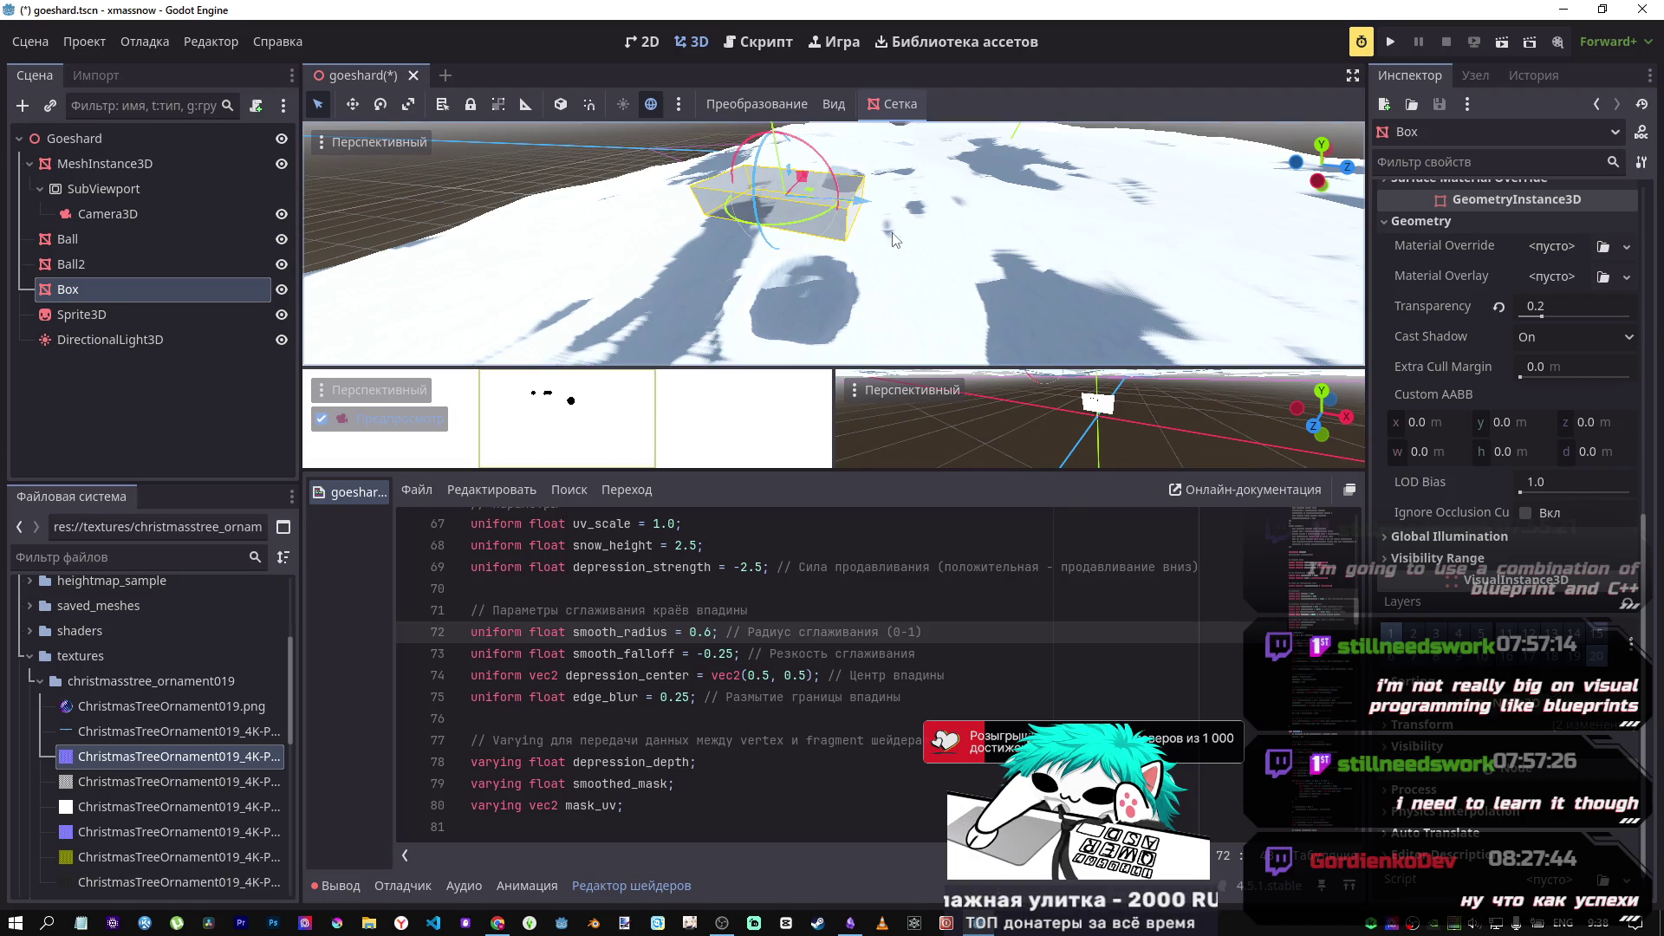
pyautogui.moveTo(860, 206)
pyautogui.mouseDown()
pyautogui.moveTo(1014, 225)
pyautogui.moveTo(888, 217)
pyautogui.moveTo(870, 159)
pyautogui.moveTo(884, 183)
pyautogui.moveTo(831, 189)
pyautogui.moveTo(824, 211)
pyautogui.mouseUp()
pyautogui.moveTo(856, 277); pyautogui.dragTo(1225, 309)
pyautogui.scroll(-5, 1224, 308)
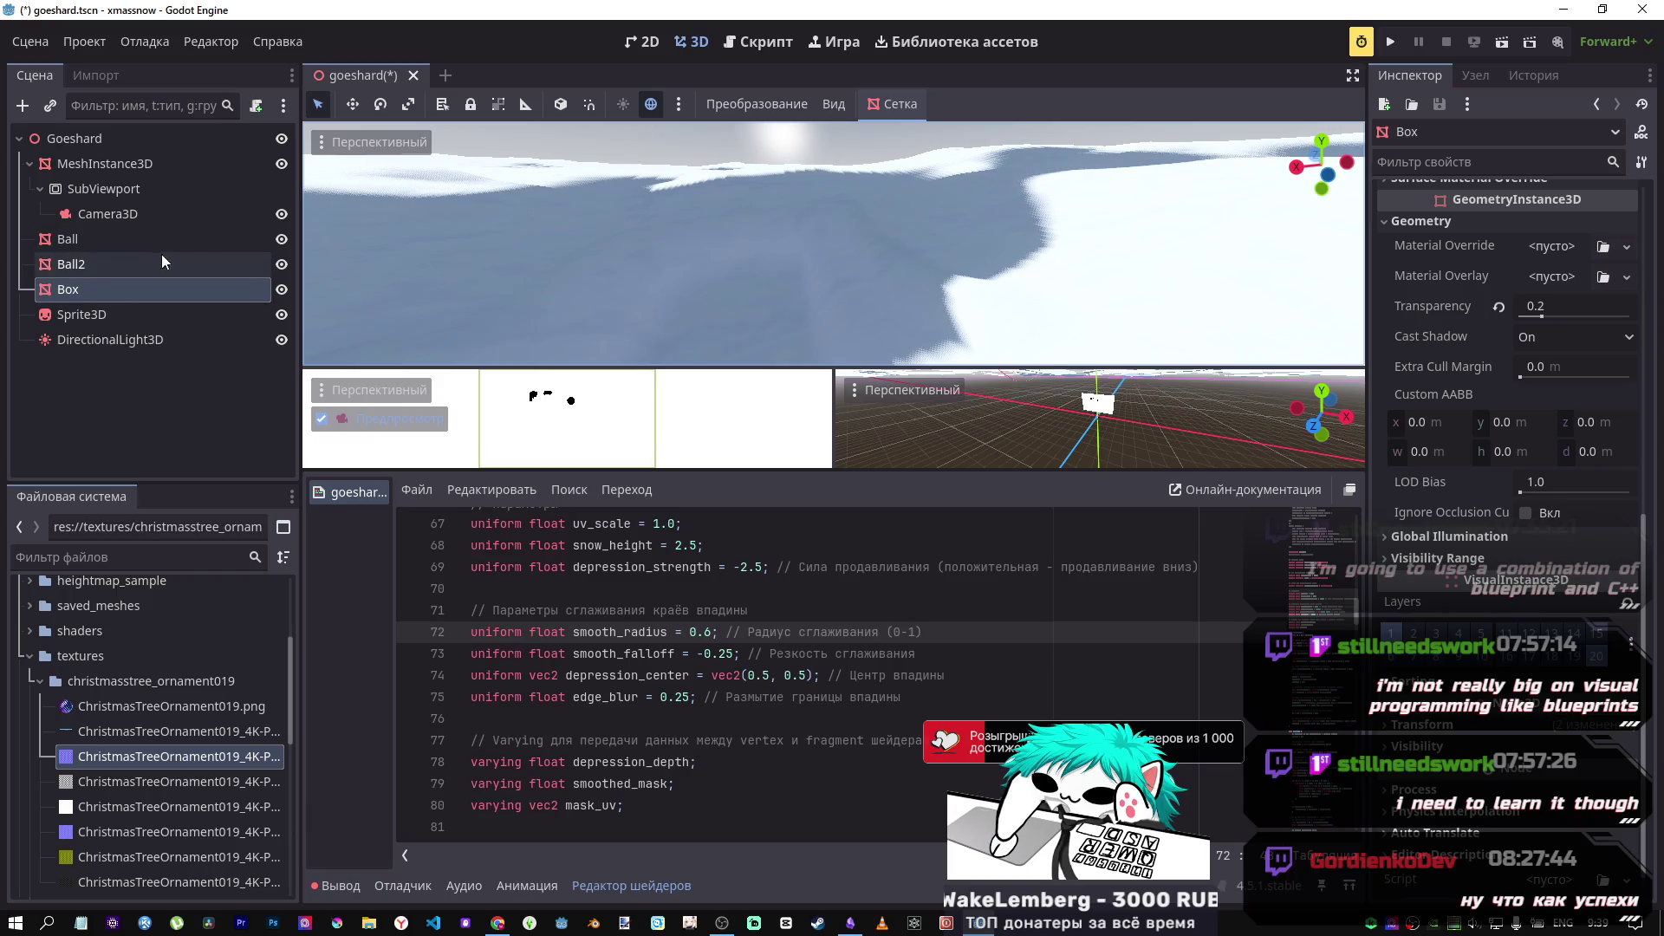
# Step: On the snow mesh's shader parameters, try lower Smooth Falloff values, then restore its default
pyautogui.click(104, 163)
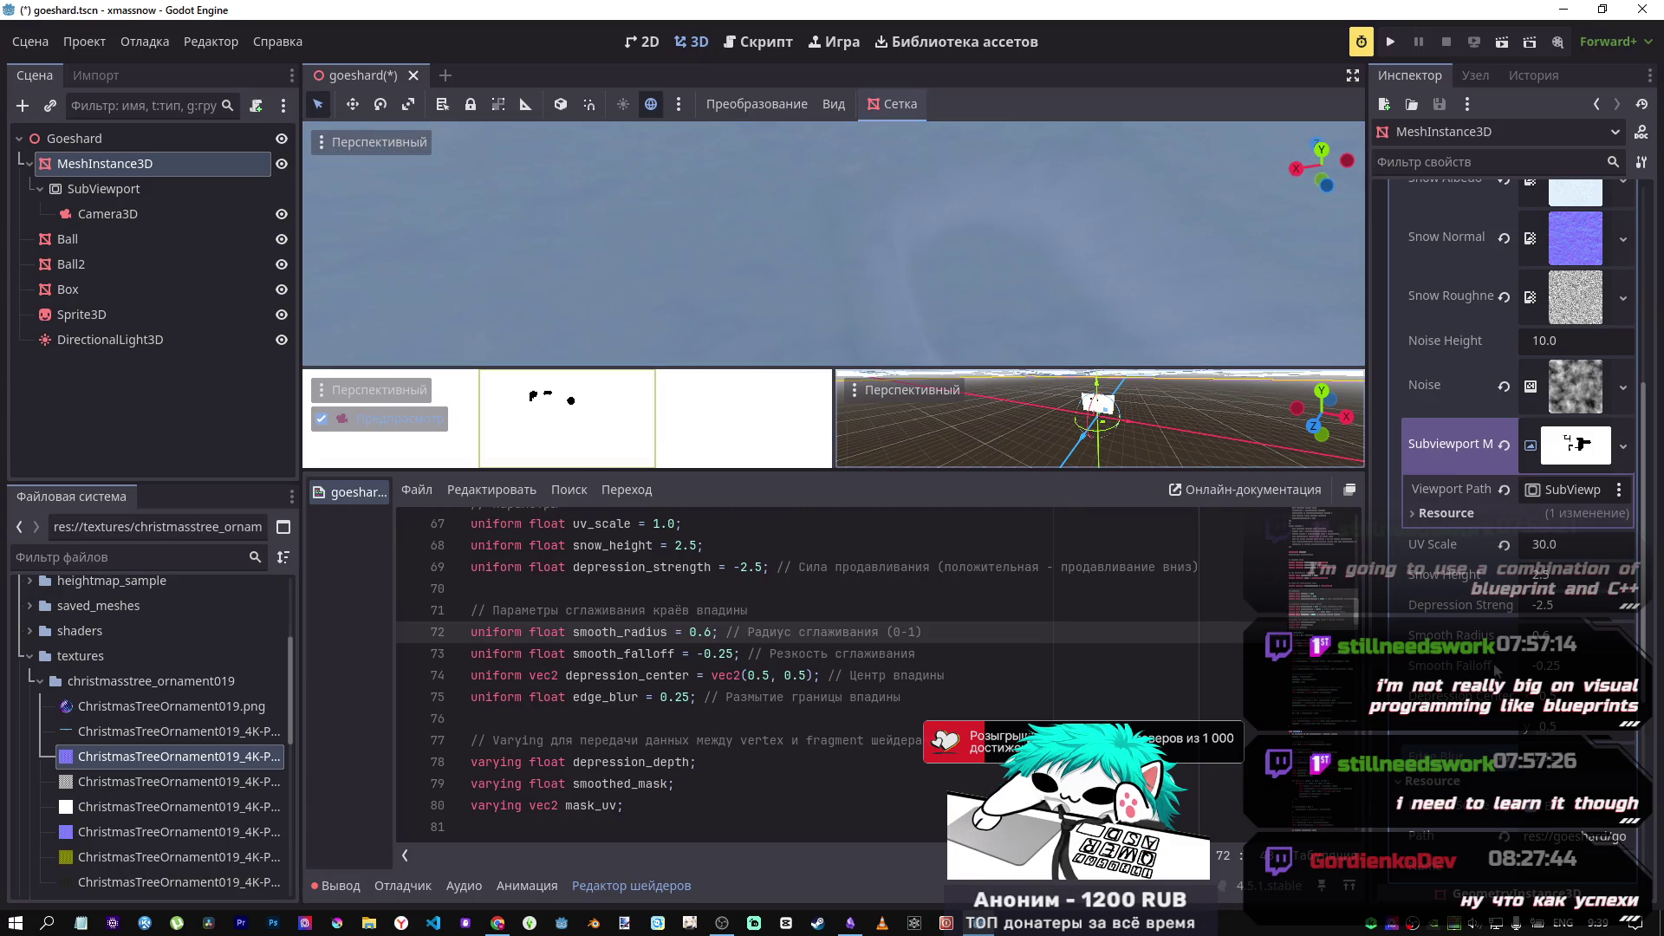
pyautogui.moveTo(1552, 665); pyautogui.dragTo(1569, 665)
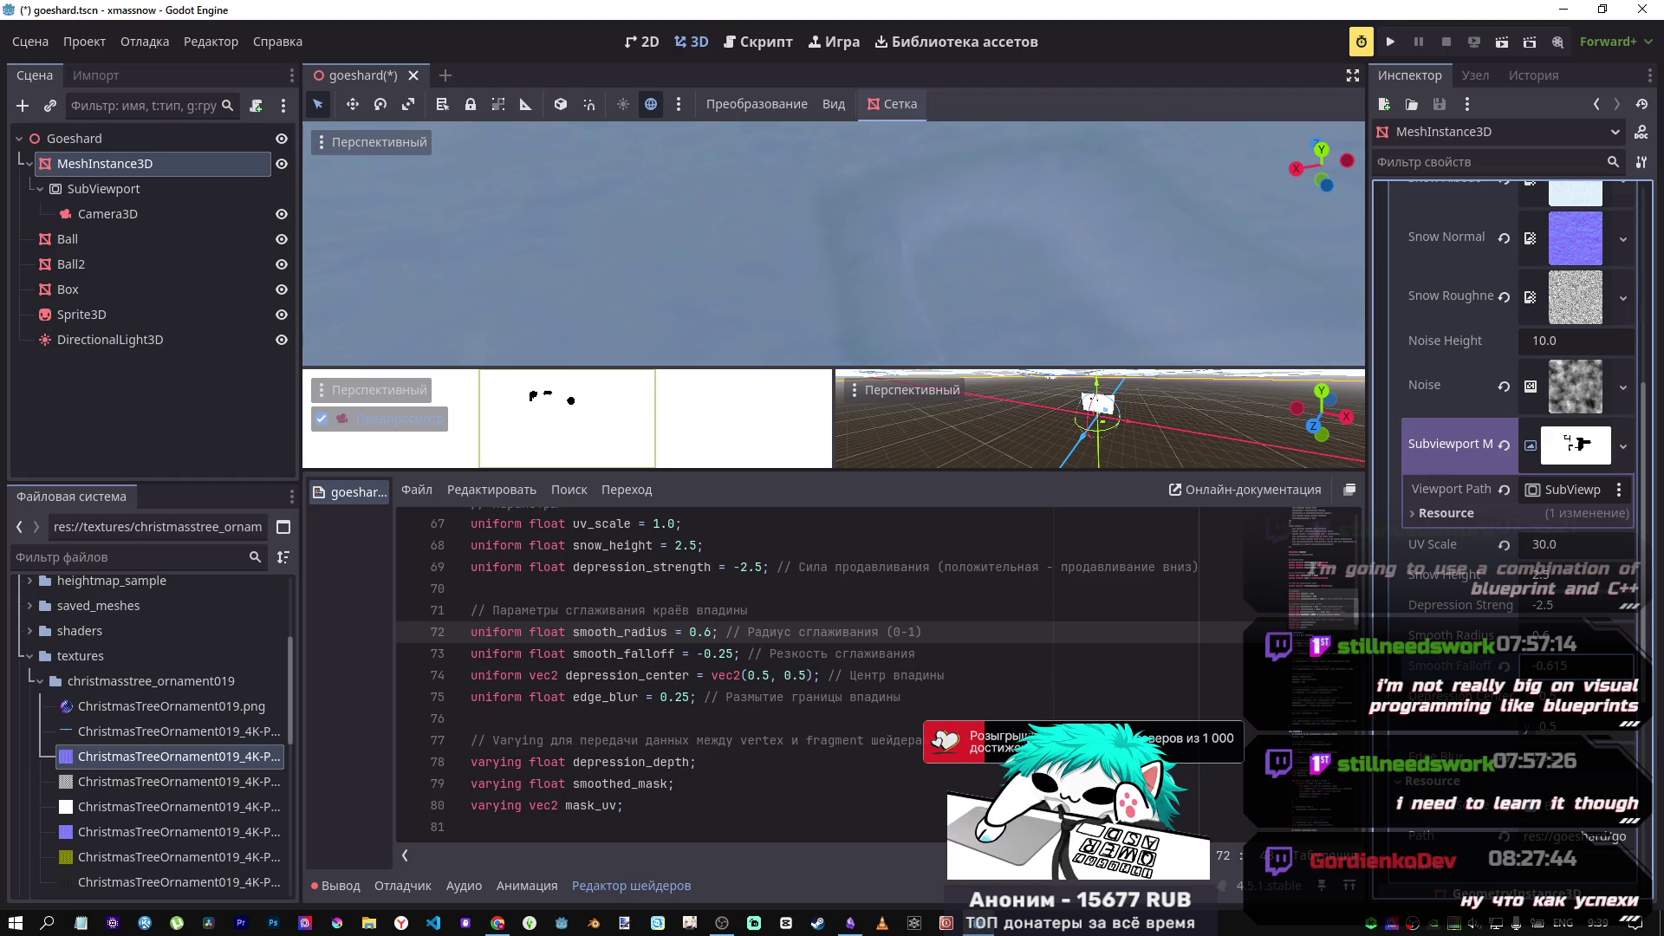
pyautogui.moveTo(1560, 666)
pyautogui.mouseDown()
pyautogui.moveTo(1490, 665)
pyautogui.moveTo(1620, 635)
pyautogui.moveTo(1593, 635)
pyautogui.mouseUp()
pyautogui.press('Escape')
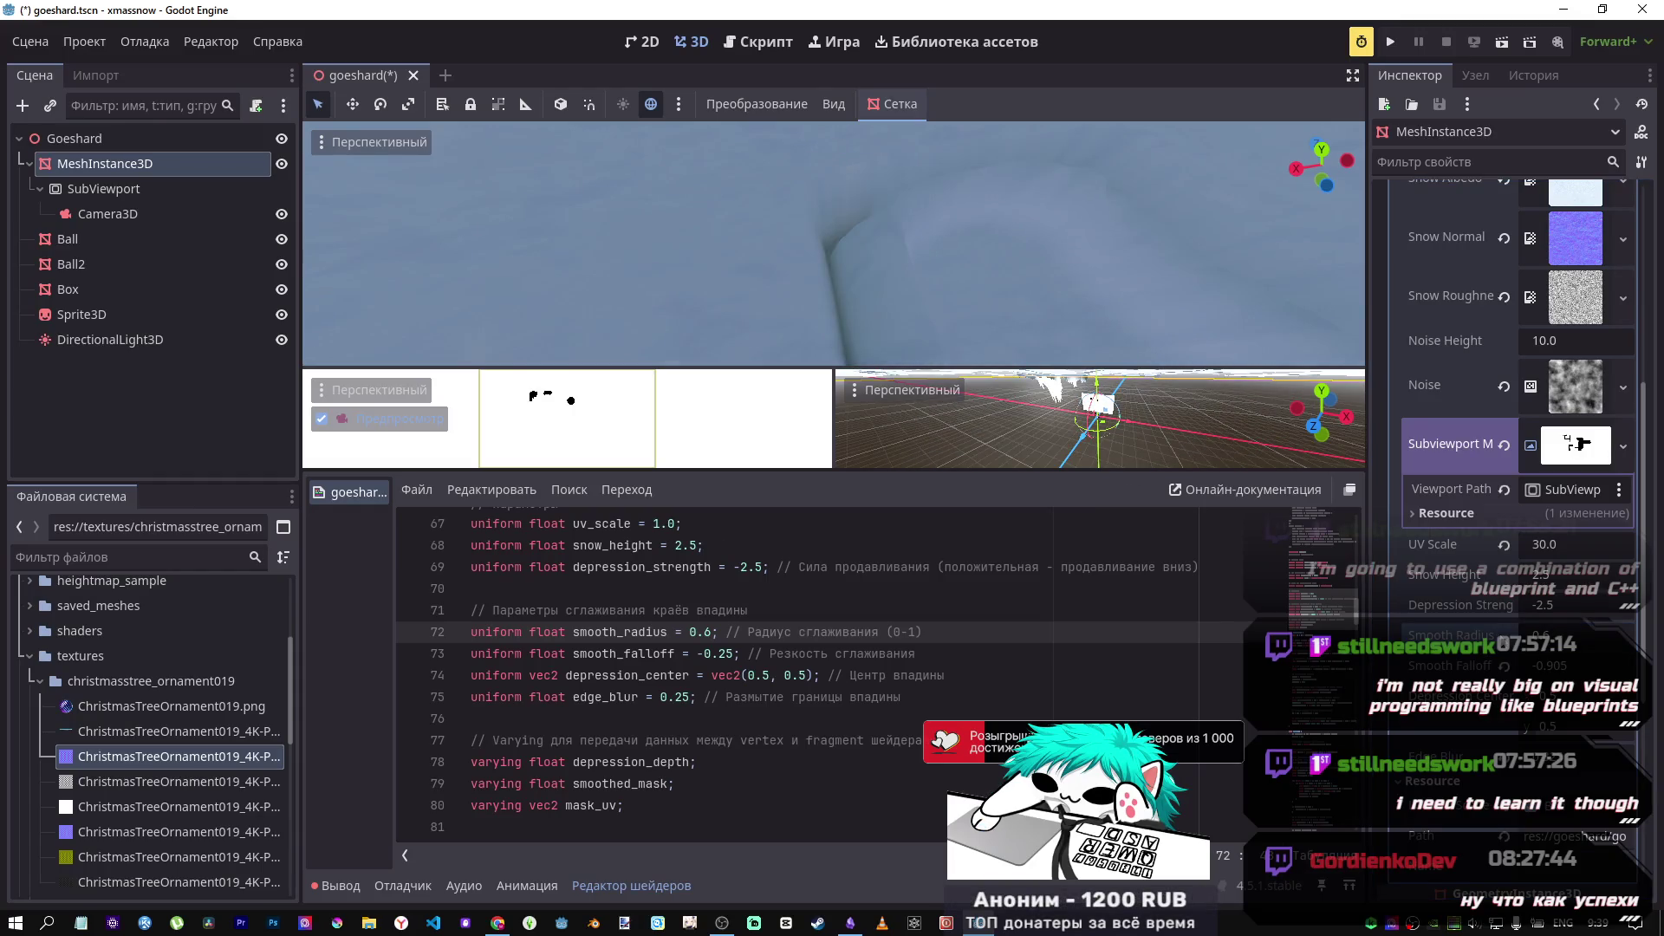
pyautogui.click(1505, 664)
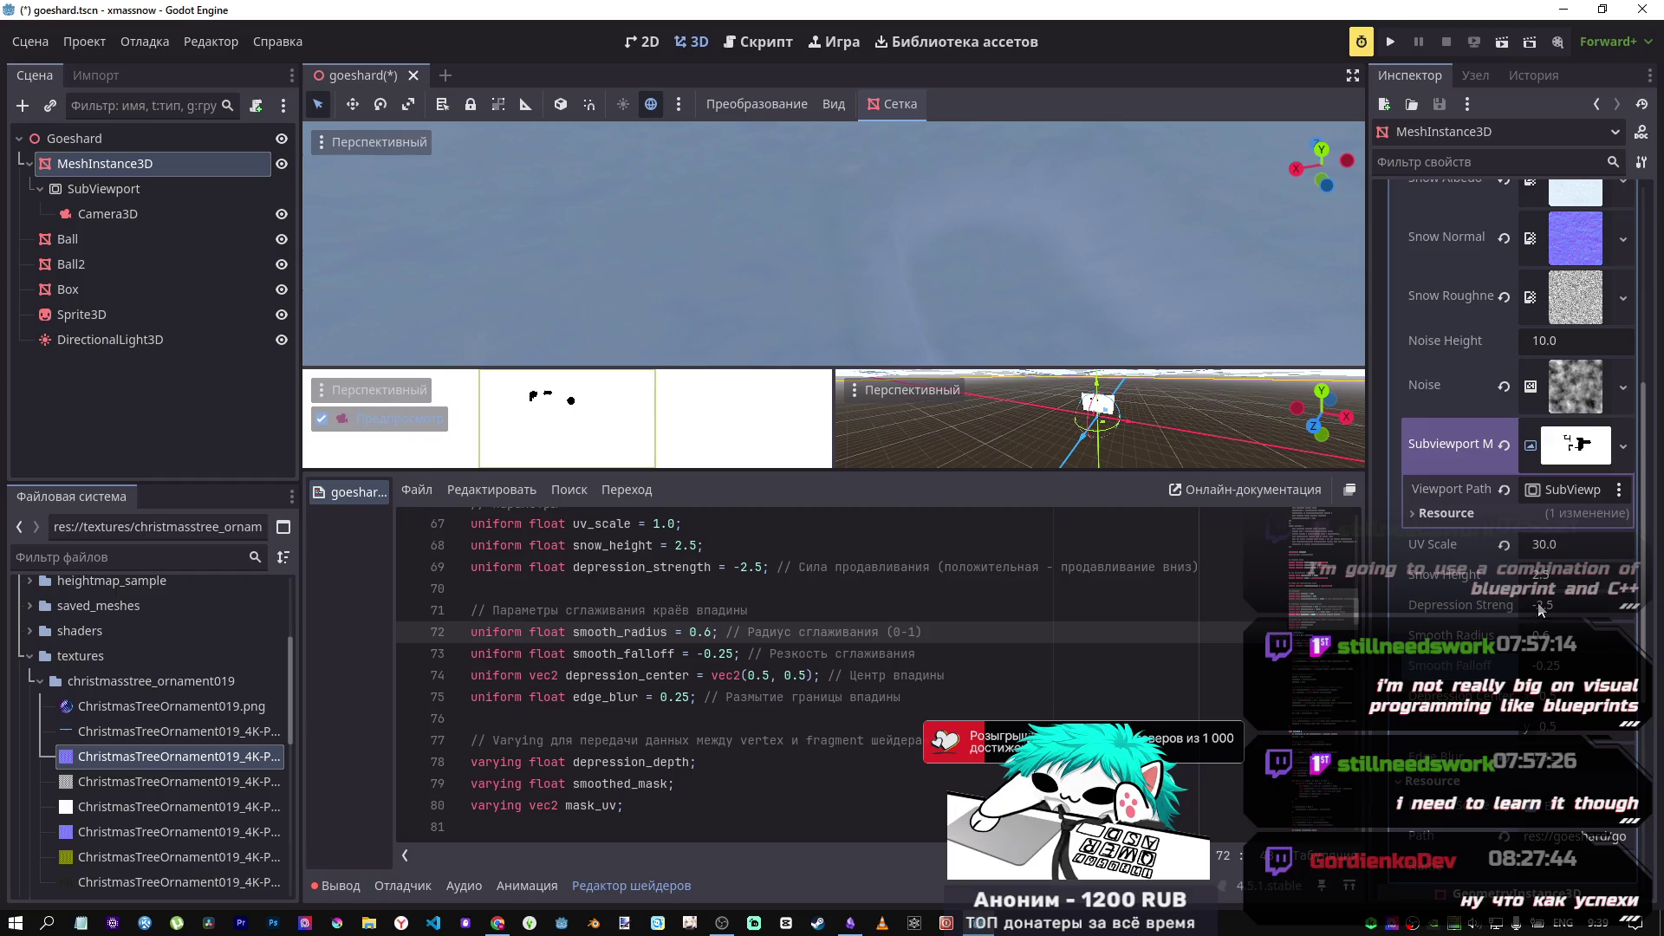
# Step: Try a deeper Depression Strength and higher Snow Height, then restore Snow Height to 2.5
pyautogui.moveTo(1541, 610); pyautogui.dragTo(1534, 610)
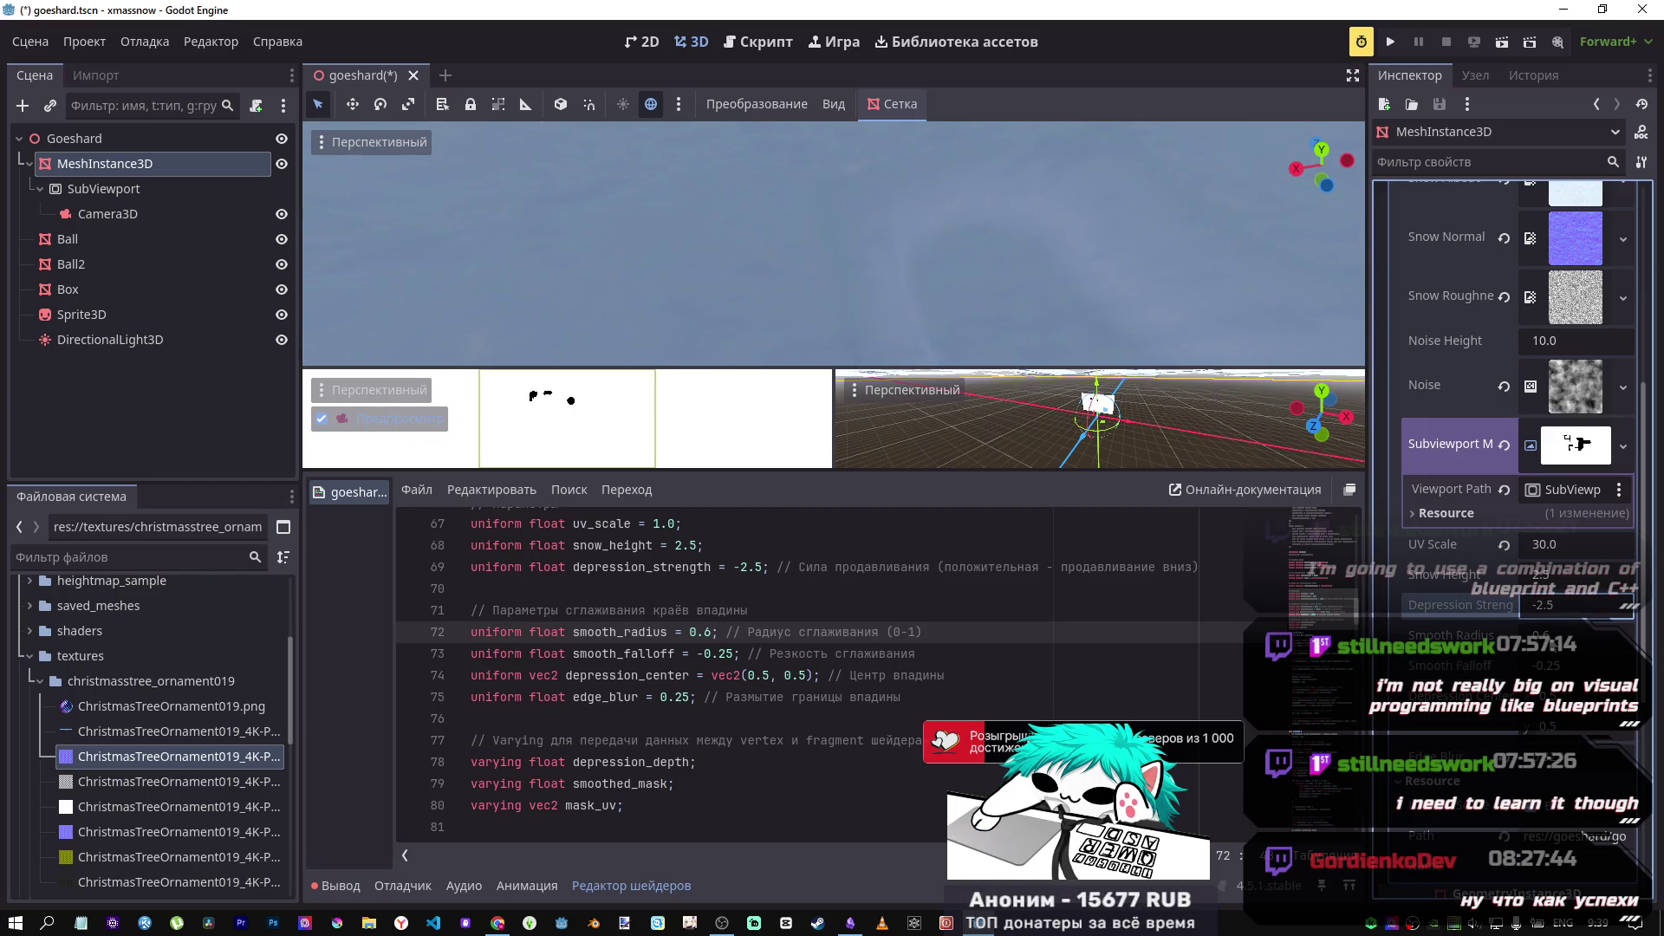
pyautogui.moveTo(1542, 583); pyautogui.dragTo(1574, 576)
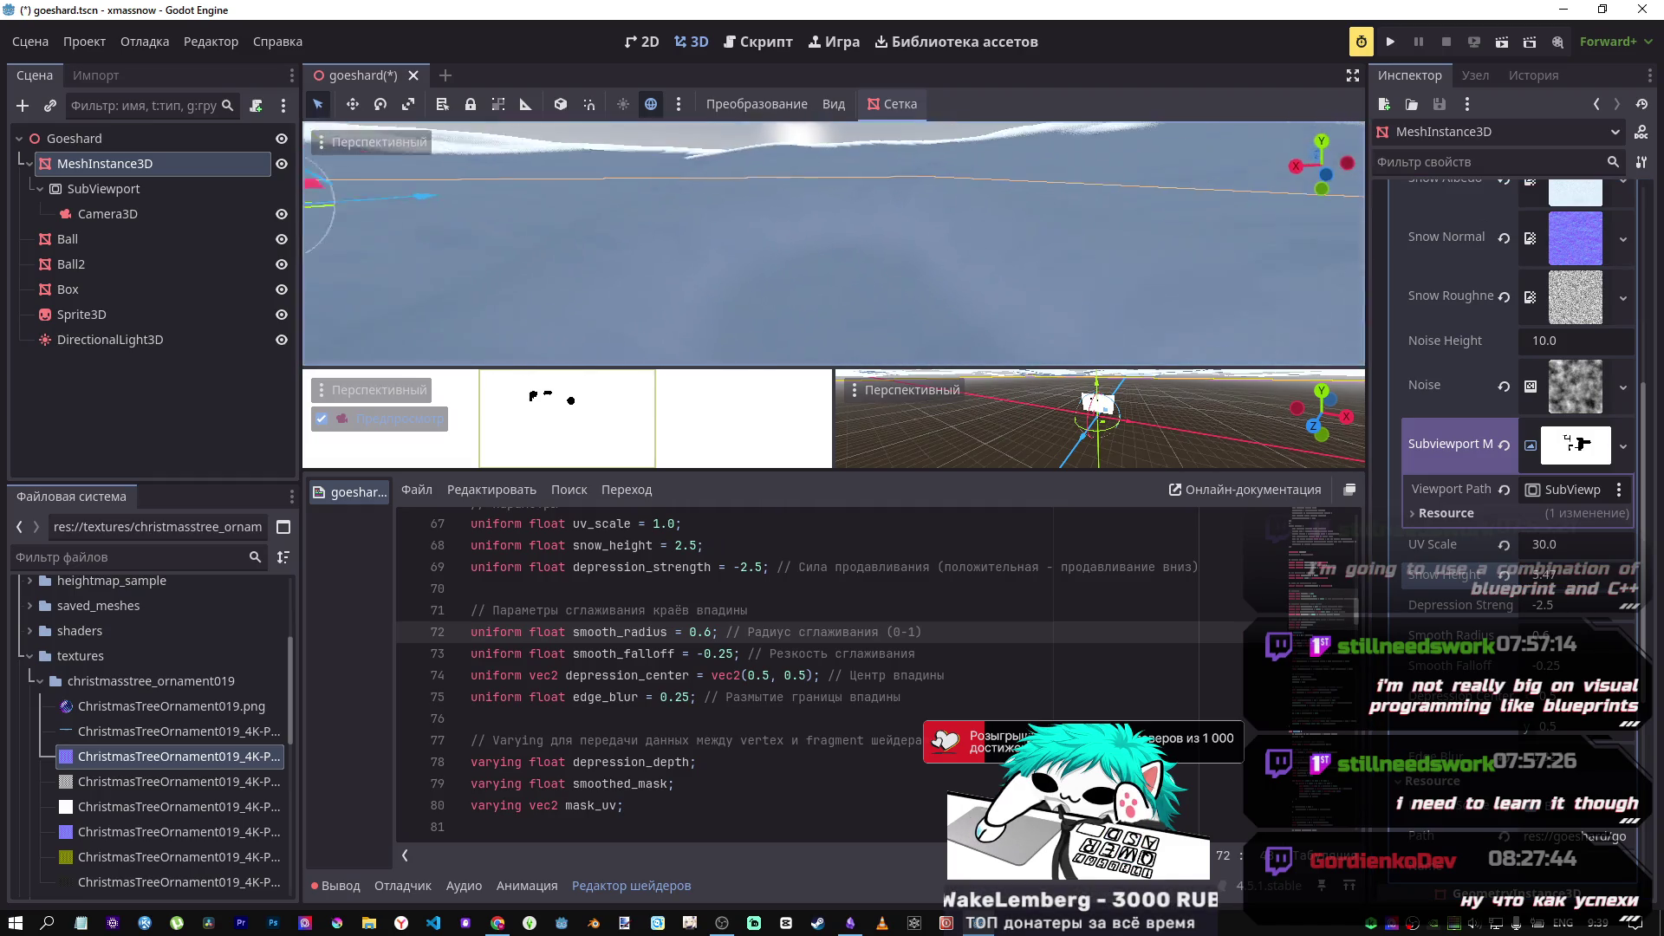
pyautogui.click(1504, 576)
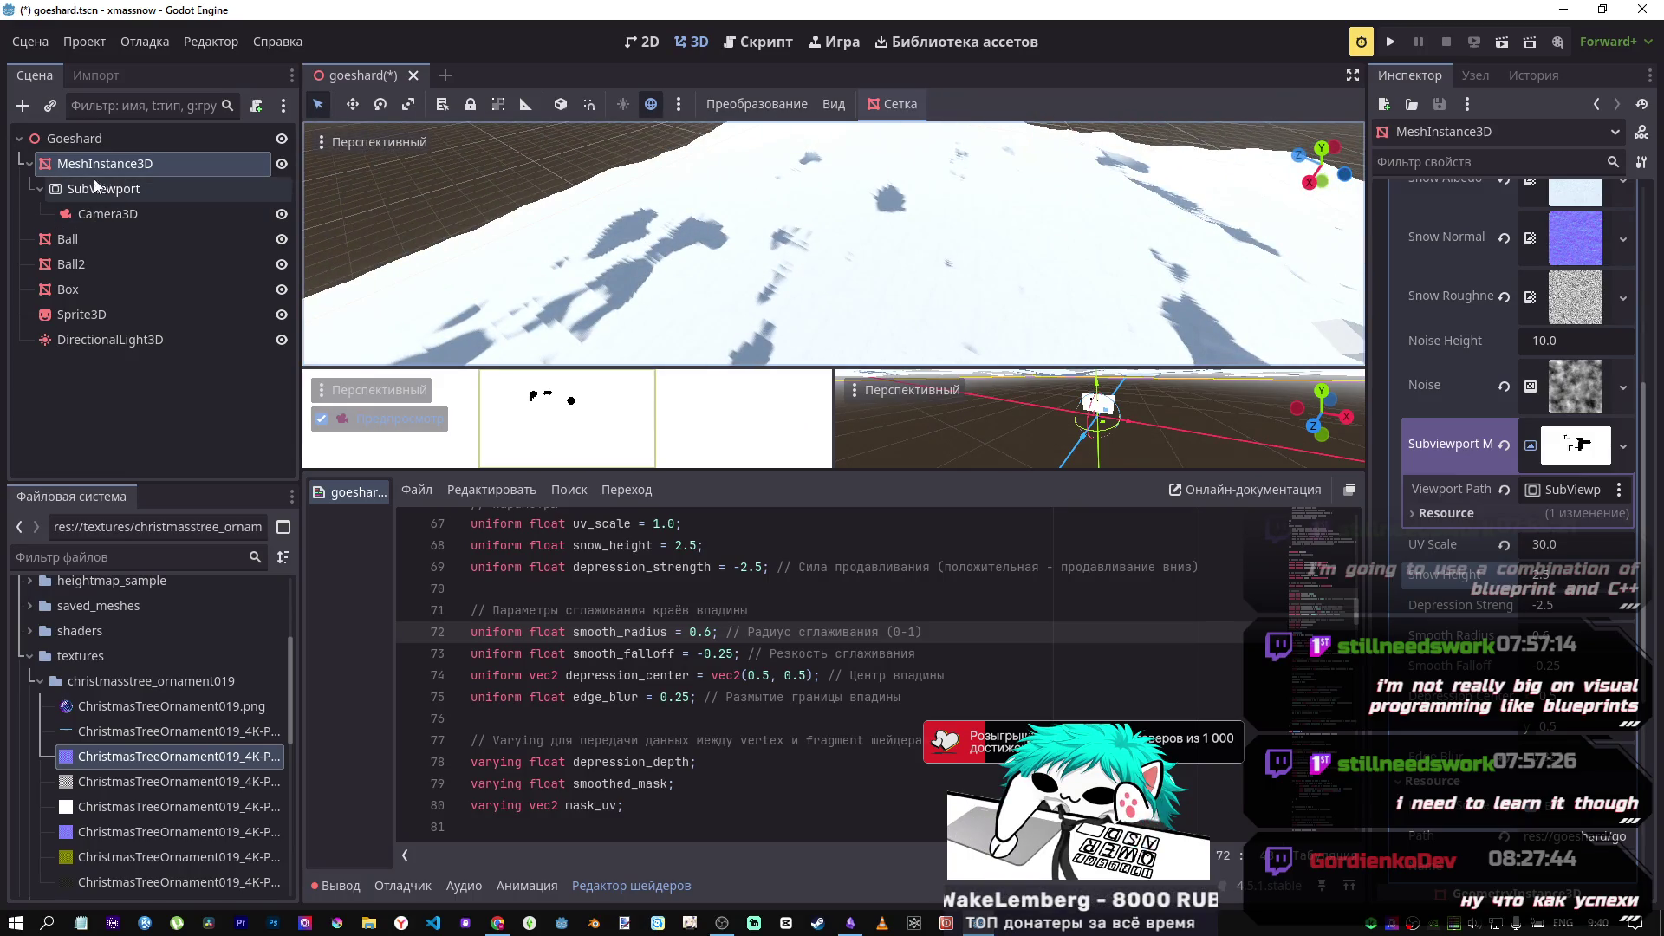
# Step: Test the sun's shadow Normal Bias, Reverse Cull Face and Transmittance Bias, then reset each to default
pyautogui.click(108, 338)
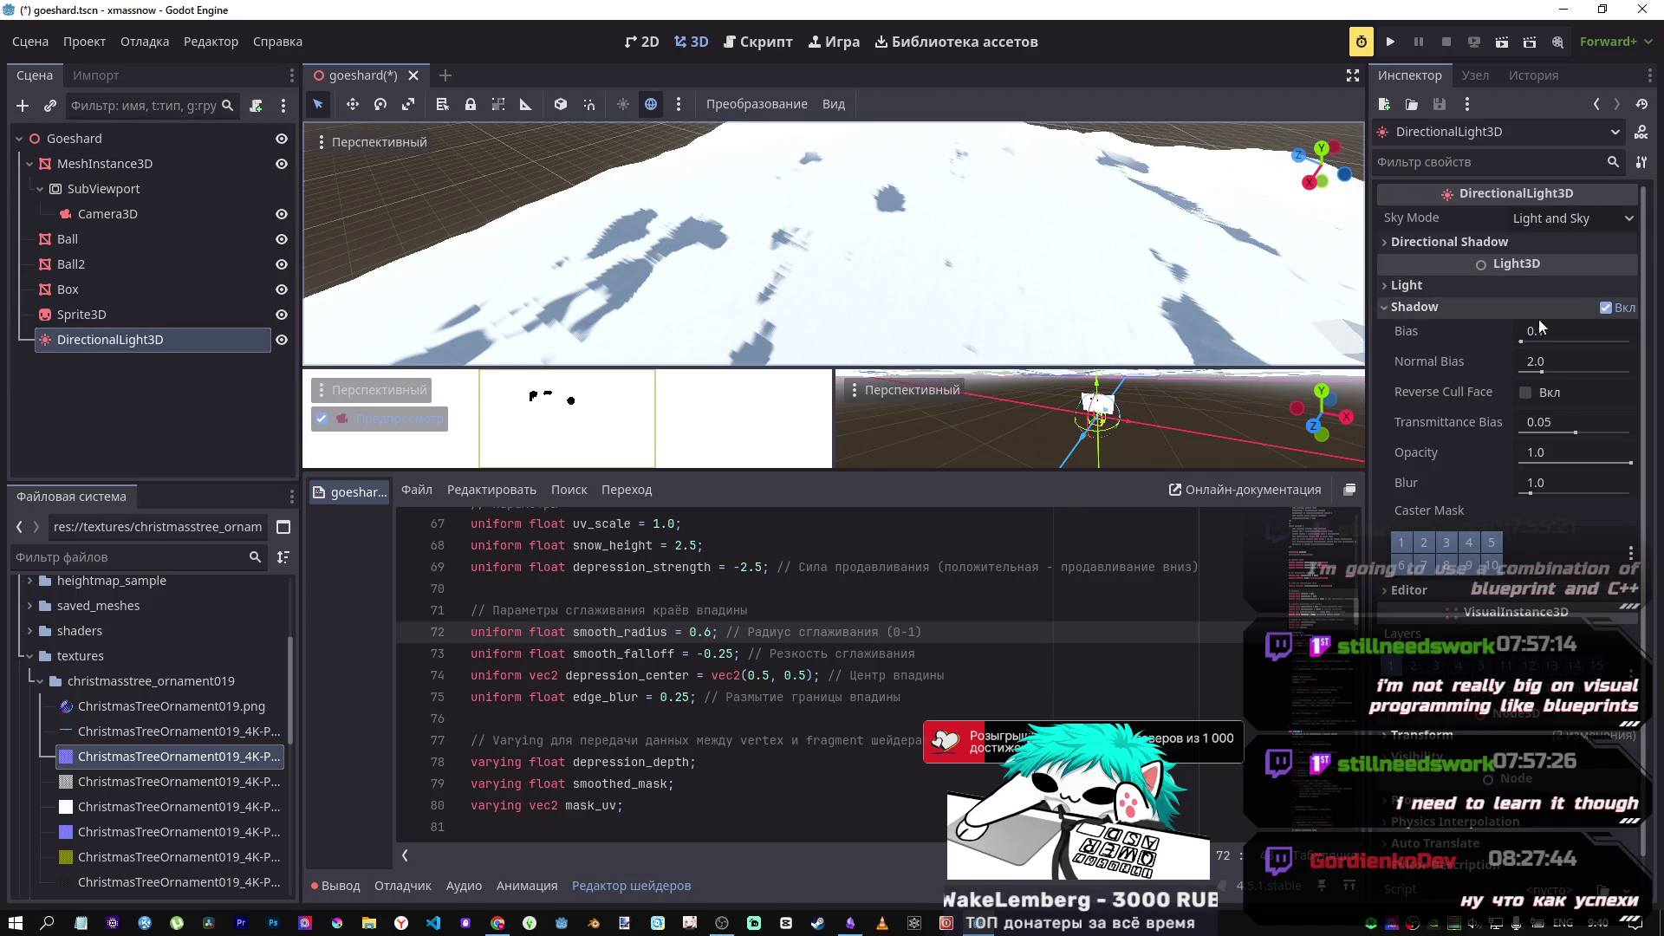
pyautogui.moveTo(1542, 371); pyautogui.dragTo(1527, 375)
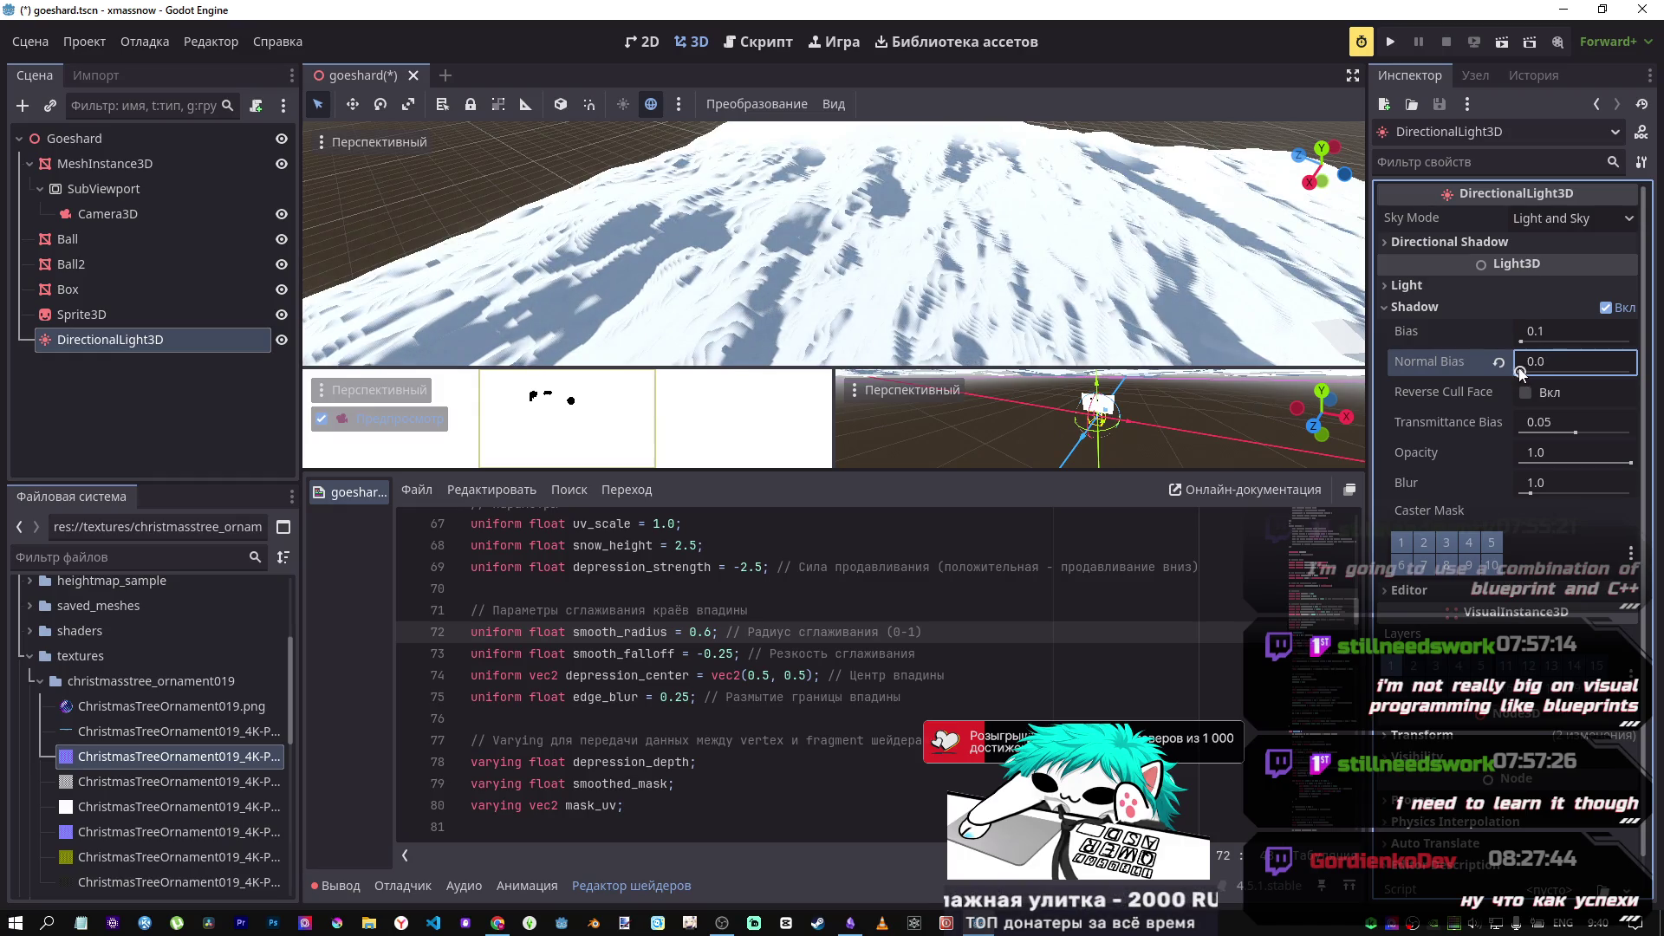
pyautogui.click(1499, 362)
pyautogui.click(1535, 394)
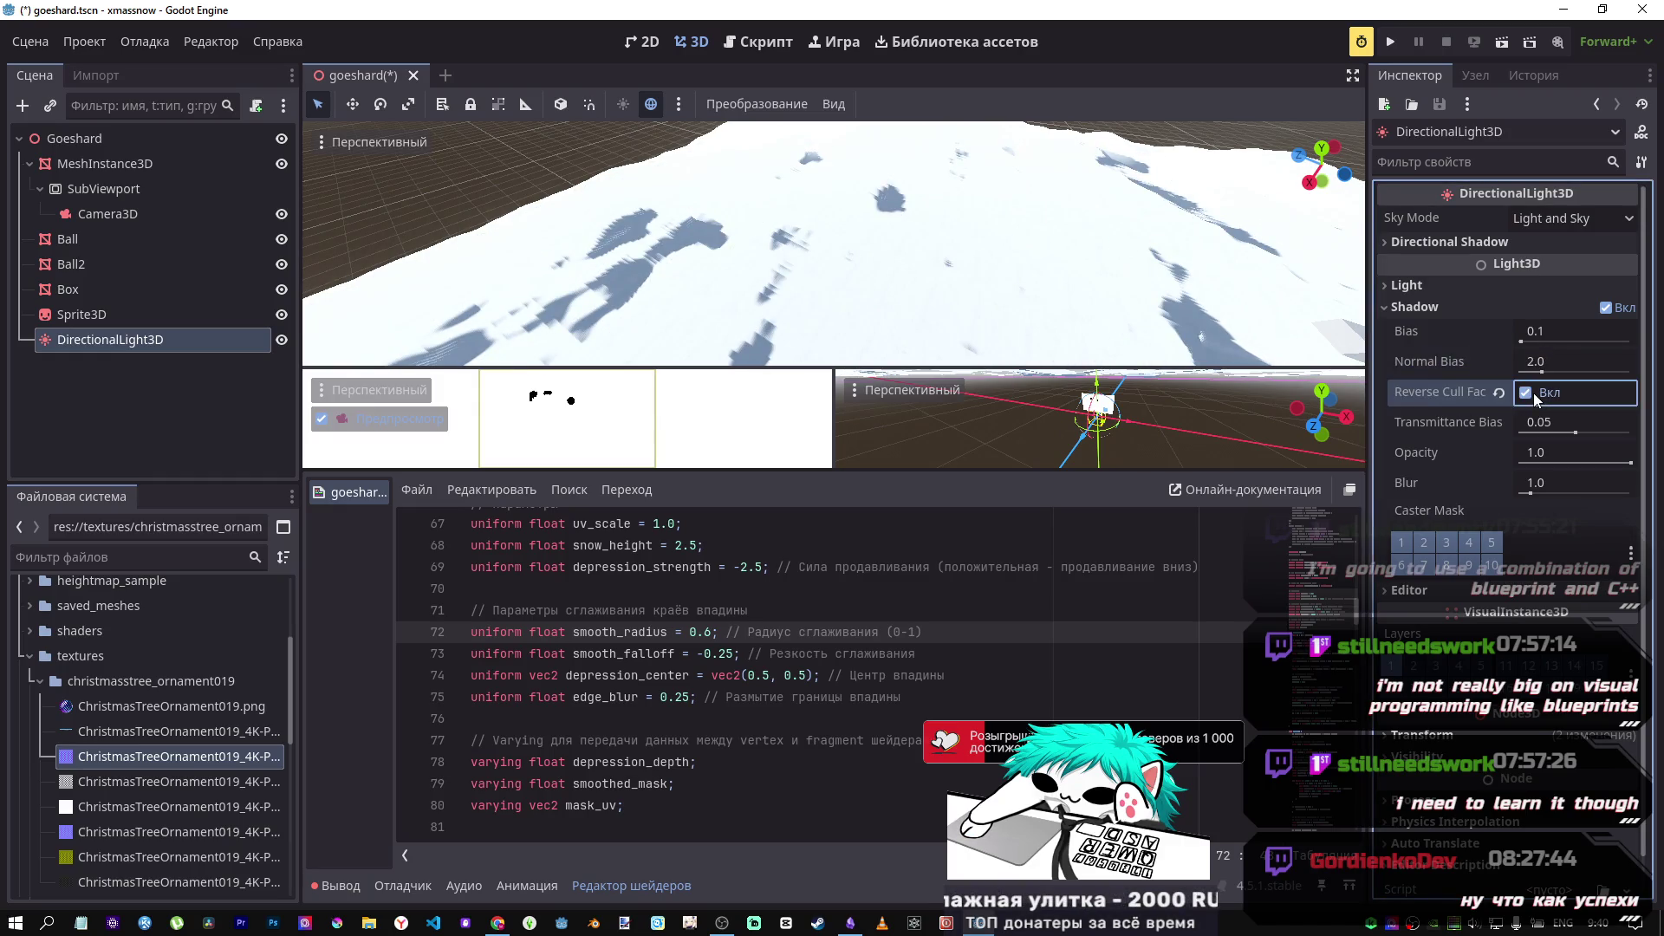
pyautogui.click(1525, 393)
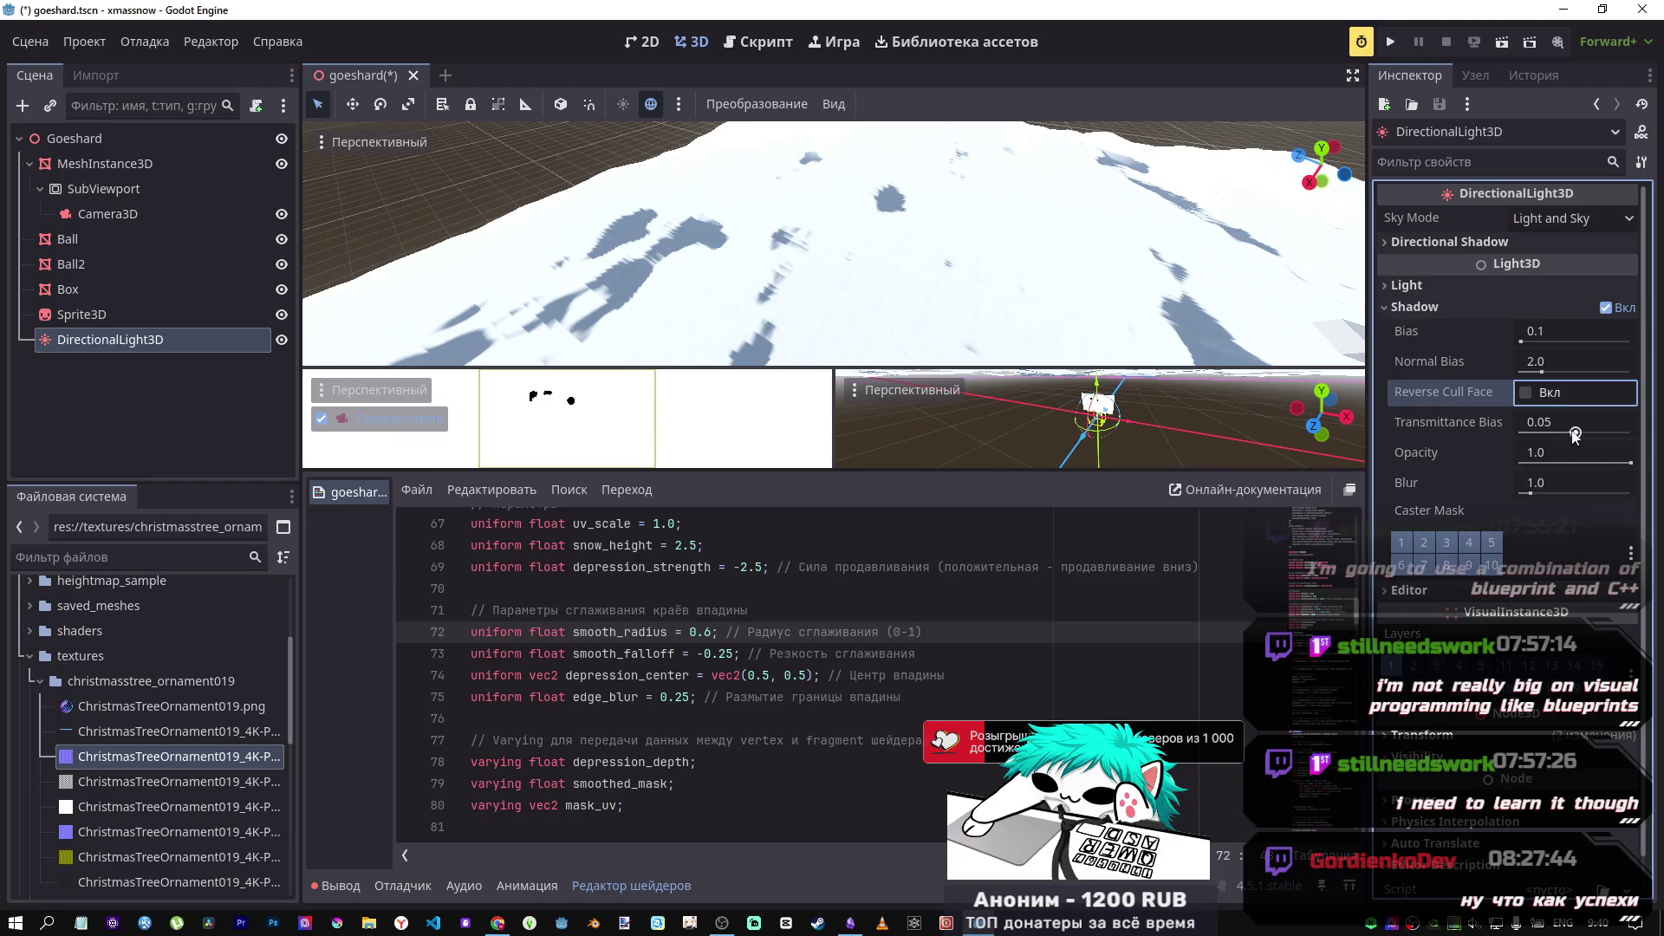
pyautogui.moveTo(1573, 432); pyautogui.dragTo(1574, 435)
pyautogui.click(1499, 423)
# Step: Set the sun's shadow opacity to 0.8 and blur to 4.594 for softer shadows
pyautogui.moveTo(1628, 464); pyautogui.dragTo(1605, 465)
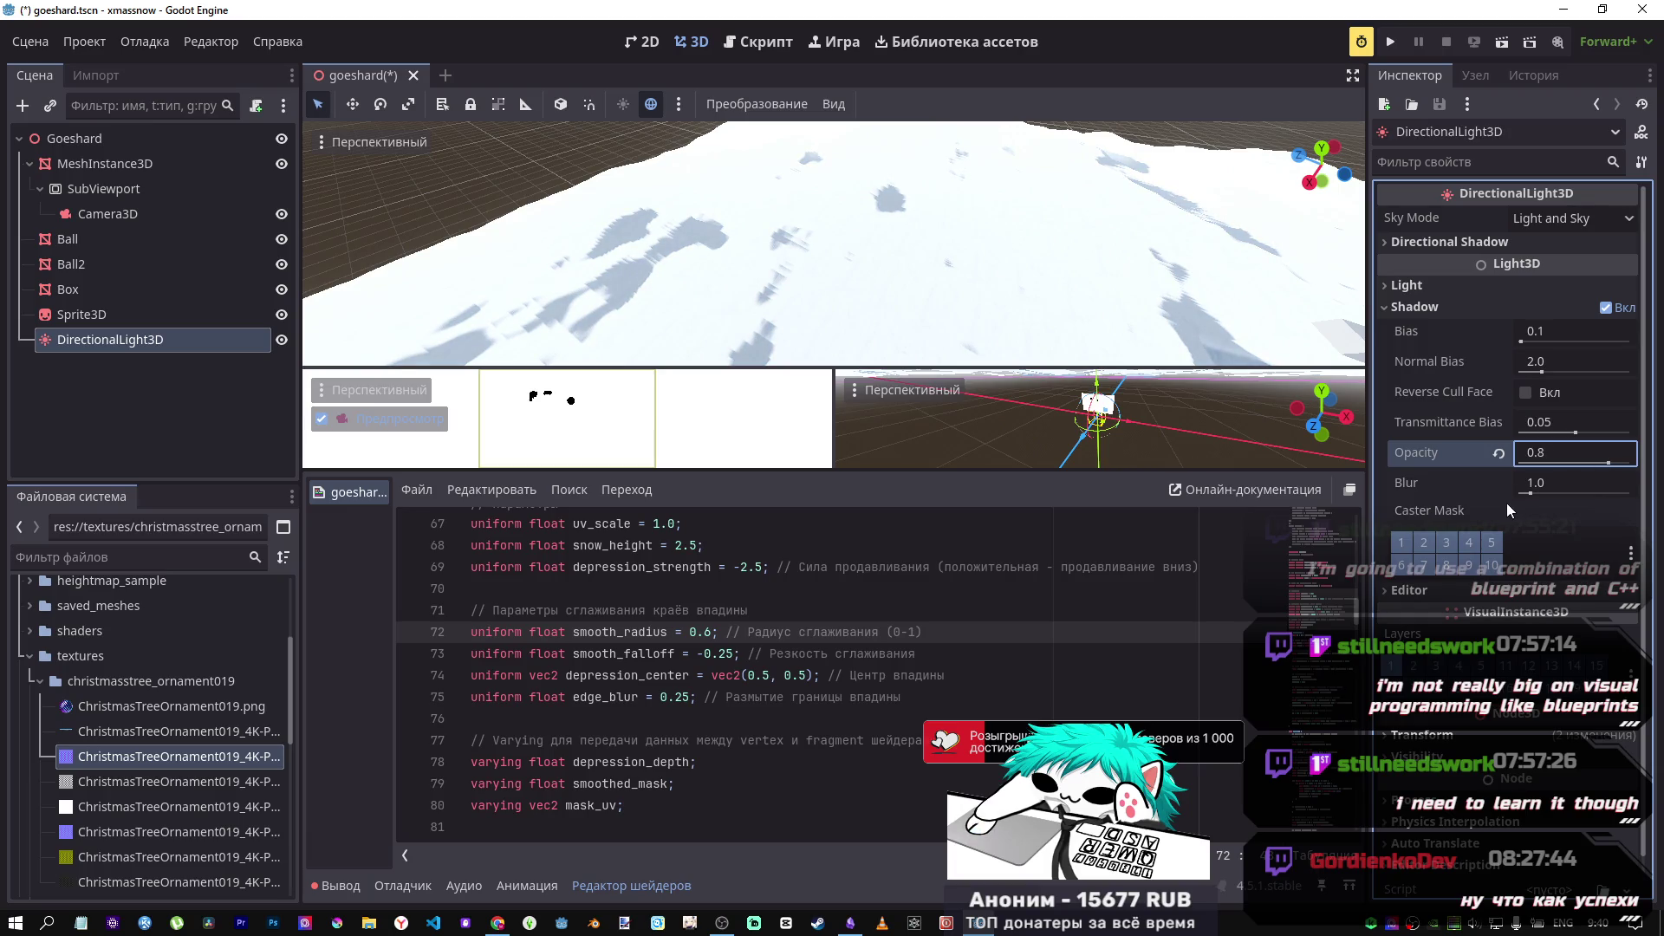
pyautogui.moveTo(1531, 494)
pyautogui.mouseDown()
pyautogui.moveTo(1589, 494)
pyautogui.moveTo(1485, 472)
pyautogui.moveTo(1525, 494)
pyautogui.mouseUp()
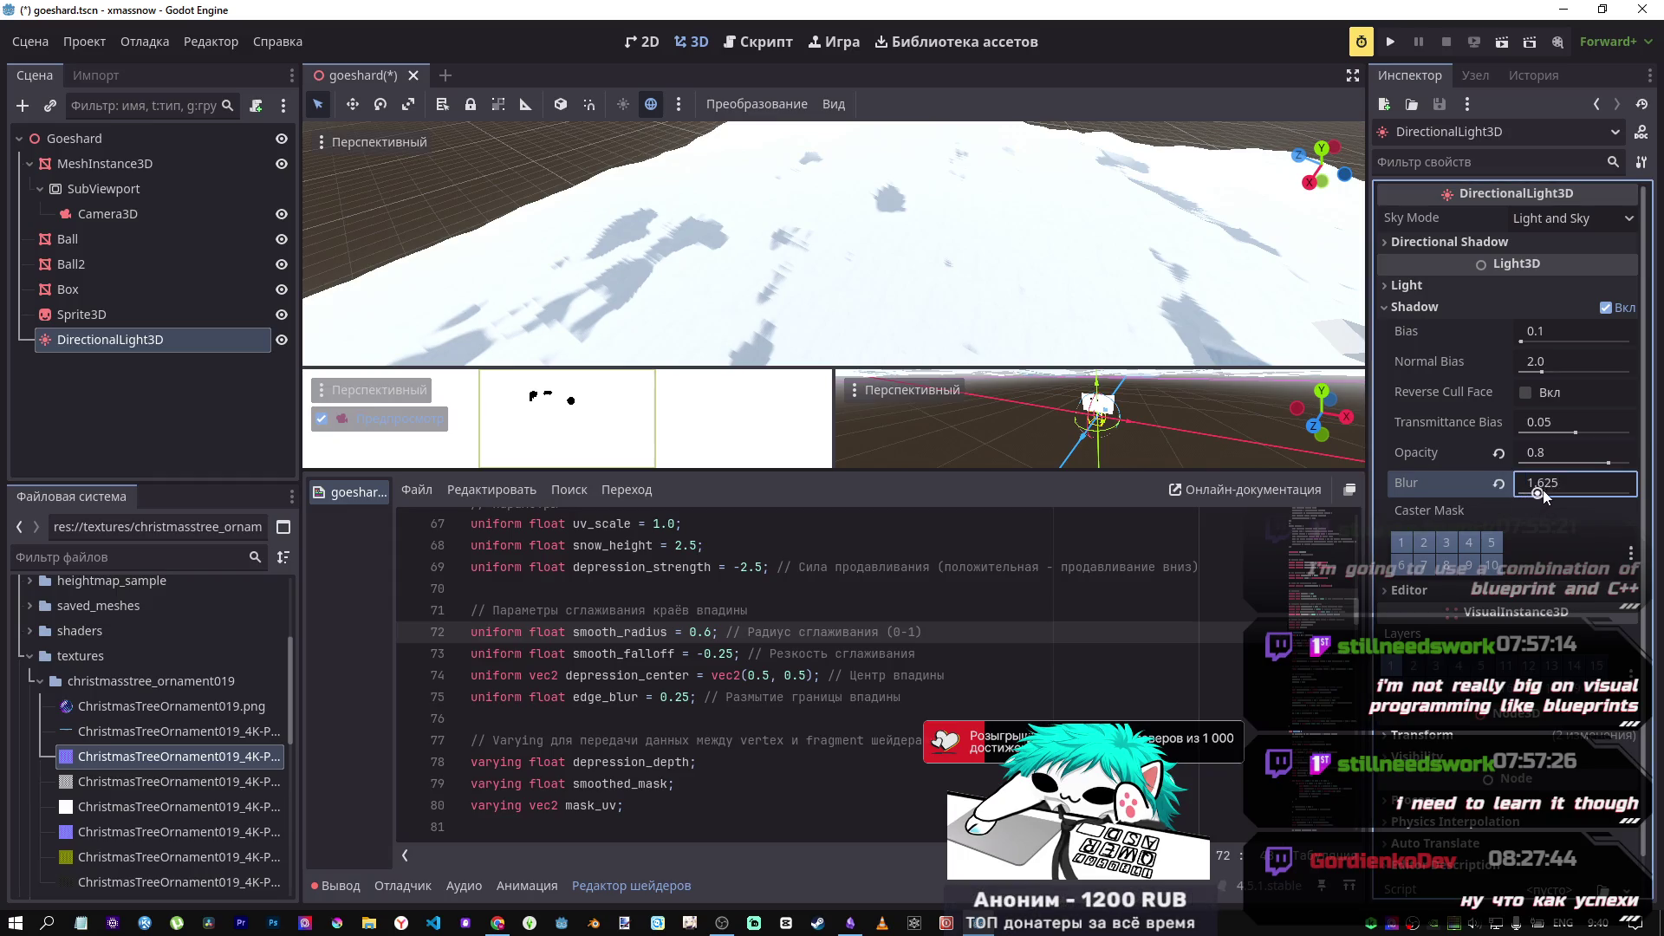
pyautogui.moveTo(832, 260)
pyautogui.mouseDown()
pyautogui.moveTo(919, 238)
pyautogui.moveTo(936, 217)
pyautogui.mouseUp()
# Step: Fly the viewport low around the snow field to inspect the soft-shadowed trails
pyautogui.press('q')
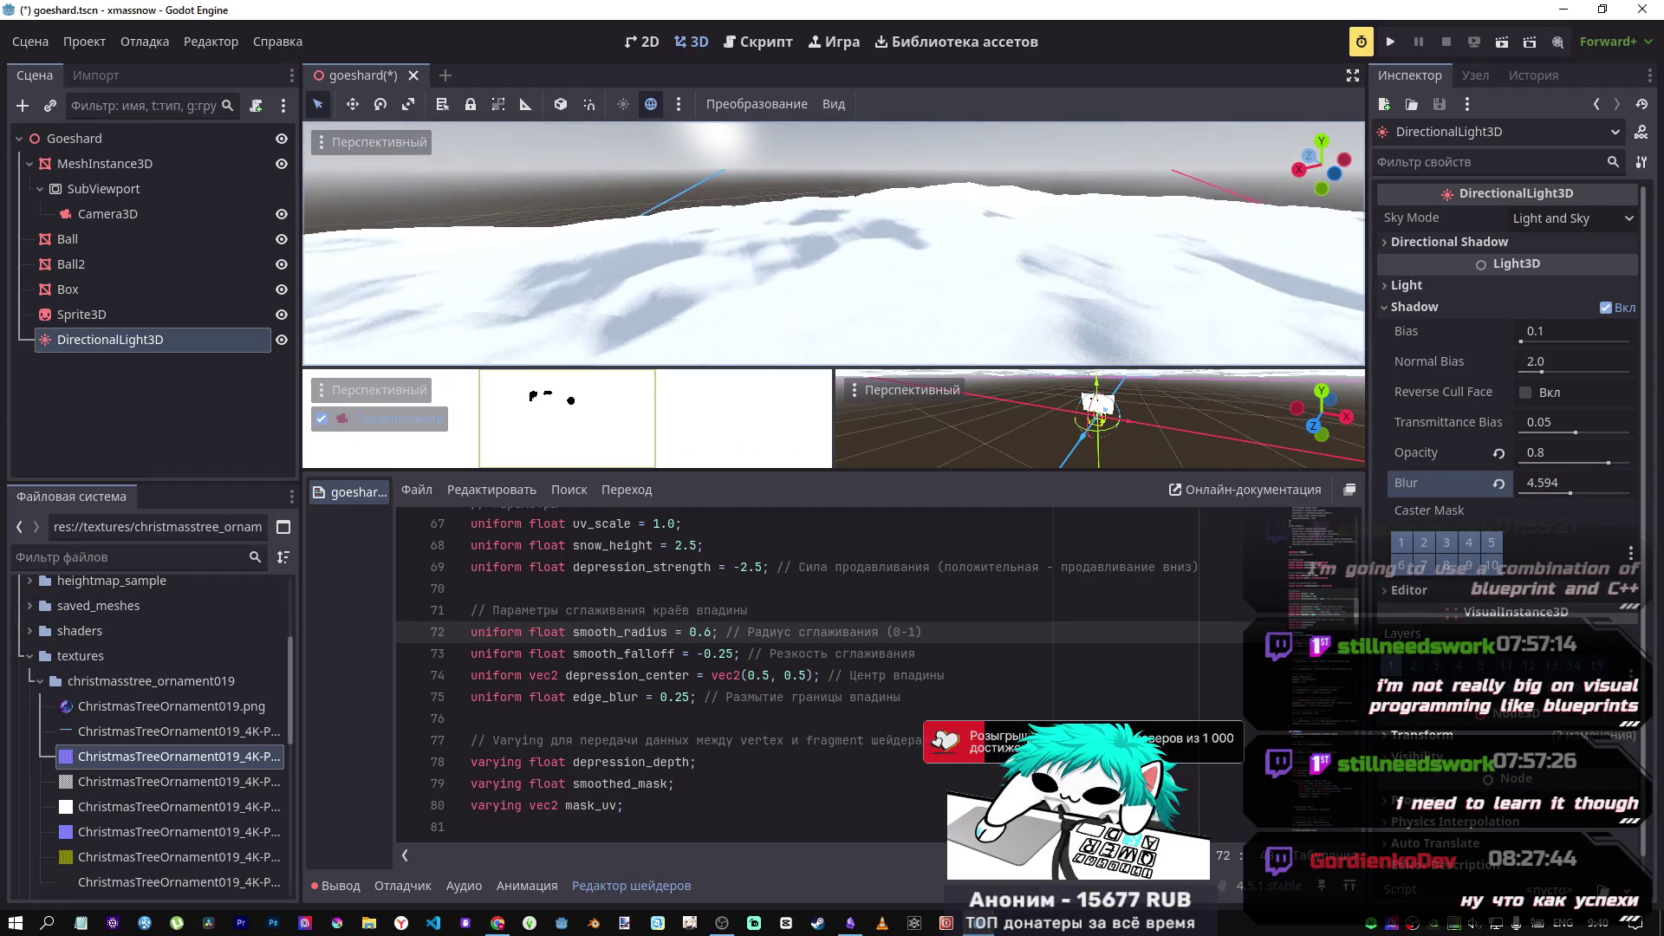
pyautogui.press('q')
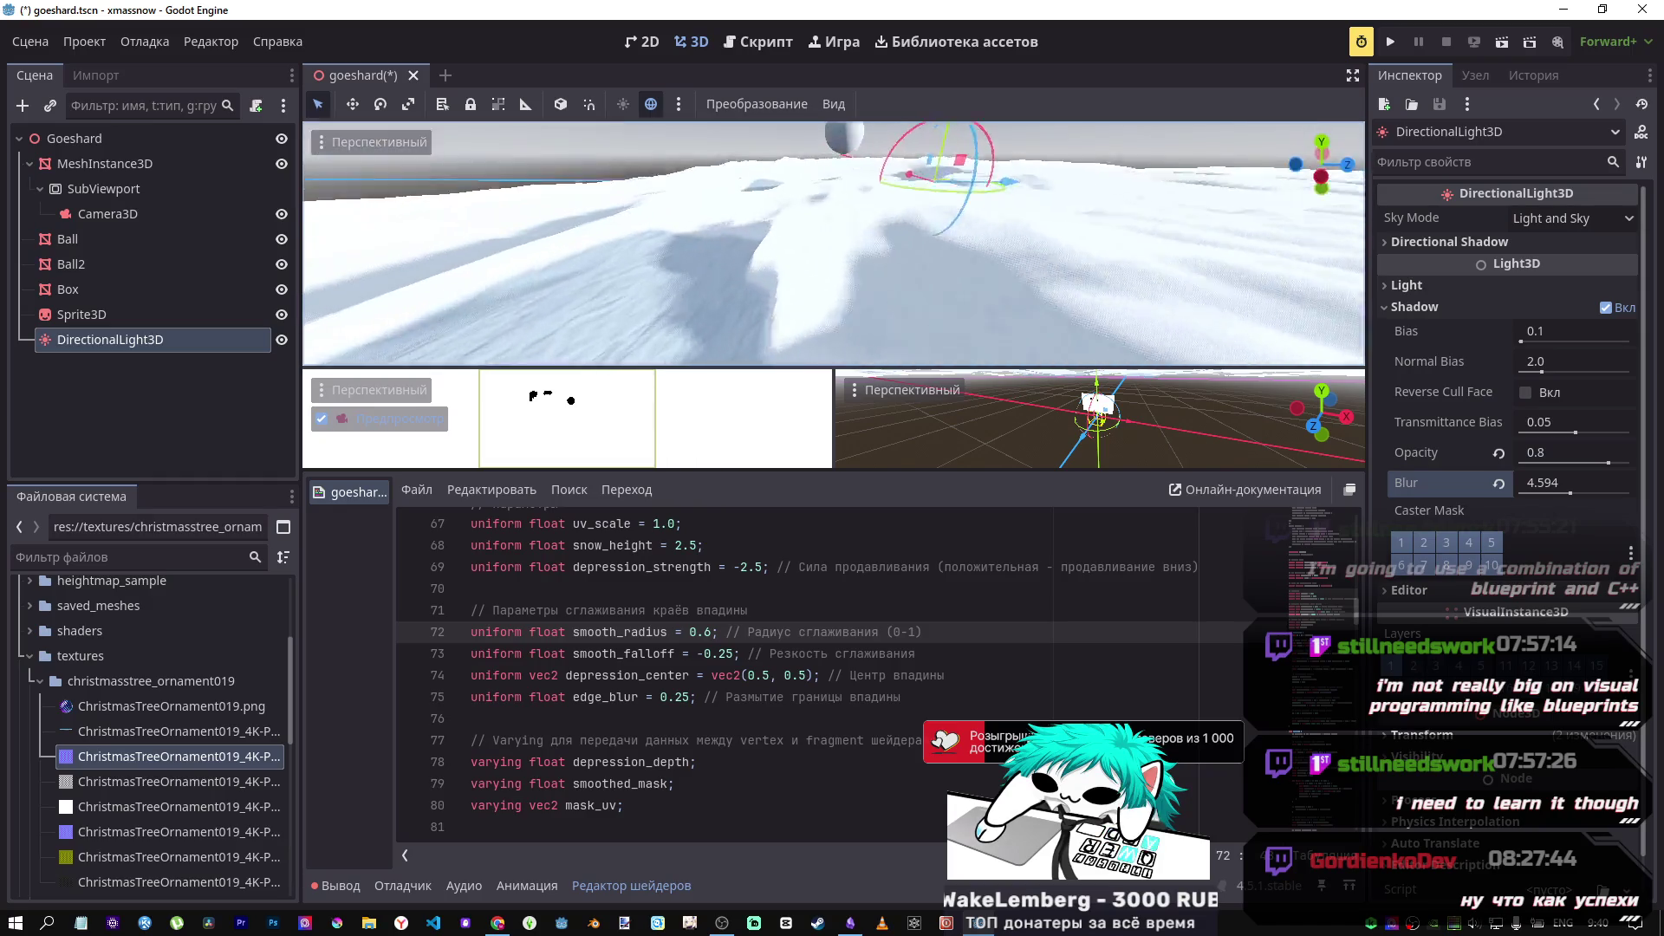
pyautogui.press('q')
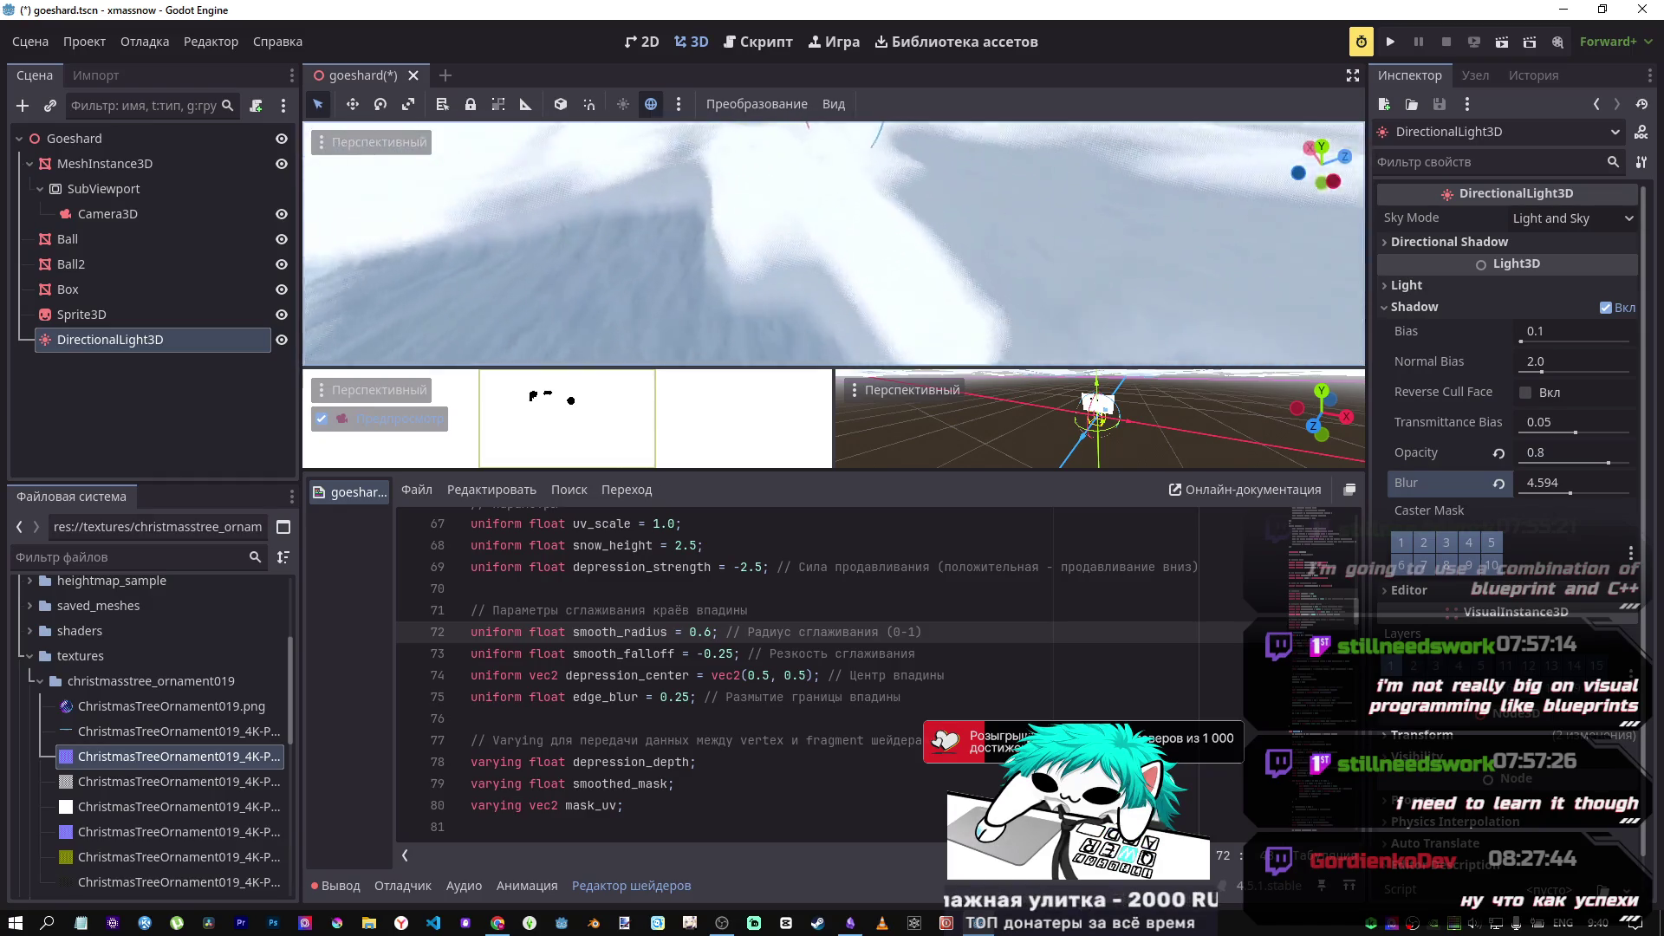
pyautogui.press('q')
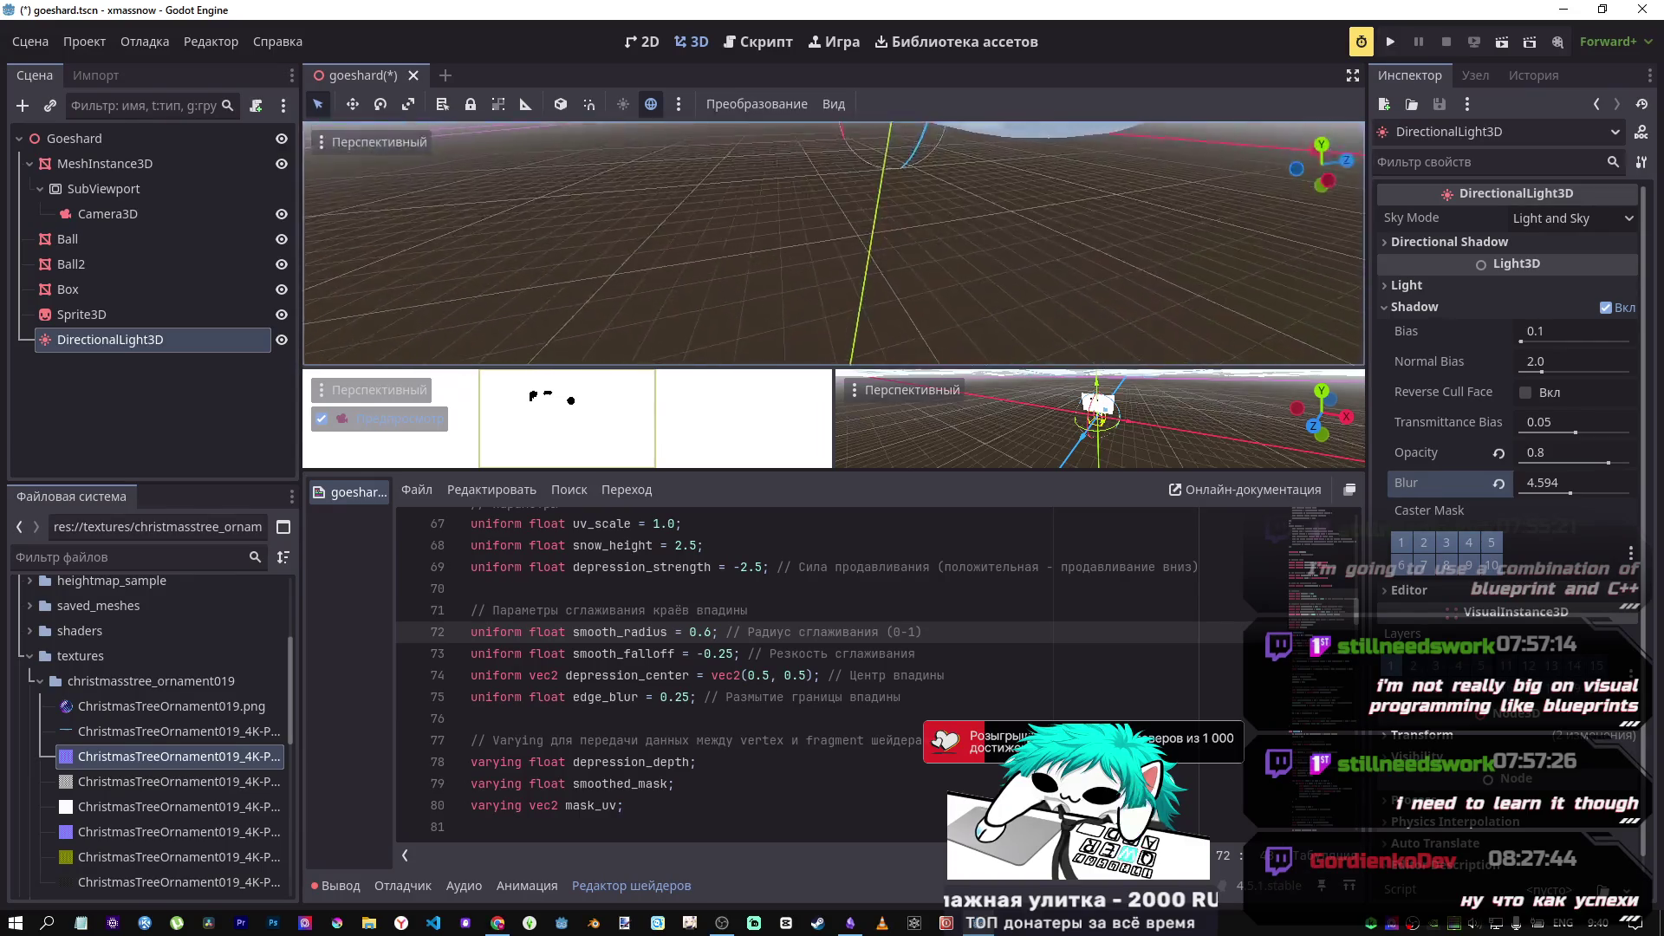
pyautogui.press('e')
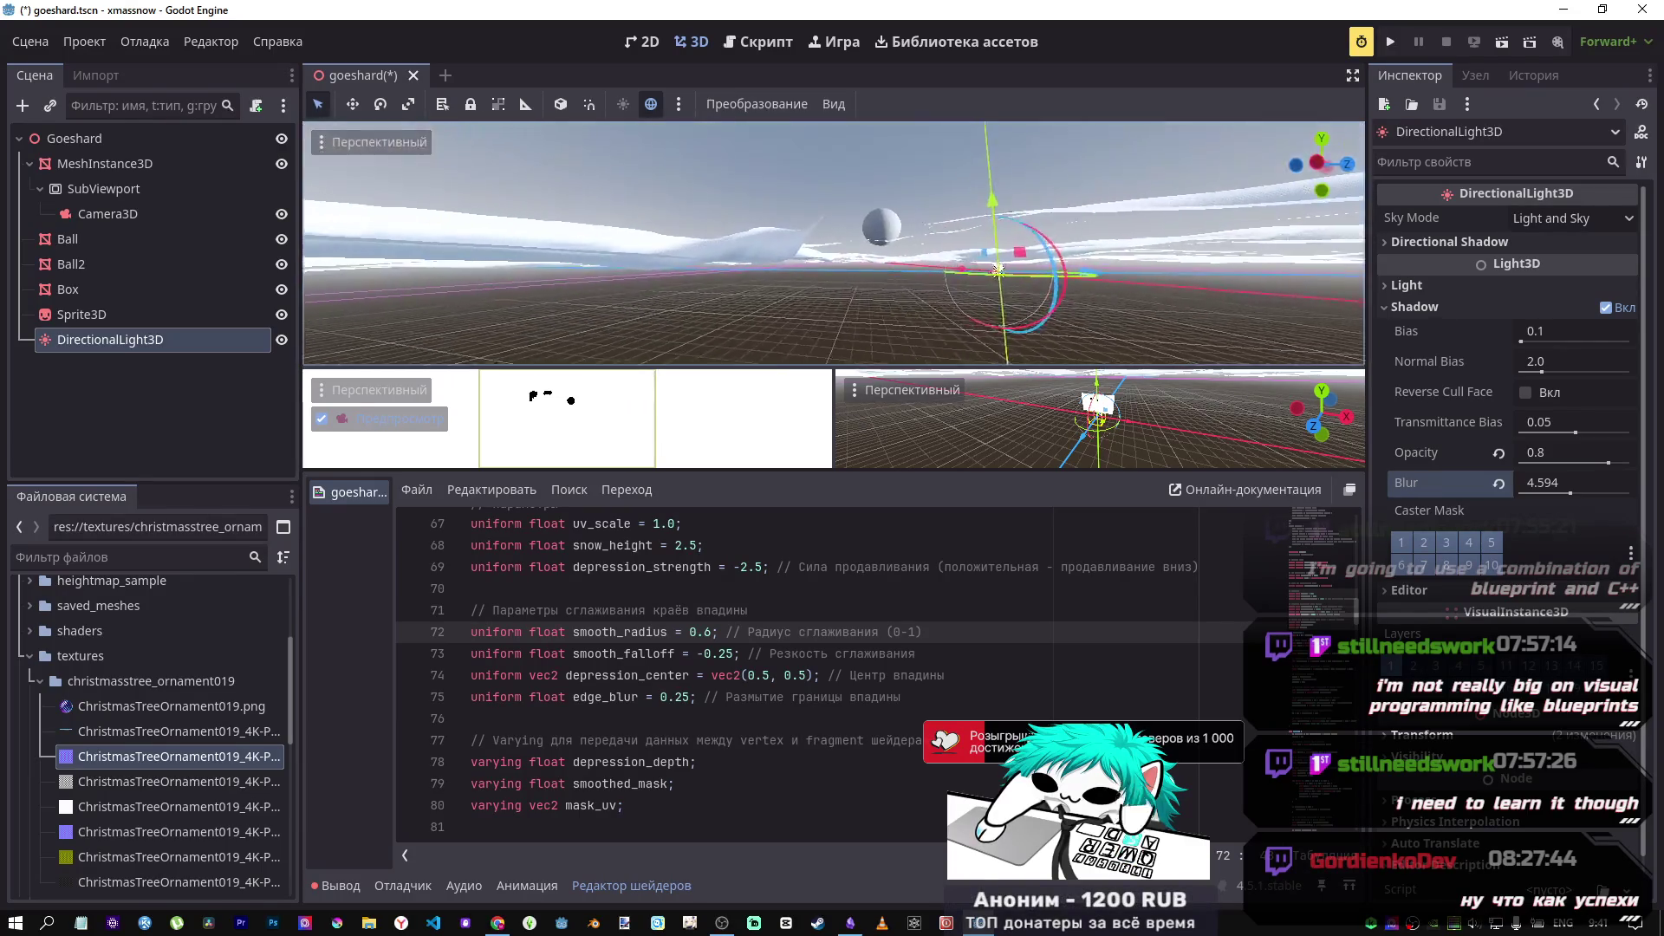
pyautogui.press('d')
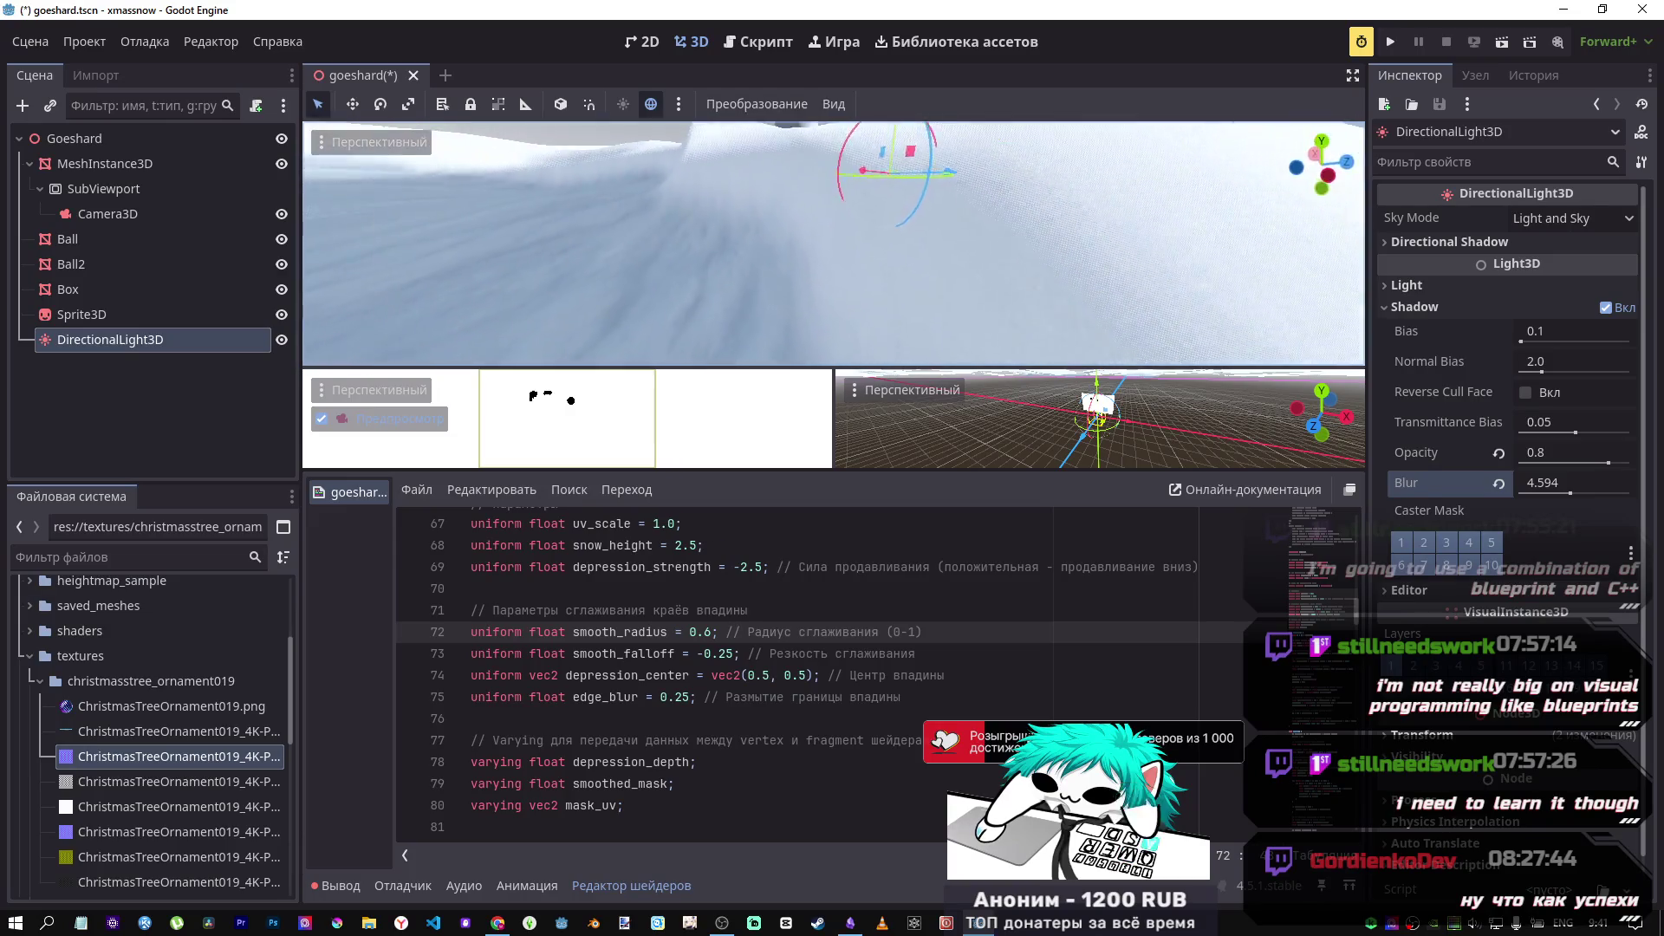
pyautogui.press('d')
pyautogui.press('a')
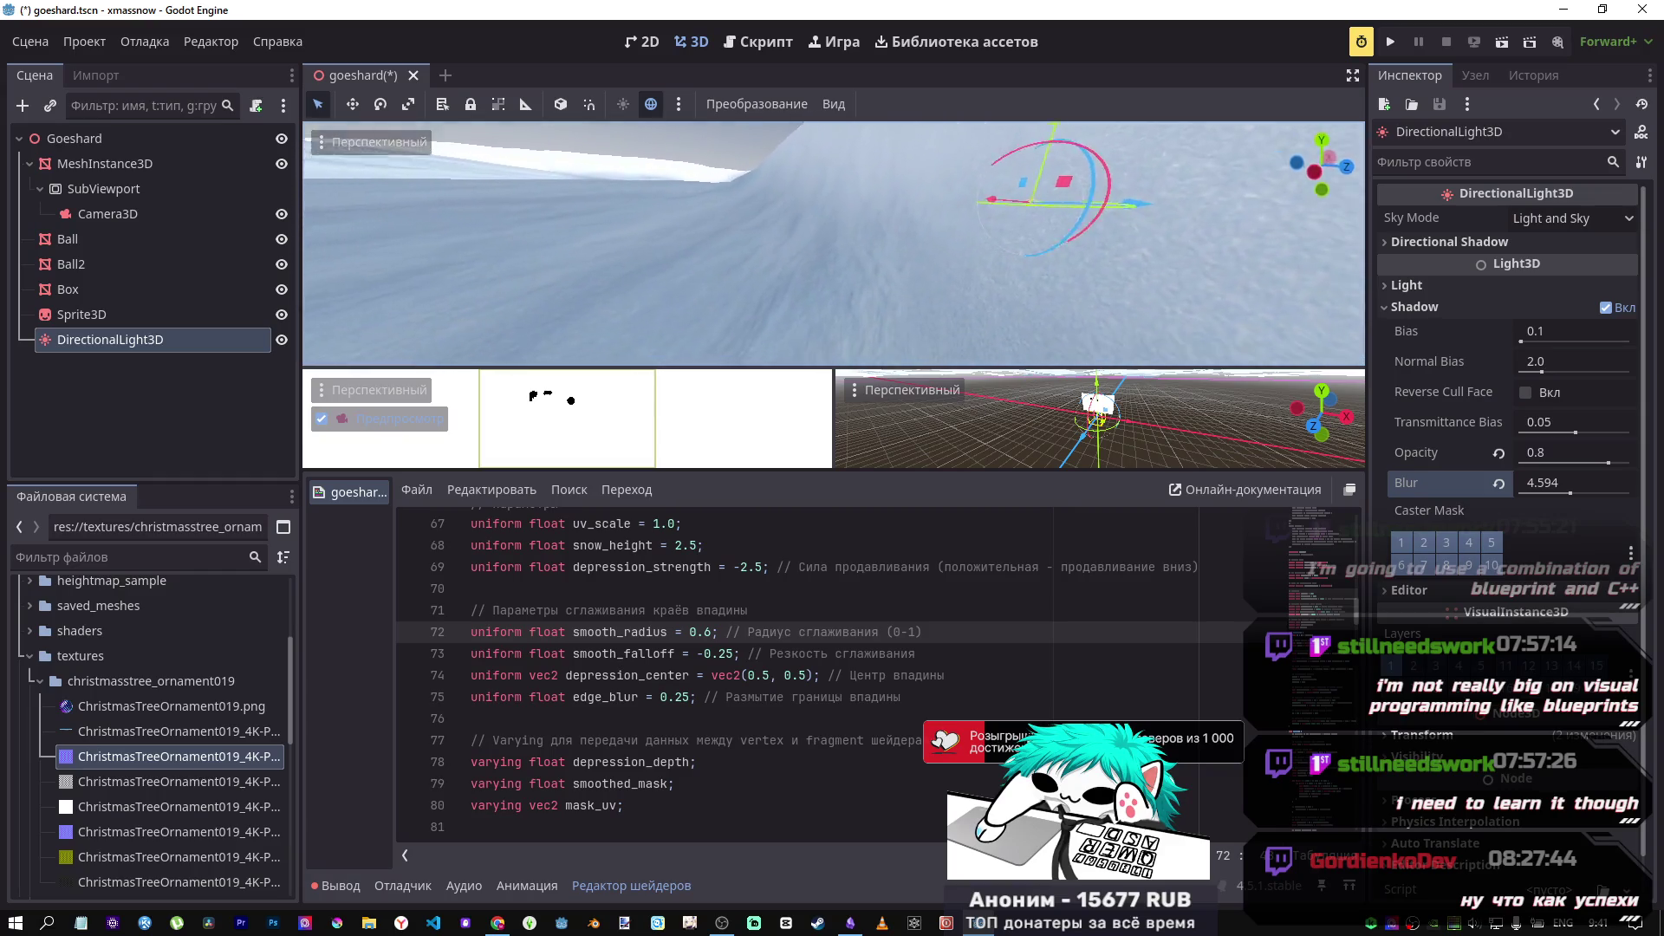
pyautogui.press('q')
pyautogui.press('e')
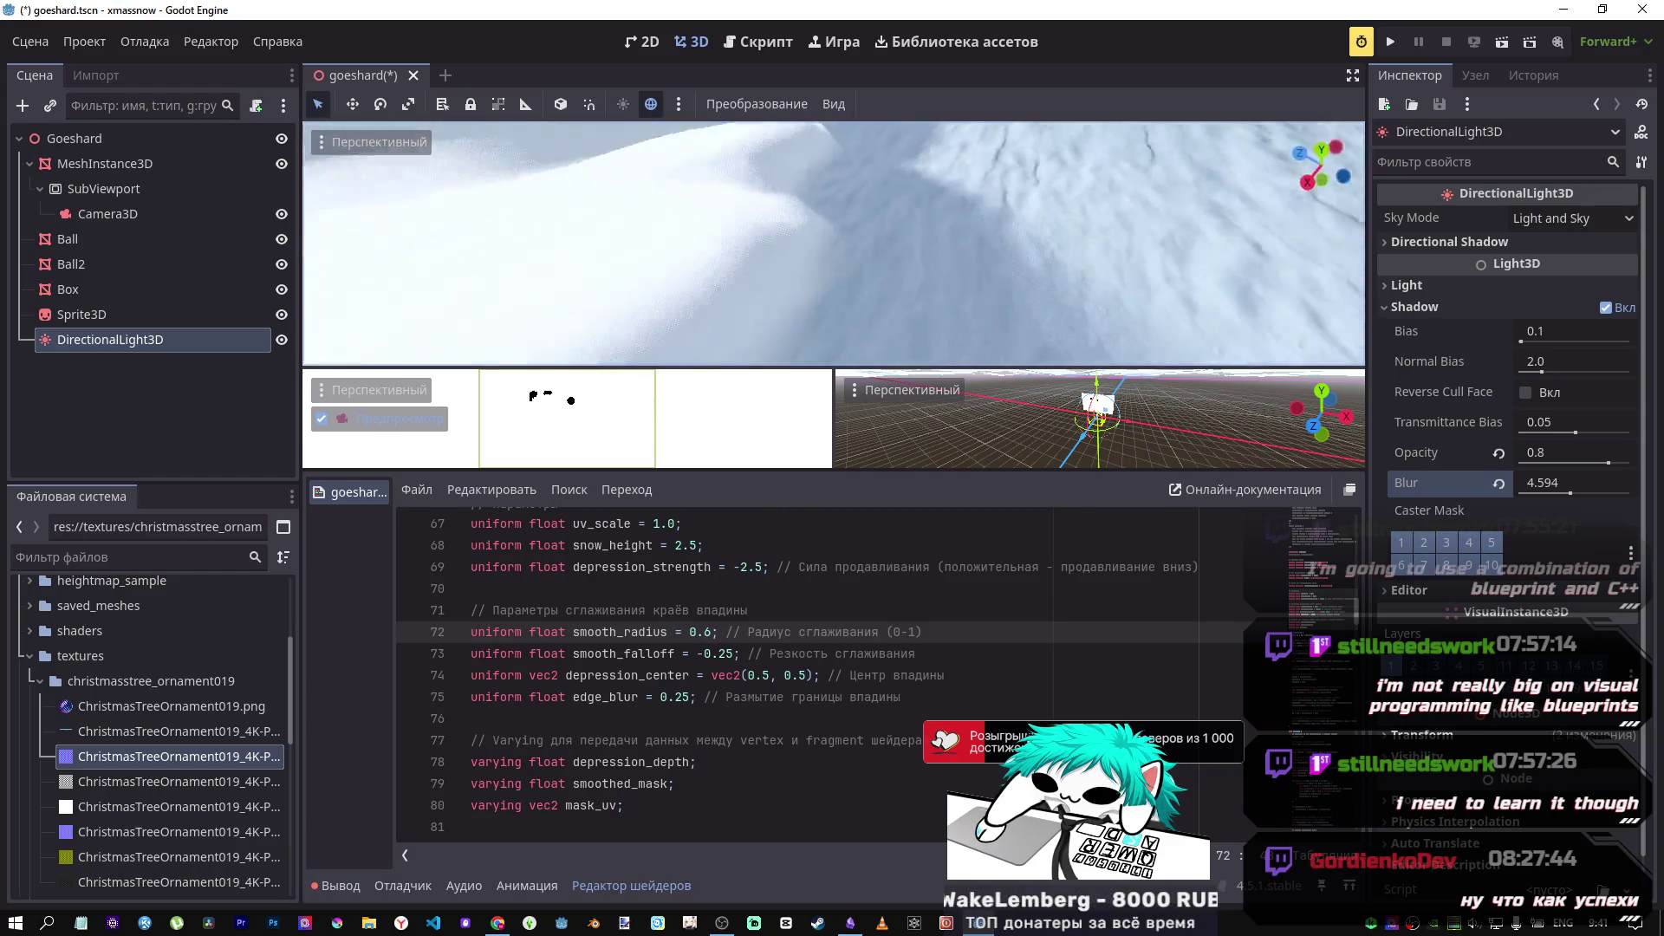
pyautogui.press('q')
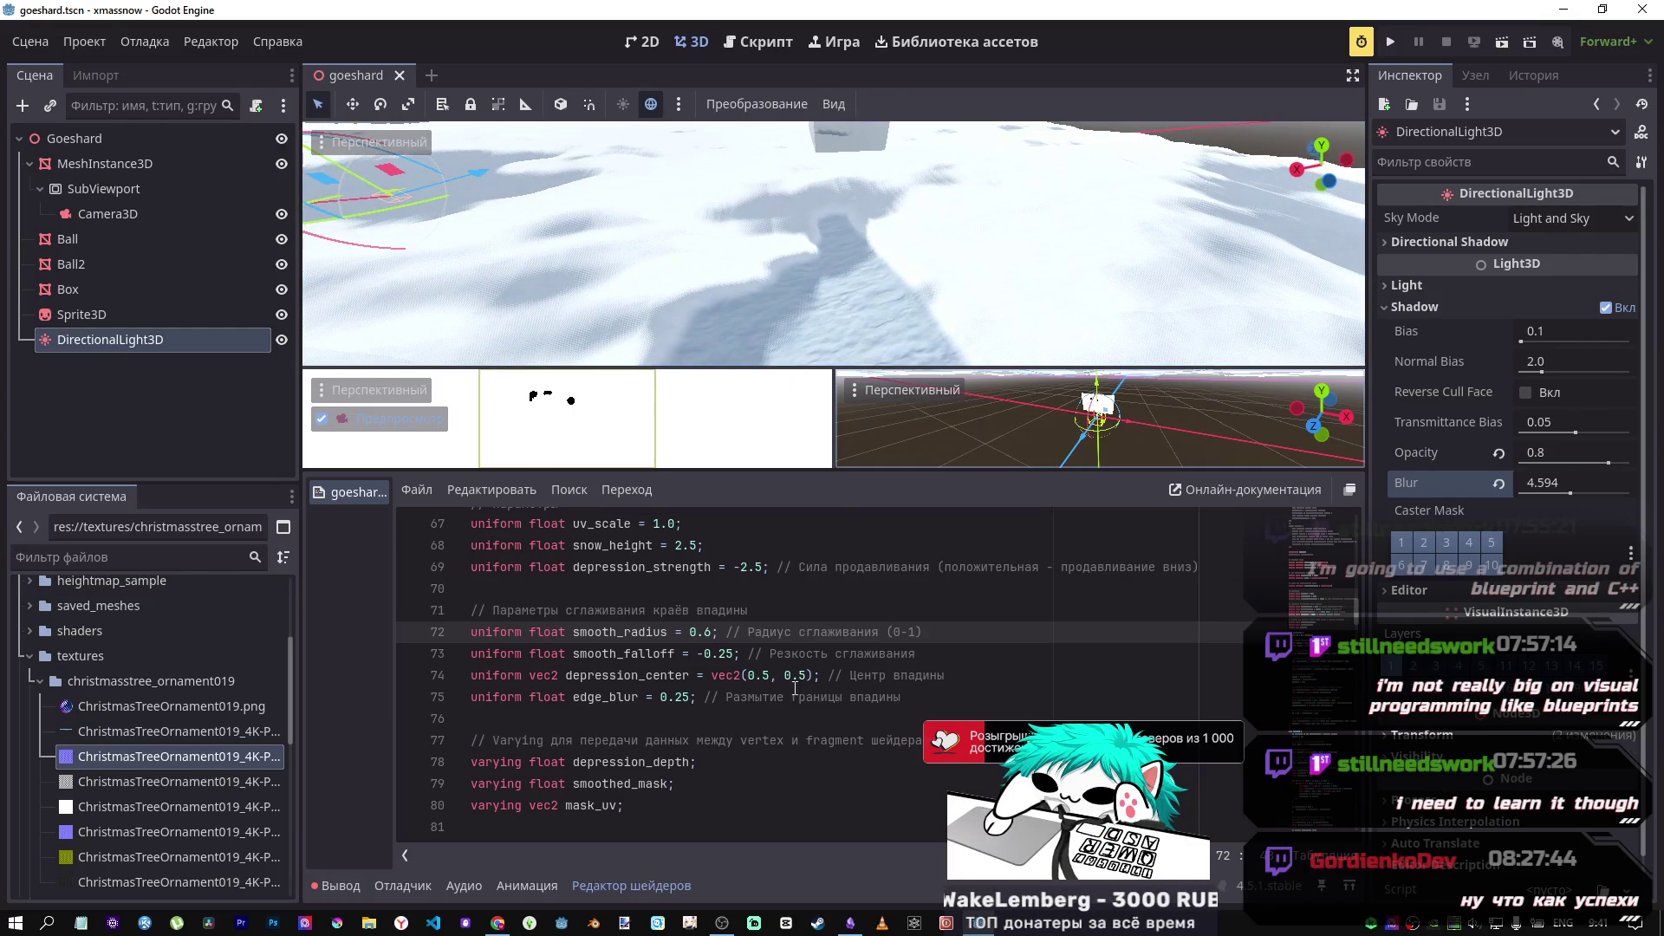
# Step: Bring the shader's fragment() depth-based albedo and roughness mixing lines into view
pyautogui.scroll(-5, 756, 679)
pyautogui.scroll(-3, 756, 679)
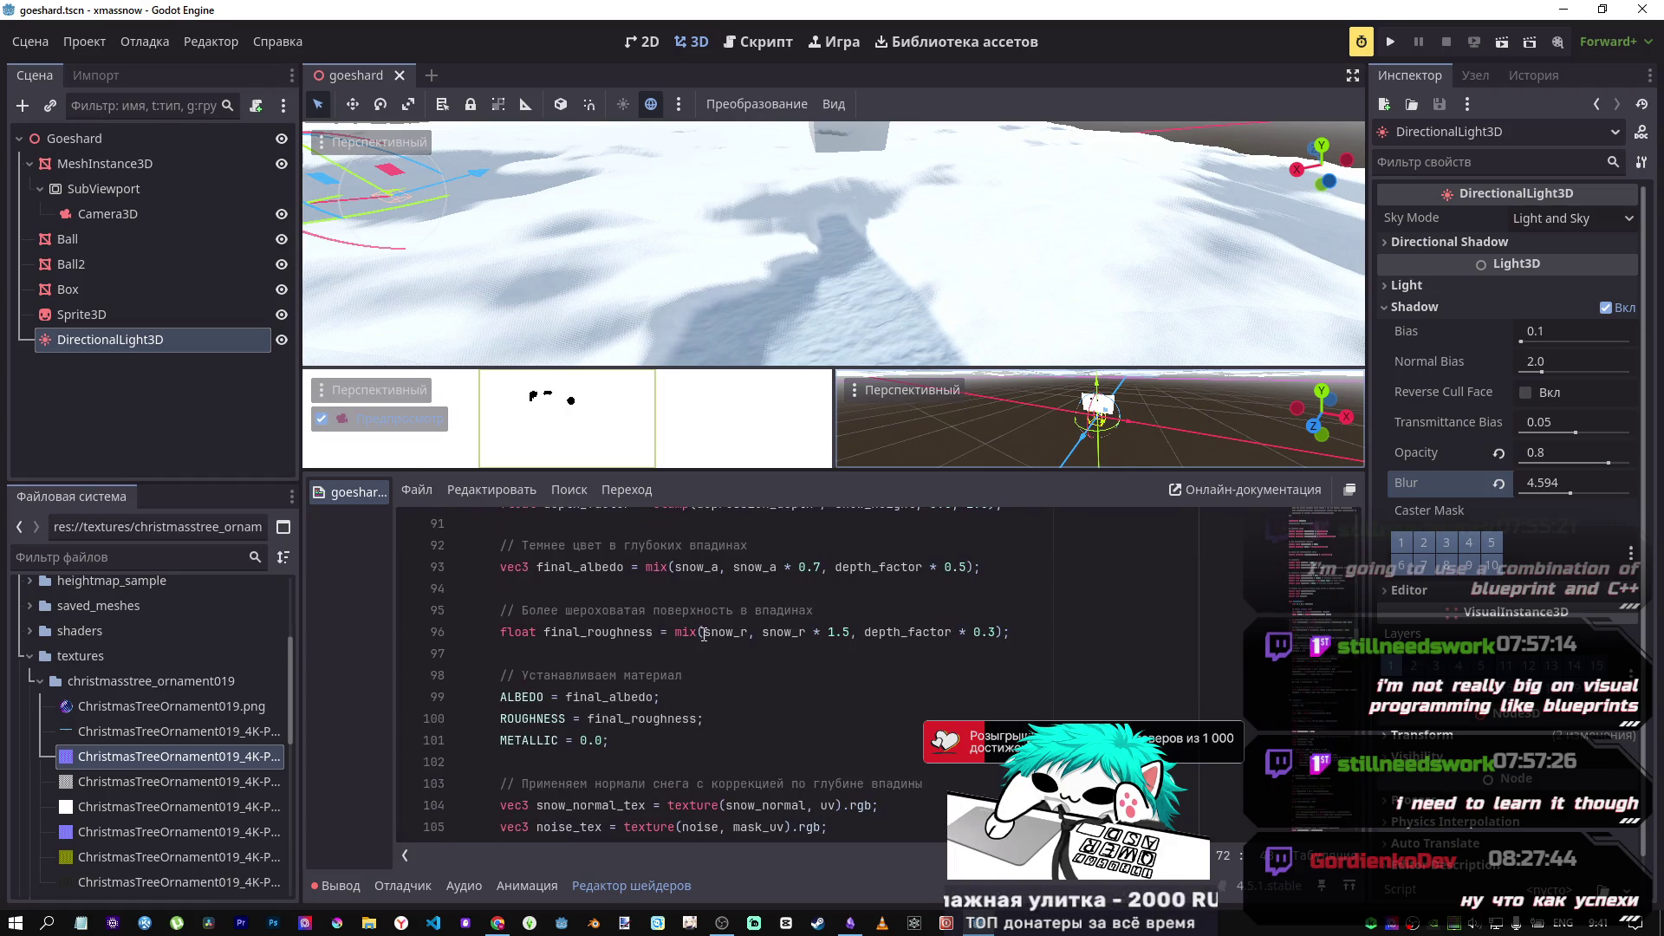
pyautogui.scroll(3, 644, 584)
pyautogui.moveTo(568, 610); pyautogui.dragTo(639, 631)
pyautogui.click(669, 631)
pyautogui.scroll(1, 703, 653)
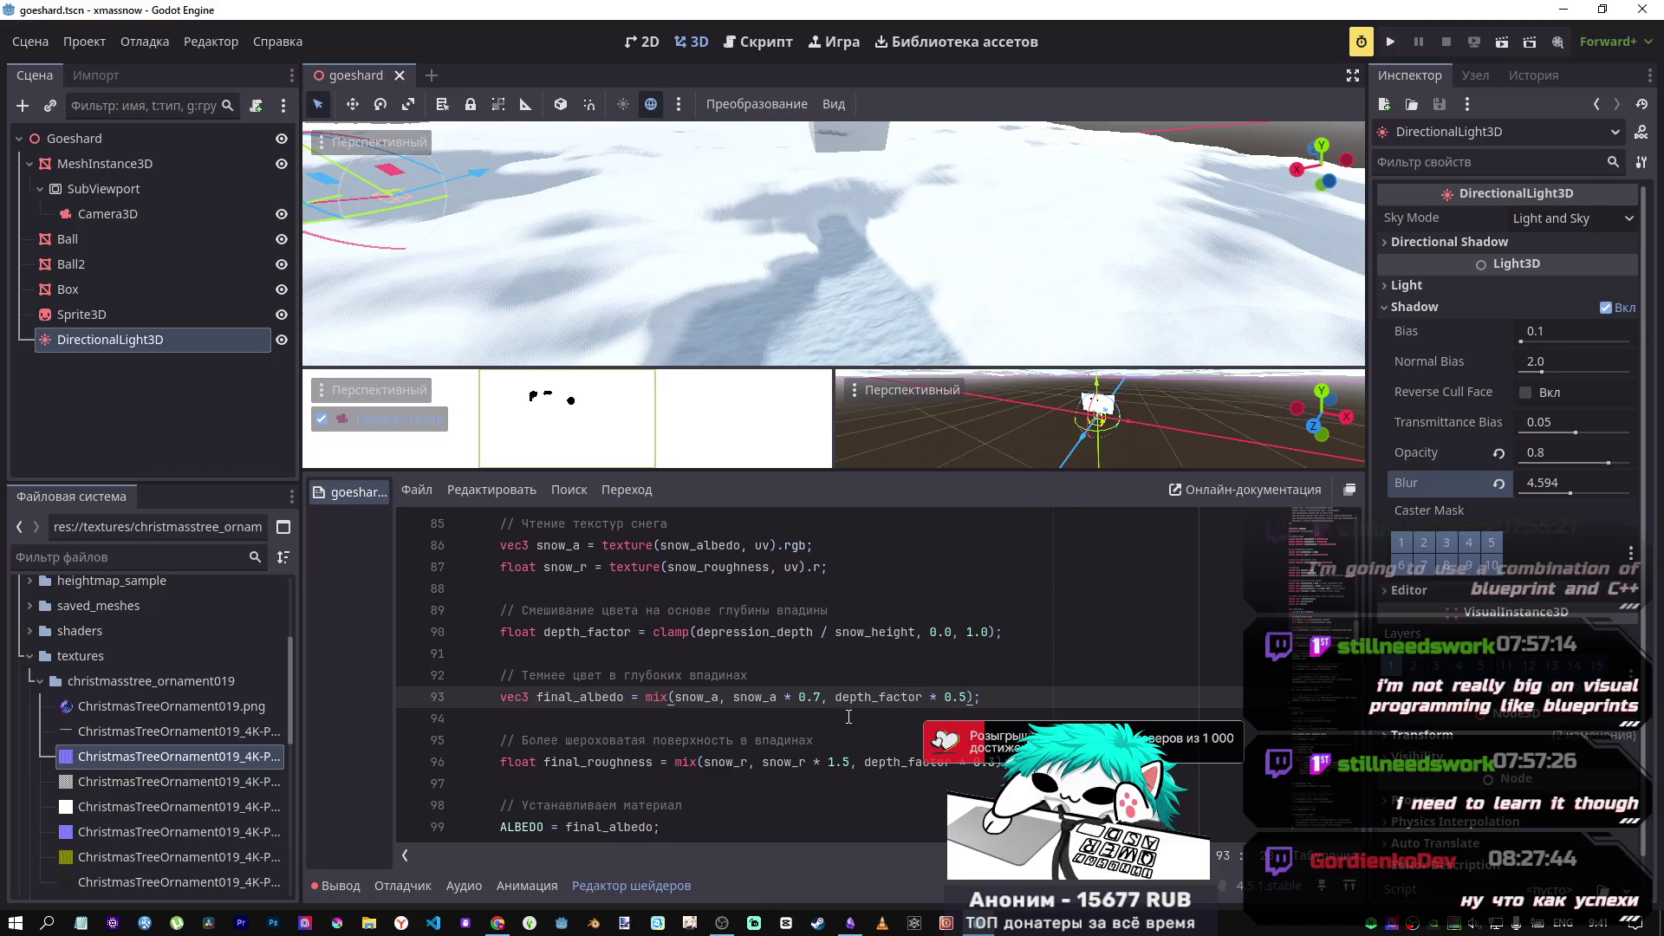
pyautogui.scroll(-2, 677, 705)
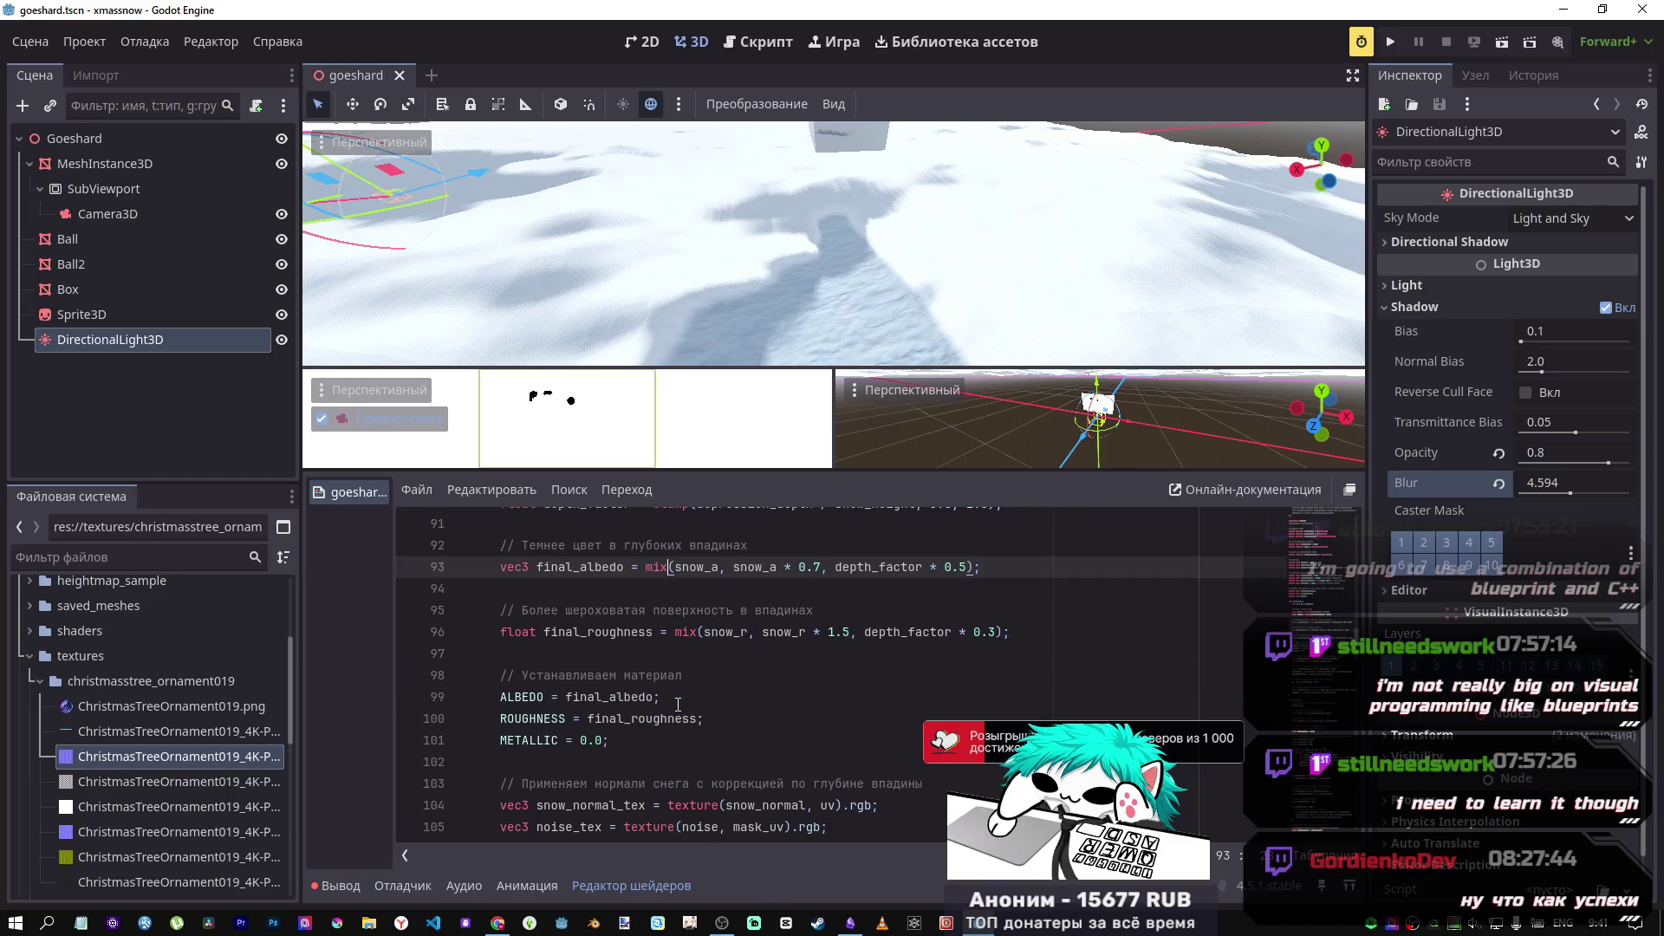
pyautogui.scroll(1, 678, 700)
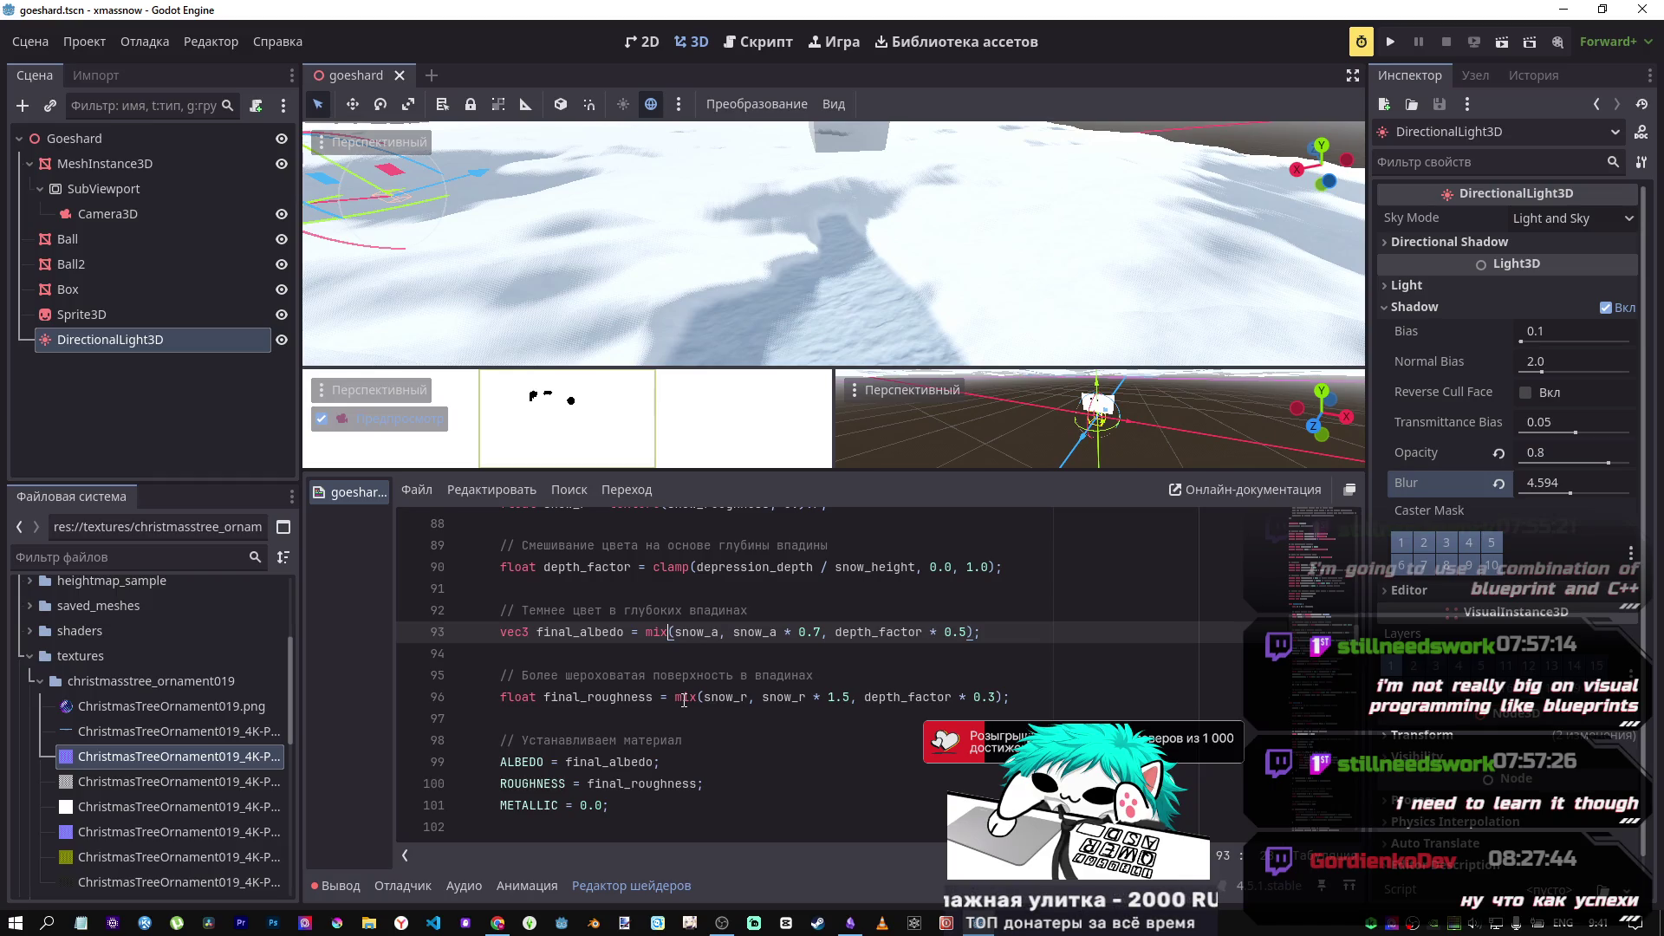
pyautogui.scroll(-2, 683, 700)
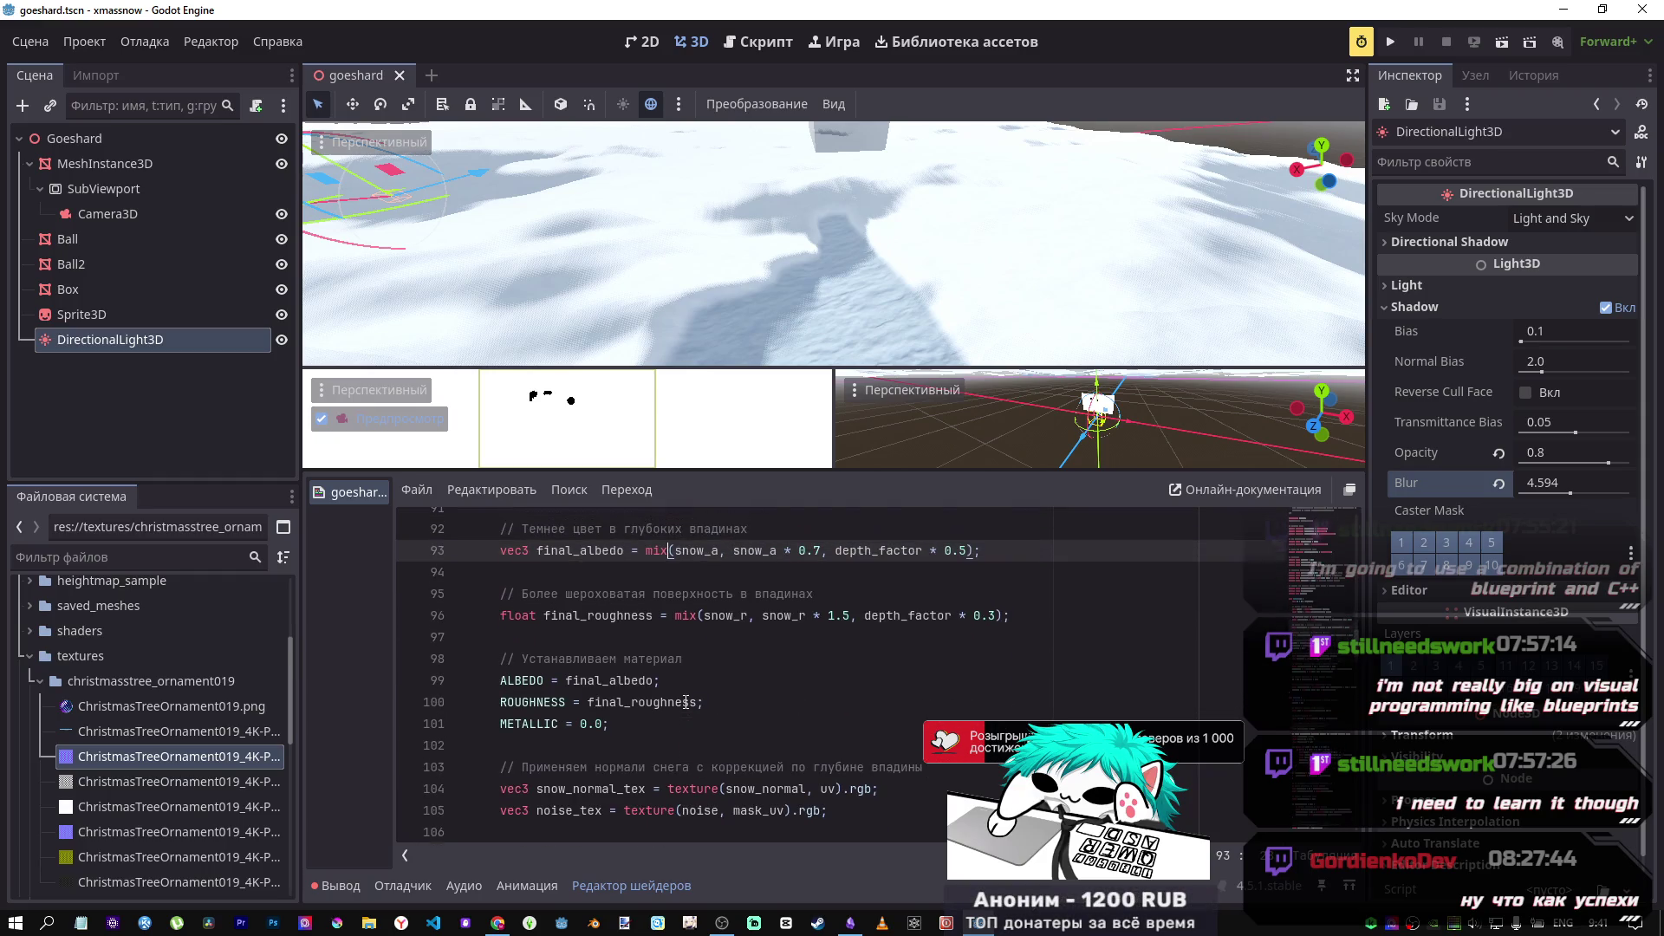
pyautogui.scroll(1, 685, 700)
pyautogui.scroll(-3, 685, 700)
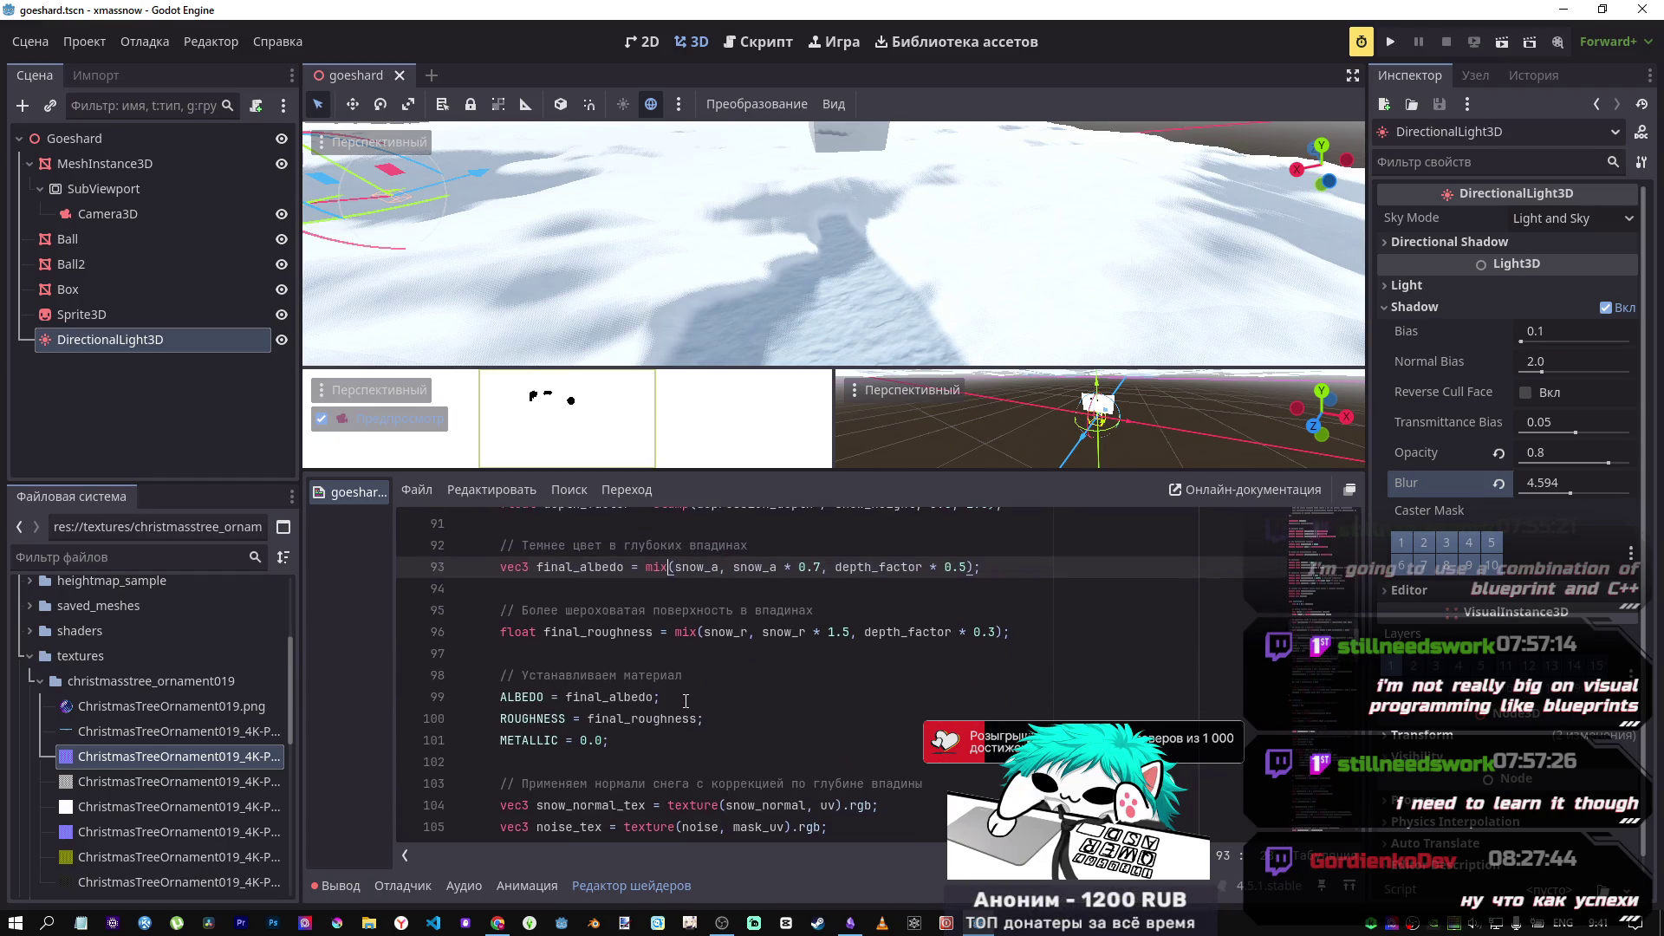
pyautogui.scroll(-3, 630, 669)
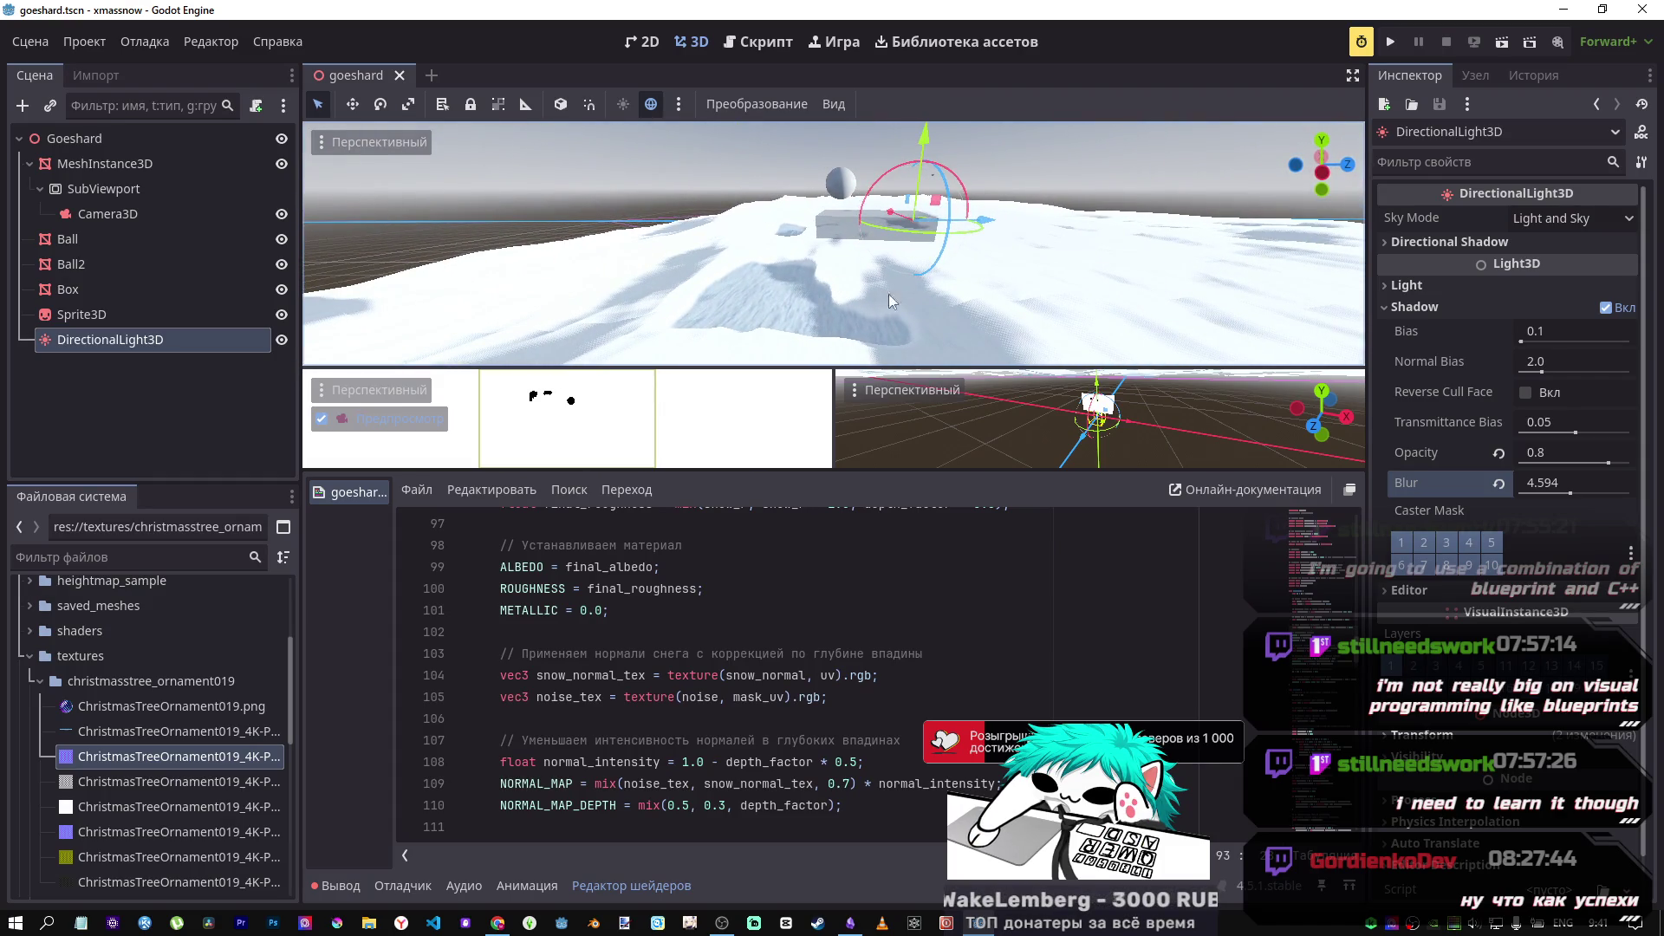
pyautogui.click(153, 267)
# Step: Push the Box's LOD Bias to maximum, revert it to 1.0, and enable Ignore Occlusion Culling
pyautogui.click(158, 293)
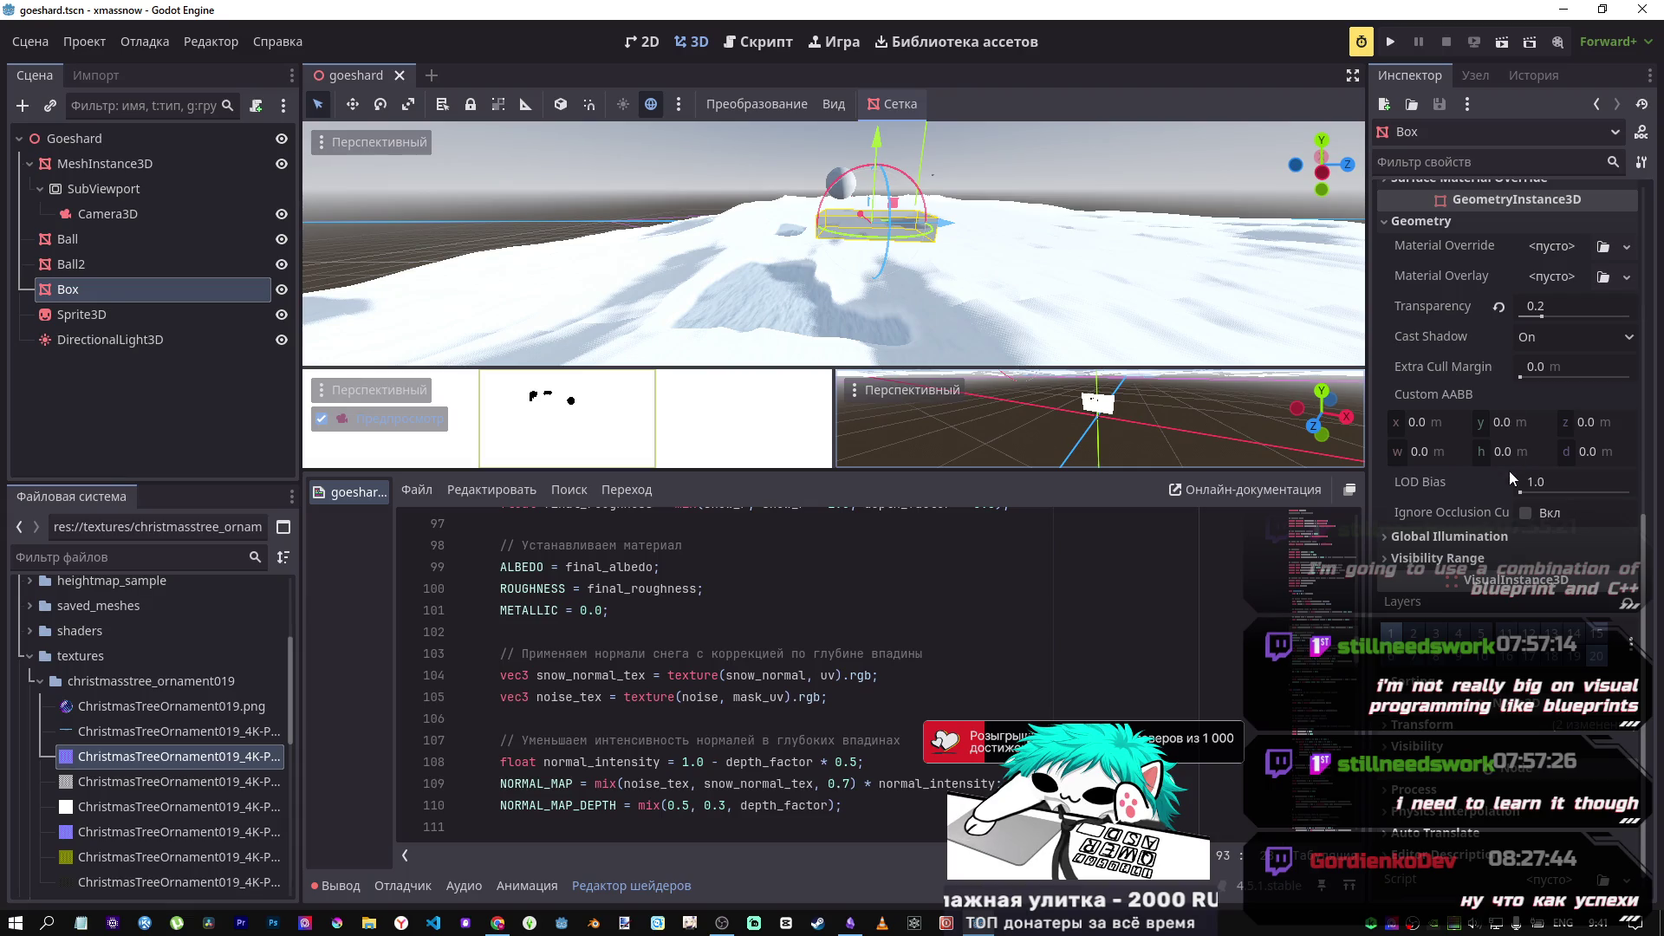
pyautogui.moveTo(1525, 492)
pyautogui.mouseDown()
pyautogui.moveTo(1630, 492)
pyautogui.moveTo(1426, 467)
pyautogui.mouseUp()
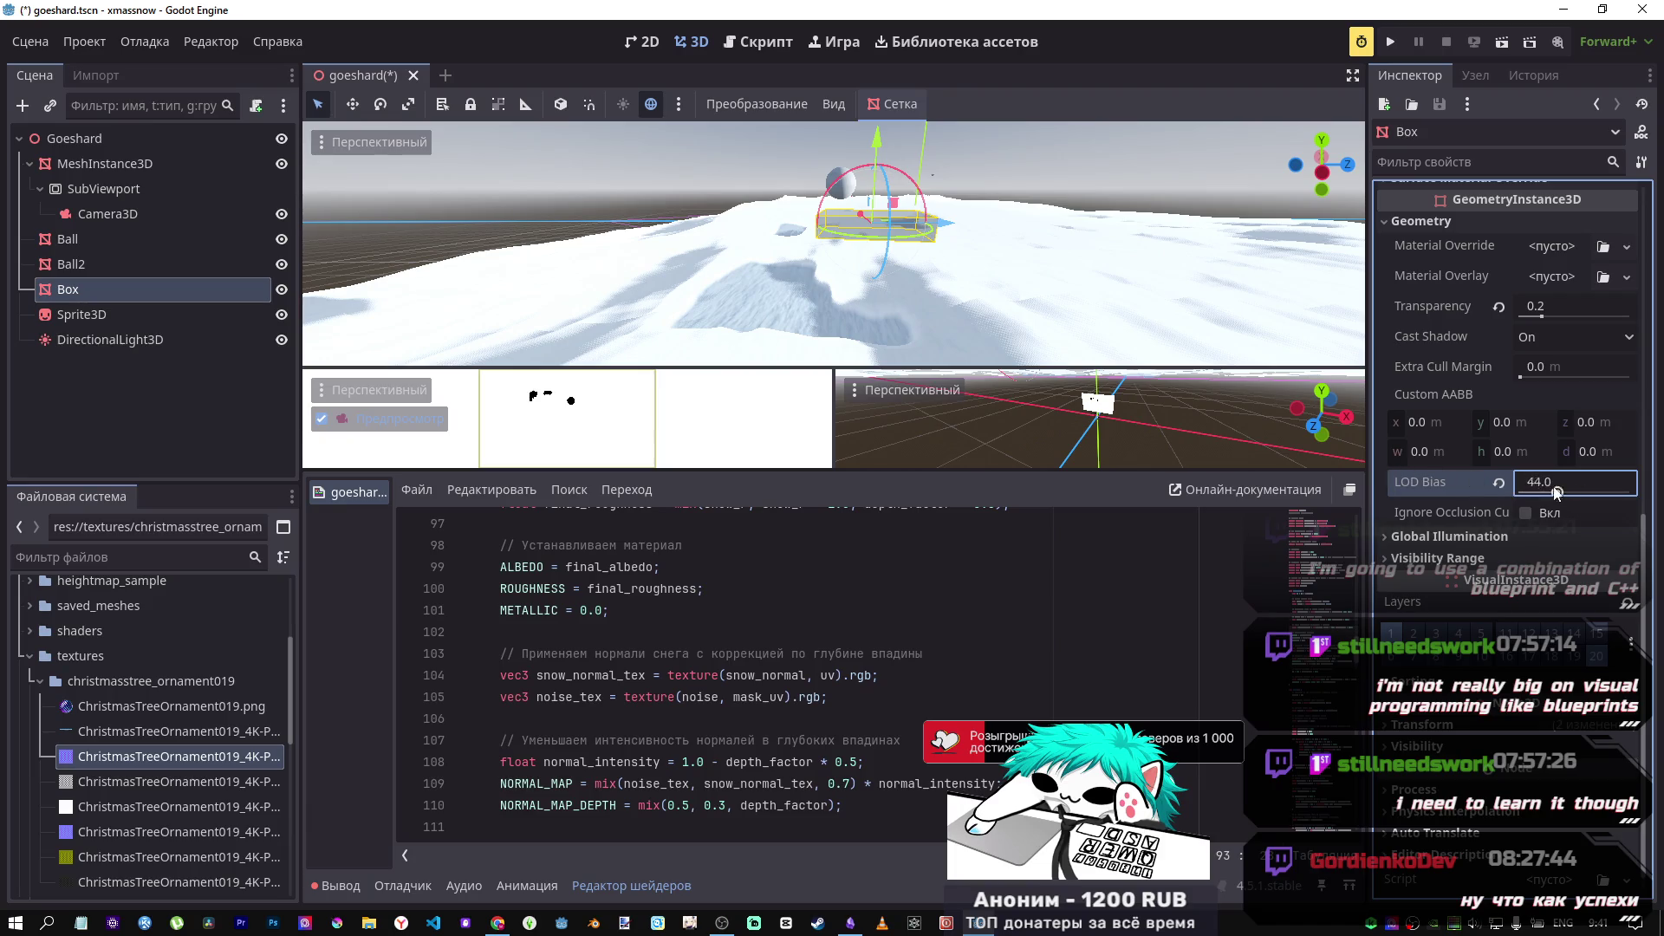
pyautogui.click(1499, 482)
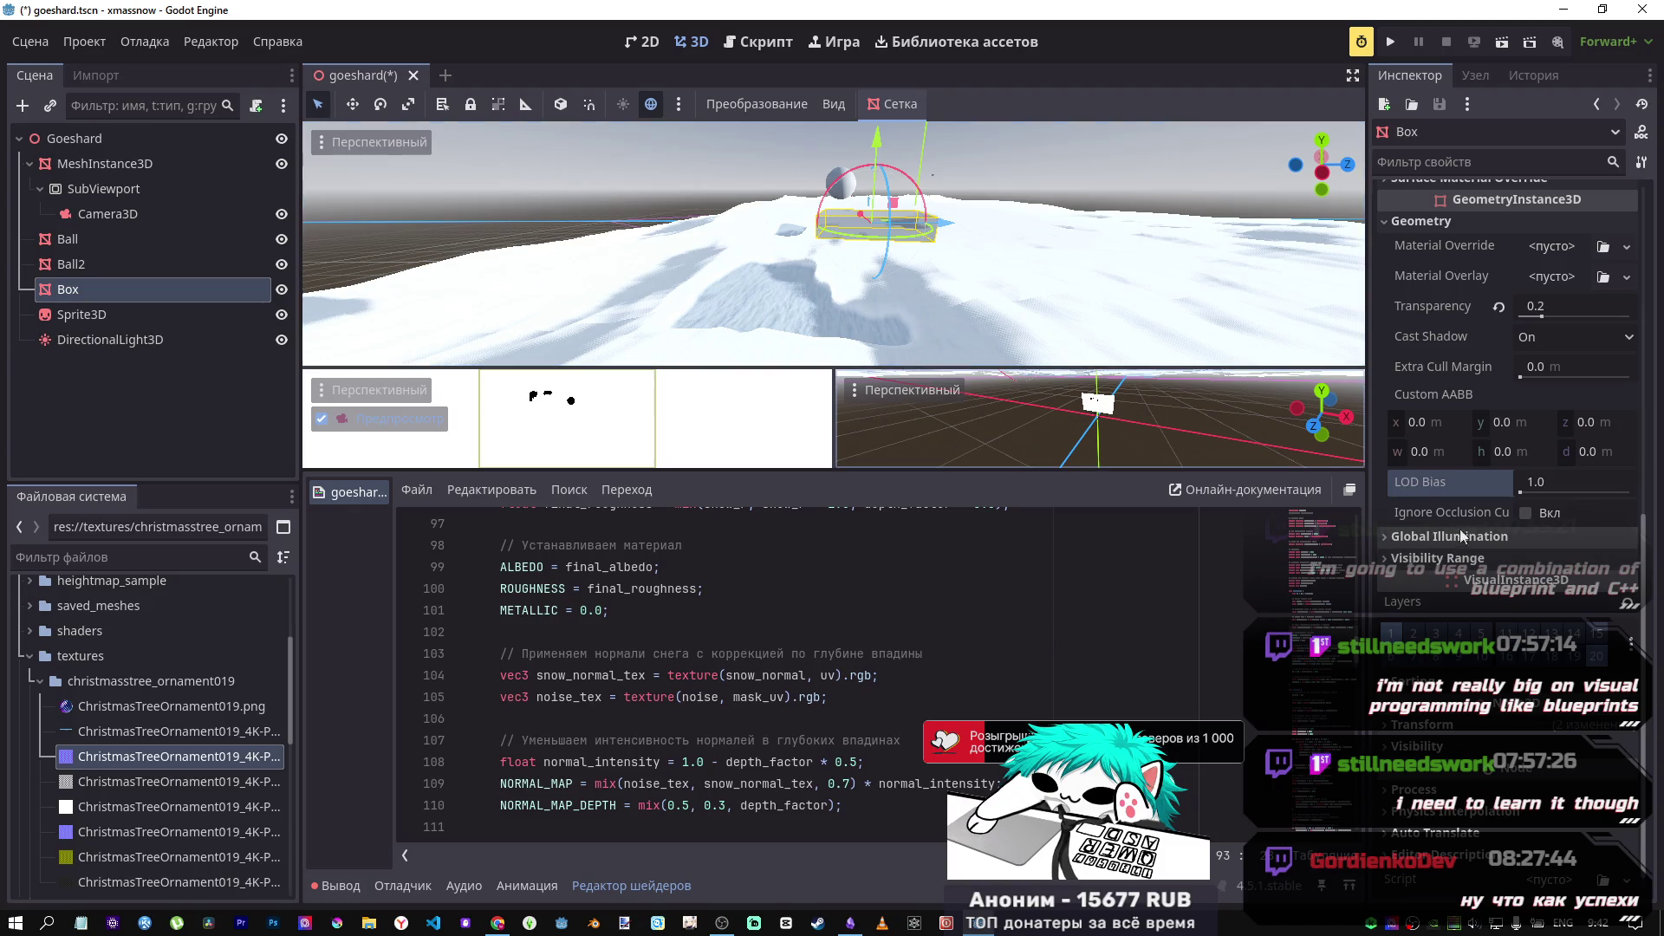
pyautogui.click(1524, 514)
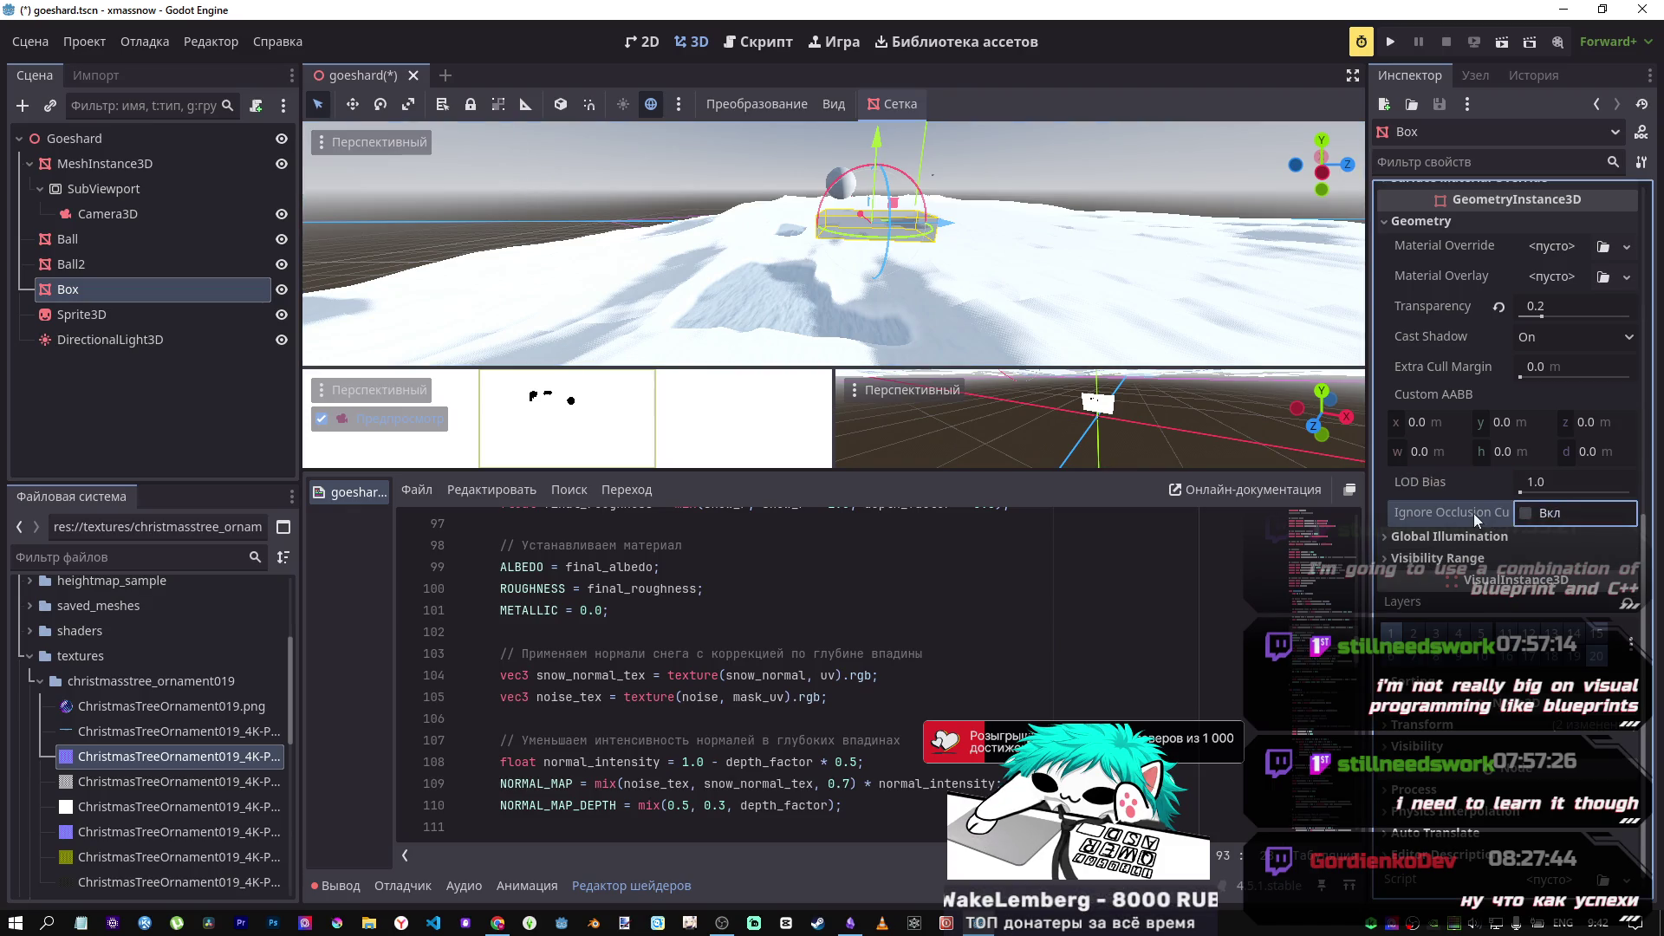
# Step: Inspect the Box's Global Illumination and Visibility Range sections, then save the scene
pyautogui.moveTo(1470, 513)
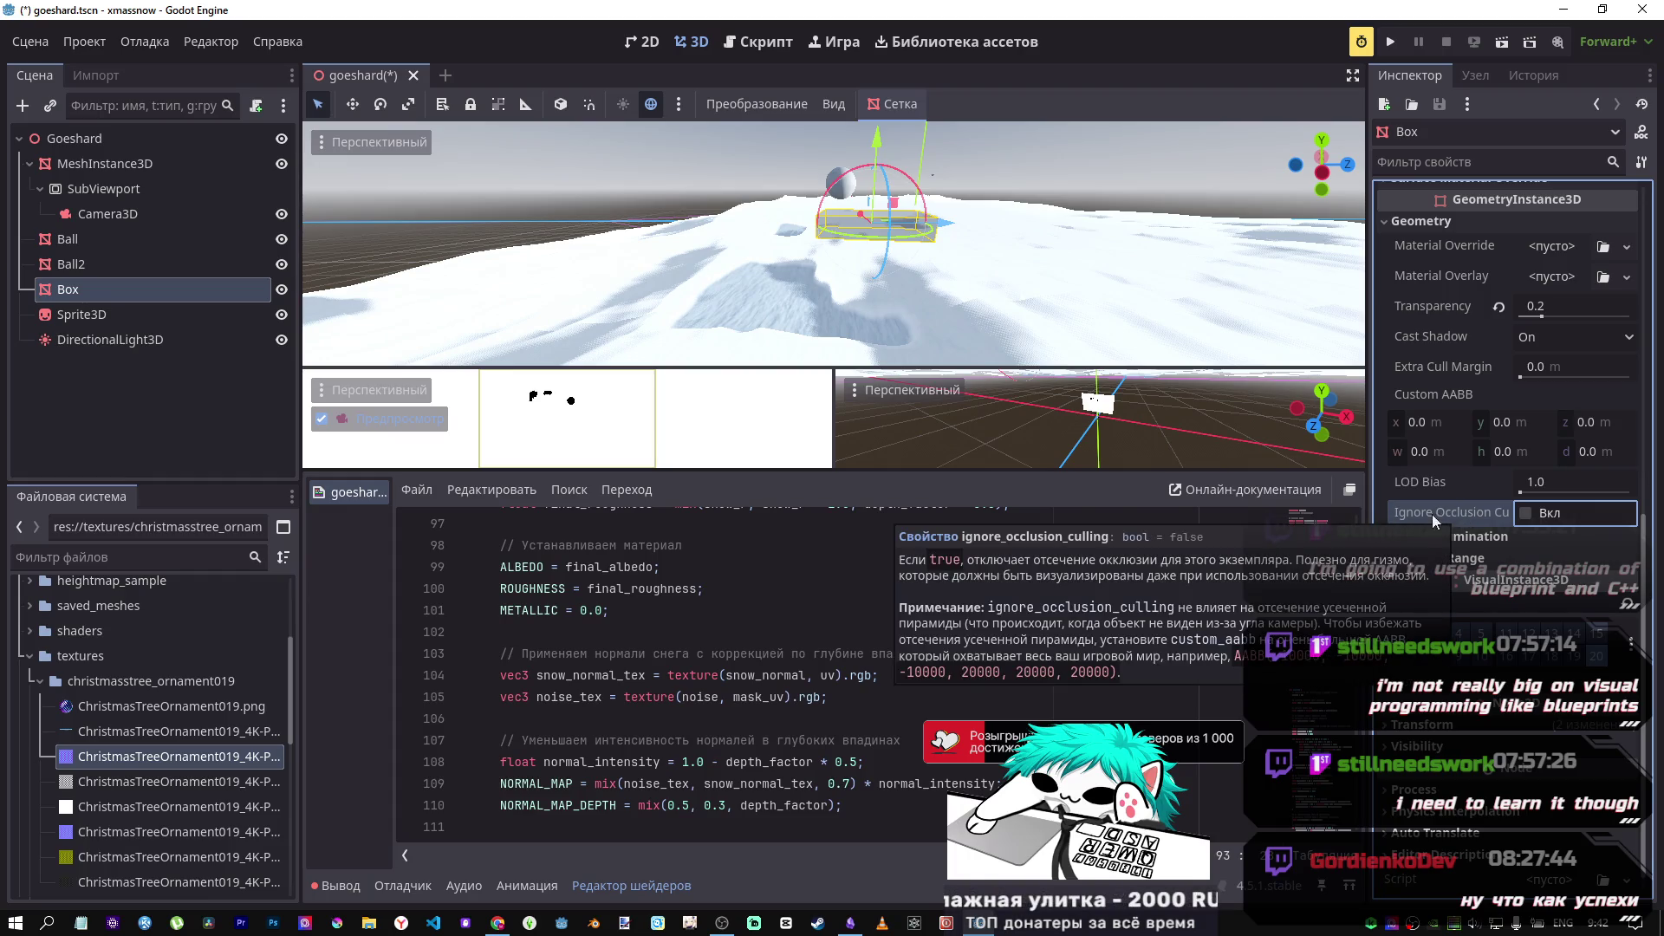
pyautogui.click(1473, 535)
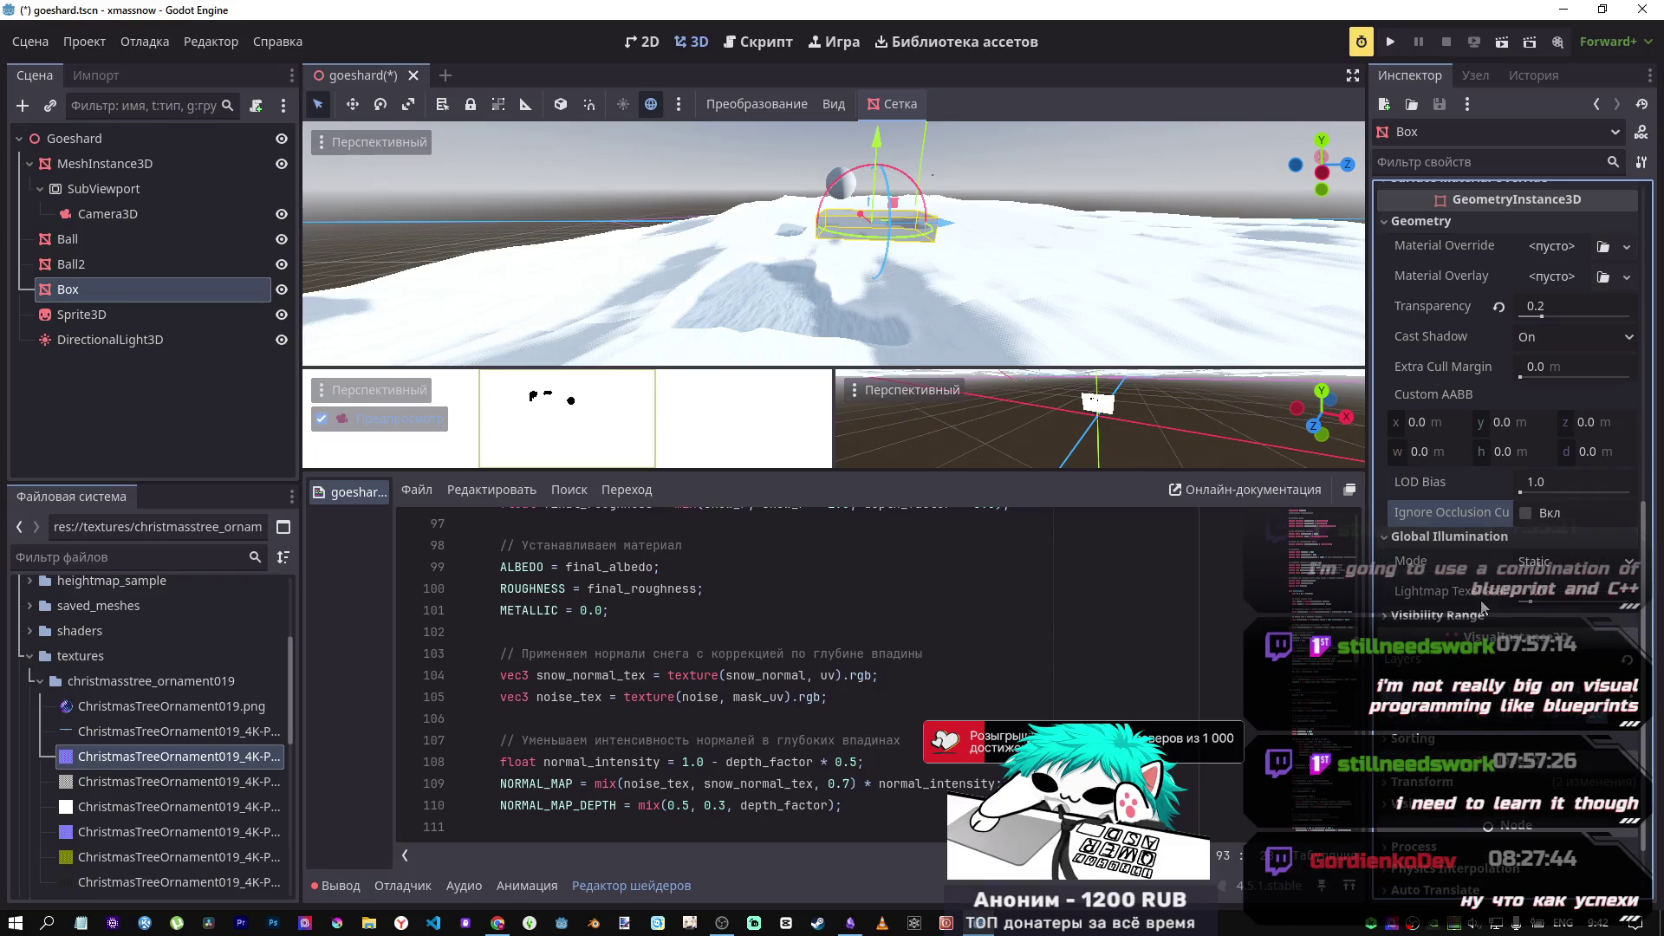
pyautogui.click(1474, 615)
pyautogui.click(1473, 615)
pyautogui.click(1473, 536)
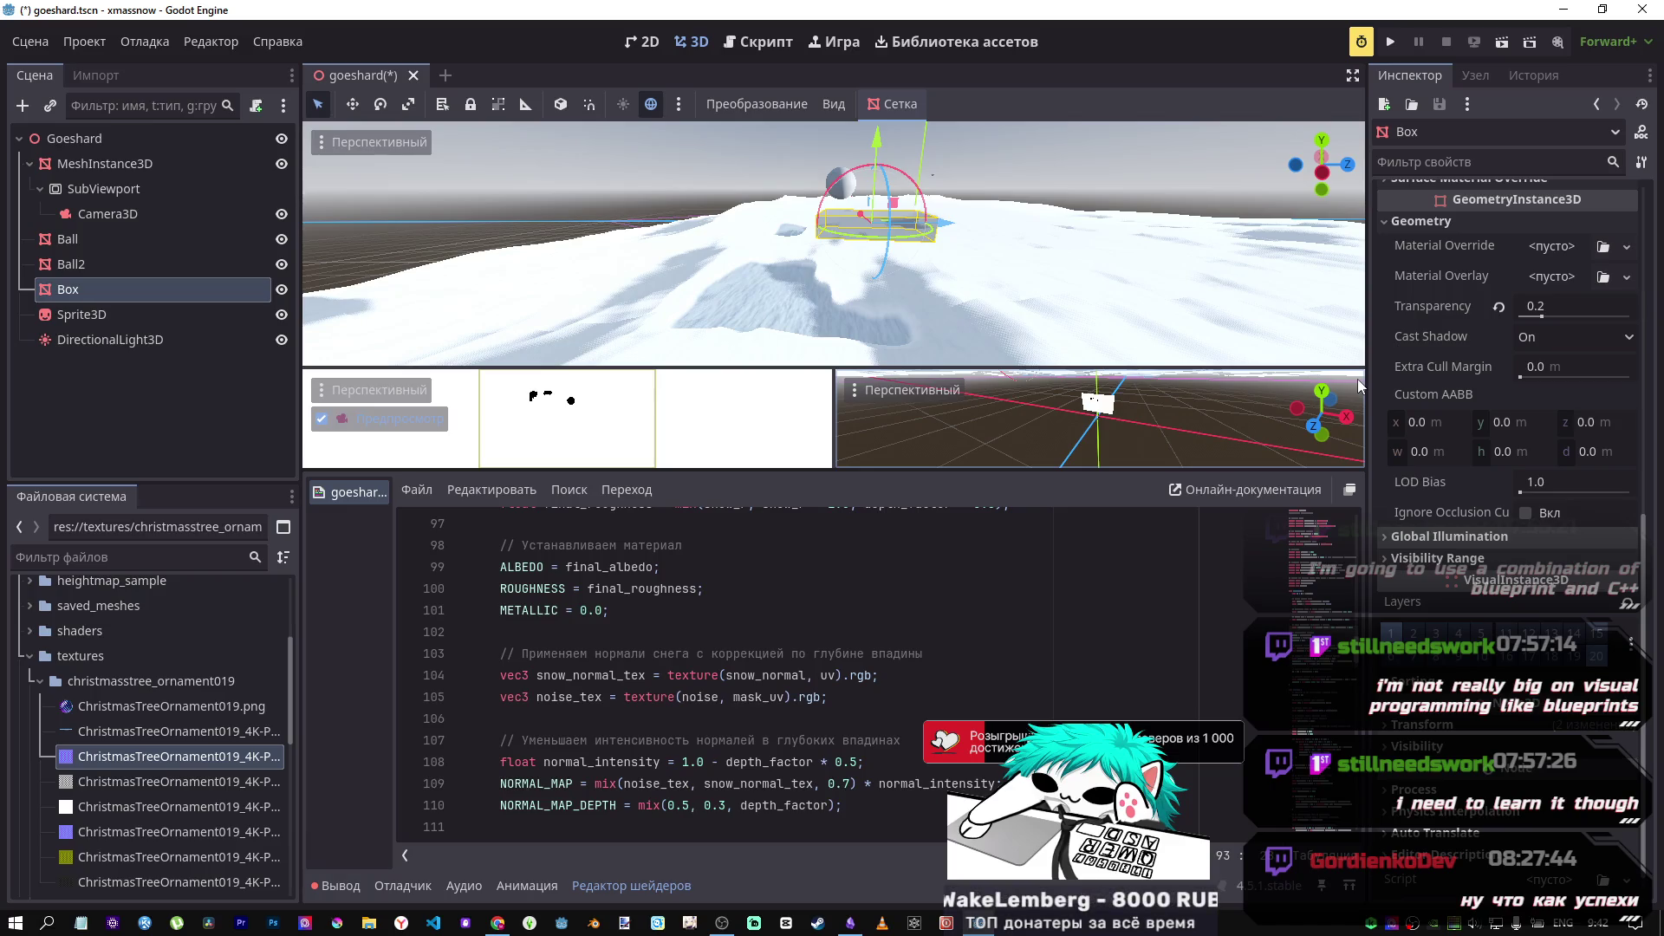
pyautogui.hotkey('ctrl', 's')
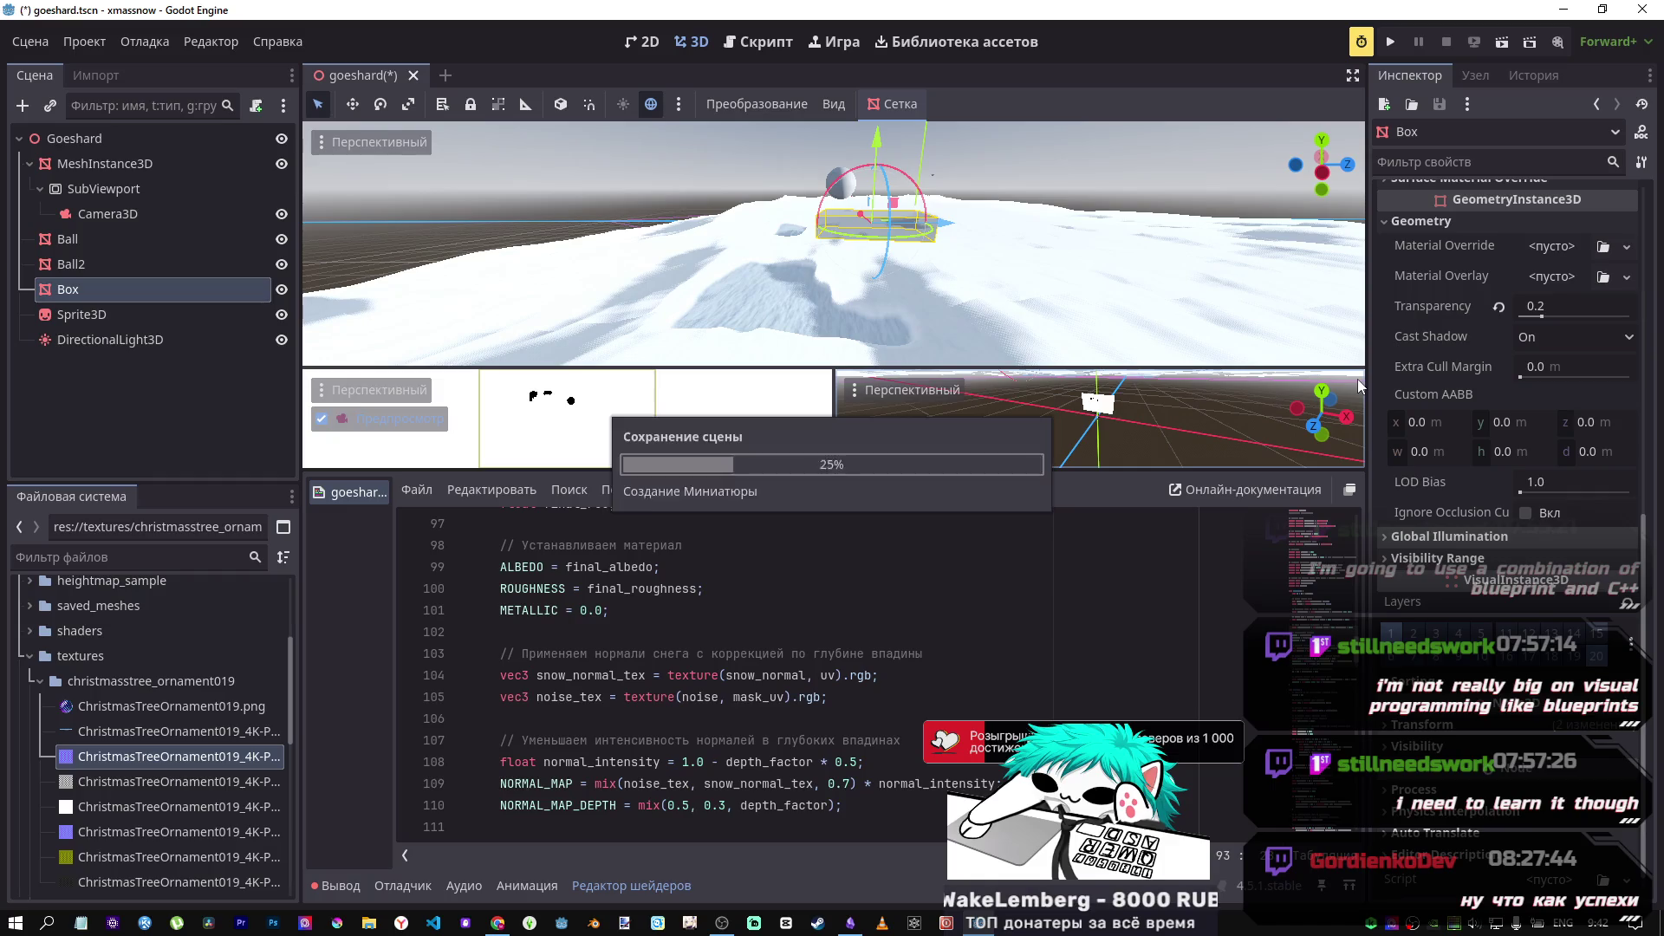
pyautogui.scroll(10, 1491, 466)
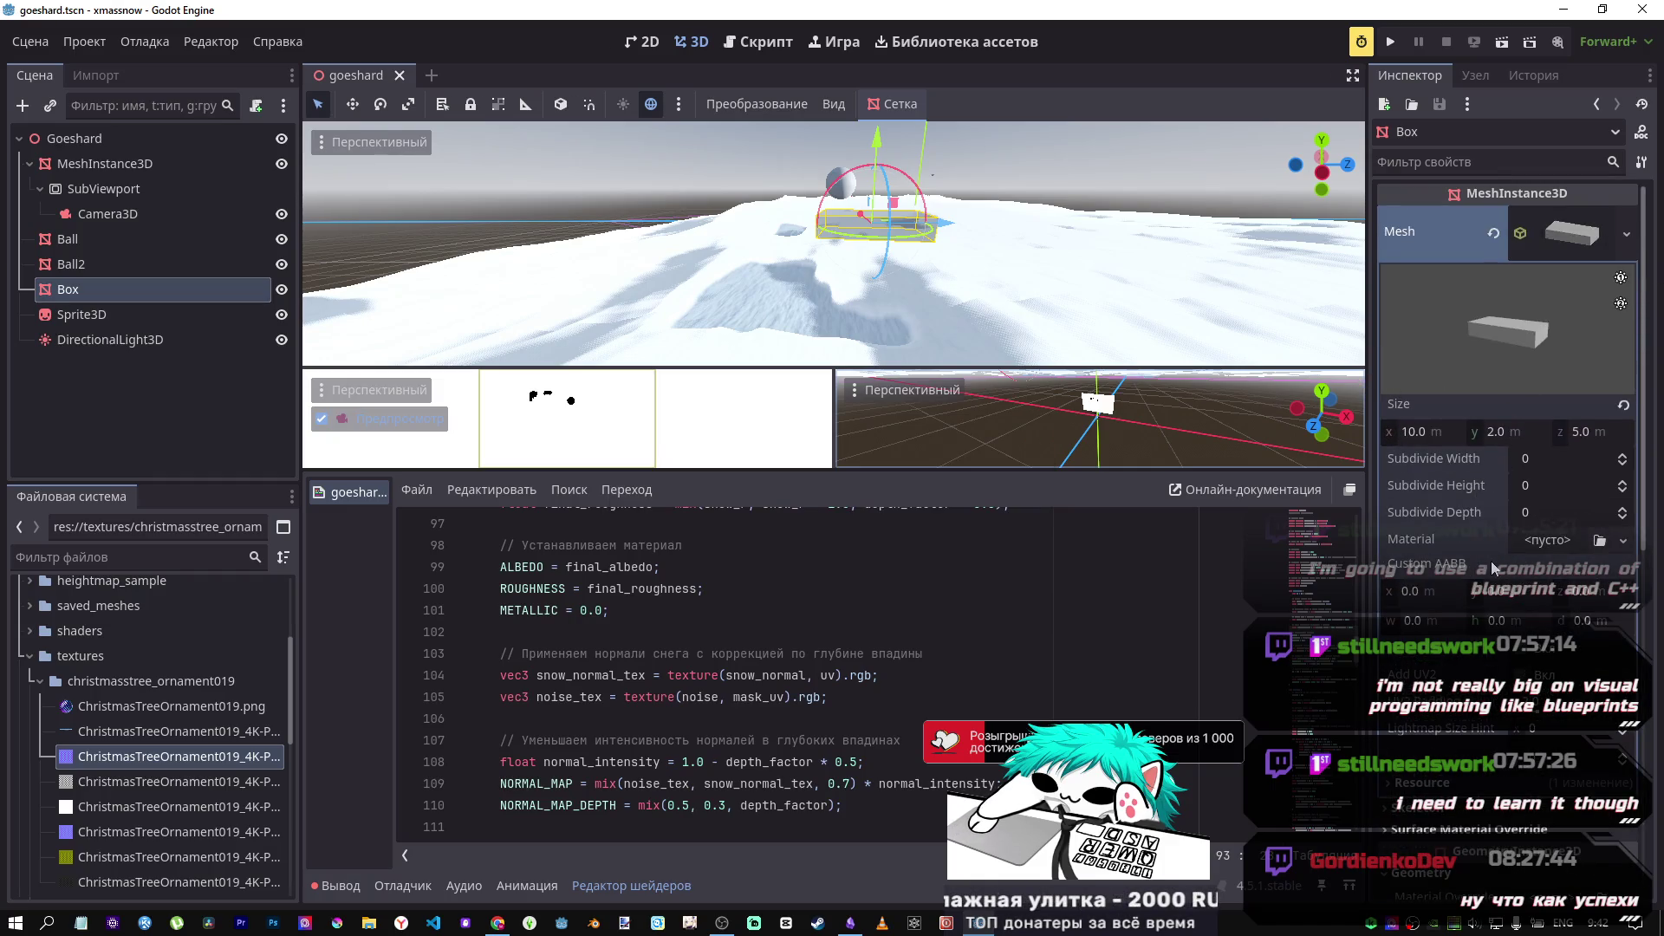
pyautogui.scroll(-10, 1474, 433)
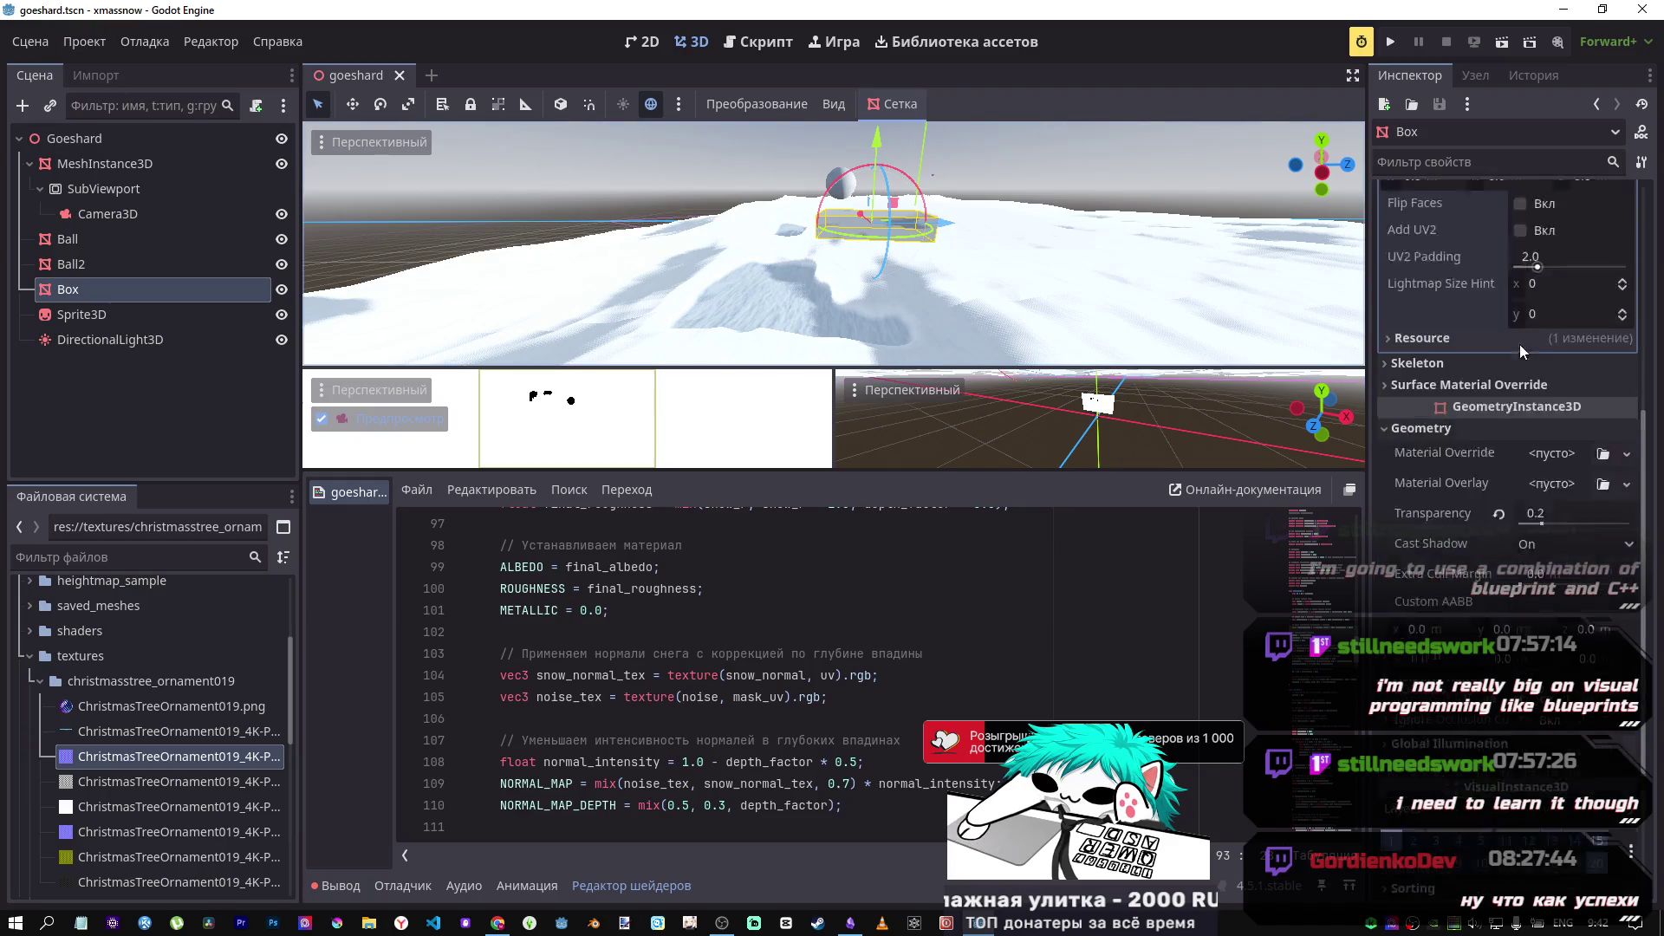
pyautogui.scroll(2, 1468, 334)
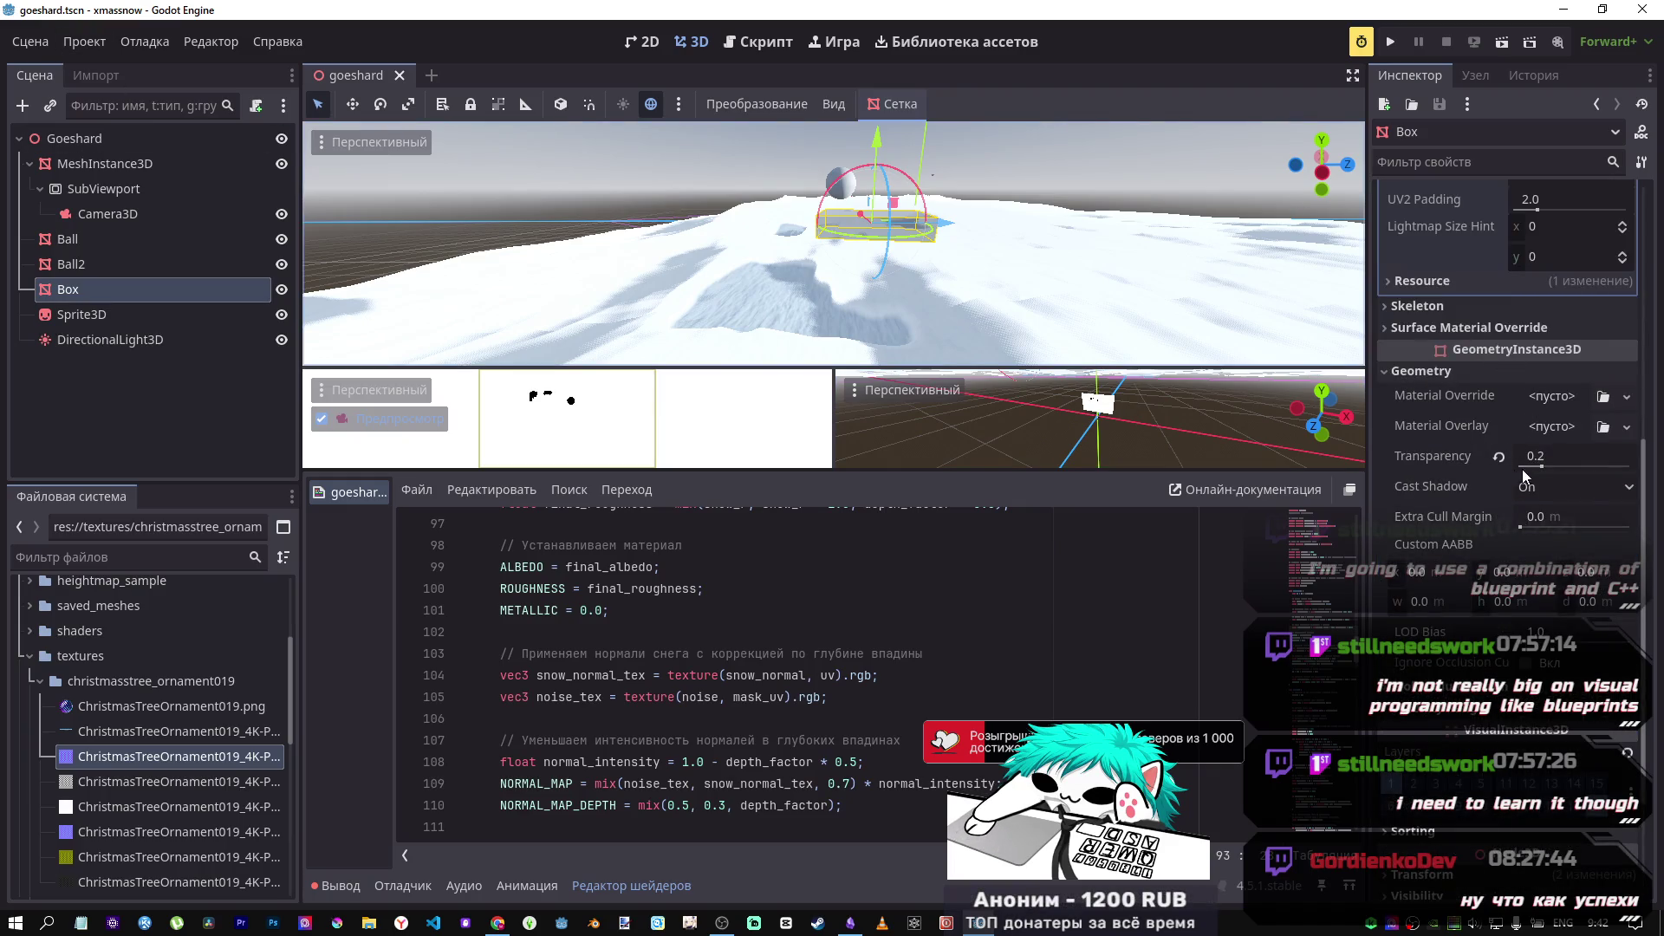
# Step: Set Background Mode to Clear Color in the mask Camera3D's orto_cam.tres environment
pyautogui.click(100, 189)
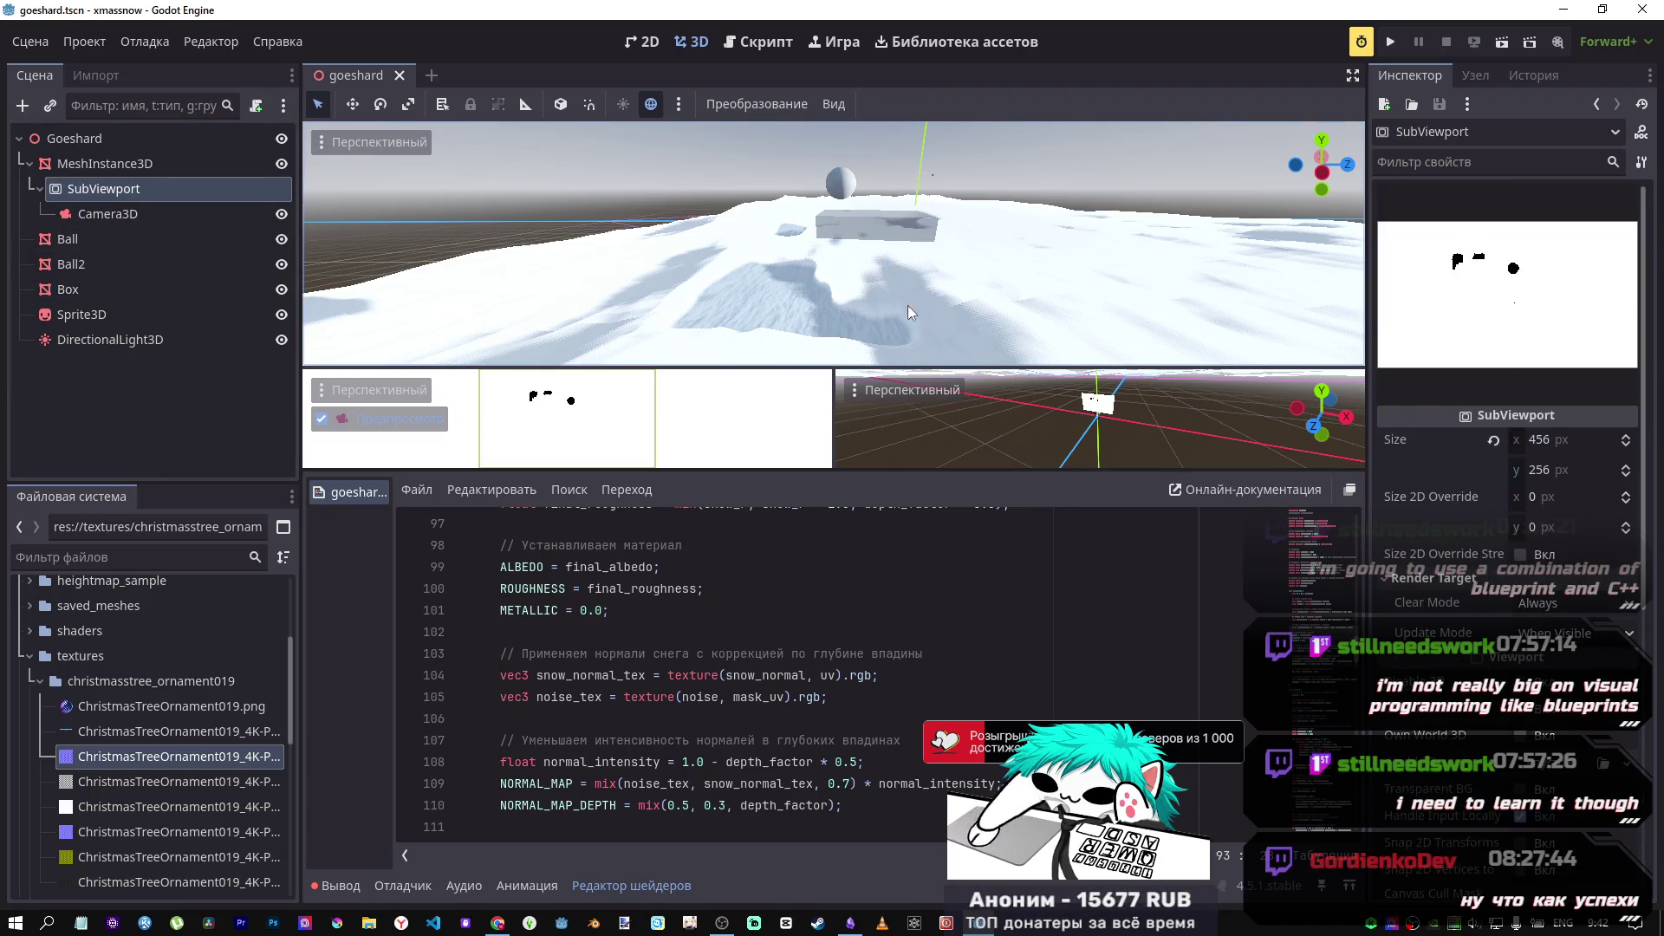
pyautogui.click(176, 221)
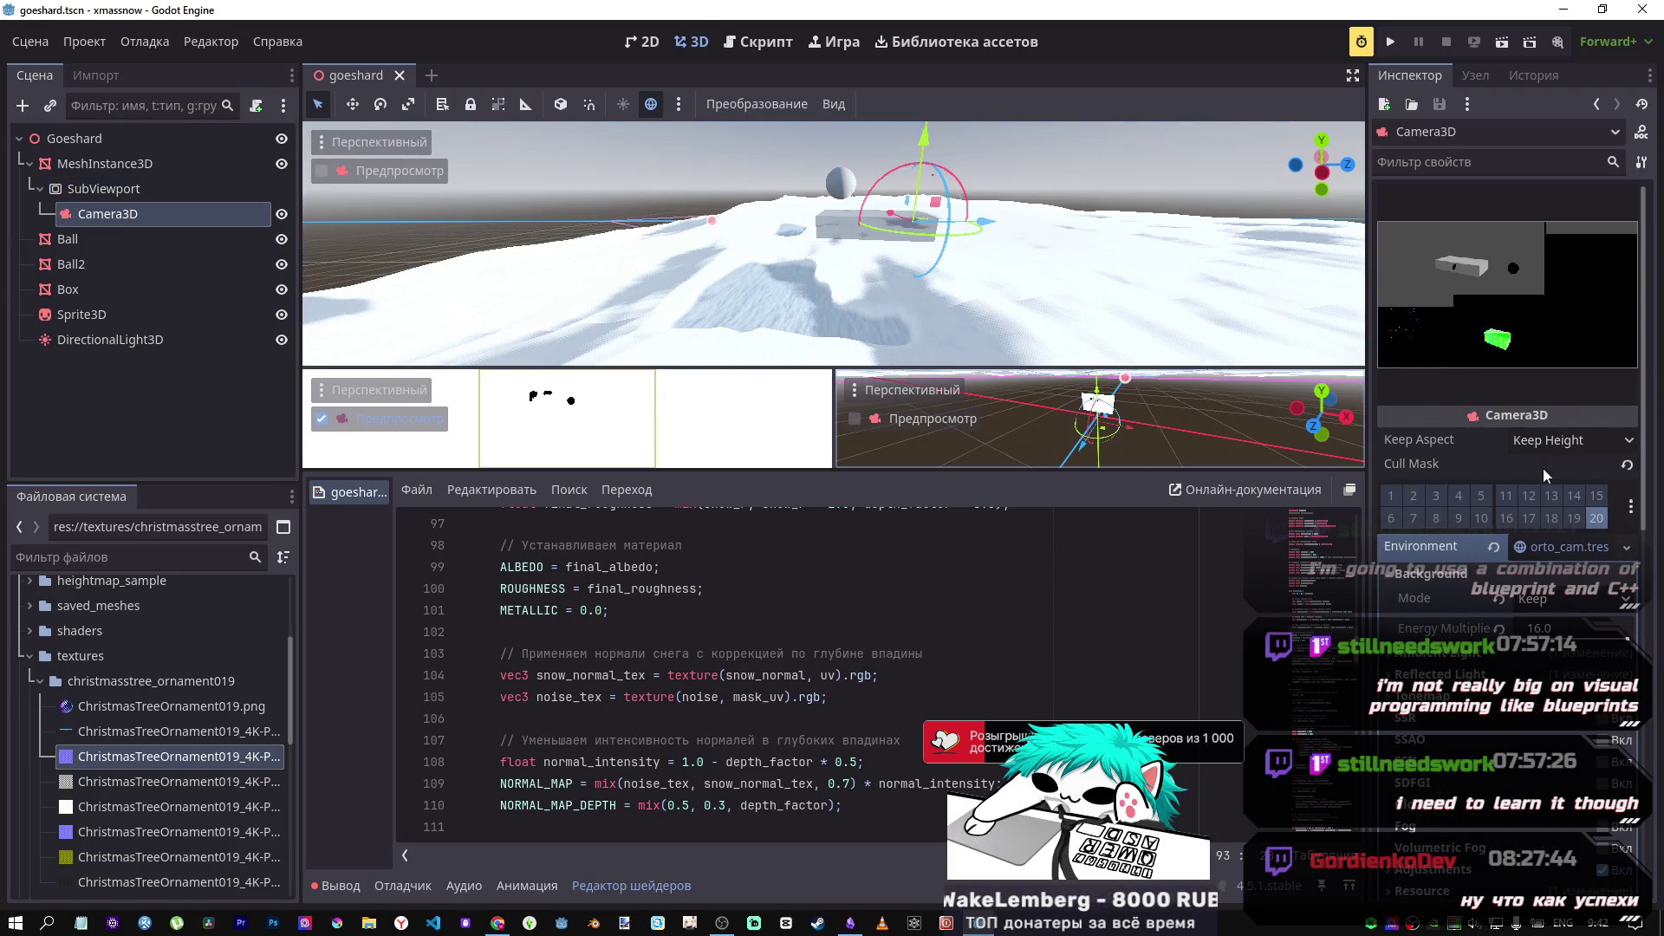
pyautogui.click(1572, 545)
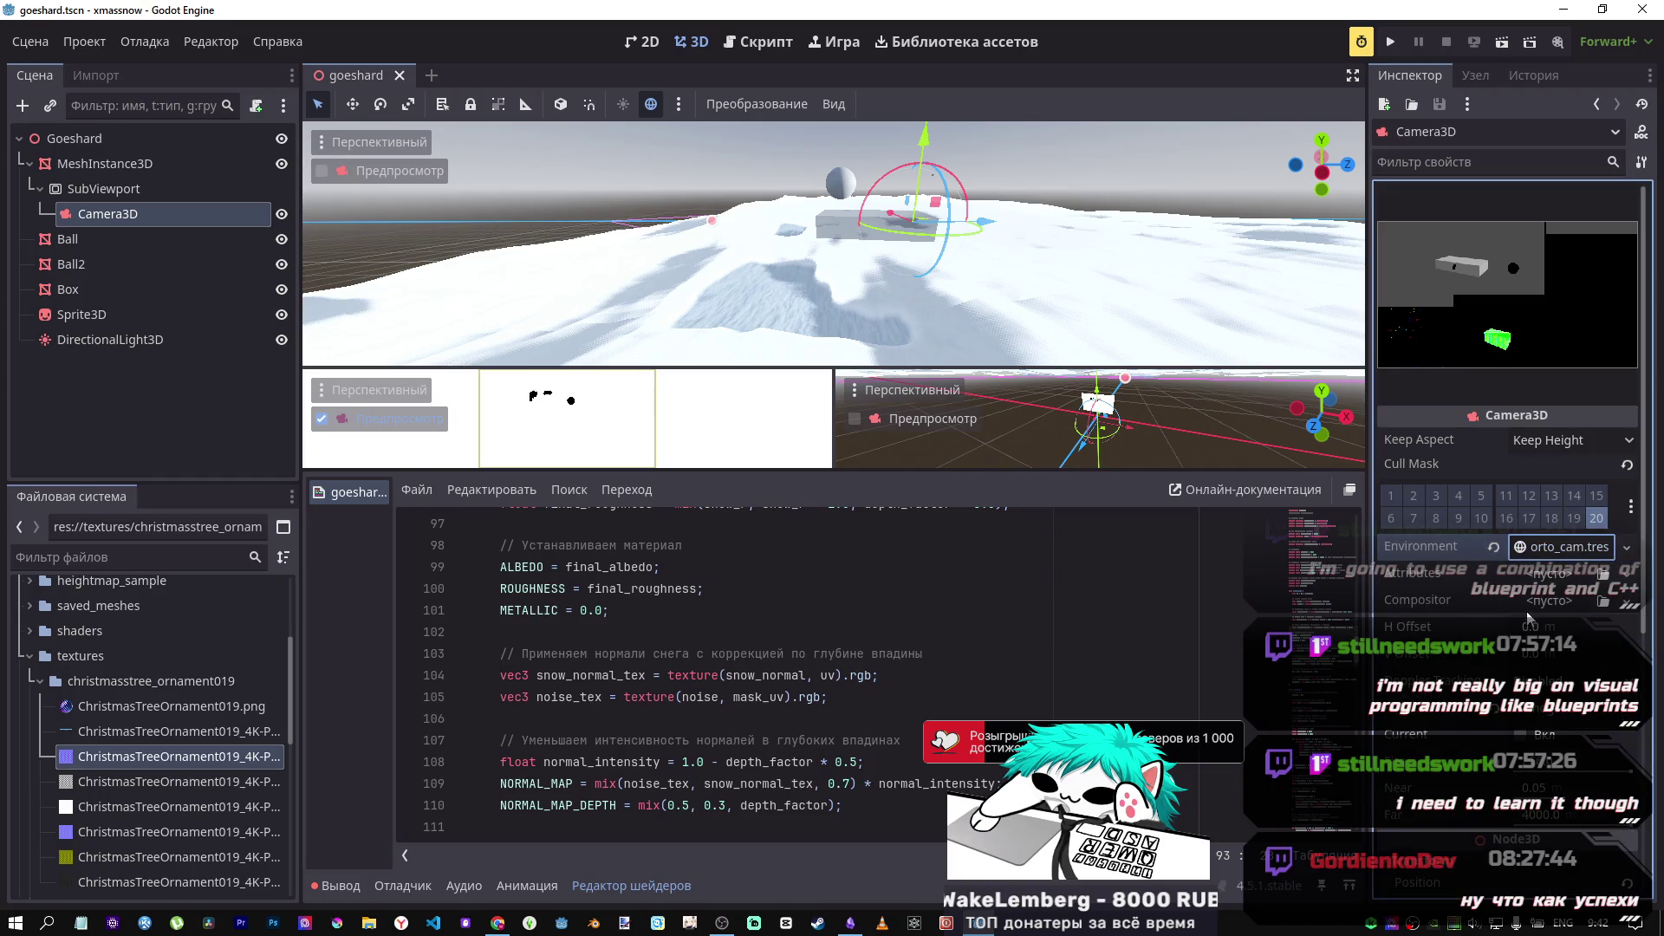
pyautogui.click(1554, 553)
pyautogui.click(1570, 598)
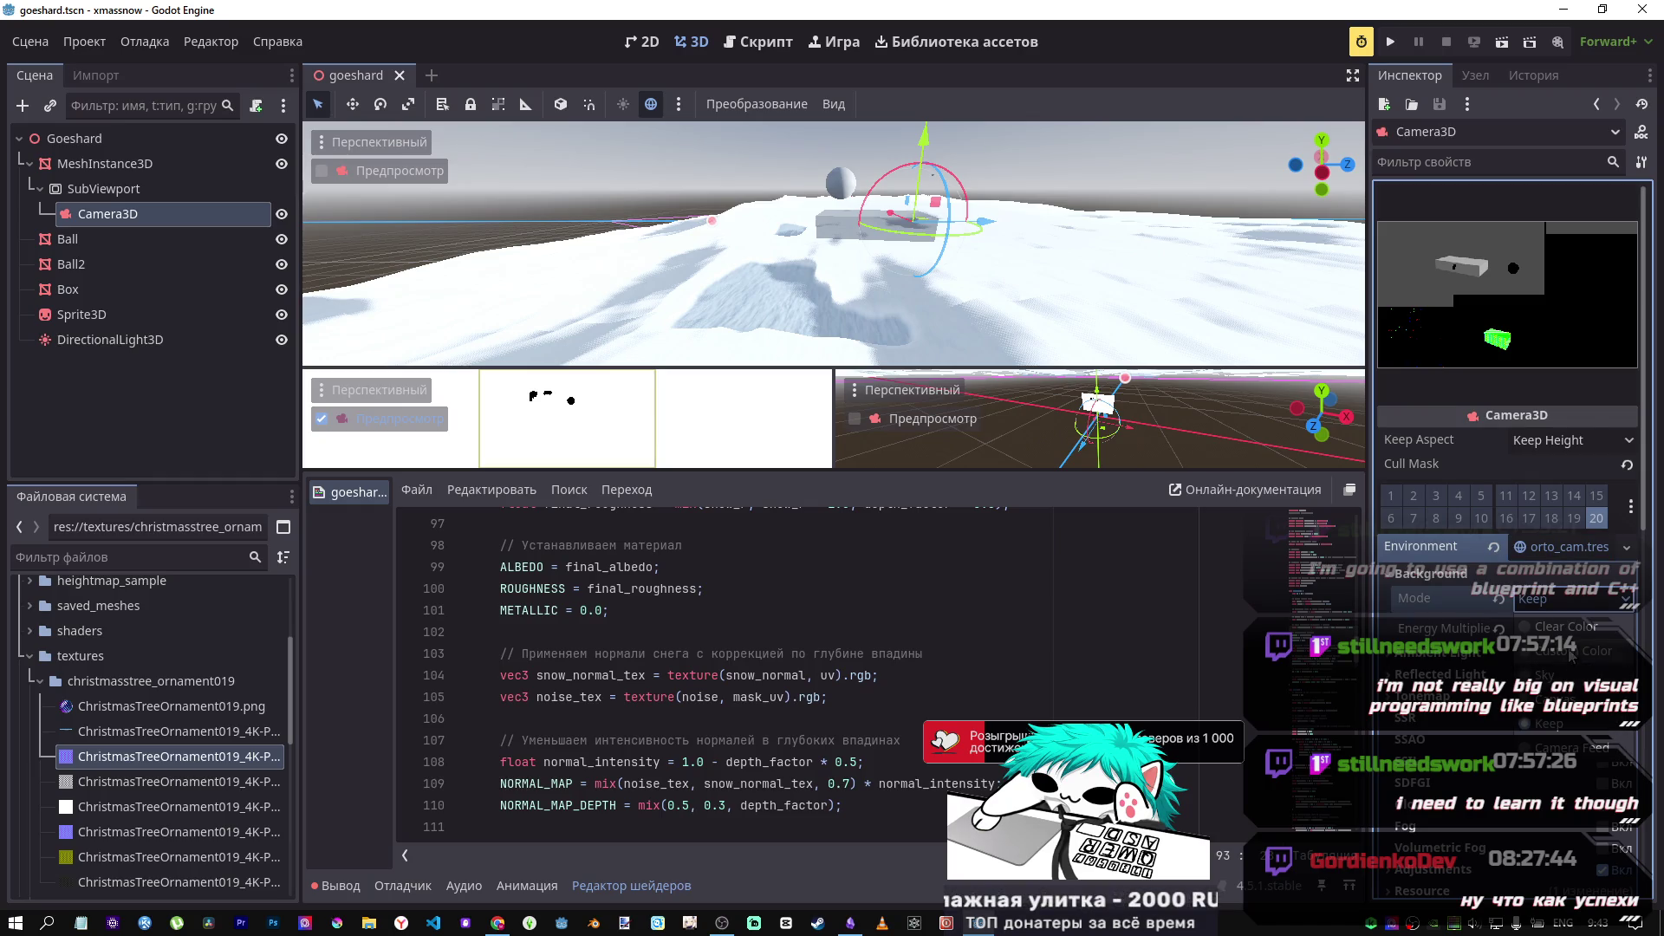
pyautogui.click(1552, 626)
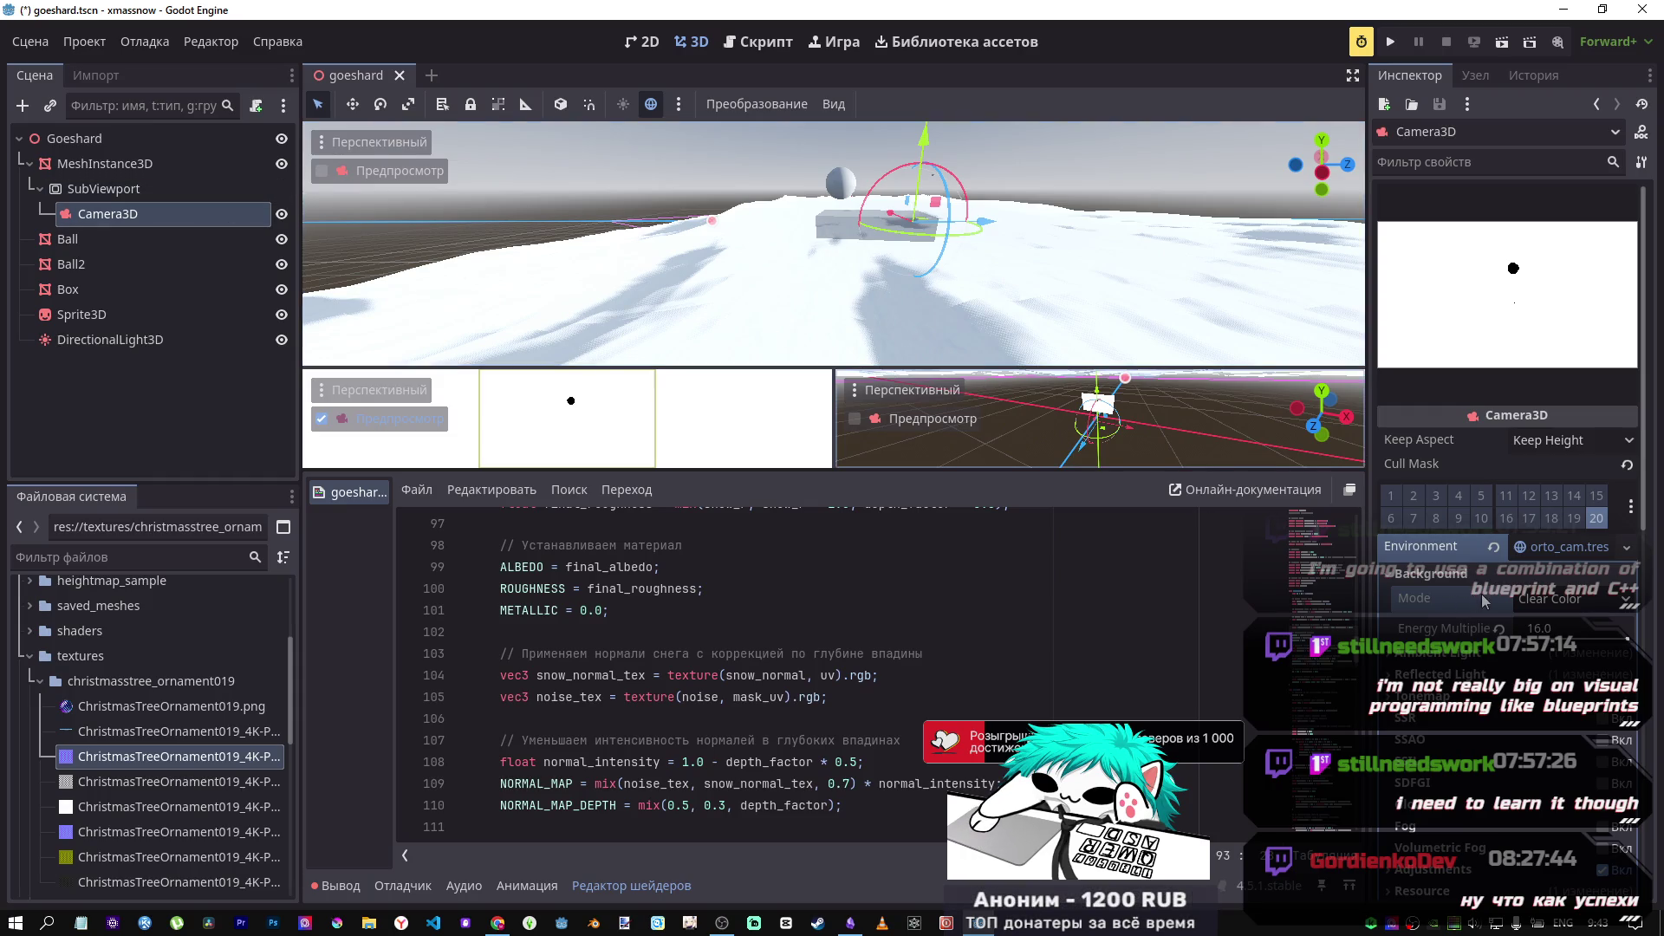
pyautogui.click(115, 163)
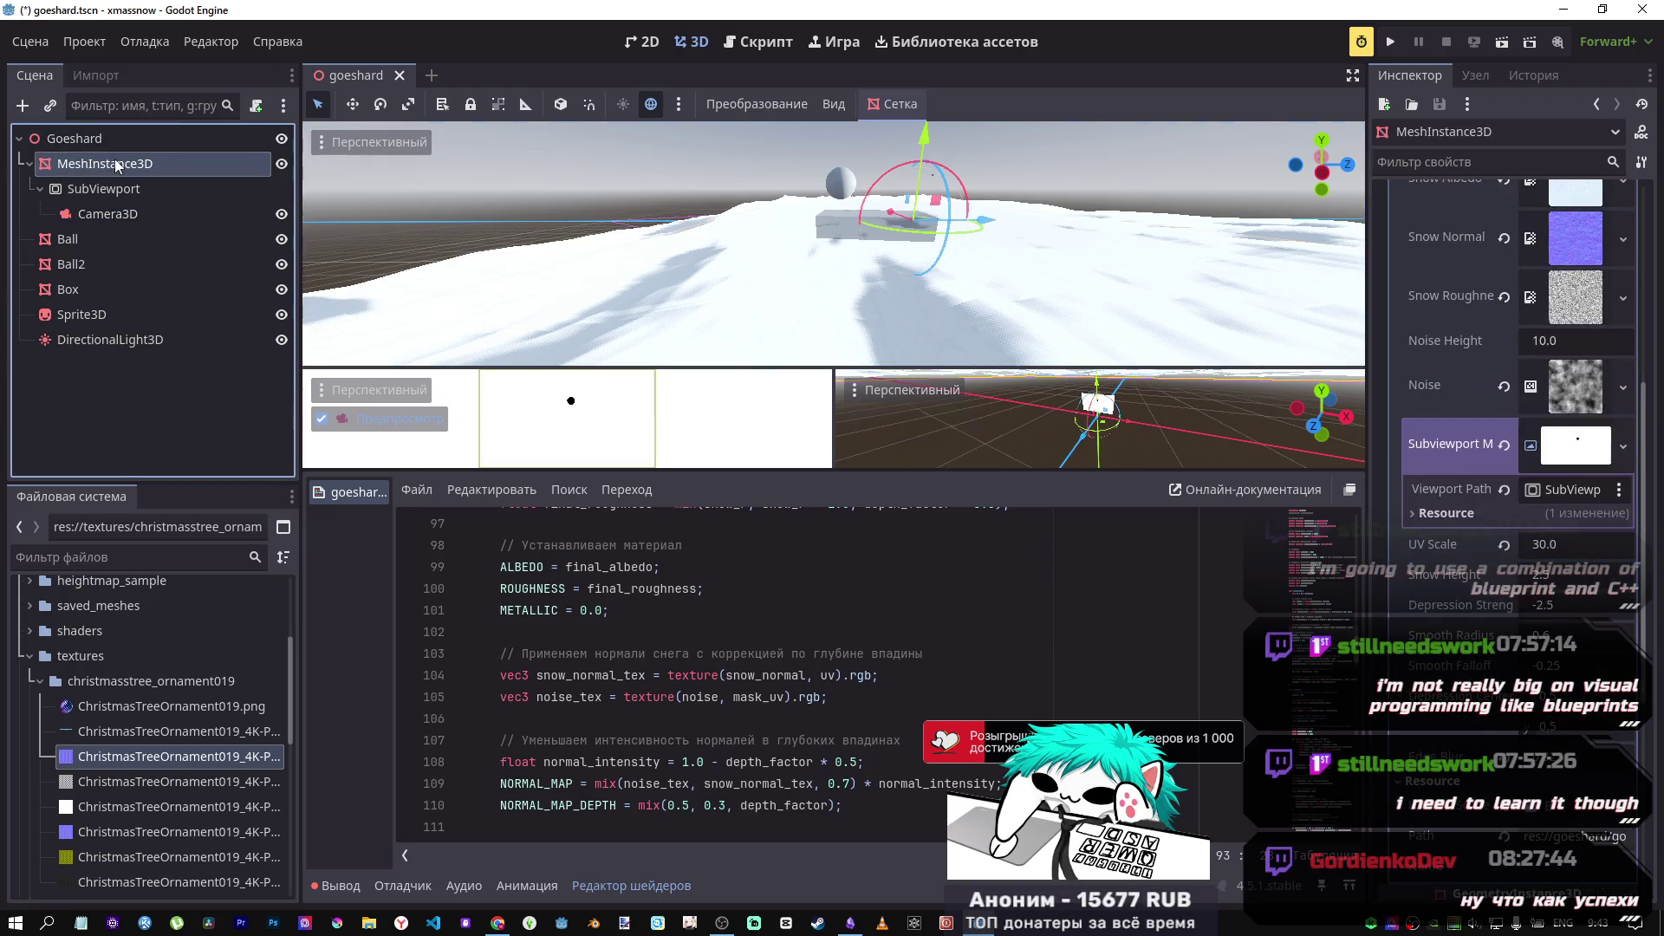
# Step: Try Box transparency values of 0.02 and 0.01, then reset it to 0.0
pyautogui.click(101, 288)
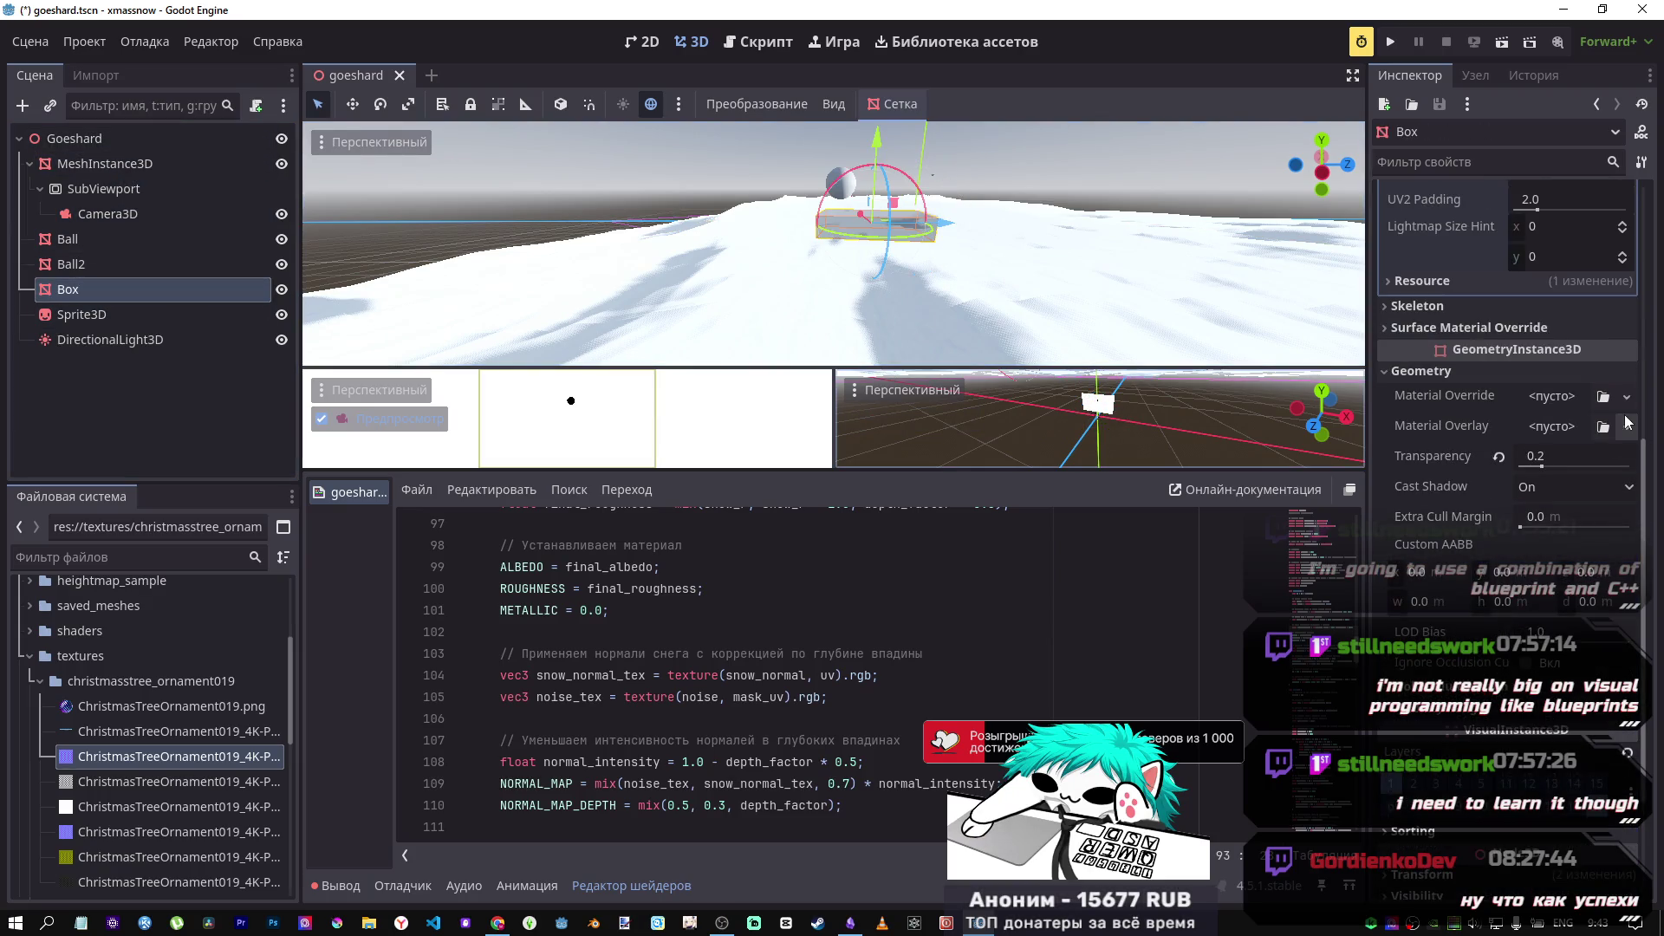
pyautogui.moveTo(1544, 467); pyautogui.dragTo(1521, 468)
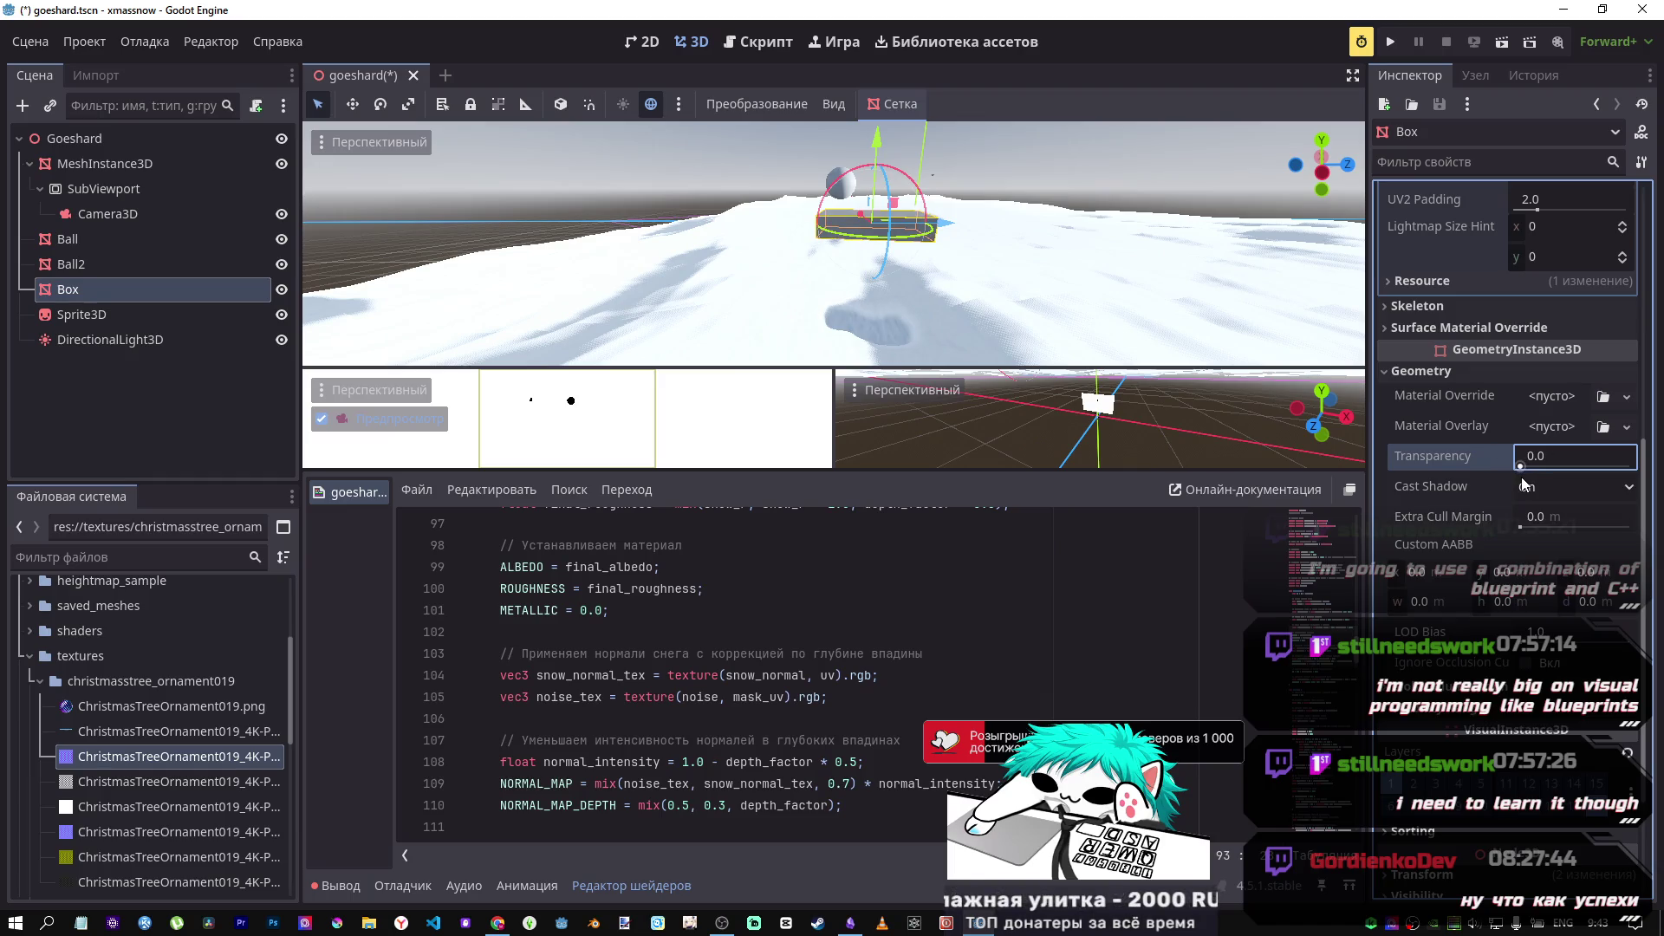
pyautogui.moveTo(1523, 482); pyautogui.dragTo(1525, 484)
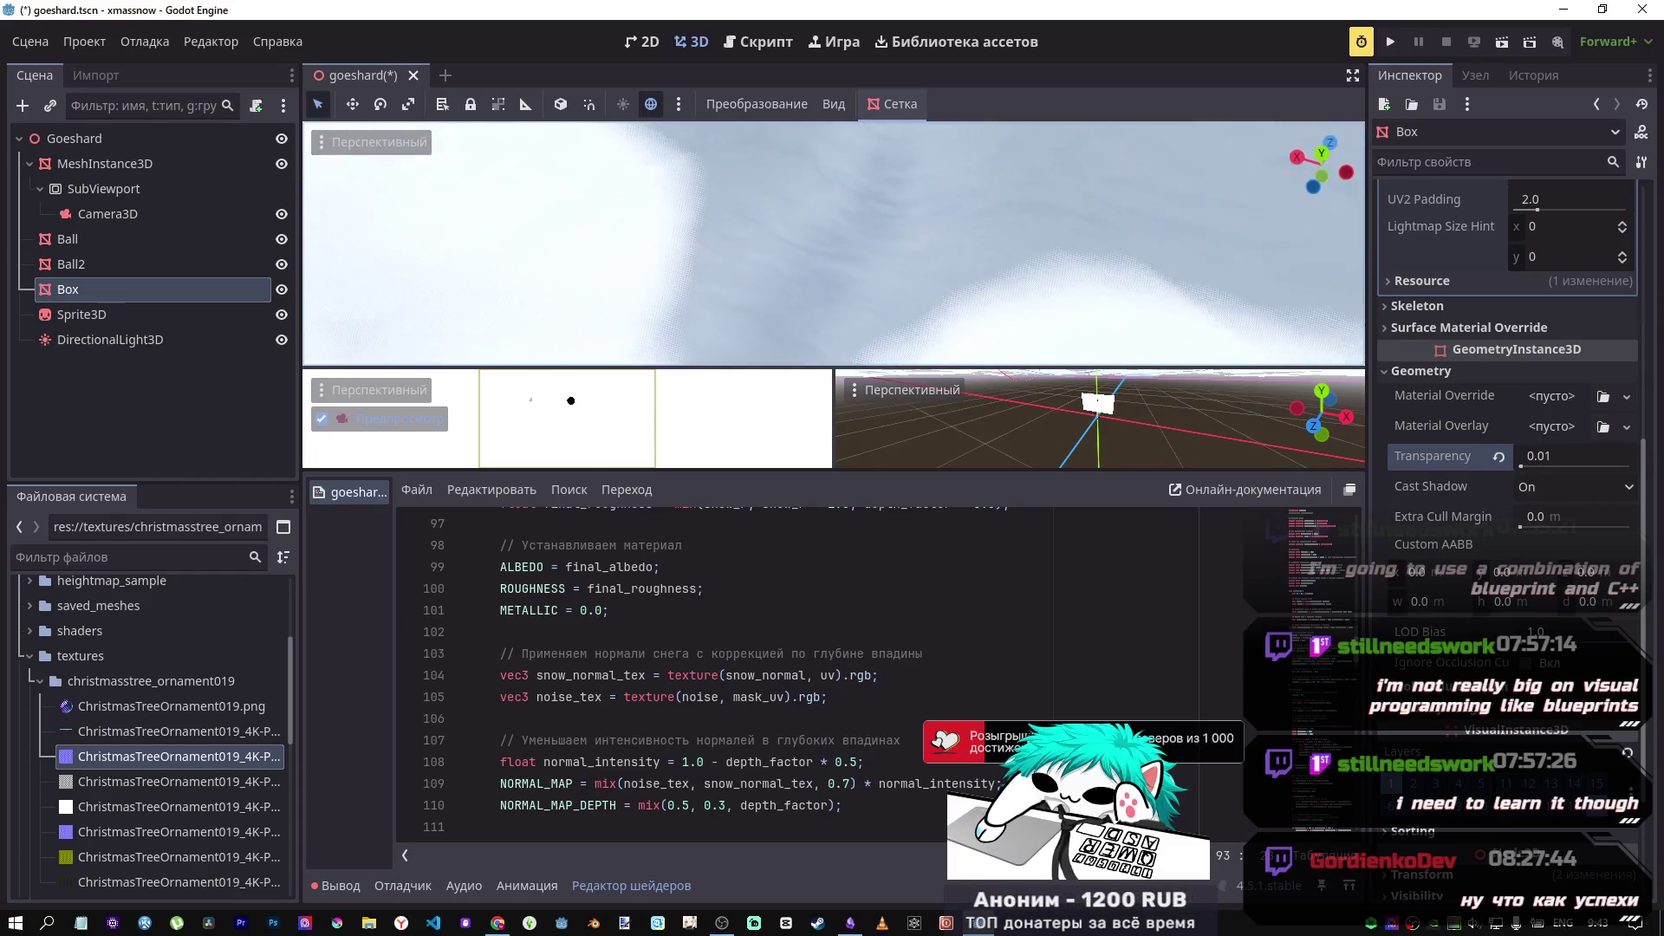
pyautogui.click(1547, 457)
pyautogui.press('BackSpace')
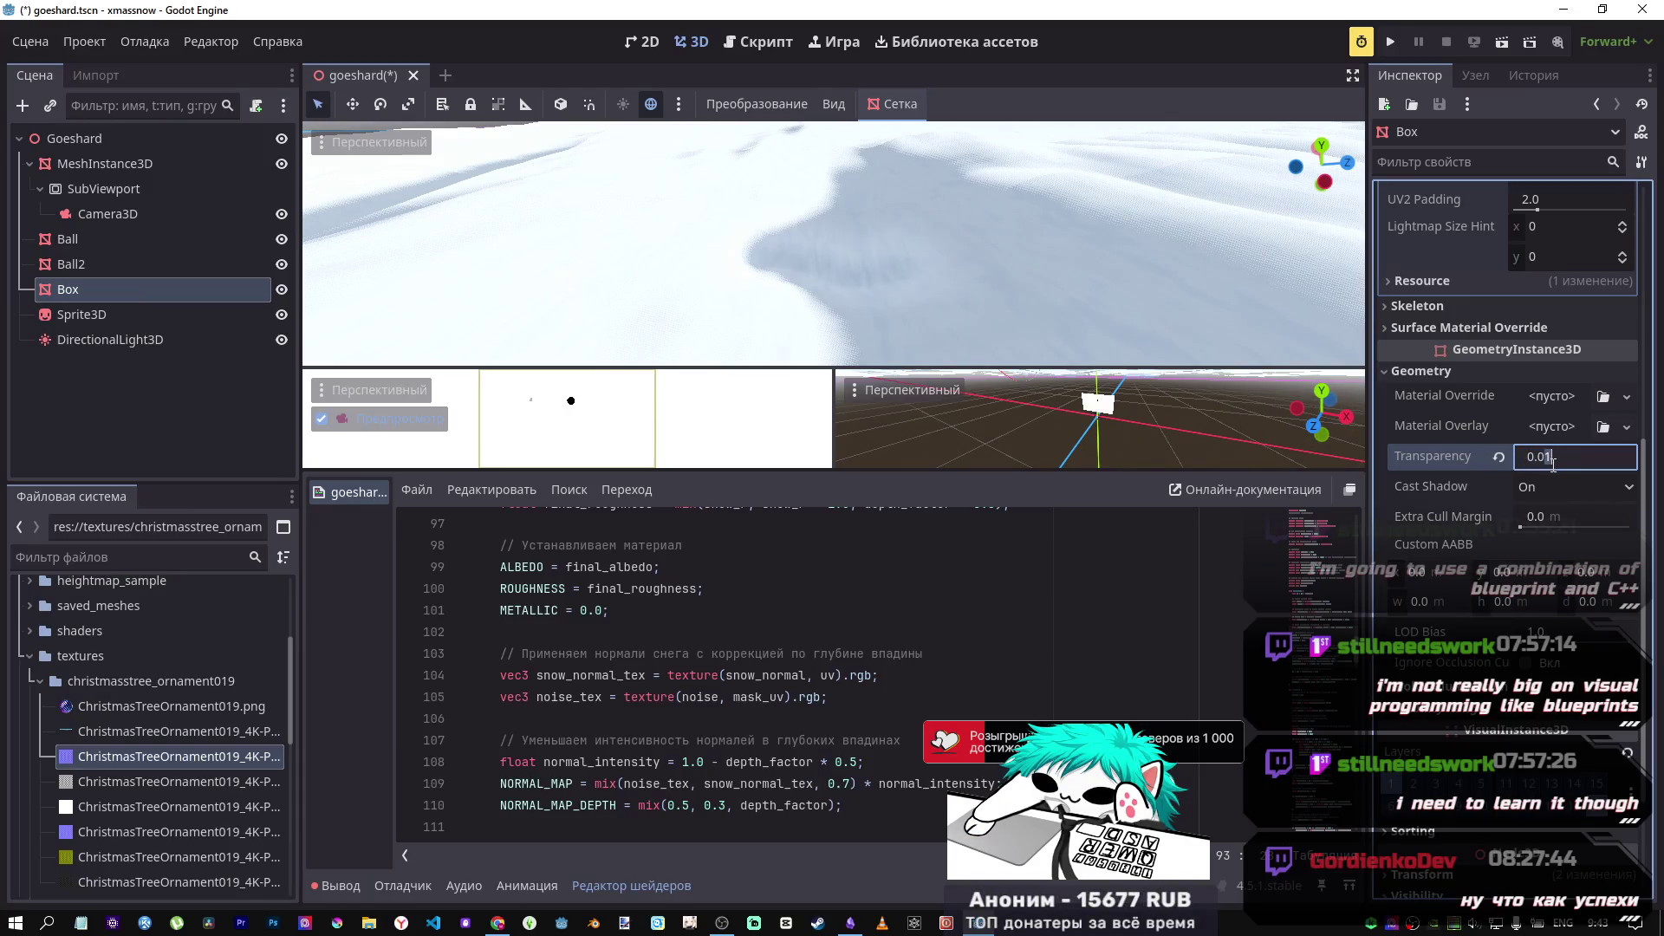
pyautogui.write('2')
pyautogui.press('Return')
pyautogui.click(1556, 458)
pyautogui.click(1557, 458)
pyautogui.press('Return')
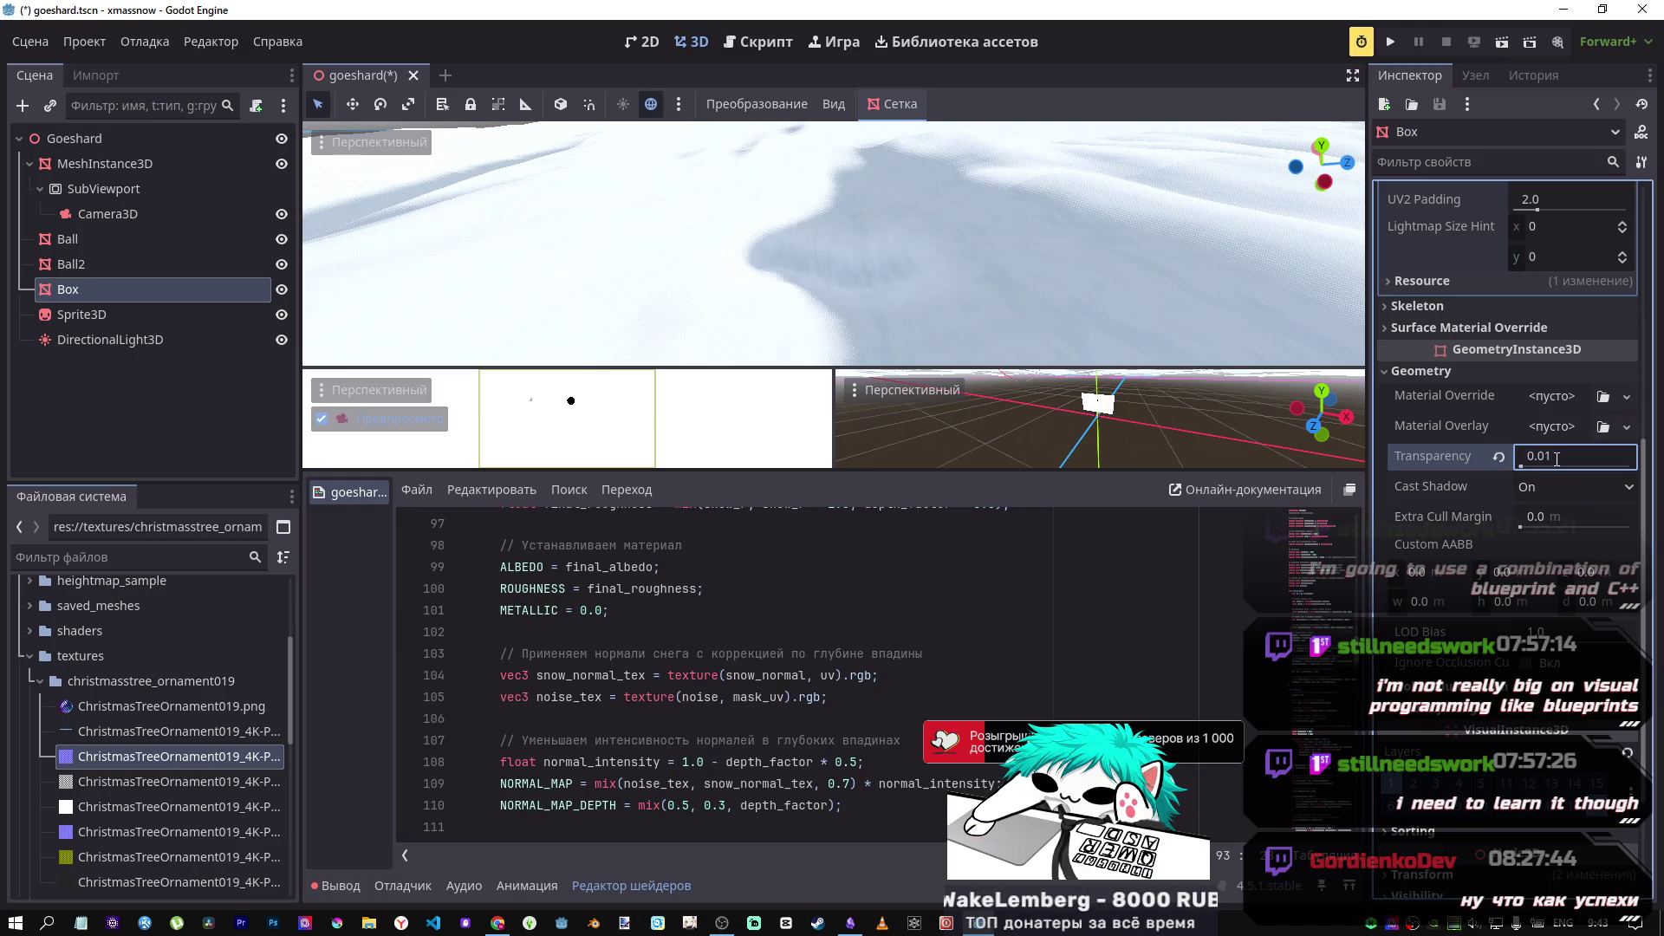
pyautogui.click(1498, 458)
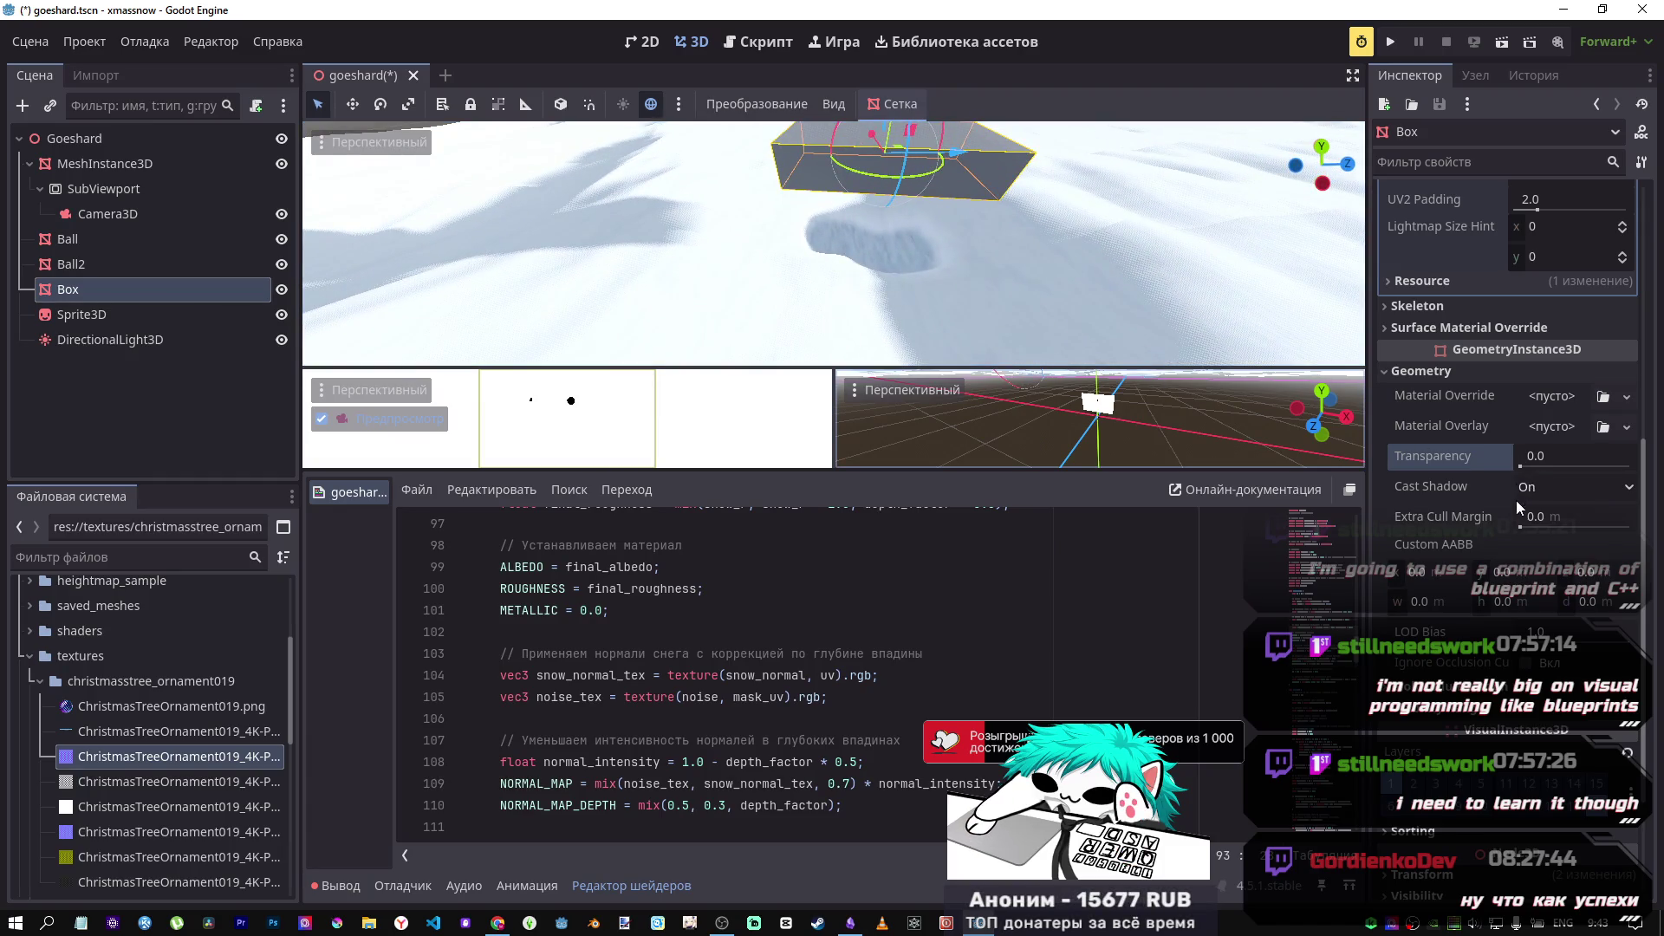
# Step: Reset the Box's Extra Cull Margin to 0.0 and lower the Box into the snow
pyautogui.click(1522, 530)
pyautogui.click(1499, 518)
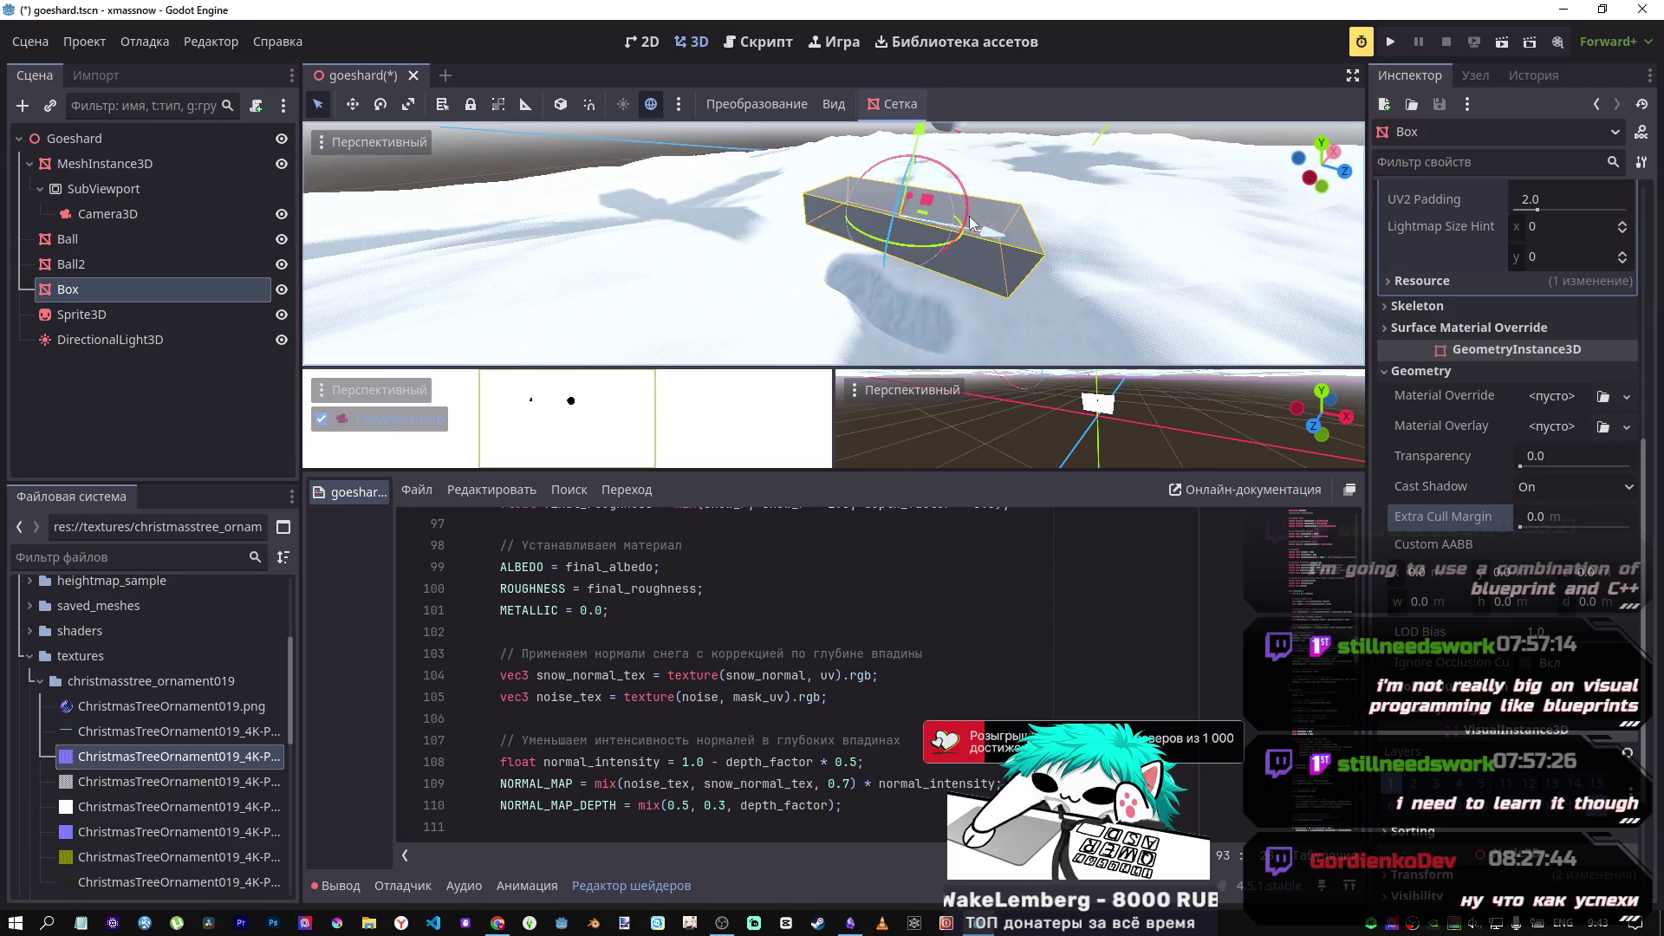
pyautogui.moveTo(917, 147)
pyautogui.mouseDown()
pyautogui.moveTo(906, 252)
pyautogui.moveTo(886, 210)
pyautogui.moveTo(890, 270)
pyautogui.moveTo(908, 161)
pyautogui.mouseUp()
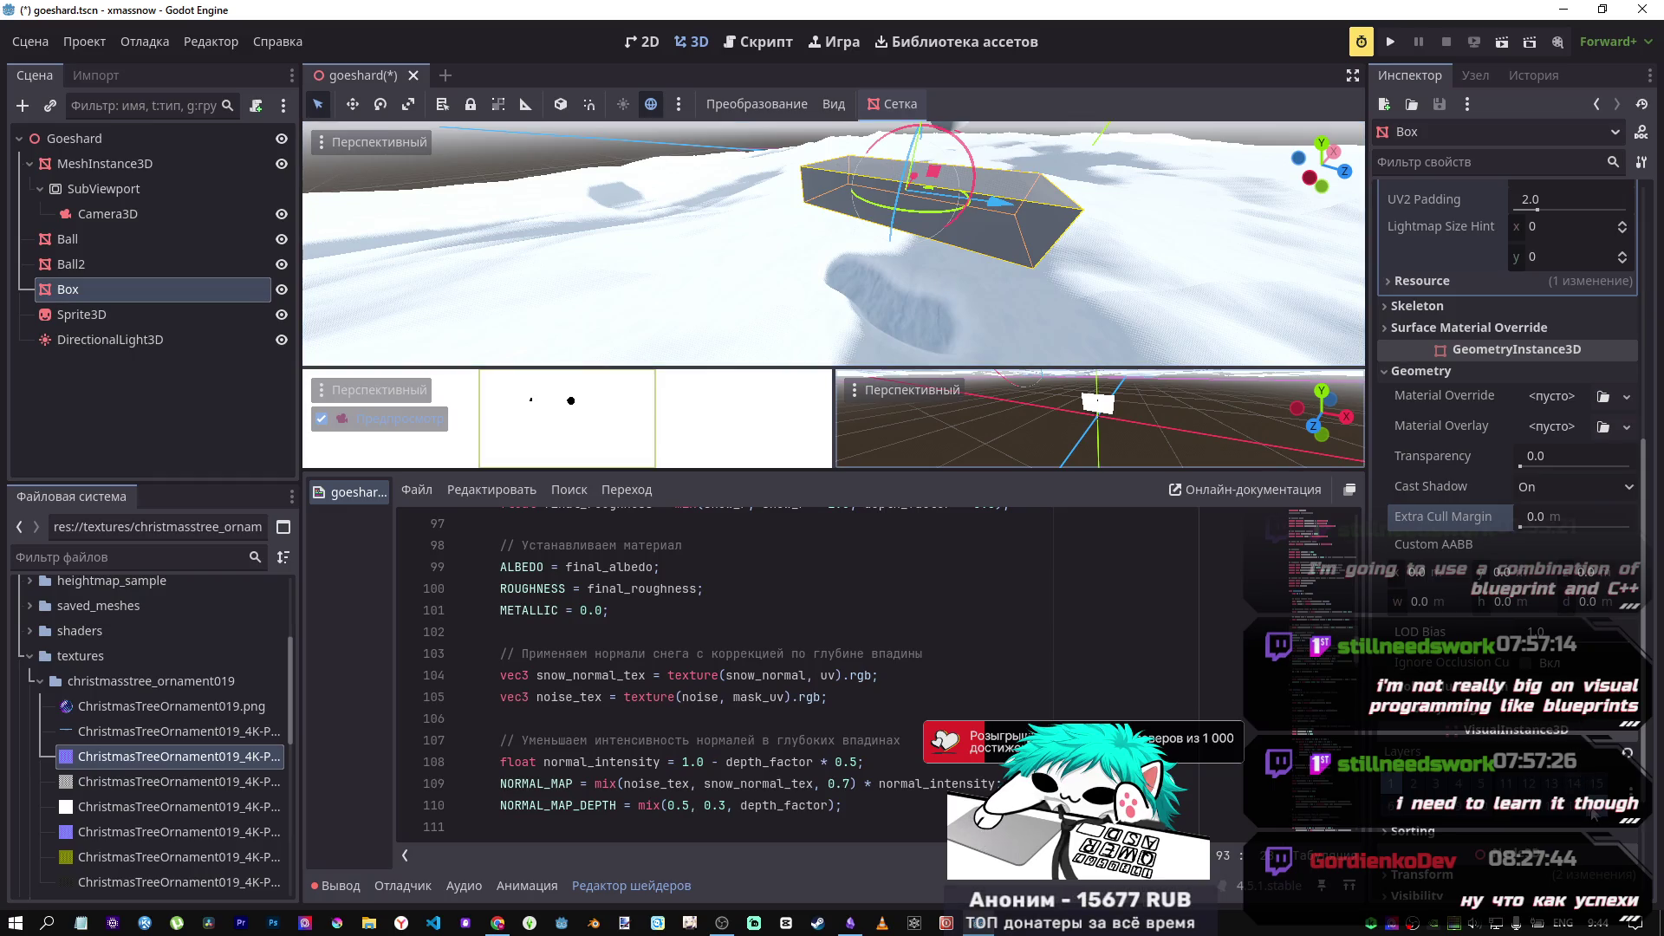
pyautogui.click(1523, 470)
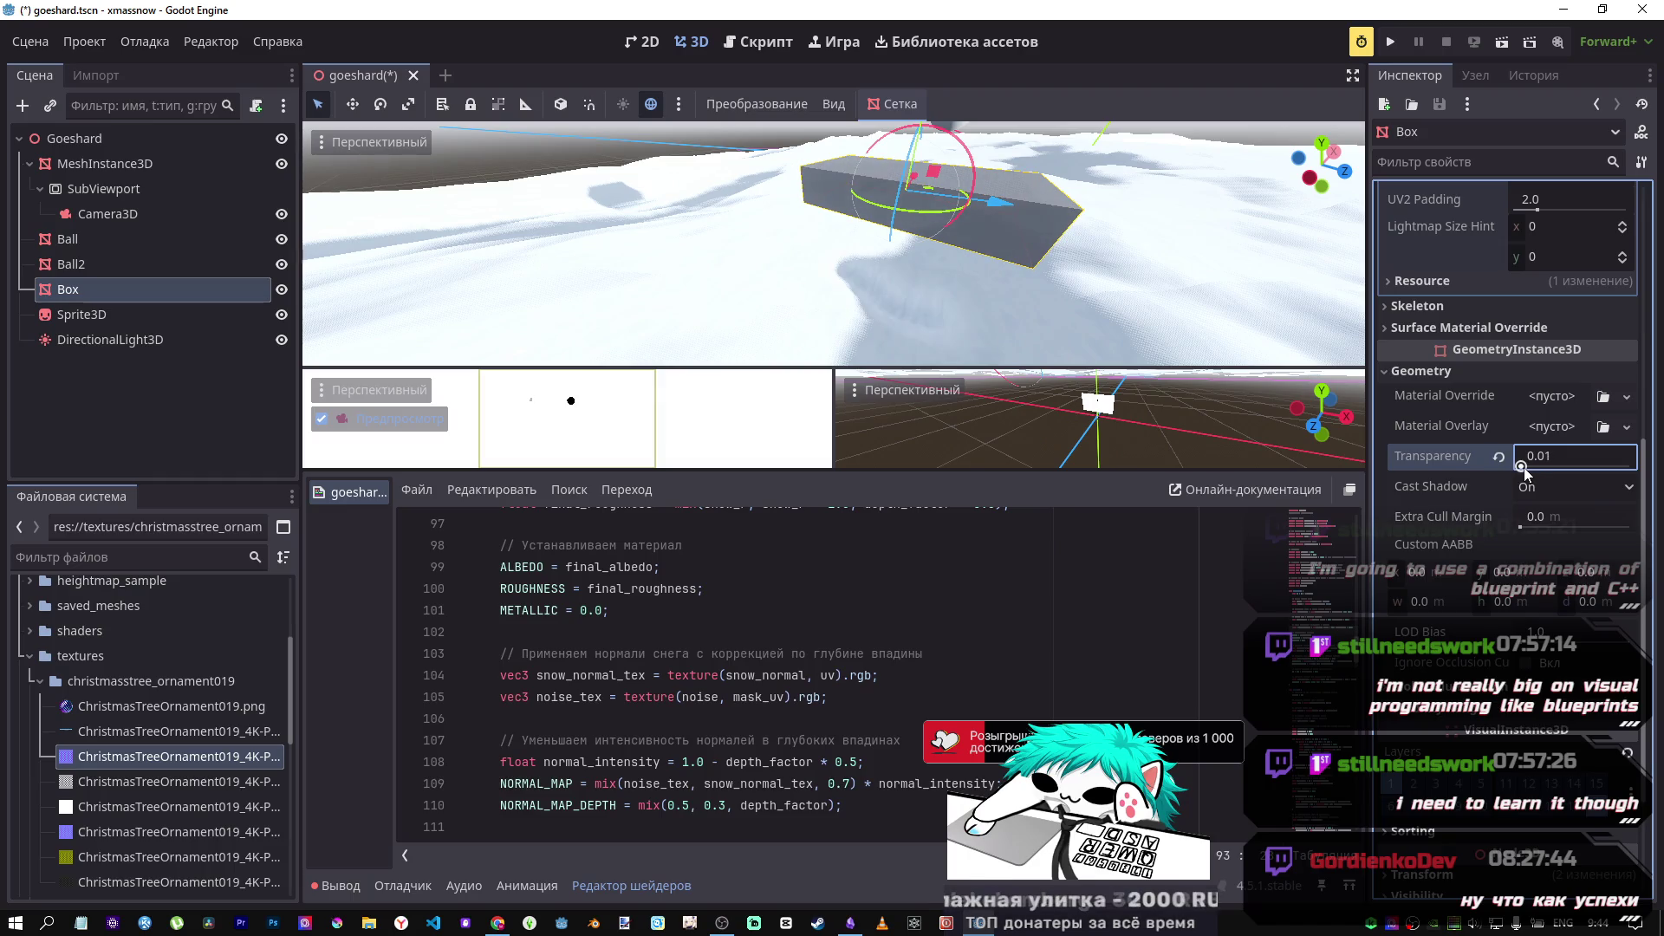
pyautogui.moveTo(1522, 468); pyautogui.dragTo(1521, 468)
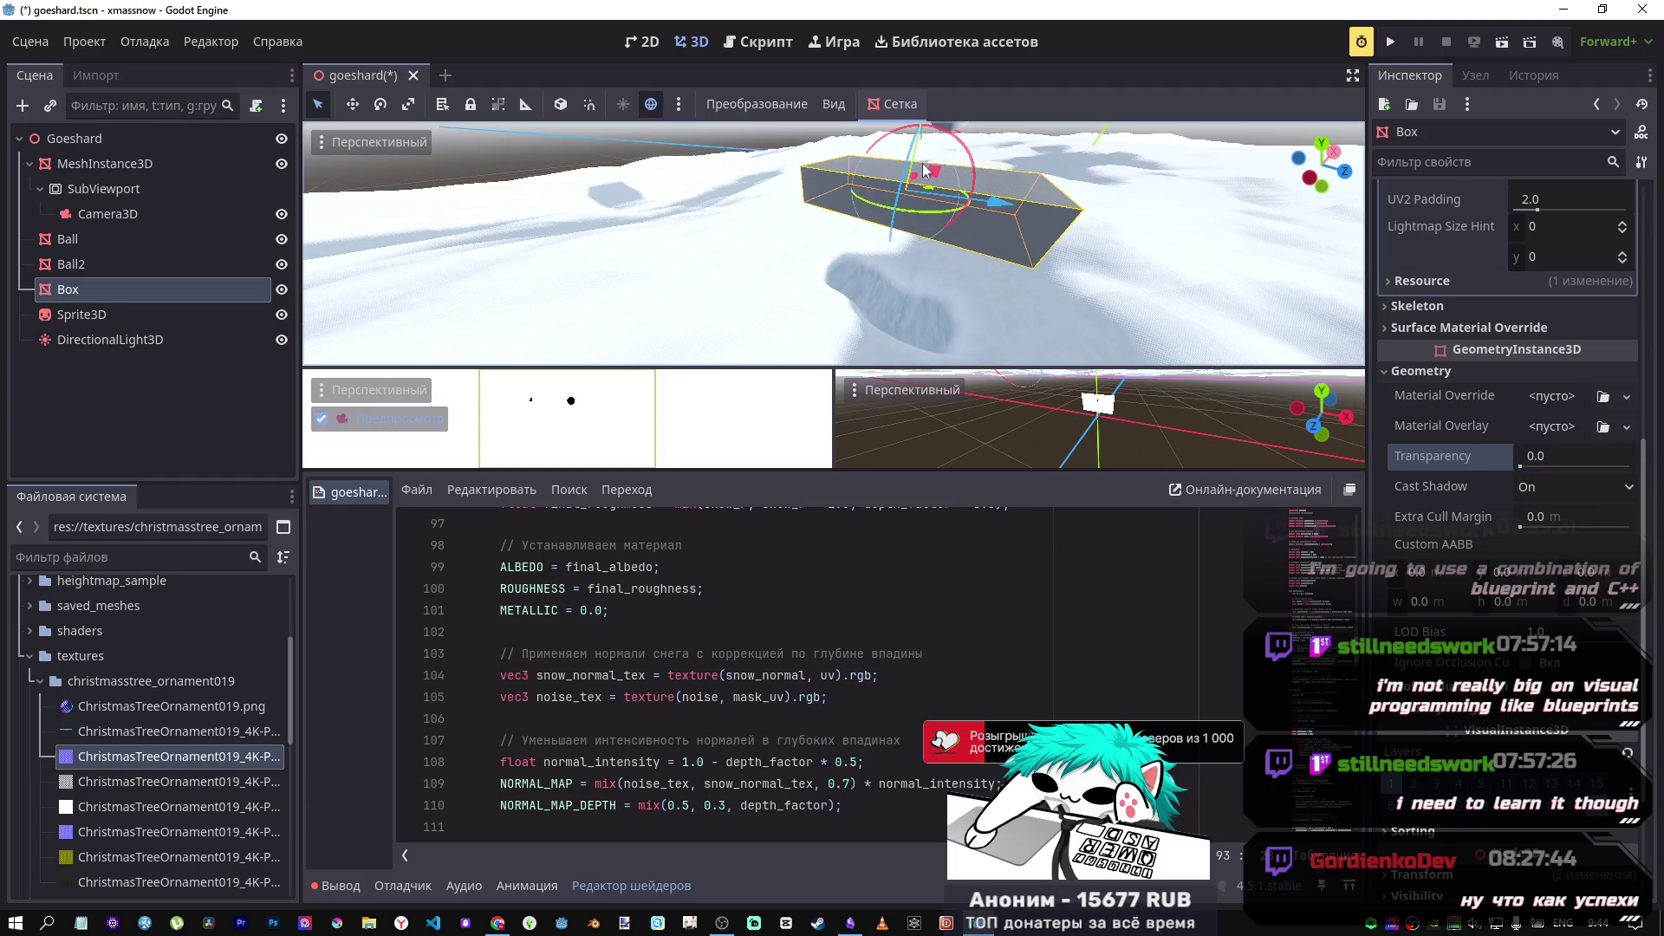
# Step: Frame the Ball and drop it along Y from 22.597 to 18.562 above its pit
pyautogui.scroll(-3, 935, 227)
pyautogui.scroll(3, 934, 228)
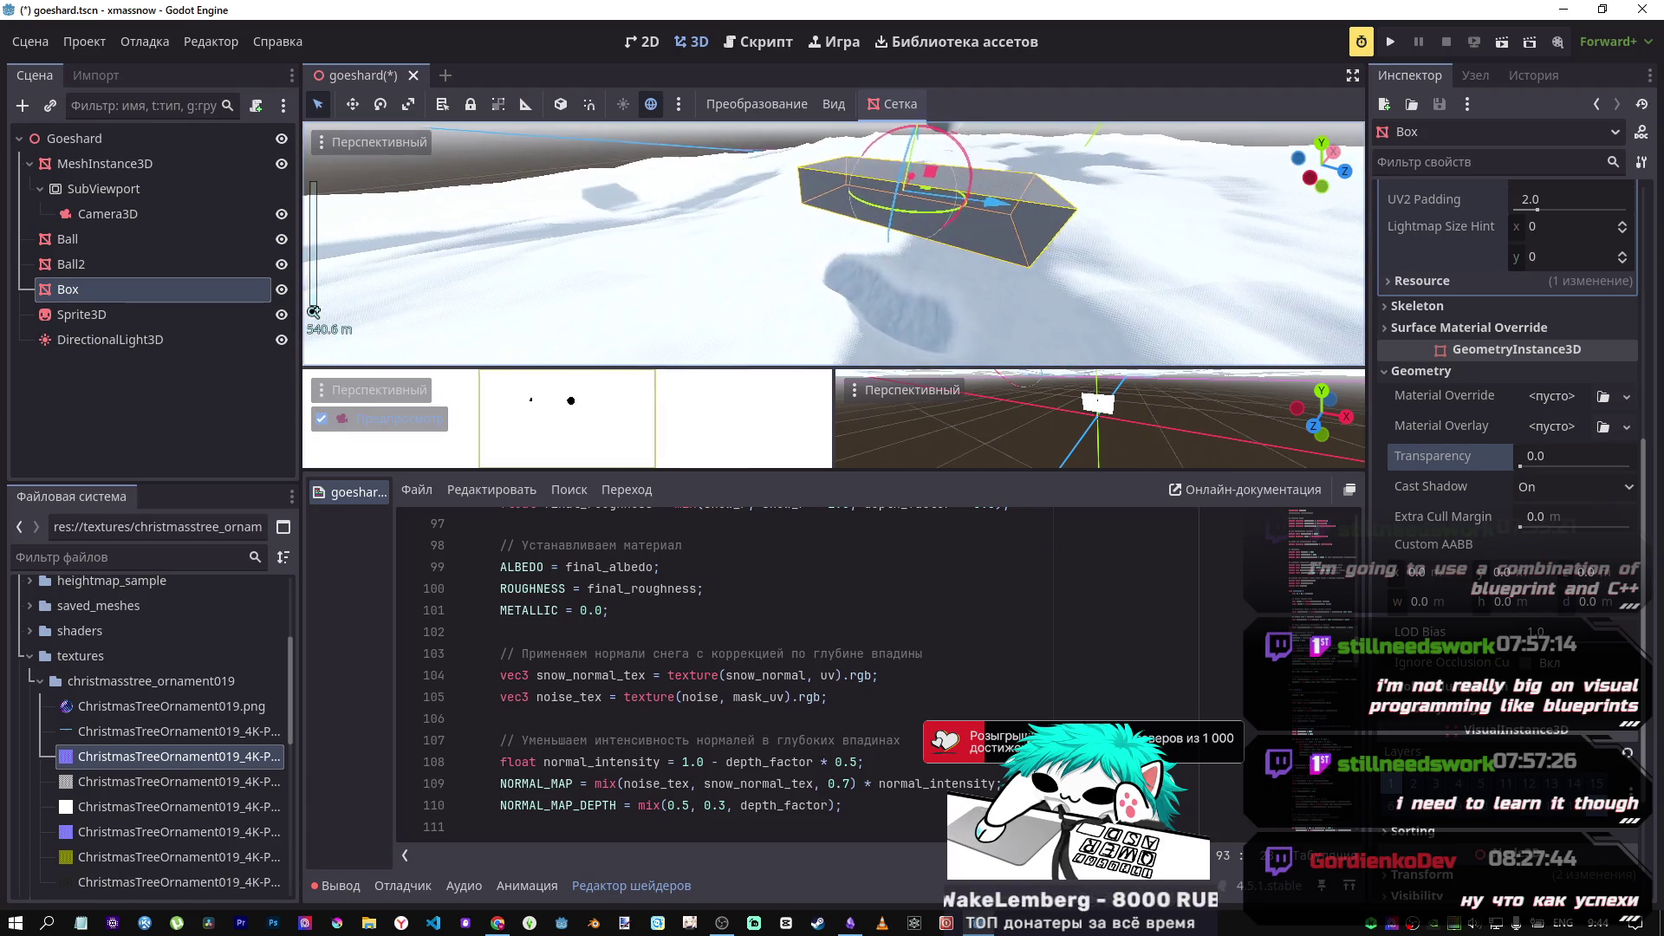
pyautogui.moveTo(935, 227)
pyautogui.mouseDown()
pyautogui.moveTo(944, 255)
pyautogui.moveTo(813, 199)
pyautogui.mouseUp()
pyautogui.scroll(5, 944, 256)
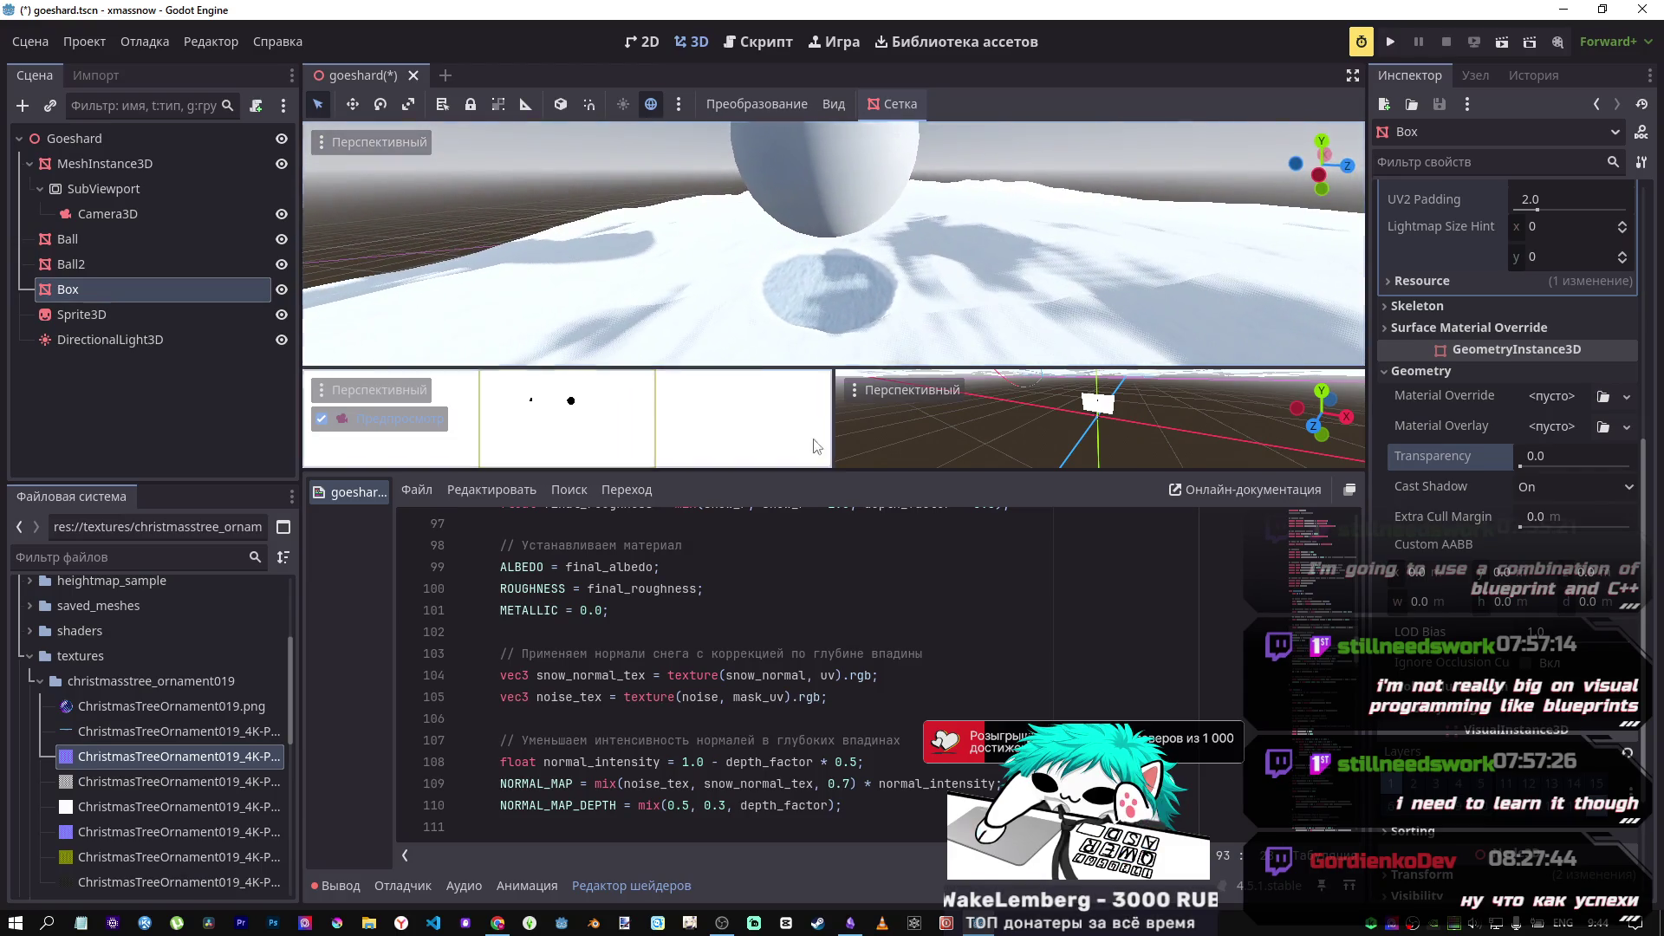
pyautogui.click(815, 199)
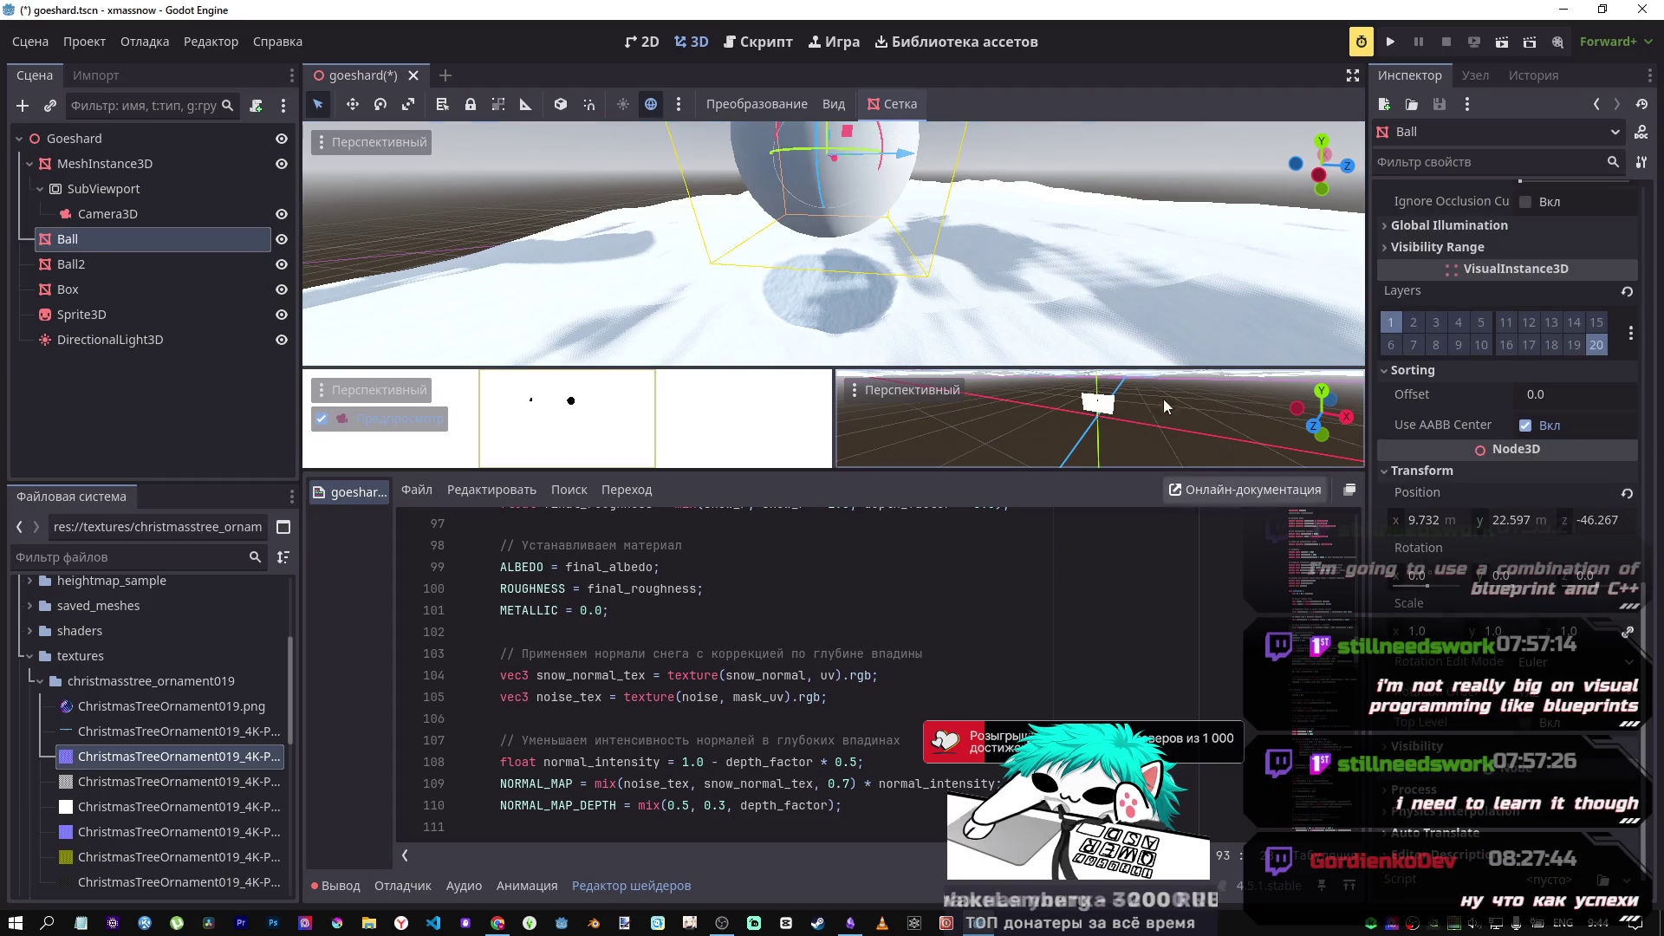
pyautogui.press('f')
pyautogui.scroll(5, 840, 183)
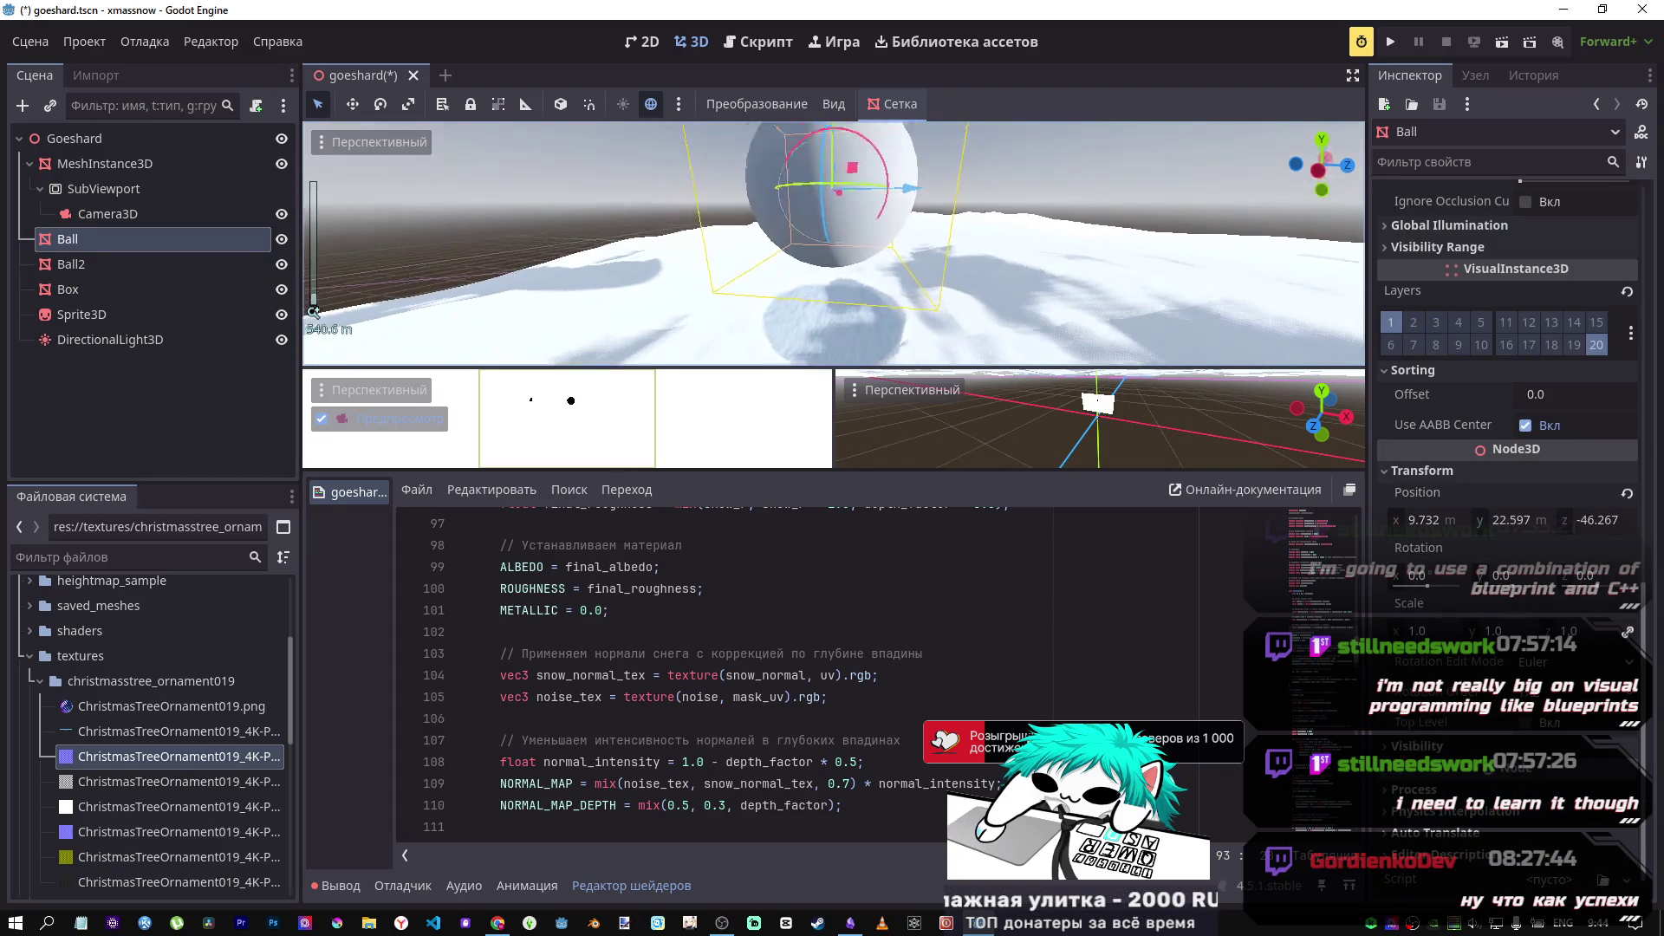
pyautogui.press('pagedown')
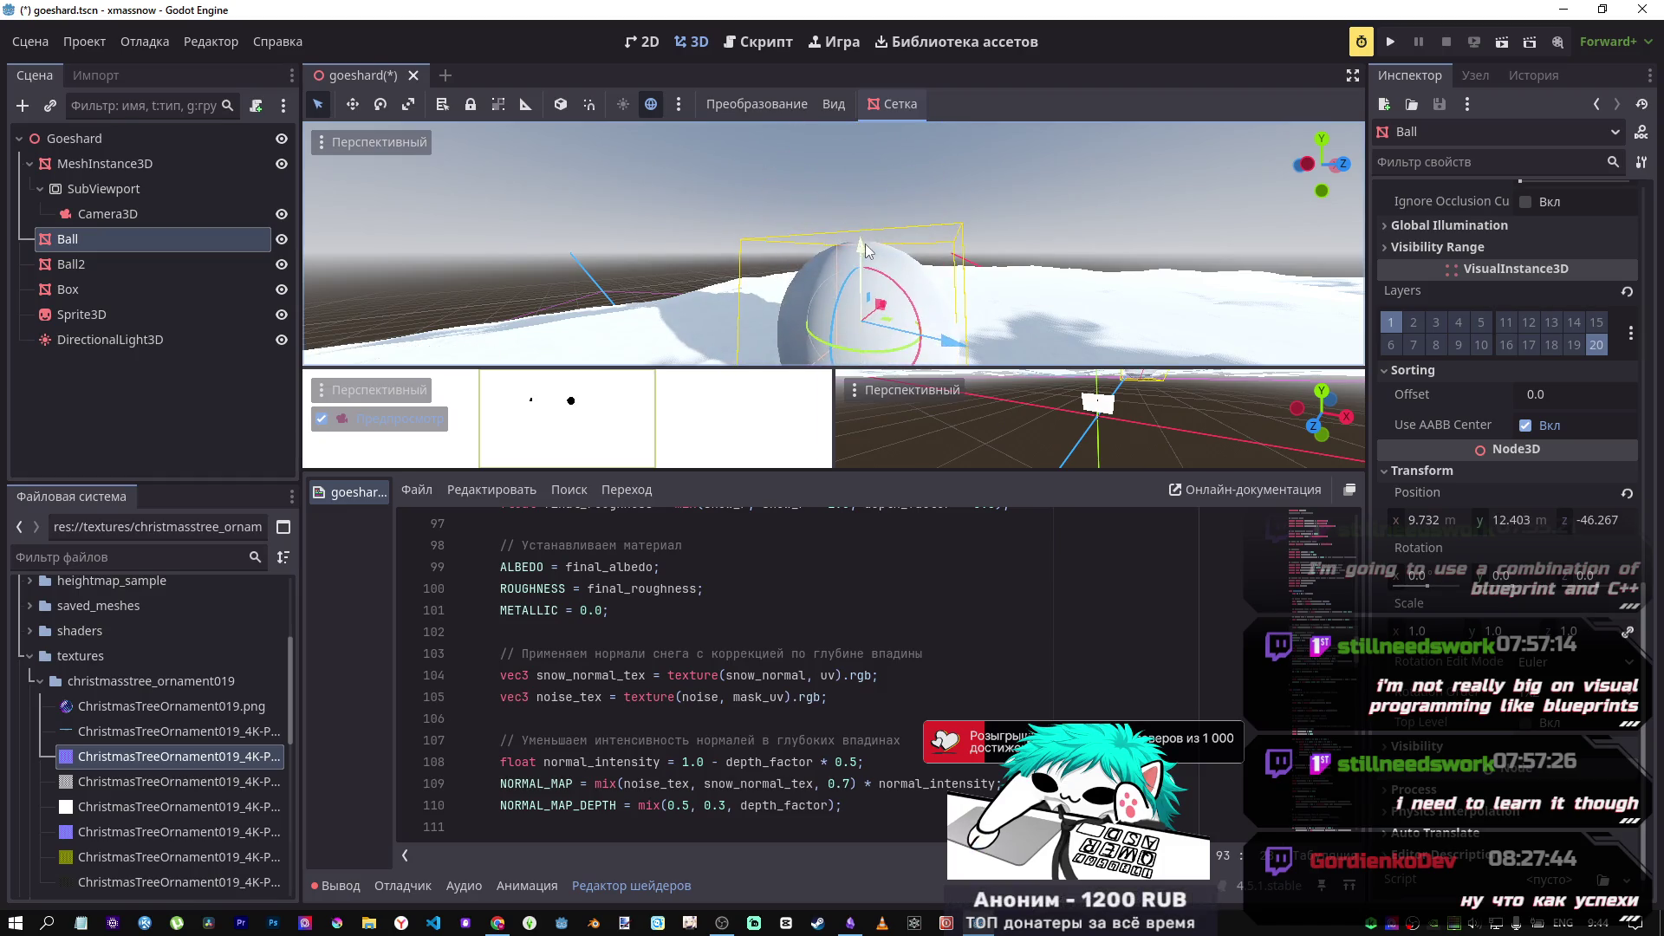
pyautogui.press('f')
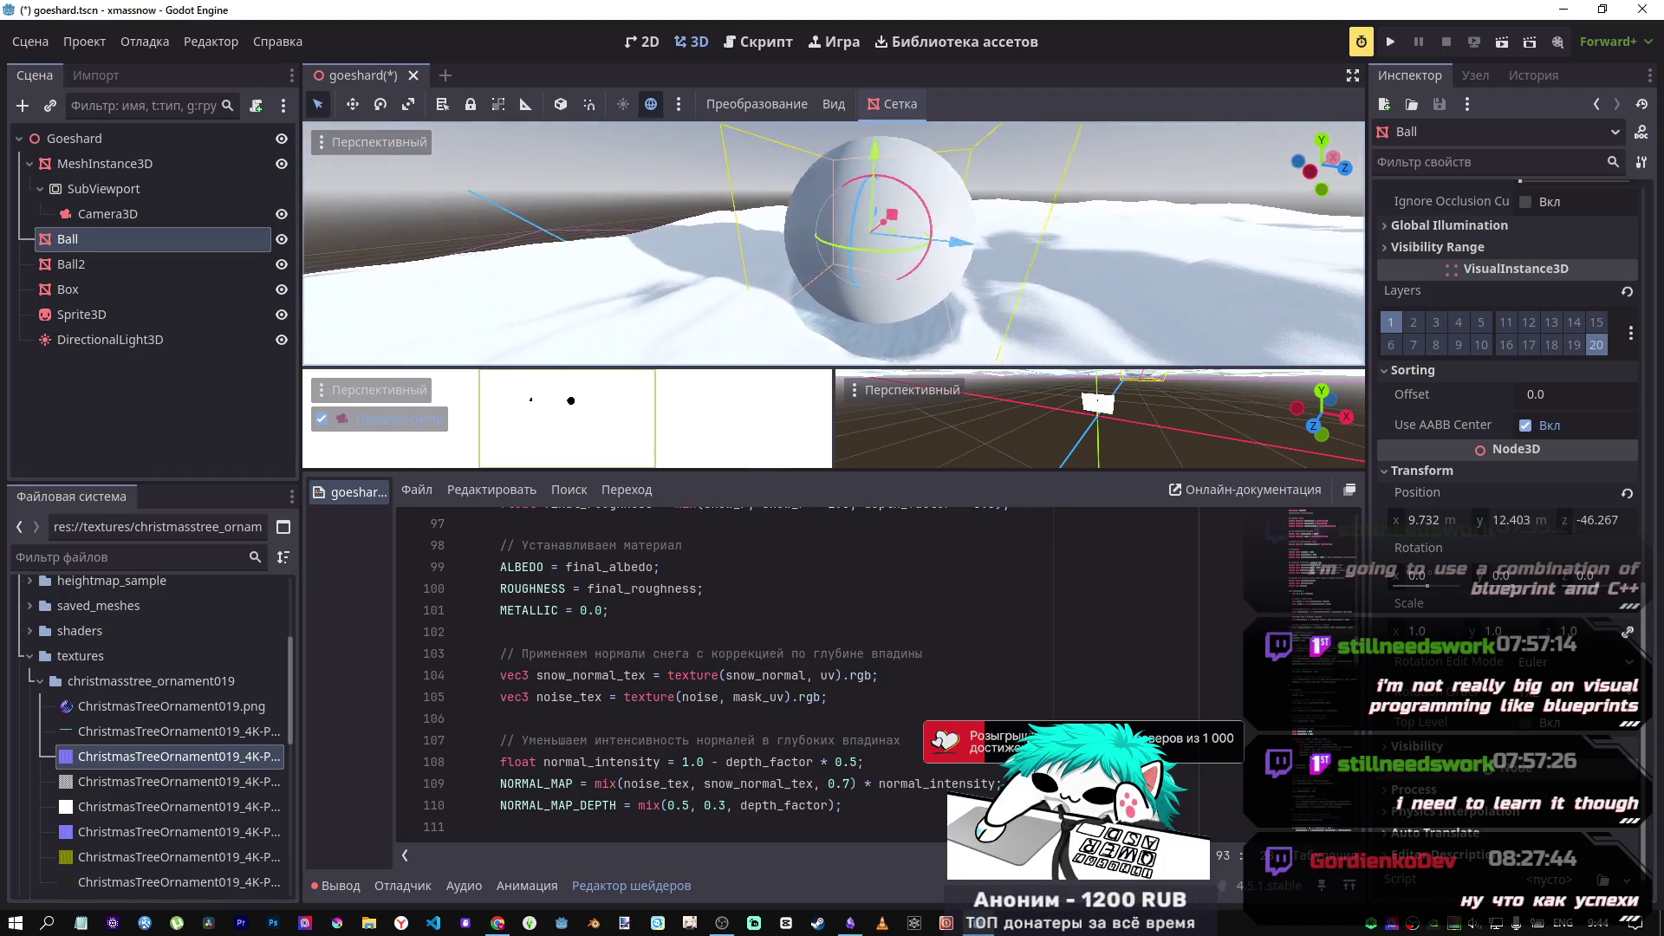
pyautogui.moveTo(871, 159)
pyautogui.mouseDown()
pyautogui.moveTo(857, 295)
pyautogui.moveTo(863, 227)
pyautogui.moveTo(852, 292)
pyautogui.moveTo(834, 177)
pyautogui.moveTo(828, 247)
pyautogui.moveTo(822, 120)
pyautogui.mouseUp()
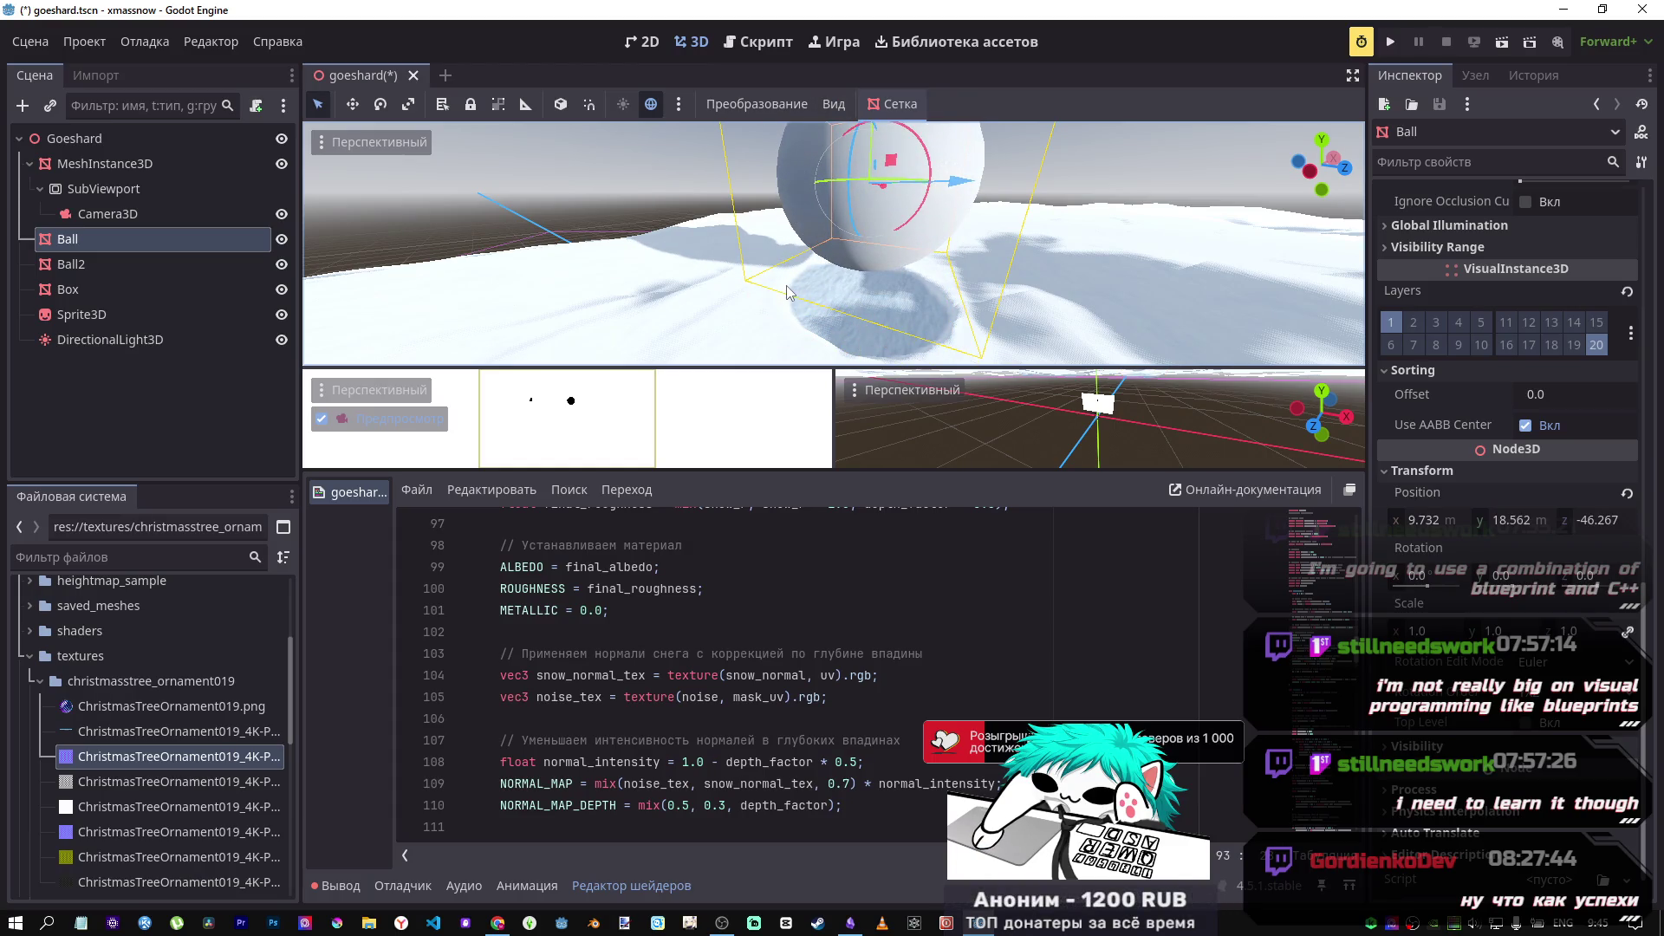
pyautogui.moveTo(1101, 420)
pyautogui.mouseDown()
pyautogui.moveTo(1120, 403)
pyautogui.moveTo(1051, 443)
pyautogui.moveTo(1092, 413)
pyautogui.mouseUp()
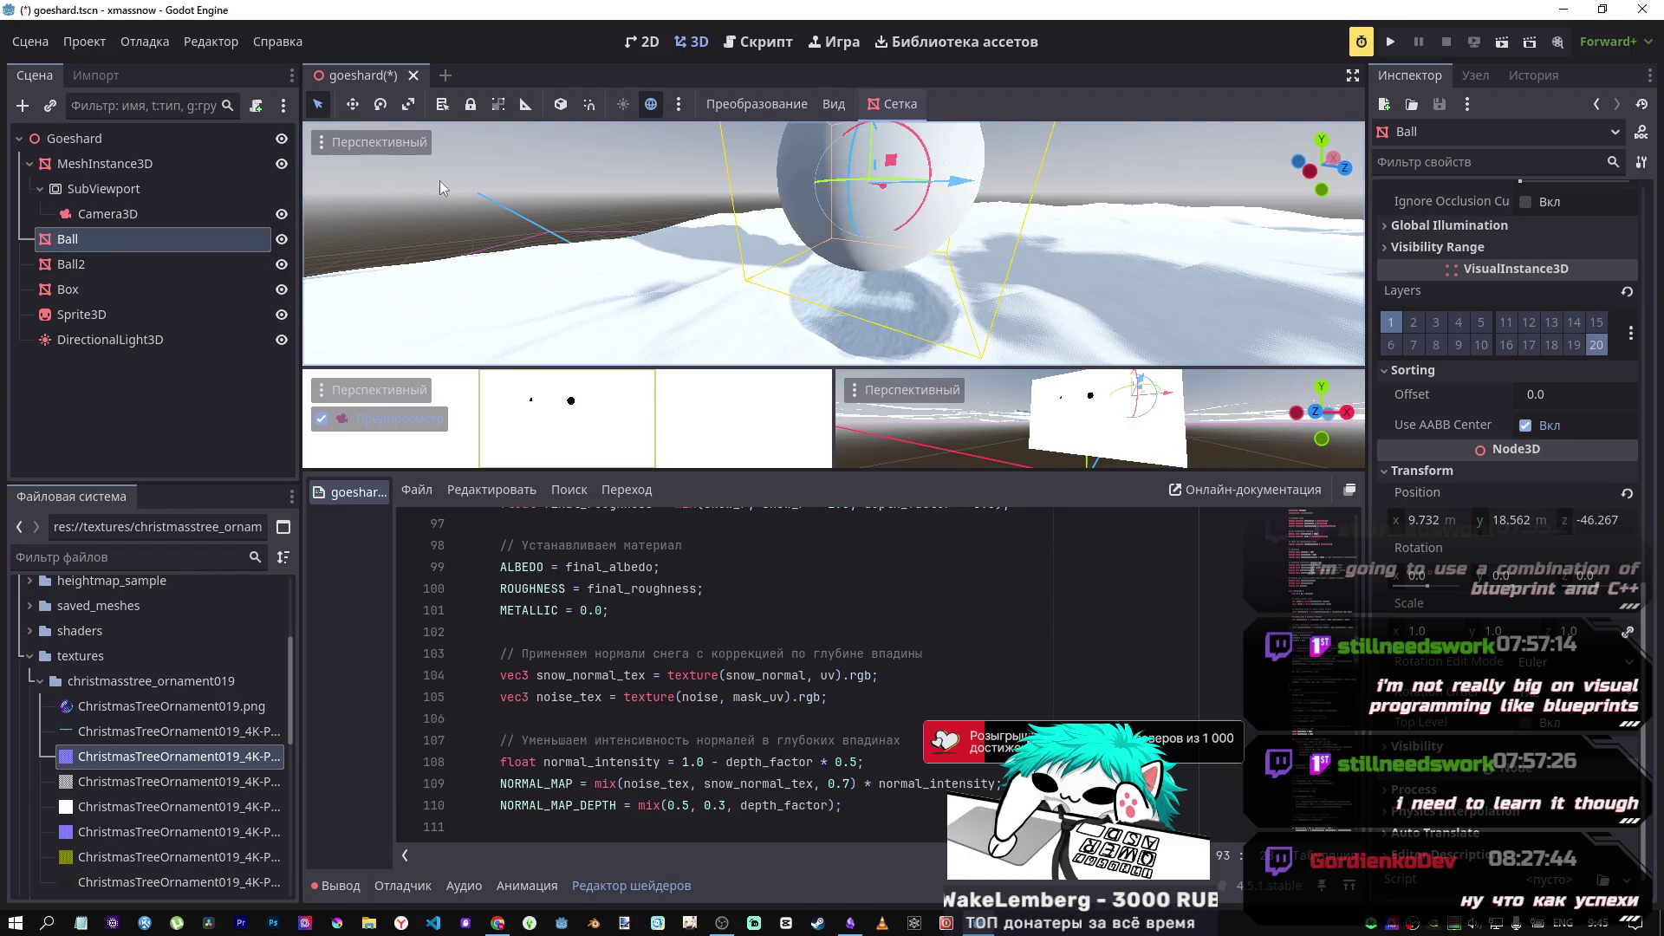
# Step: Reposition the capsule Ball2 (radius 0.5 m, height 2.0 m) on the snow field and frame it
pyautogui.click(106, 165)
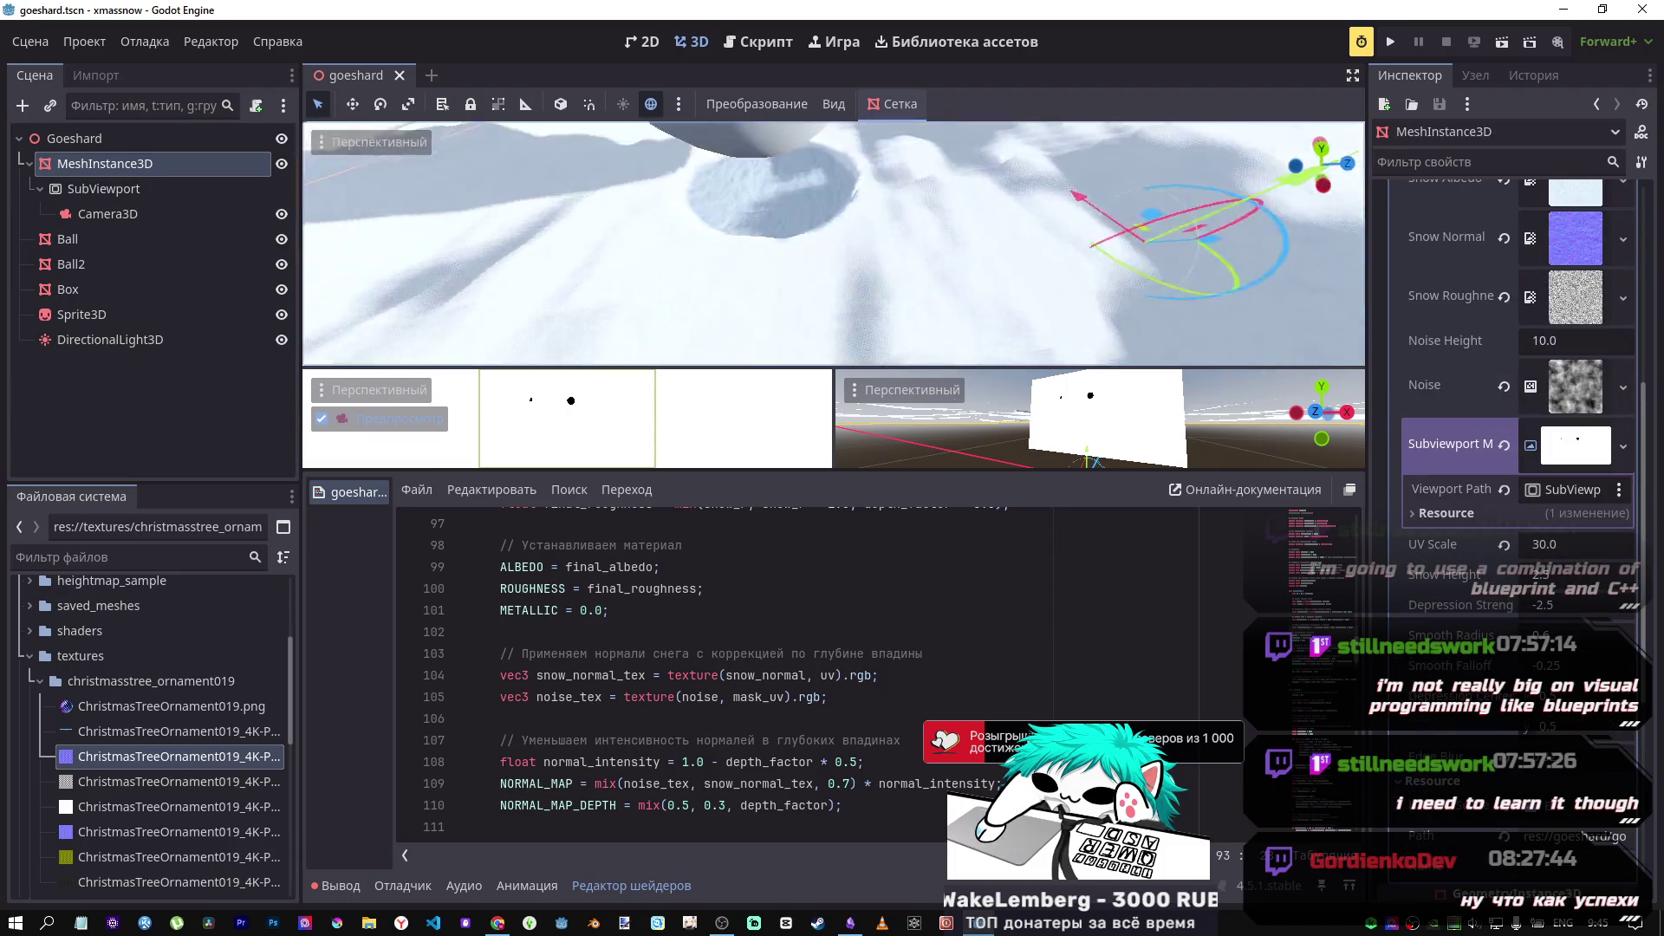
pyautogui.moveTo(832, 243)
pyautogui.mouseDown()
pyautogui.moveTo(832, 208)
pyautogui.moveTo(832, 277)
pyautogui.mouseUp()
pyautogui.click(853, 176)
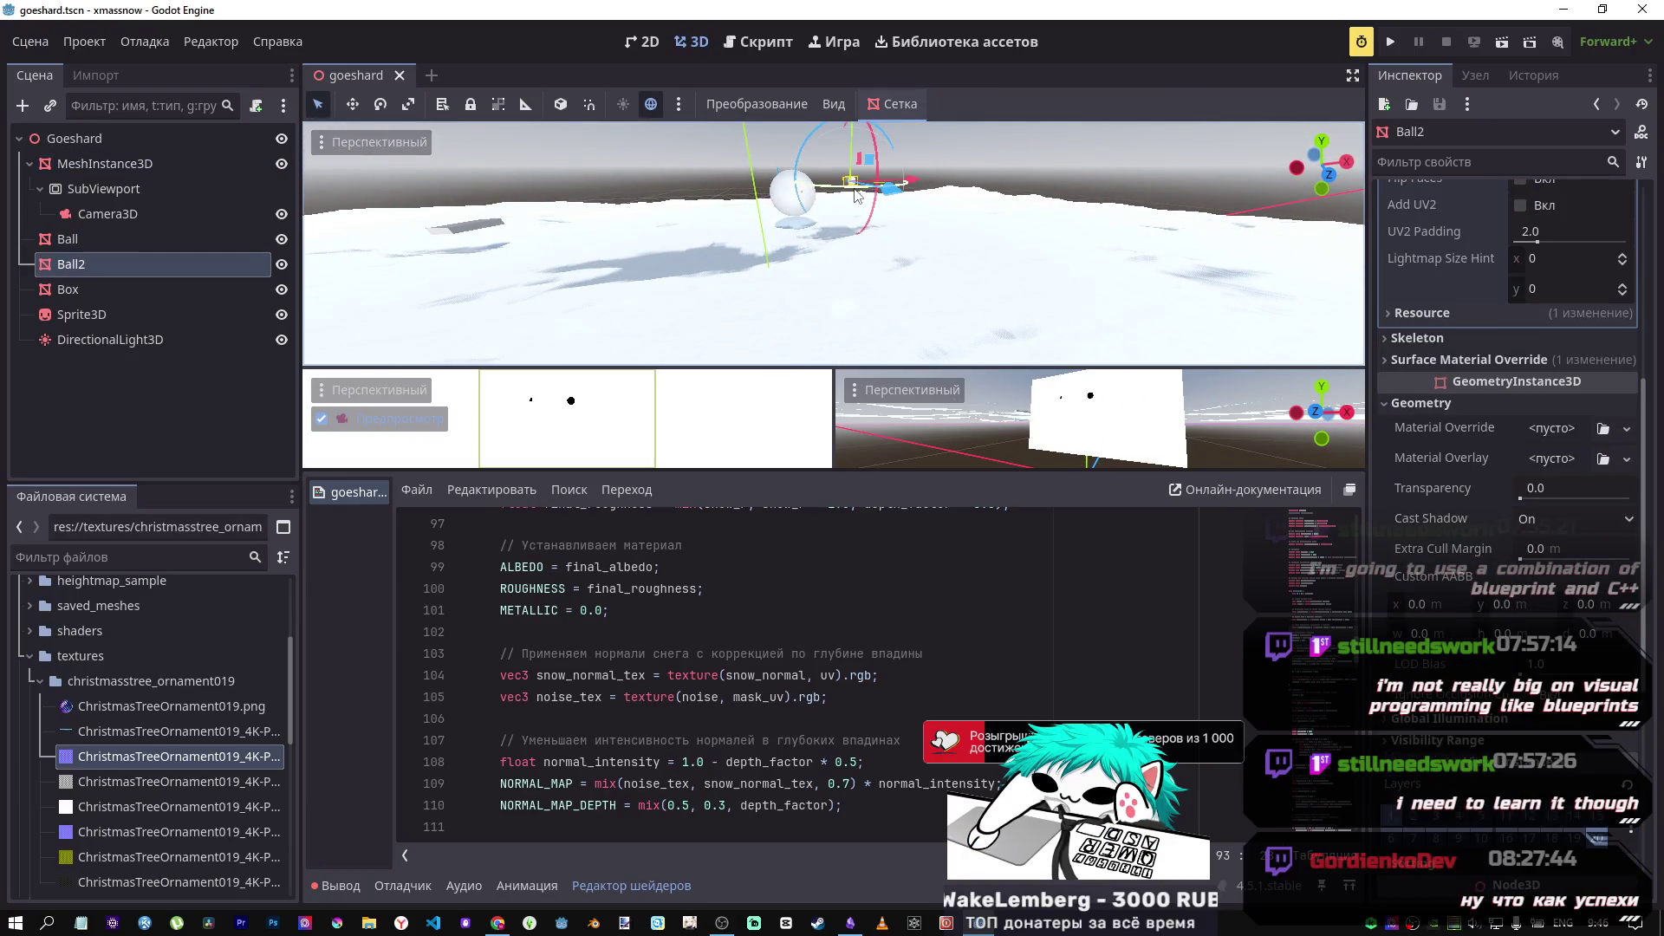
pyautogui.moveTo(851, 181); pyautogui.dragTo(846, 149)
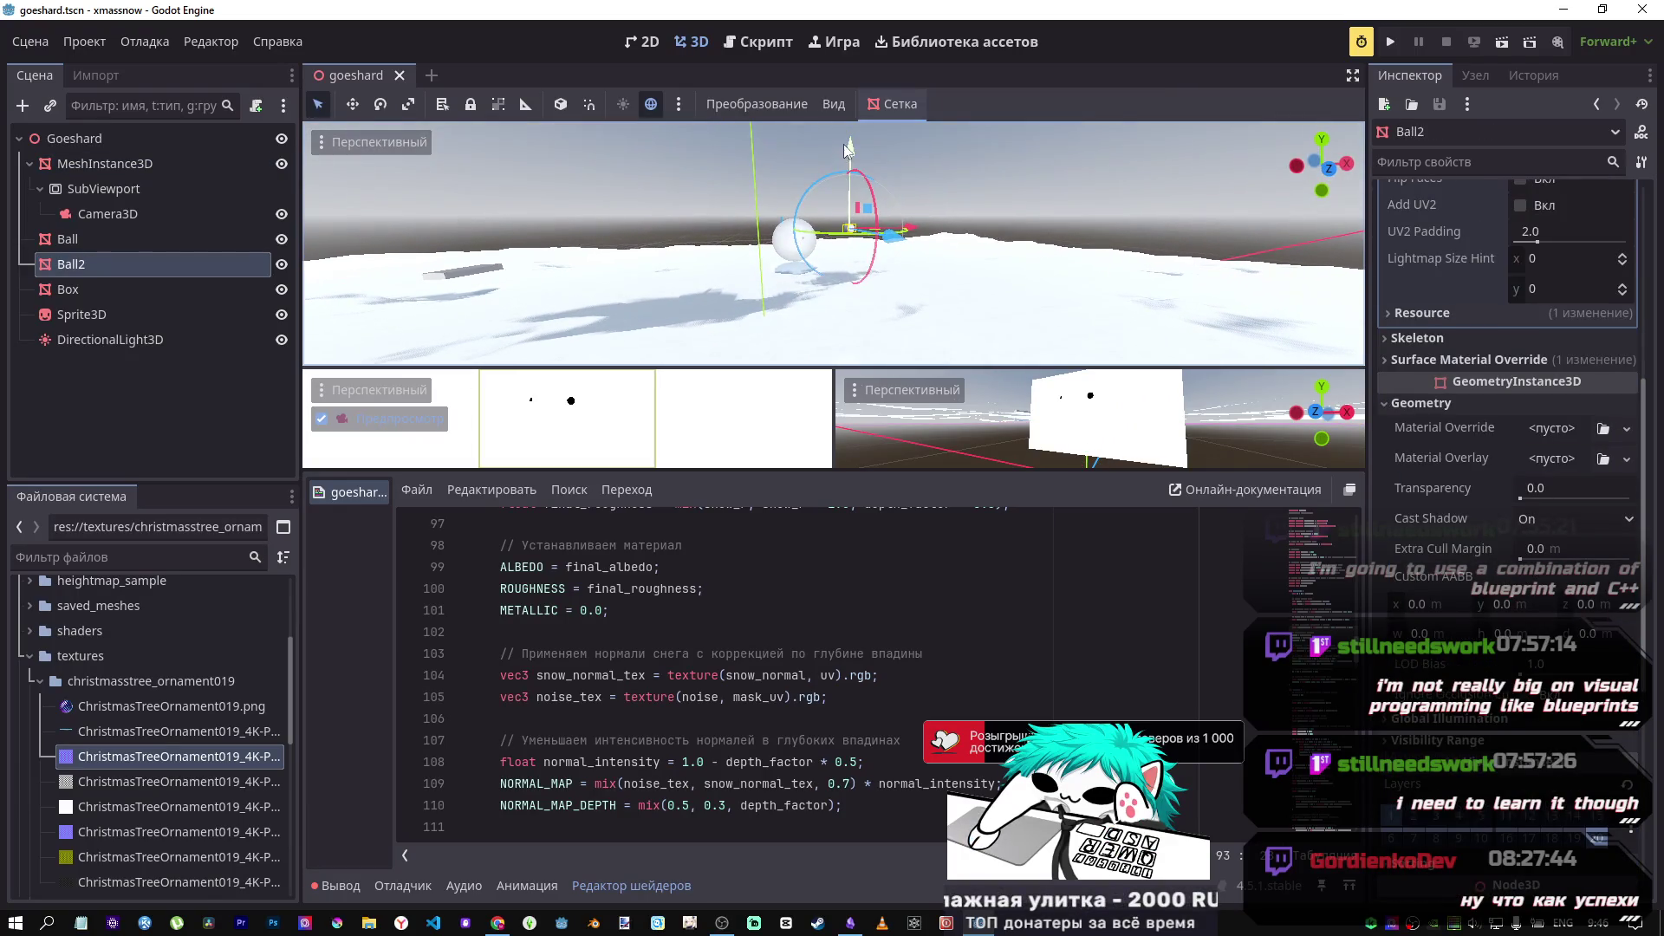
pyautogui.moveTo(843, 295); pyautogui.dragTo(843, 297)
pyautogui.press('f')
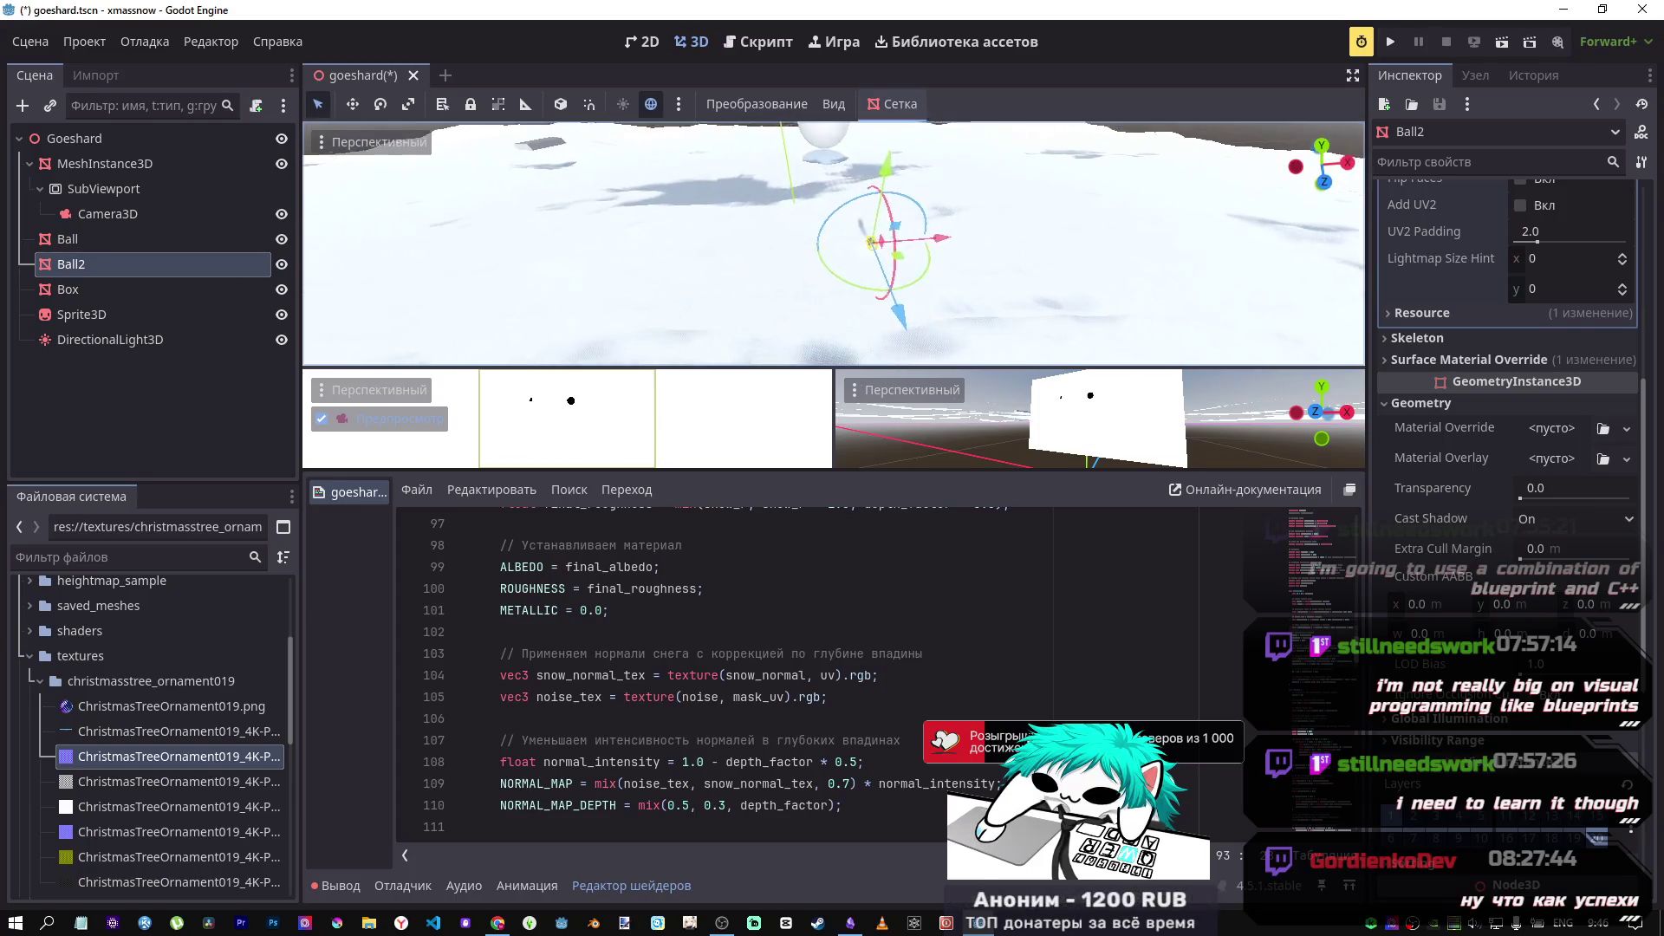
pyautogui.scroll(5, 834, 242)
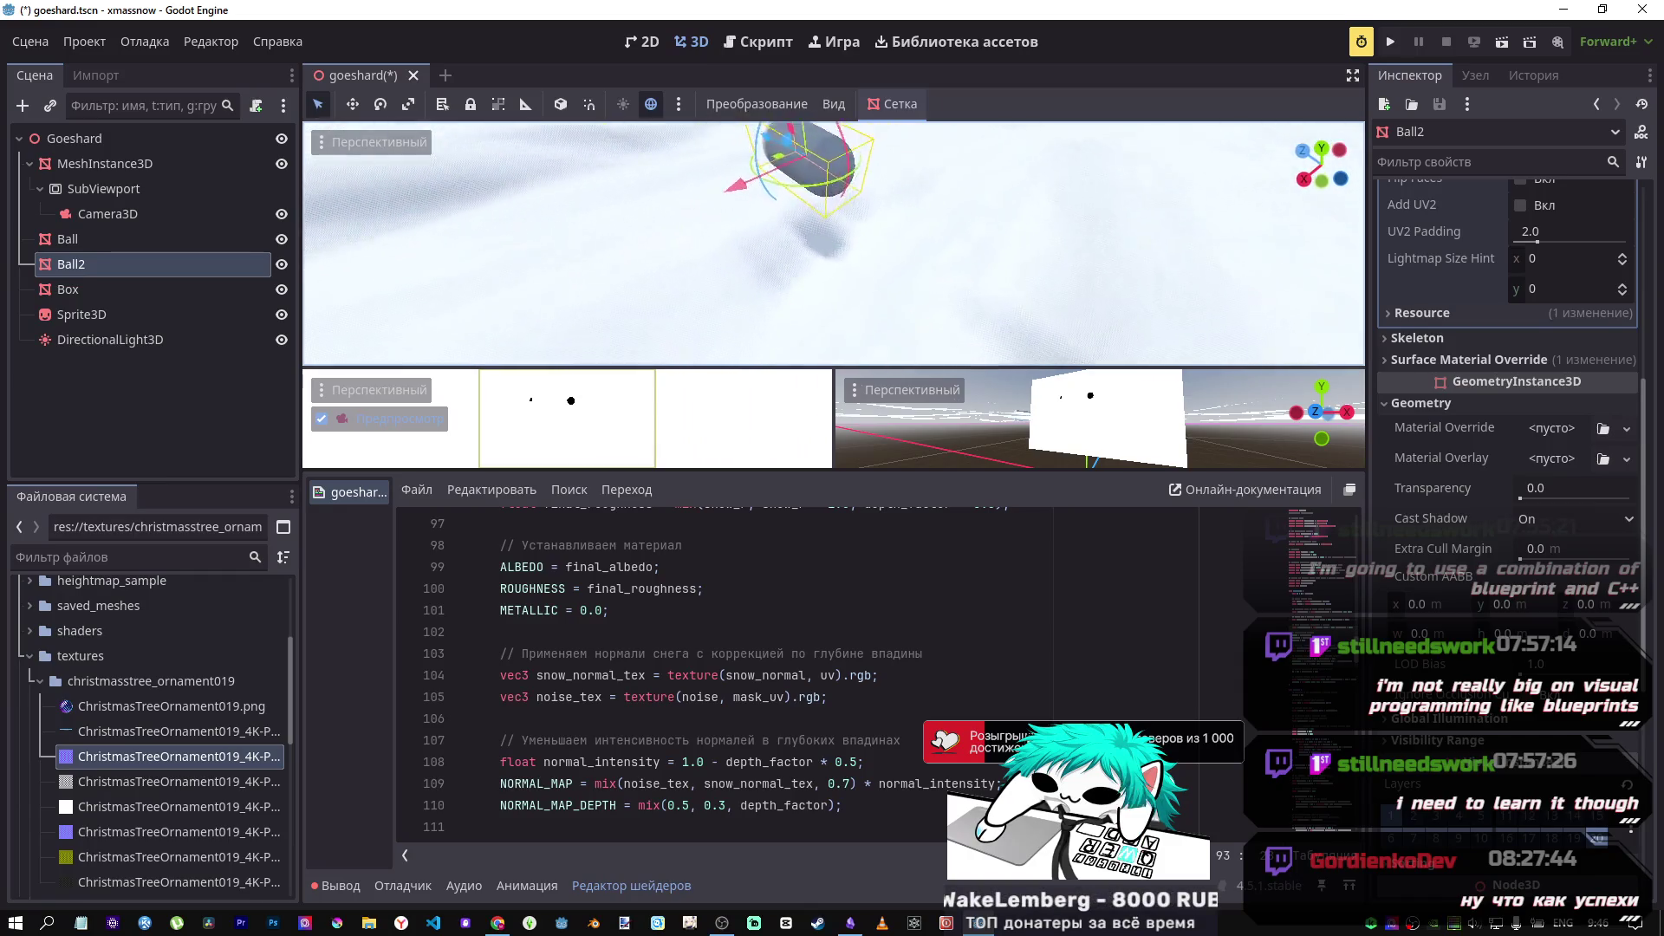
pyautogui.scroll(5, 1446, 533)
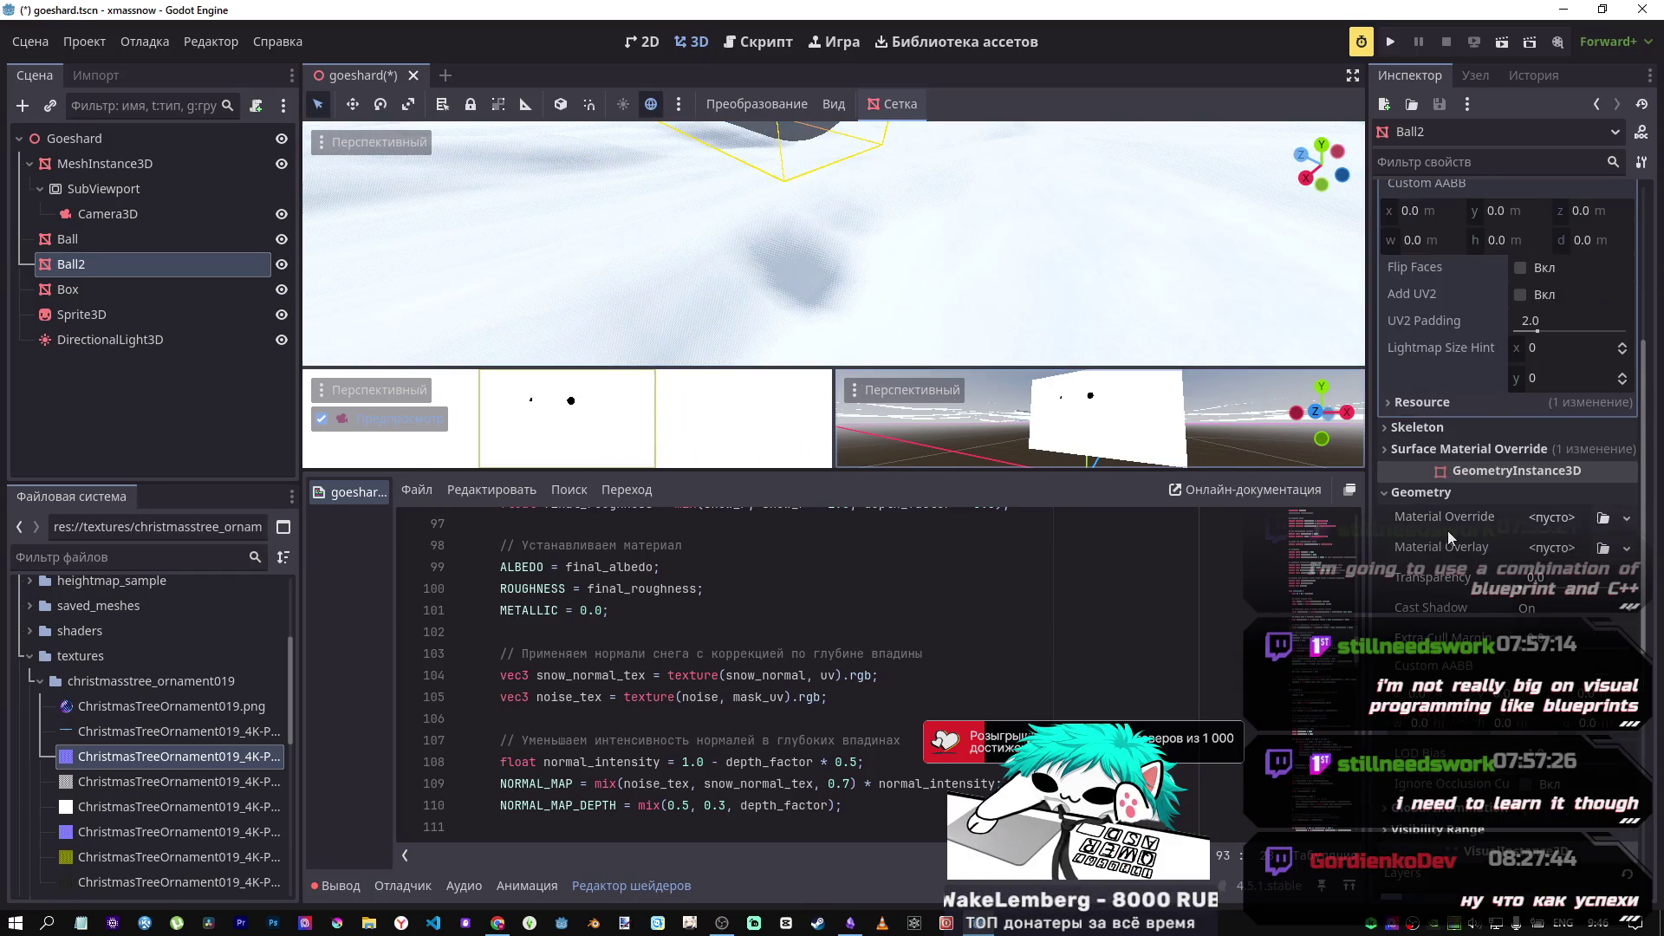
pyautogui.scroll(3, 1444, 511)
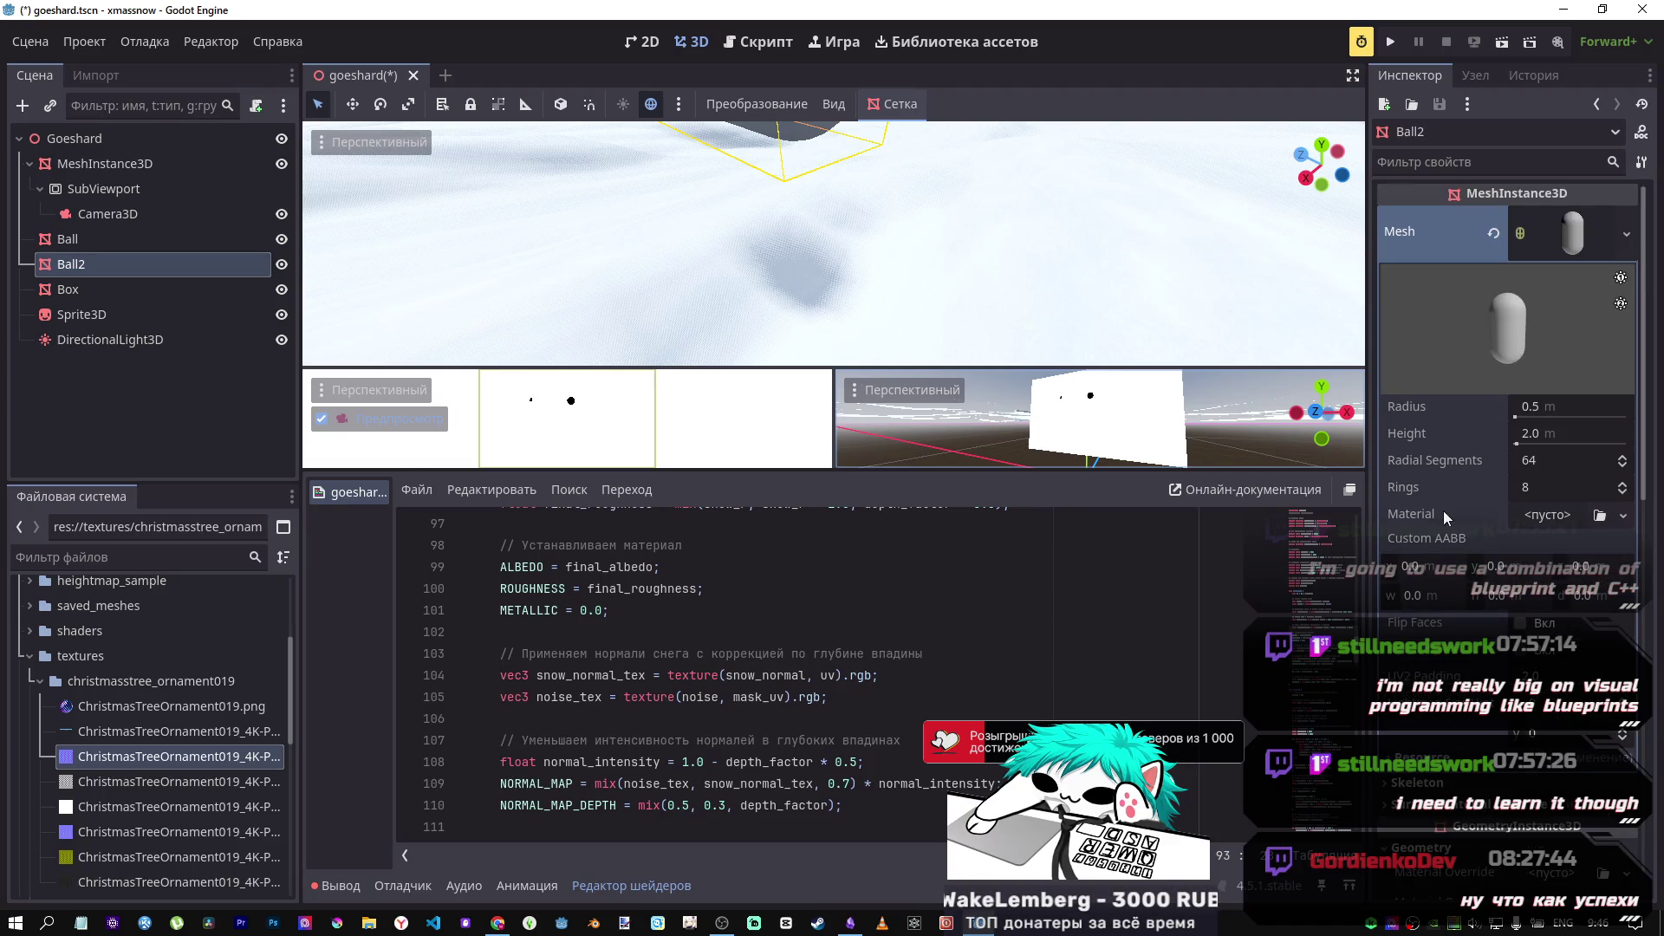
pyautogui.scroll(-3, 1443, 511)
pyautogui.scroll(-8, 1438, 515)
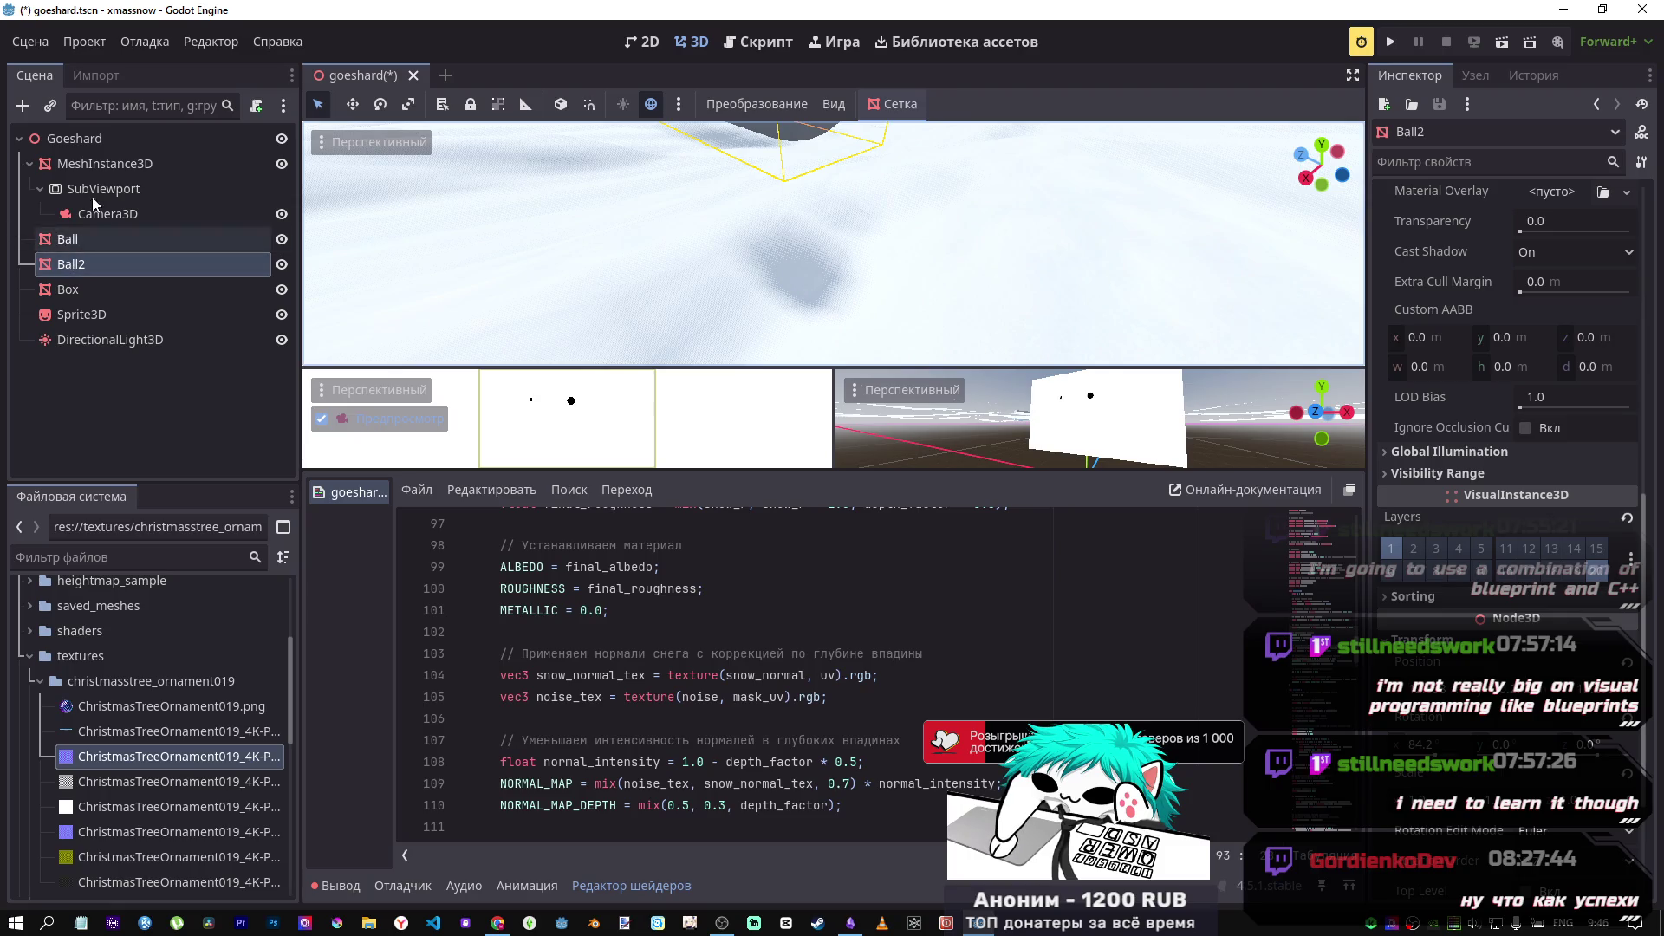
pyautogui.click(107, 165)
pyautogui.moveTo(1541, 616); pyautogui.dragTo(1586, 617)
pyautogui.hotkey('ctrl', 'z')
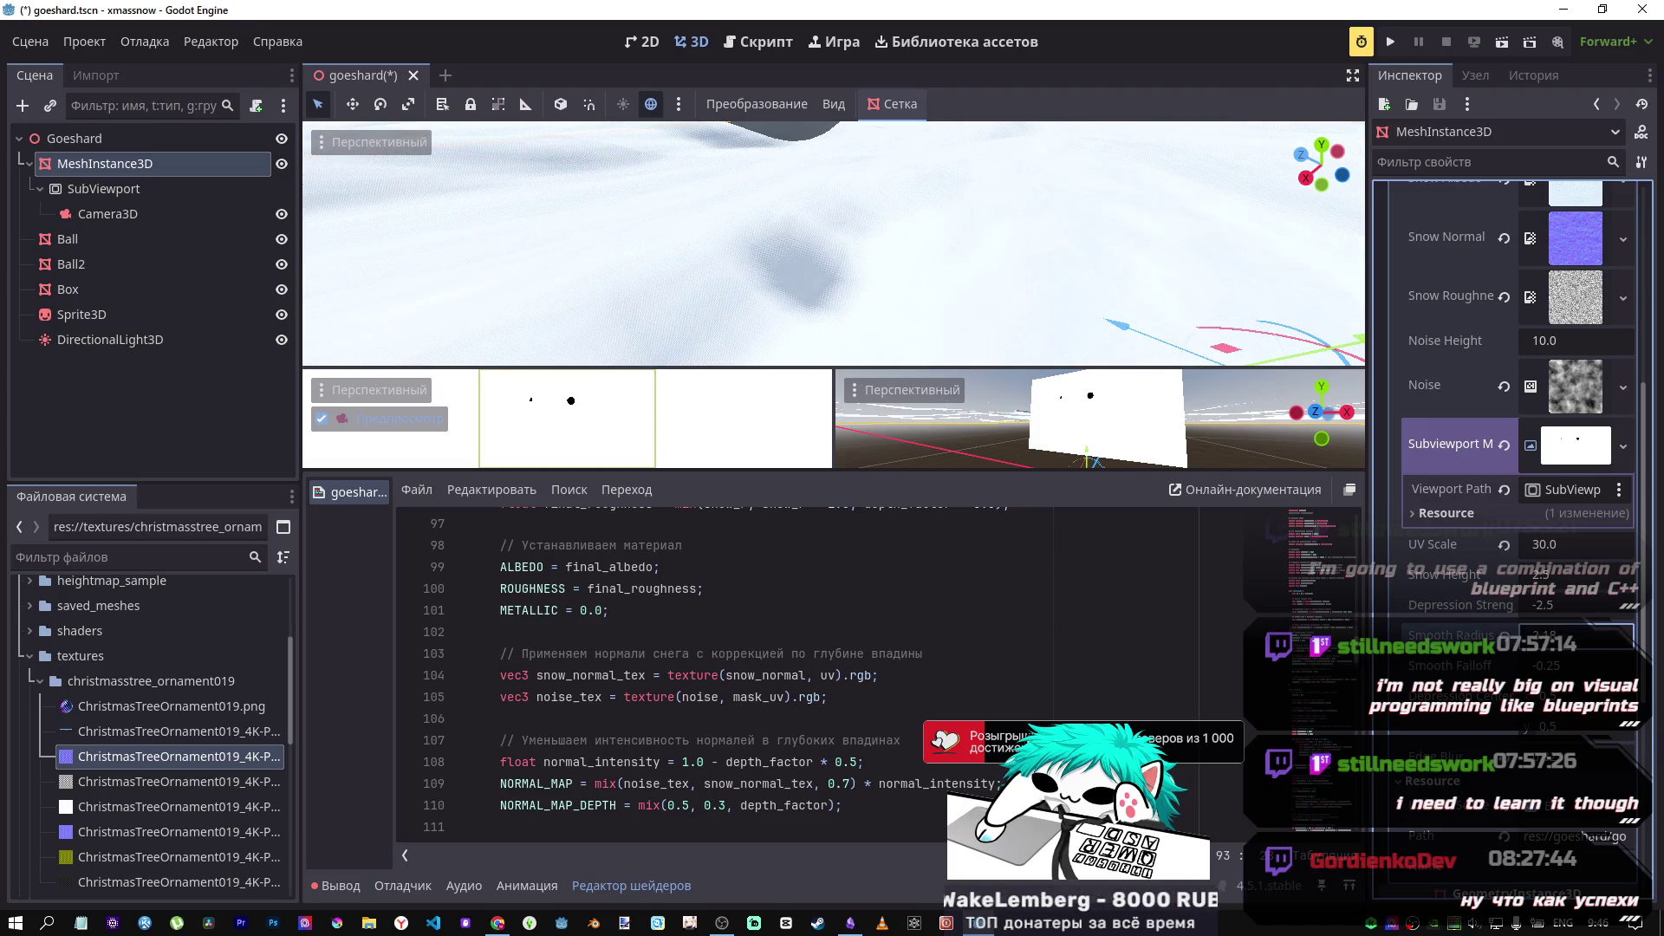
pyautogui.moveTo(1560, 666); pyautogui.dragTo(1508, 665)
pyautogui.hotkey('ctrl', 'z')
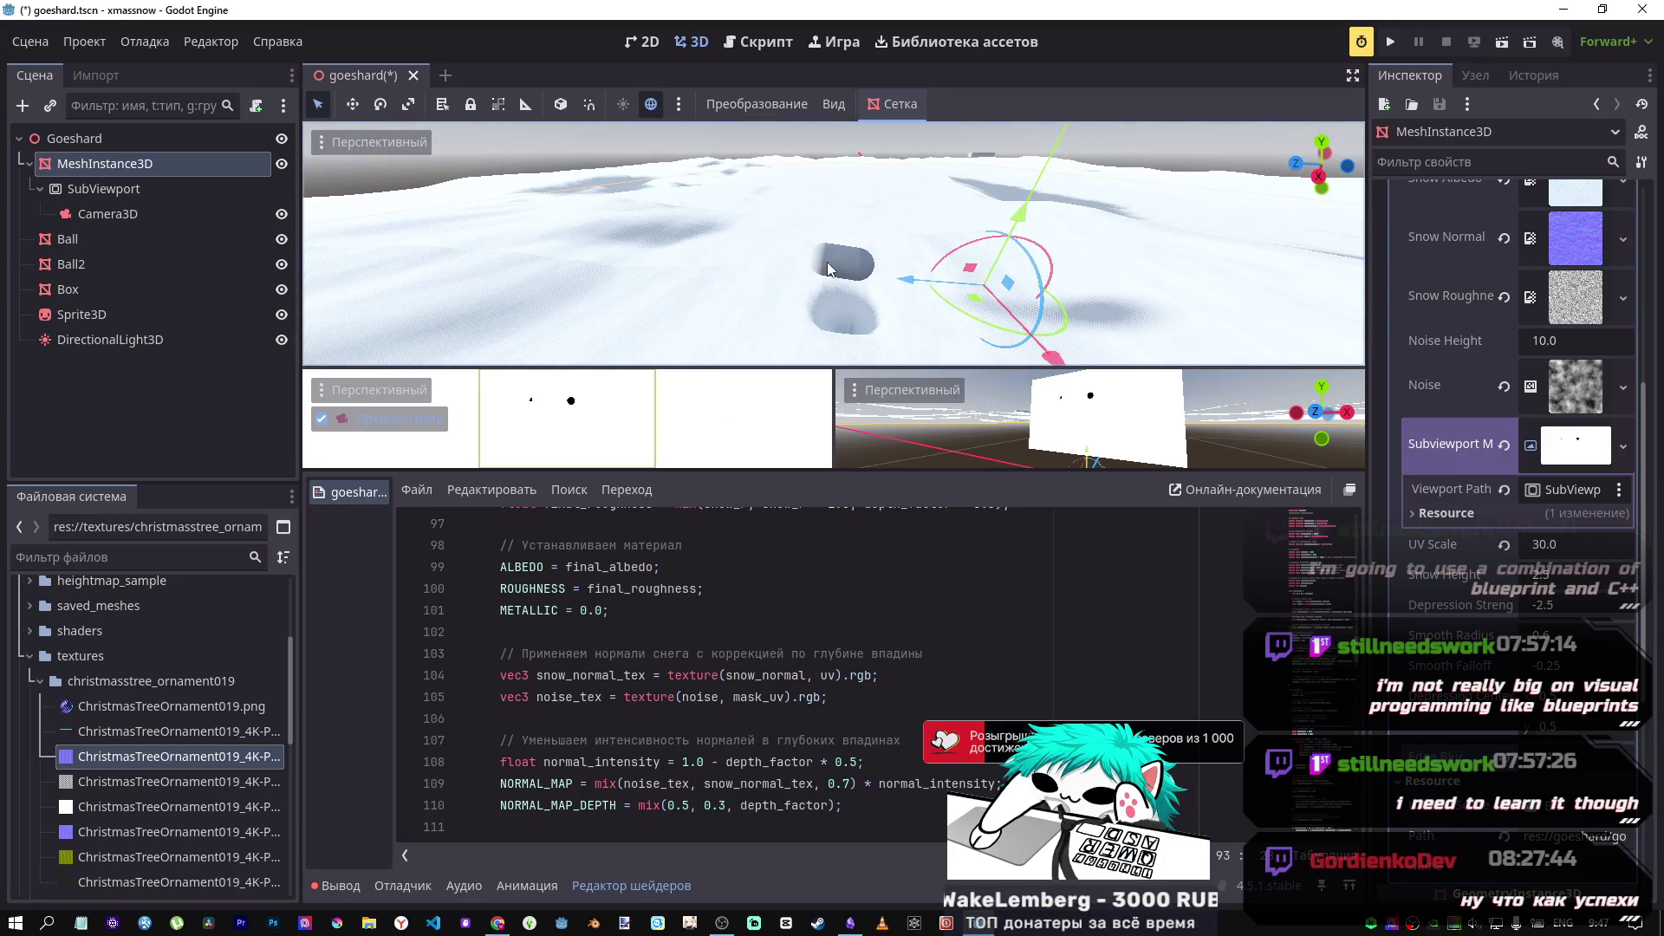
# Step: Save the scene with Ball2 in place
pyautogui.click(832, 277)
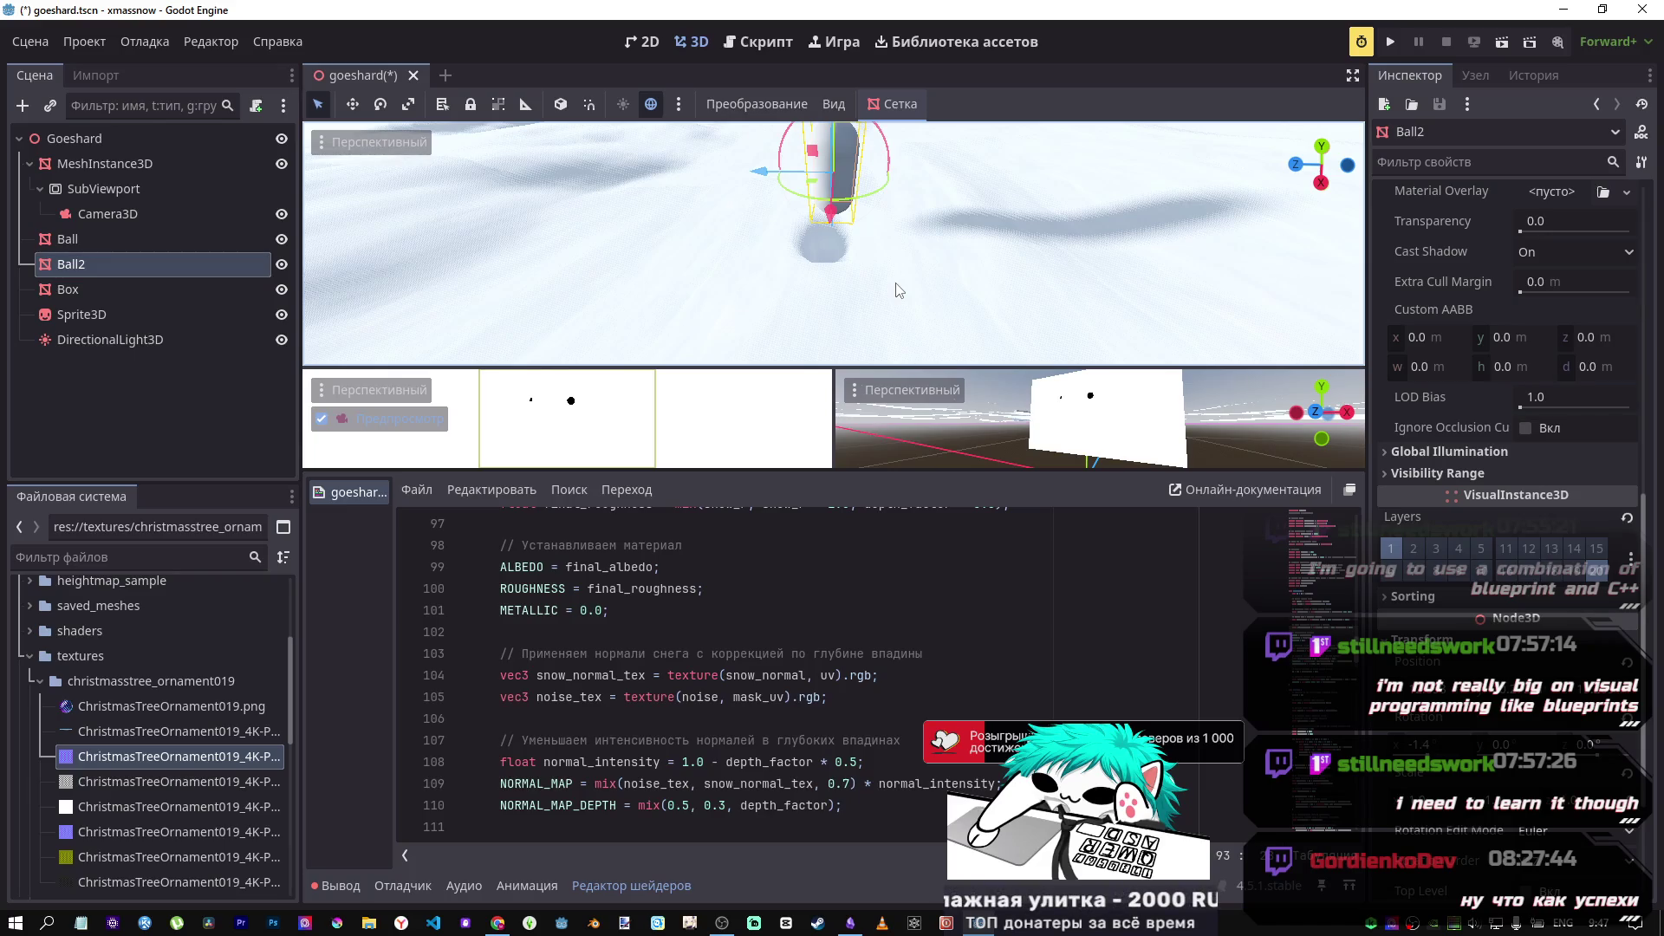
pyautogui.hotkey('ctrl', 's')
pyautogui.click(97, 279)
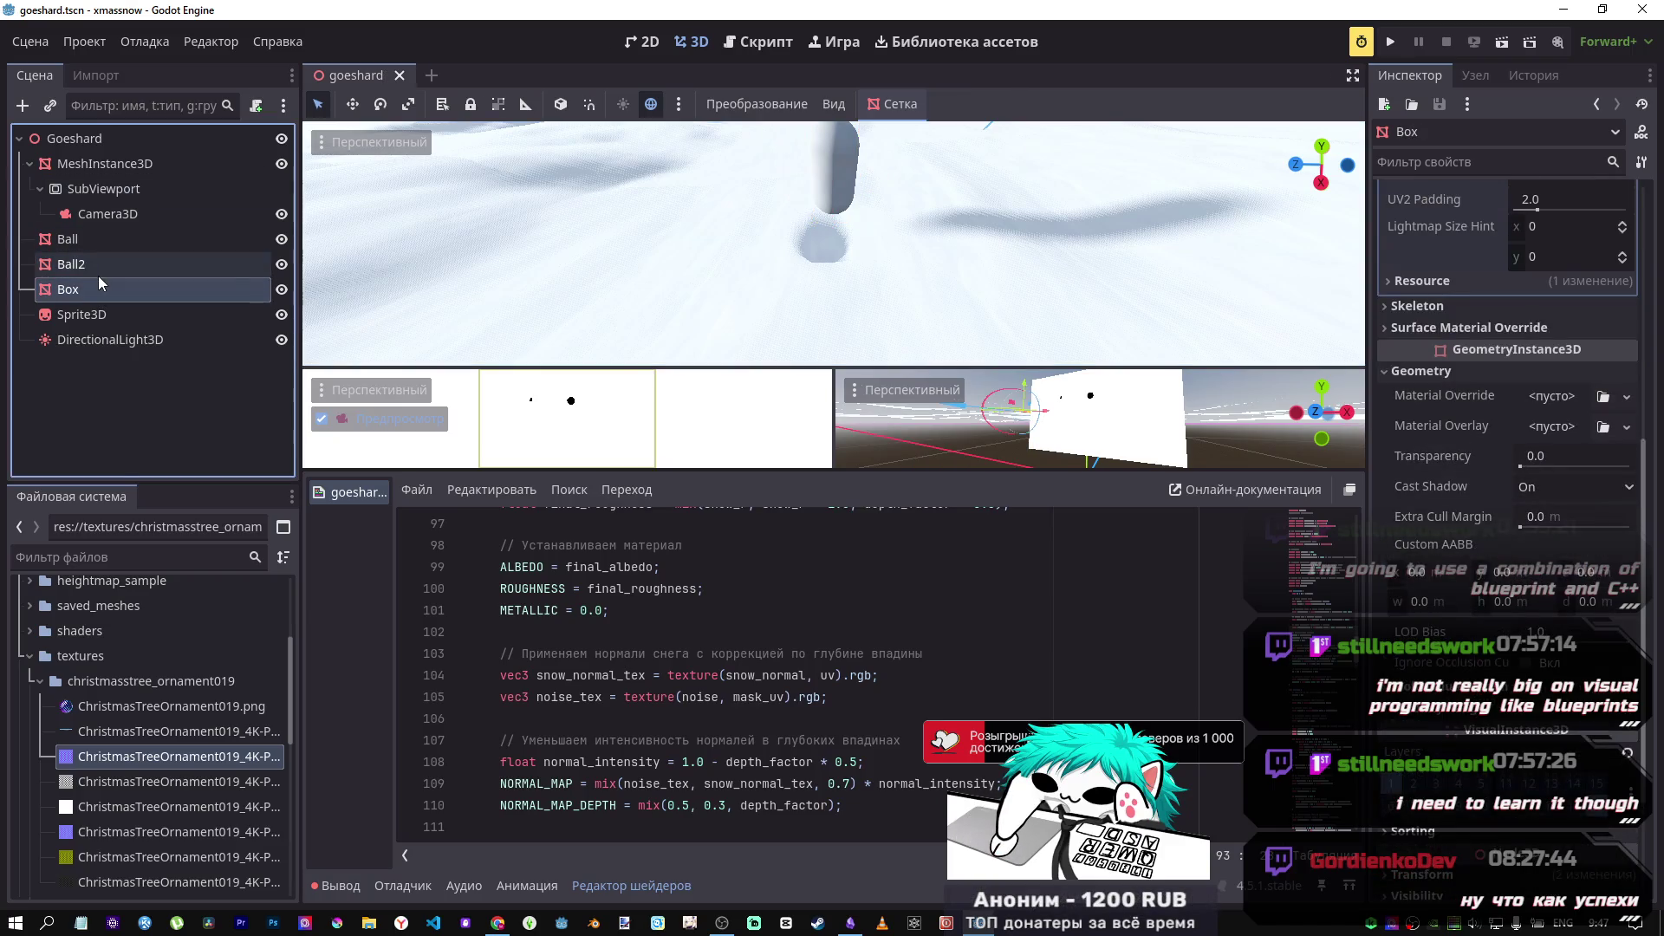
pyautogui.click(104, 261)
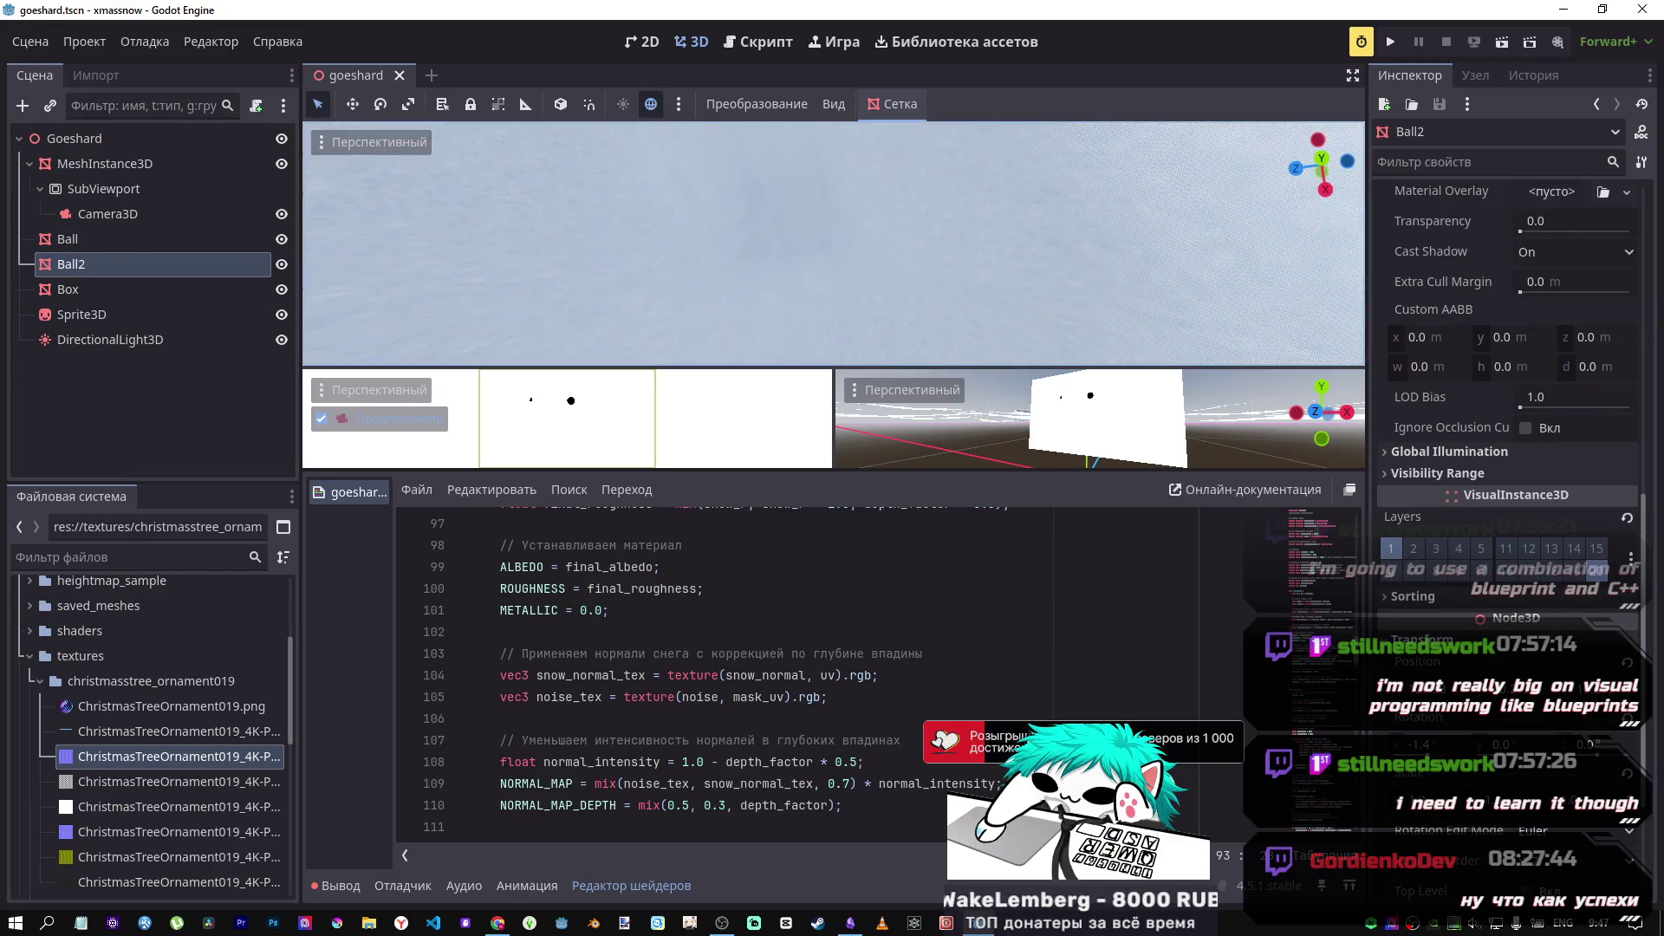
# Step: Raise the snow shader's Edge Blur to soften the pit under Ball2
pyautogui.scroll(-5, 1141, 288)
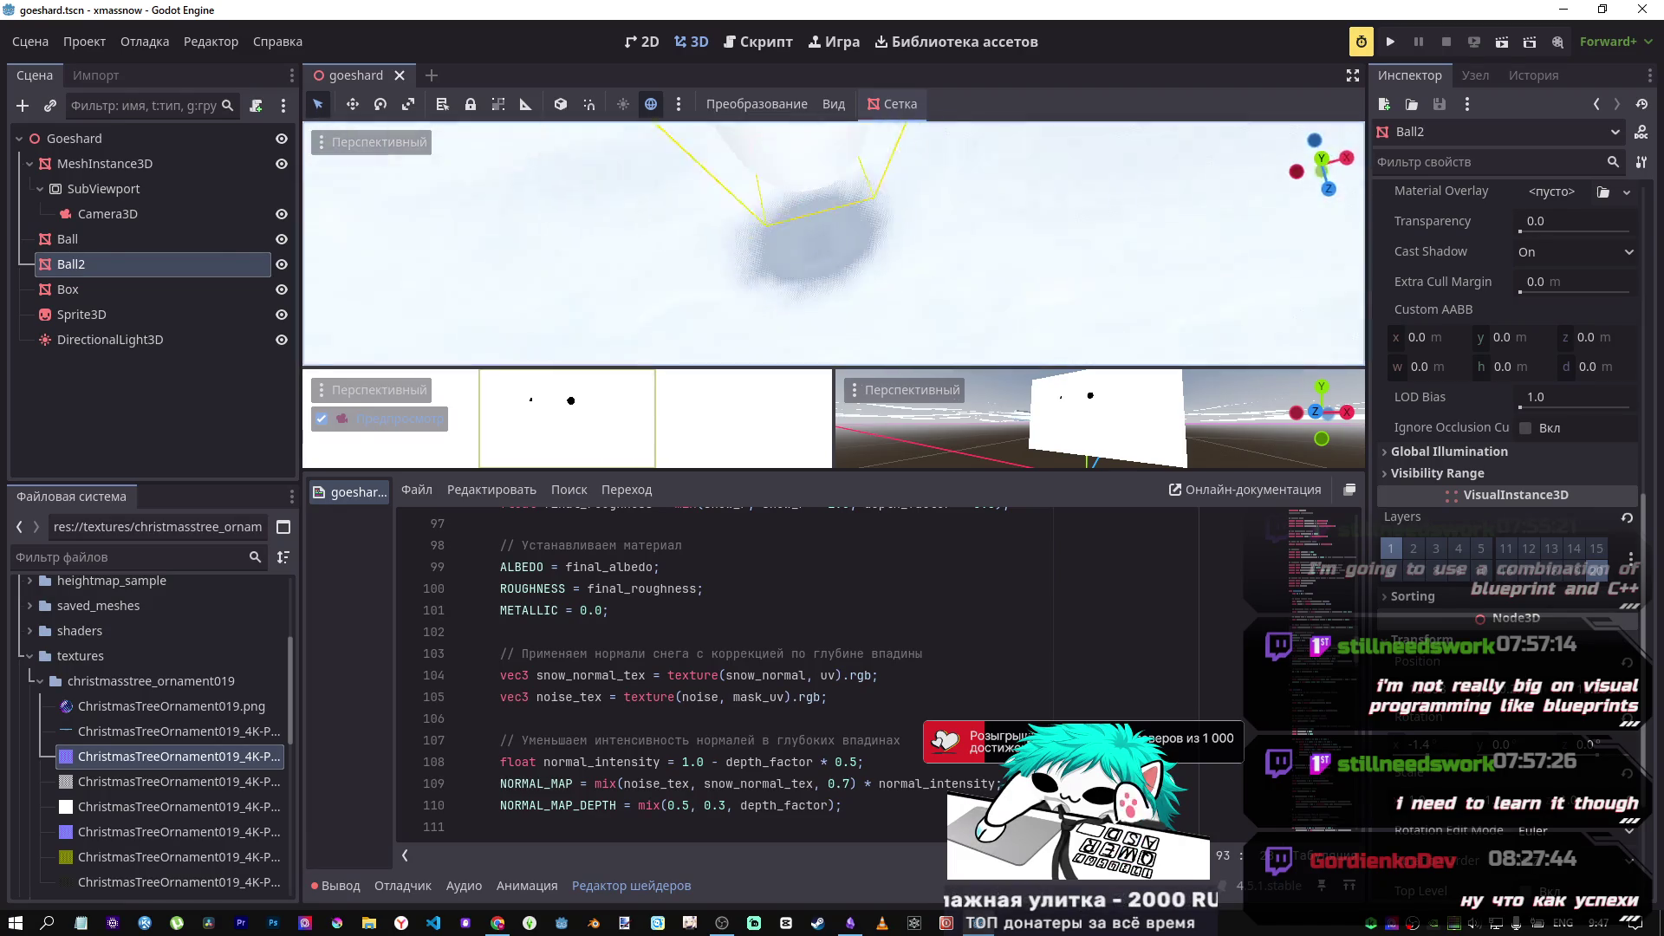
pyautogui.click(121, 163)
pyautogui.moveTo(1551, 756); pyautogui.dragTo(1586, 755)
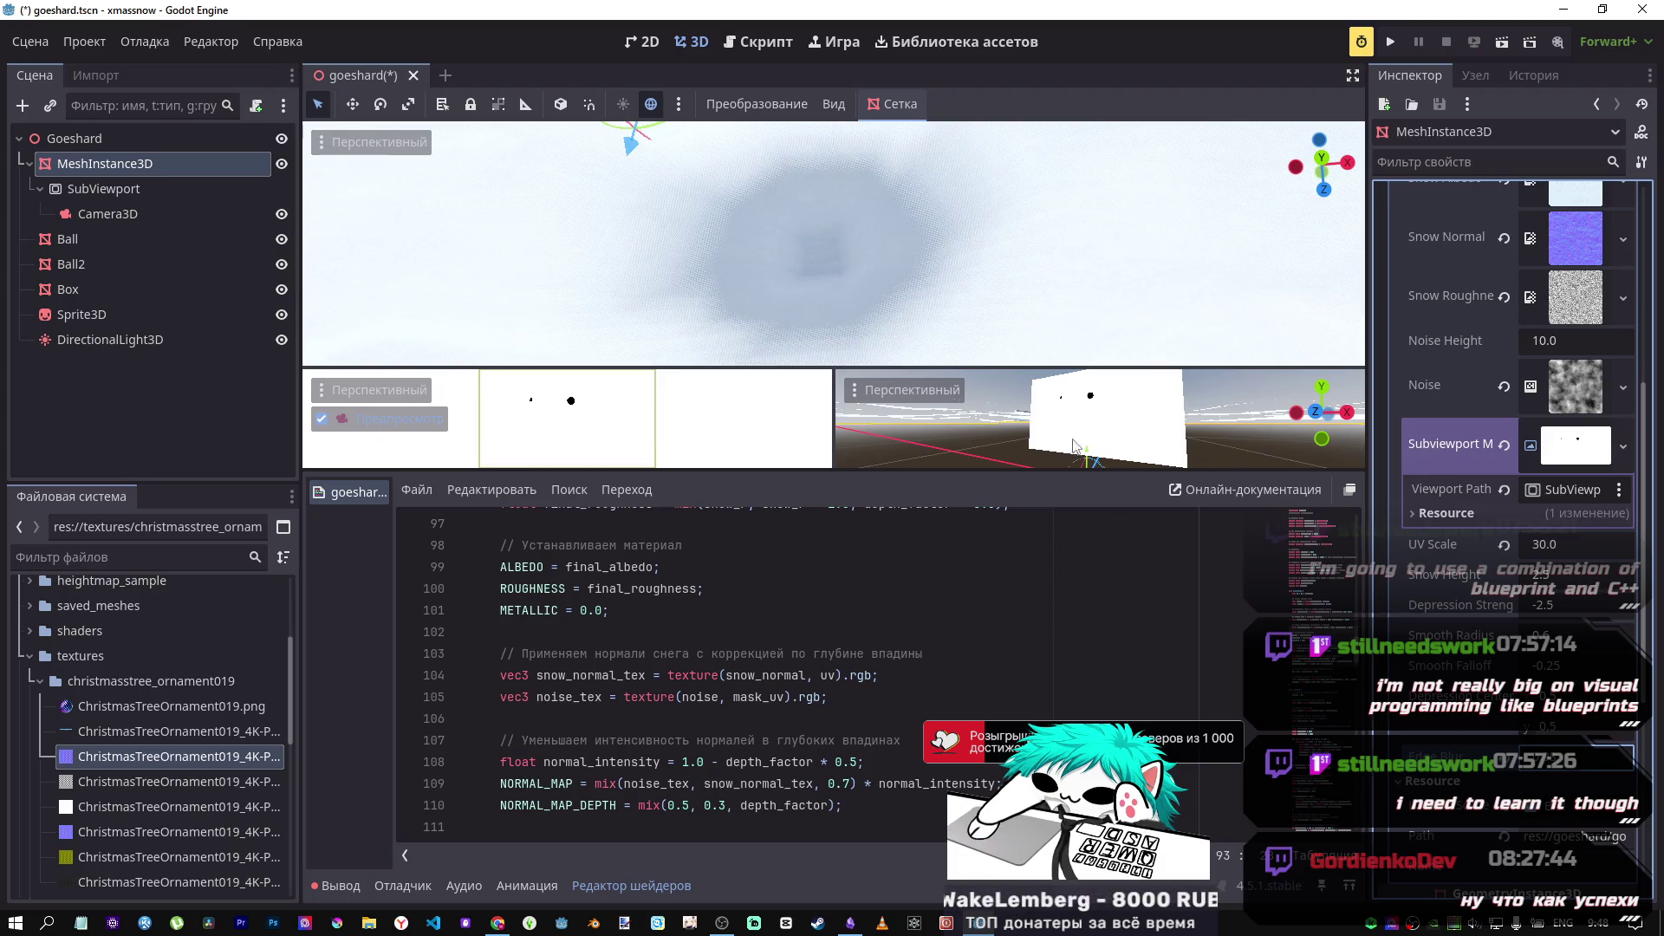
pyautogui.moveTo(832, 243); pyautogui.dragTo(893, 304)
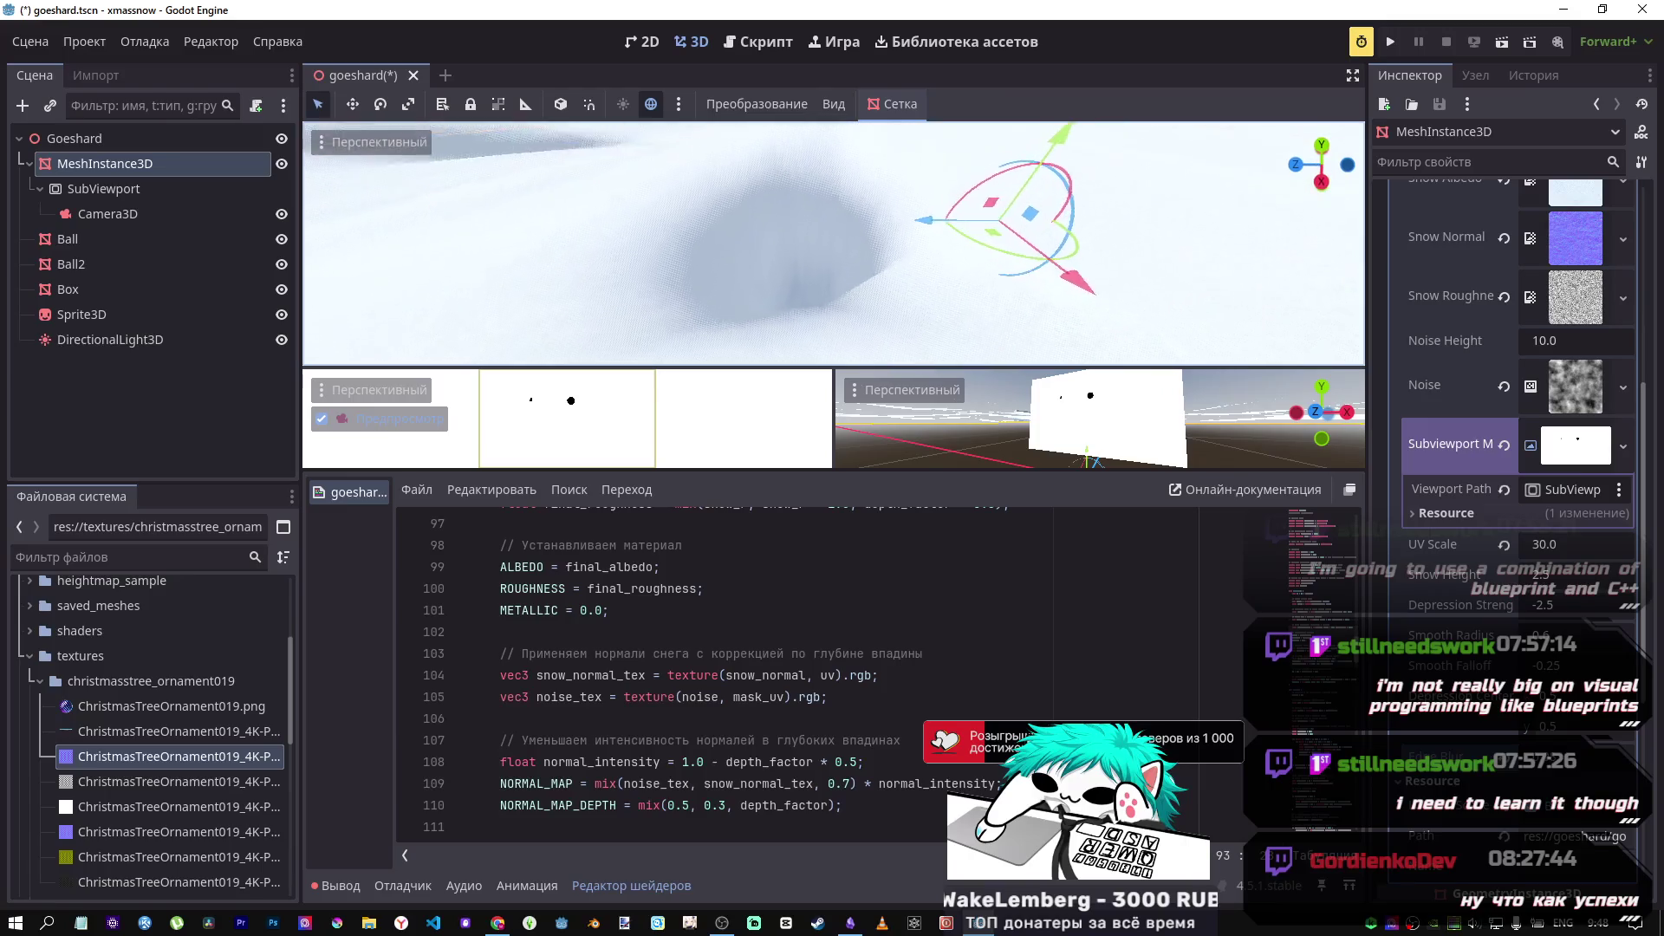
pyautogui.press('w')
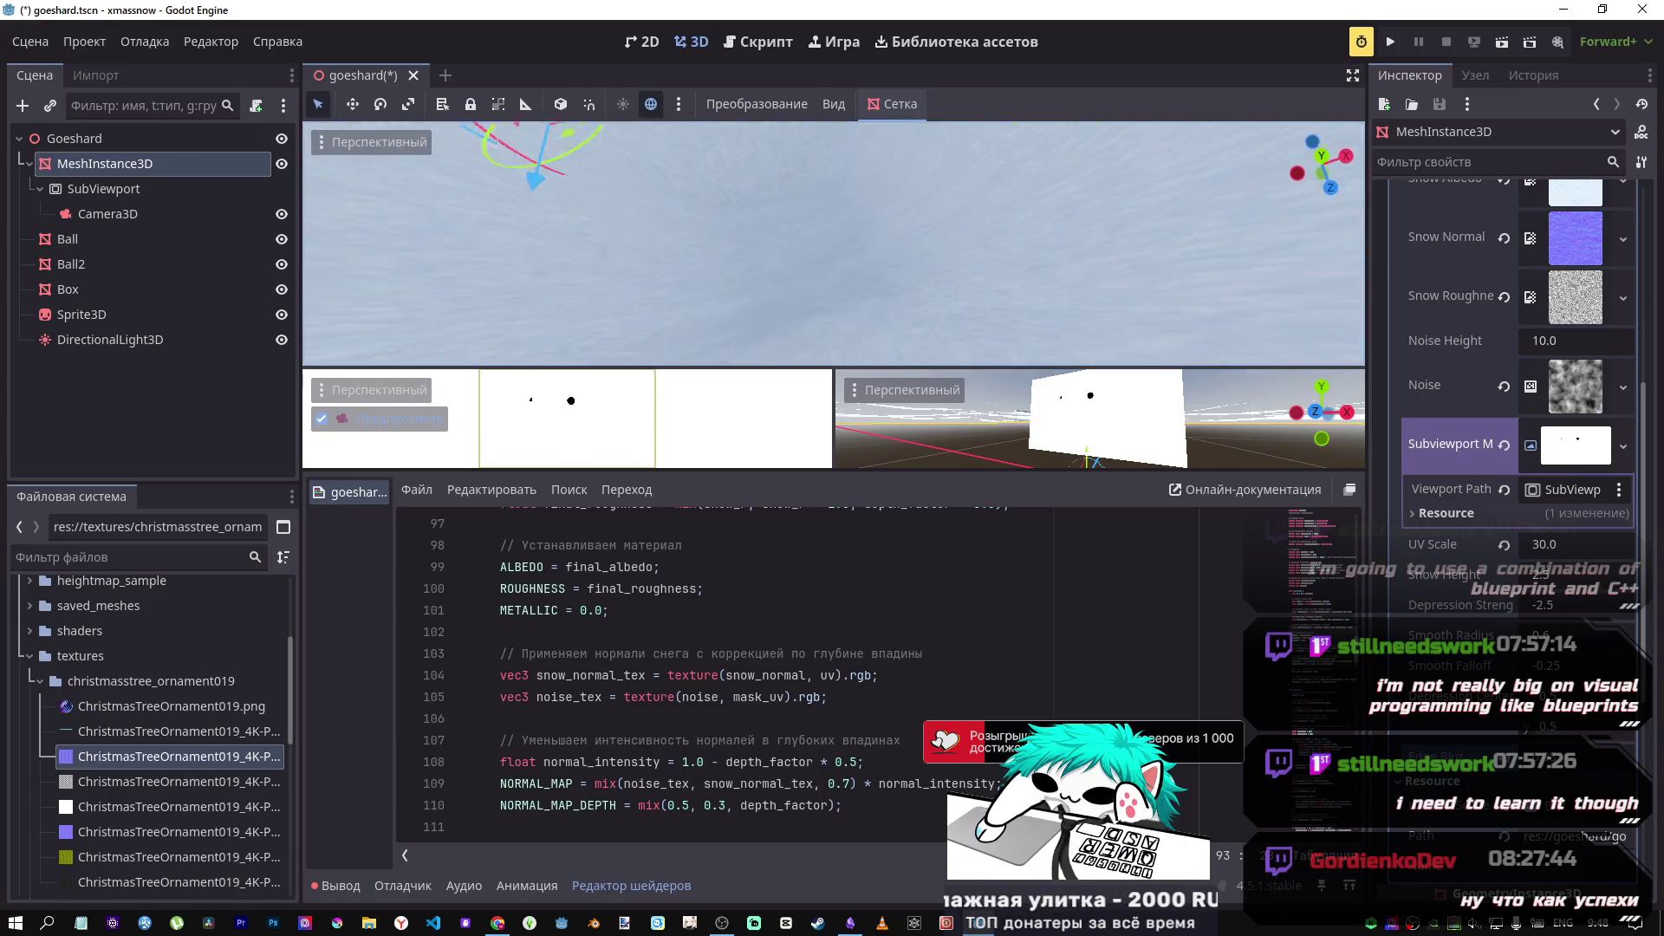
pyautogui.press('s')
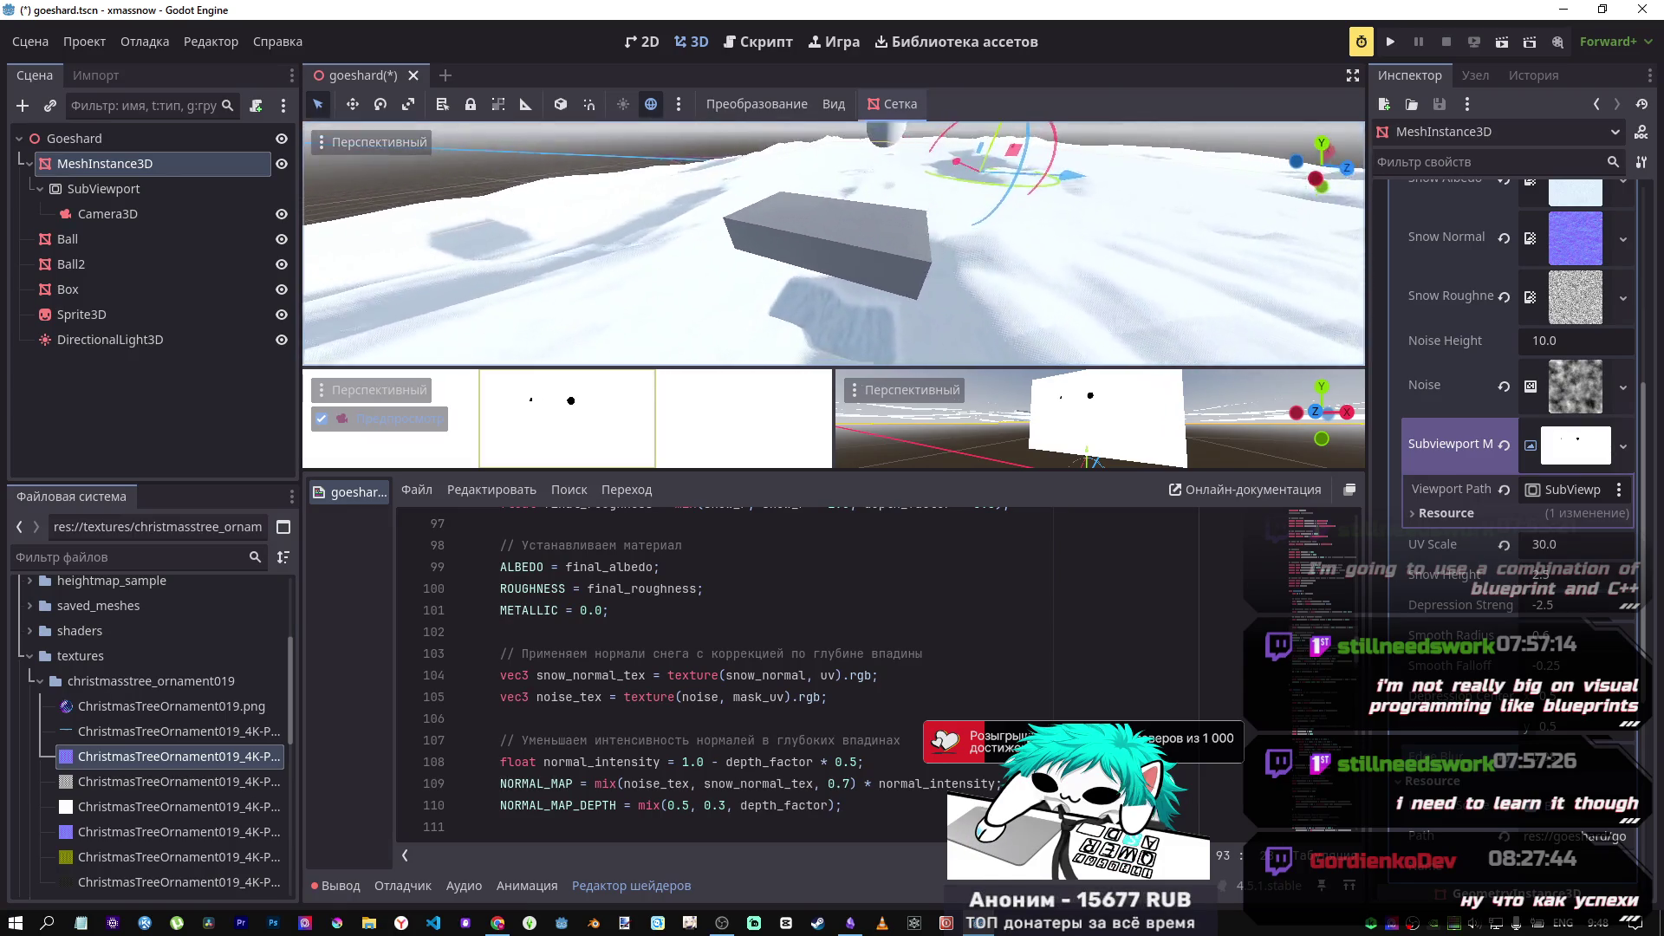
# Step: Tilt the Box about 10.8 degrees, lower it about 7.2 units into the snow, and save
pyautogui.click(900, 294)
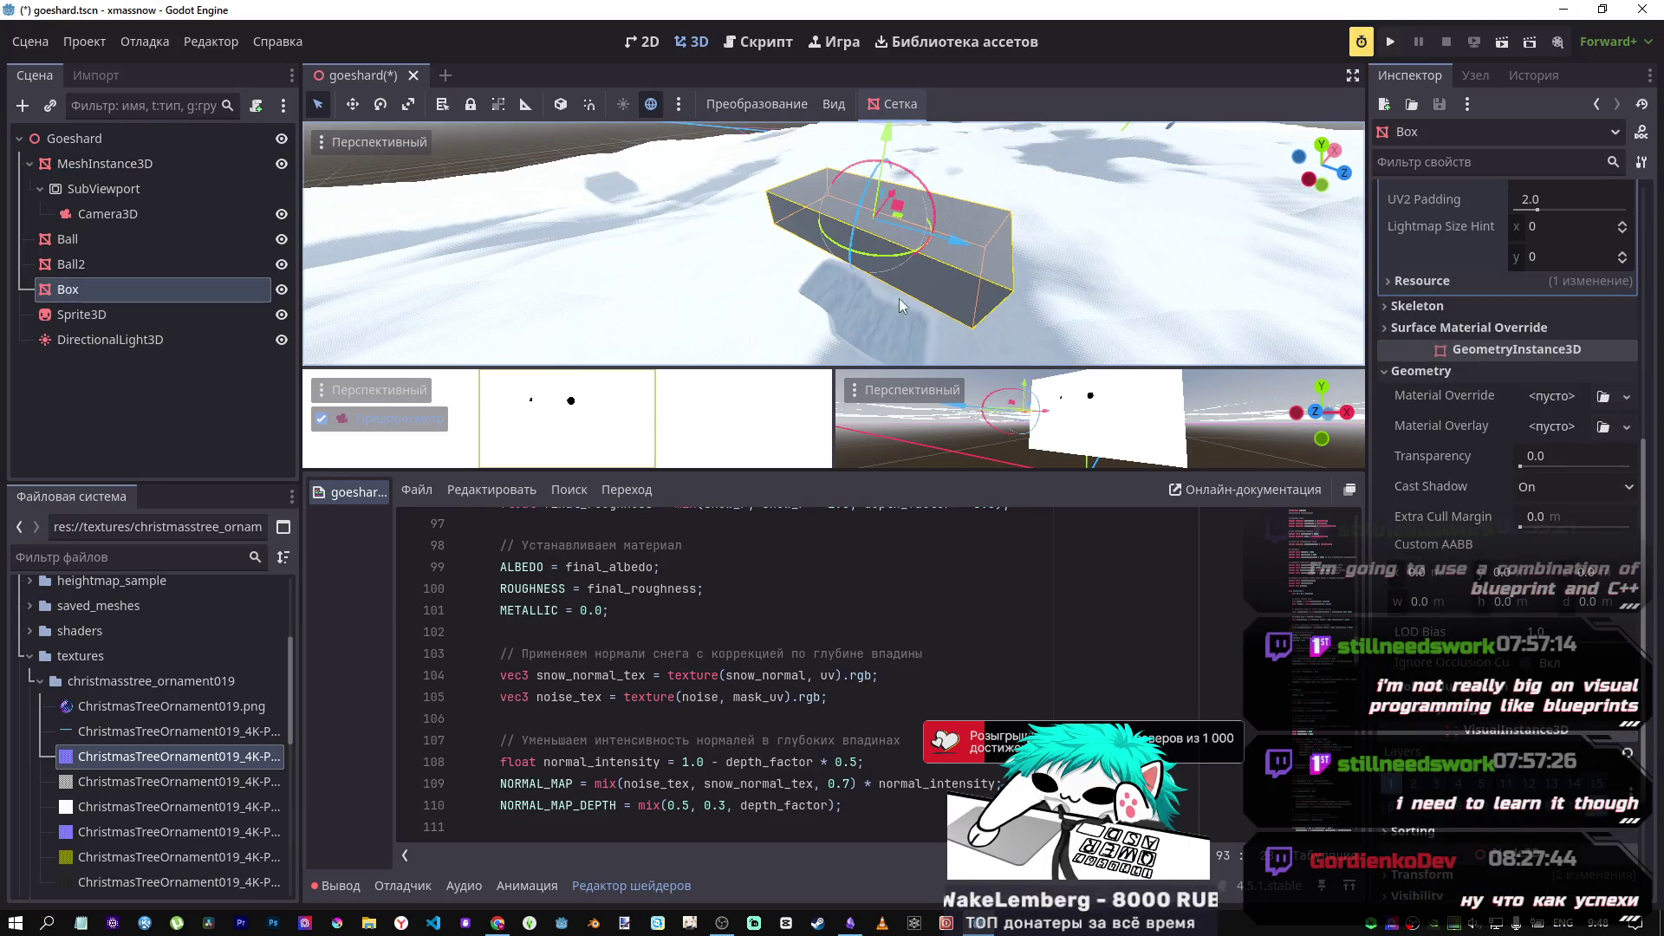
pyautogui.moveTo(907, 255)
pyautogui.mouseDown()
pyautogui.moveTo(887, 258)
pyautogui.moveTo(896, 208)
pyautogui.moveTo(898, 247)
pyautogui.mouseUp()
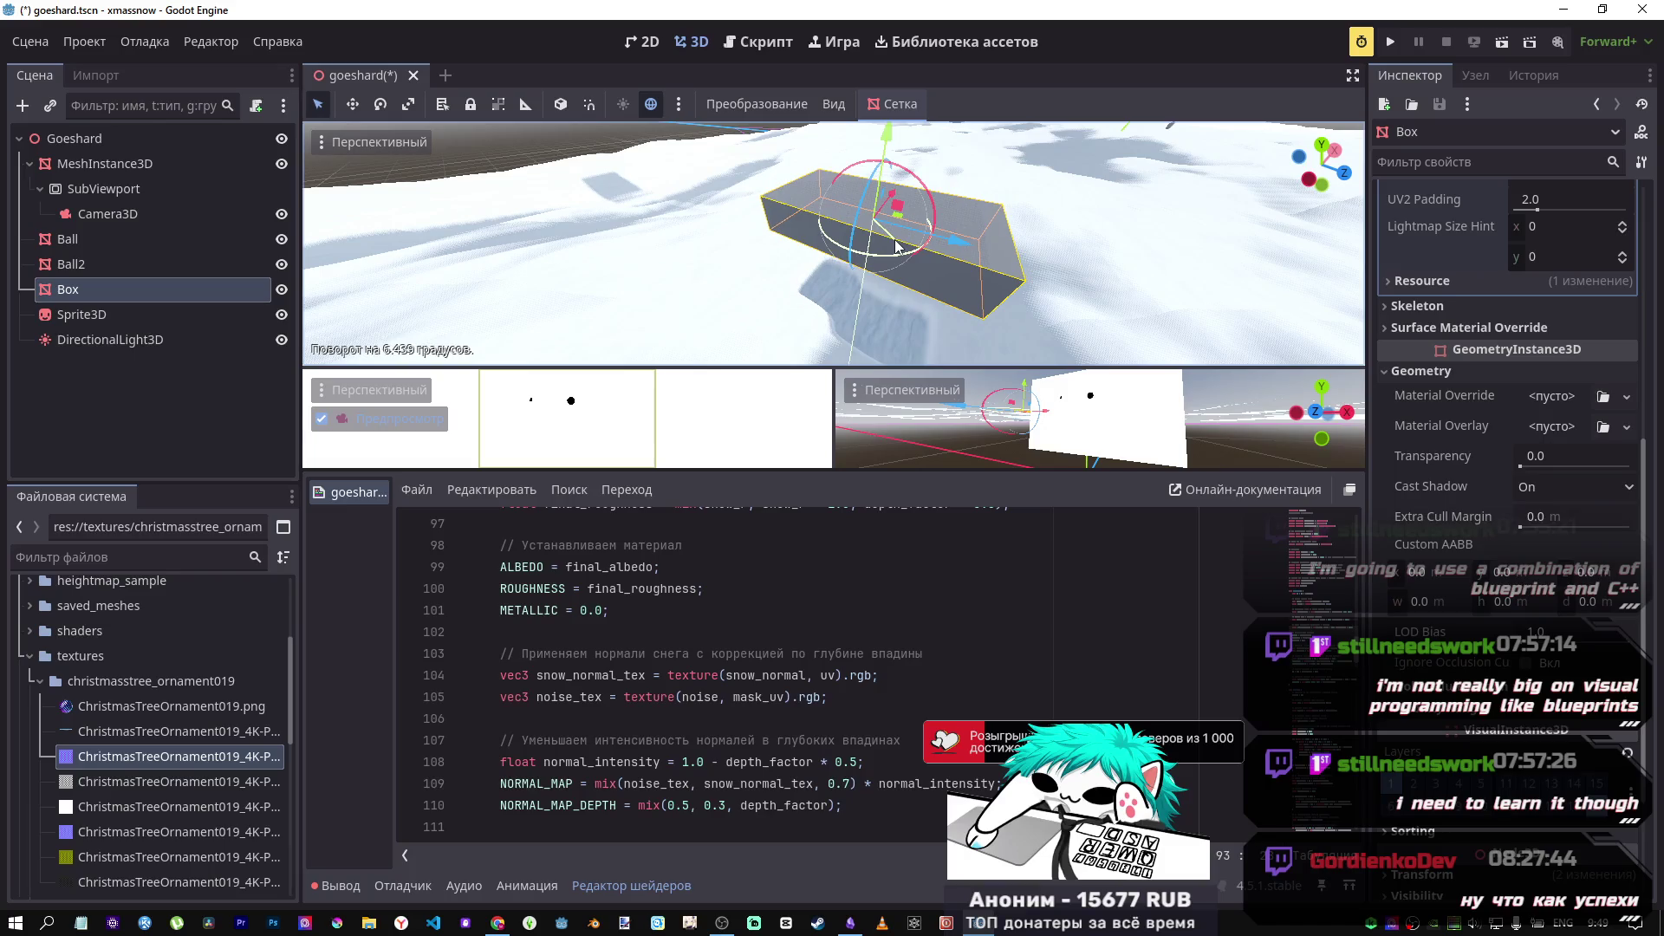
pyautogui.moveTo(898, 247); pyautogui.dragTo(890, 252)
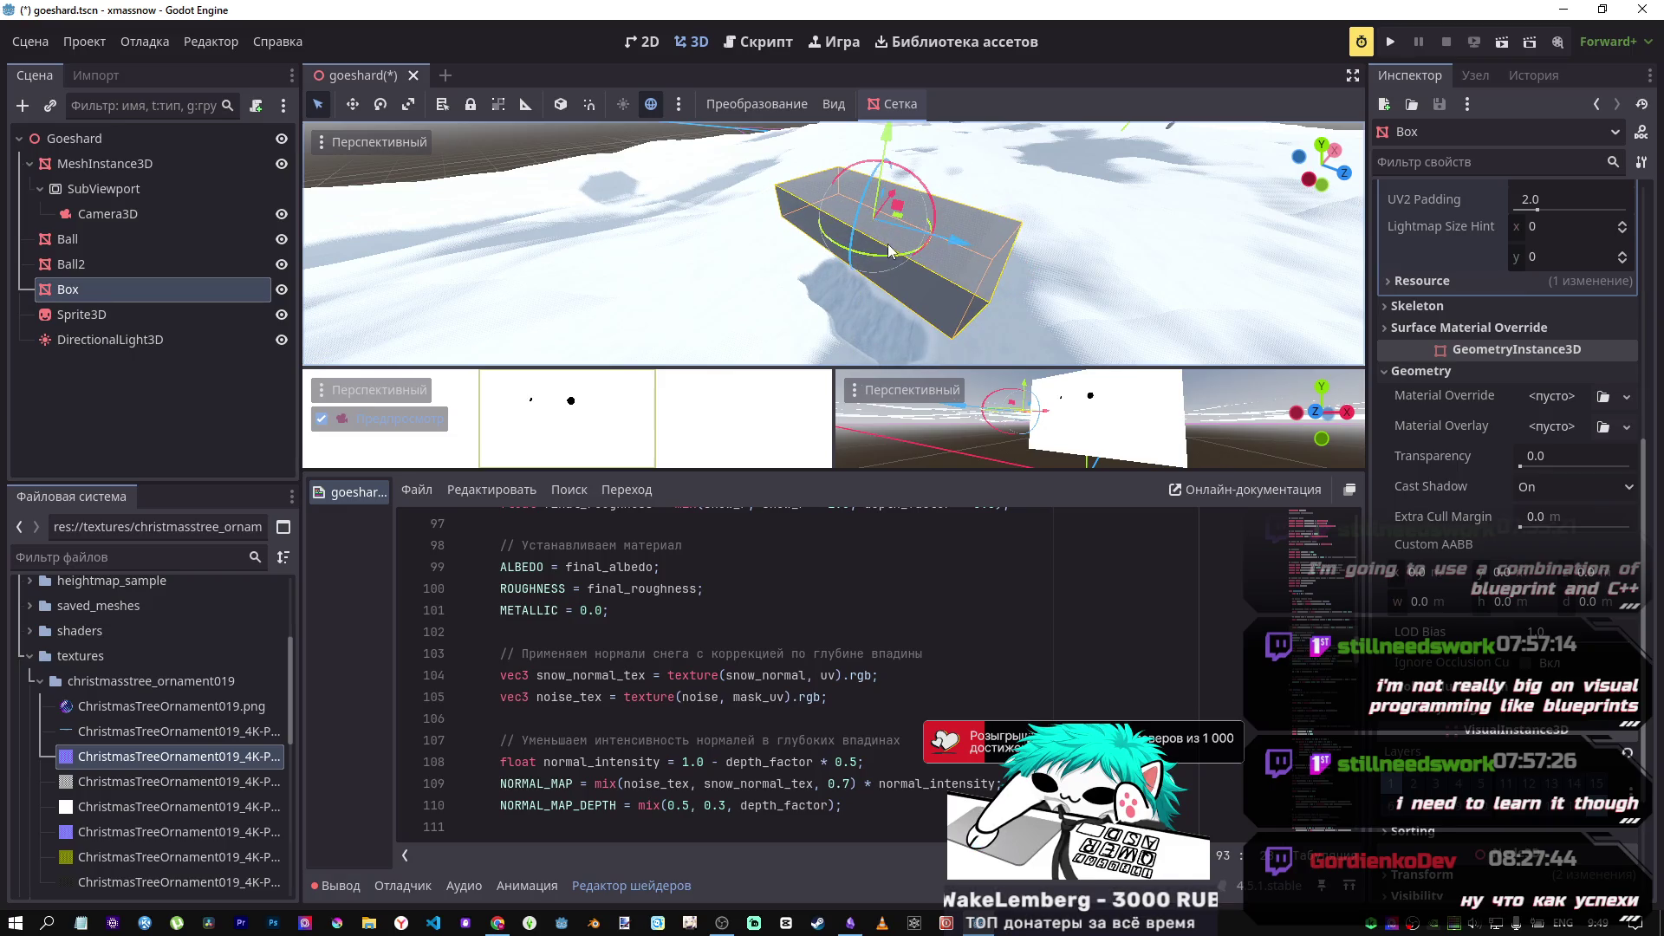
pyautogui.moveTo(885, 150)
pyautogui.mouseDown()
pyautogui.moveTo(851, 301)
pyautogui.moveTo(845, 260)
pyautogui.moveTo(934, 244)
pyautogui.mouseUp()
pyautogui.hotkey('ctrl', 's')
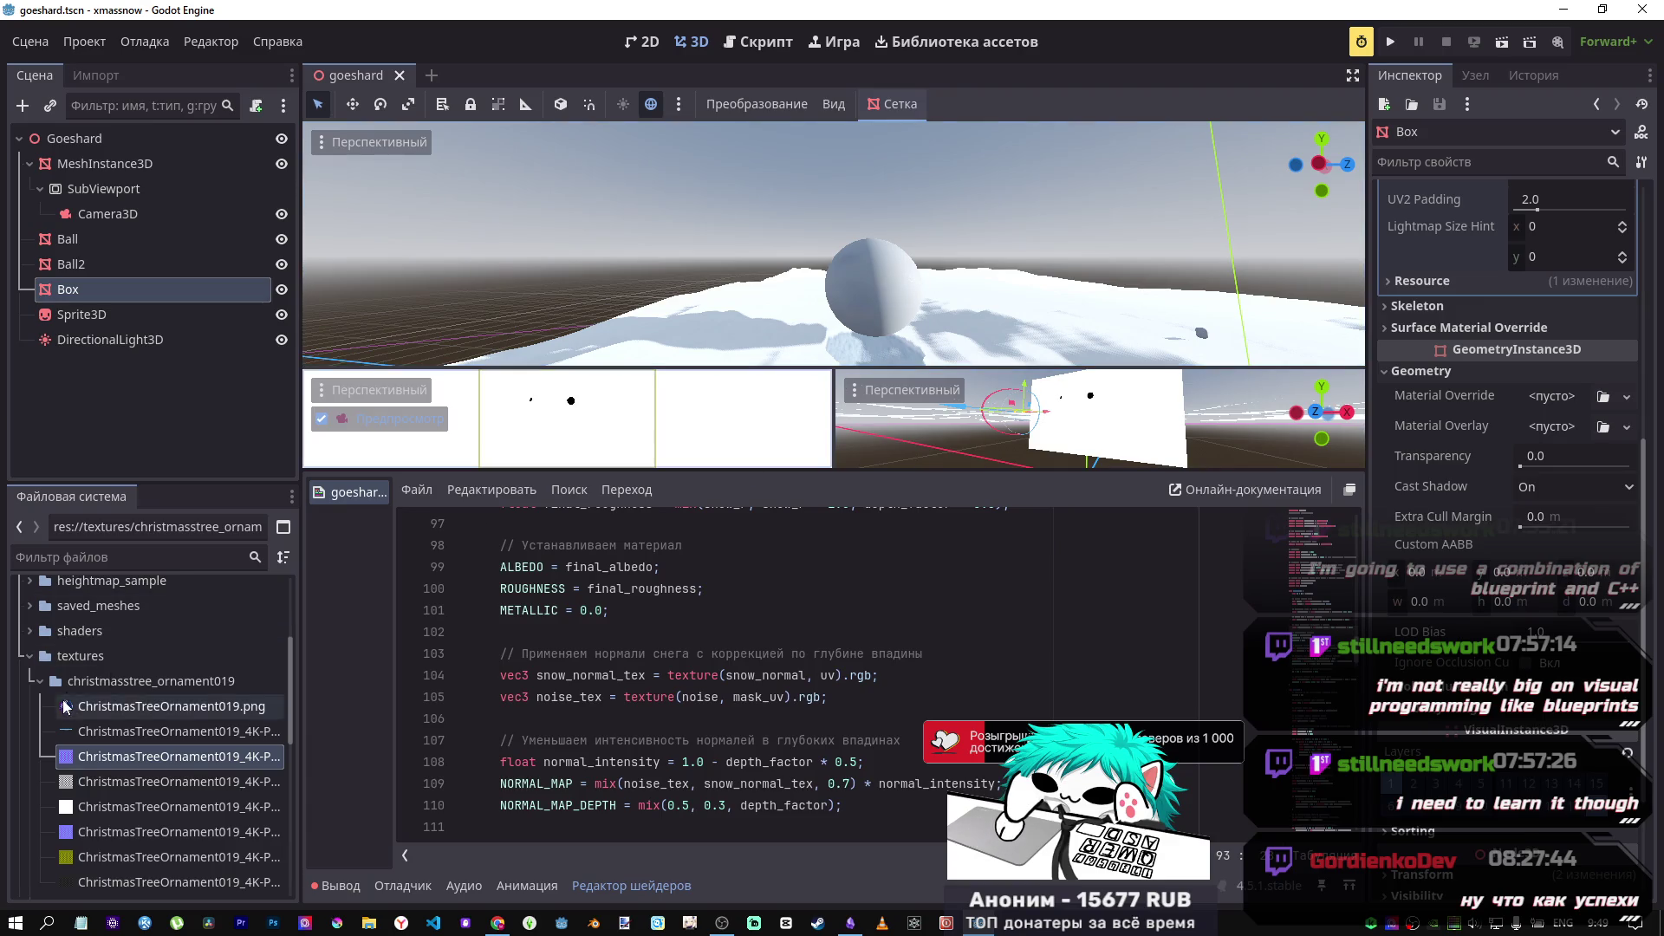
# Step: Collapse the textures folder and the _finals folder in the FileSystem dock
pyautogui.click(30, 656)
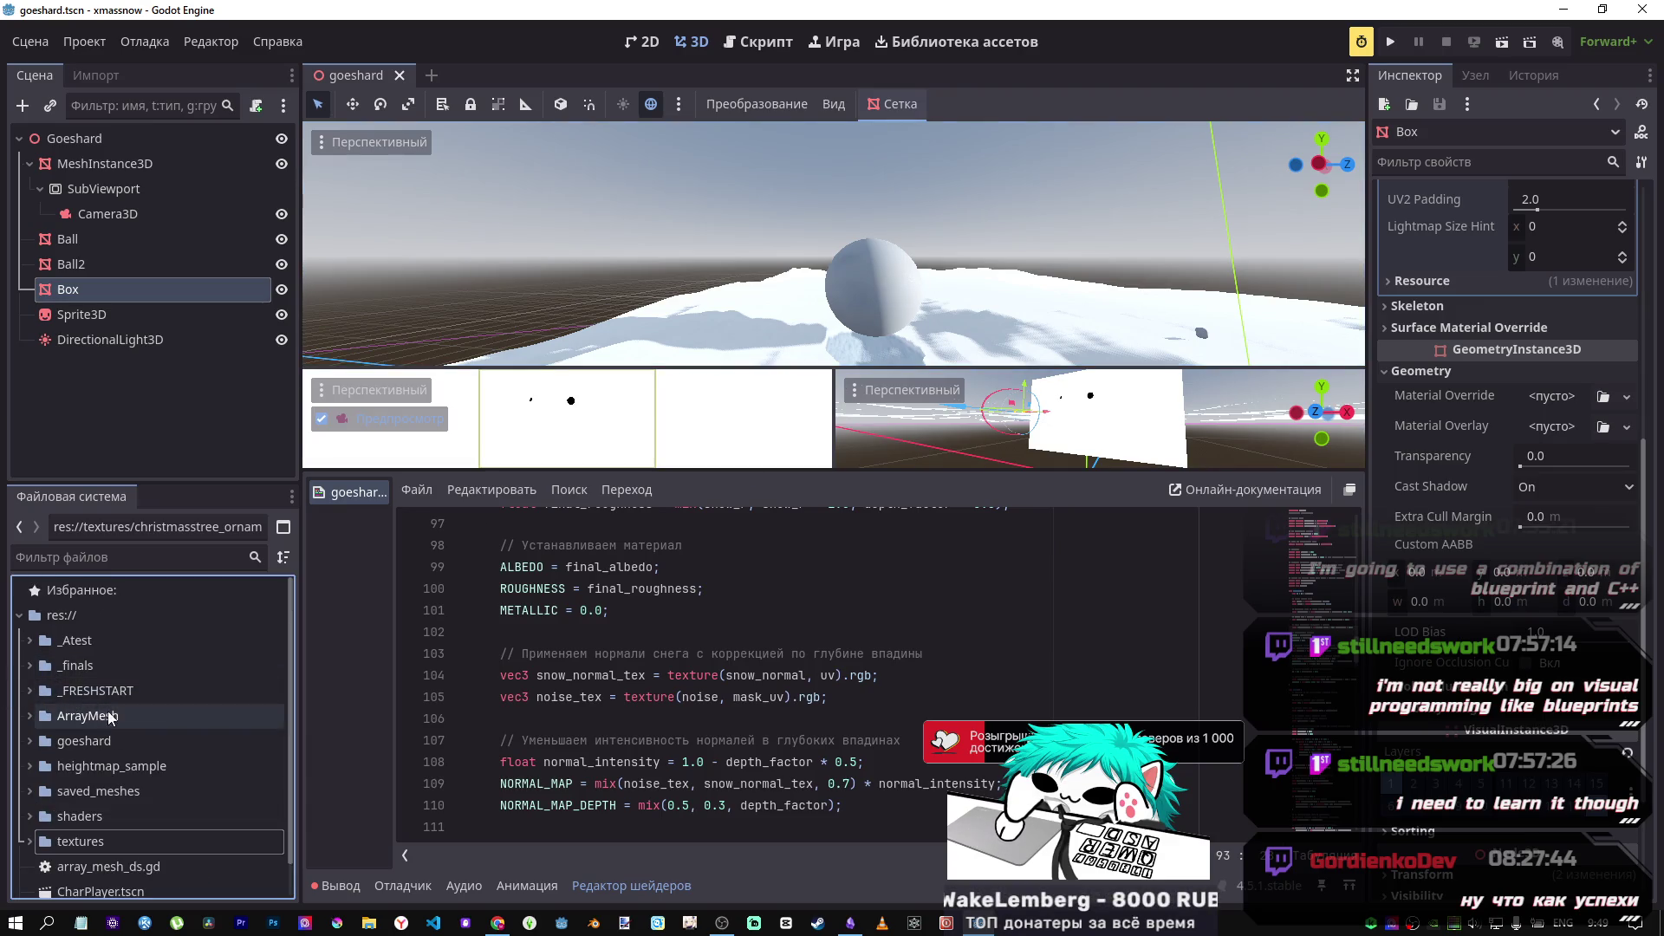
pyautogui.click(30, 665)
pyautogui.click(31, 665)
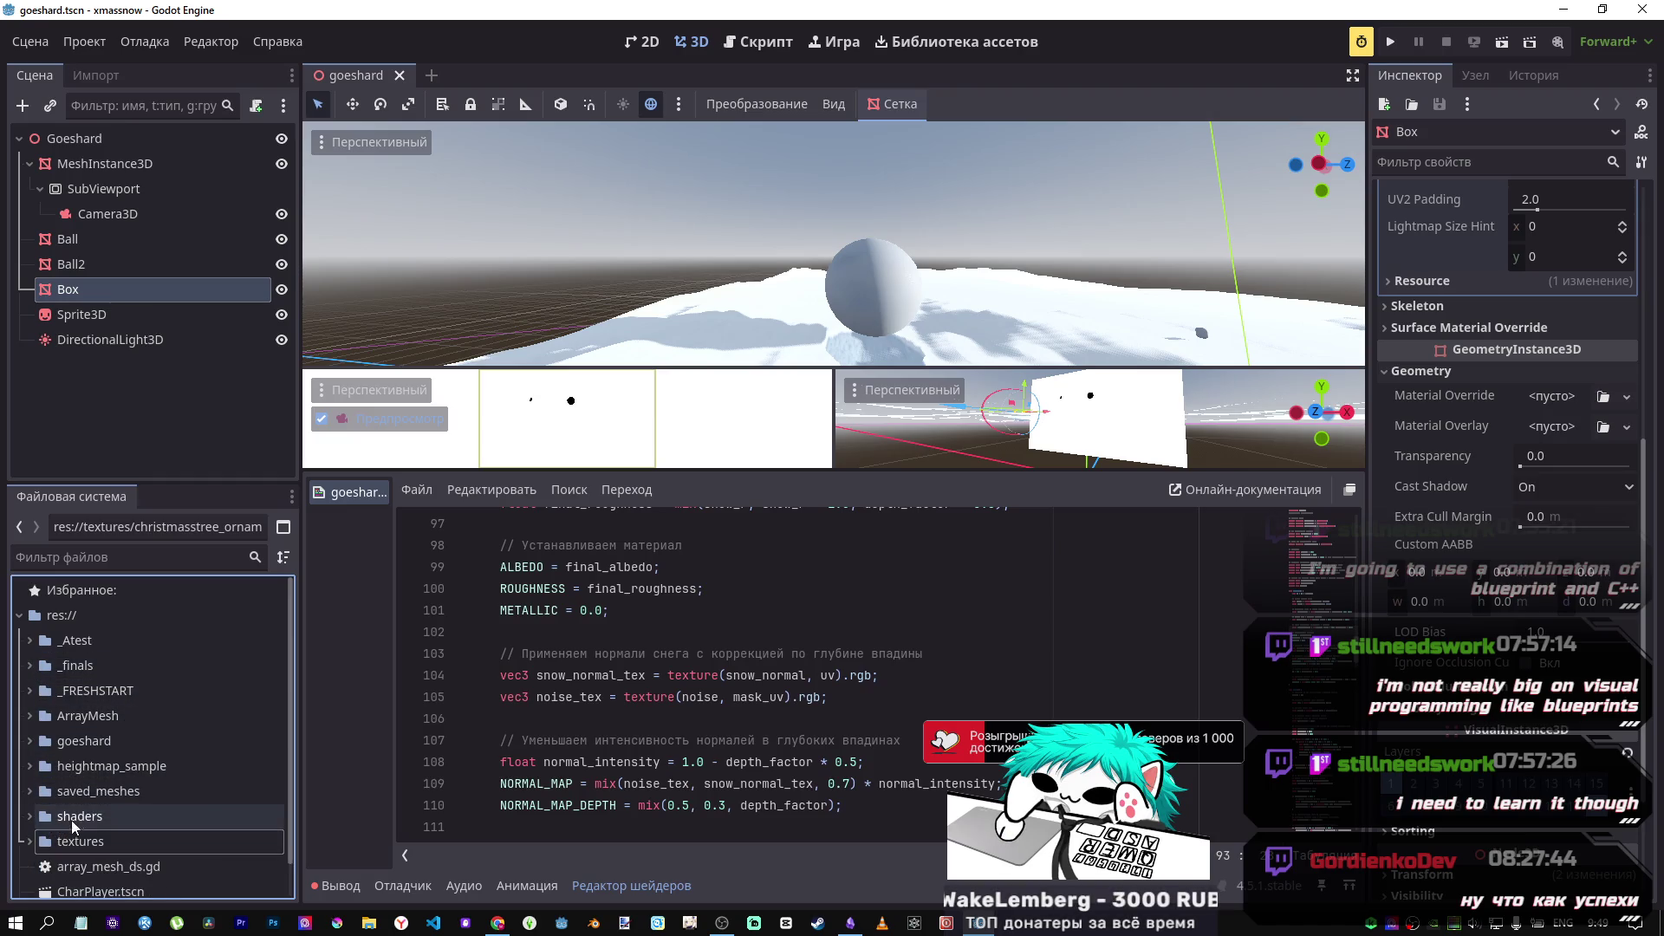
pyautogui.scroll(-1, 78, 815)
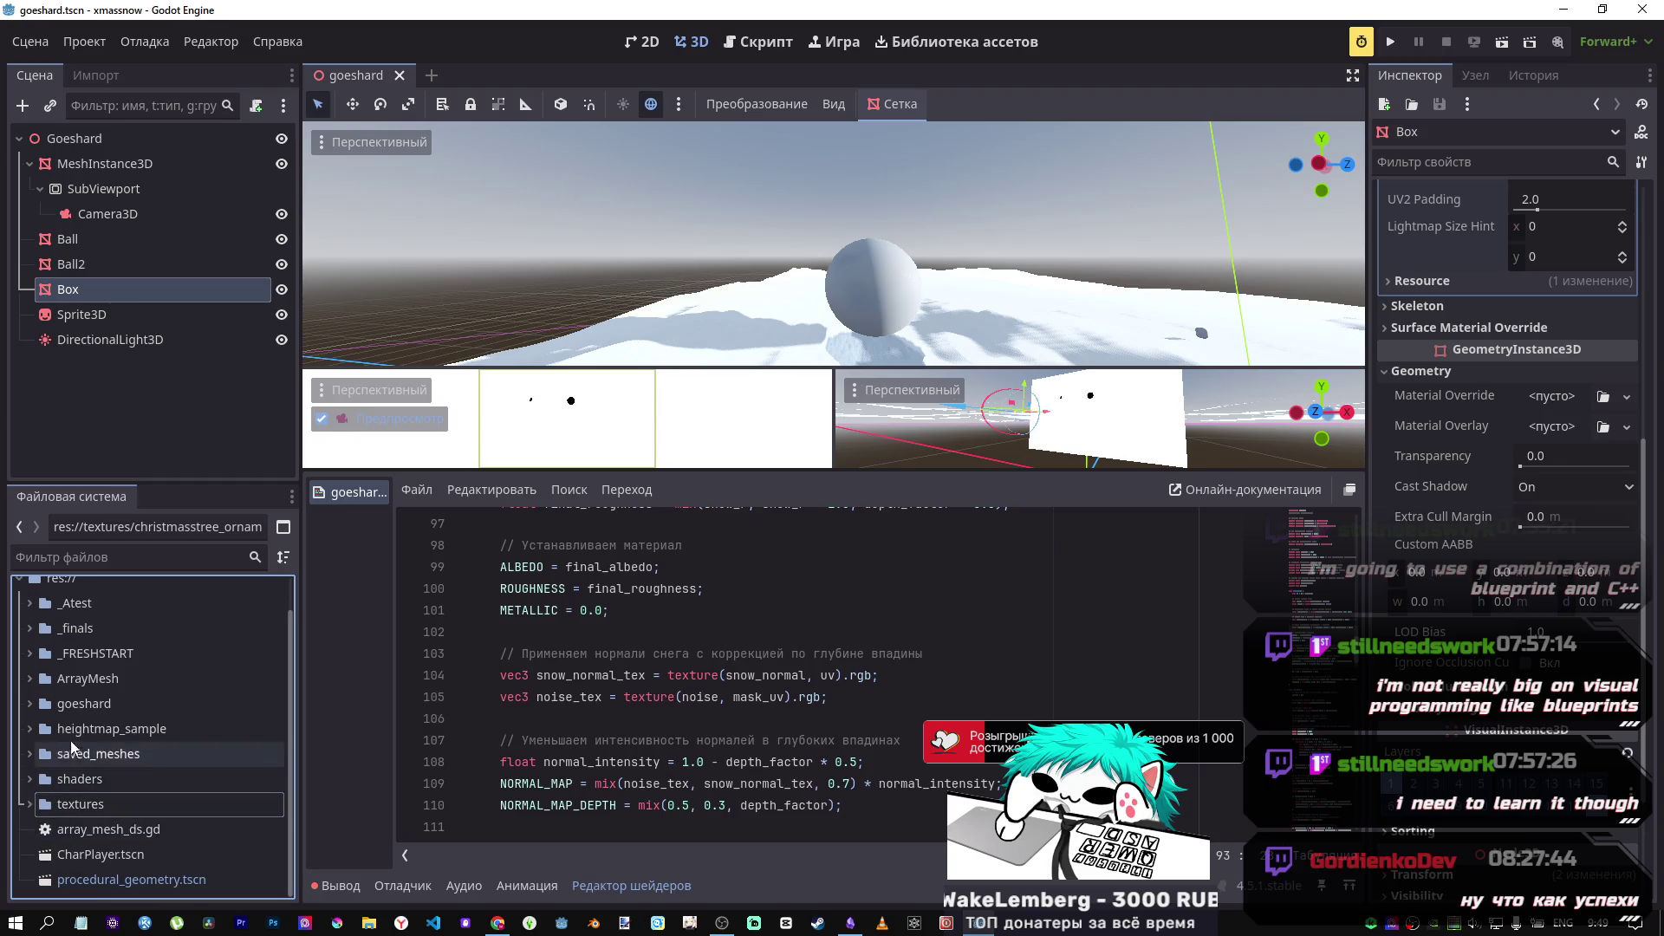
pyautogui.scroll(1, 125, 642)
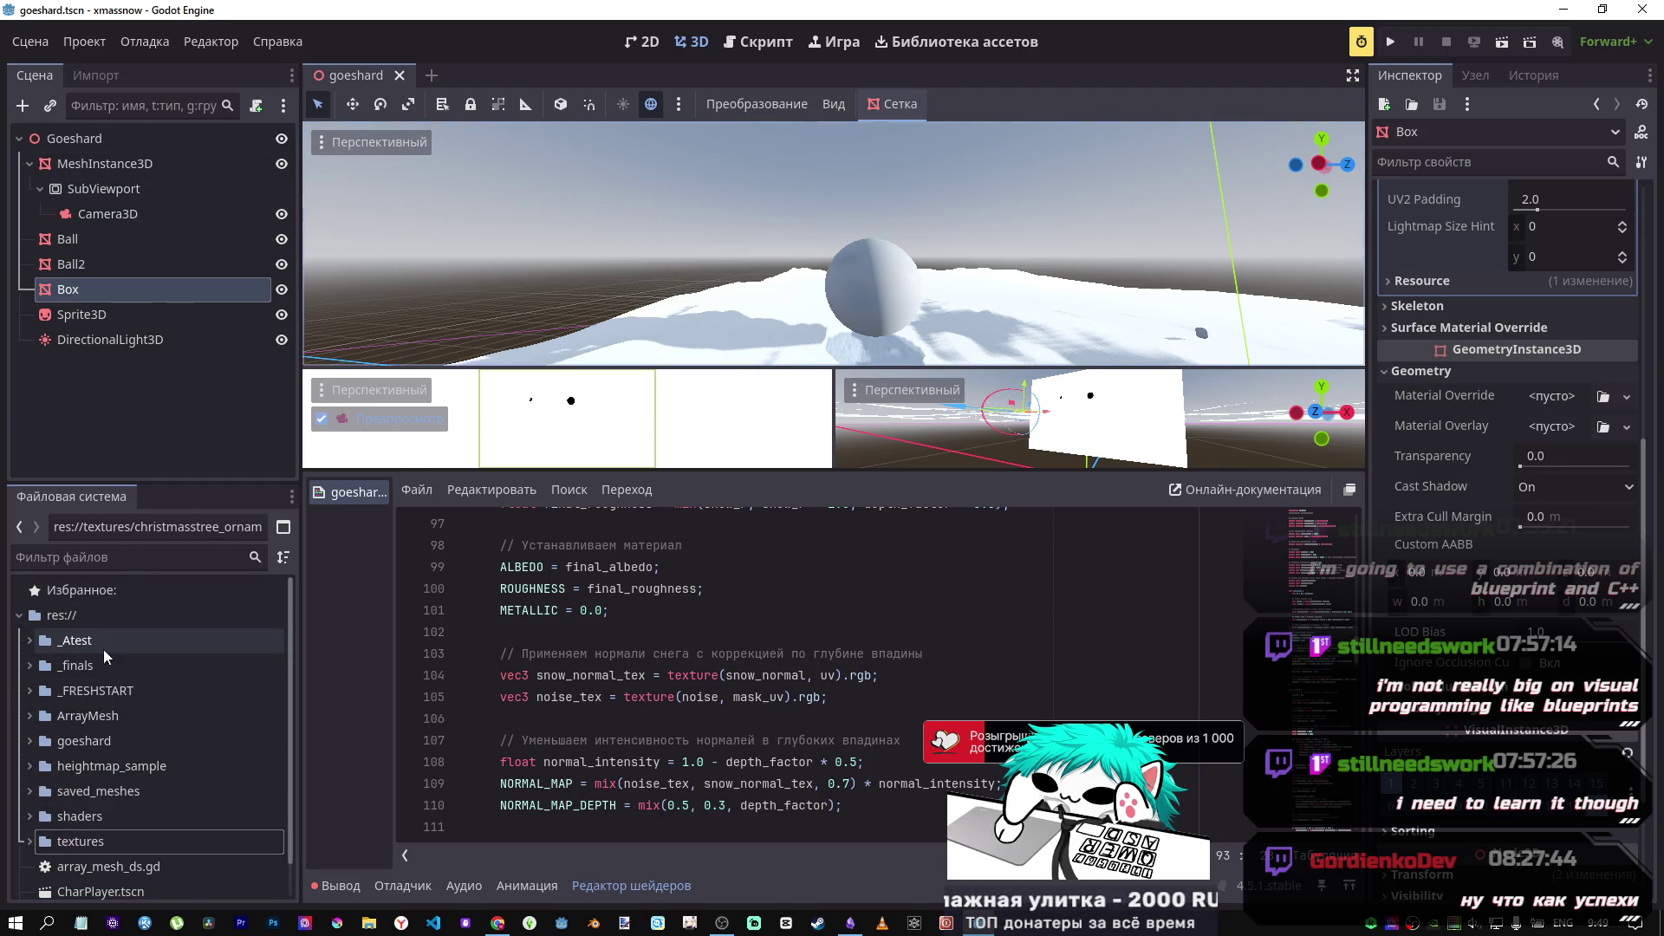
# Step: Open and dismiss the goeshard folder's context menu, then orbit around the sphere and snow
pyautogui.rightClick(78, 743)
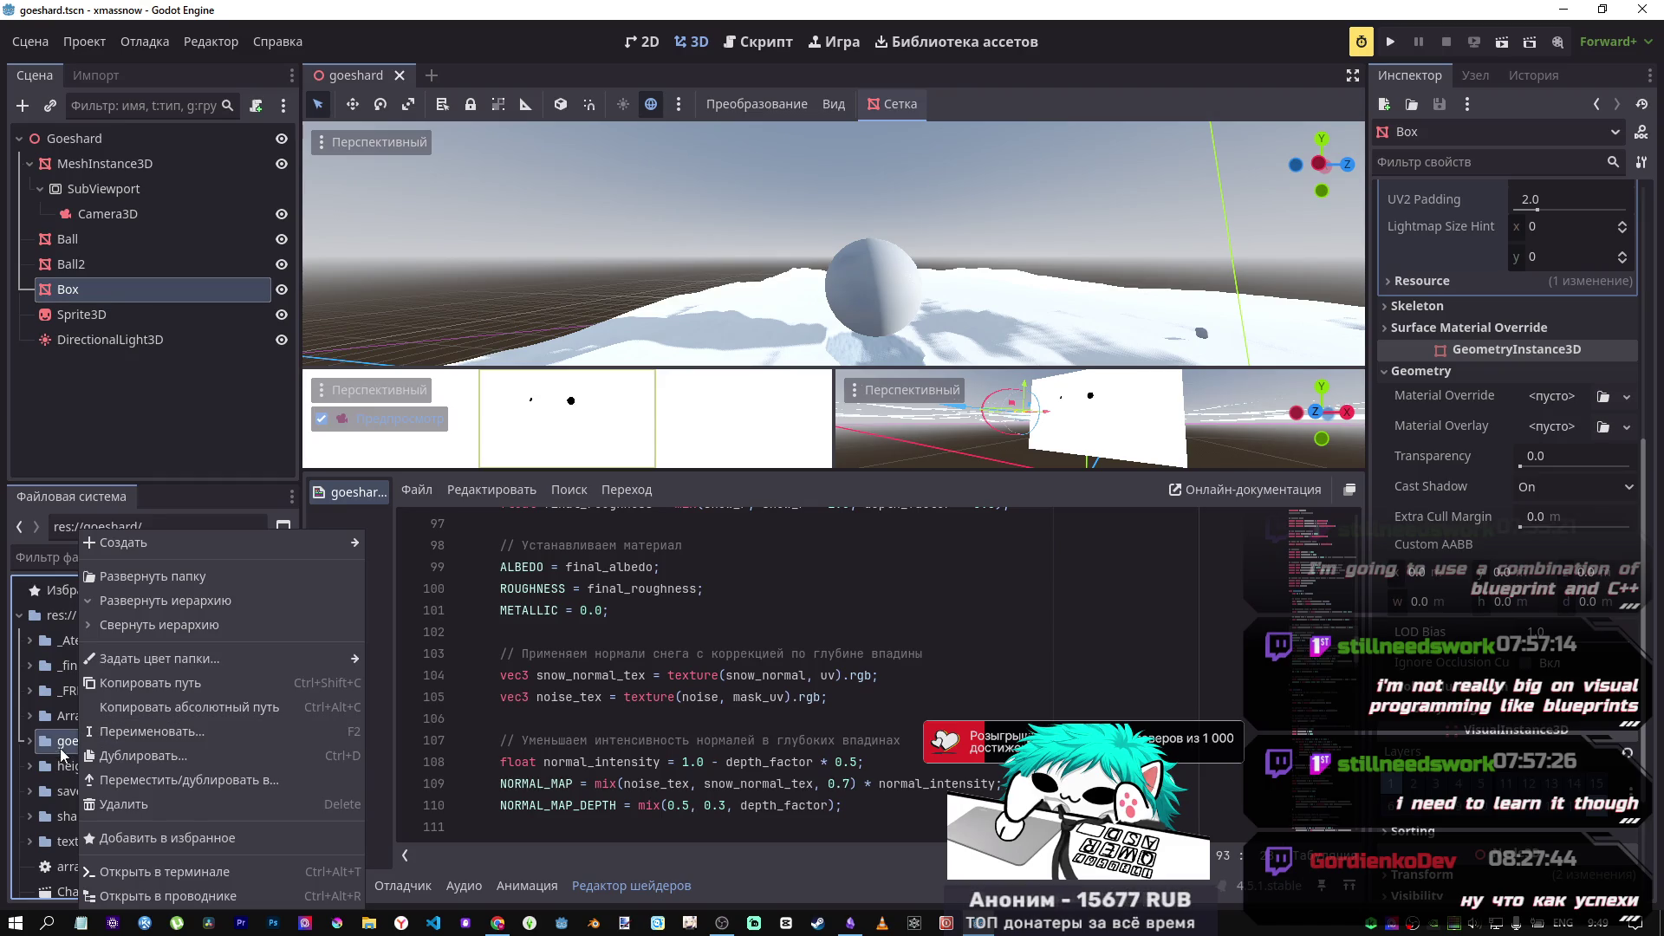
pyautogui.click(60, 746)
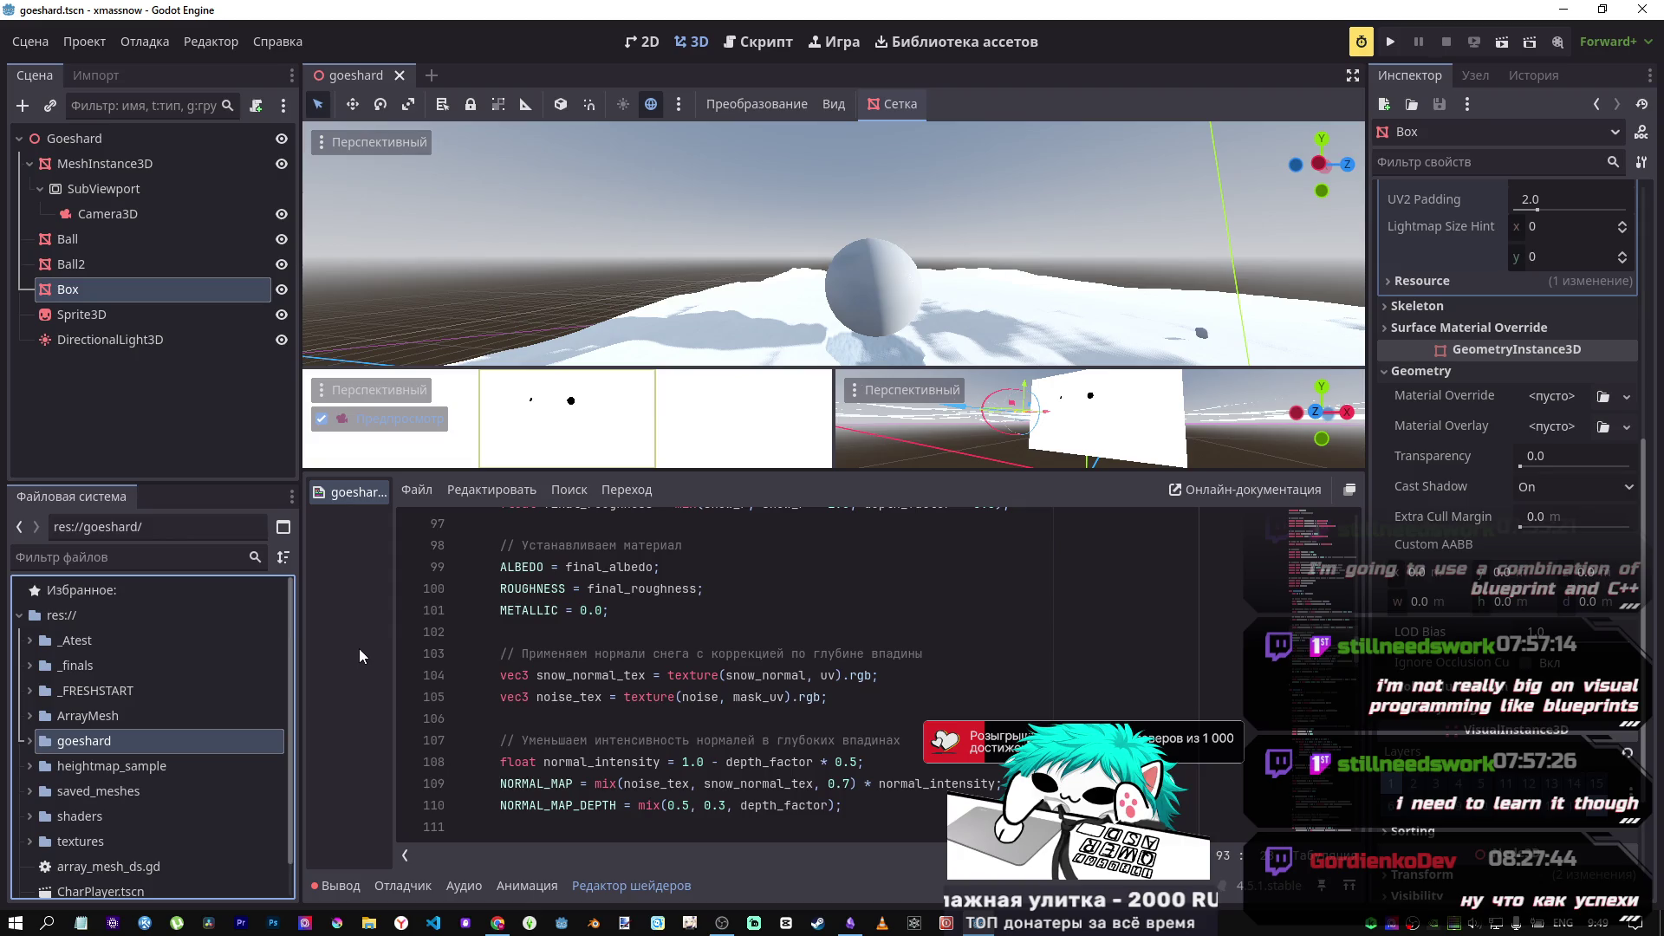
pyautogui.moveTo(849, 303)
pyautogui.mouseDown()
pyautogui.moveTo(884, 295)
pyautogui.moveTo(936, 328)
pyautogui.moveTo(967, 303)
pyautogui.moveTo(879, 285)
pyautogui.mouseUp()
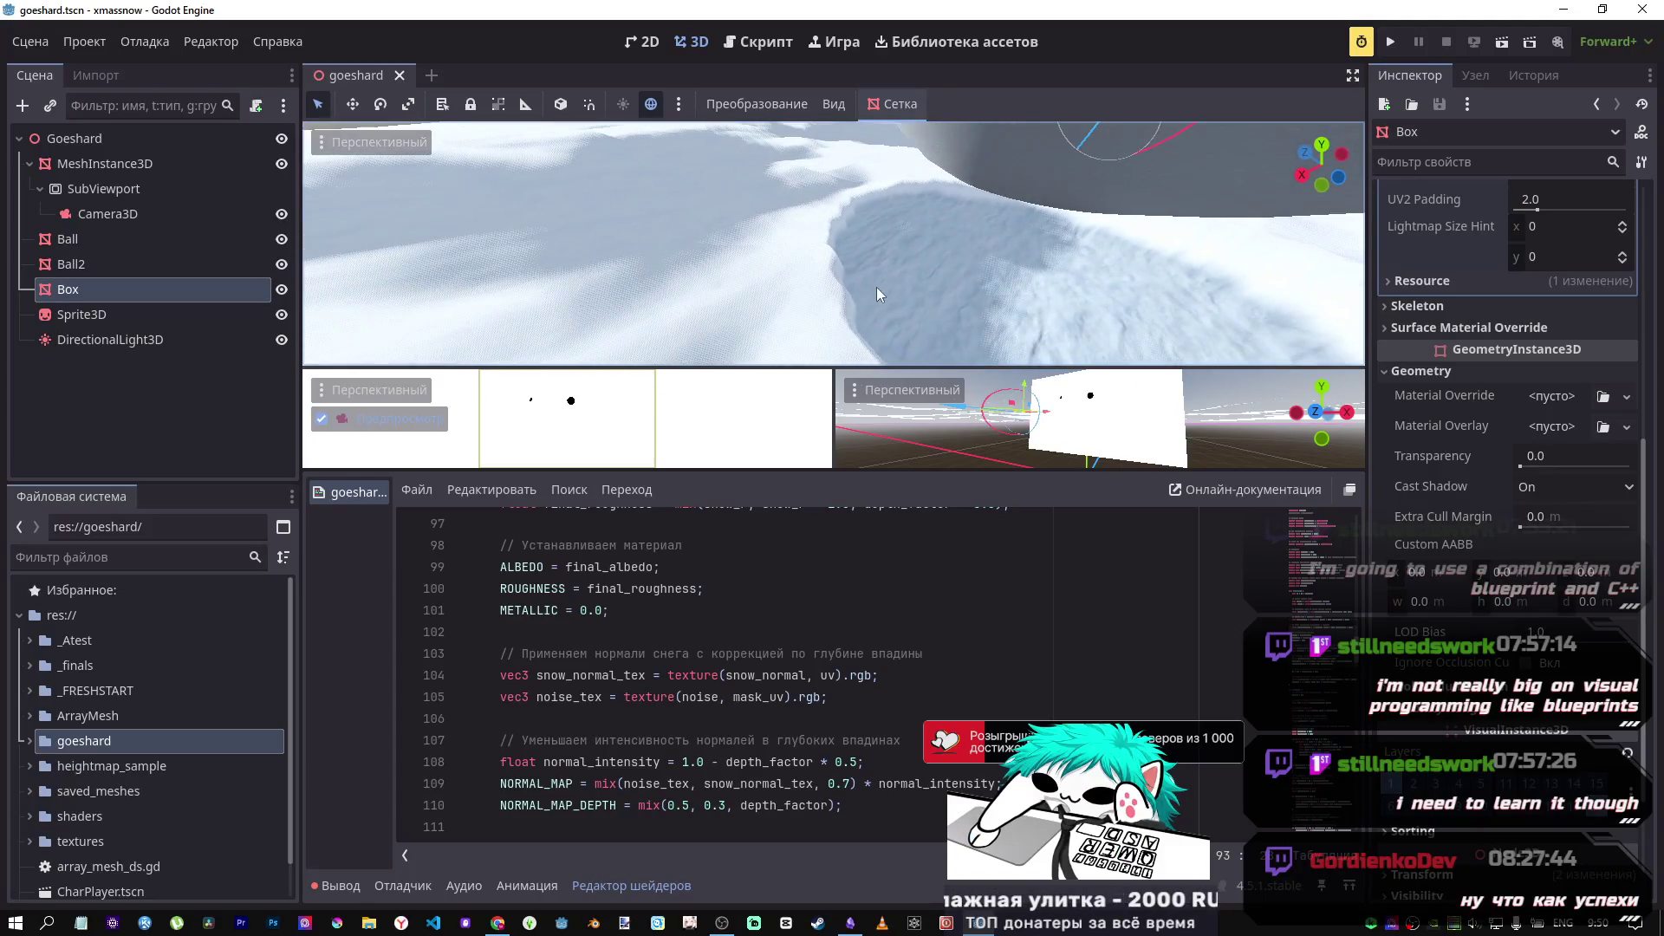
pyautogui.scroll(1, 929, 675)
pyautogui.scroll(-3, 923, 658)
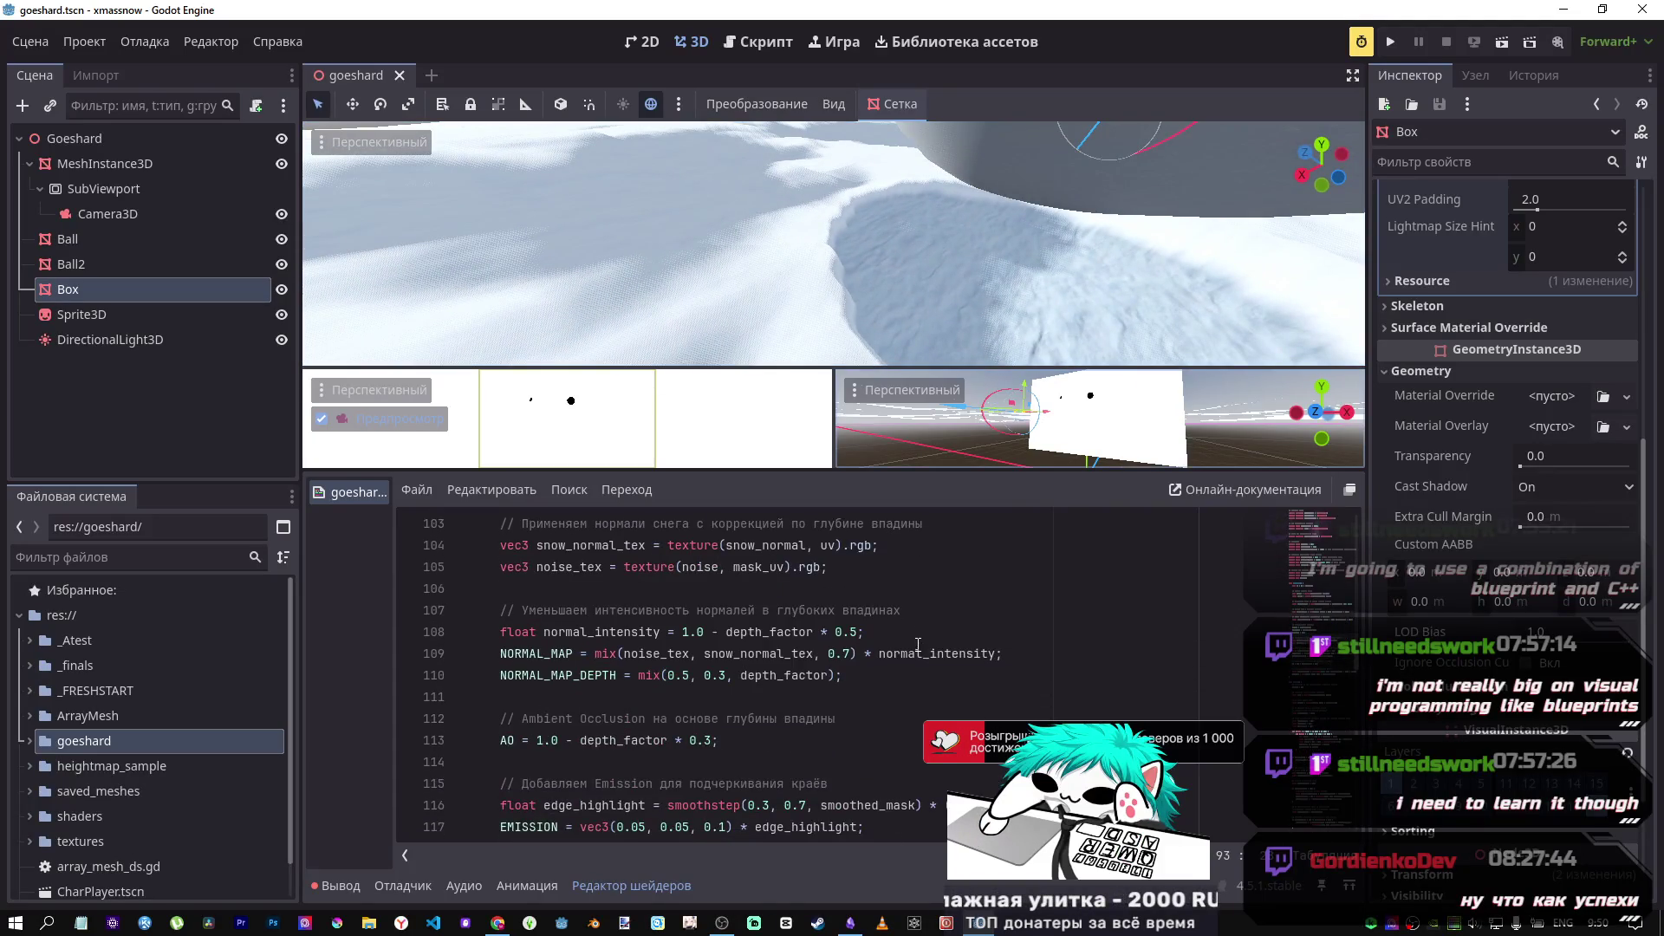
pyautogui.moveTo(891, 336)
pyautogui.mouseDown()
pyautogui.moveTo(864, 216)
pyautogui.moveTo(886, 310)
pyautogui.moveTo(858, 271)
pyautogui.moveTo(1019, 268)
pyautogui.moveTo(1174, 130)
pyautogui.moveTo(1157, 147)
pyautogui.mouseUp()
pyautogui.moveTo(922, 286); pyautogui.dragTo(926, 288)
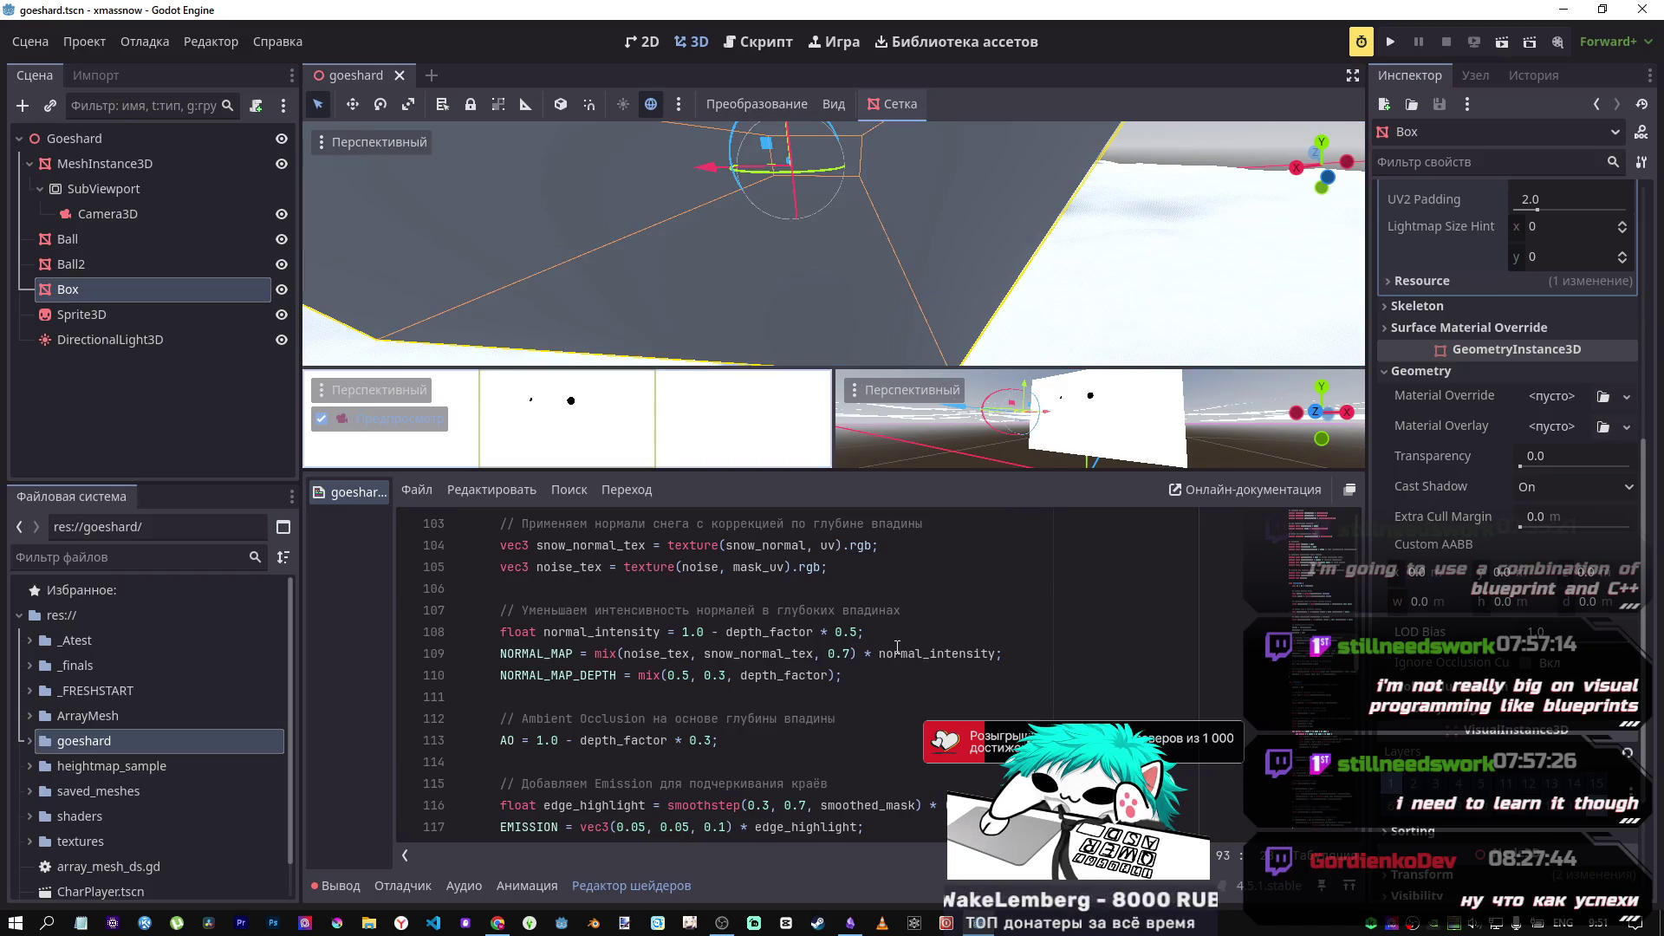
pyautogui.scroll(-20, 800, 675)
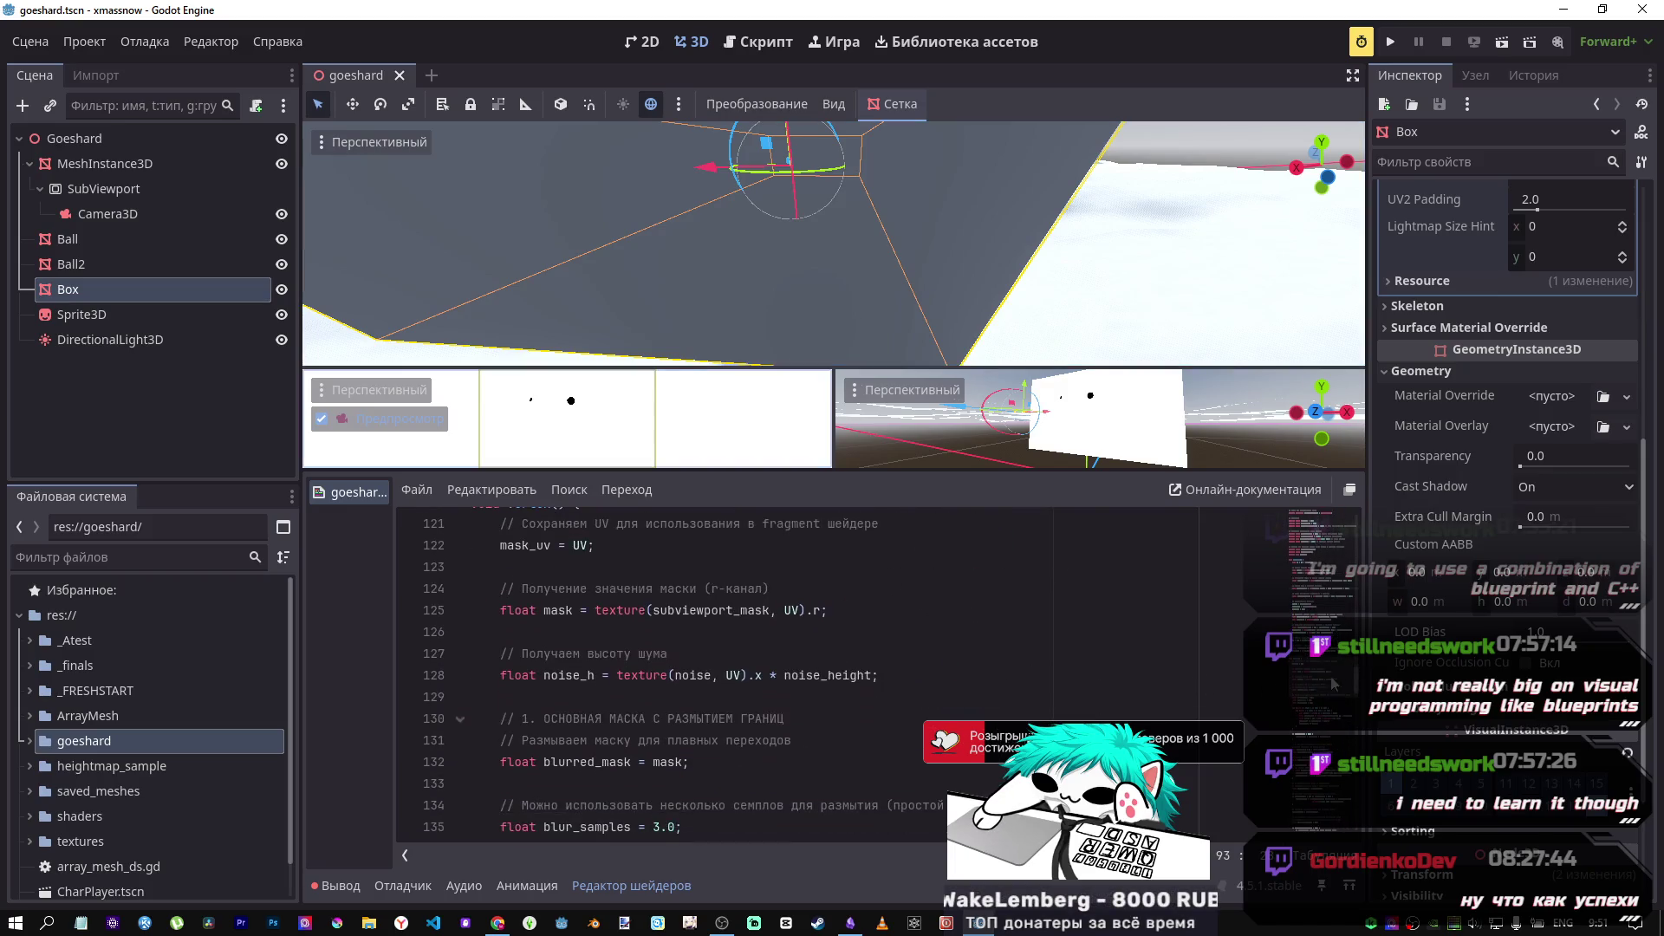
pyautogui.scroll(20, 801, 674)
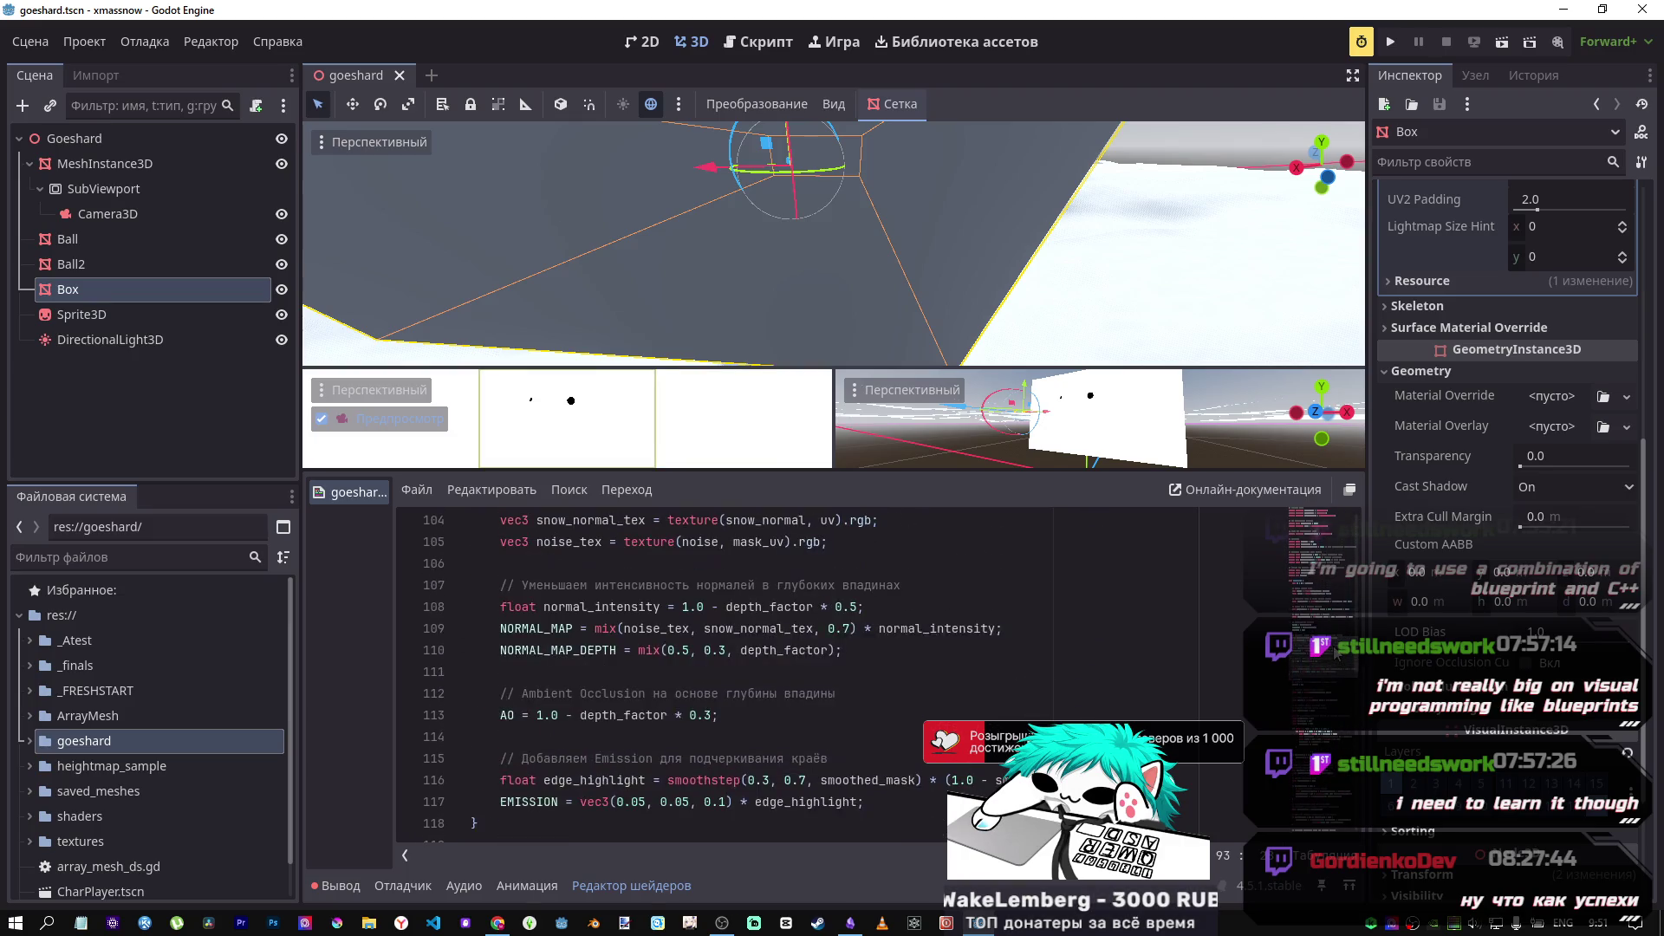
pyautogui.scroll(-5, 875, 674)
pyautogui.scroll(-1, 1203, 640)
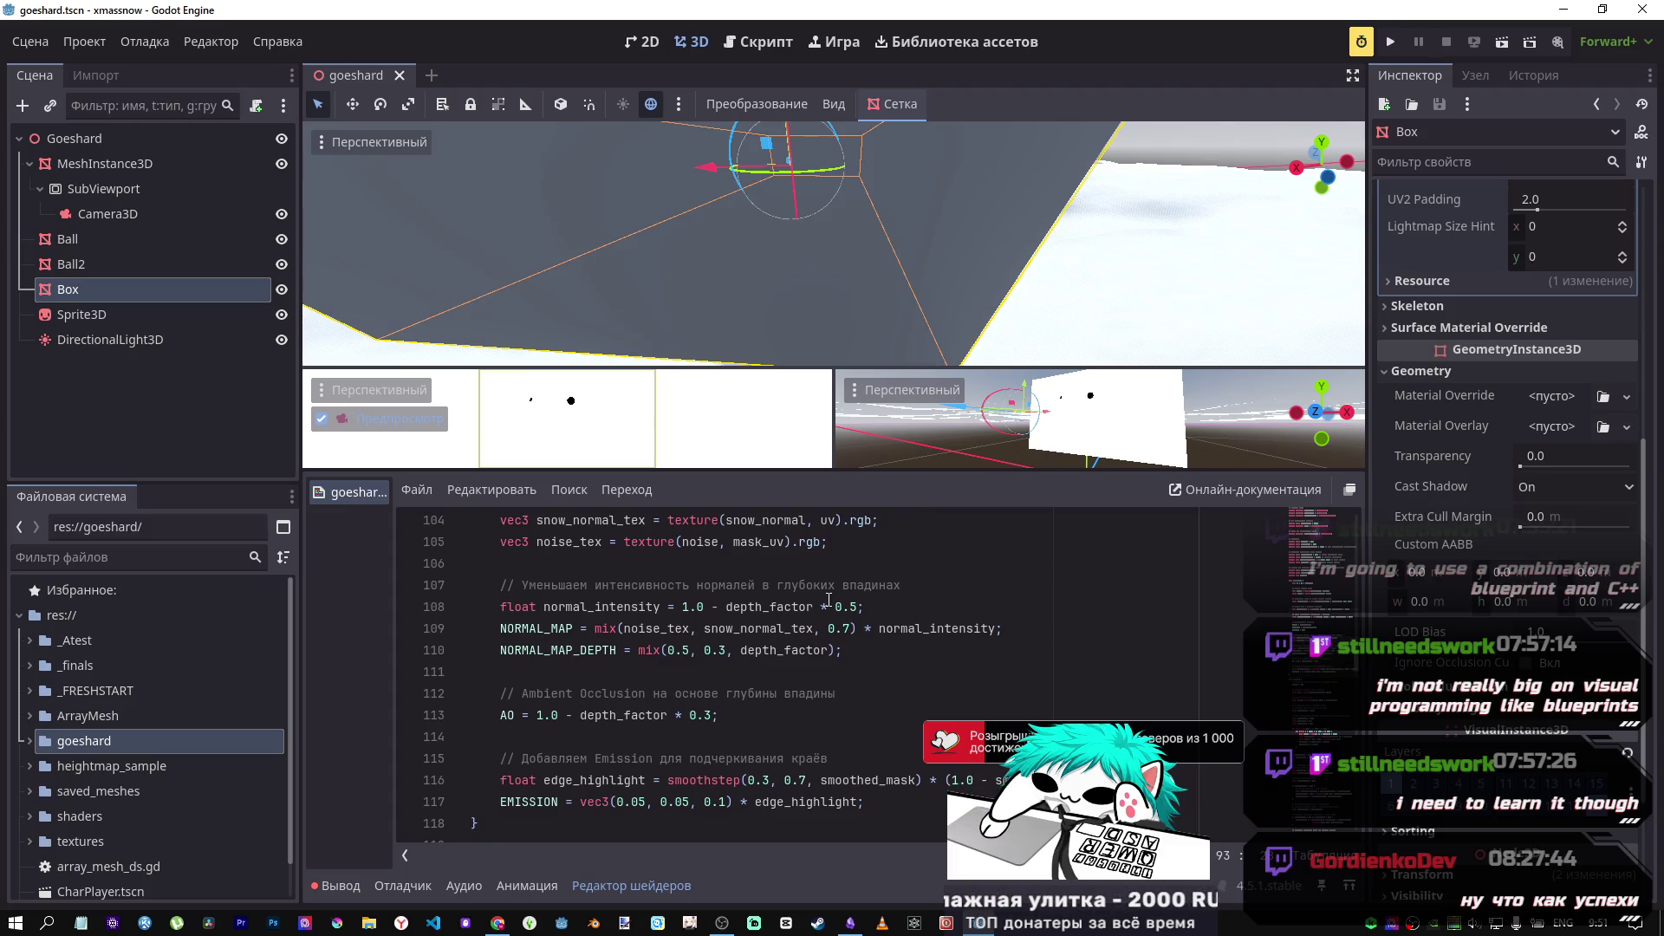
pyautogui.moveTo(910, 471); pyautogui.dragTo(910, 492)
pyautogui.scroll(-4, 989, 684)
pyautogui.scroll(-2, 989, 684)
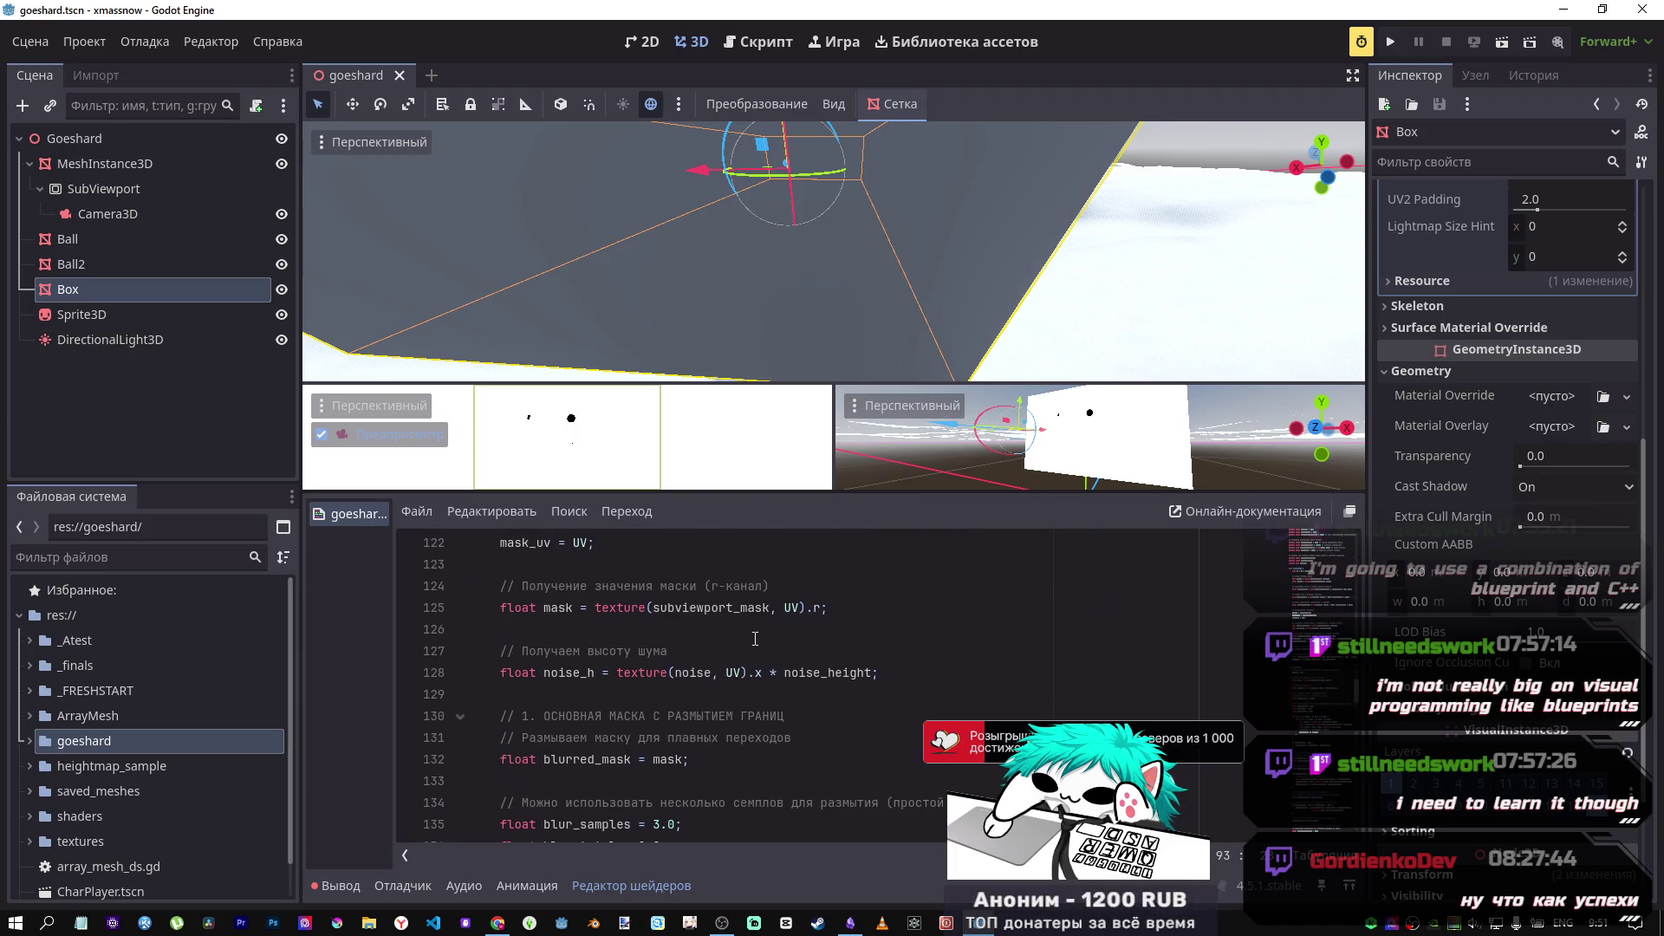
pyautogui.scroll(-1, 755, 638)
pyautogui.scroll(-3, 750, 642)
pyautogui.scroll(3, 737, 639)
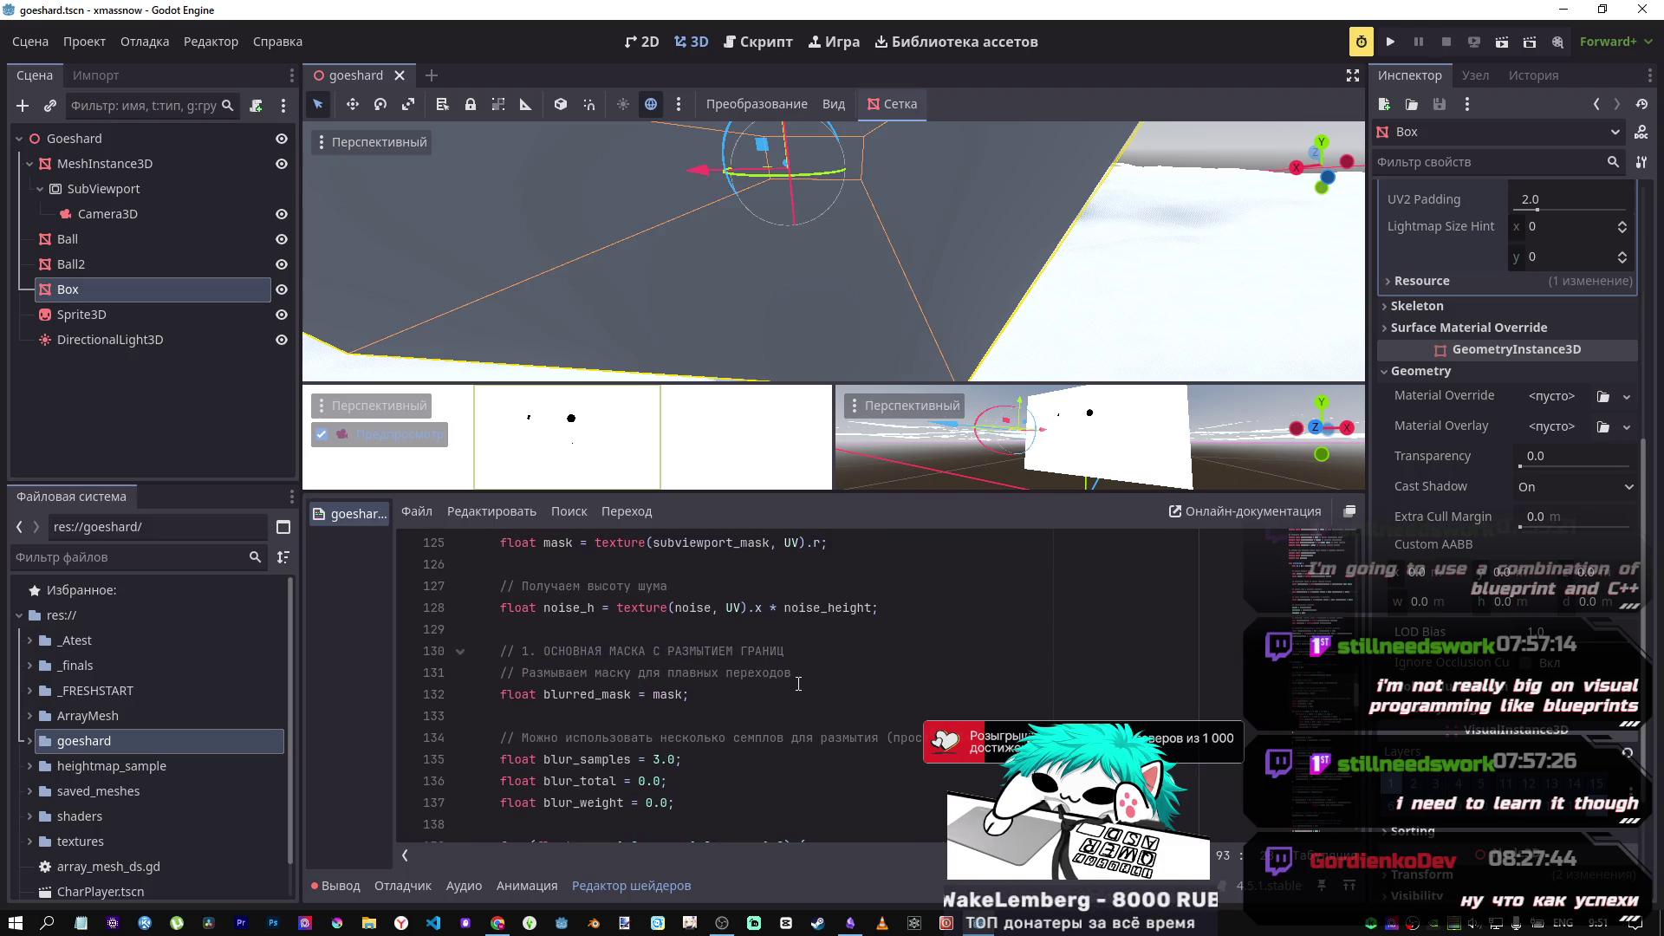
pyautogui.scroll(-6, 687, 677)
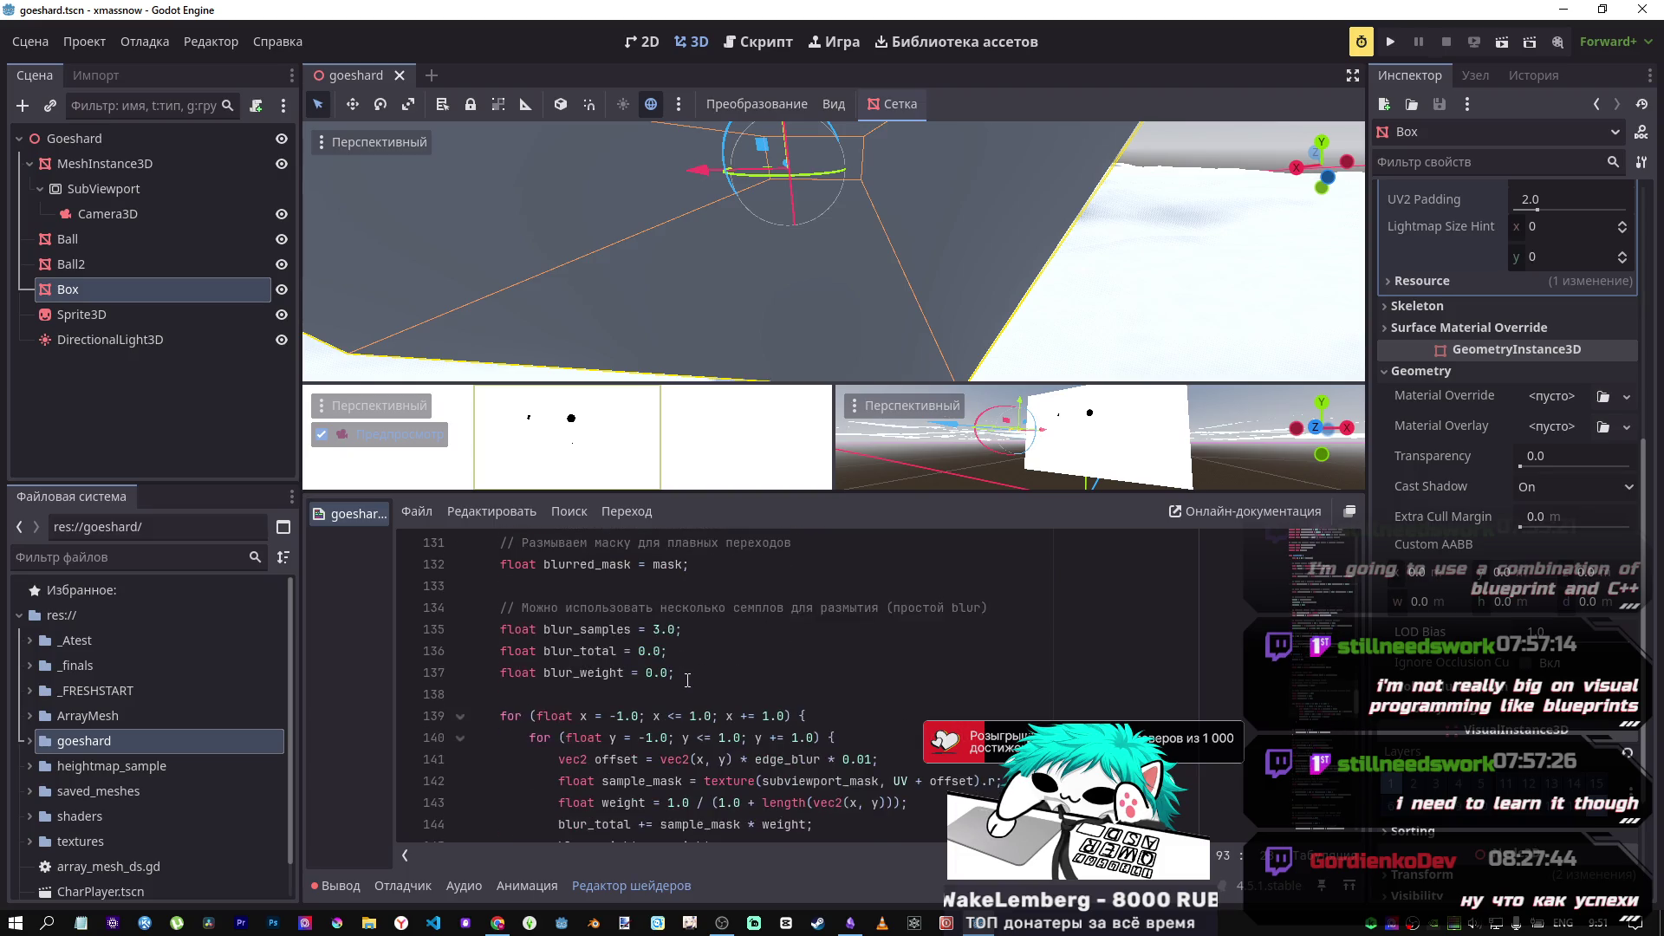
pyautogui.scroll(1, 676, 676)
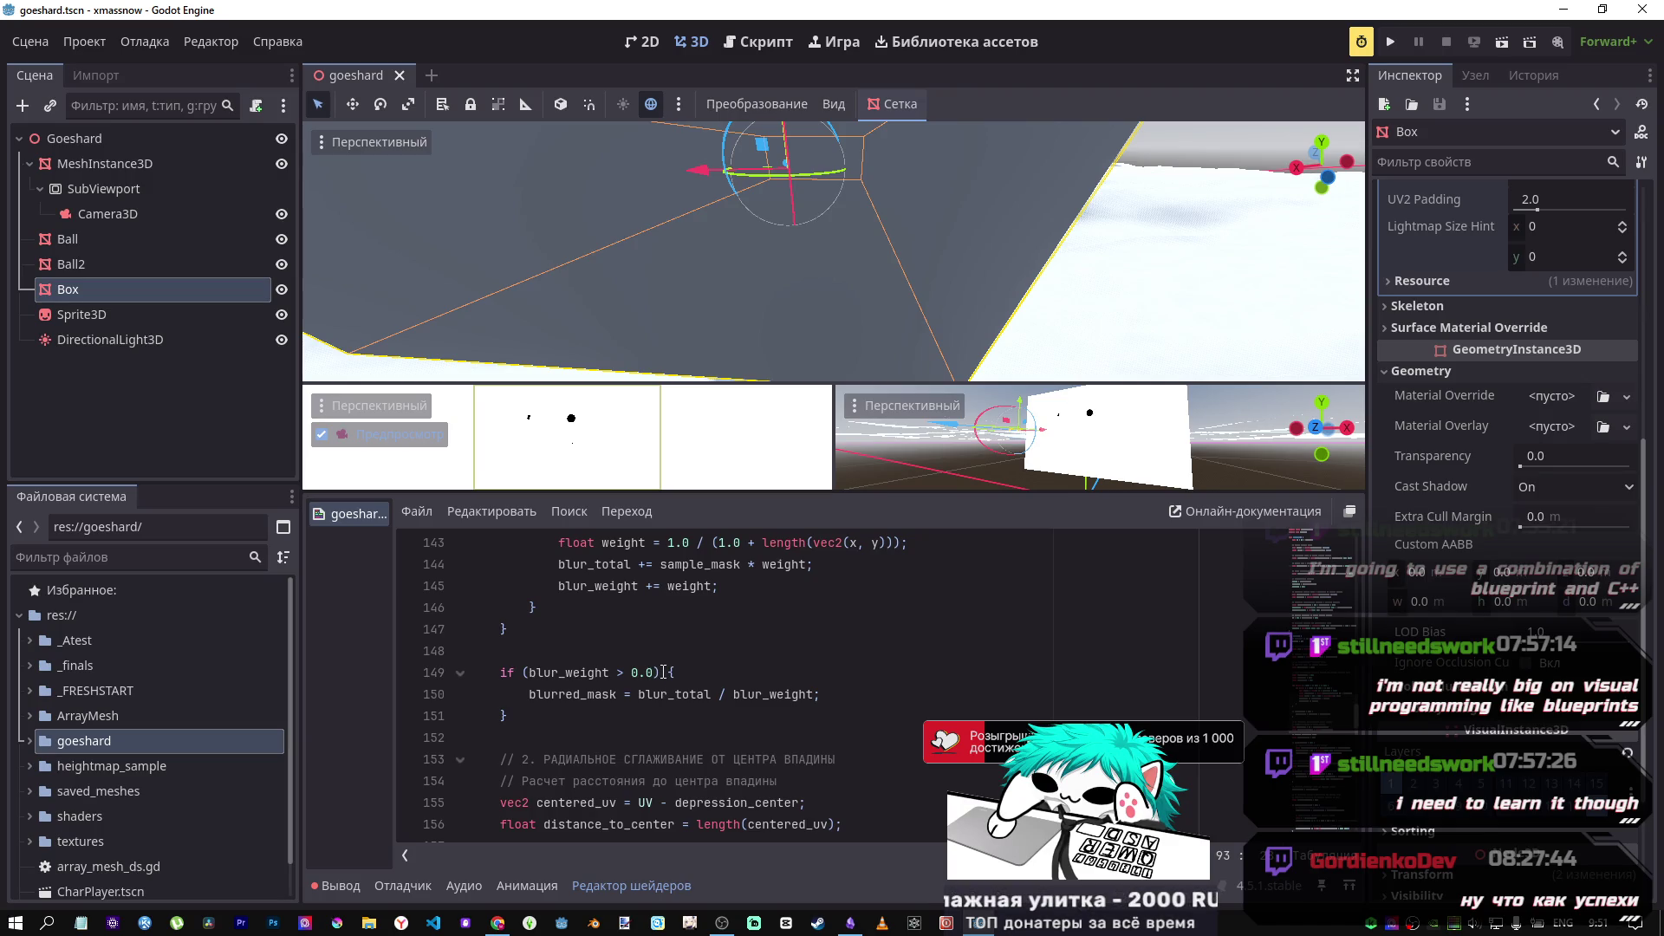
pyautogui.scroll(-2, 663, 672)
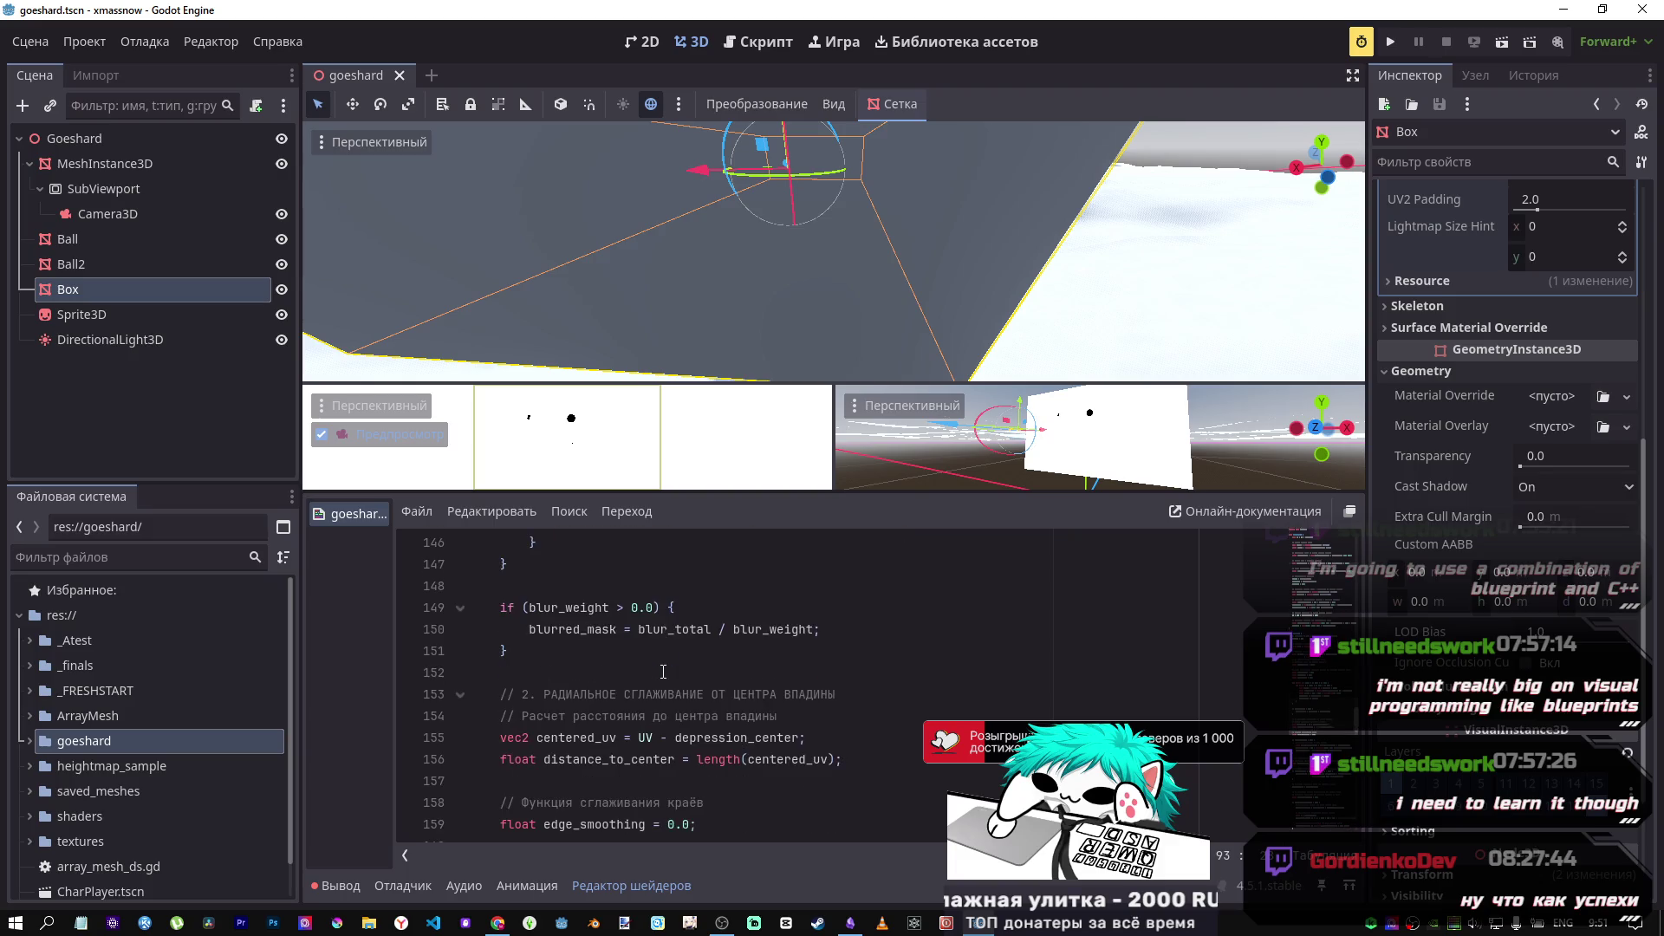
pyautogui.scroll(-1, 724, 654)
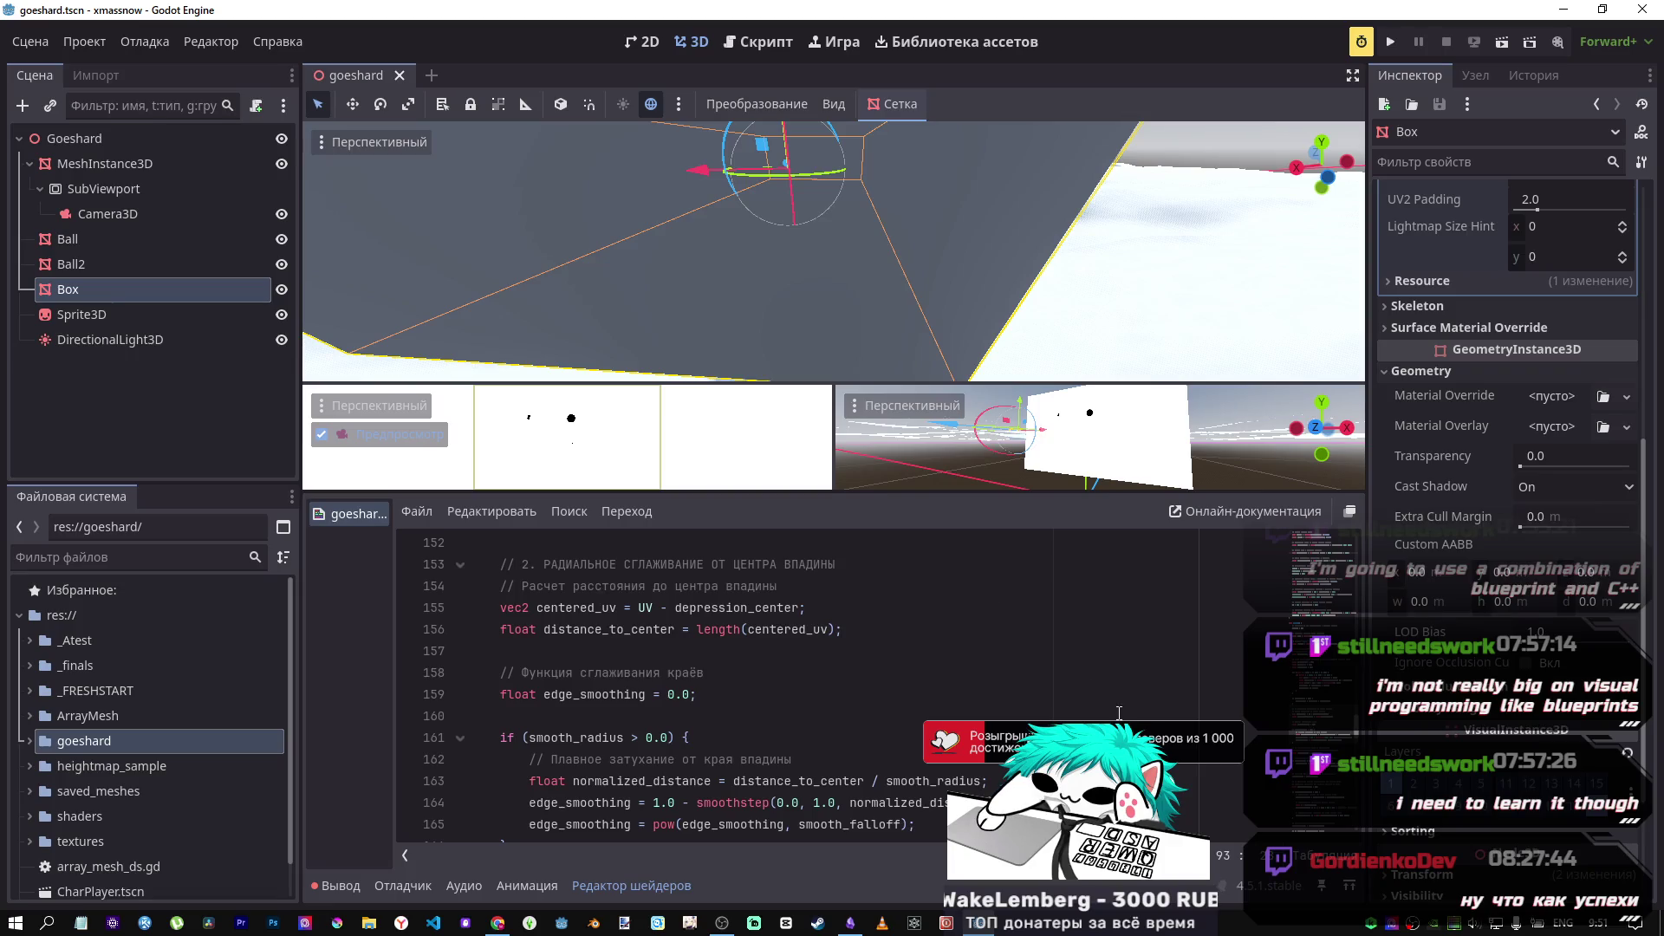
pyautogui.scroll(-3, 605, 581)
pyautogui.click(1308, 598)
pyautogui.moveTo(1307, 597); pyautogui.dragTo(1303, 577)
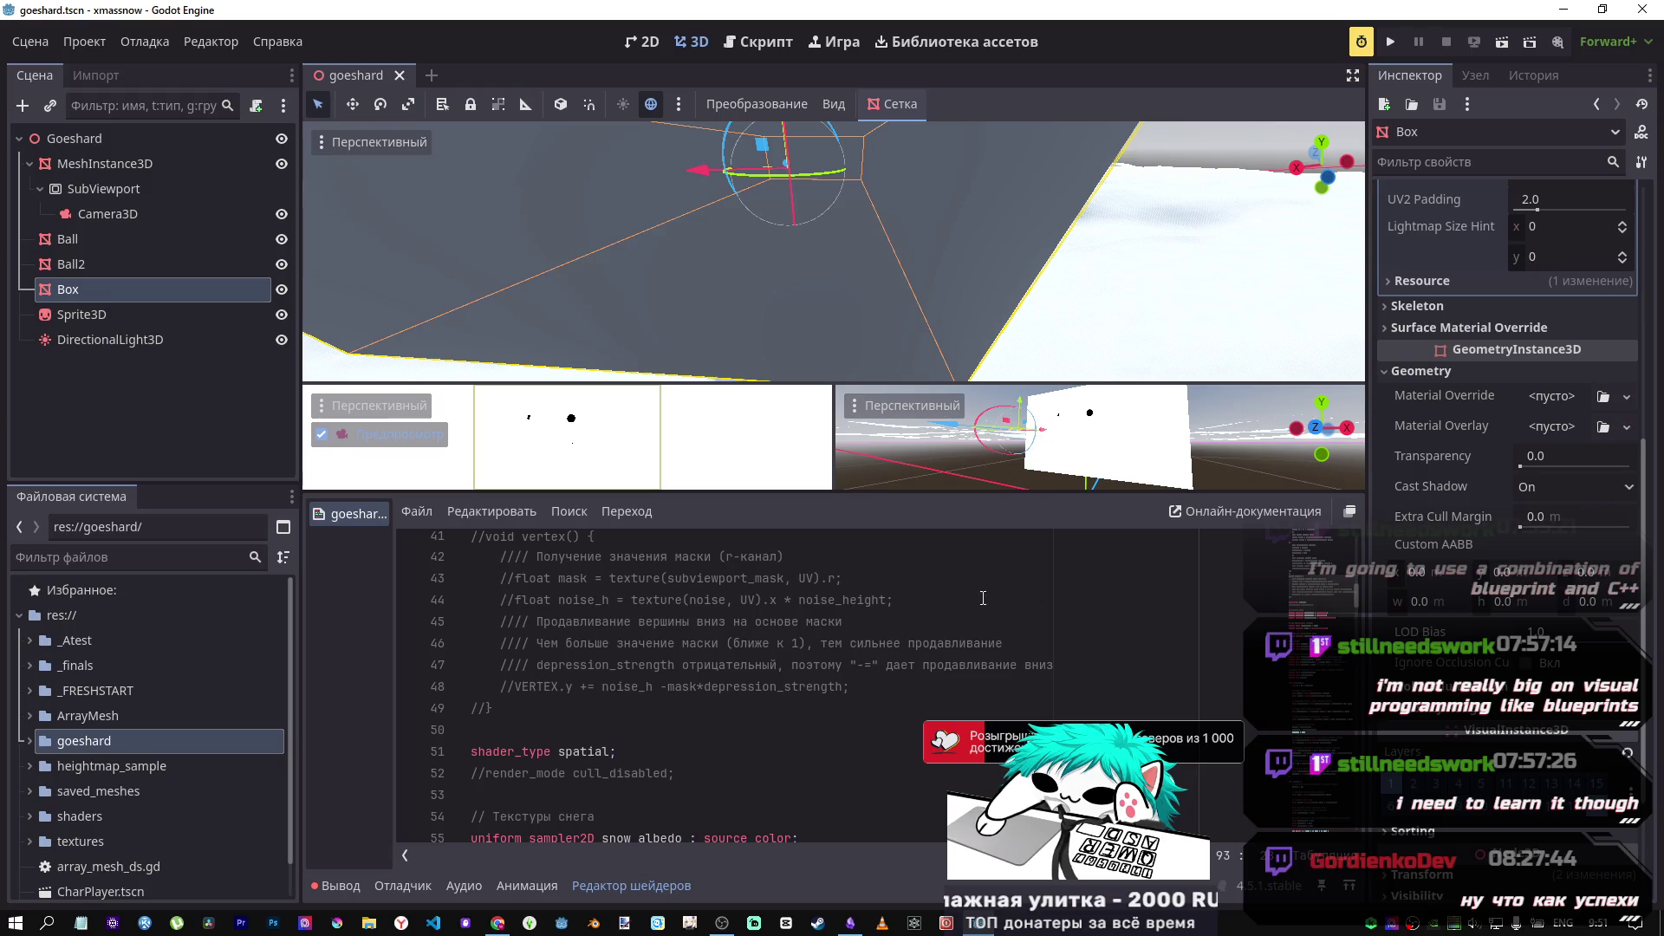
# Step: Fly the viewport camera past the Box and sphere to the distant object, then pull back
pyautogui.scroll(-5, 916, 456)
pyautogui.scroll(-3, 867, 624)
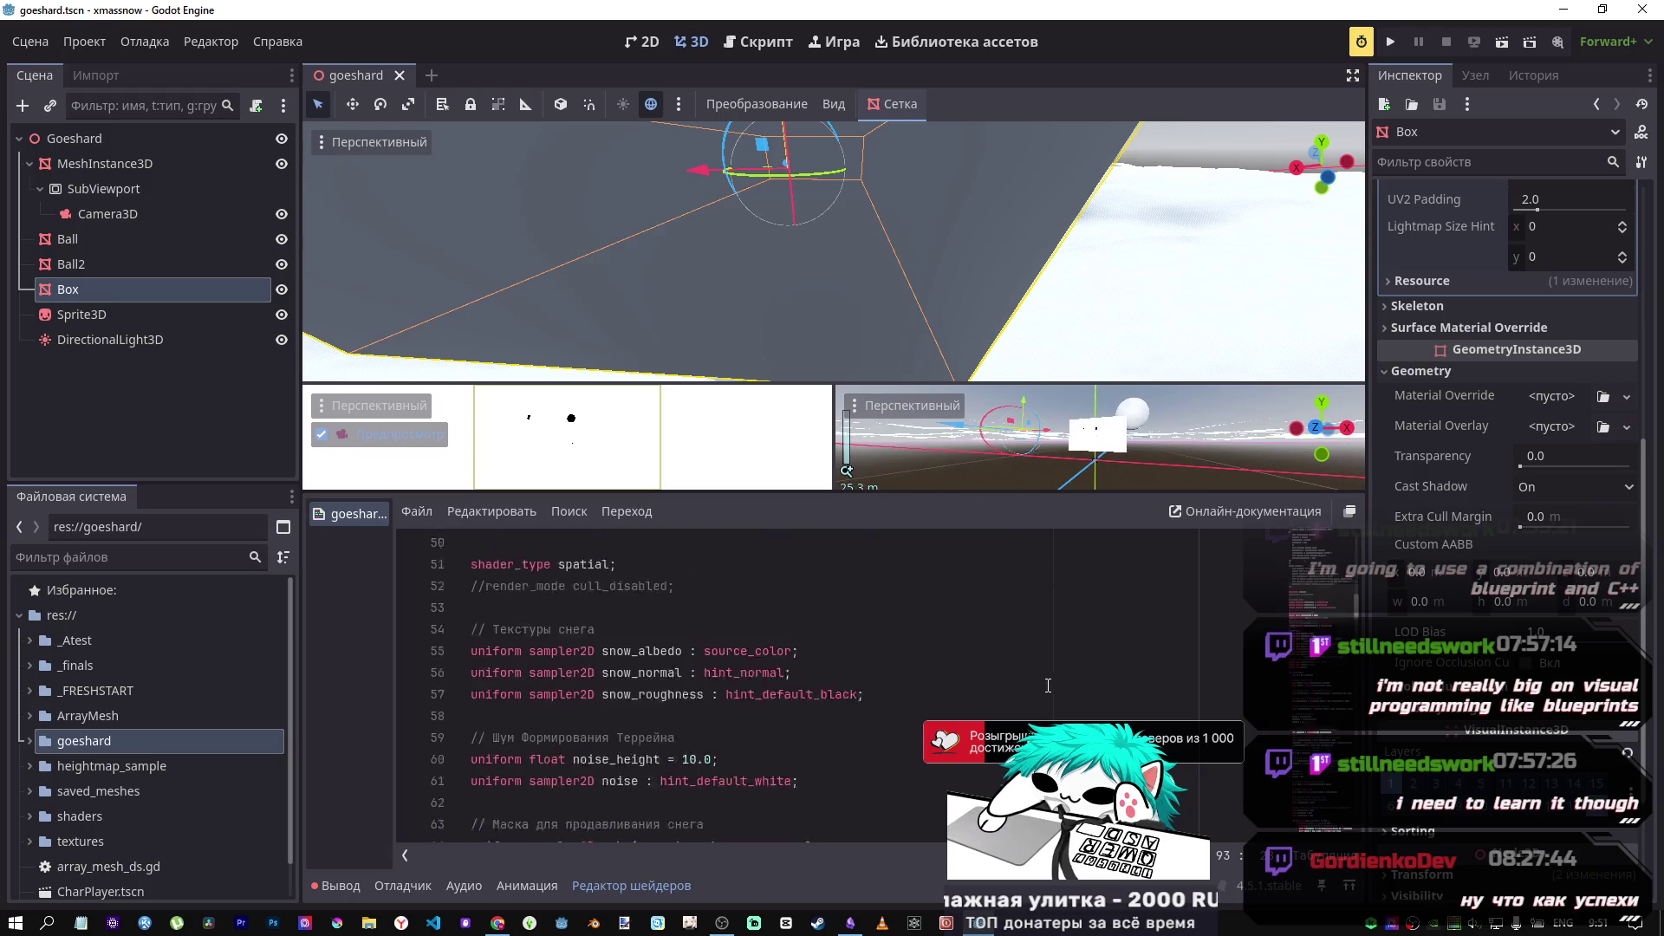
pyautogui.scroll(2, 866, 624)
pyautogui.scroll(-10, 1059, 312)
pyautogui.rightClick(940, 233)
pyautogui.press('w')
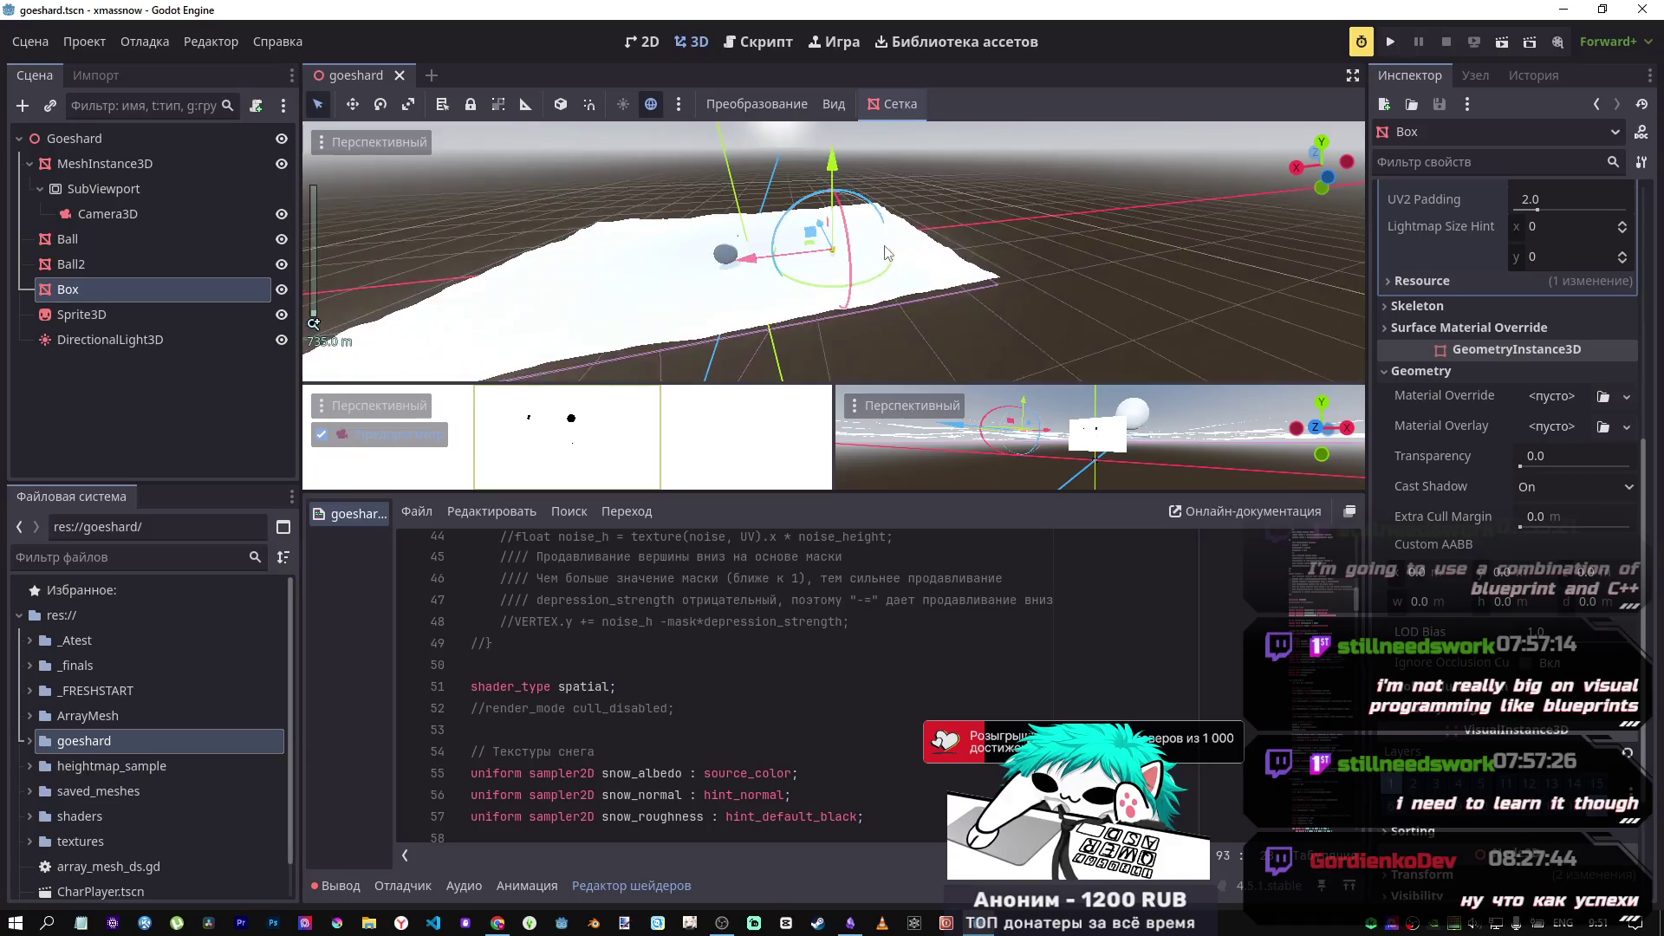
pyautogui.press('w')
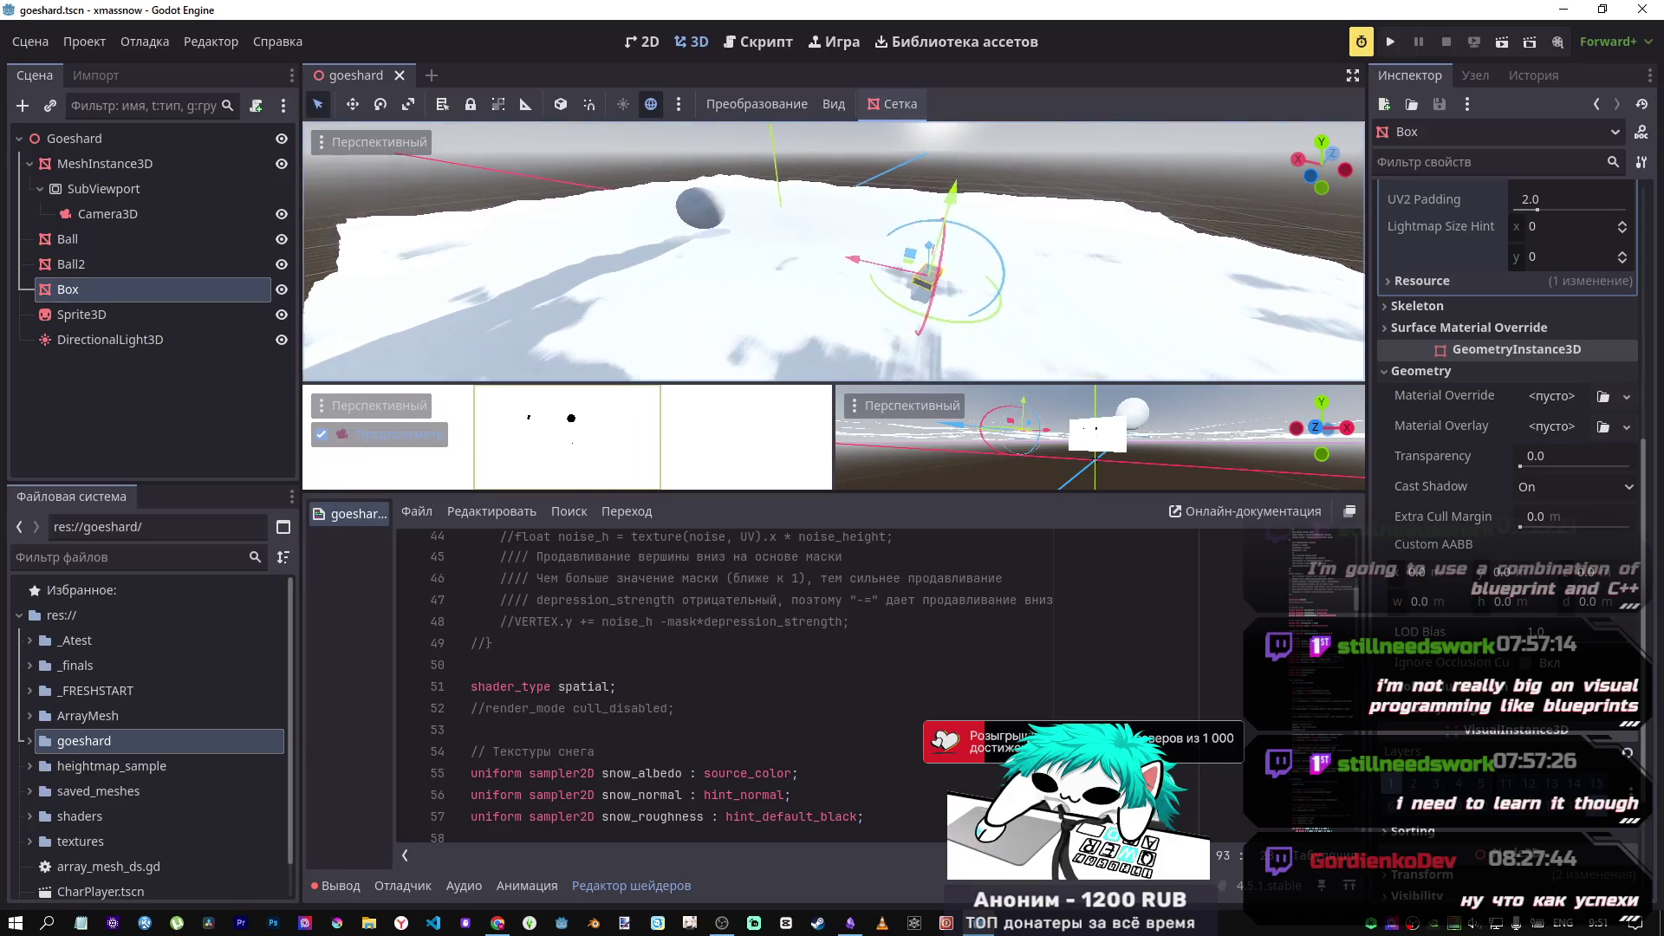
pyautogui.press('w')
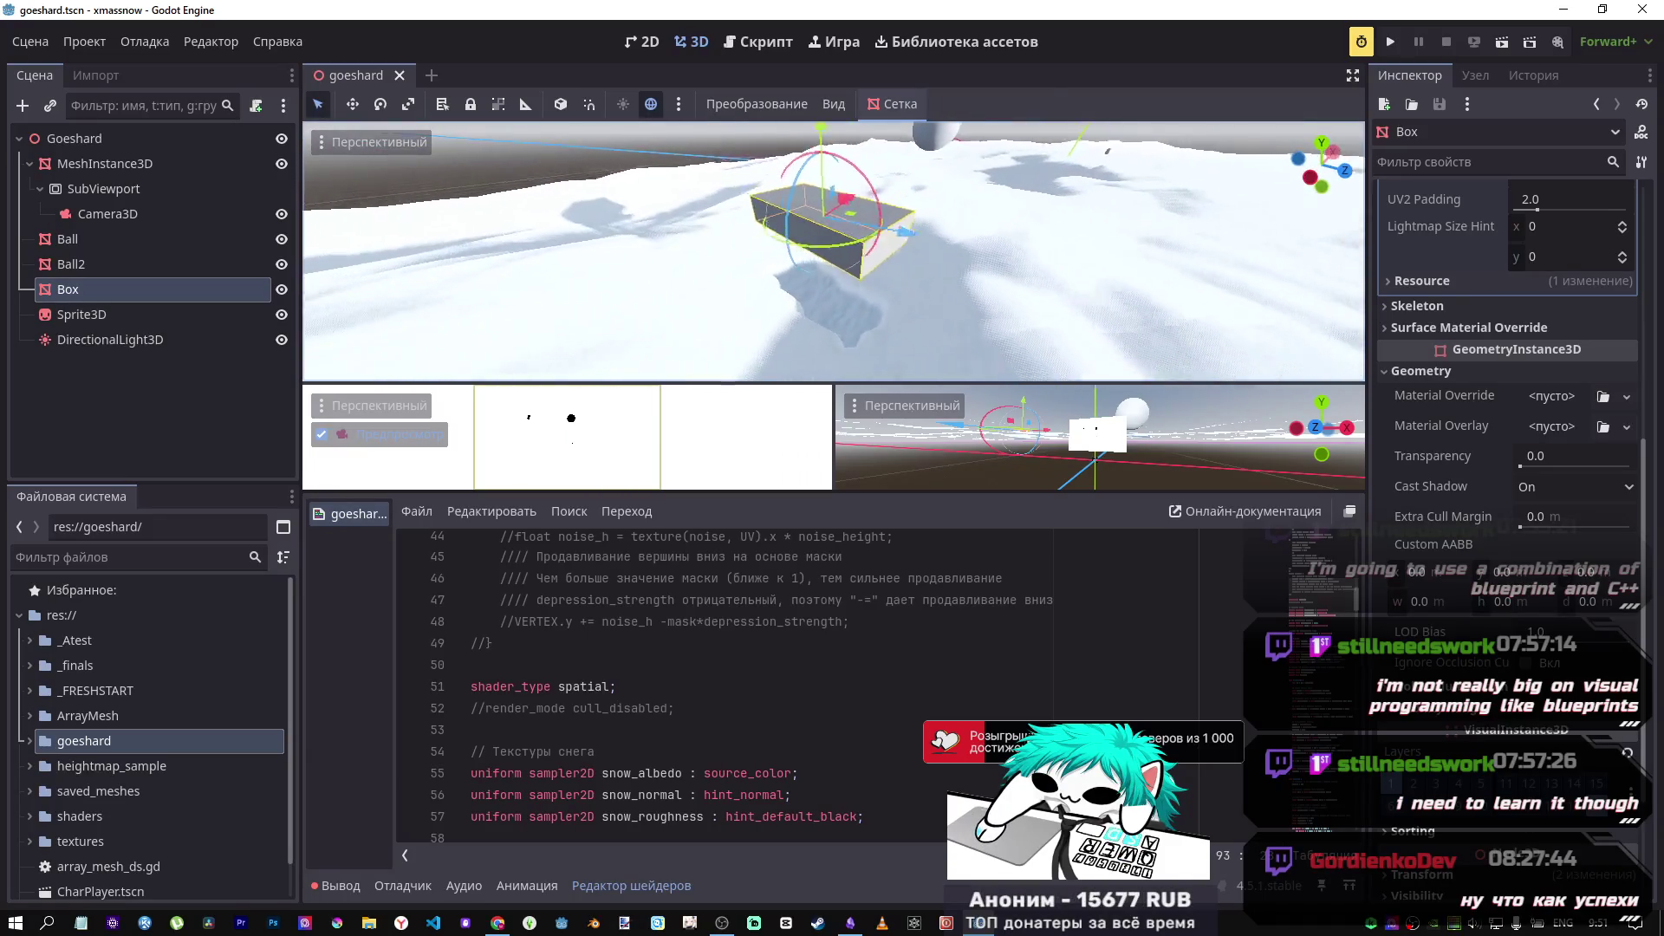
pyautogui.press('w')
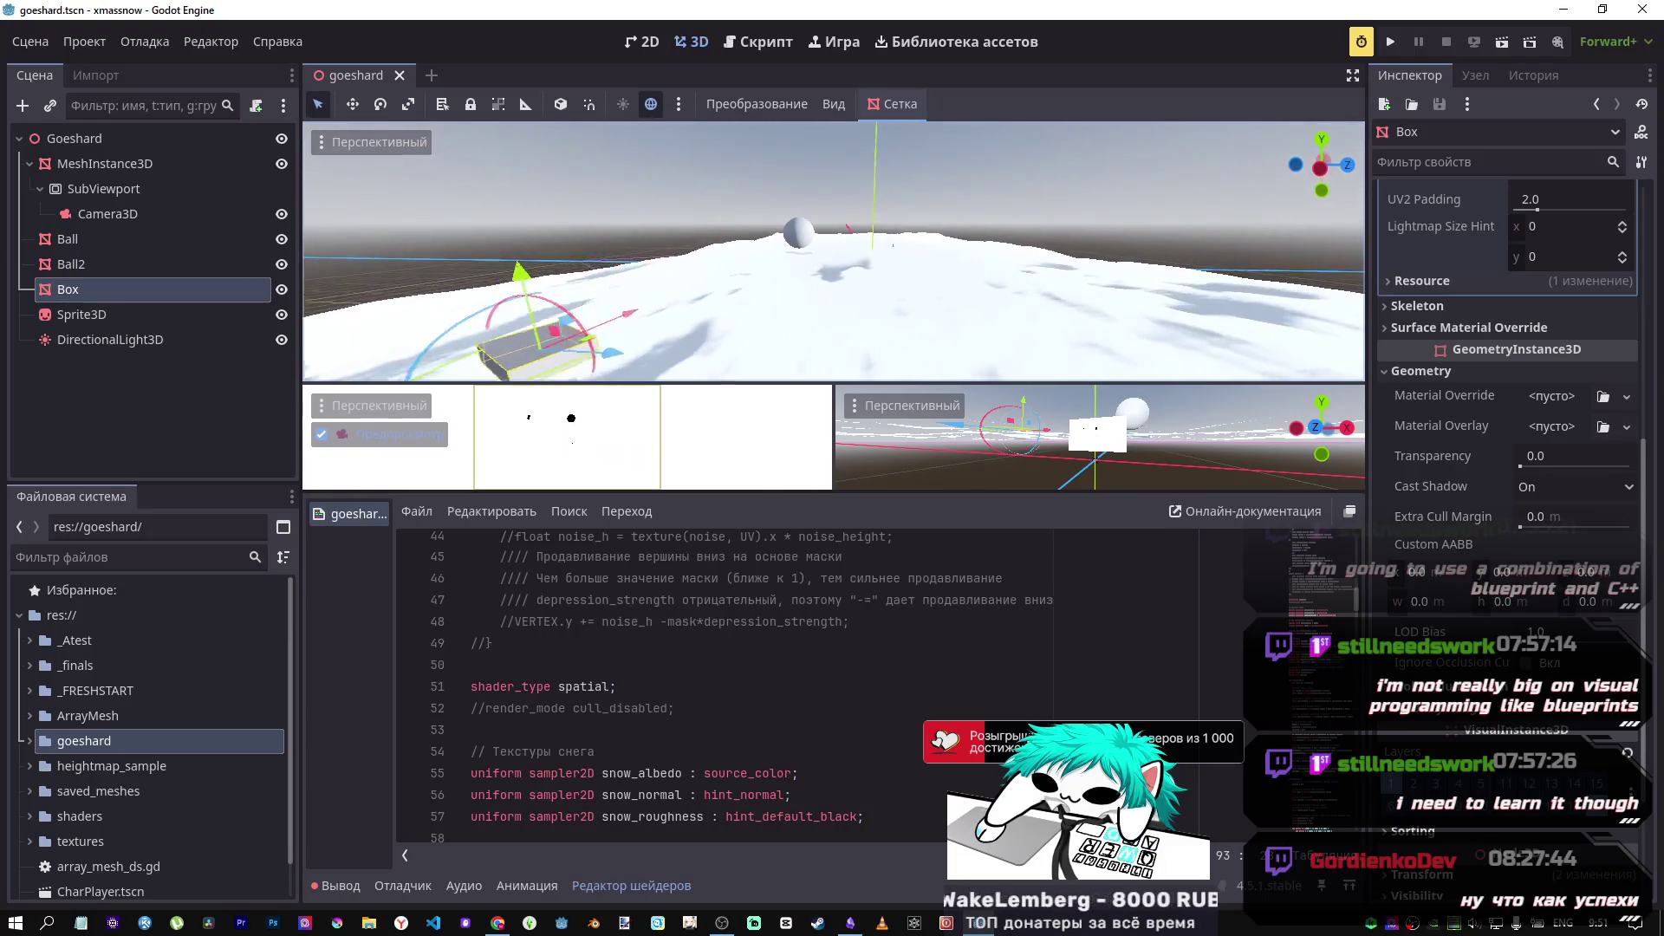
pyautogui.press('w')
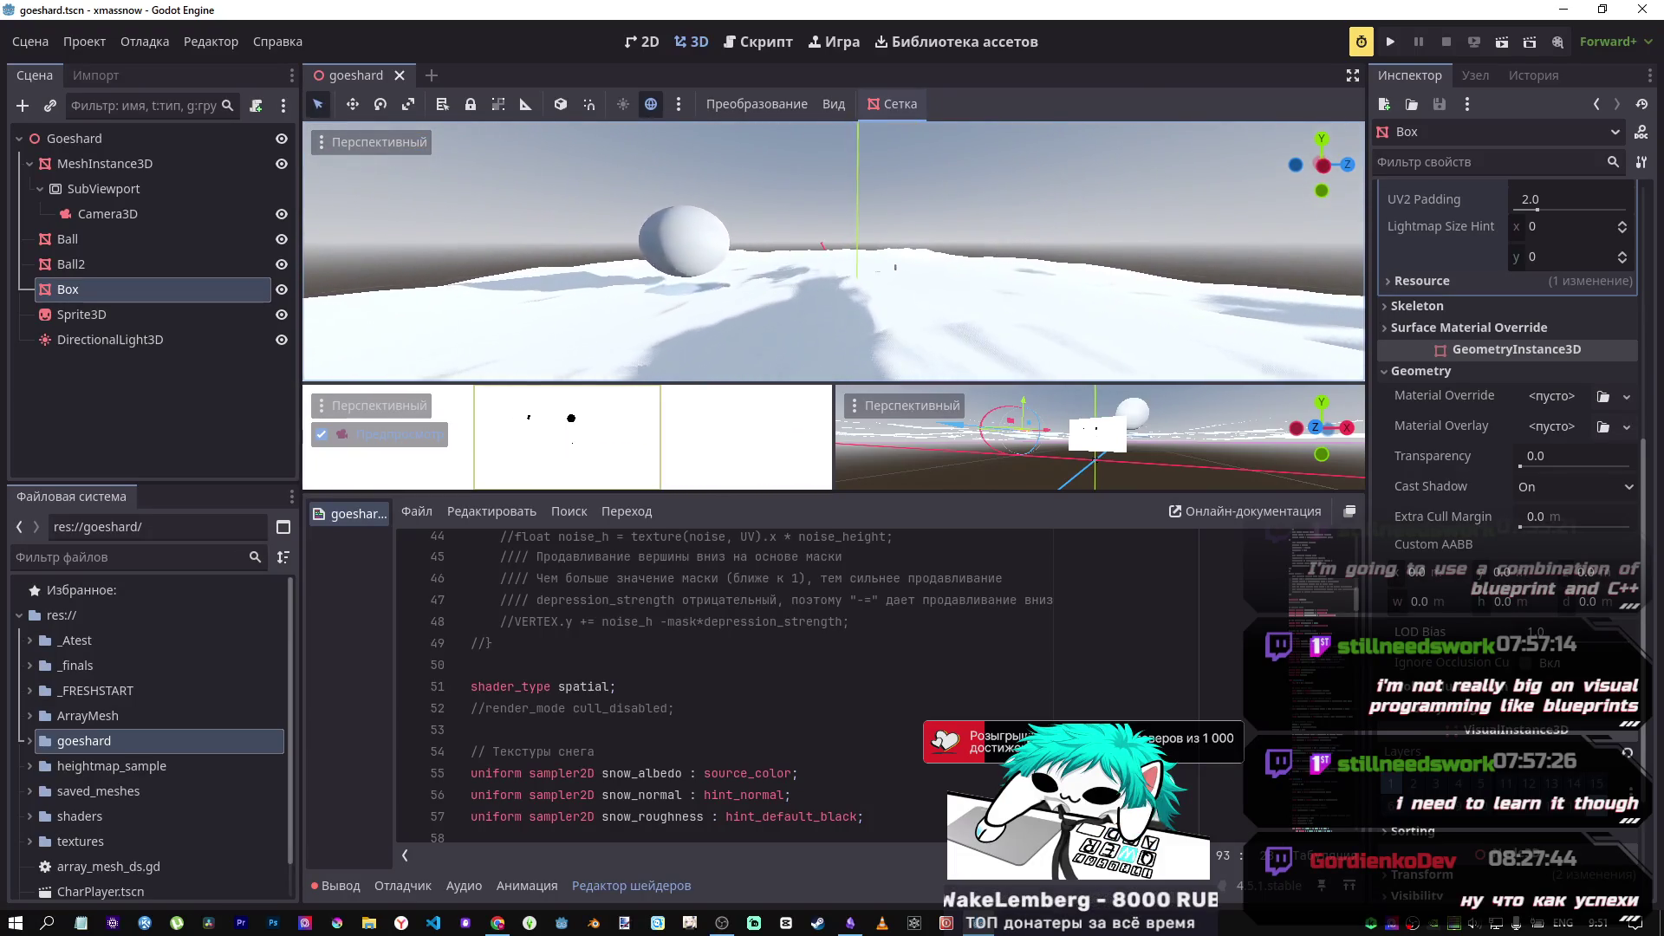
pyautogui.press('w')
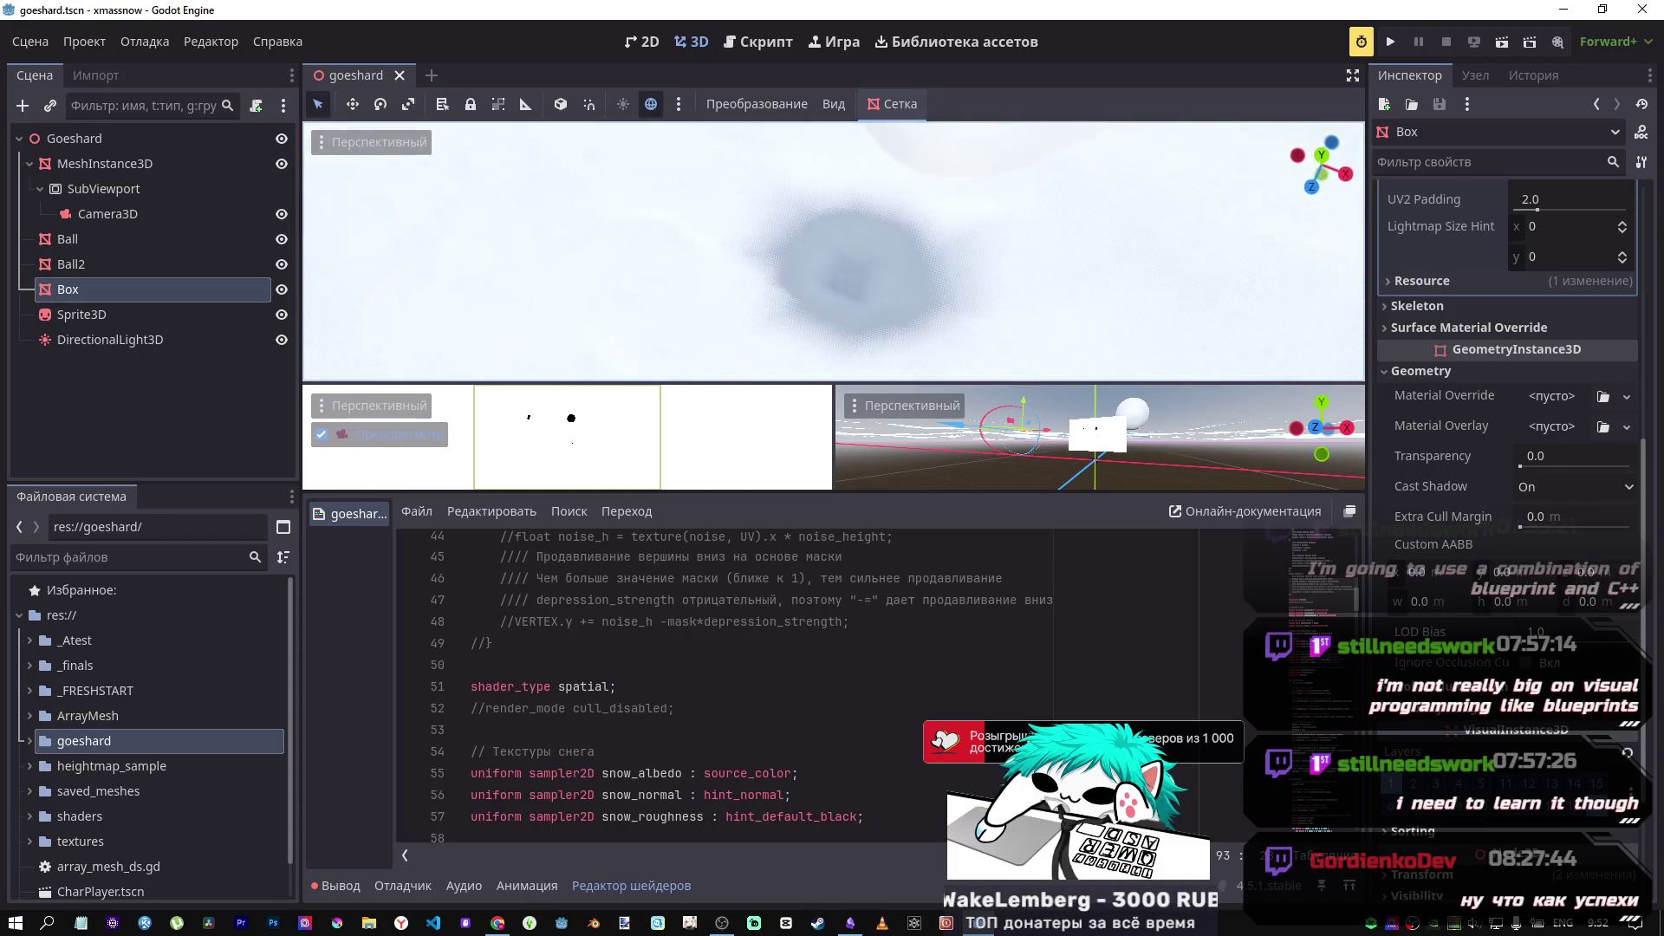
pyautogui.press('s')
pyautogui.press('s')
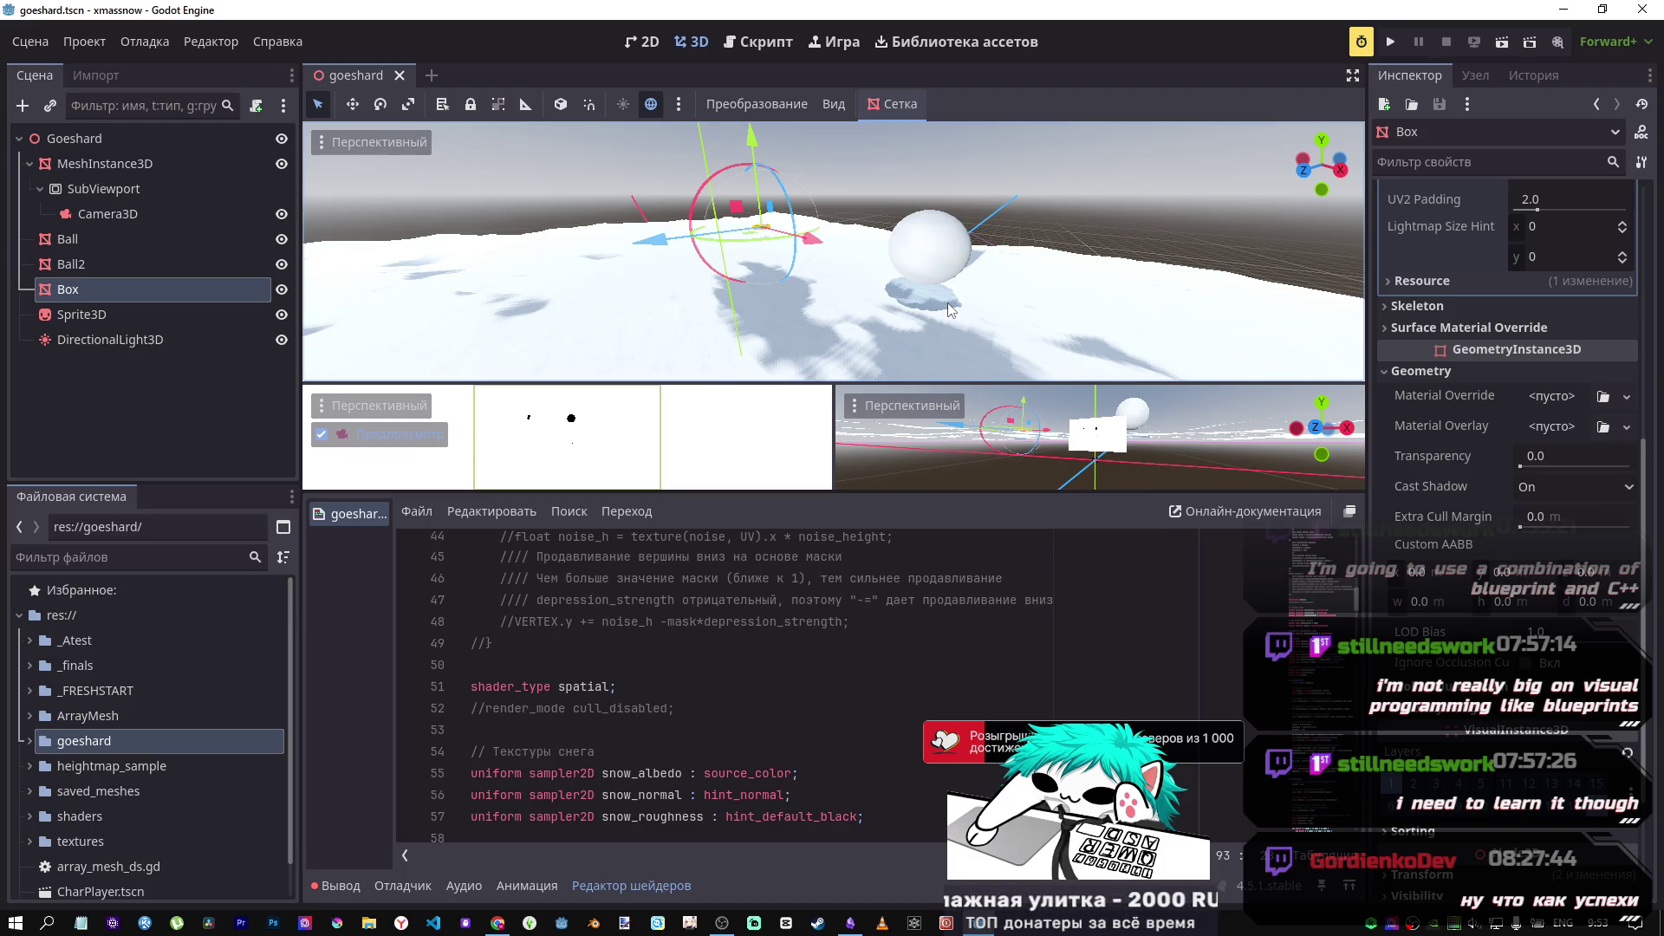
# Step: Lower the view over the snow to face the depression under the sphere
pyautogui.moveTo(950, 309); pyautogui.dragTo(950, 310)
pyautogui.moveTo(898, 366); pyautogui.dragTo(898, 366)
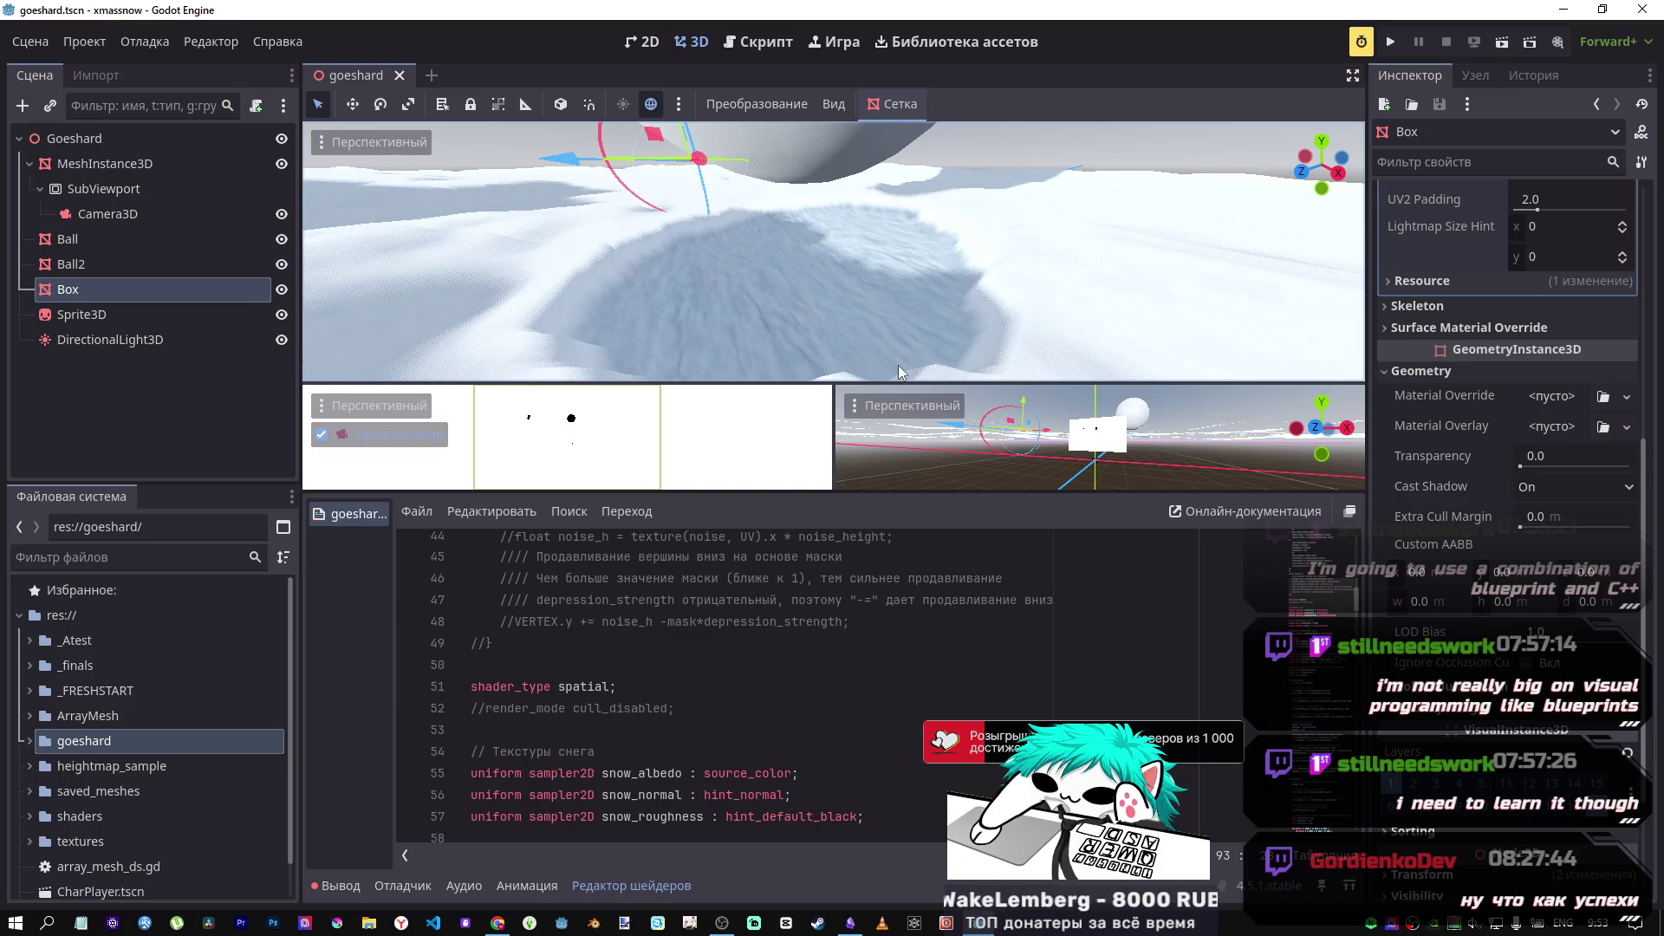
pyautogui.scroll(-6, 913, 683)
pyautogui.scroll(-11, 914, 683)
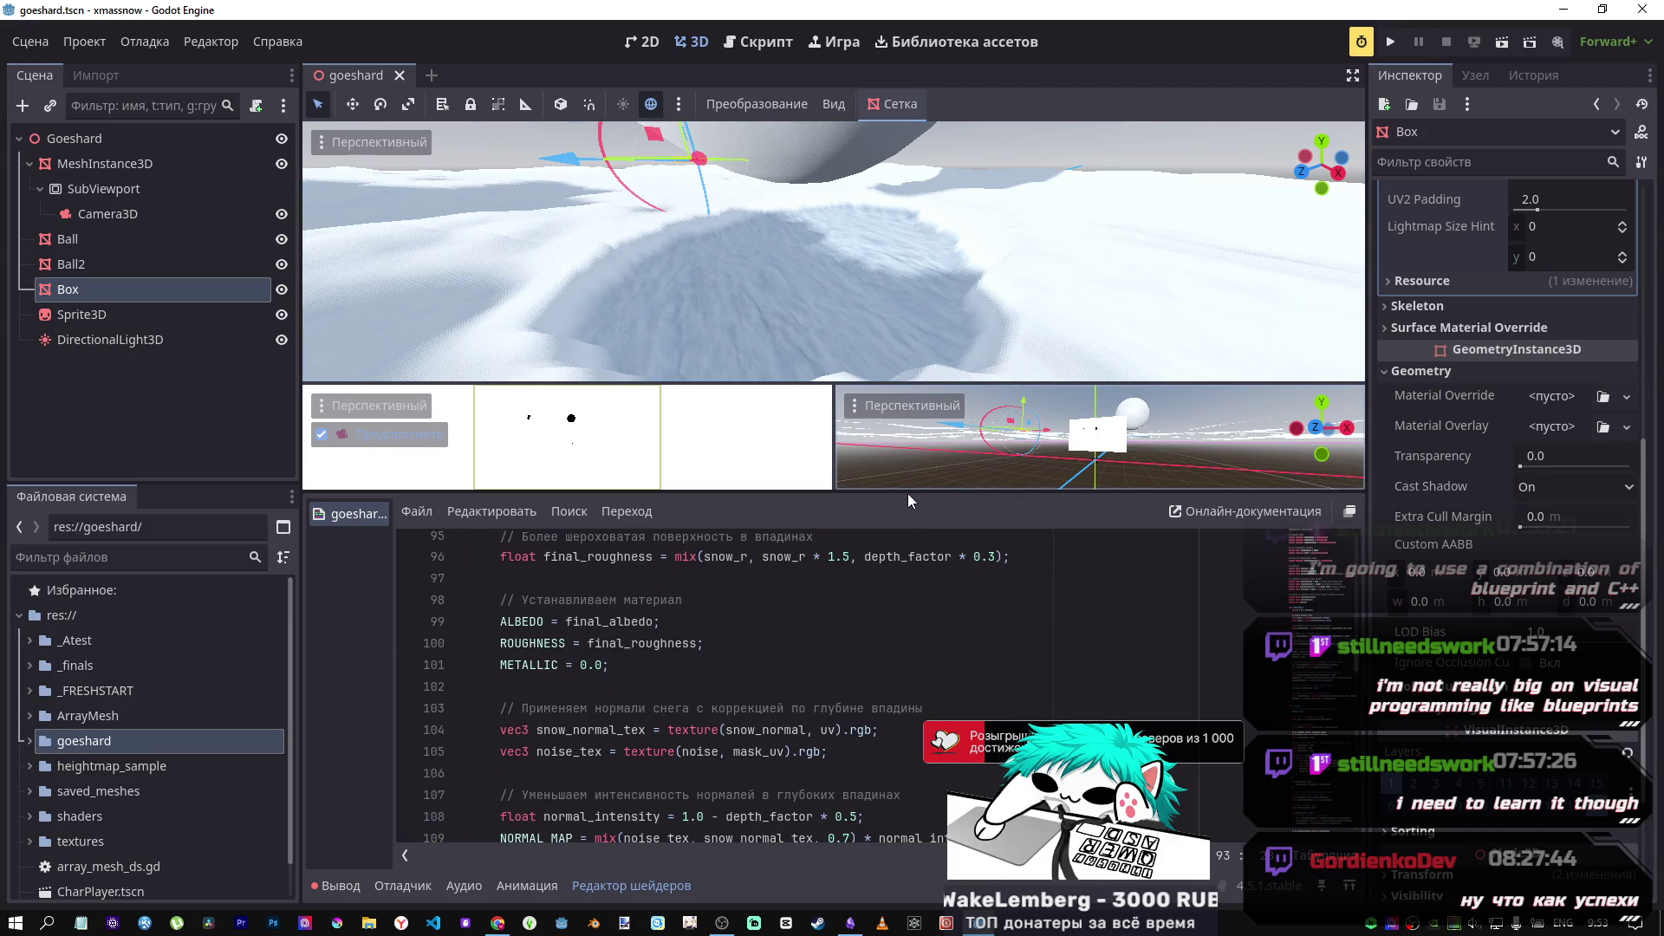
# Step: Enlarge the shader editor pane, then rotate the DirectionalLight3D to change the shadow direction
pyautogui.moveTo(907, 493); pyautogui.dragTo(895, 403)
pyautogui.scroll(-6, 874, 541)
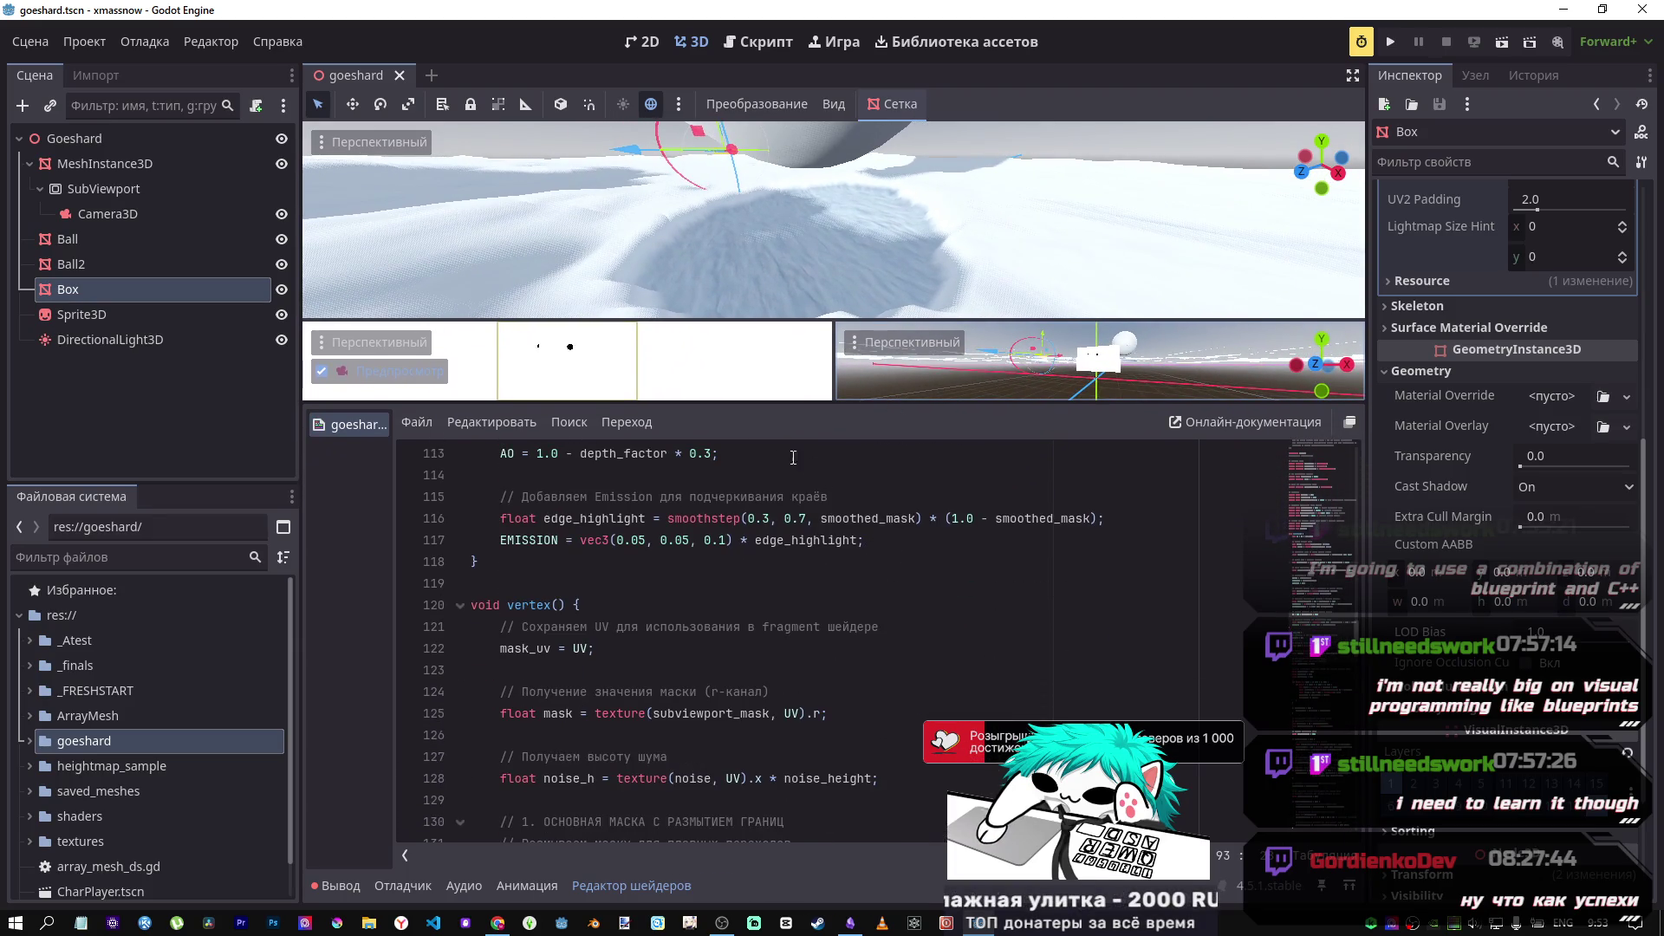
pyautogui.scroll(-5, 724, 268)
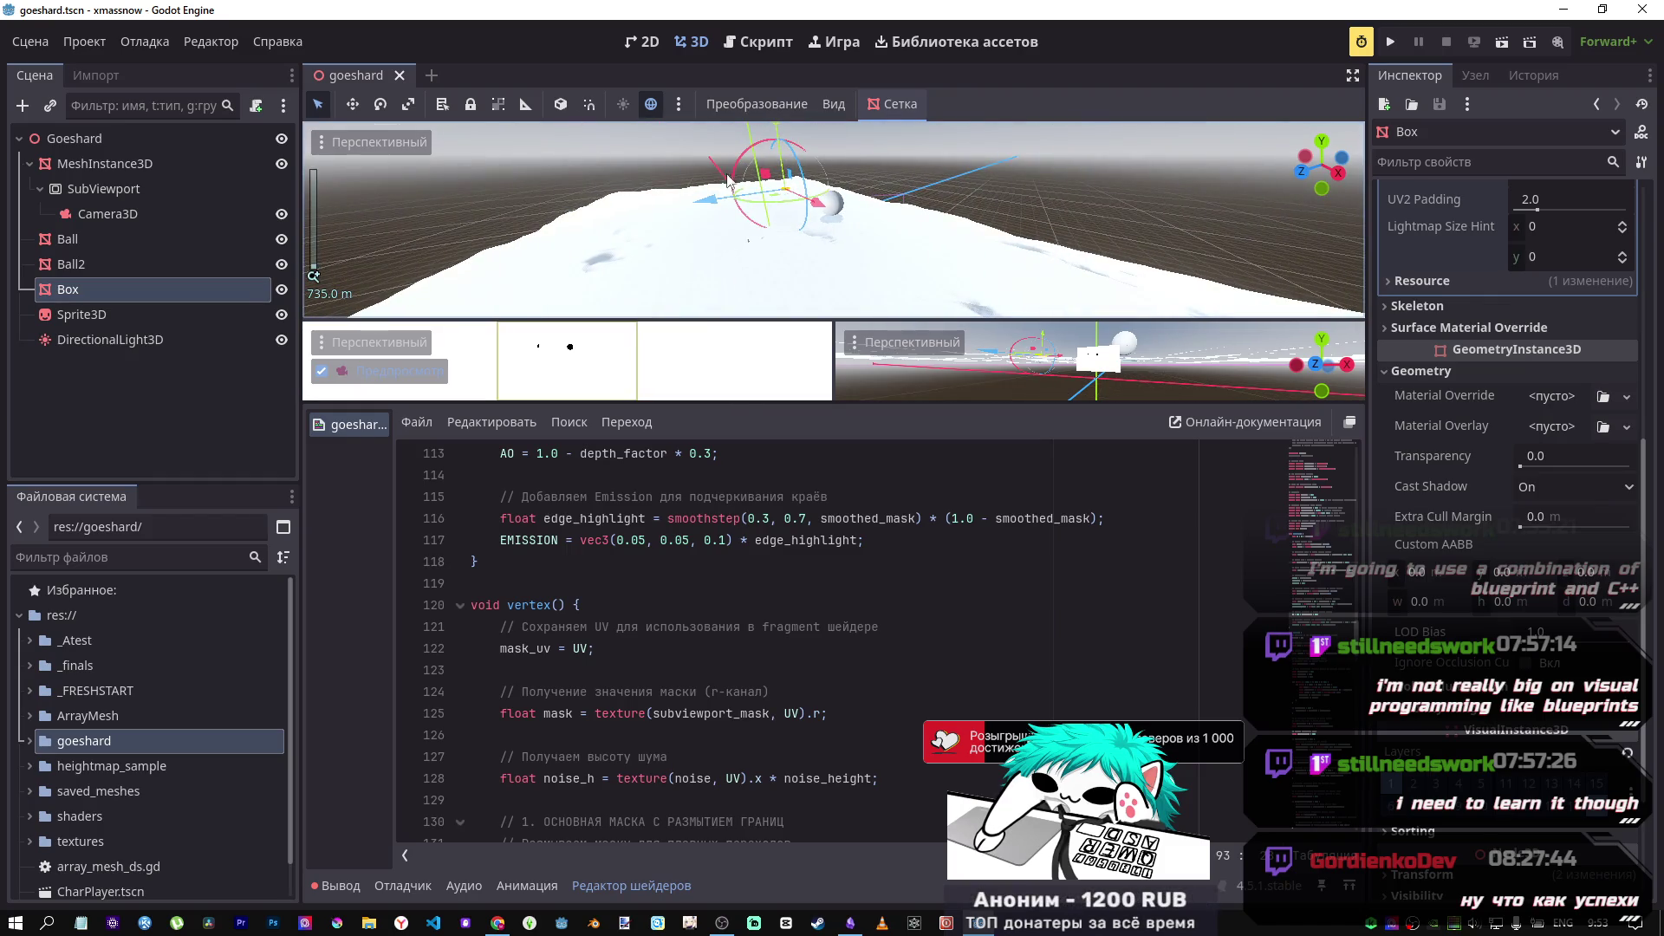
pyautogui.click(130, 339)
pyautogui.moveTo(732, 222)
pyautogui.mouseDown()
pyautogui.moveTo(828, 198)
pyautogui.moveTo(794, 200)
pyautogui.mouseUp()
# Step: Fly toward the ball, circle around to its snow dent, then back slightly away
pyautogui.scroll(5, 820, 253)
pyautogui.scroll(-4, 820, 253)
pyautogui.press('w')
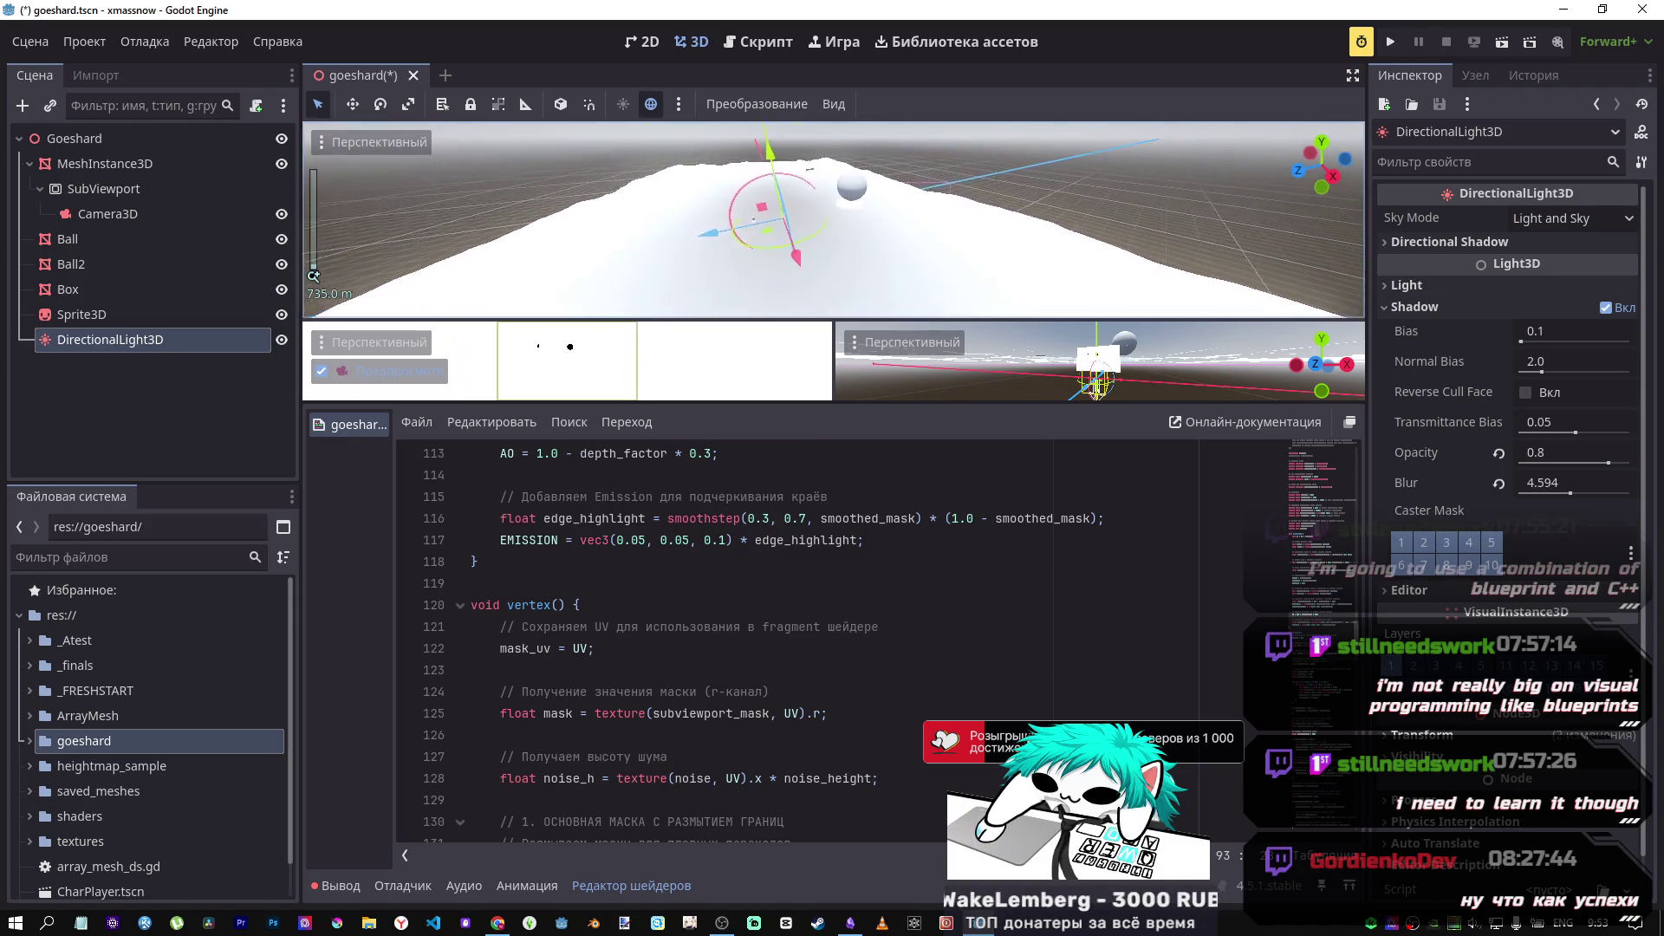
pyautogui.press('w')
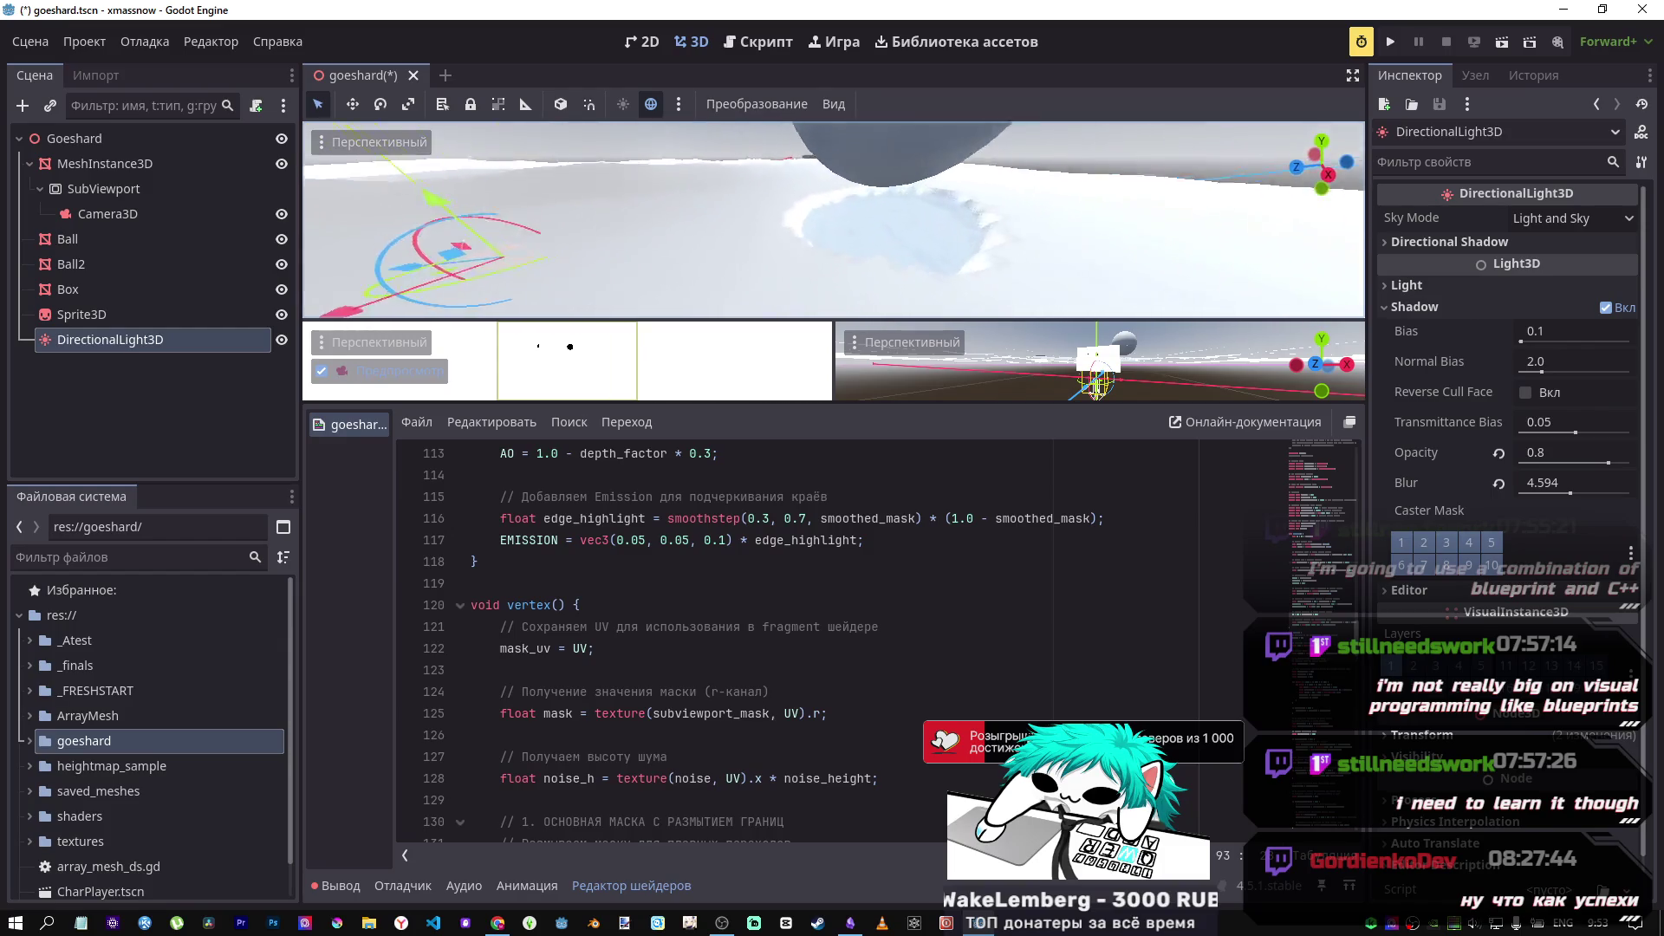
pyautogui.press('d')
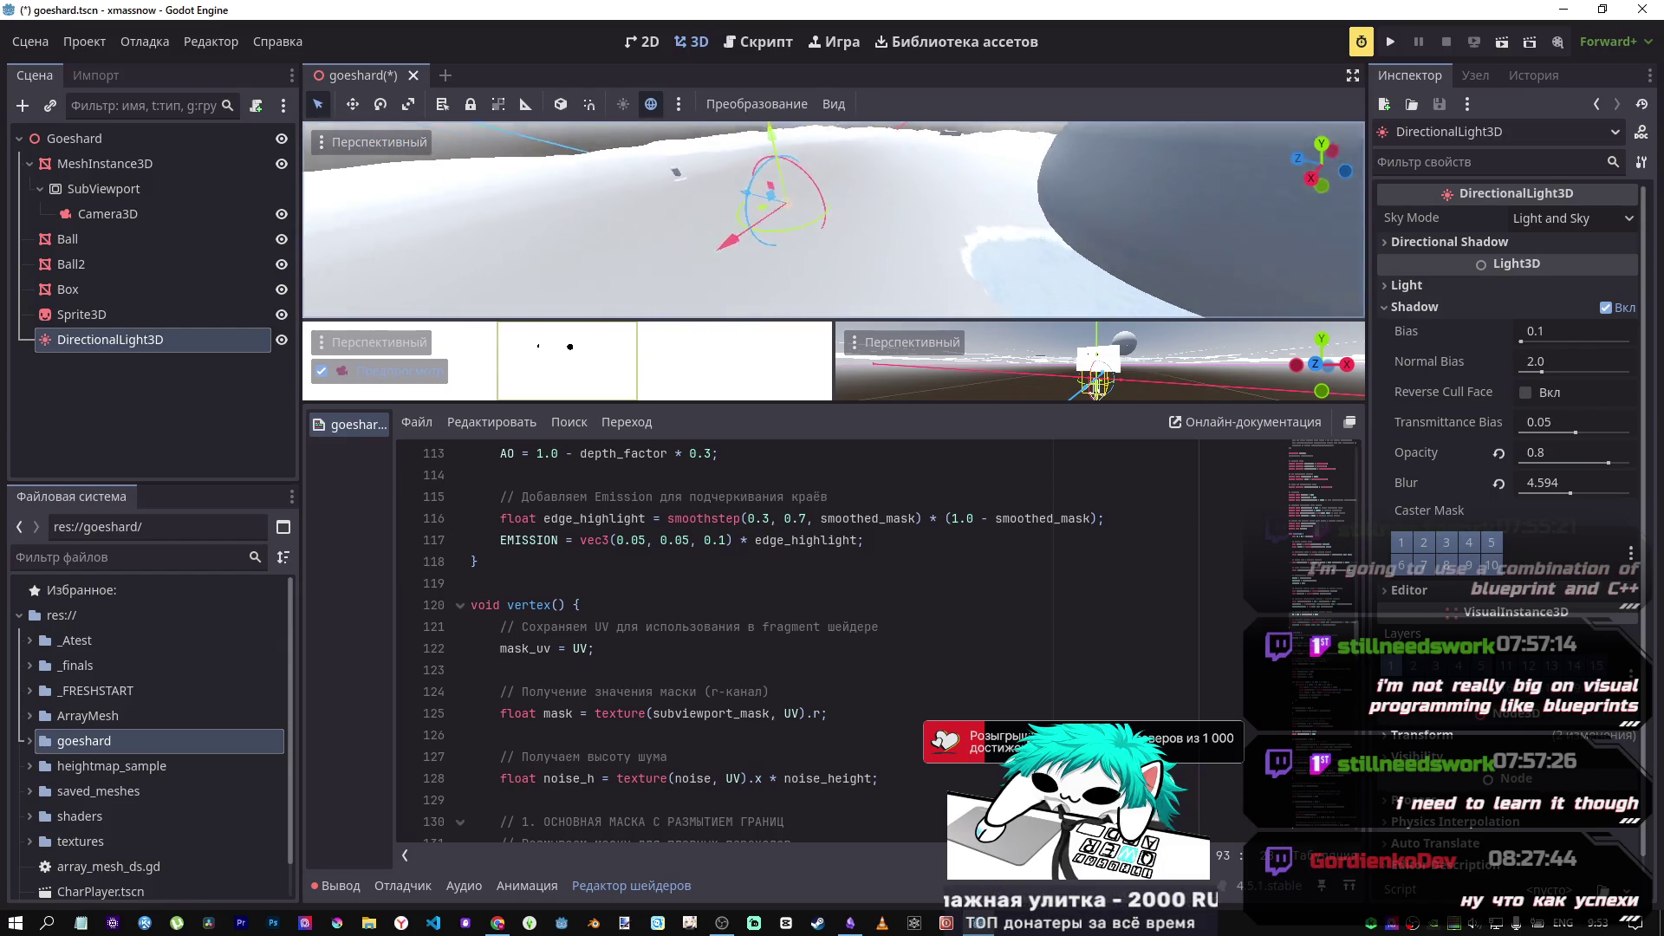
pyautogui.press('w')
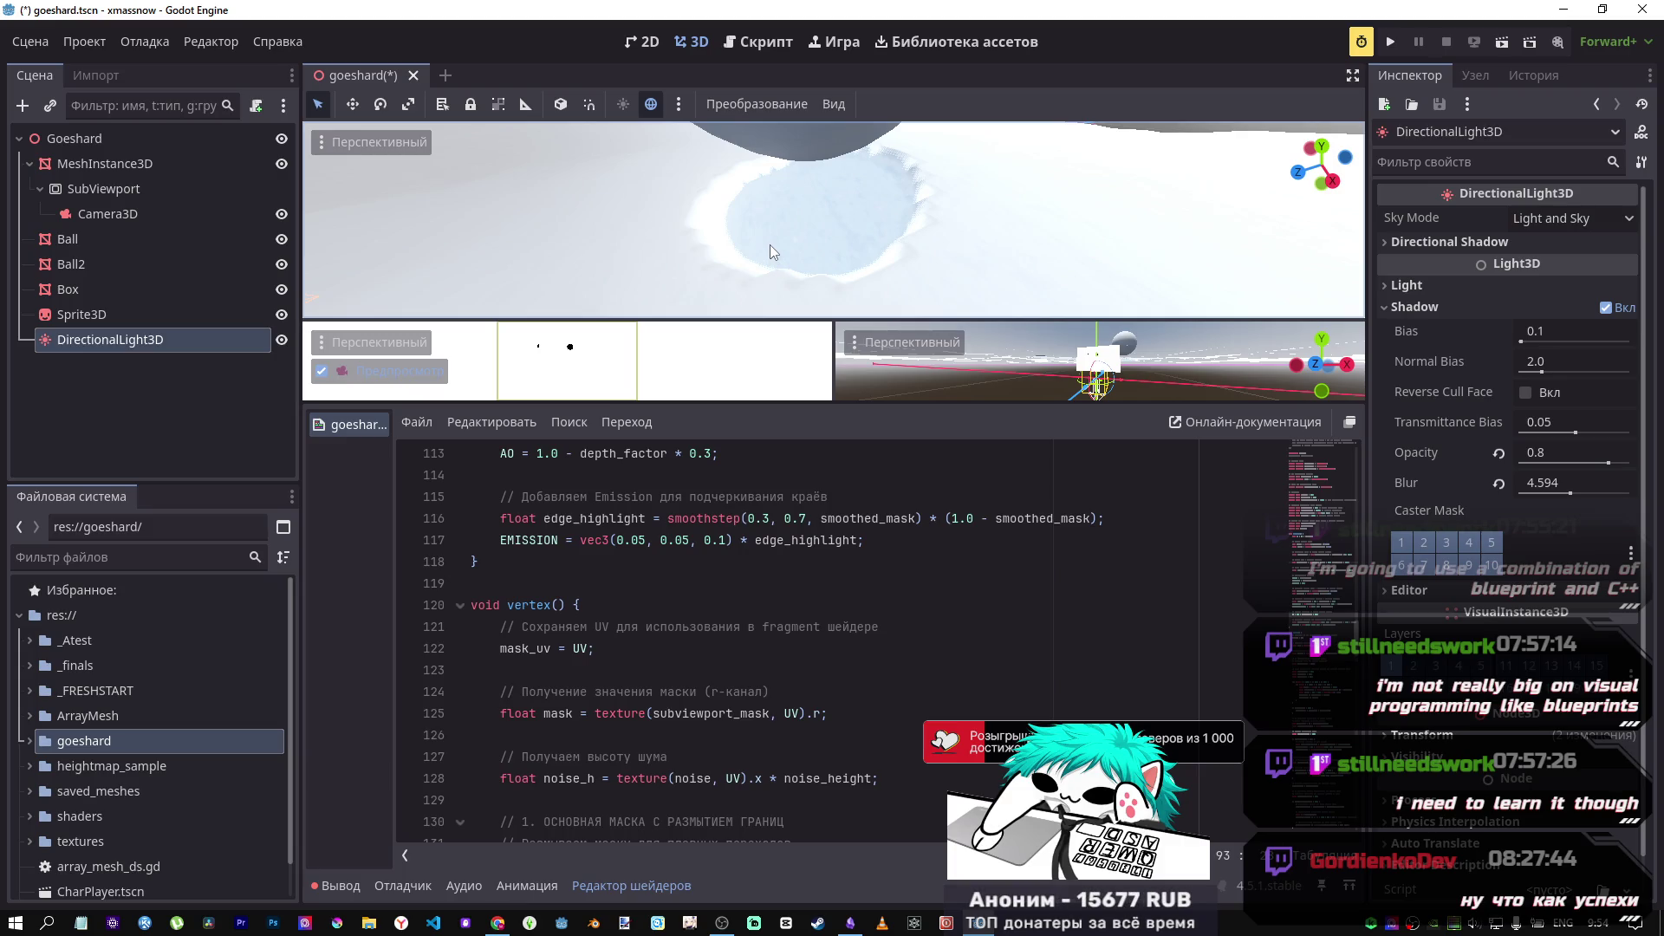
pyautogui.press('s')
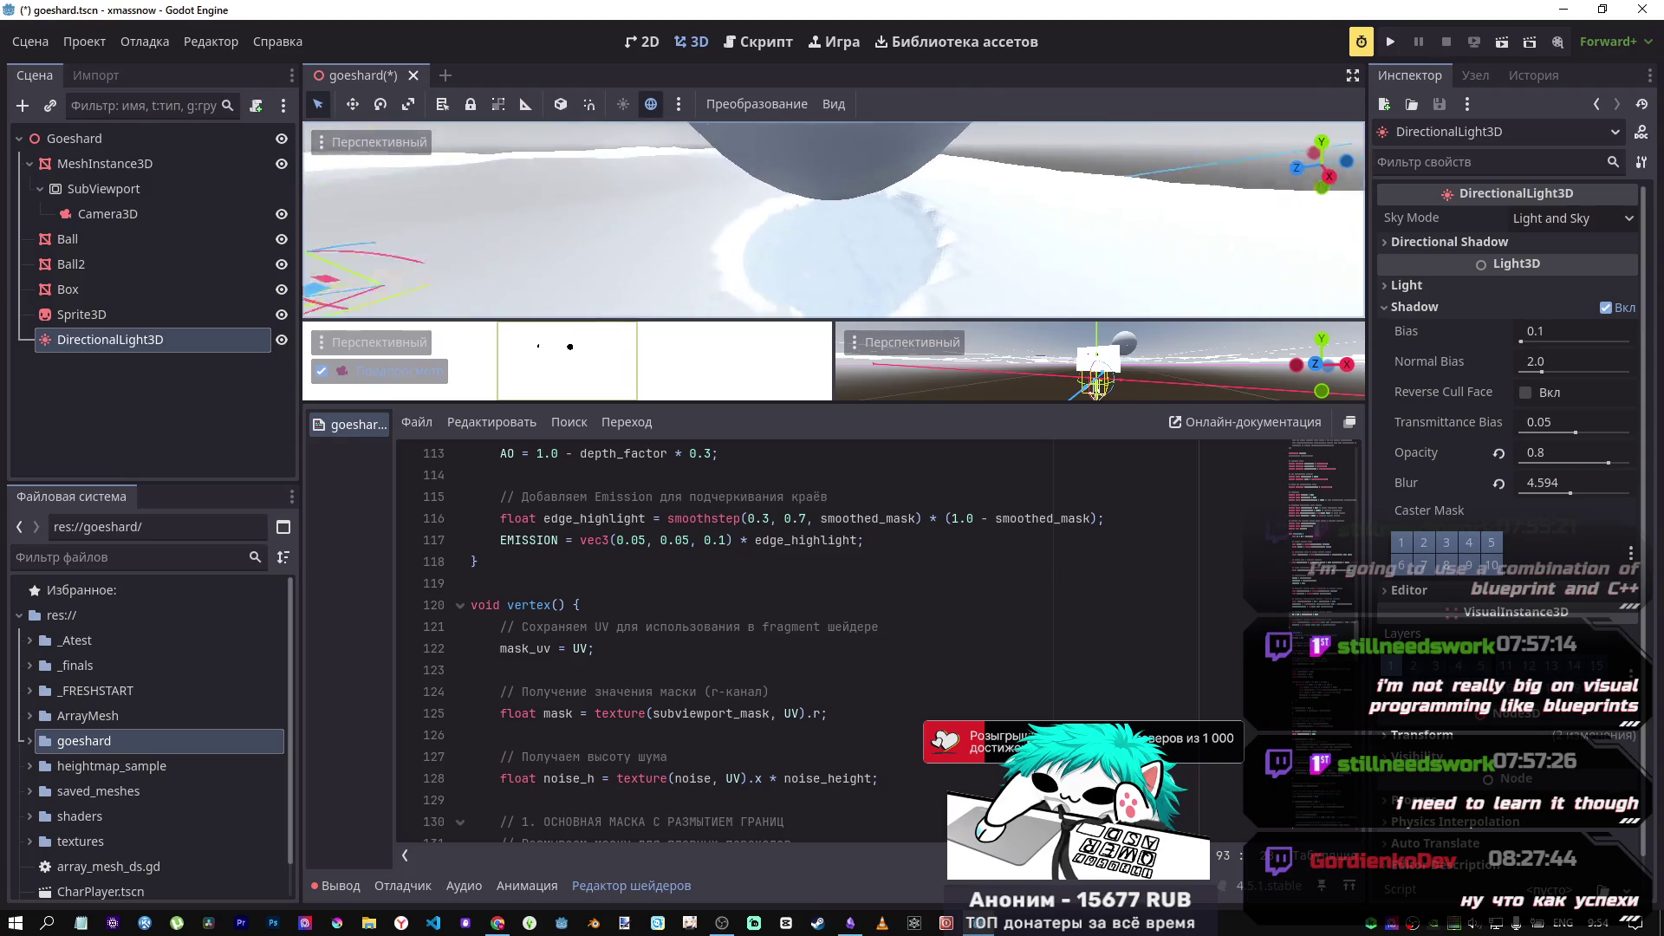
pyautogui.scroll(-4, 771, 618)
pyautogui.scroll(-9, 768, 614)
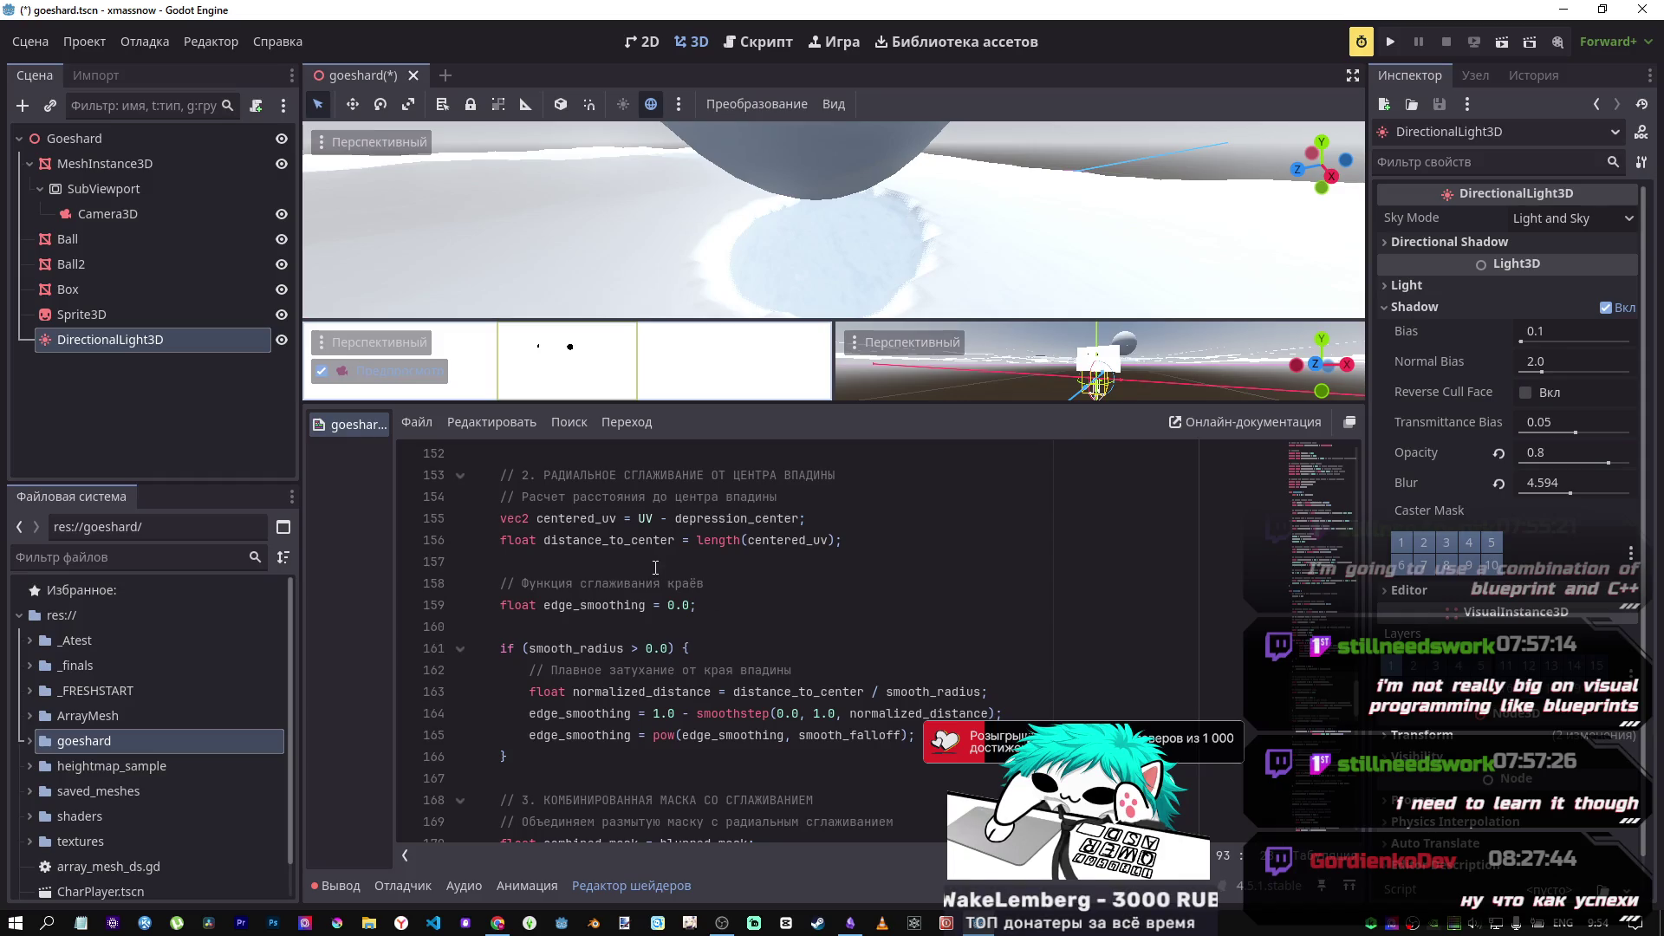
pyautogui.scroll(-1, 625, 592)
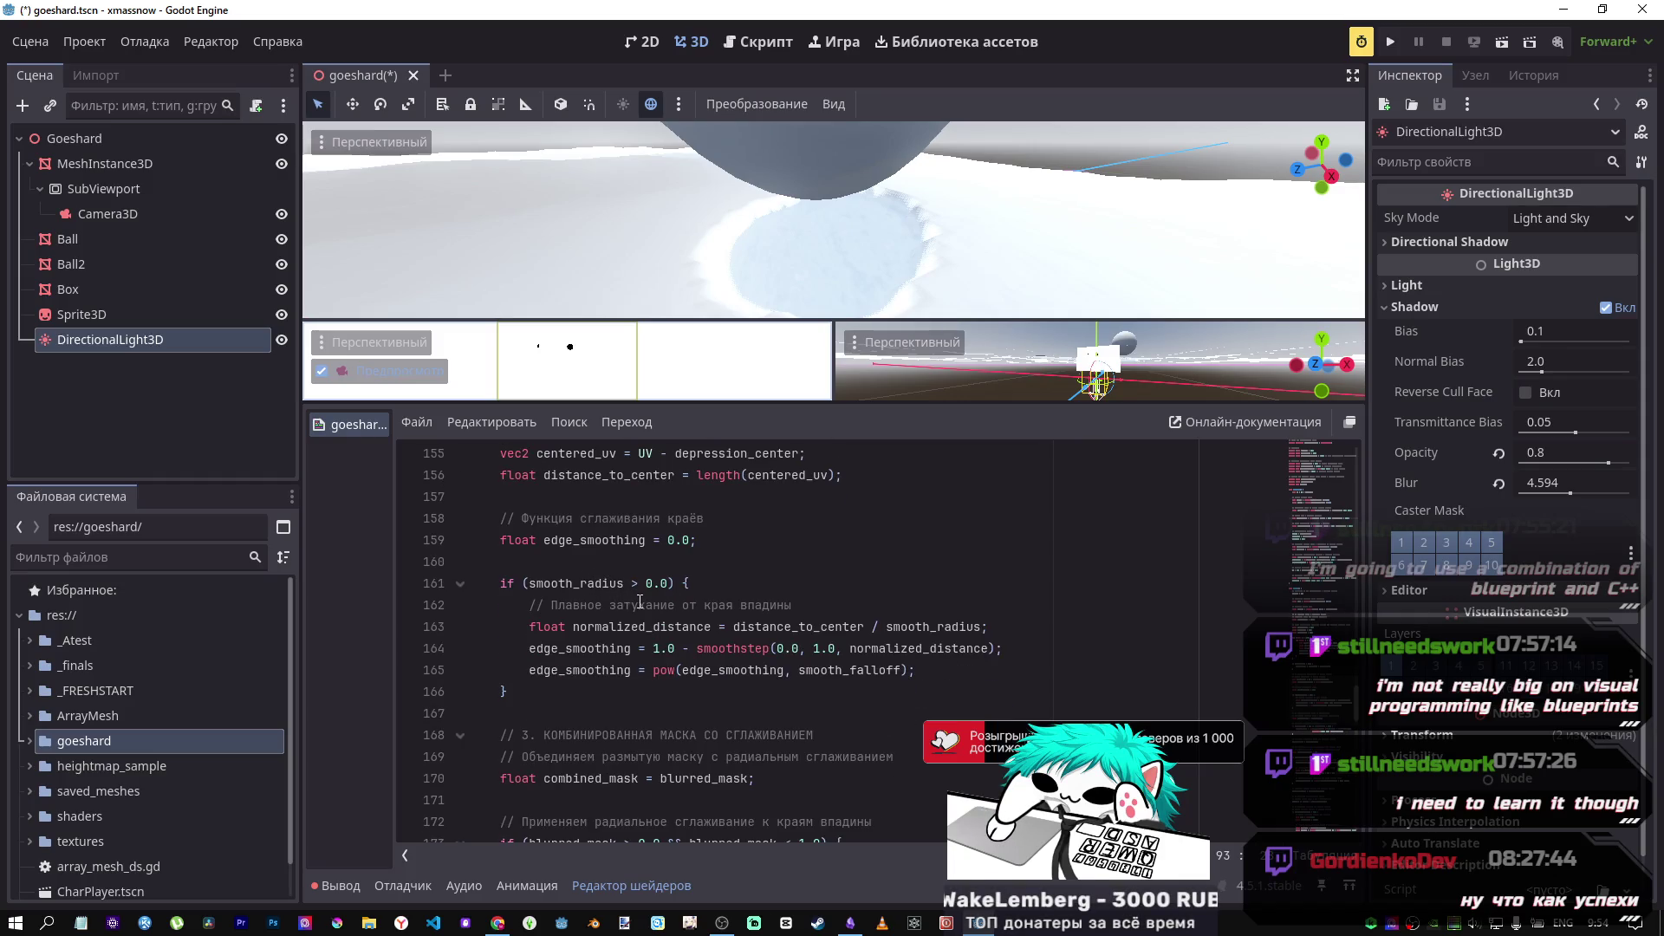
pyautogui.scroll(-3, 632, 598)
pyautogui.scroll(1, 639, 599)
pyautogui.scroll(1, 639, 600)
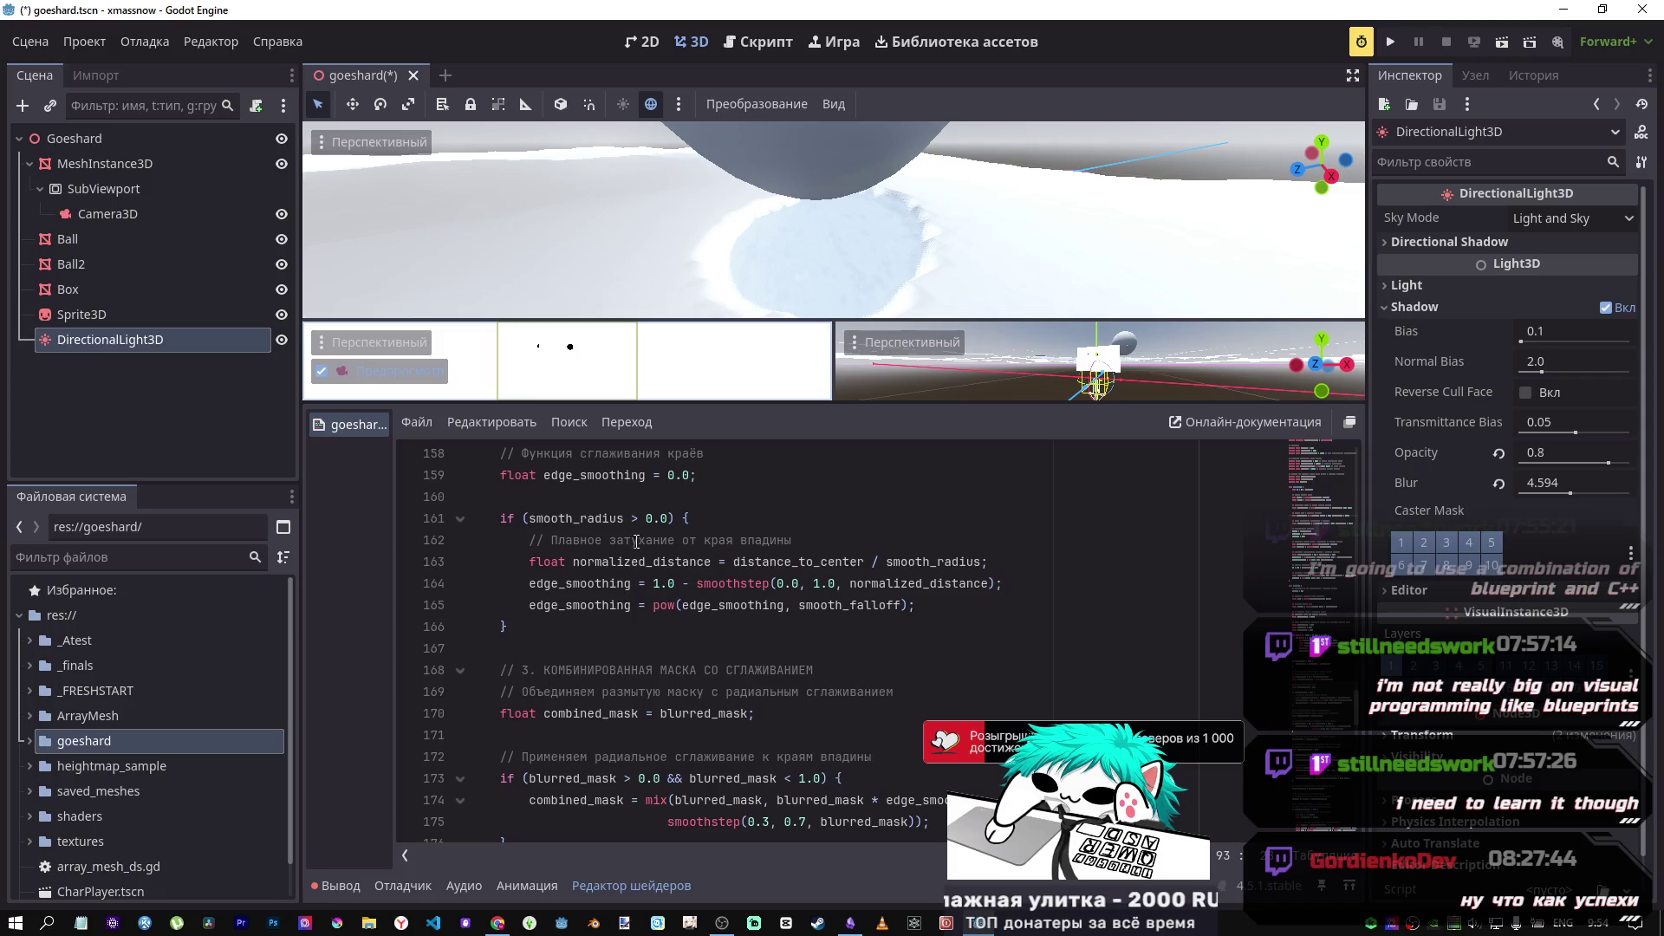
pyautogui.scroll(-4, 634, 526)
pyautogui.scroll(2, 634, 530)
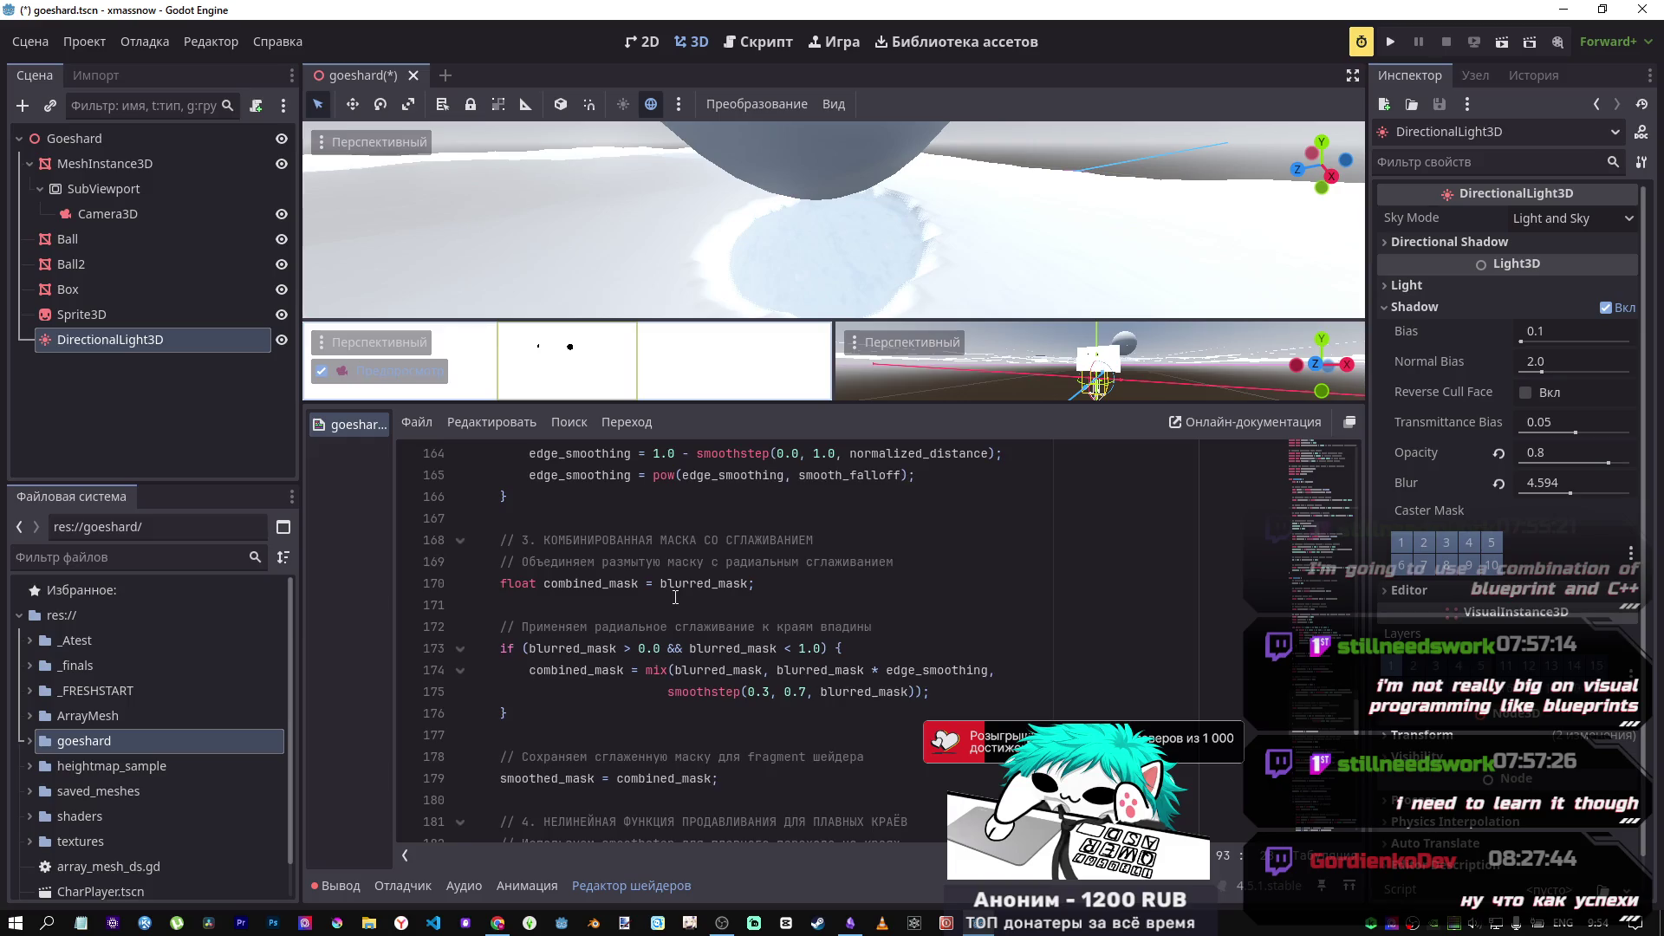
pyautogui.scroll(-1, 675, 598)
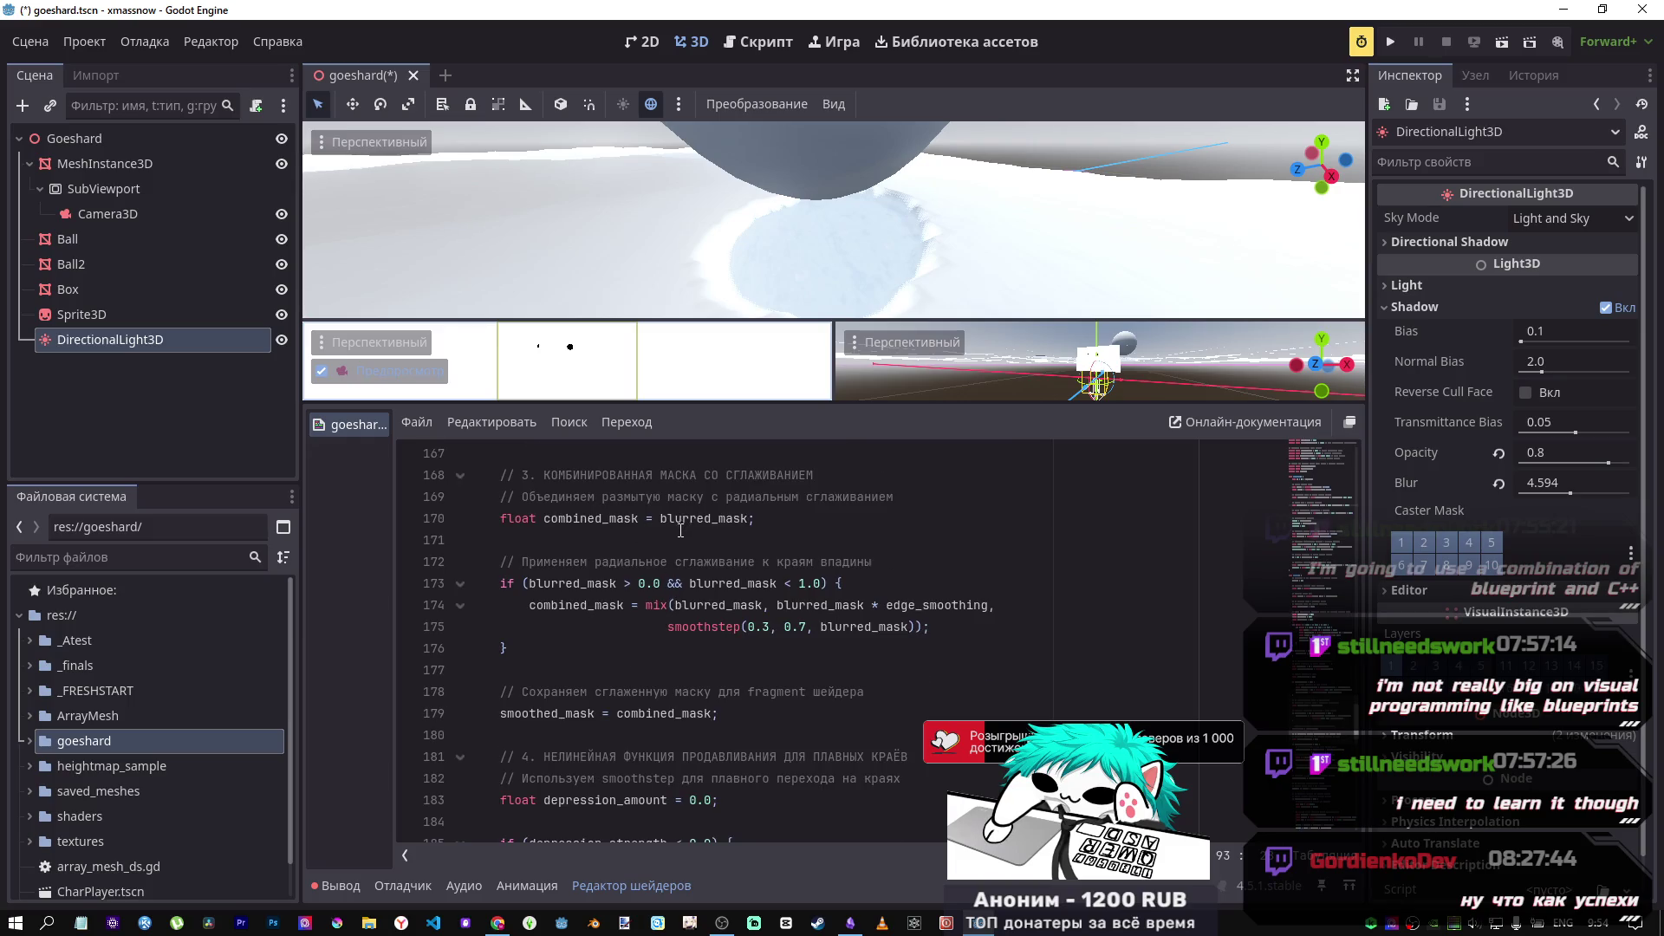
pyautogui.scroll(-2, 680, 528)
pyautogui.scroll(1, 678, 538)
pyautogui.scroll(-2, 679, 539)
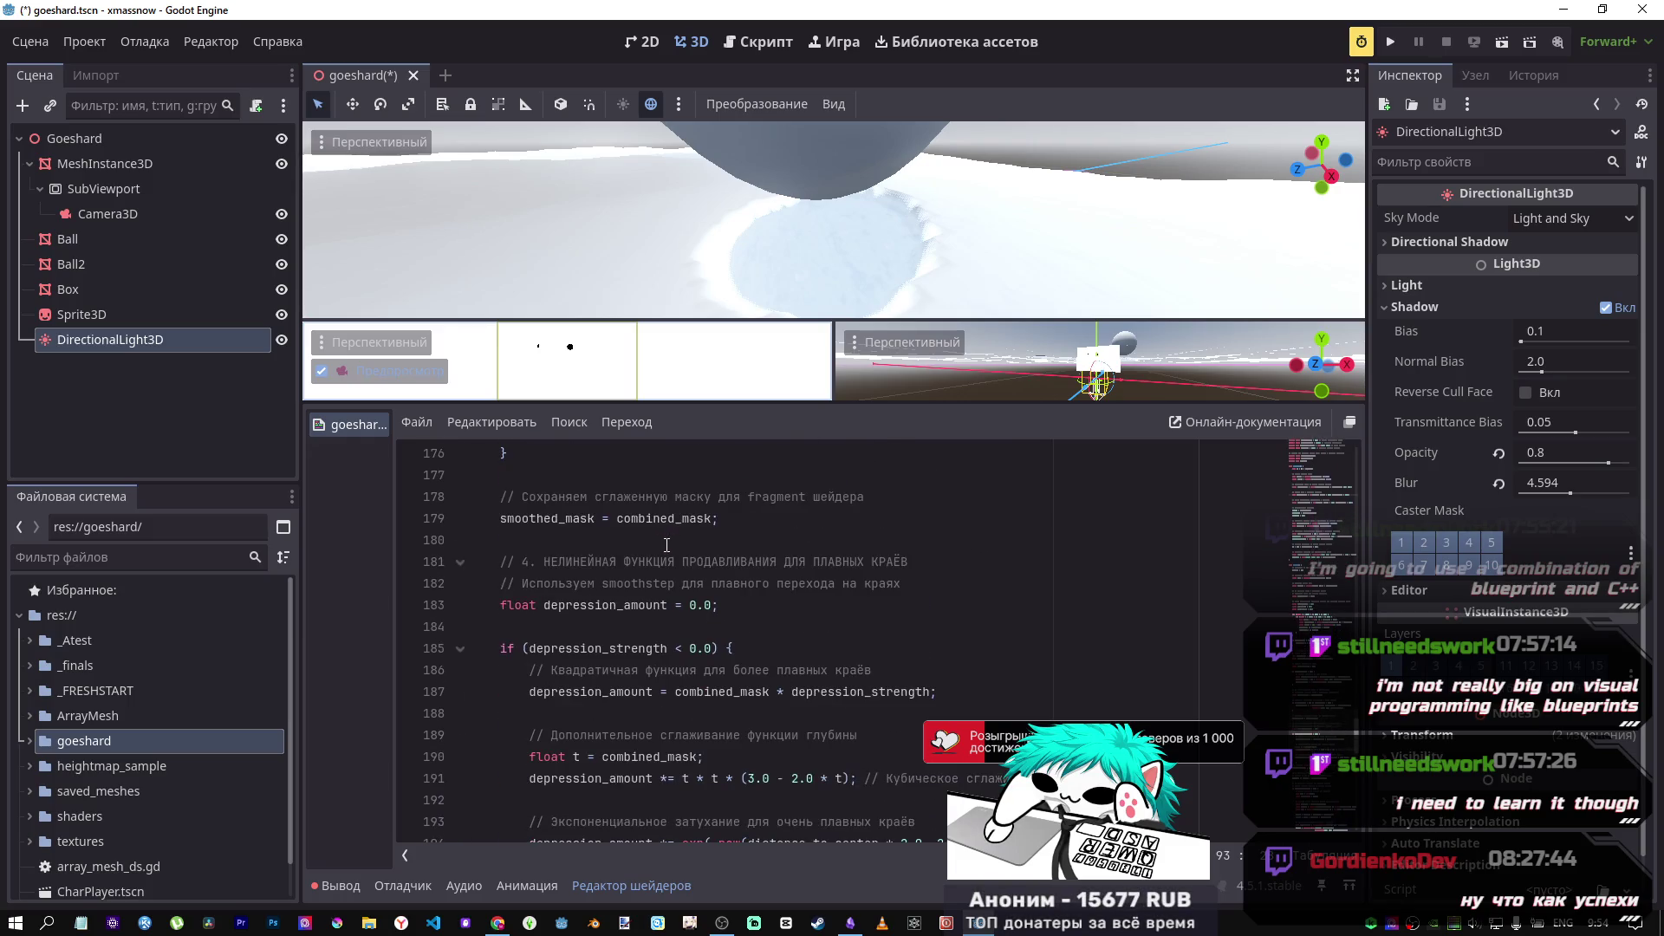
pyautogui.scroll(-2, 586, 532)
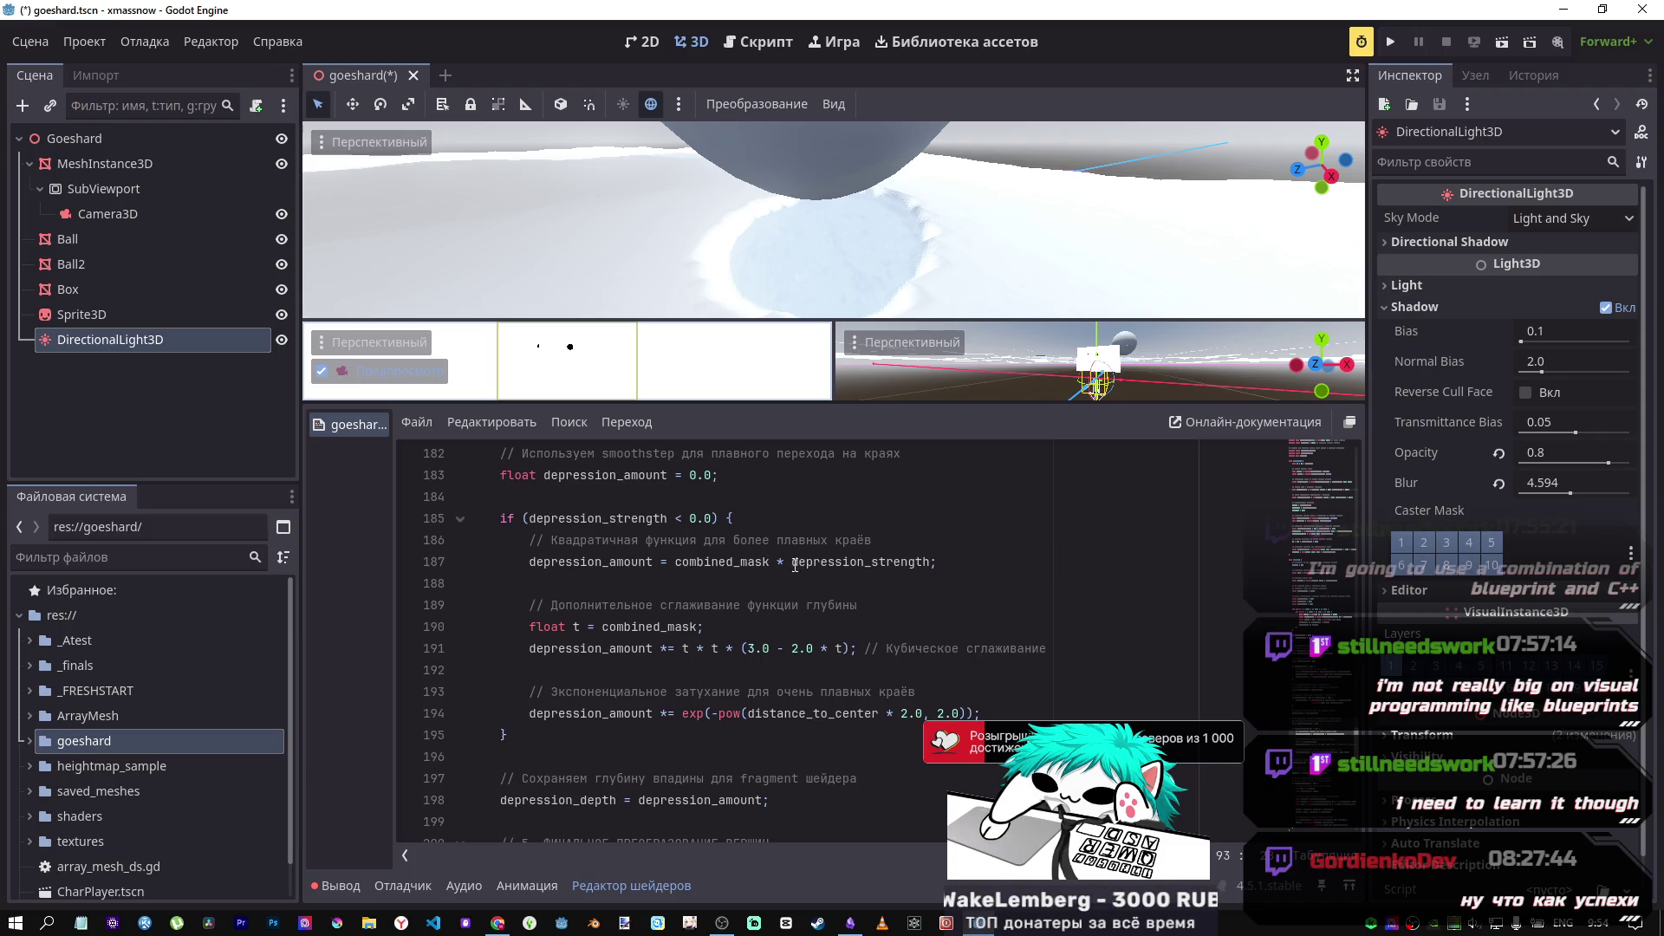
pyautogui.scroll(-1, 767, 577)
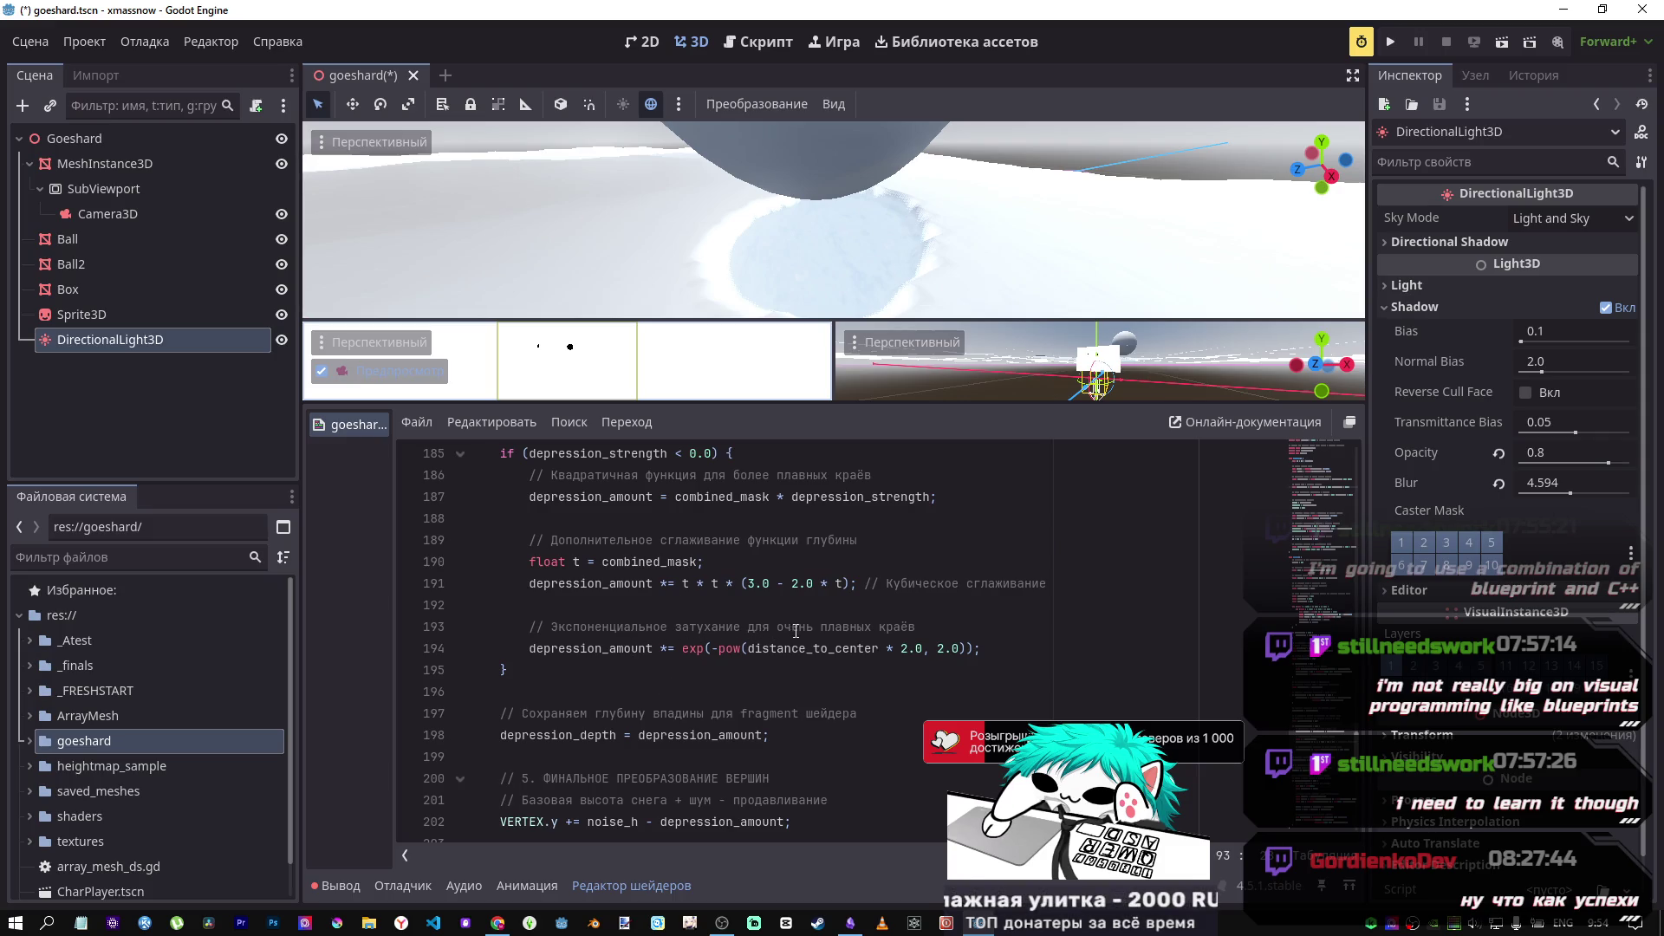
pyautogui.moveTo(683, 648); pyautogui.dragTo(915, 649)
pyautogui.click(721, 640)
pyautogui.scroll(-2, 575, 607)
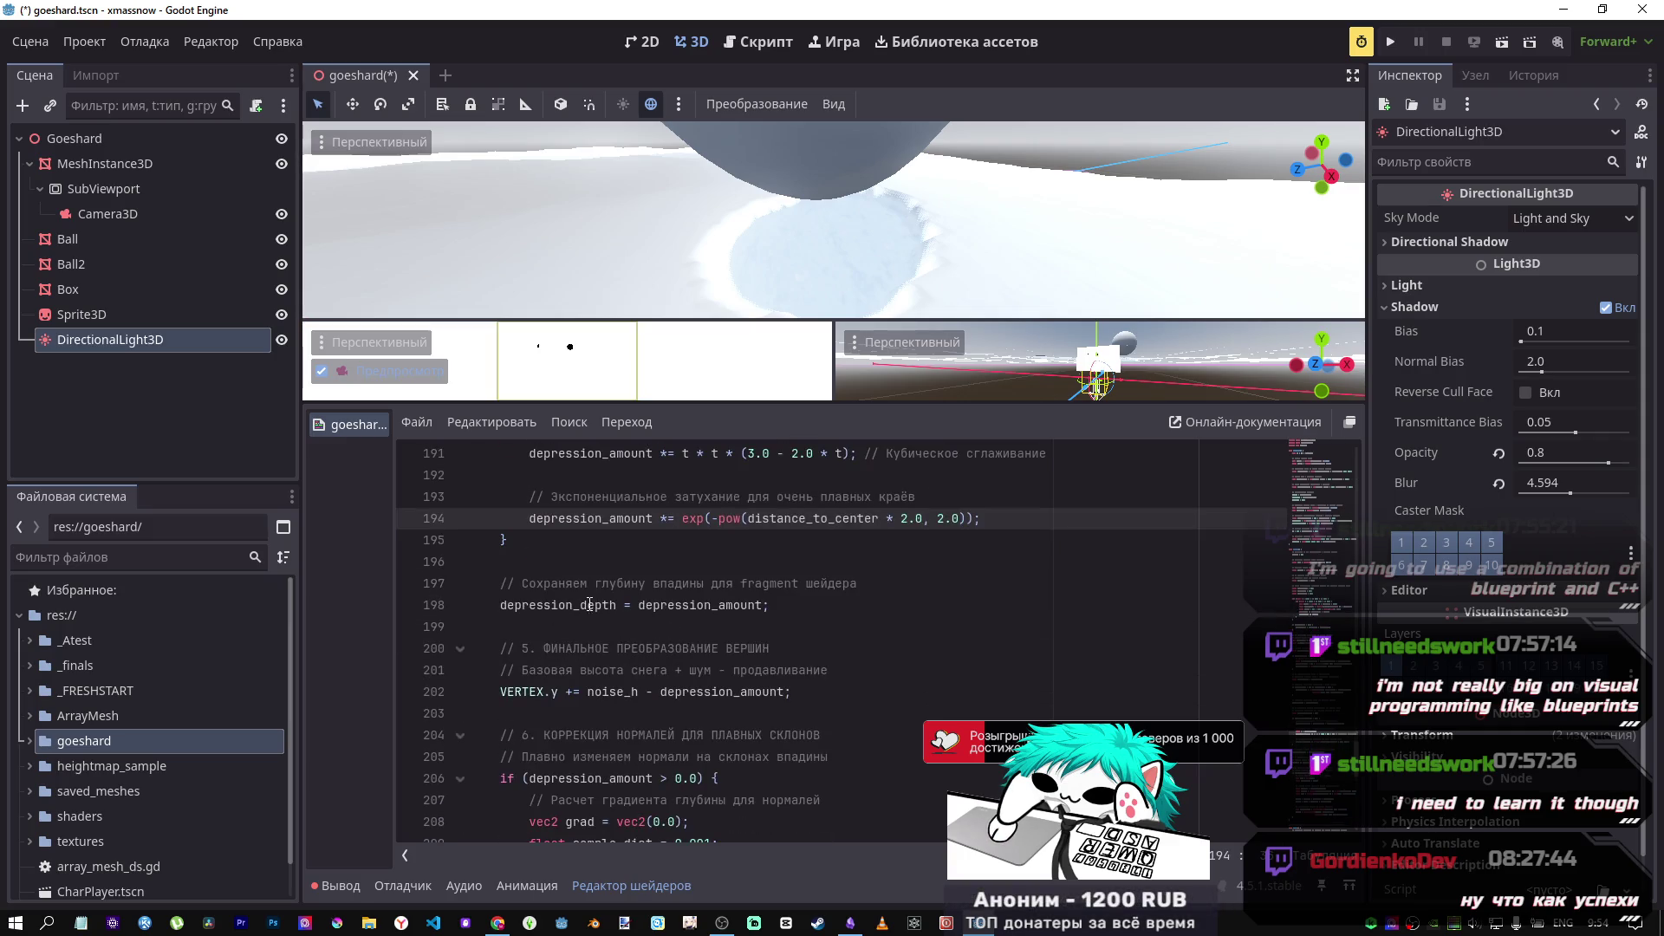
pyautogui.scroll(-1, 680, 619)
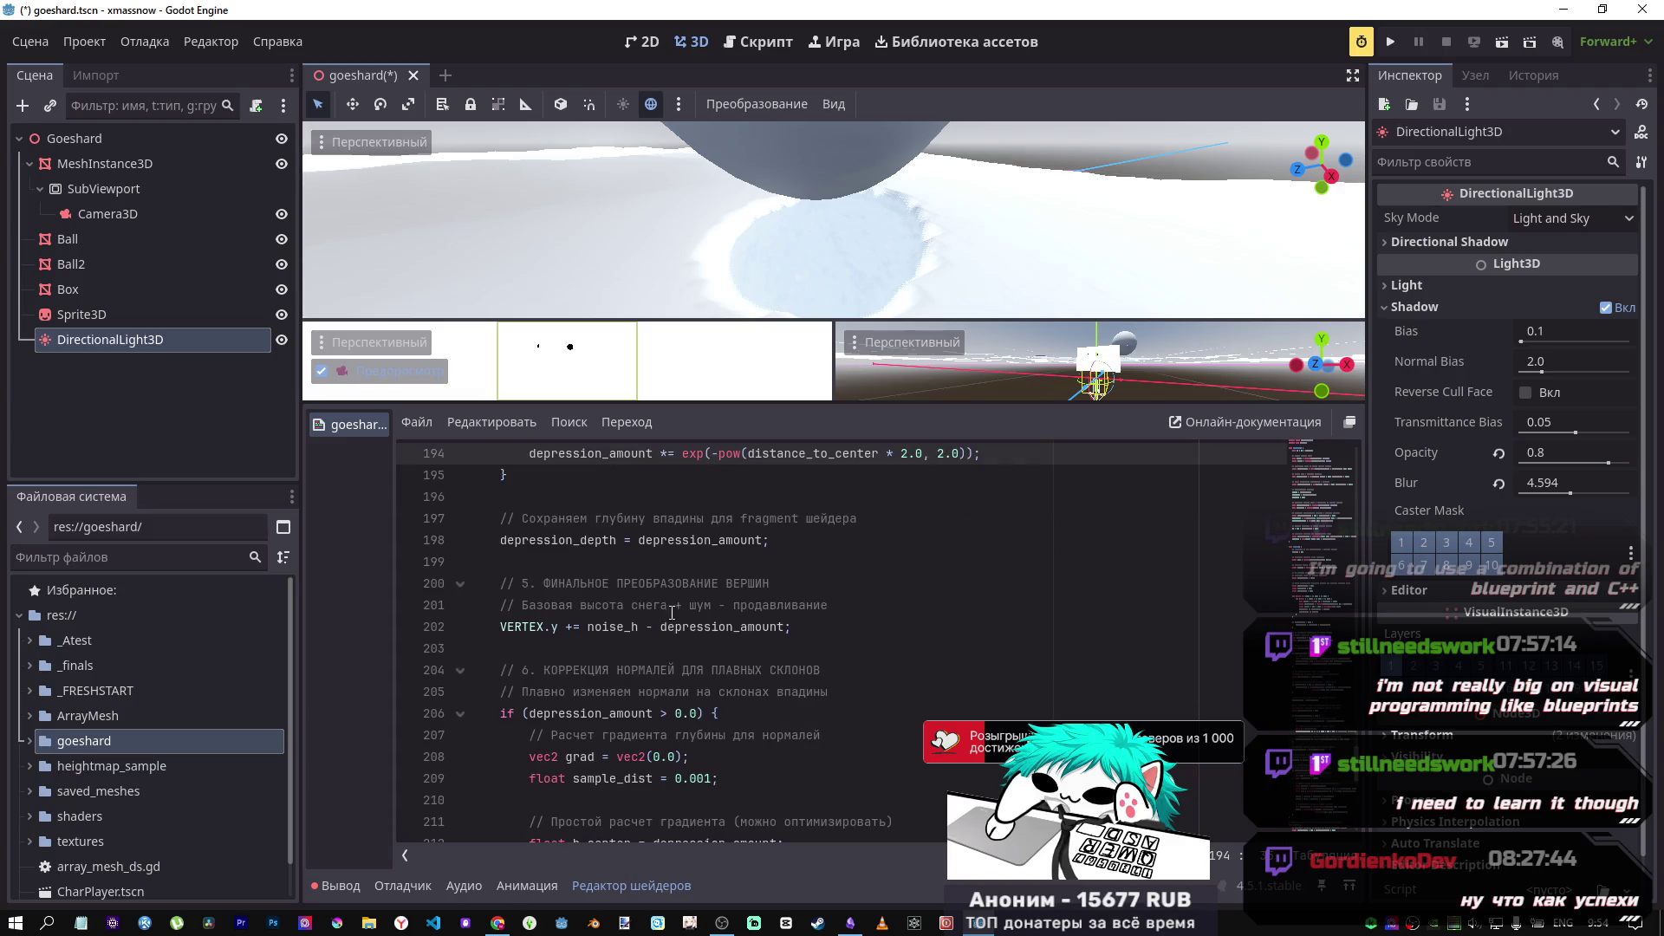
pyautogui.scroll(-1, 654, 572)
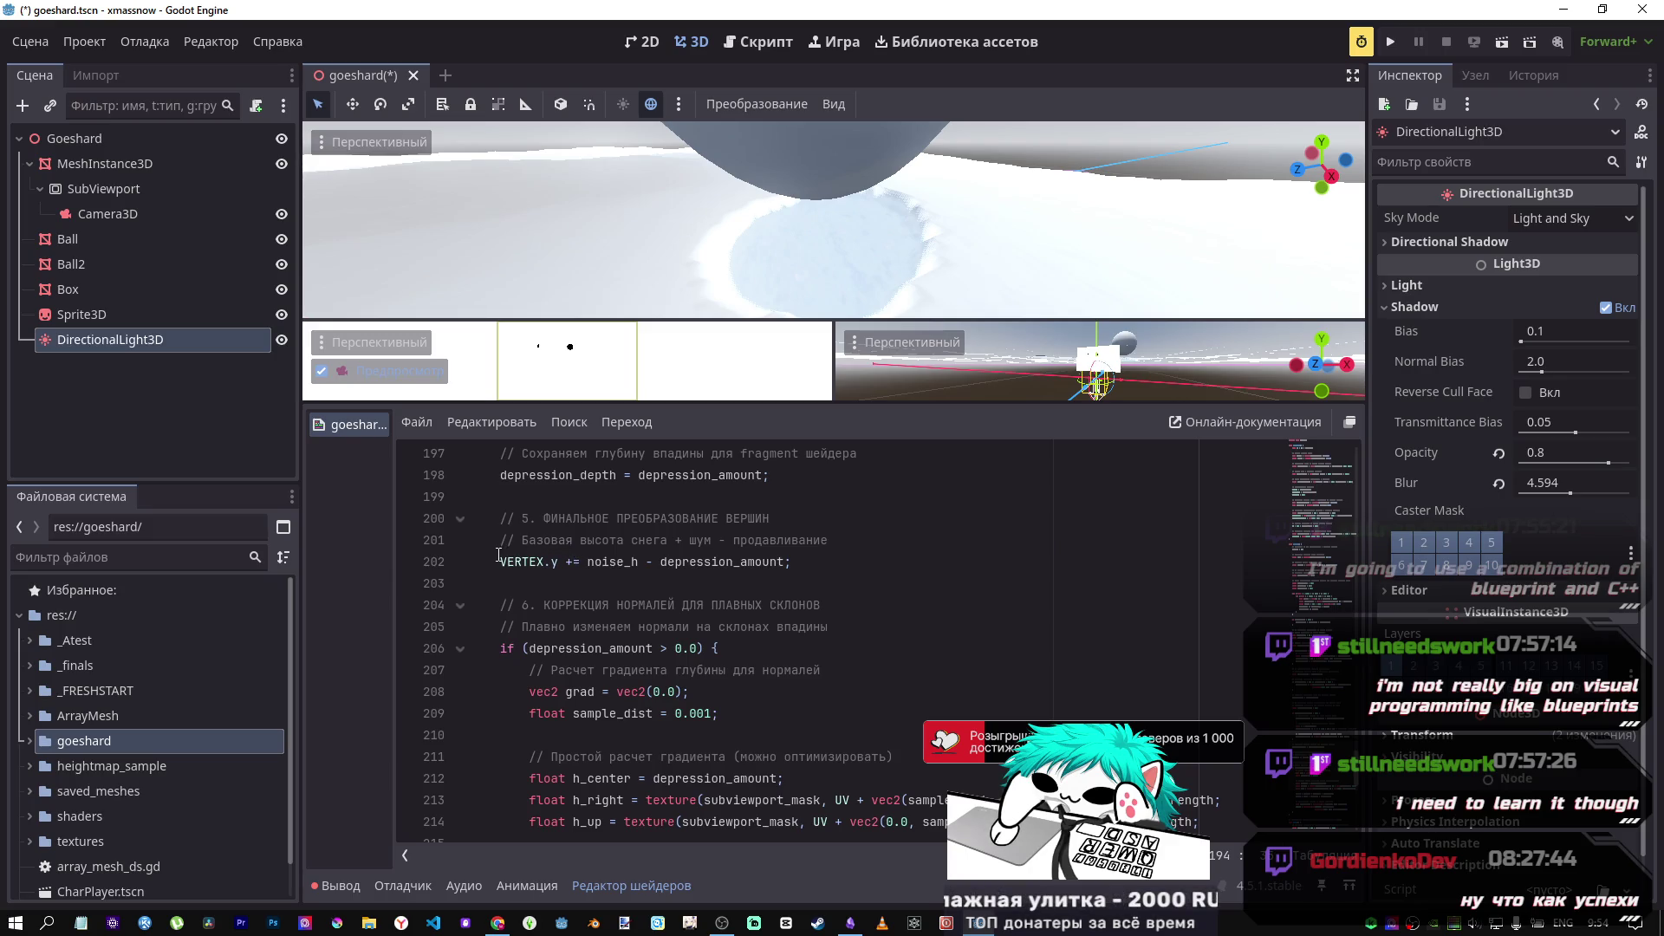
# Step: Search the shader for VERTEX.y, stepping to the other occurrence and back to line 202
pyautogui.moveTo(501, 562); pyautogui.dragTo(566, 562)
pyautogui.hotkey('ctrl', 'f')
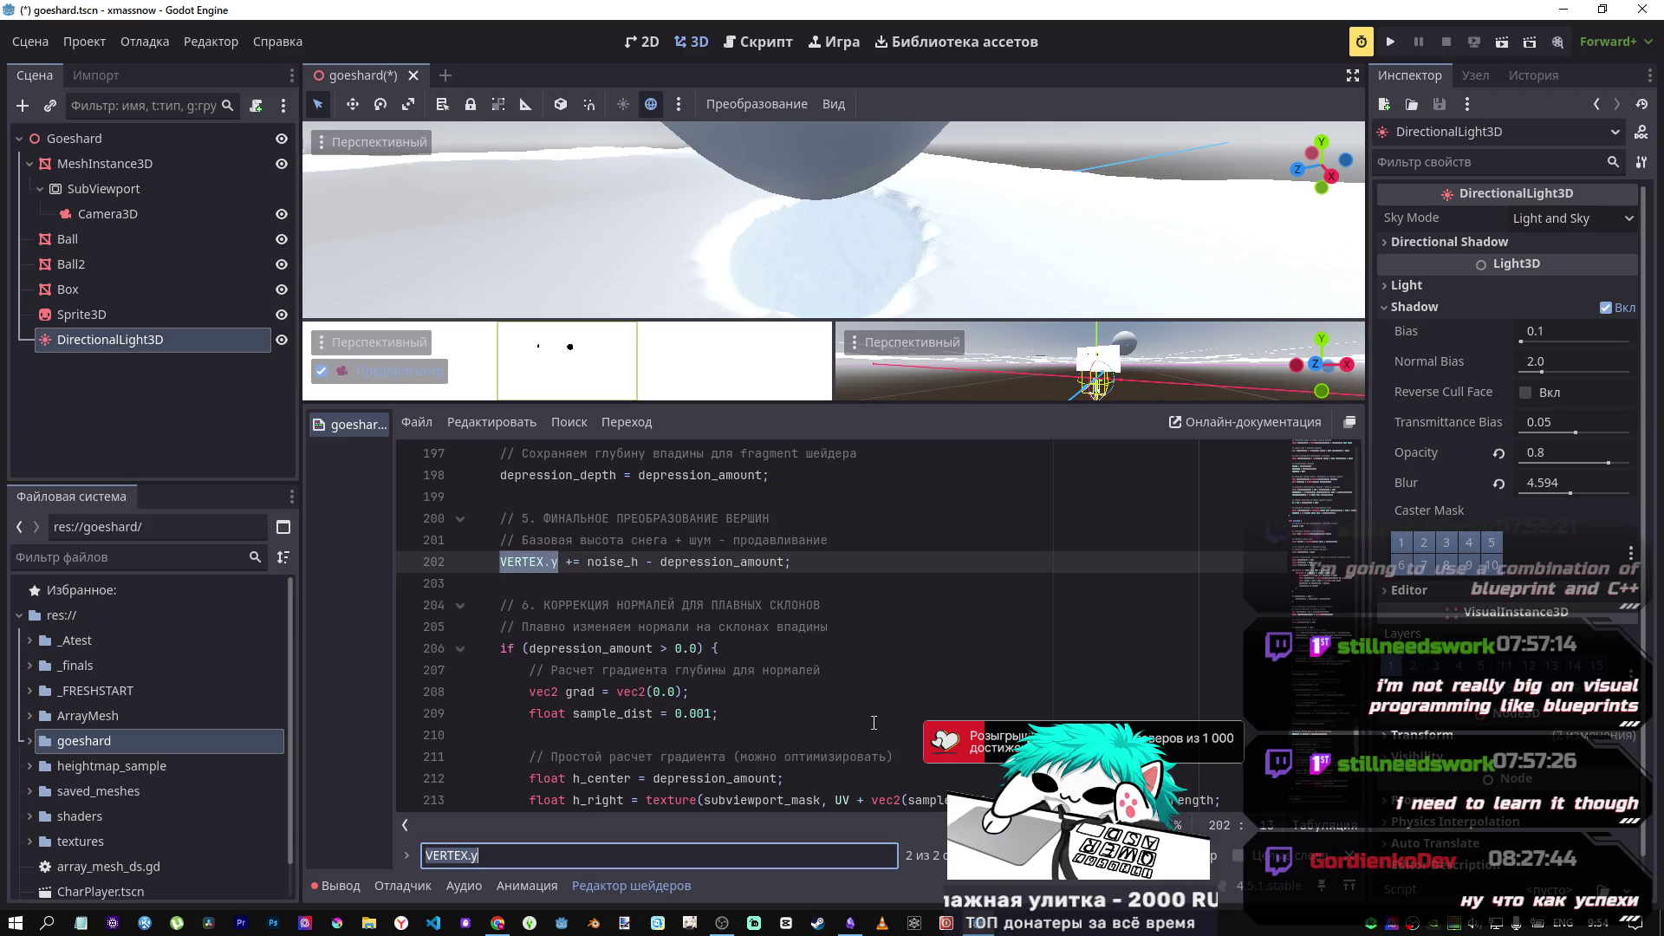
pyautogui.press('Return')
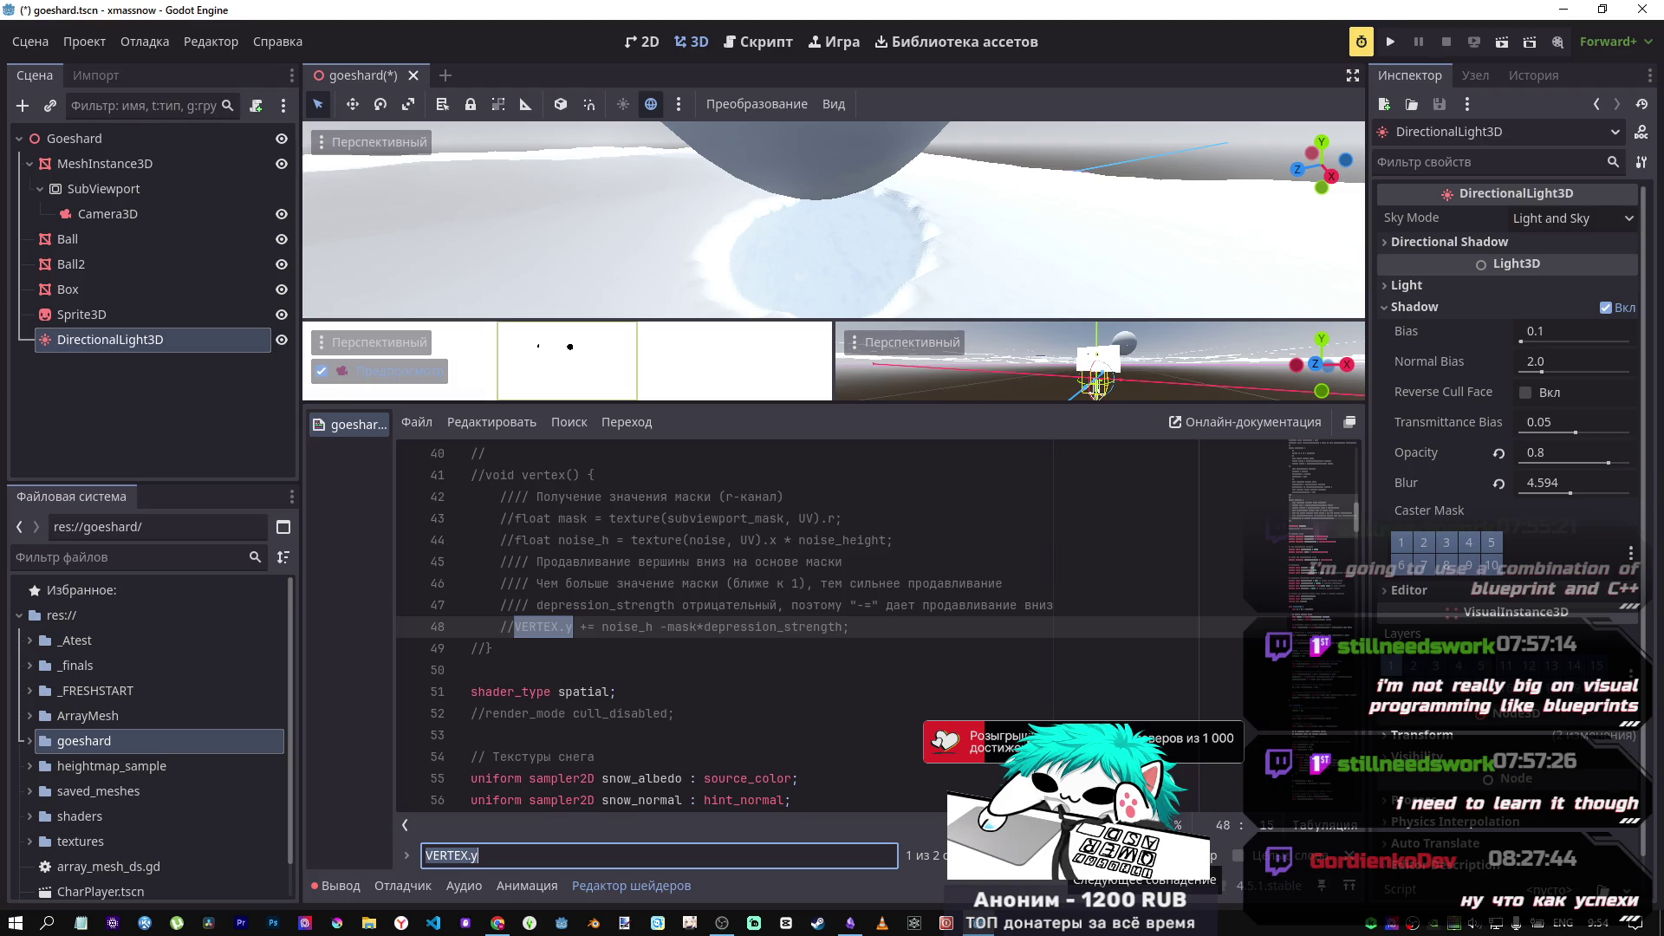
pyautogui.click(1066, 858)
pyautogui.click(752, 633)
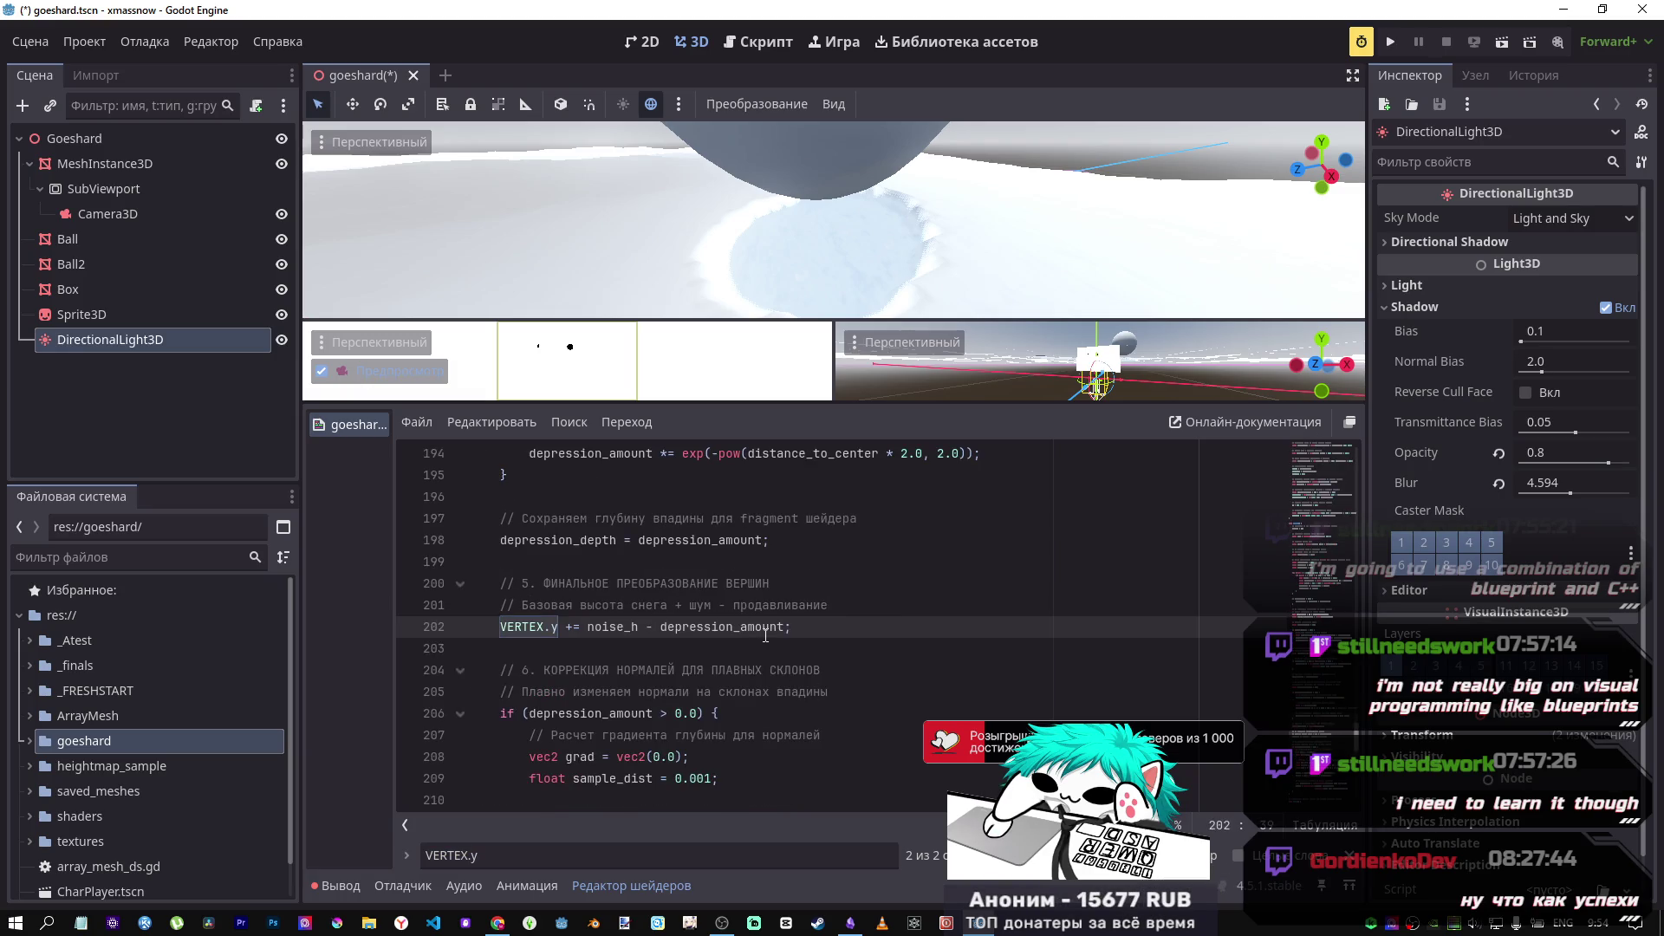
# Step: Scroll down to the normal-correction code and select the comment on line 219
pyautogui.scroll(-2, 700, 640)
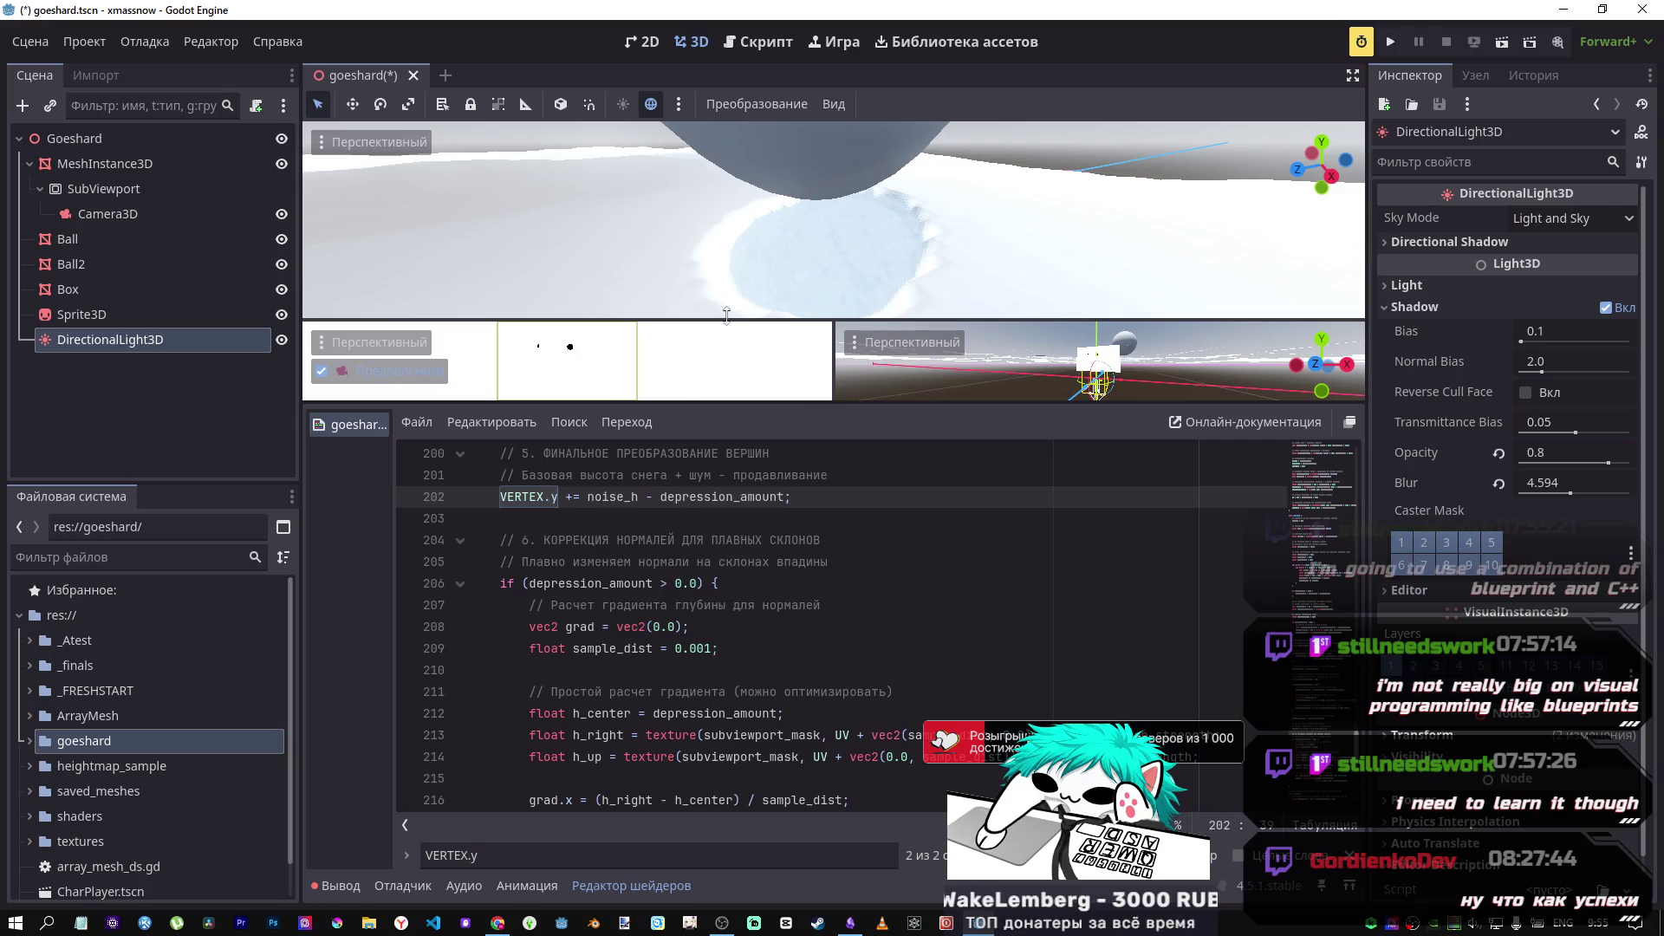
pyautogui.scroll(-2, 670, 520)
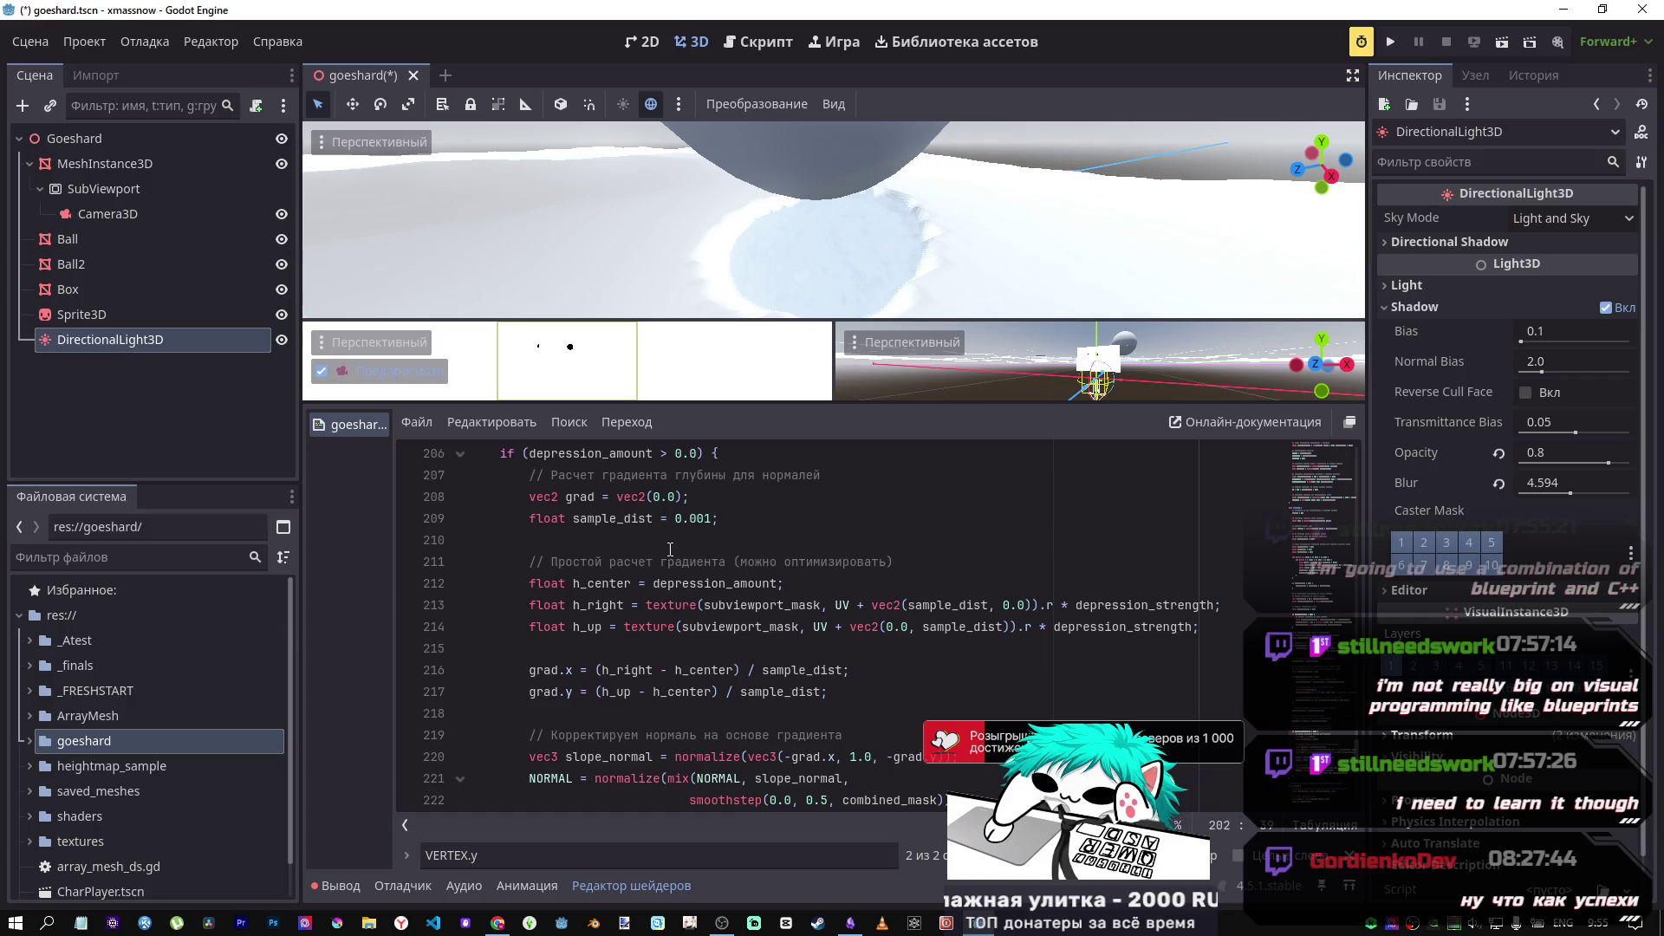
pyautogui.scroll(-1, 671, 555)
pyautogui.scroll(-1, 711, 662)
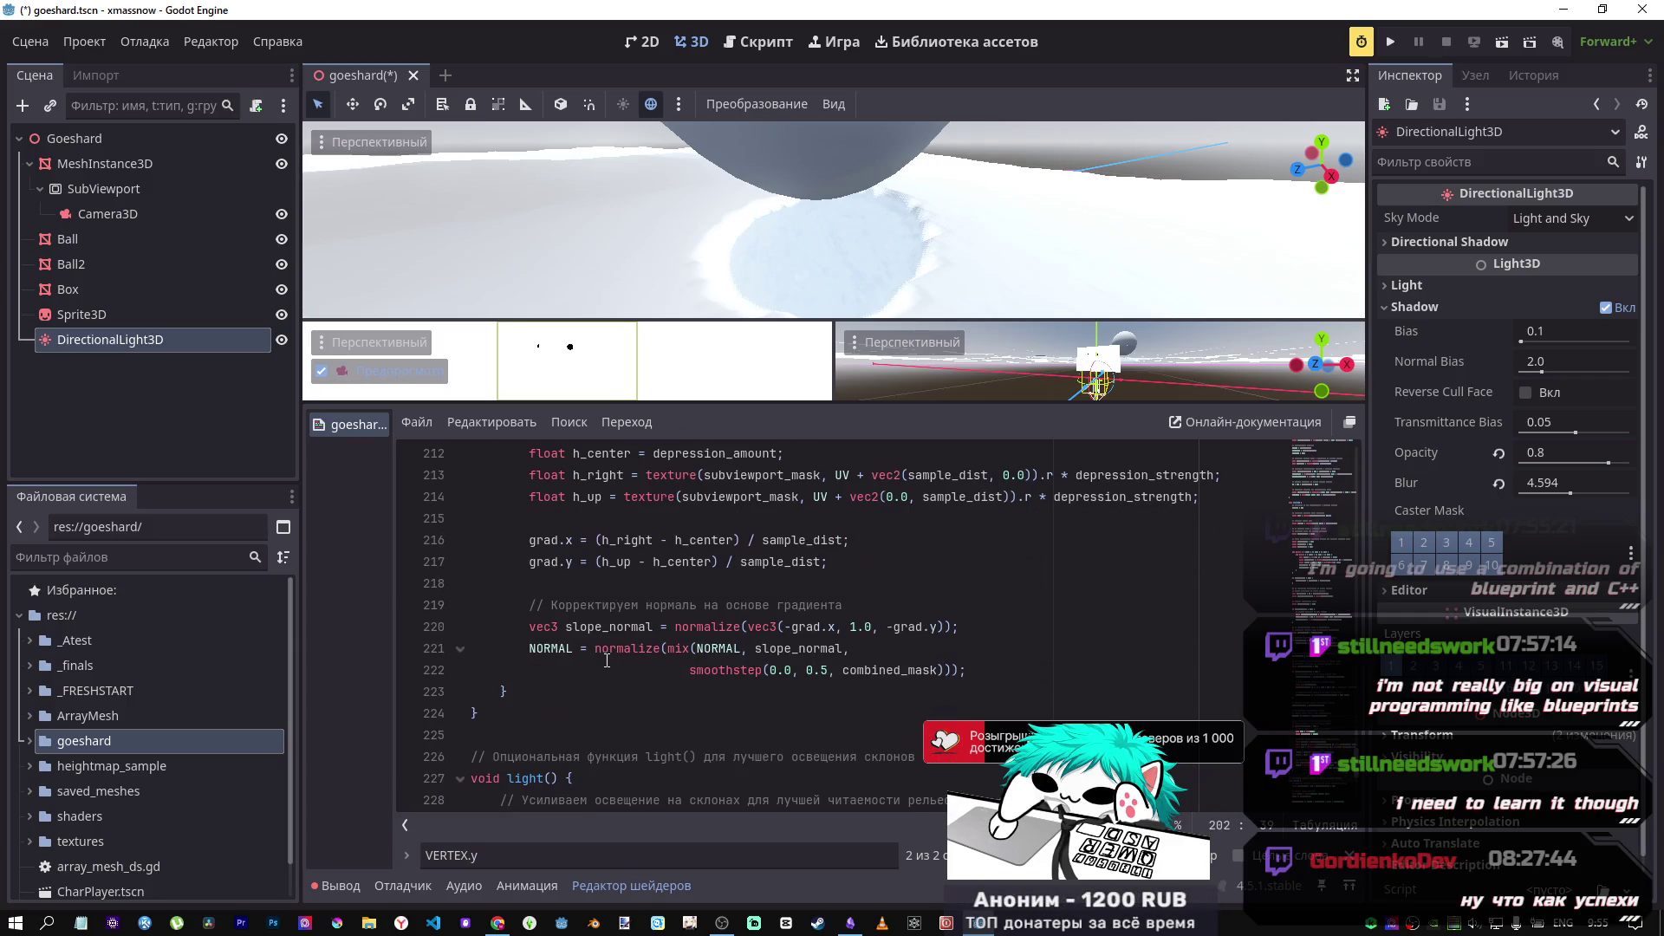
pyautogui.moveTo(597, 606); pyautogui.dragTo(676, 606)
pyautogui.moveTo(778, 610); pyautogui.dragTo(835, 609)
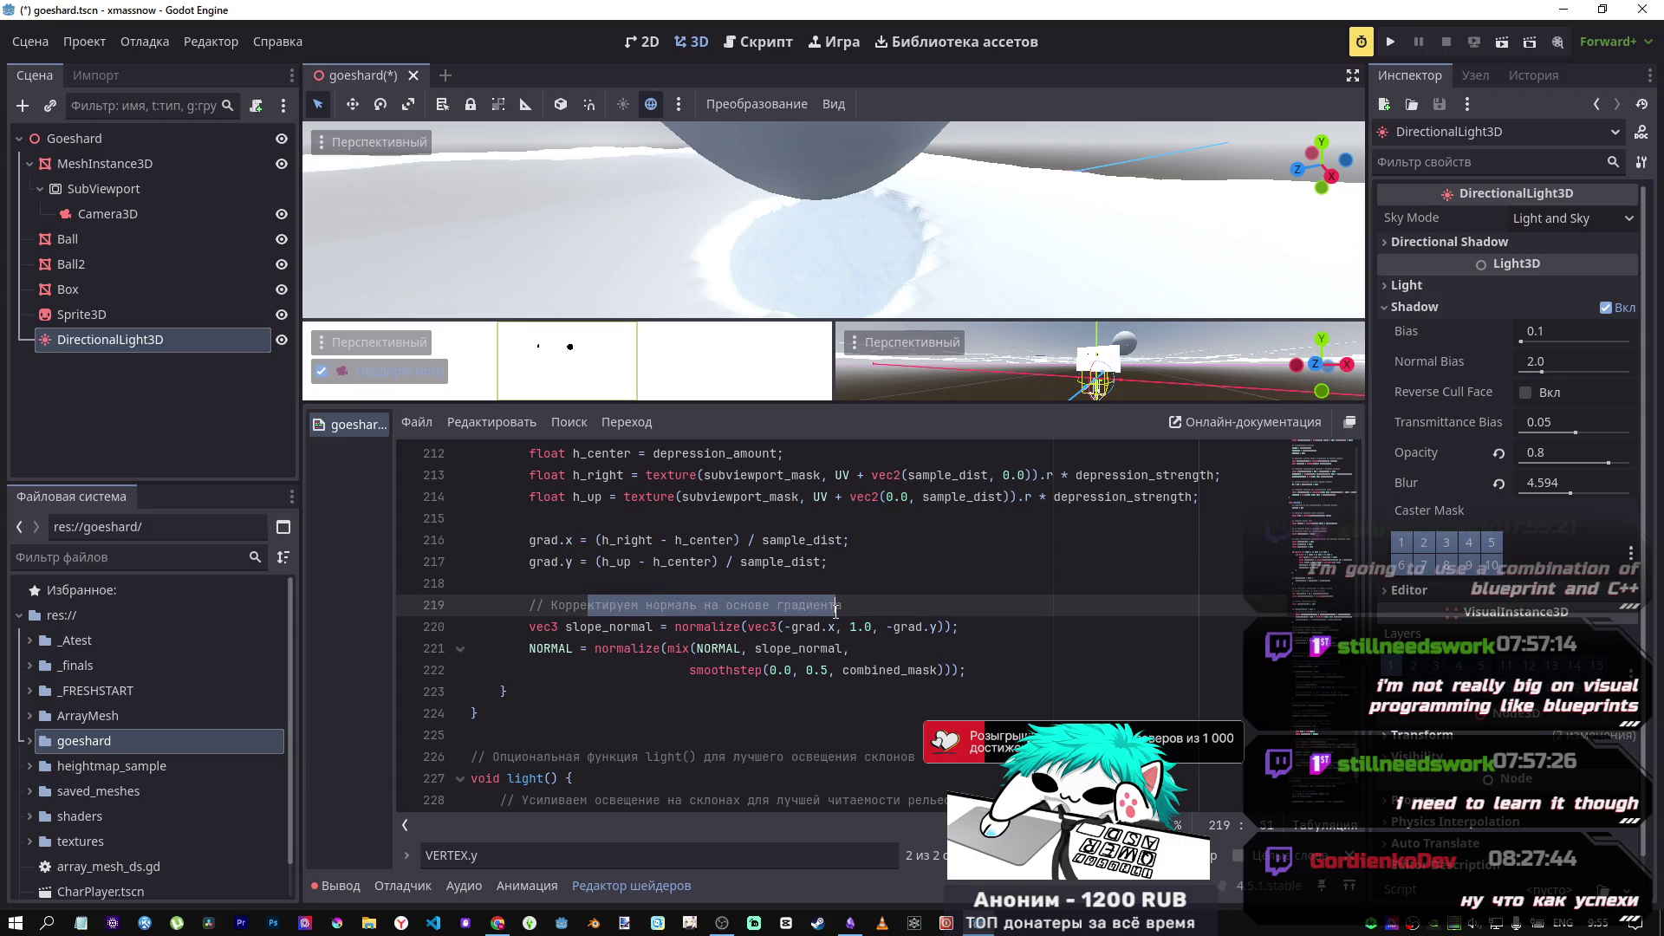
pyautogui.click(839, 609)
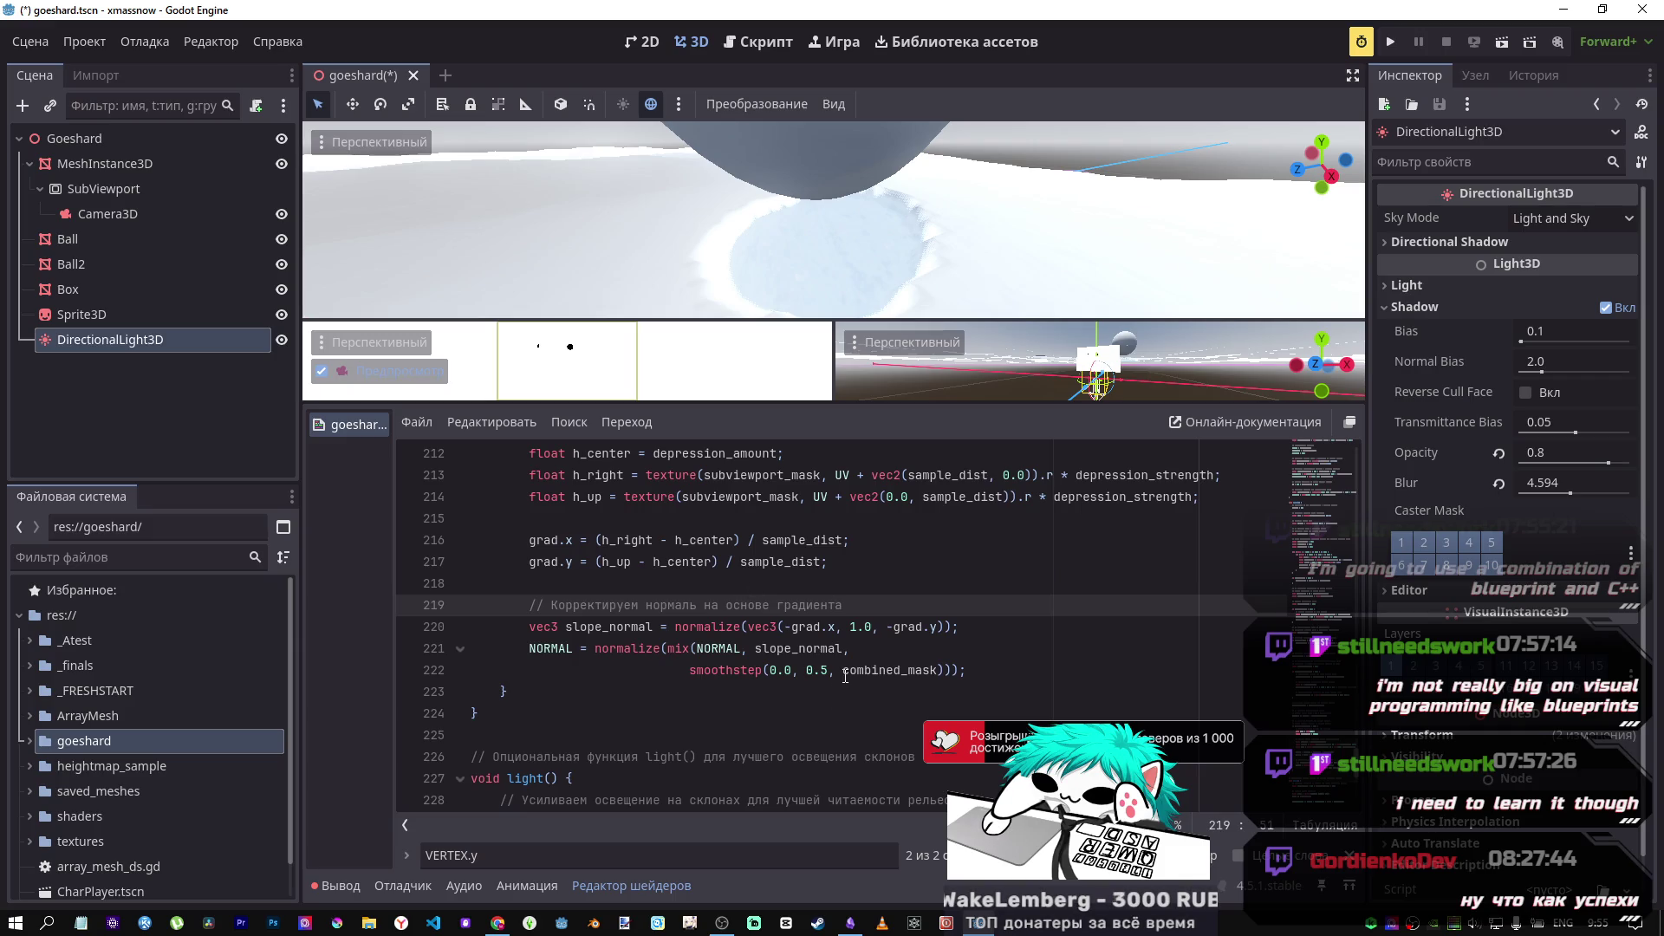
pyautogui.click(750, 650)
pyautogui.write('-')
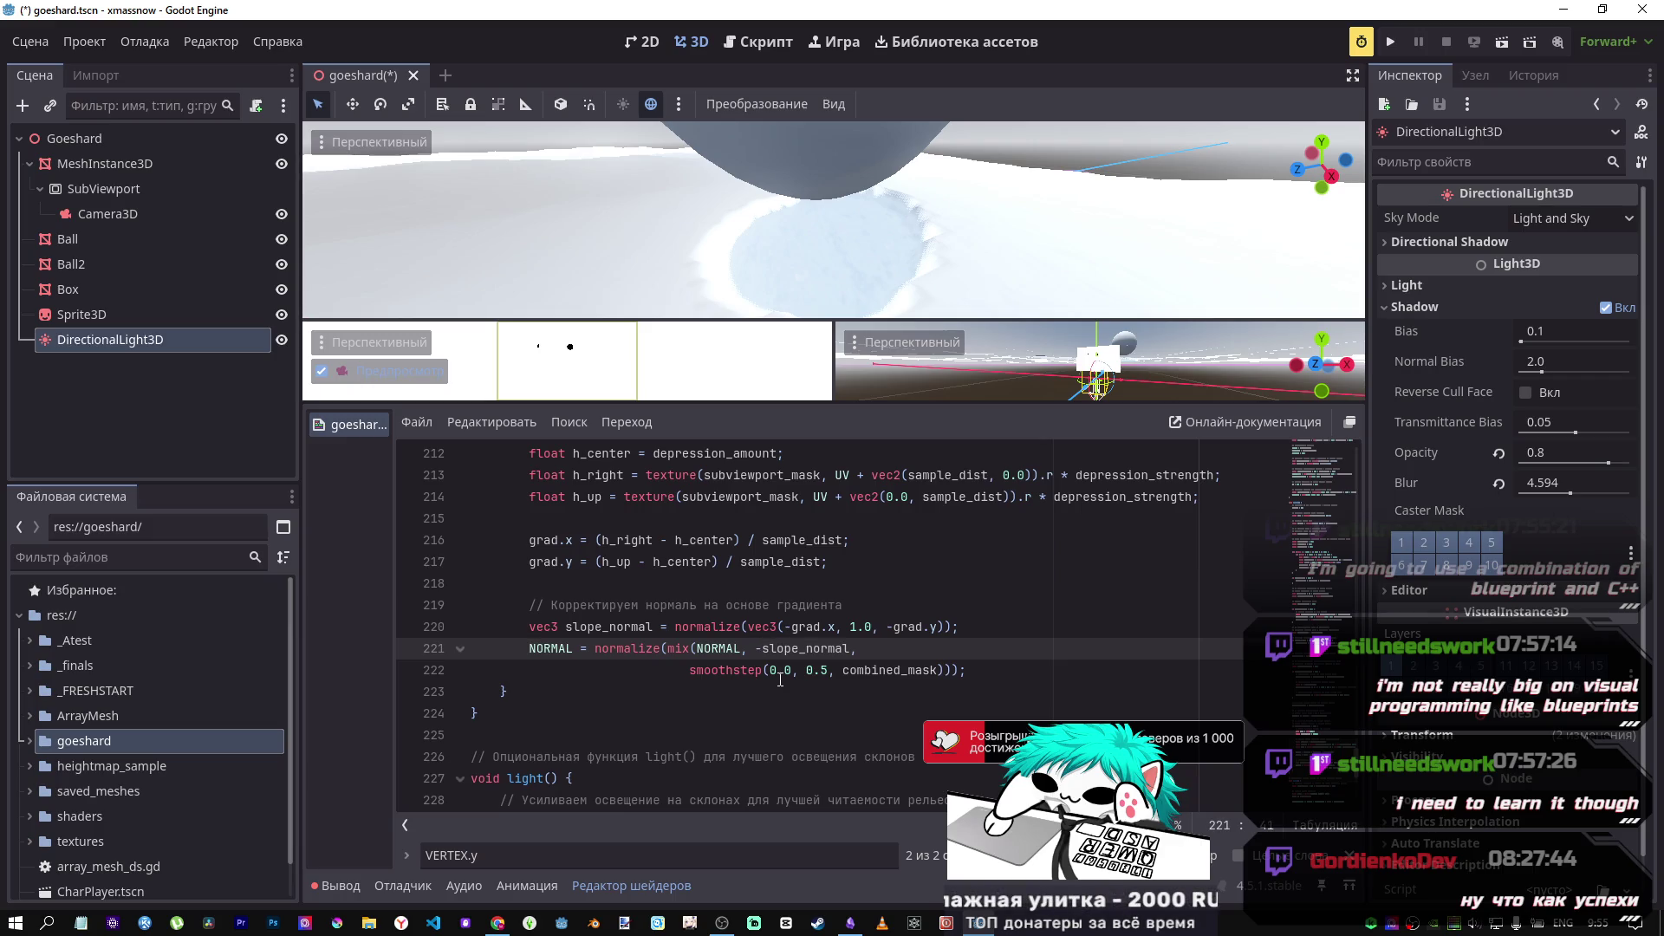
pyautogui.press('BackSpace')
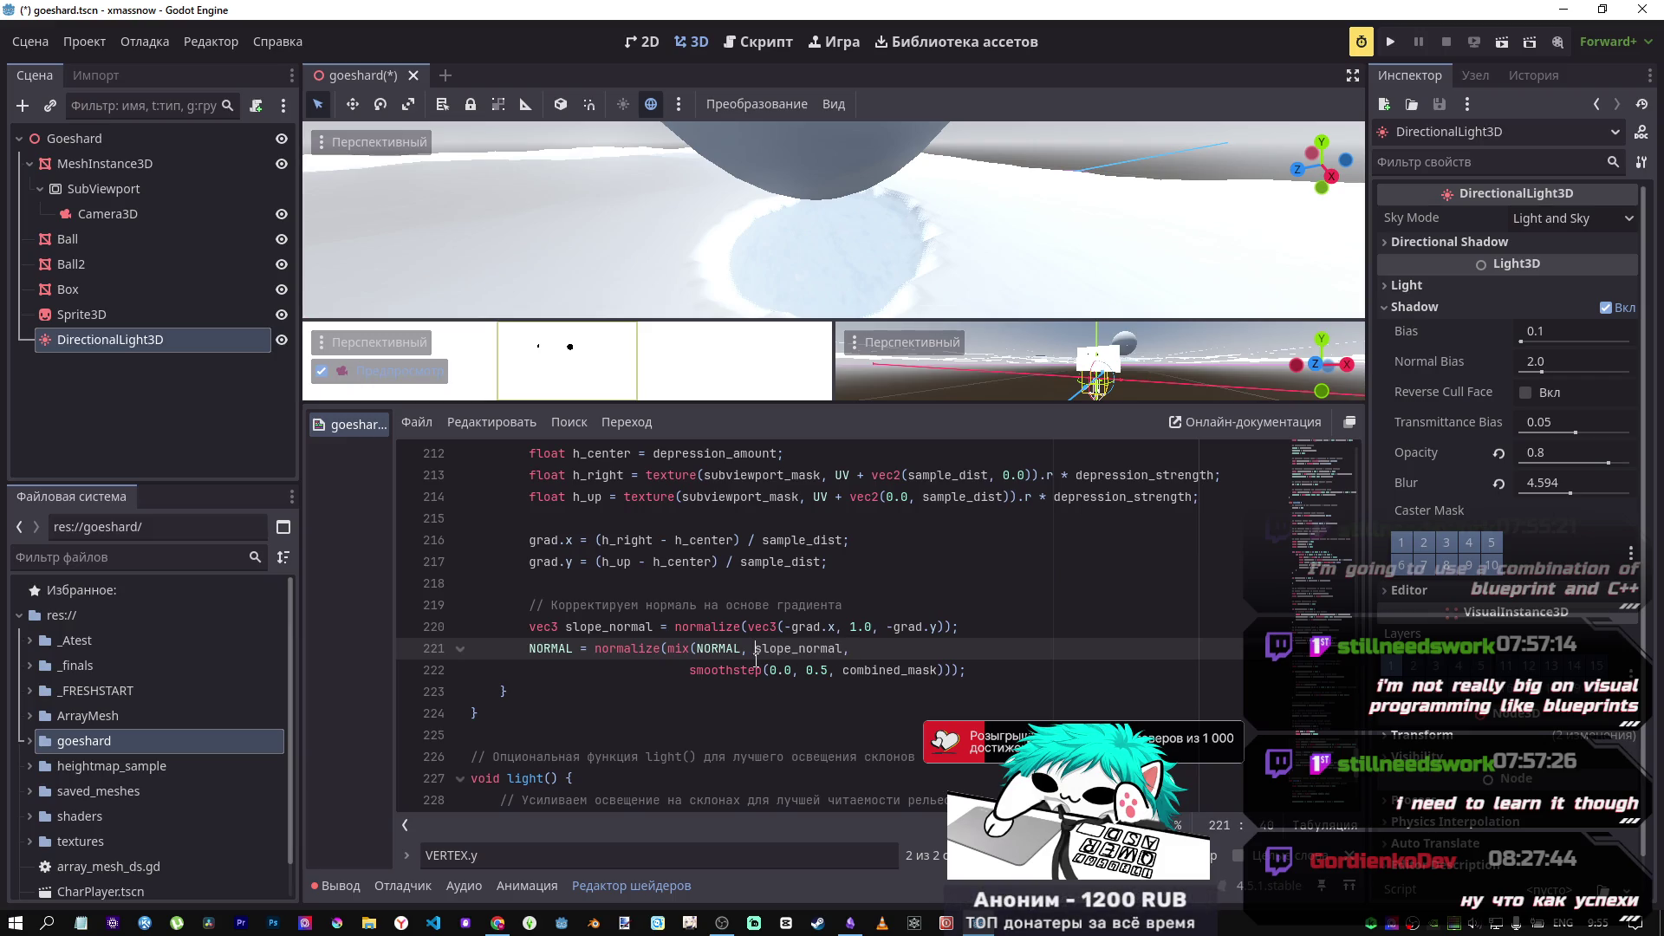
pyautogui.click(717, 668)
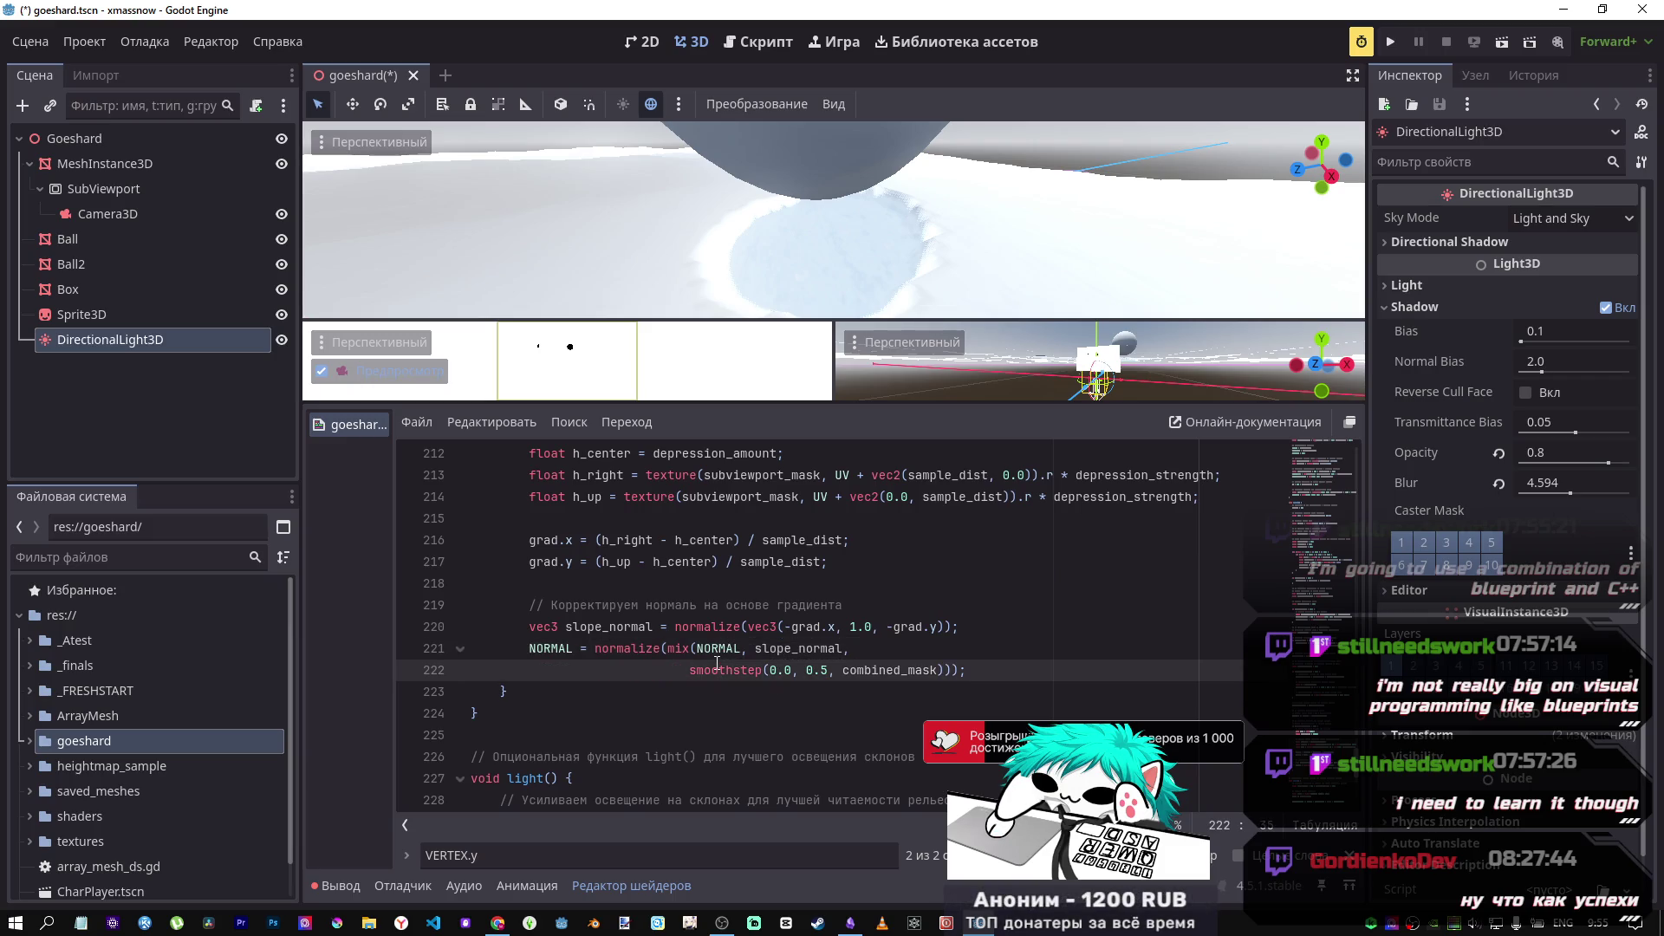
pyautogui.scroll(-3, 717, 663)
# Step: Scroll to the light() function and highlight NdotL, slope_factor and the 'на склонах' comment
pyautogui.scroll(2, 659, 650)
pyautogui.scroll(-3, 630, 645)
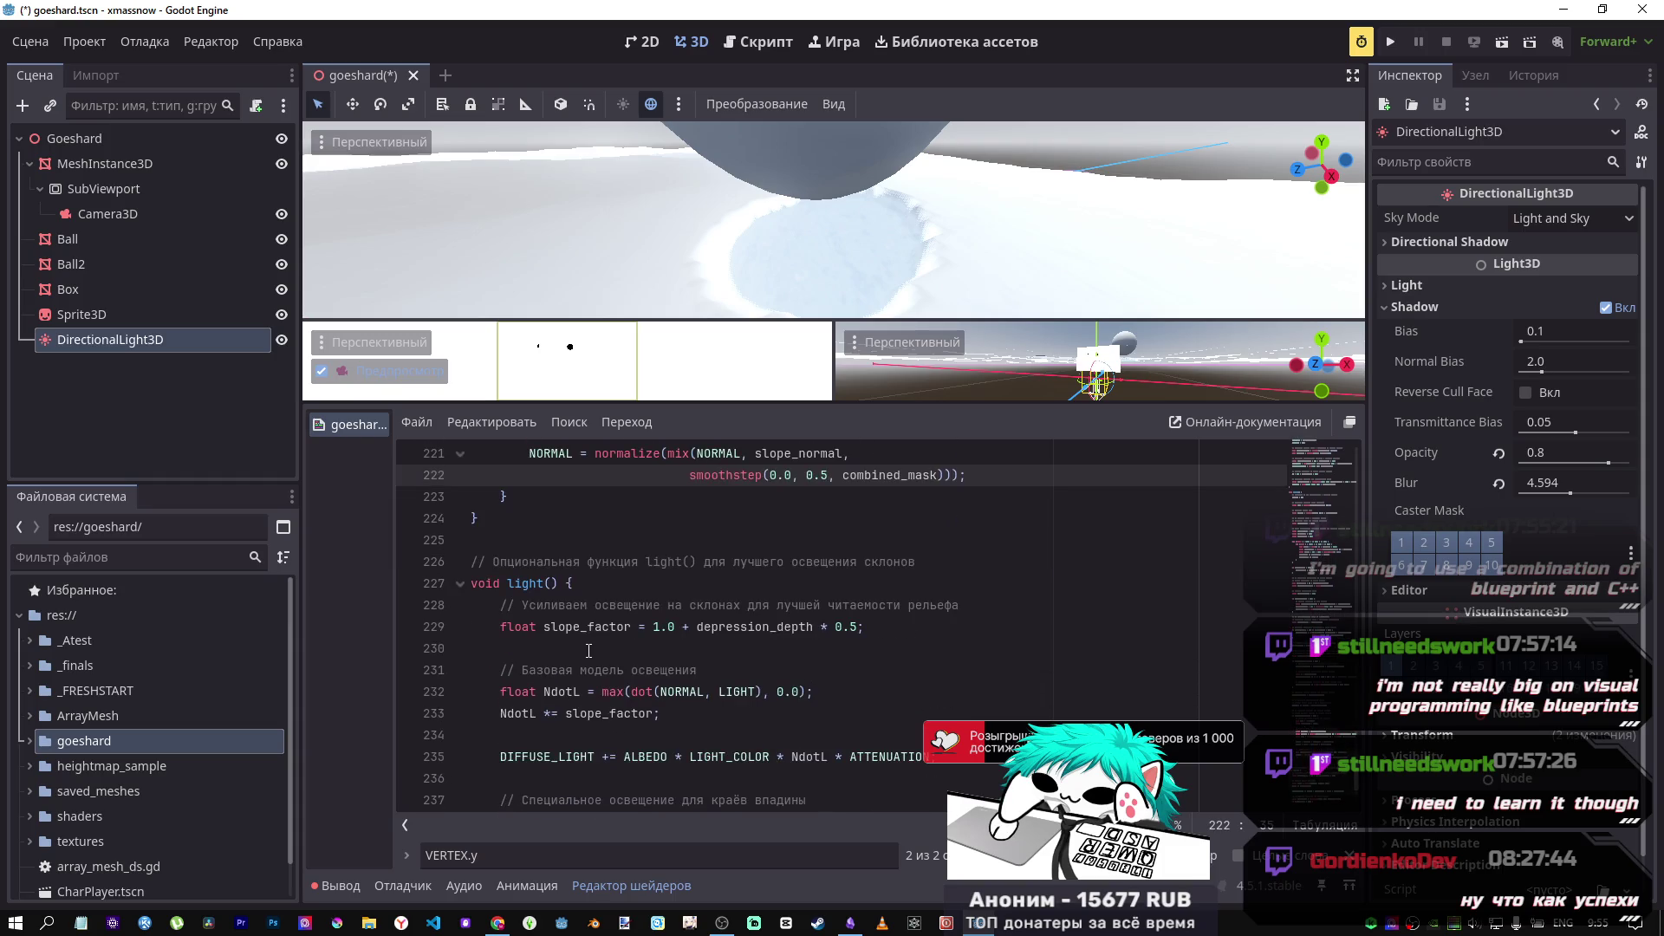
pyautogui.scroll(-2, 630, 645)
pyautogui.scroll(-1, 630, 646)
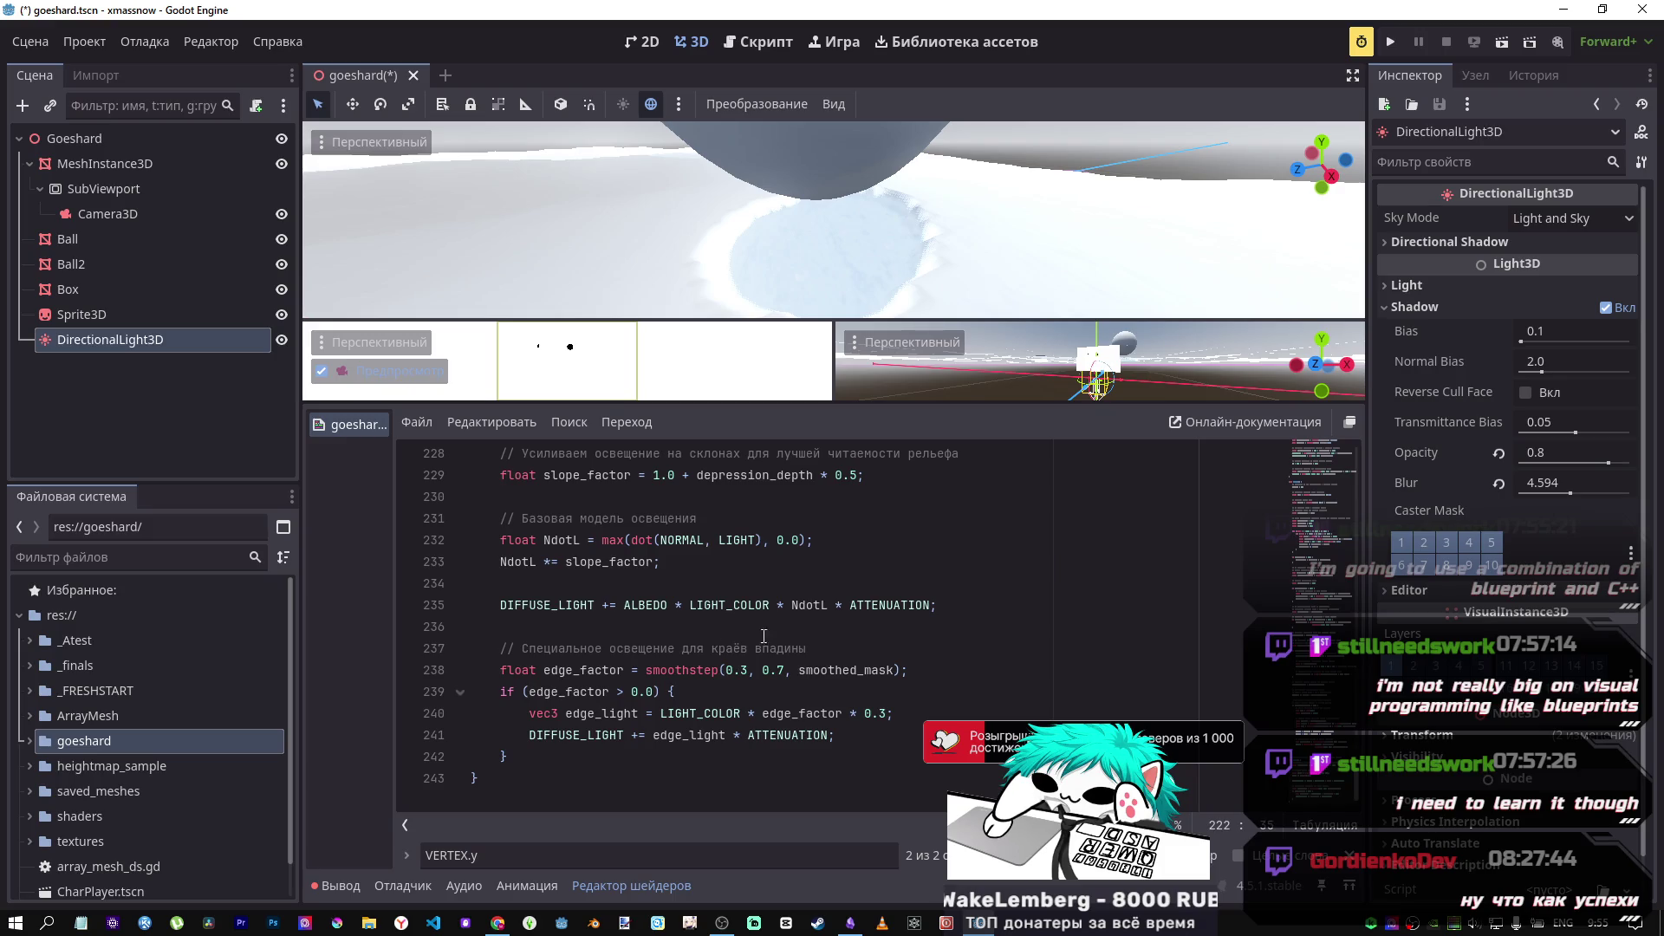
pyautogui.doubleClick(793, 604)
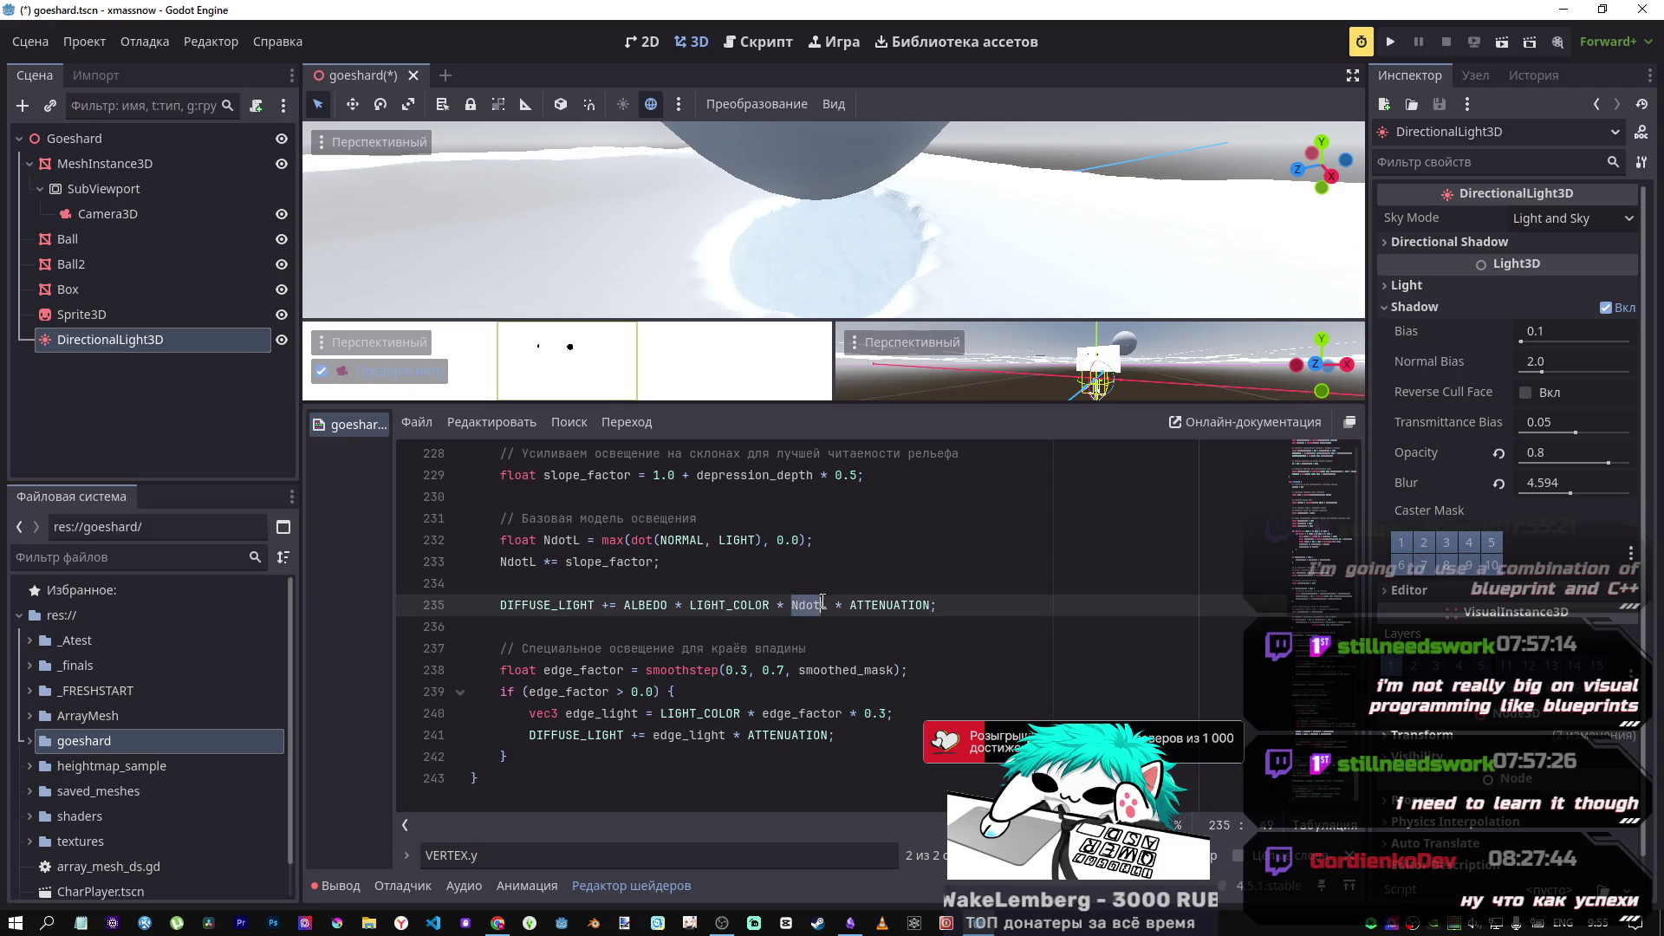
pyautogui.moveTo(650, 563); pyautogui.dragTo(624, 565)
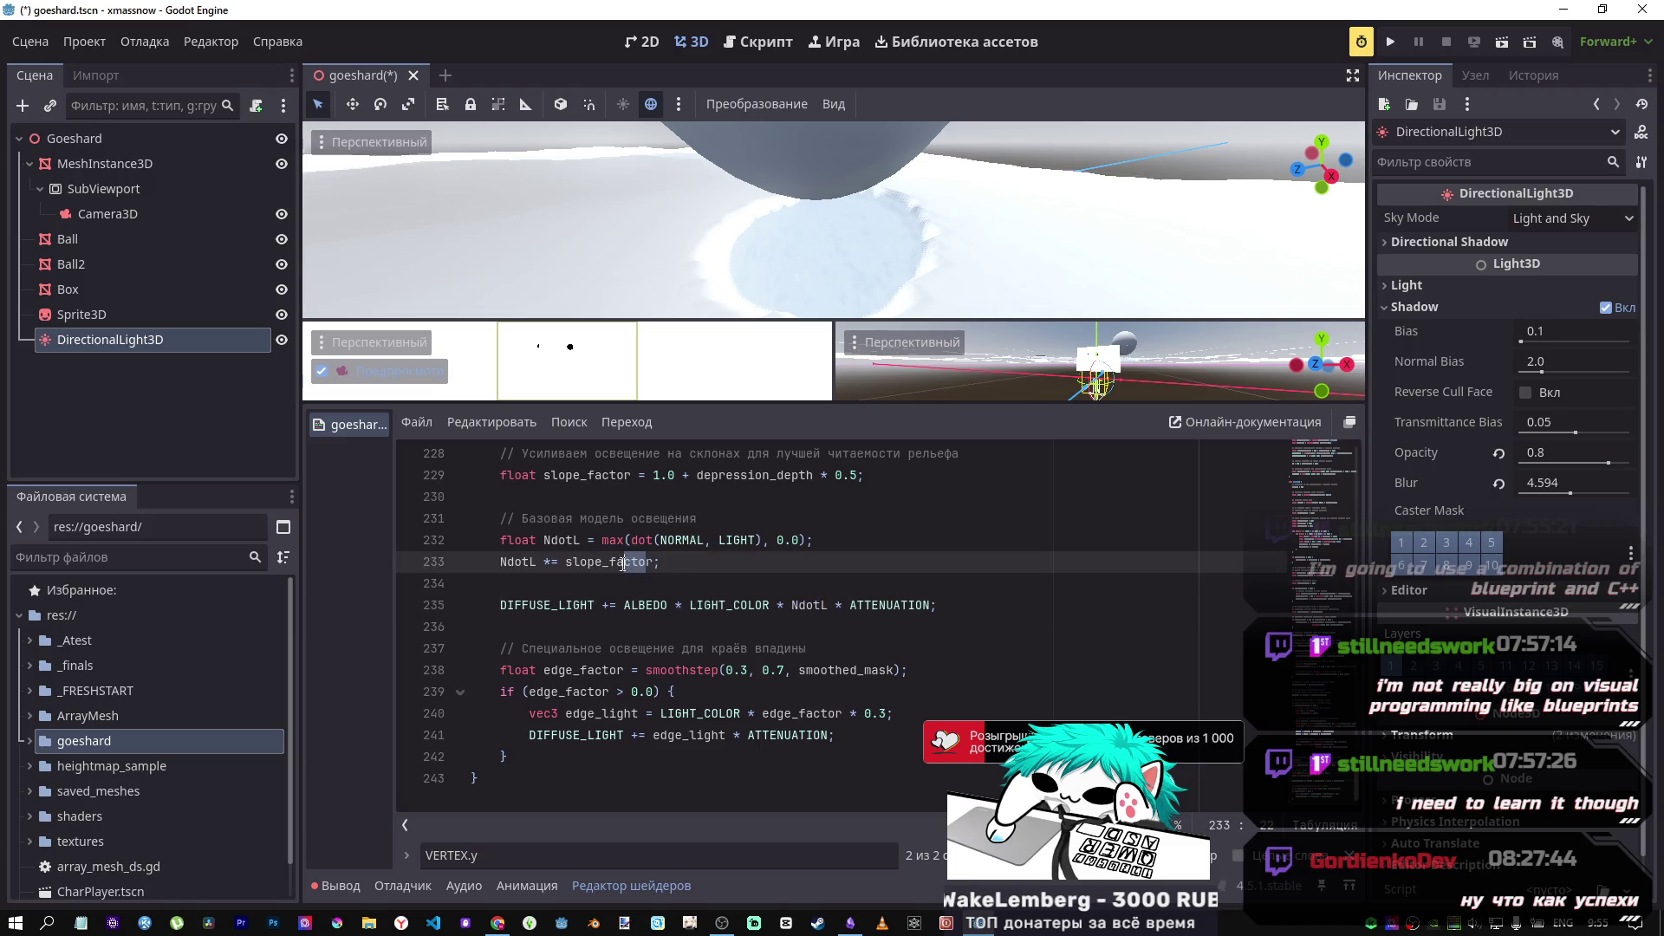
pyautogui.click(605, 563)
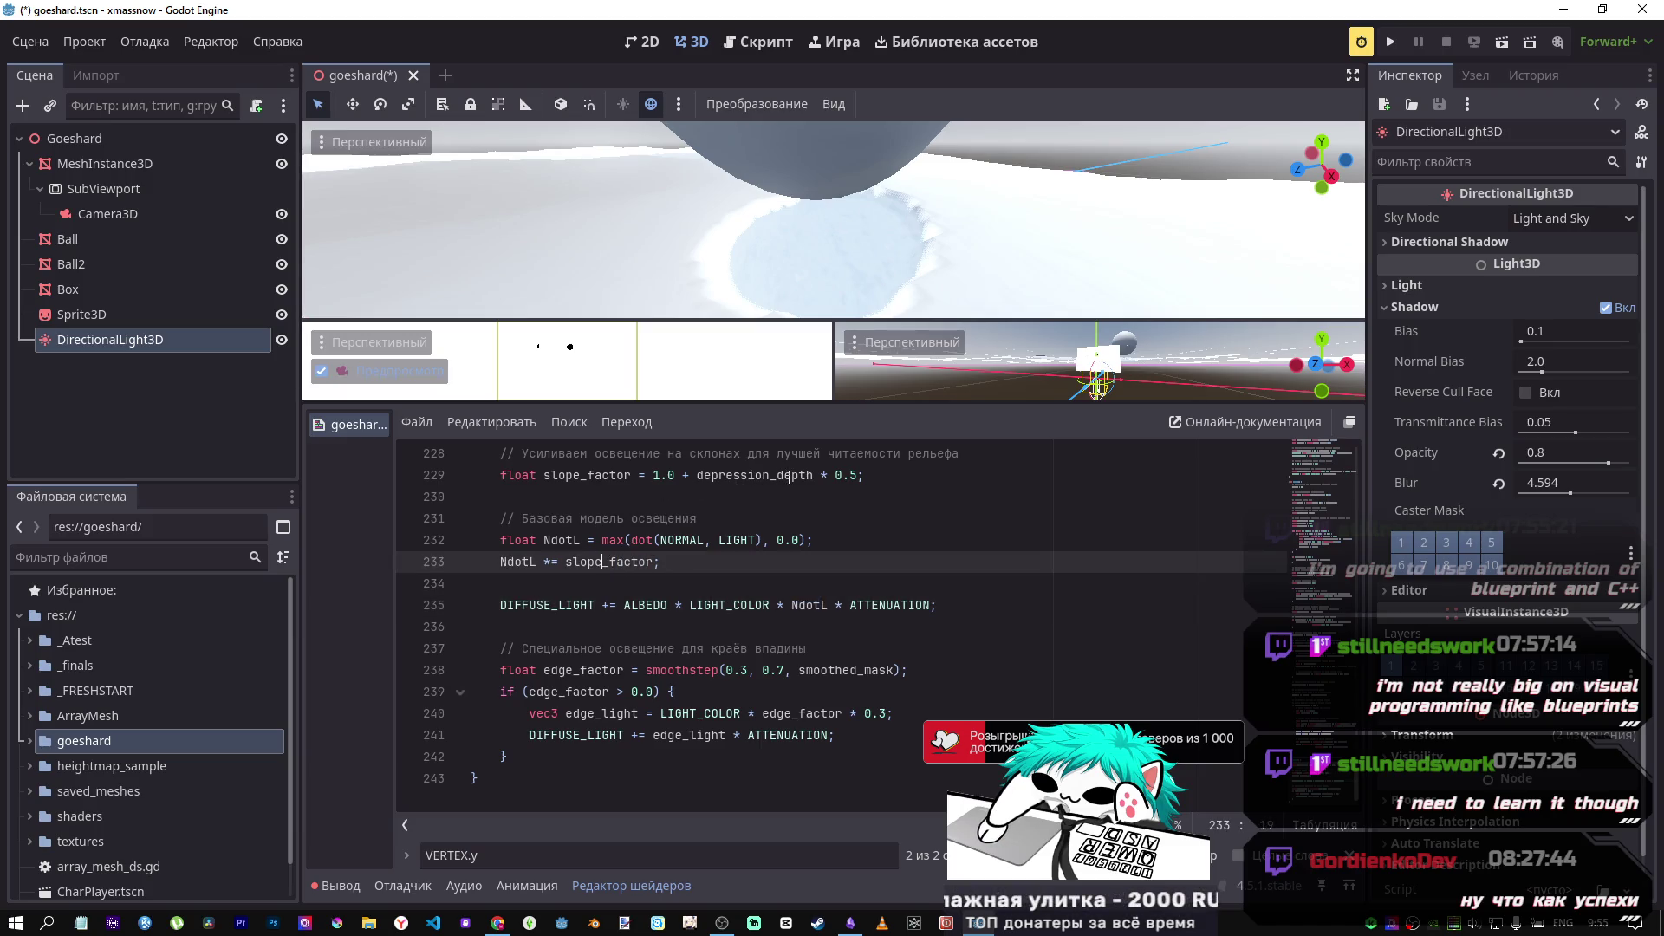
pyautogui.moveTo(674, 454); pyautogui.dragTo(910, 462)
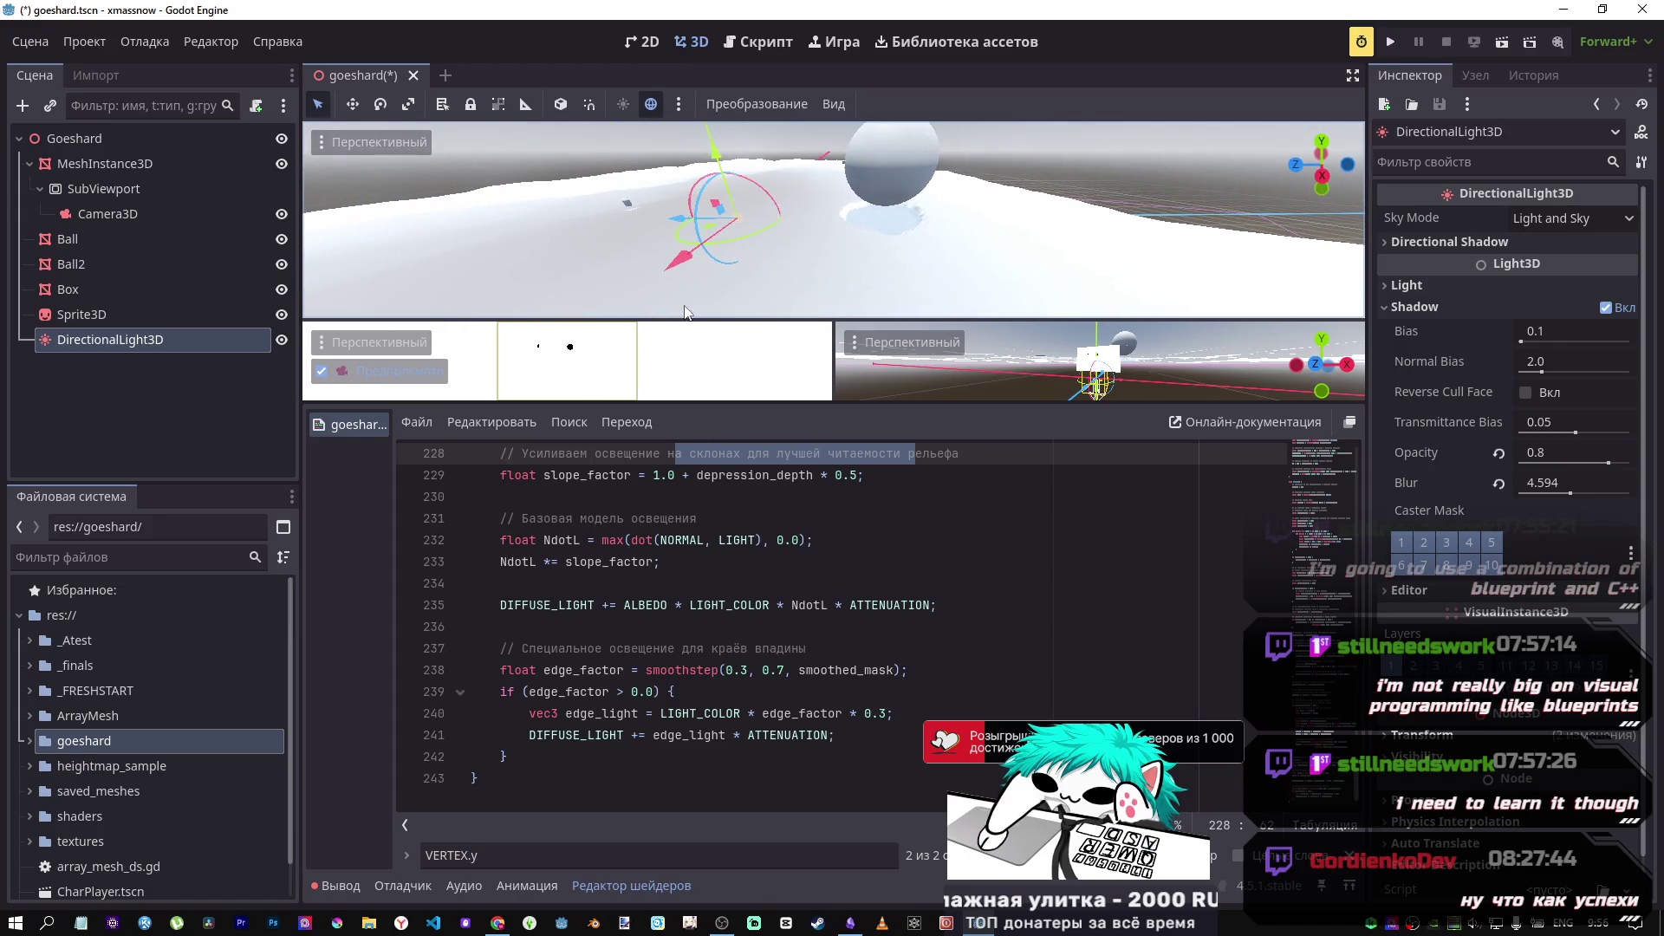
# Step: Select the Ball in the 3D view and slide it along Z to 9.732, 18.562, -44.63
pyautogui.click(908, 604)
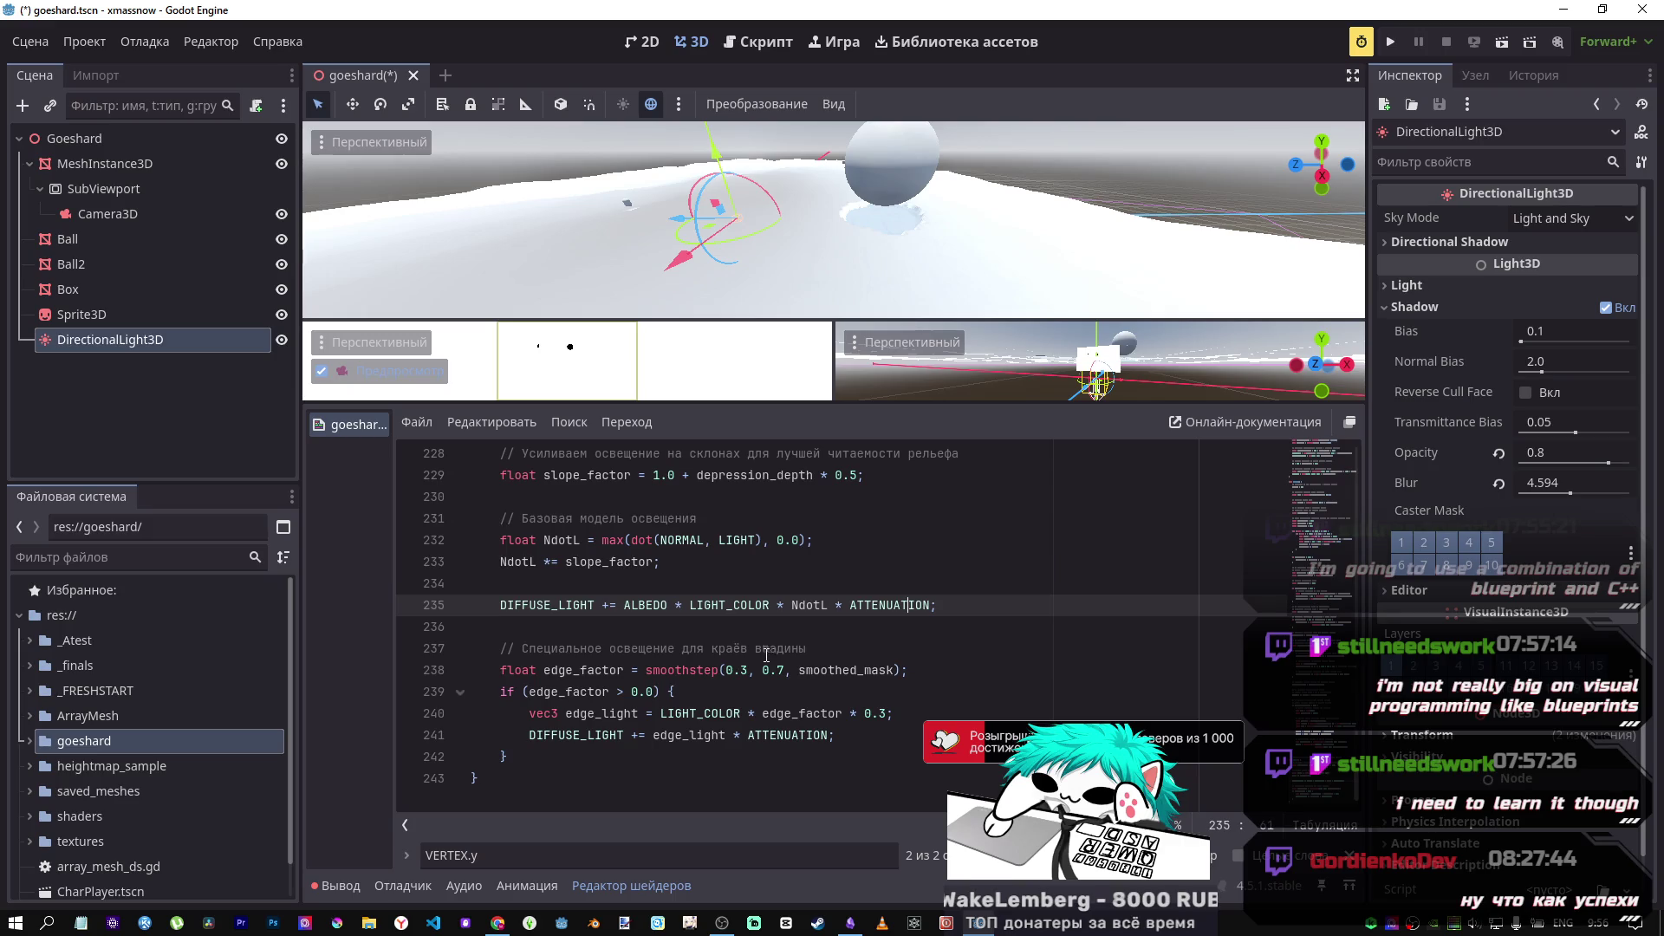
pyautogui.scroll(5, 832, 219)
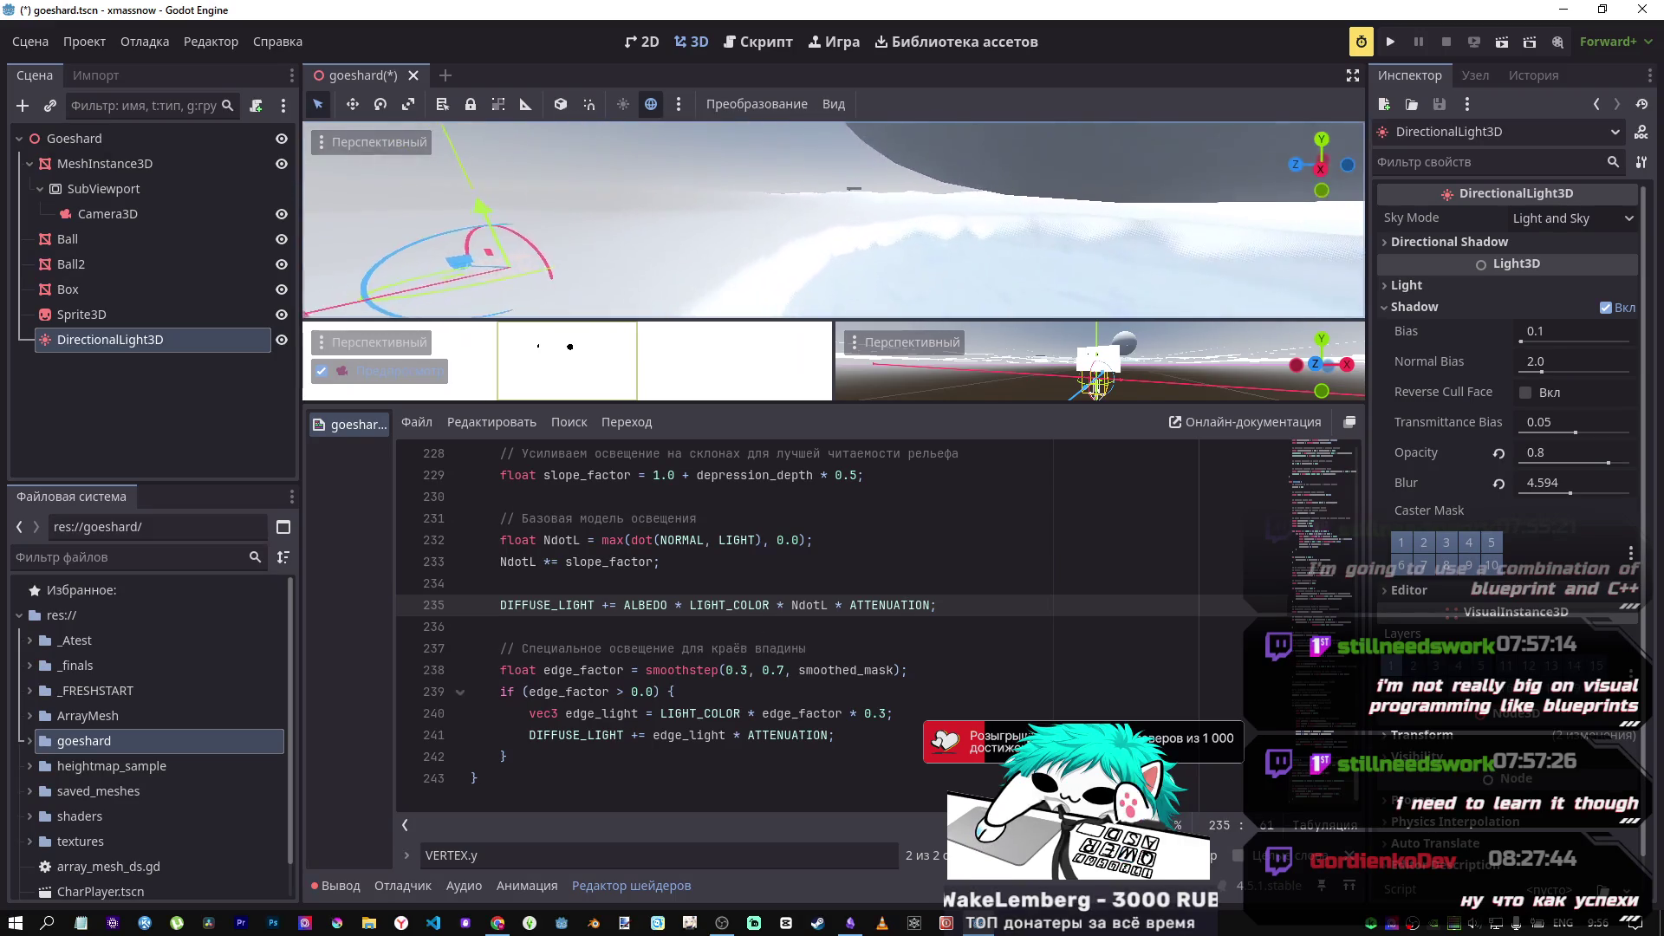
pyautogui.press('f')
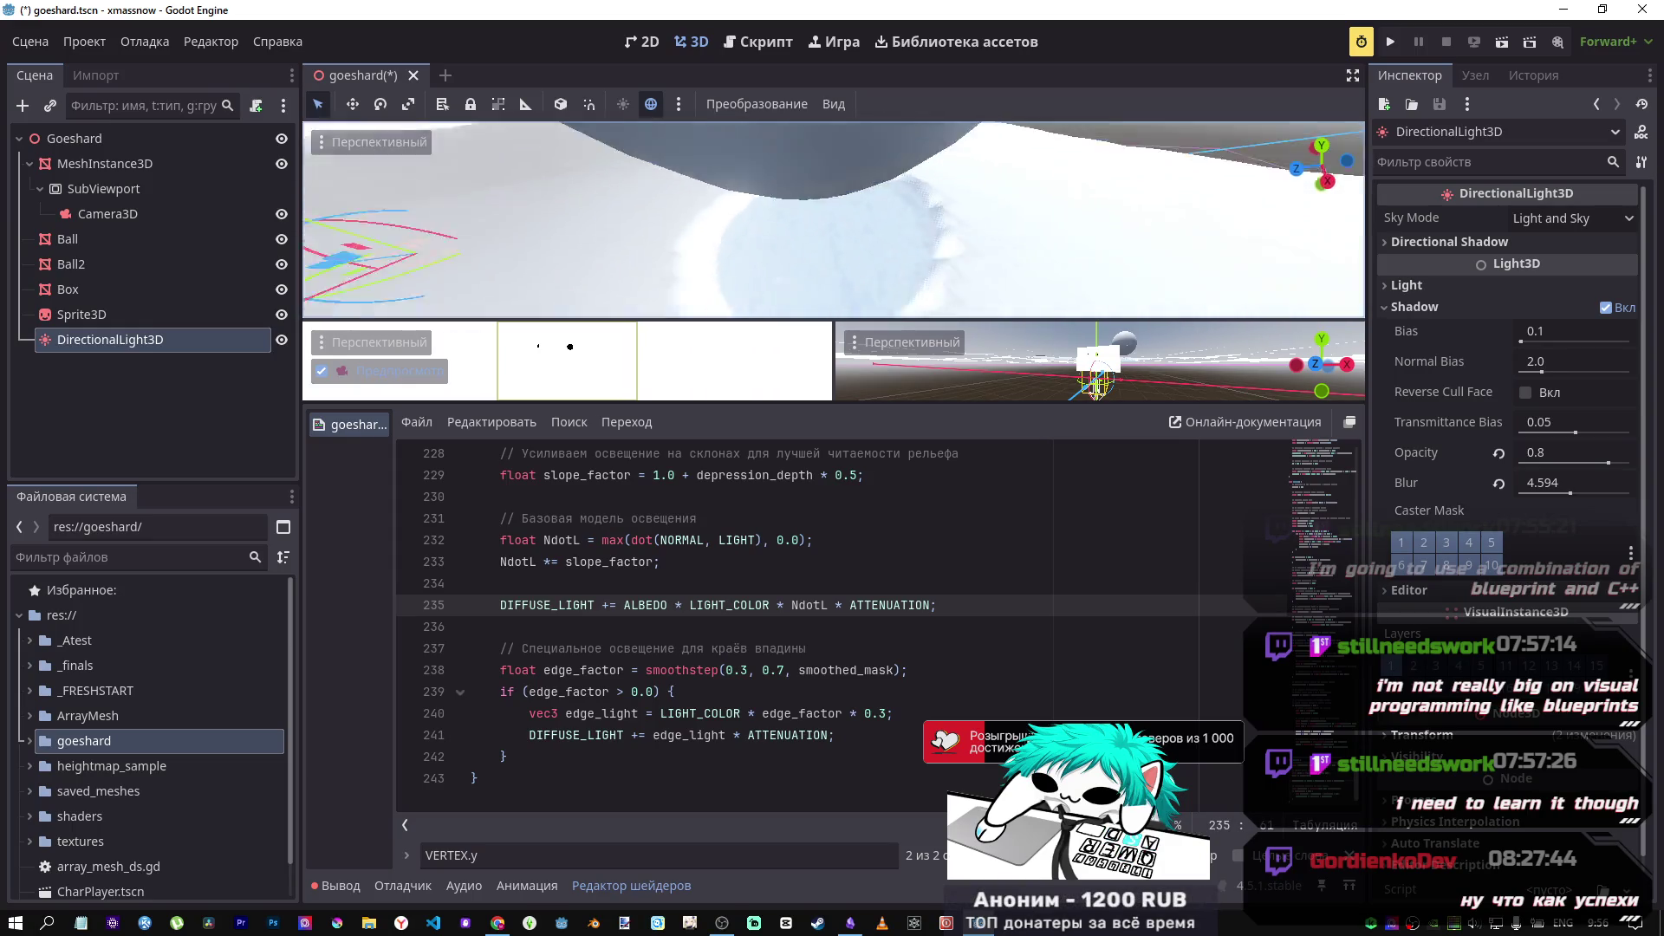
pyautogui.click(821, 184)
pyautogui.moveTo(822, 186)
pyautogui.mouseDown()
pyautogui.moveTo(799, 156)
pyautogui.moveTo(823, 189)
pyautogui.mouseUp()
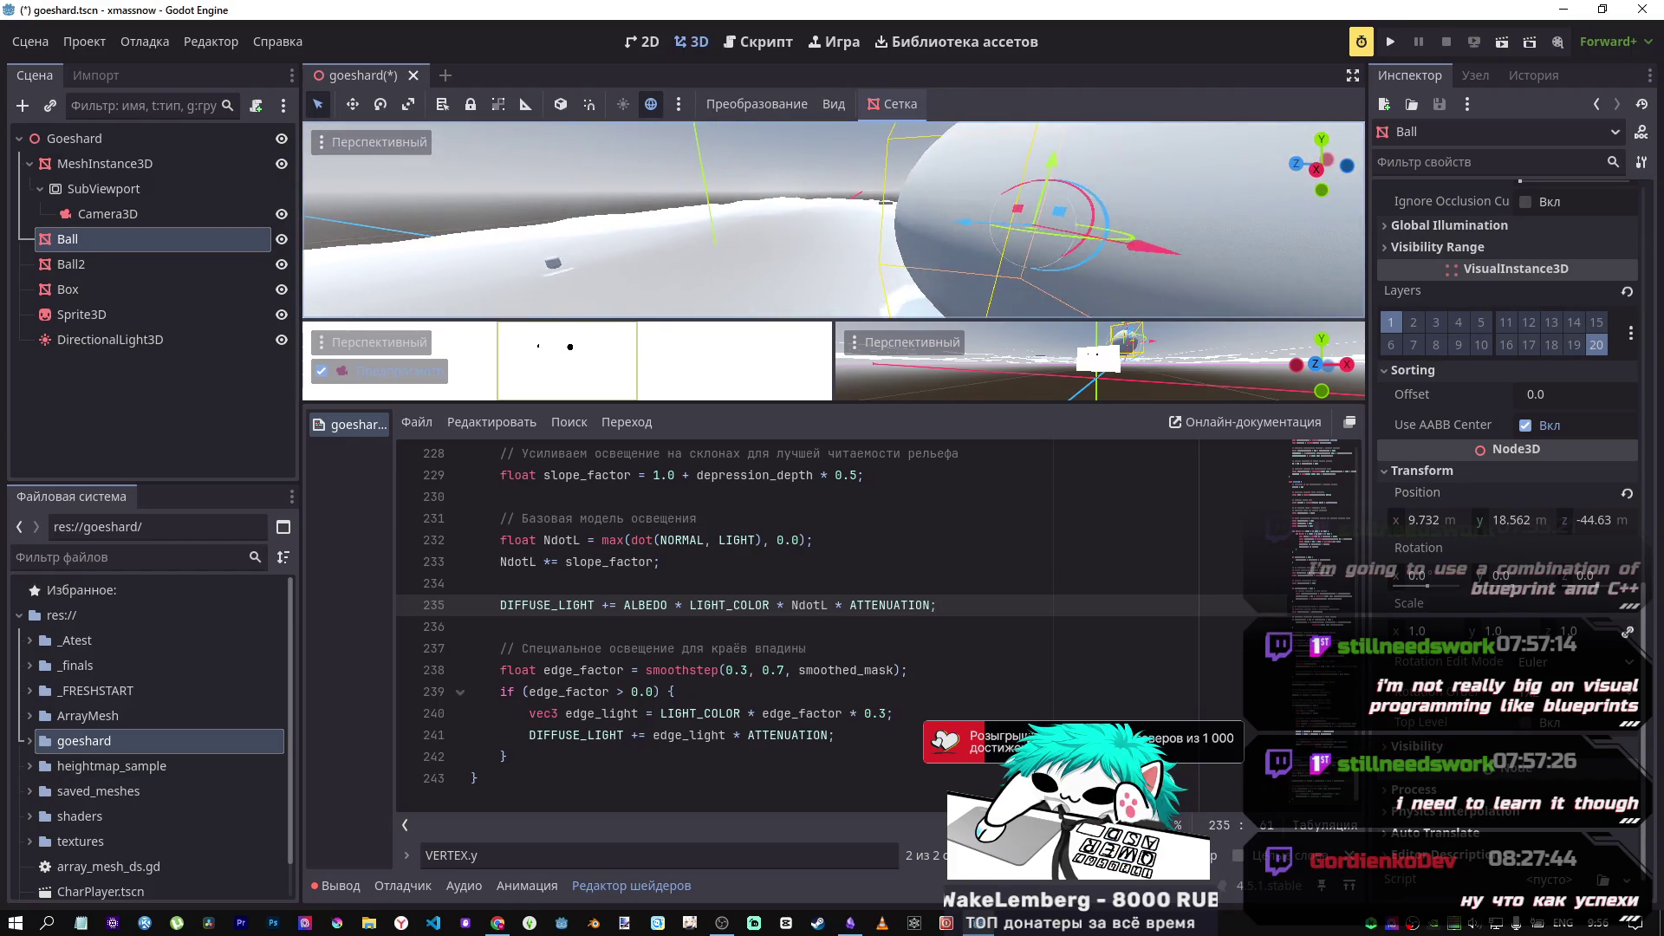
# Step: Focus the view on the Ball and scroll the shader to the AO line 113
pyautogui.press('f')
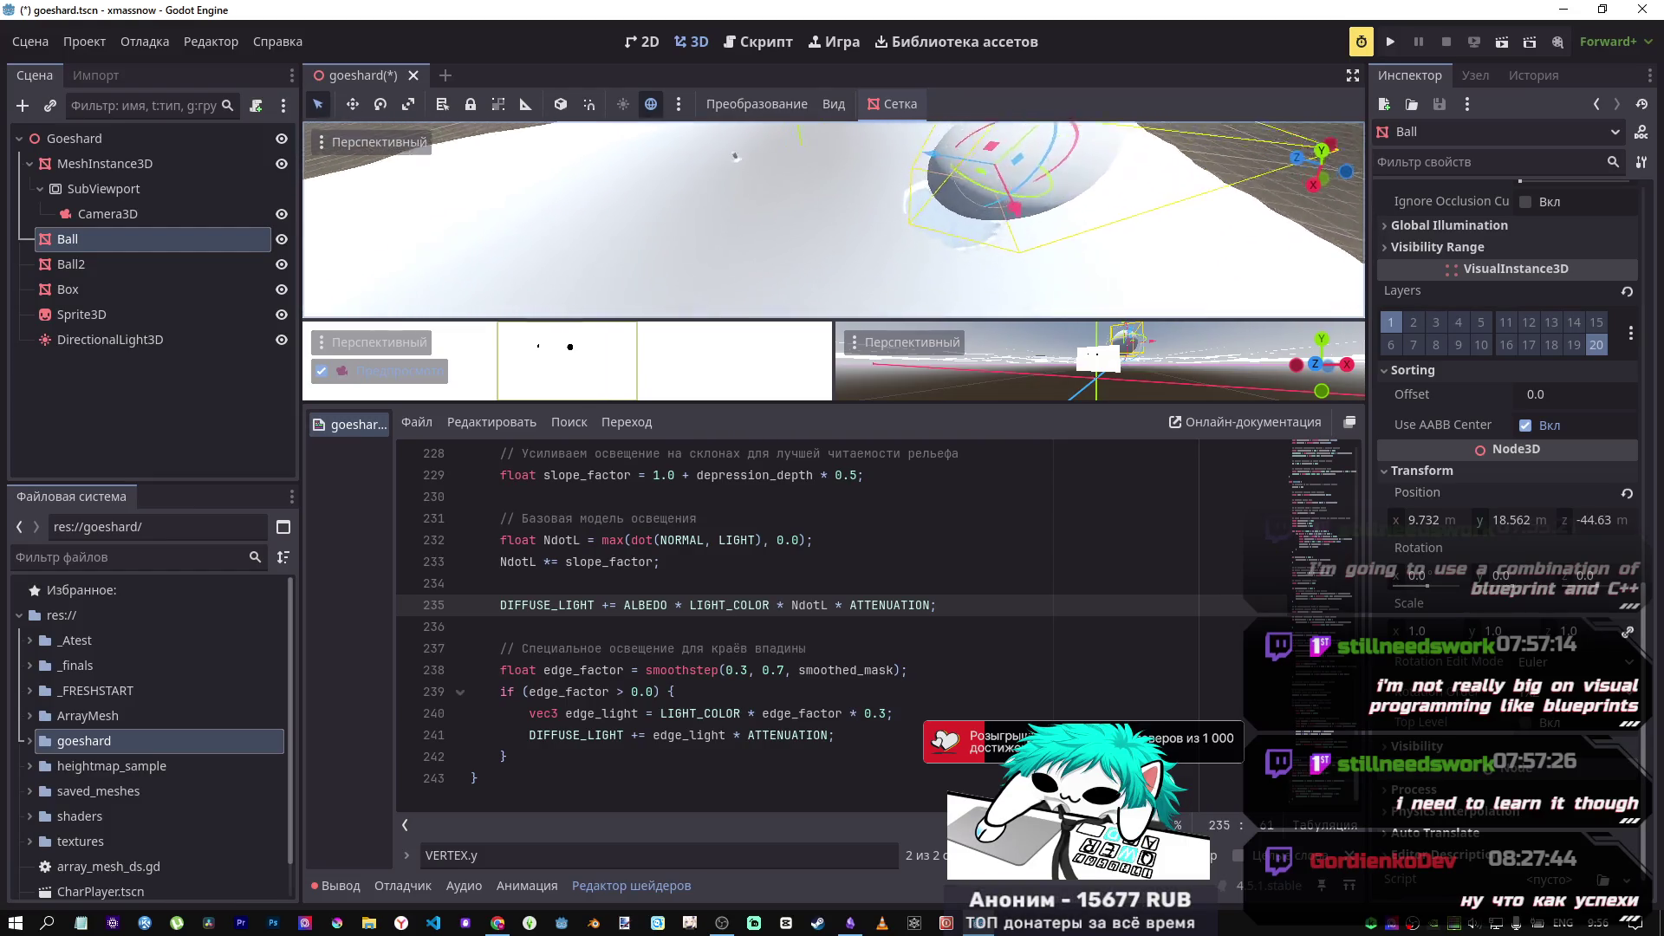
pyautogui.scroll(6, 1048, 627)
pyautogui.scroll(20, 1048, 628)
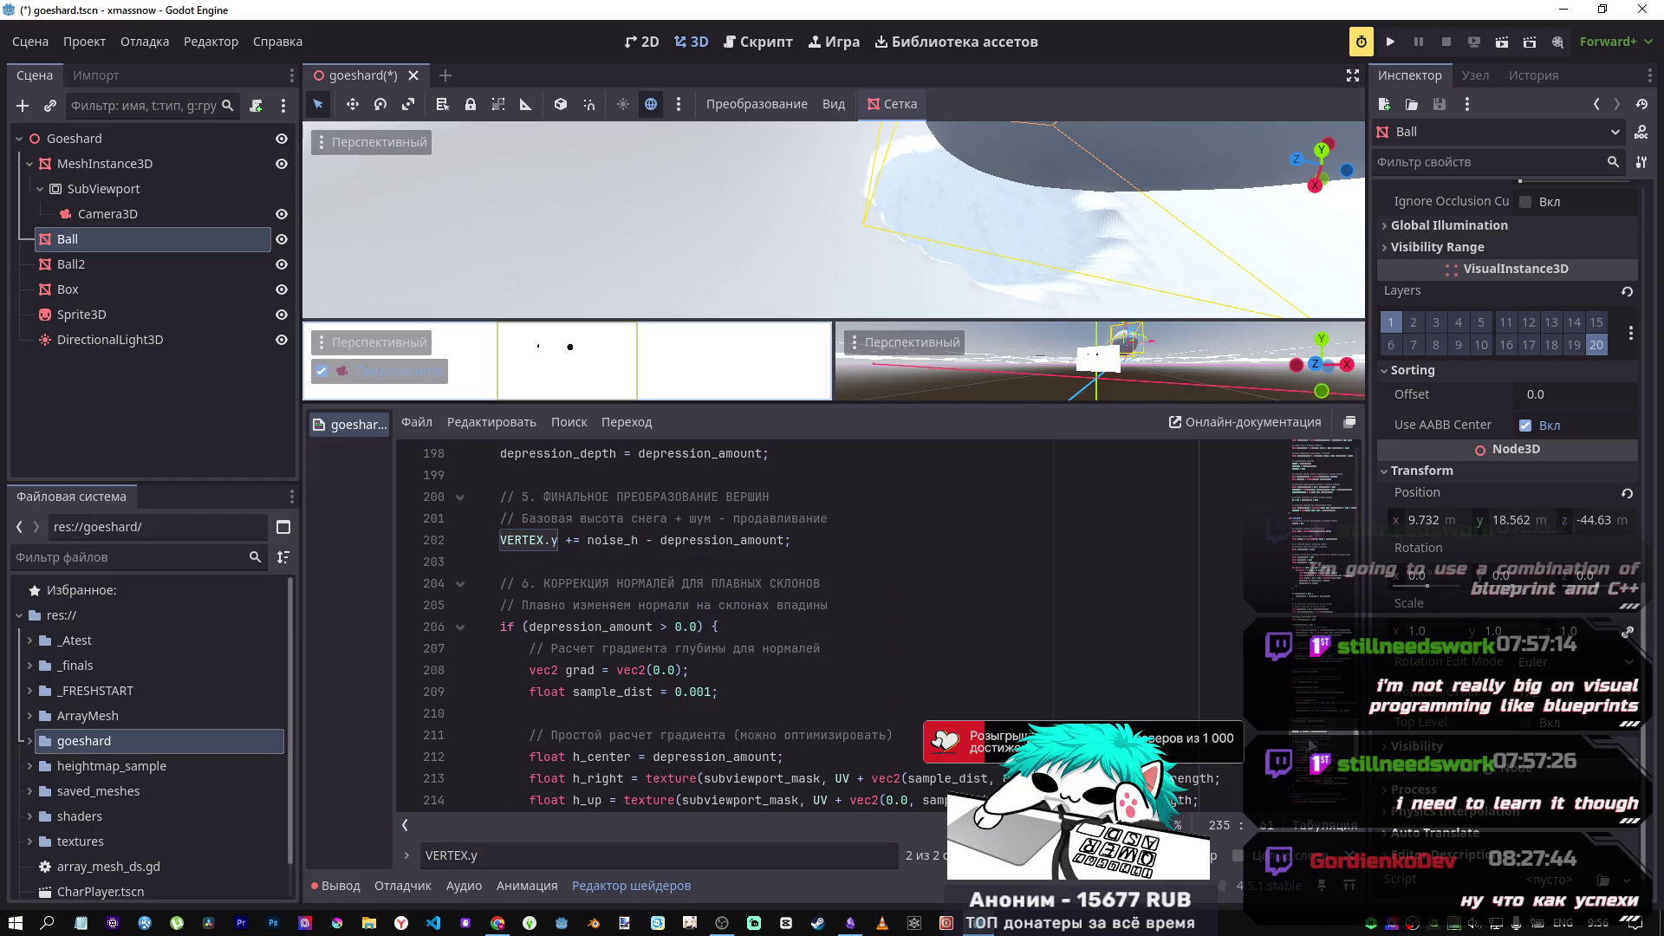
pyautogui.moveTo(1317, 574)
pyautogui.mouseDown()
pyautogui.moveTo(1318, 598)
pyautogui.moveTo(1317, 481)
pyautogui.moveTo(1307, 600)
pyautogui.mouseUp()
pyautogui.scroll(-2, 676, 529)
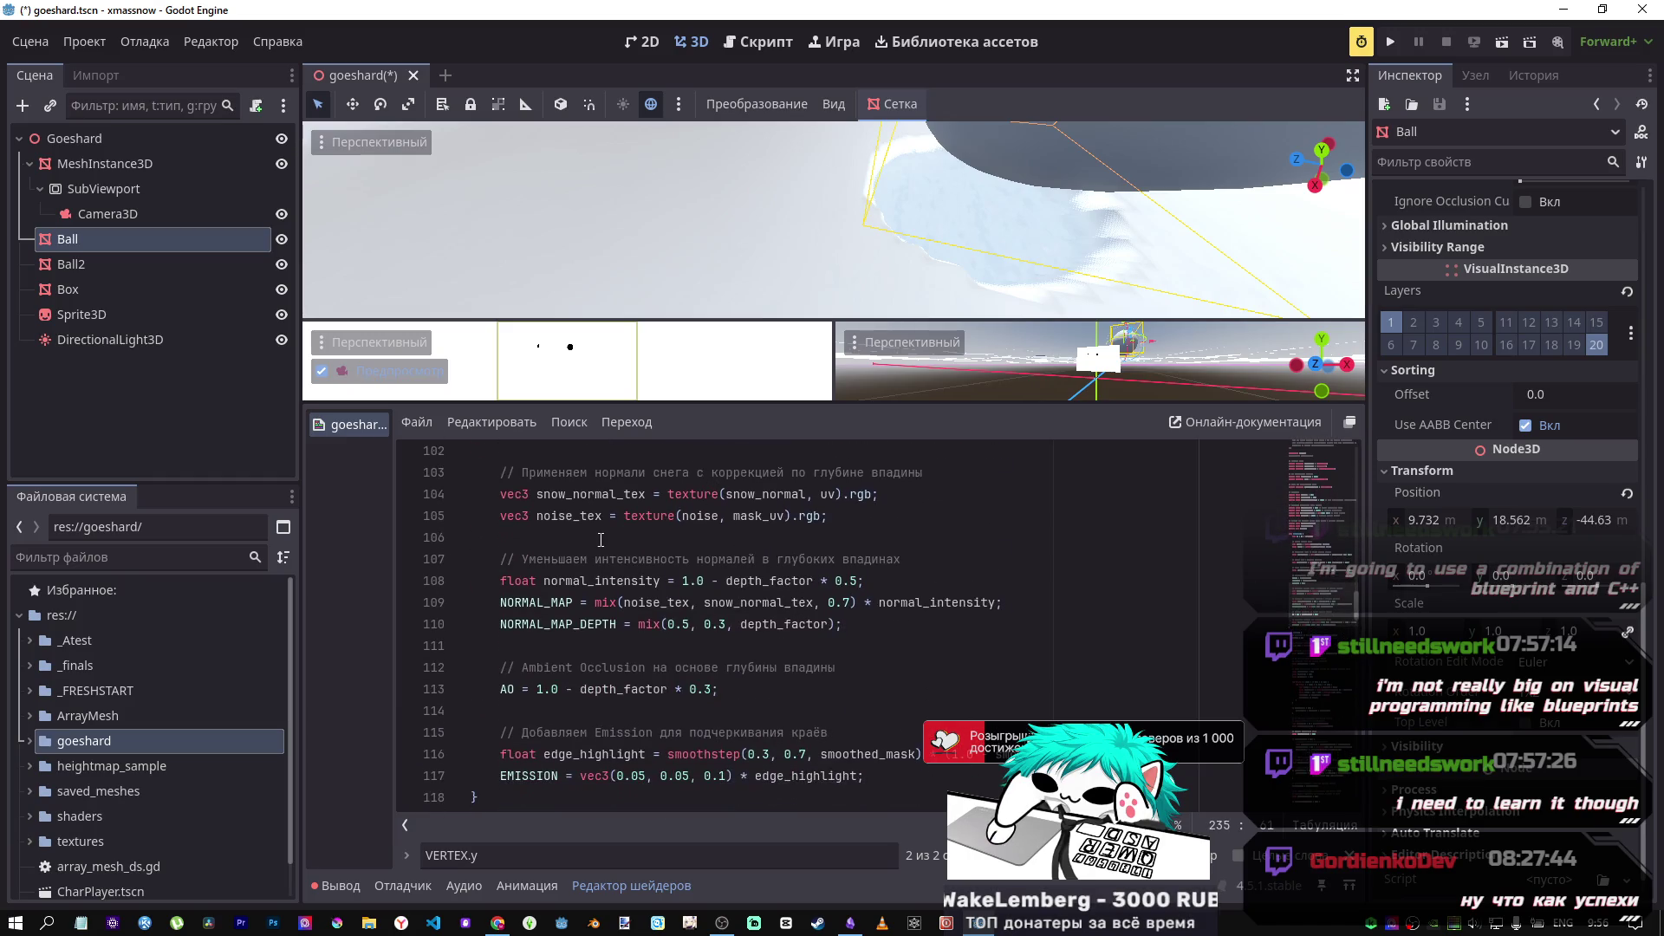
pyautogui.scroll(-1, 619, 543)
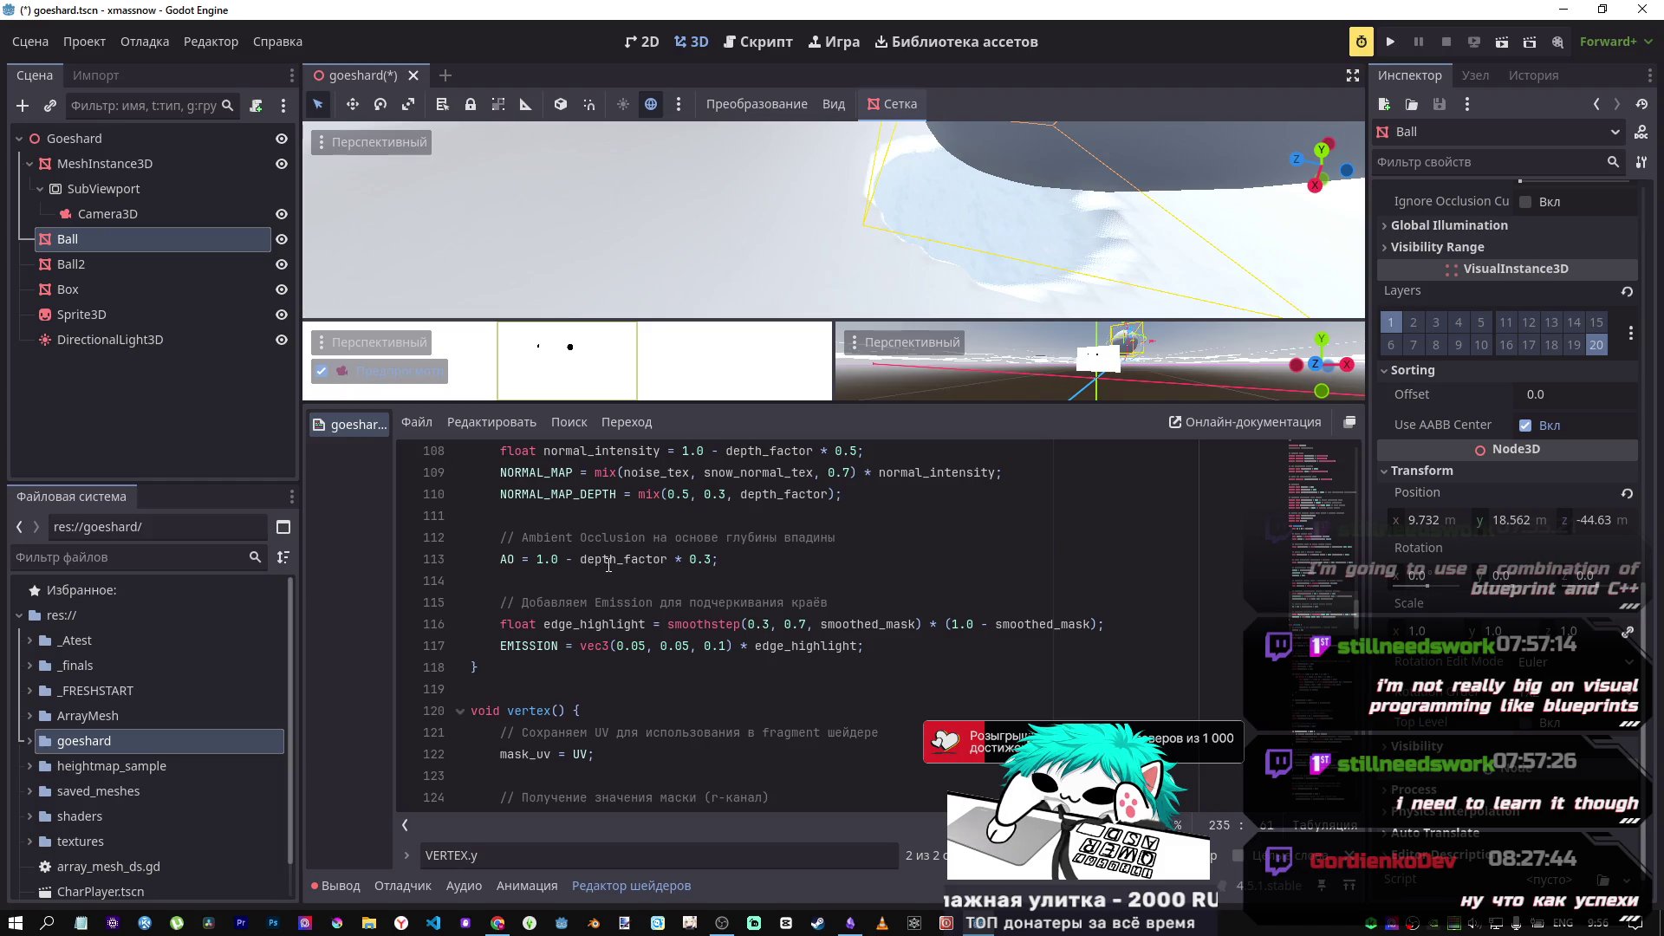
pyautogui.click(750, 566)
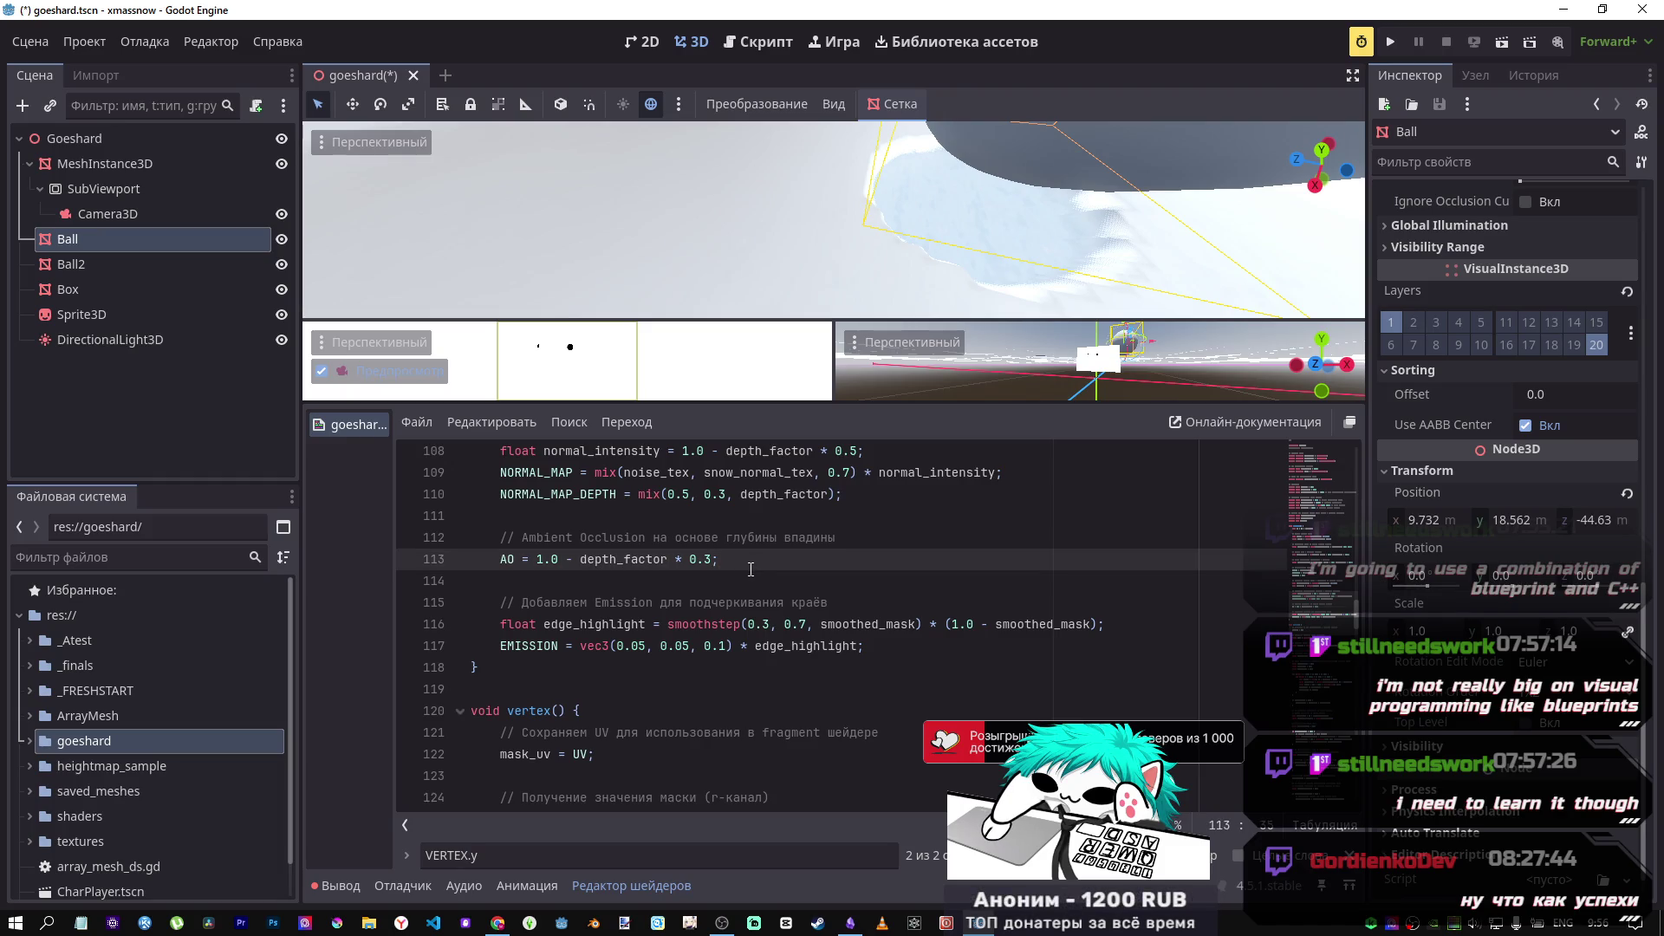
# Step: Toggle the ambient occlusion line 113 off and back on to compare the Ball's trail
pyautogui.hotkey('ctrl', 'k')
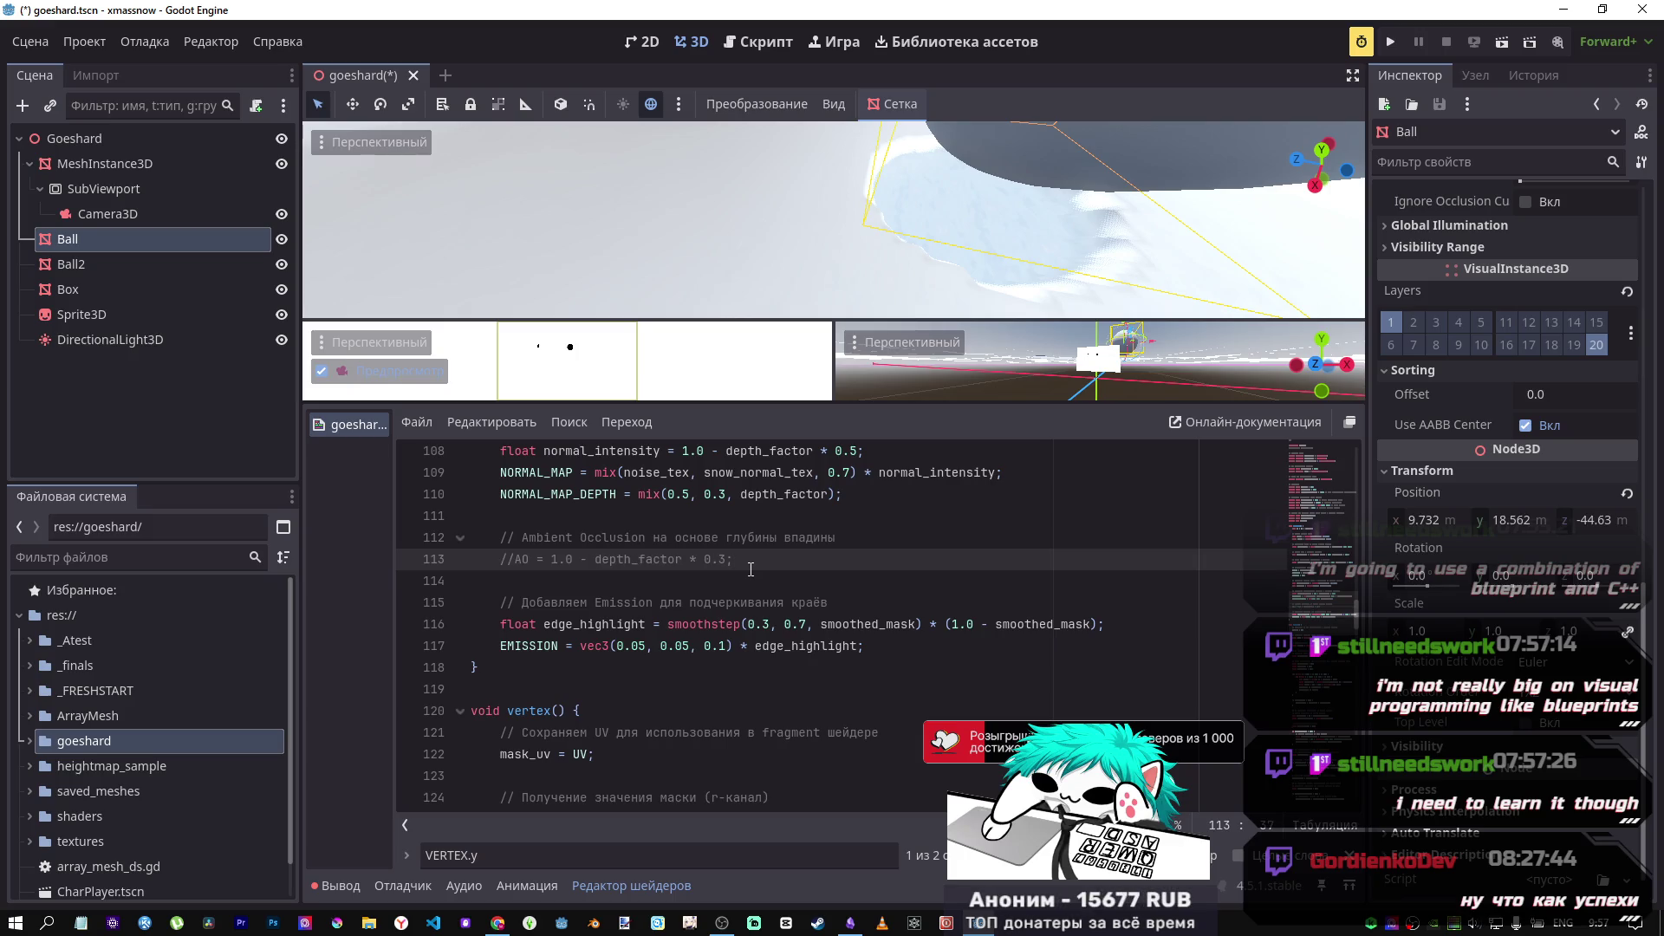
pyautogui.hotkey('ctrl', 'k')
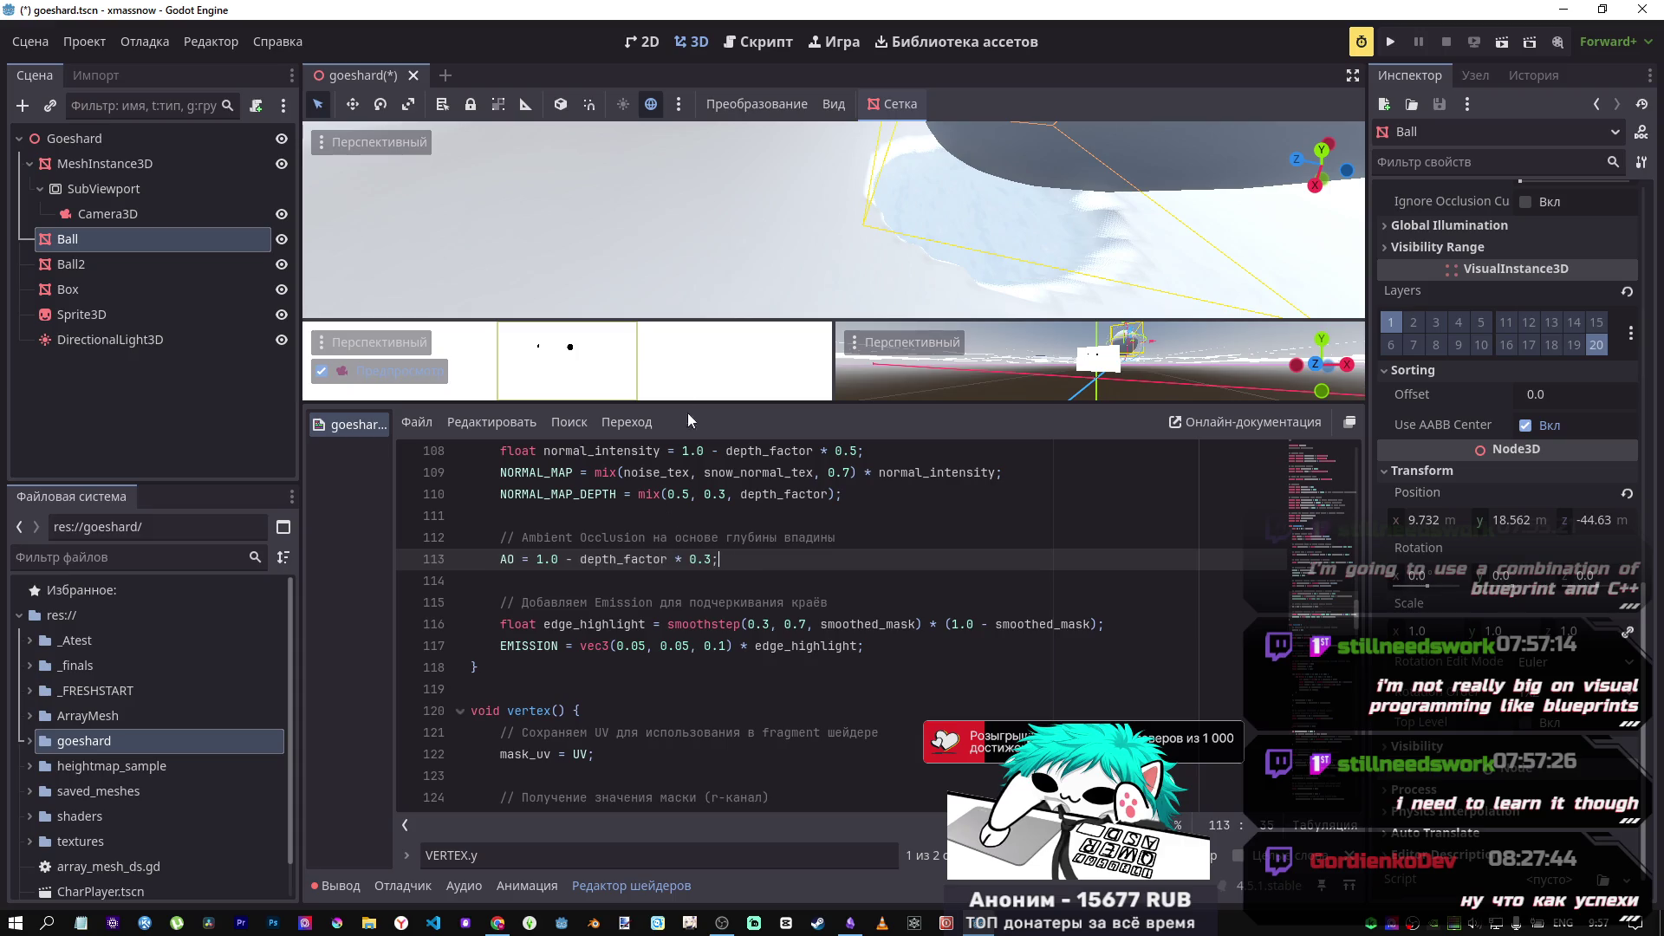
pyautogui.rightClick(804, 276)
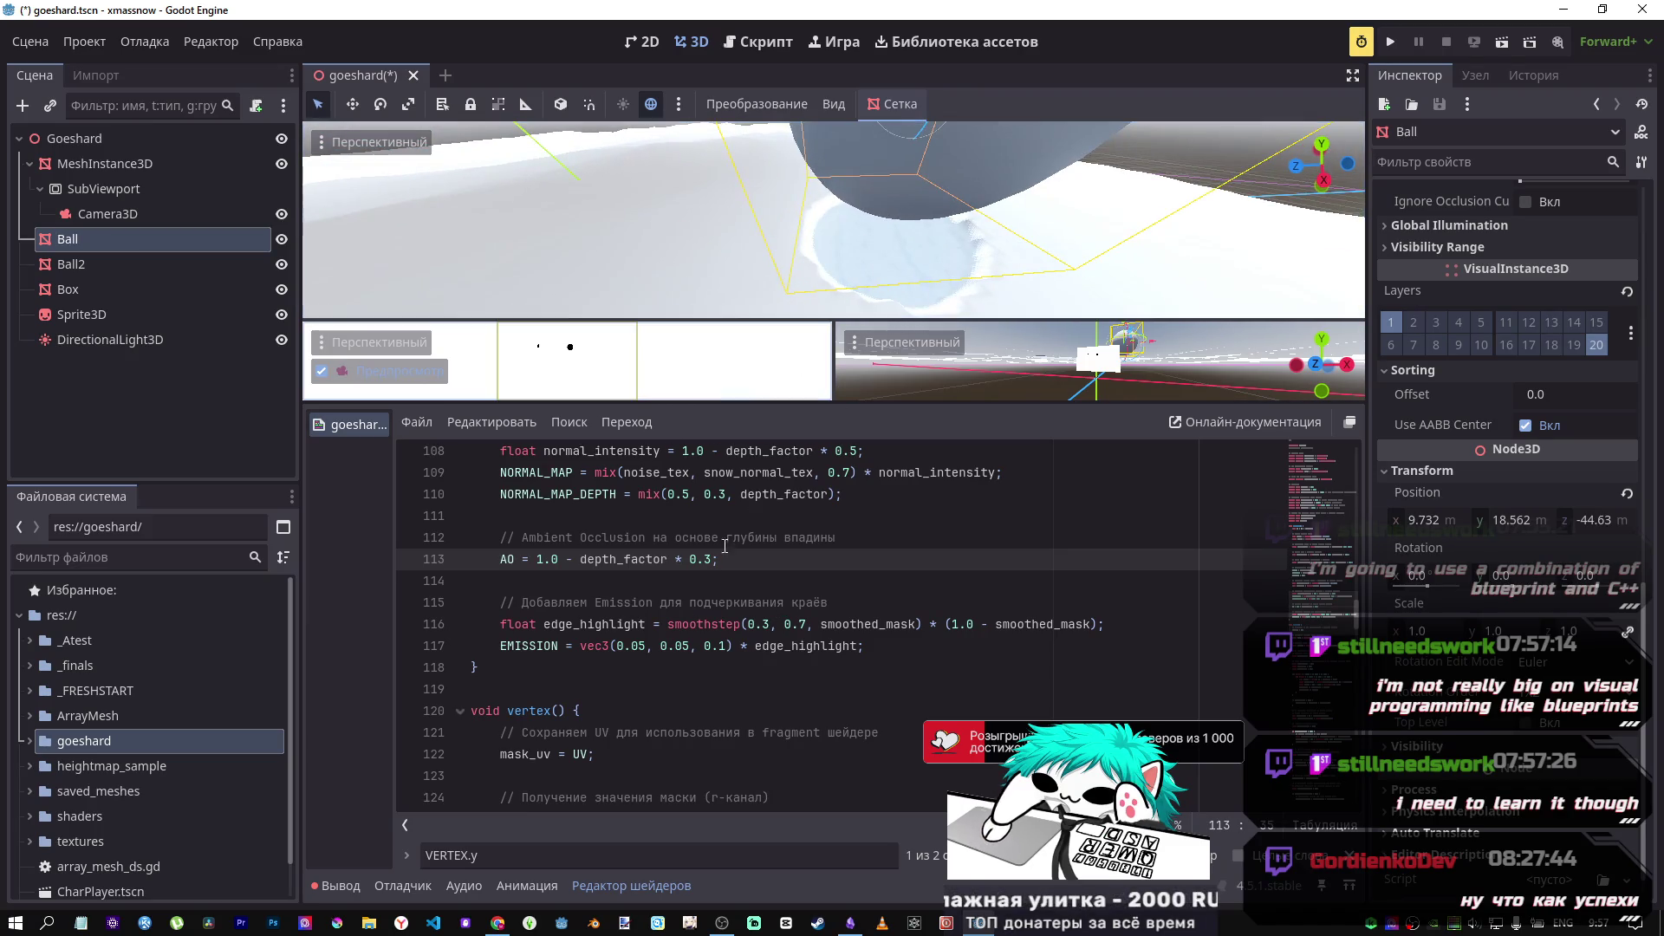
# Step: Set the emission colour to vec3(0.05, 0.05, 0.1), compare it off and on, and save
pyautogui.click(659, 649)
pyautogui.press('BackSpace')
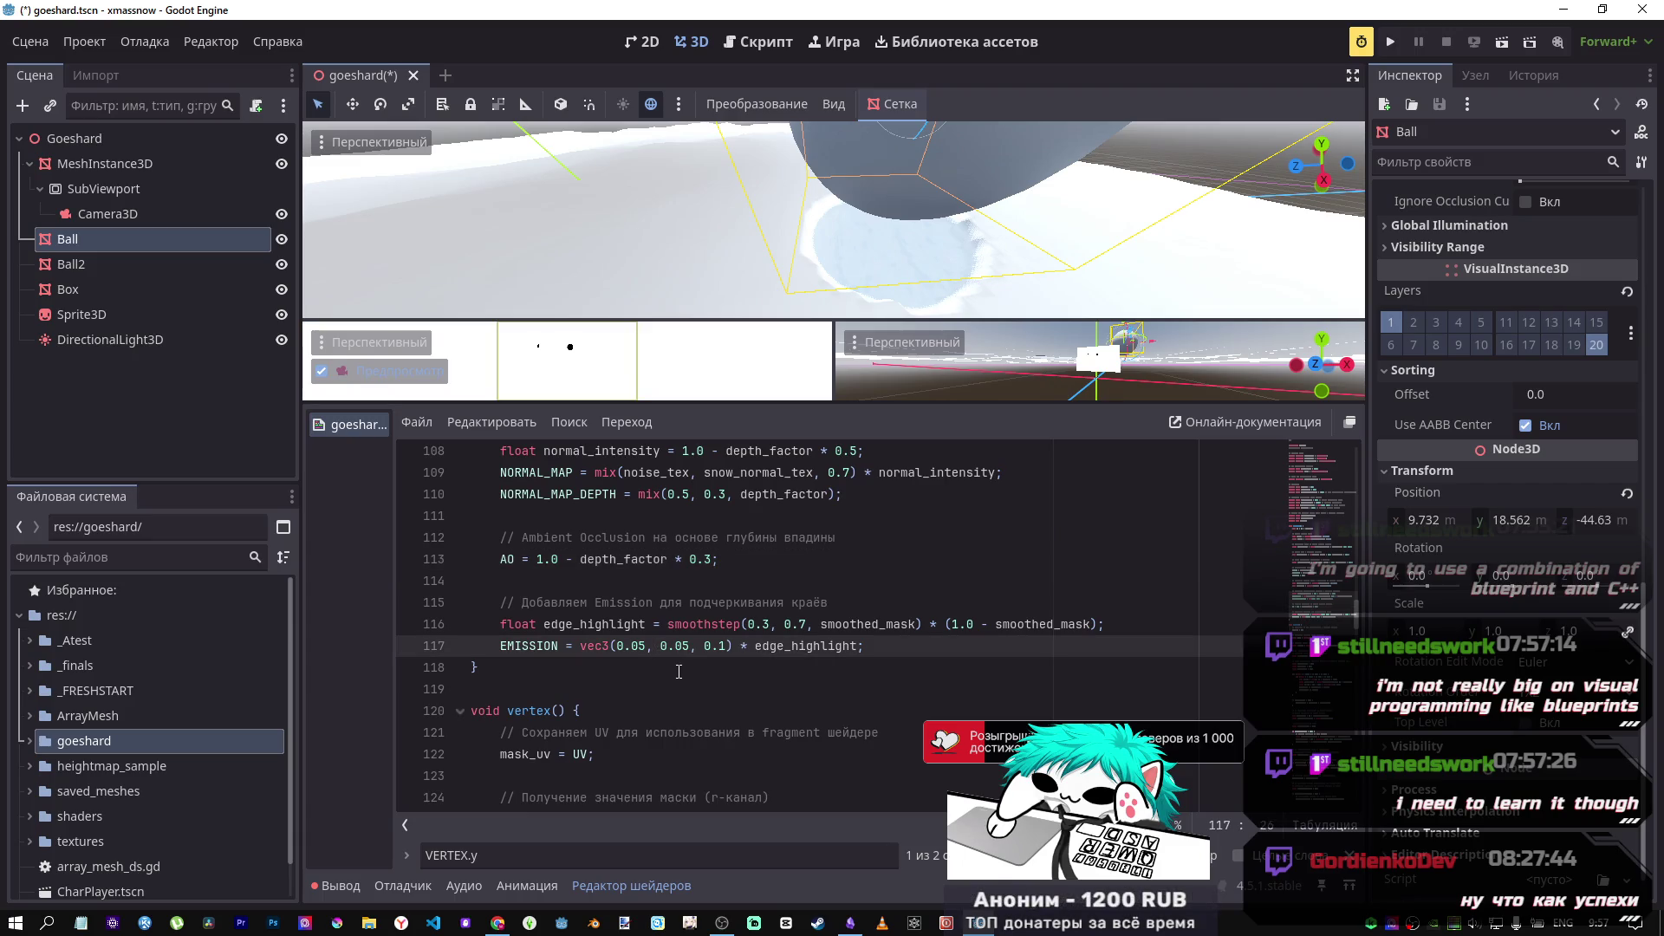
pyautogui.hotkey('ctrl', 'k')
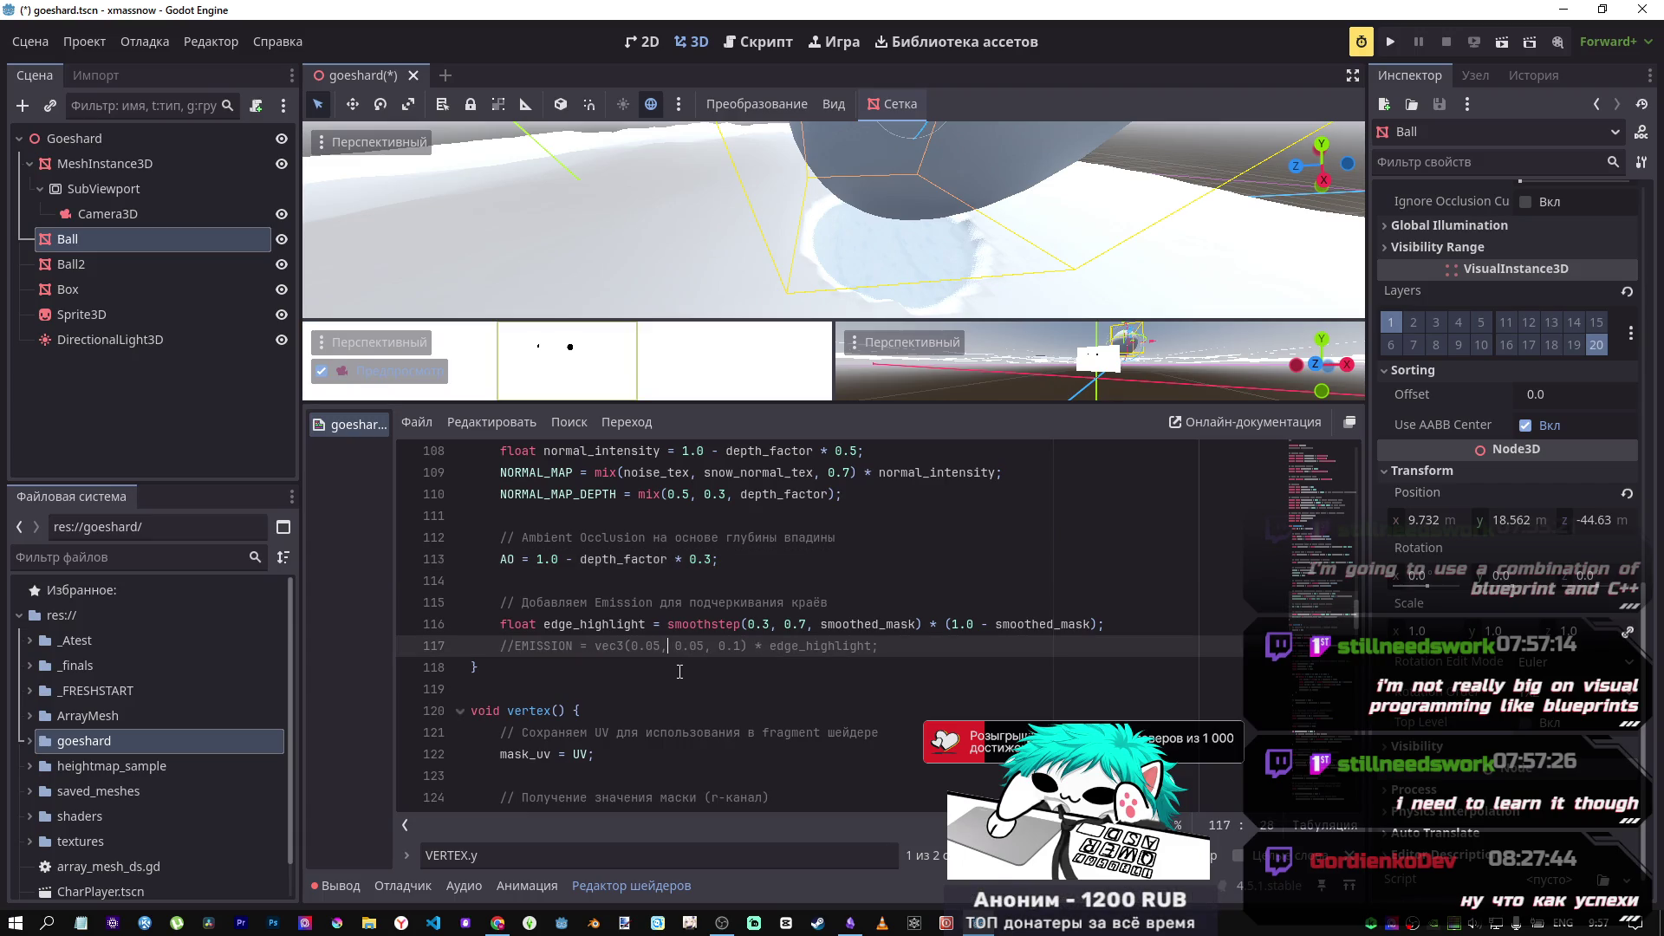
pyautogui.hotkey('ctrl', 'k')
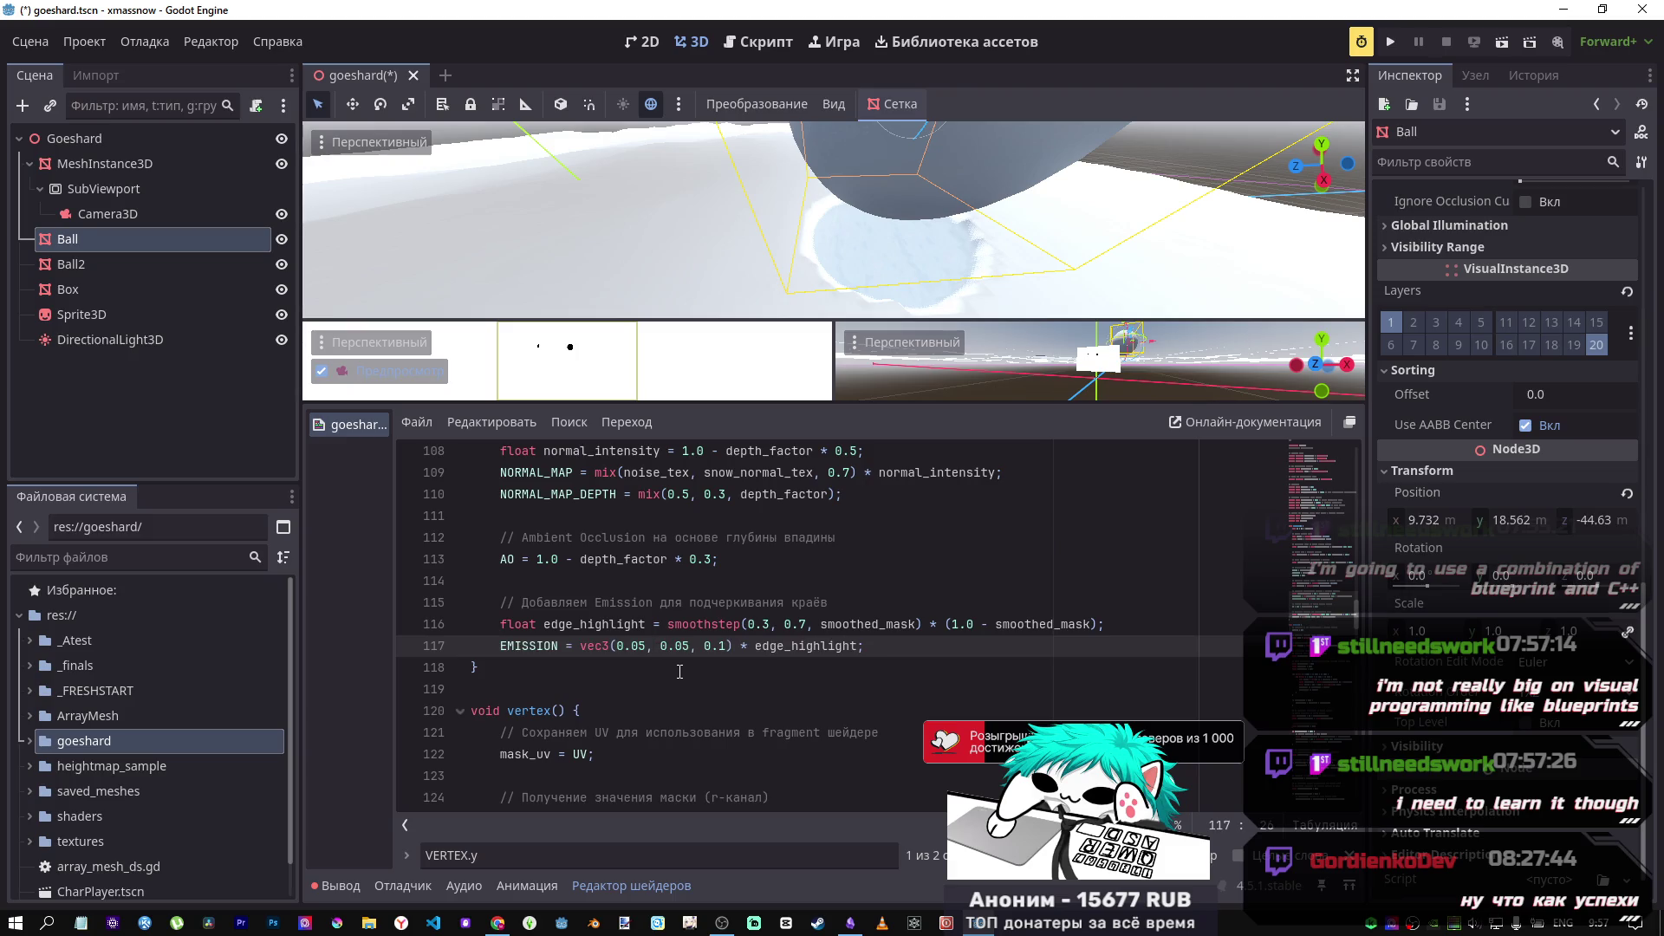
pyautogui.hotkey('ctrl', 'k')
pyautogui.hotkey('ctrl', 's')
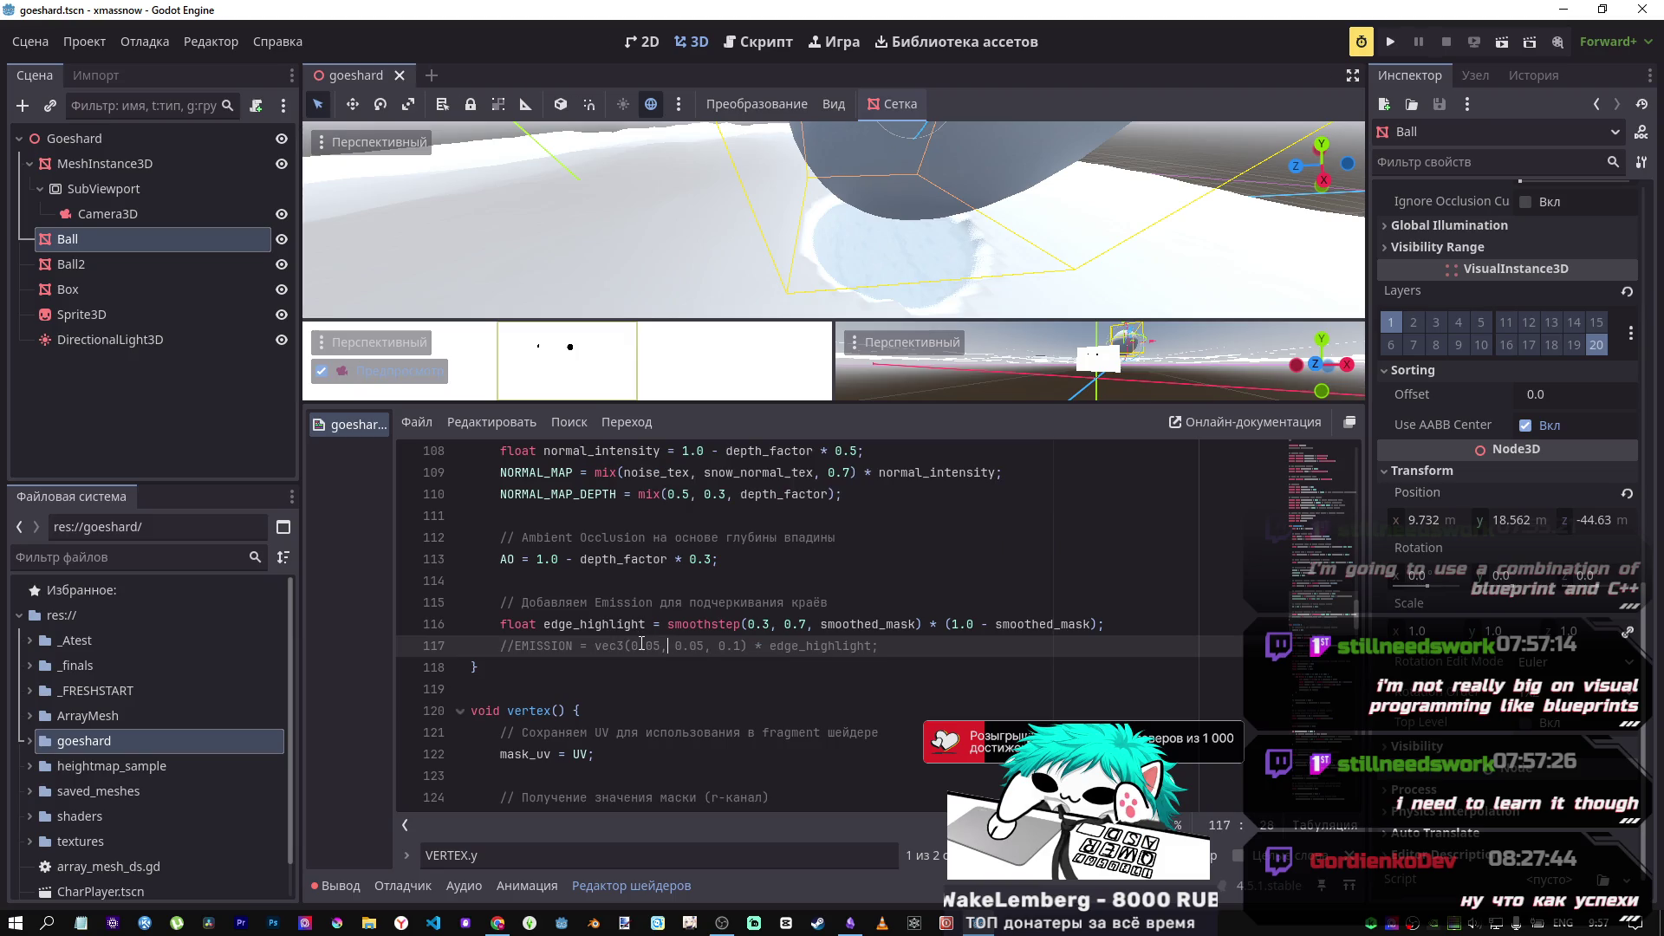
pyautogui.hotkey('ctrl', 'k')
pyautogui.hotkey('ctrl', 's')
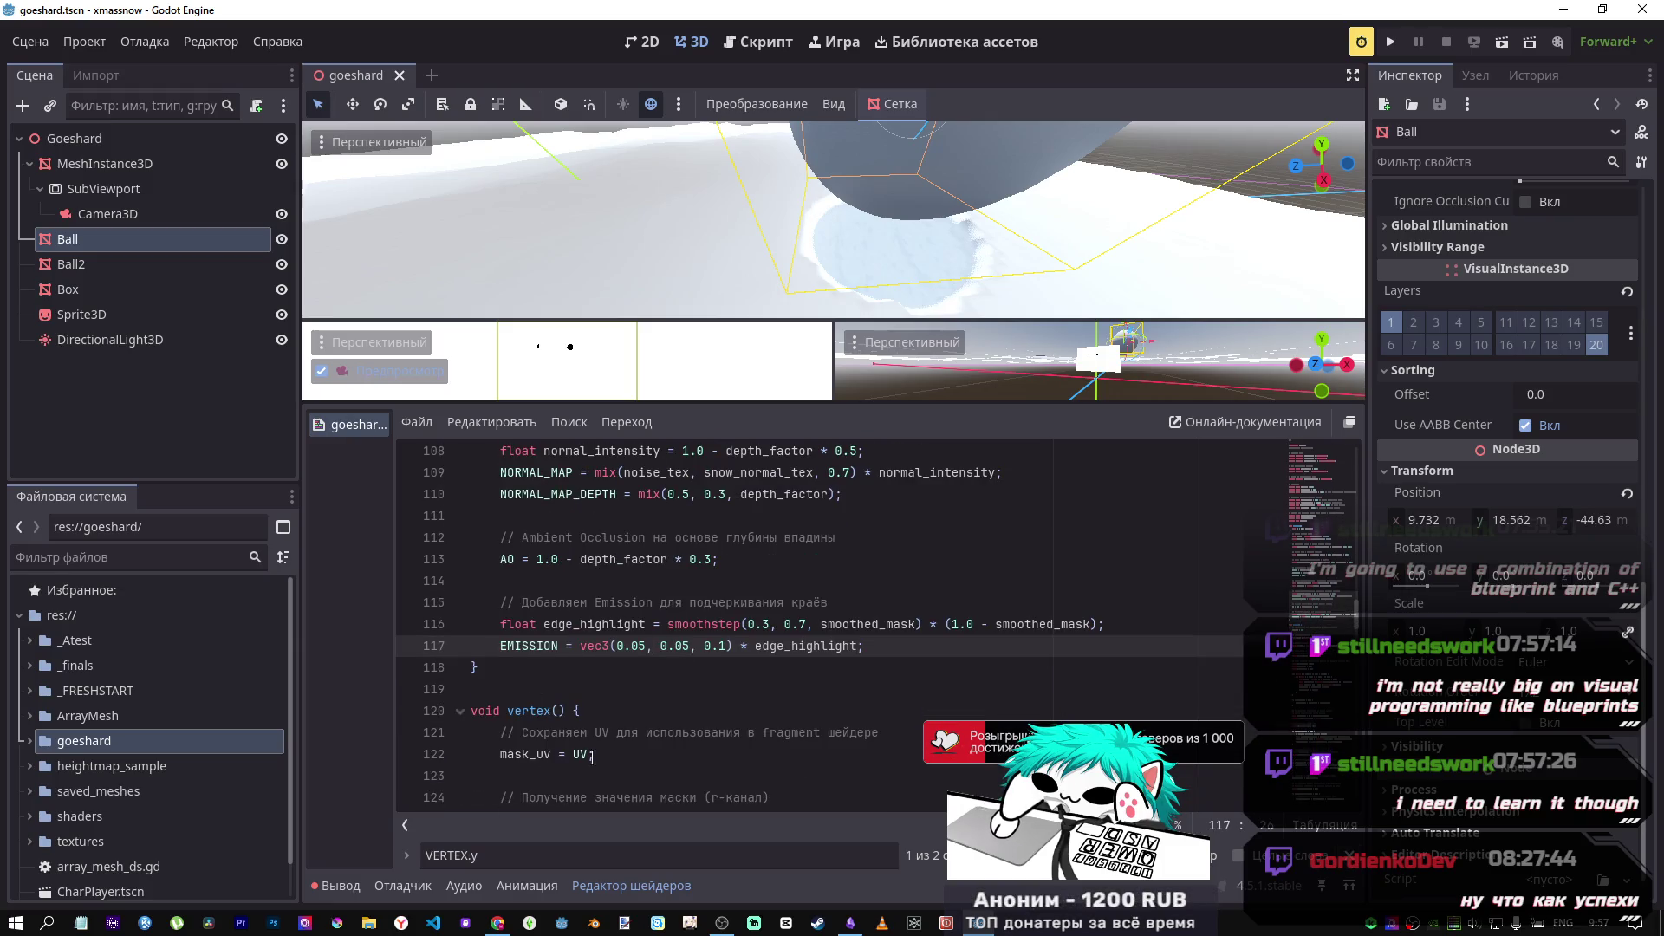
# Step: Scroll the shader editor back up
pyautogui.scroll(4, 586, 759)
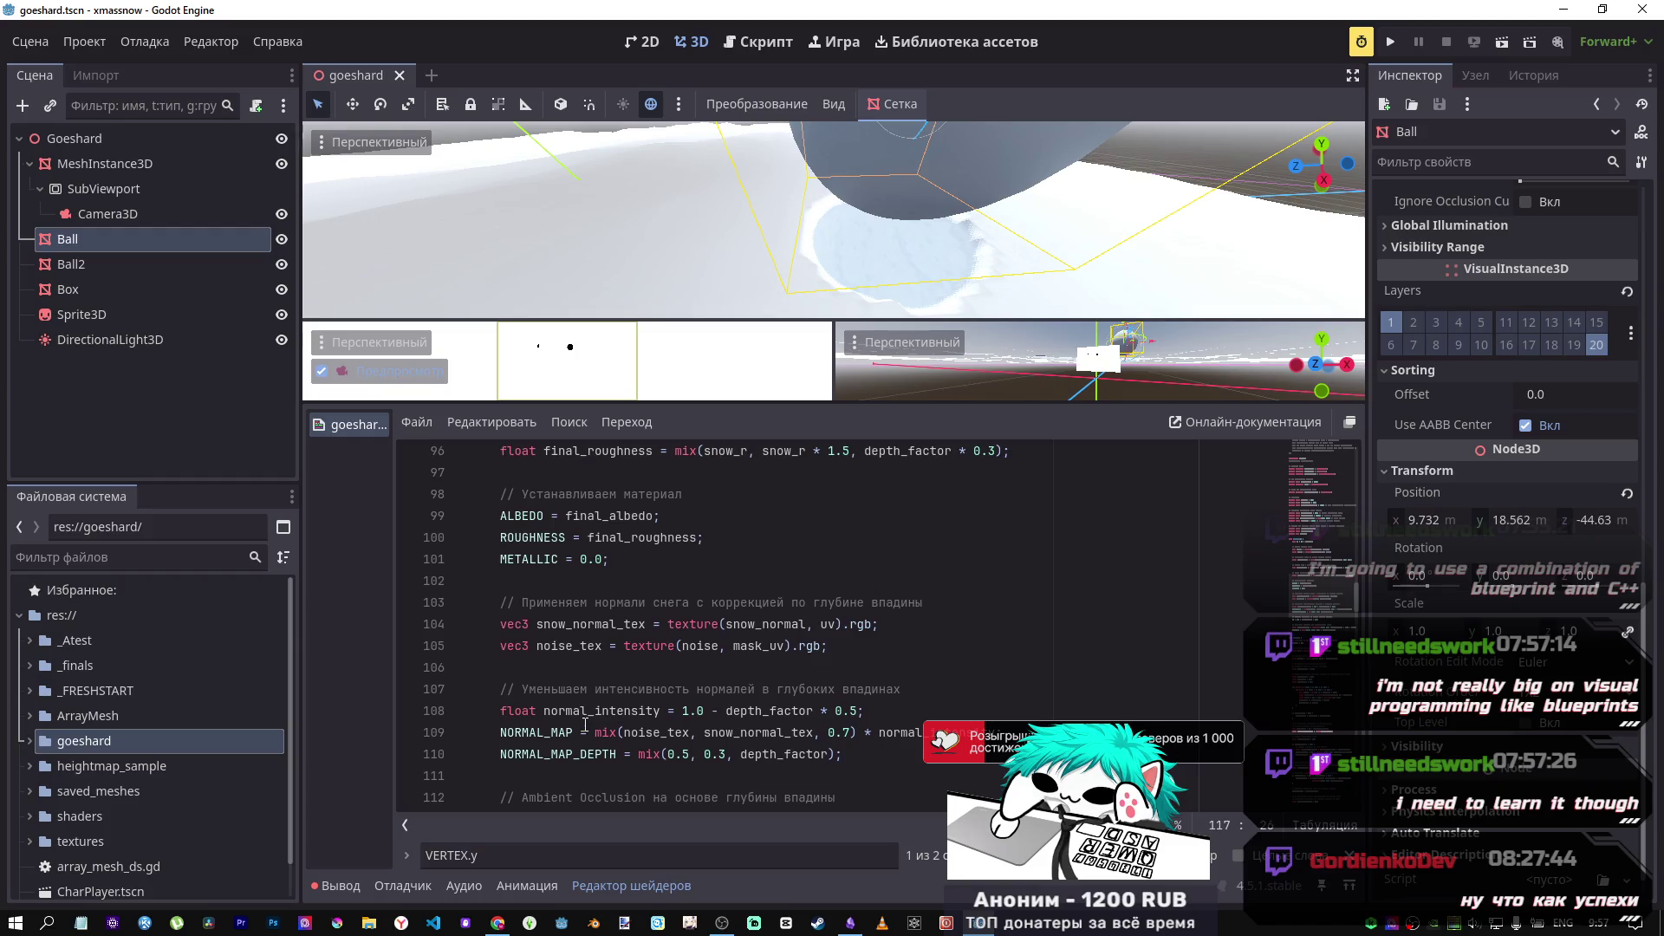
# Step: Select mask_uv in the noise texture lookup on line 105
pyautogui.scroll(1, 589, 720)
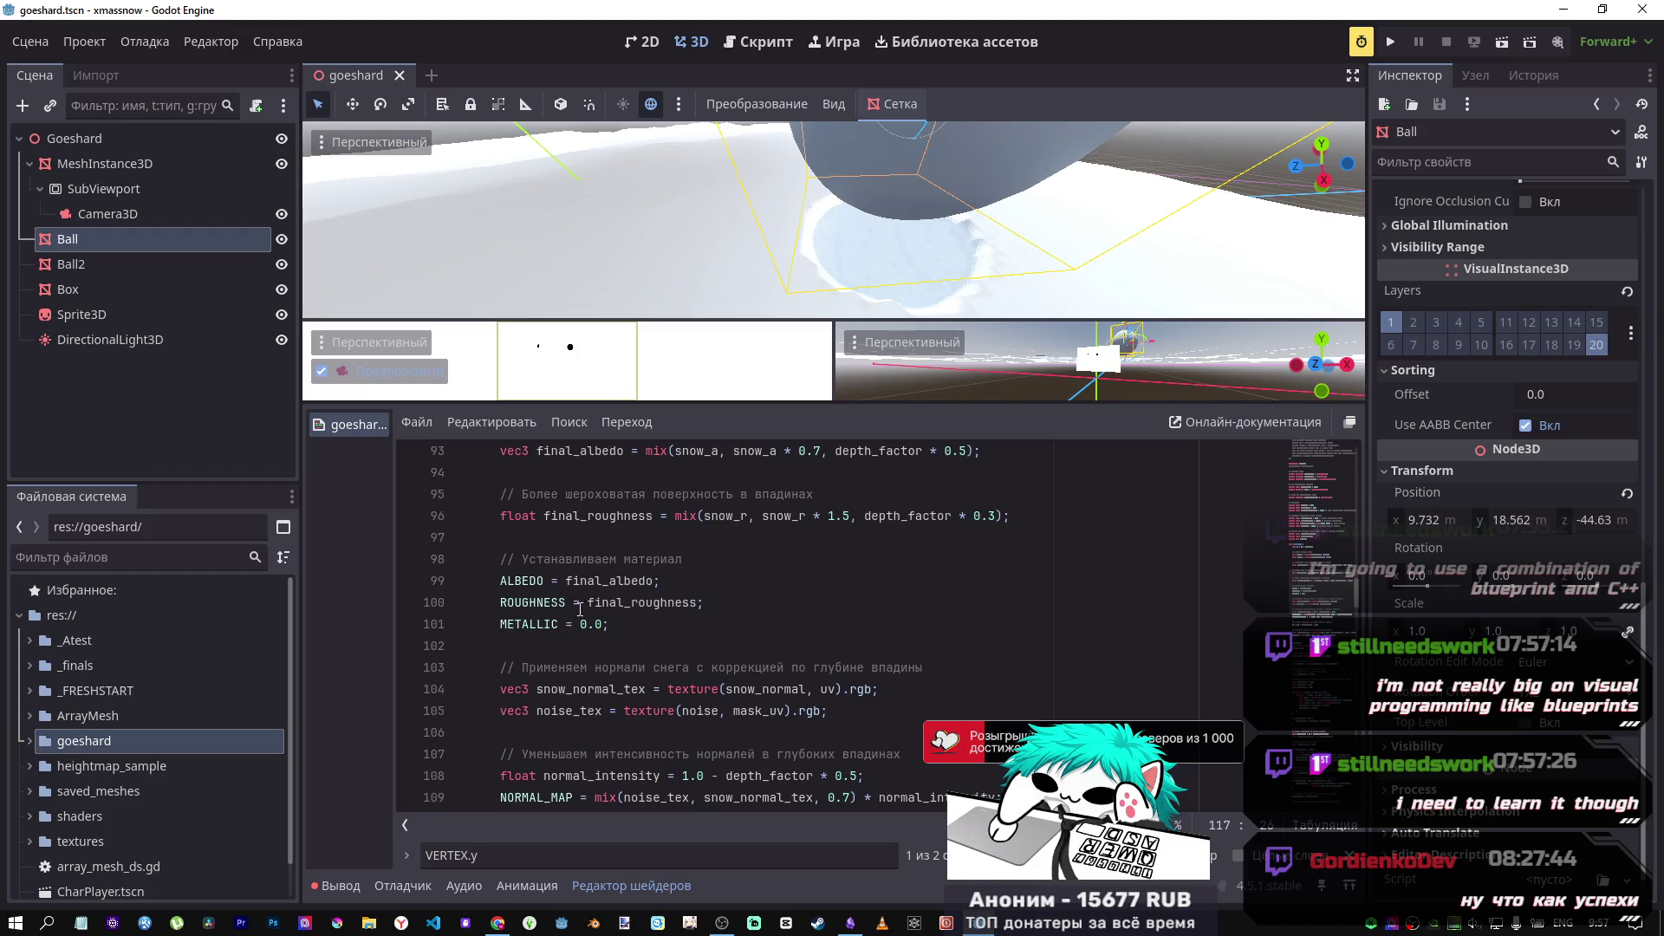
pyautogui.scroll(-1, 590, 598)
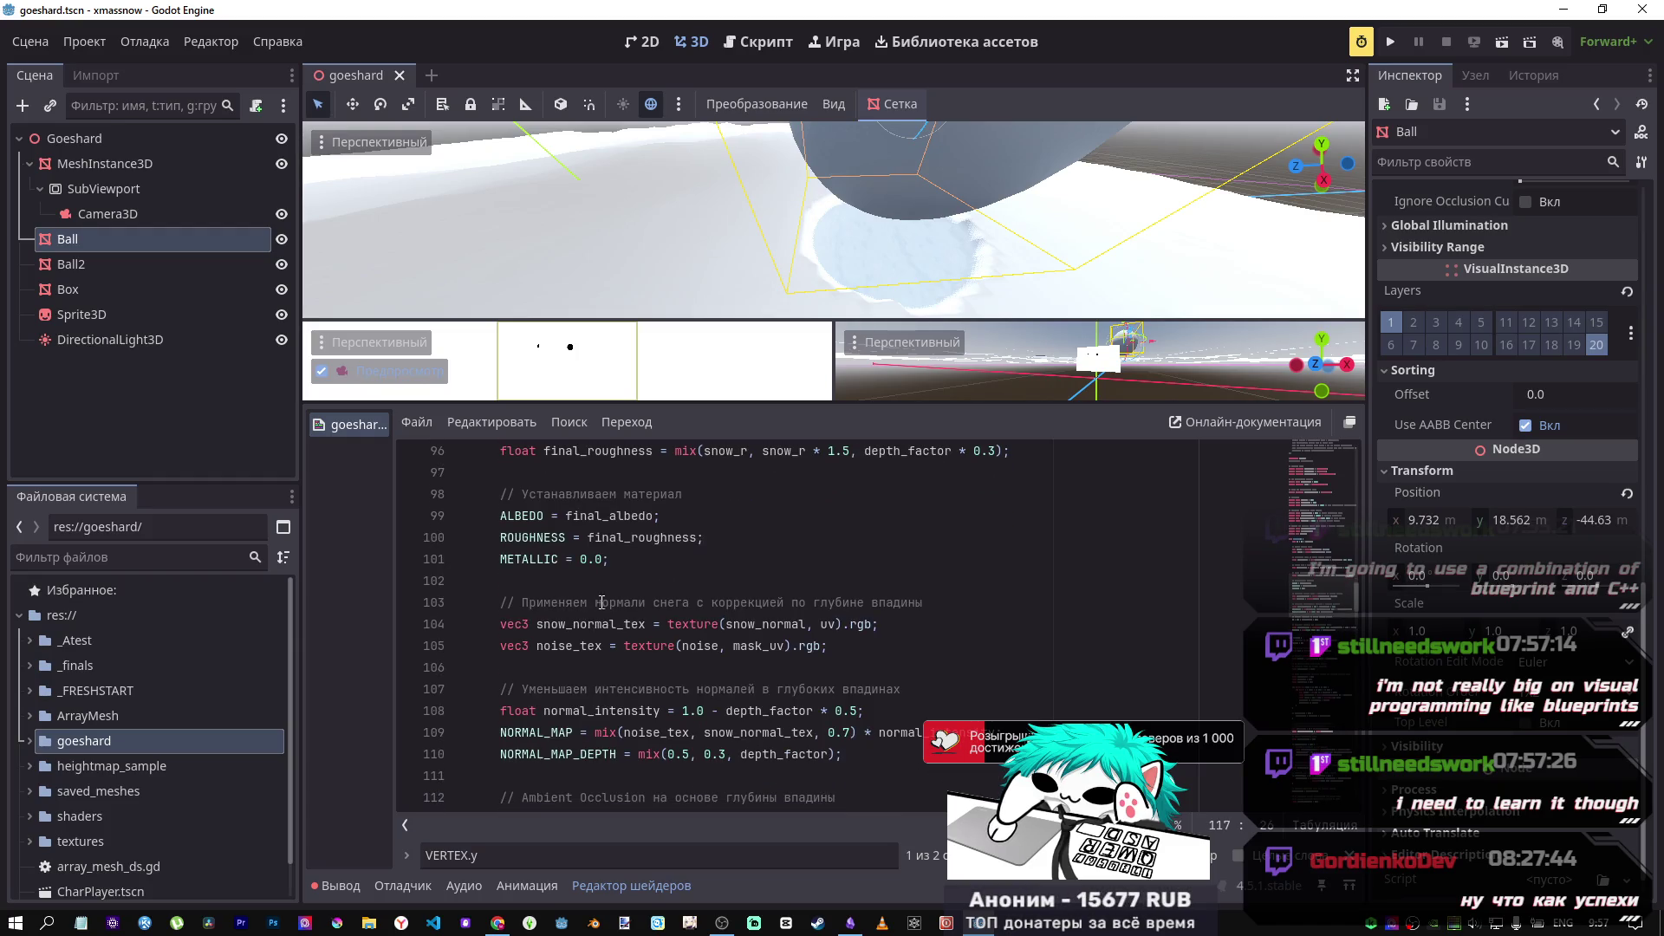
pyautogui.moveTo(601, 601); pyautogui.dragTo(668, 602)
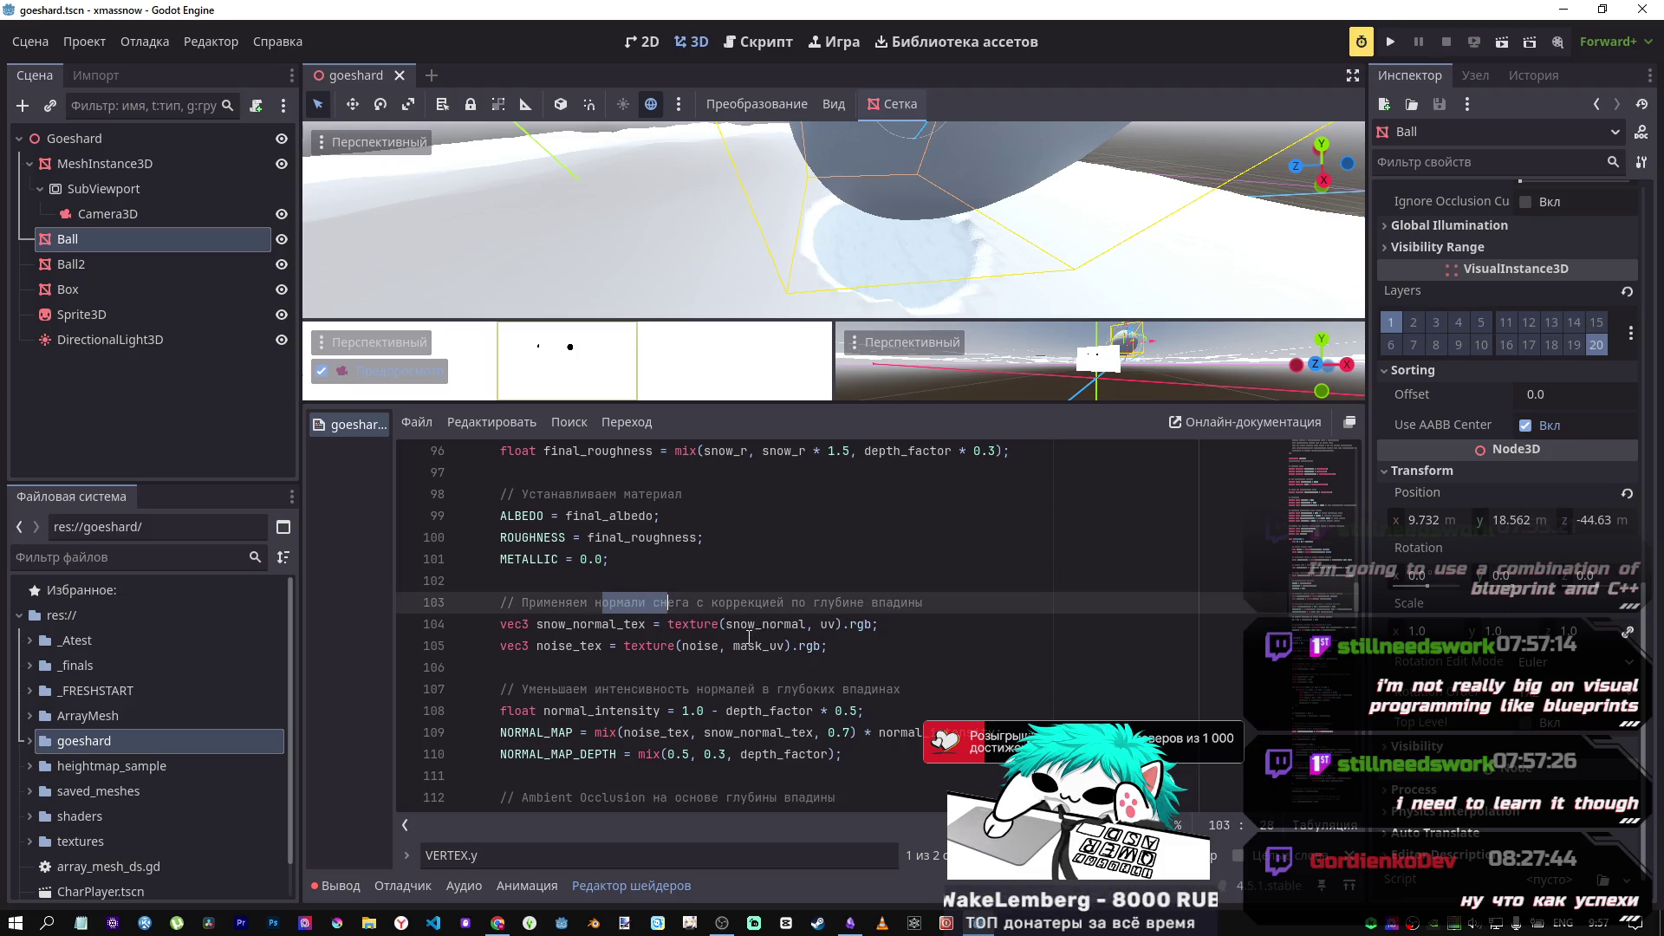
pyautogui.moveTo(780, 649); pyautogui.dragTo(734, 647)
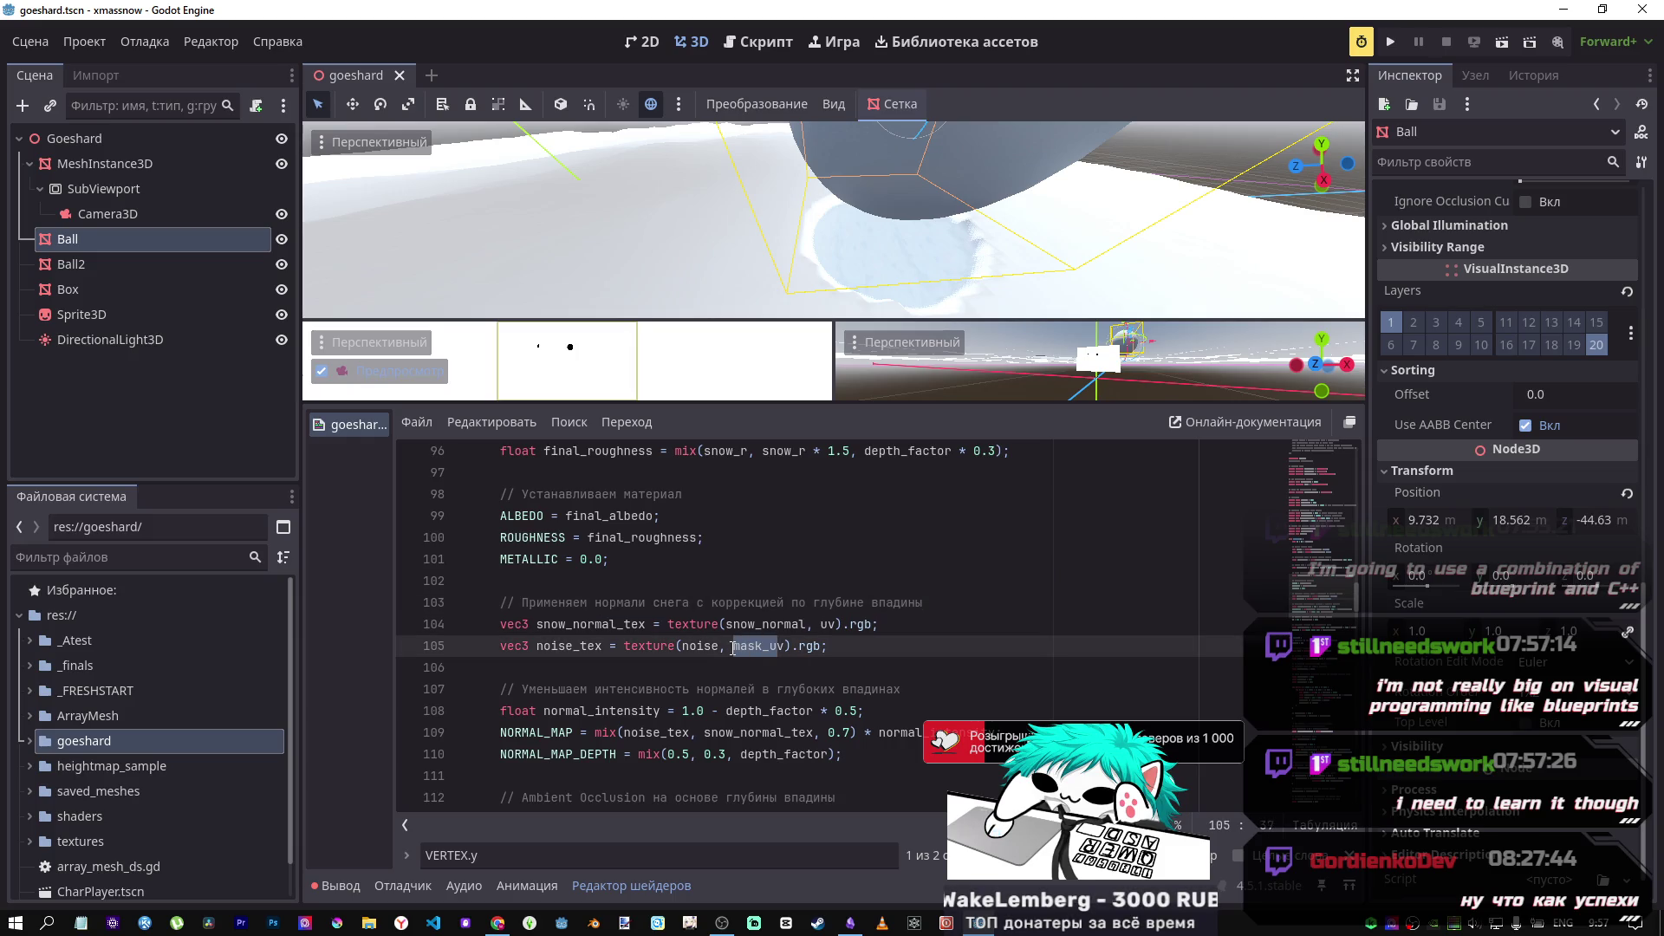
pyautogui.scroll(2, 746, 668)
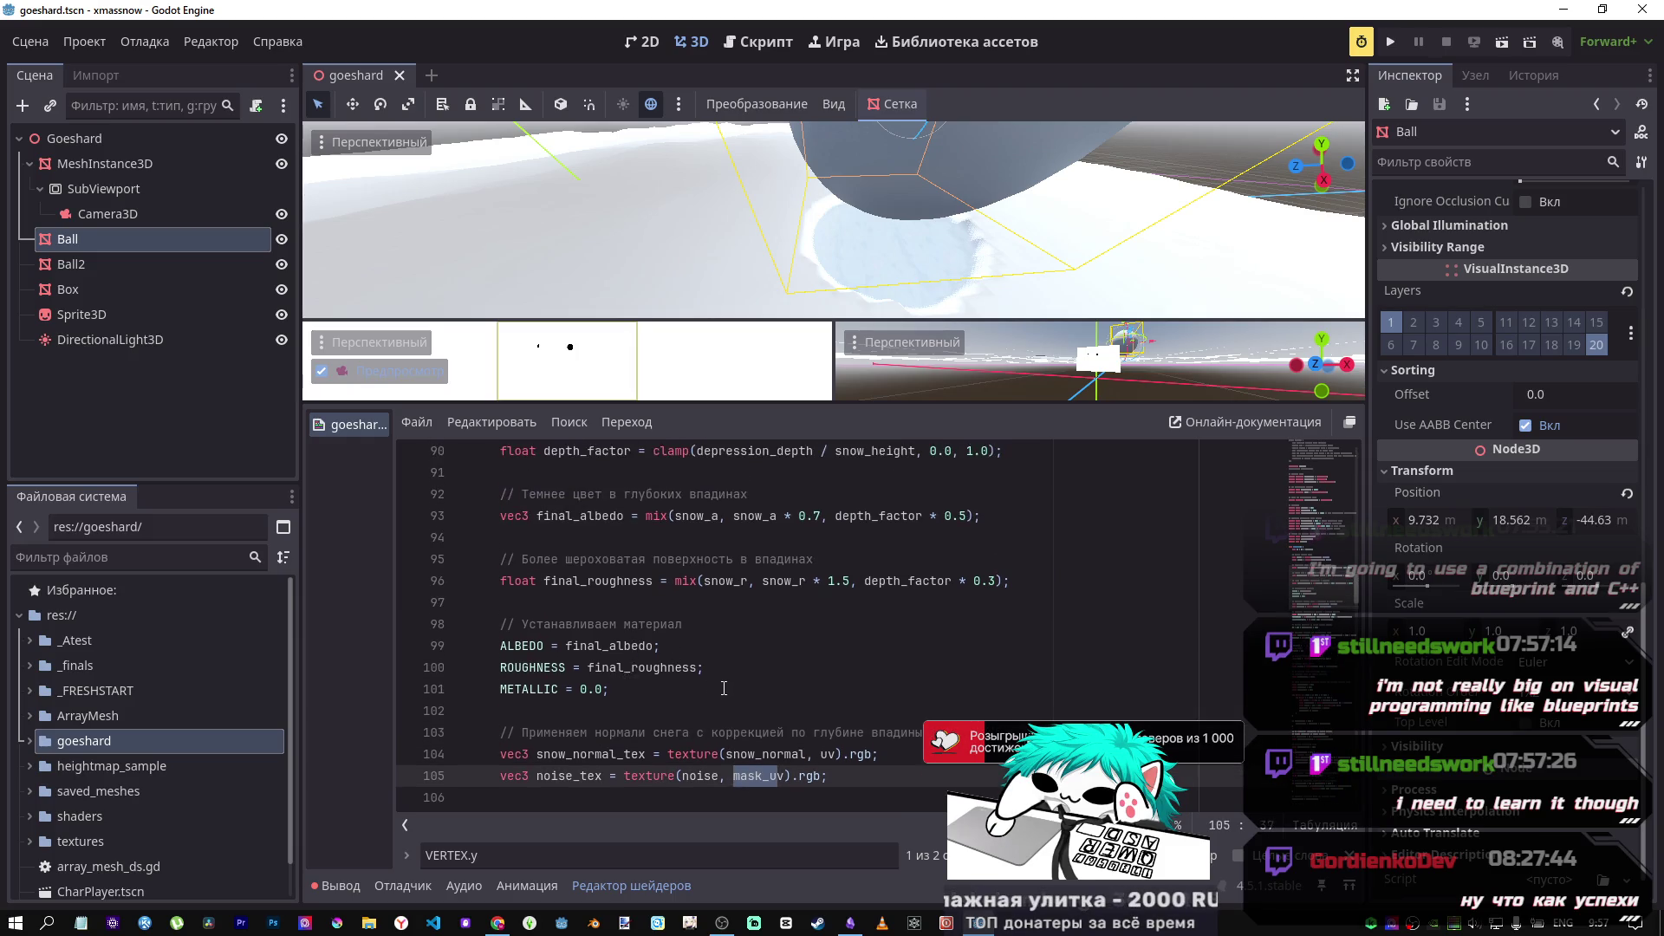
pyautogui.scroll(-2, 759, 684)
pyautogui.doubleClick(759, 652)
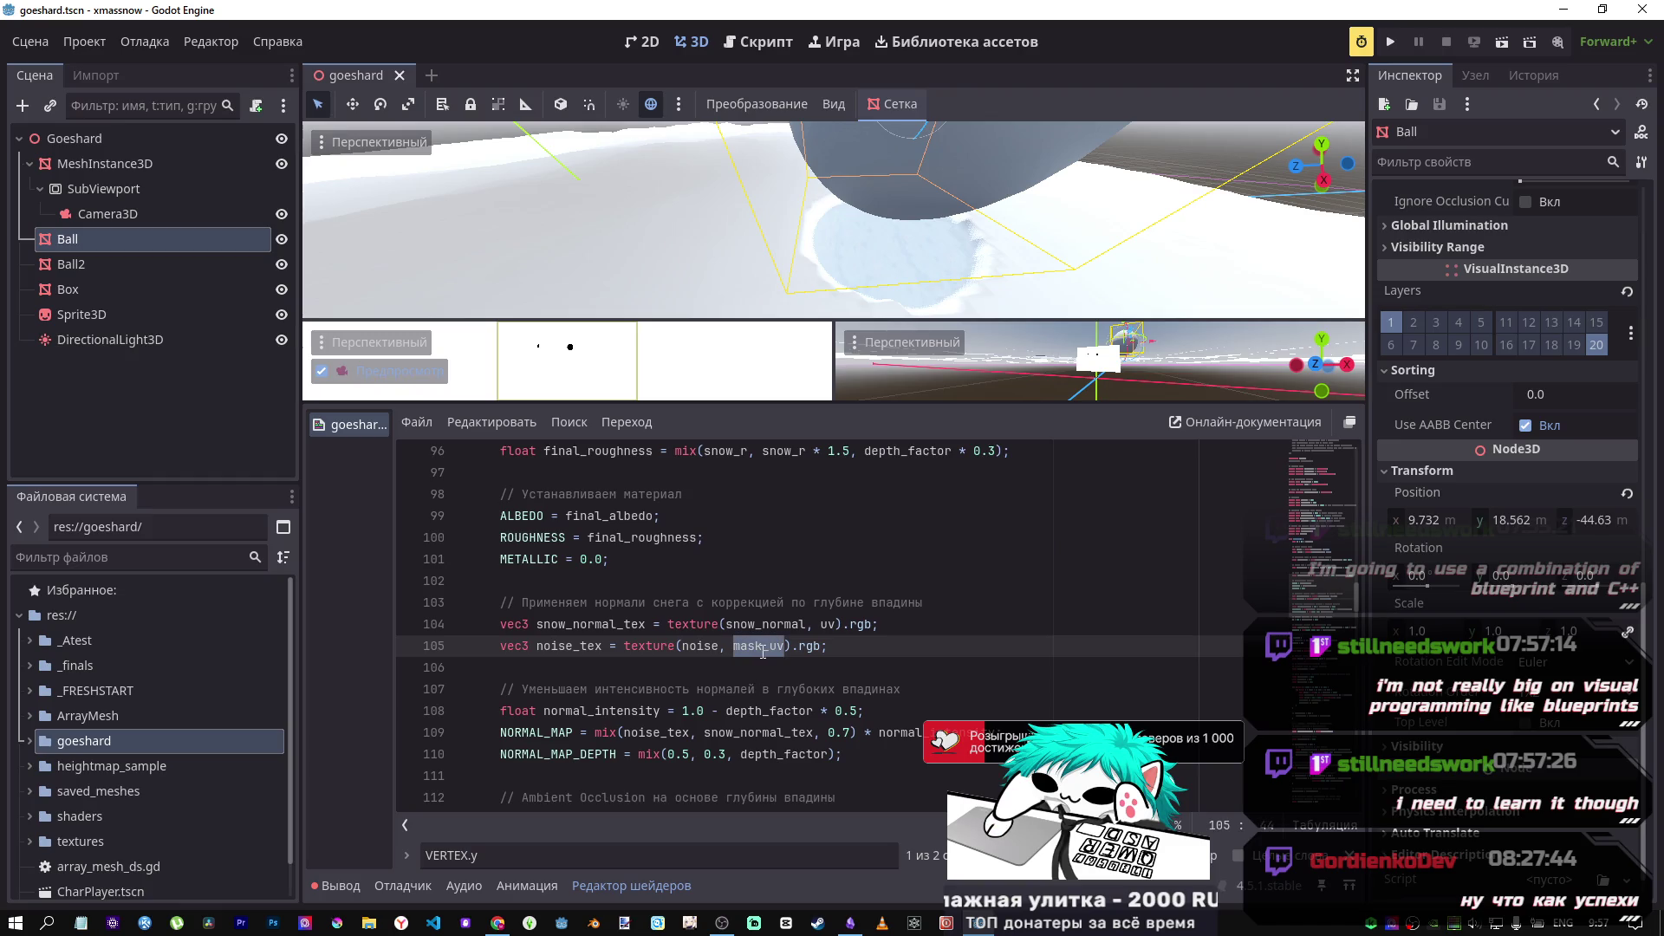
# Step: Search for mask_uv, stepping through its uses on lines 80, 105 and 122
pyautogui.hotkey('ctrl', 'f')
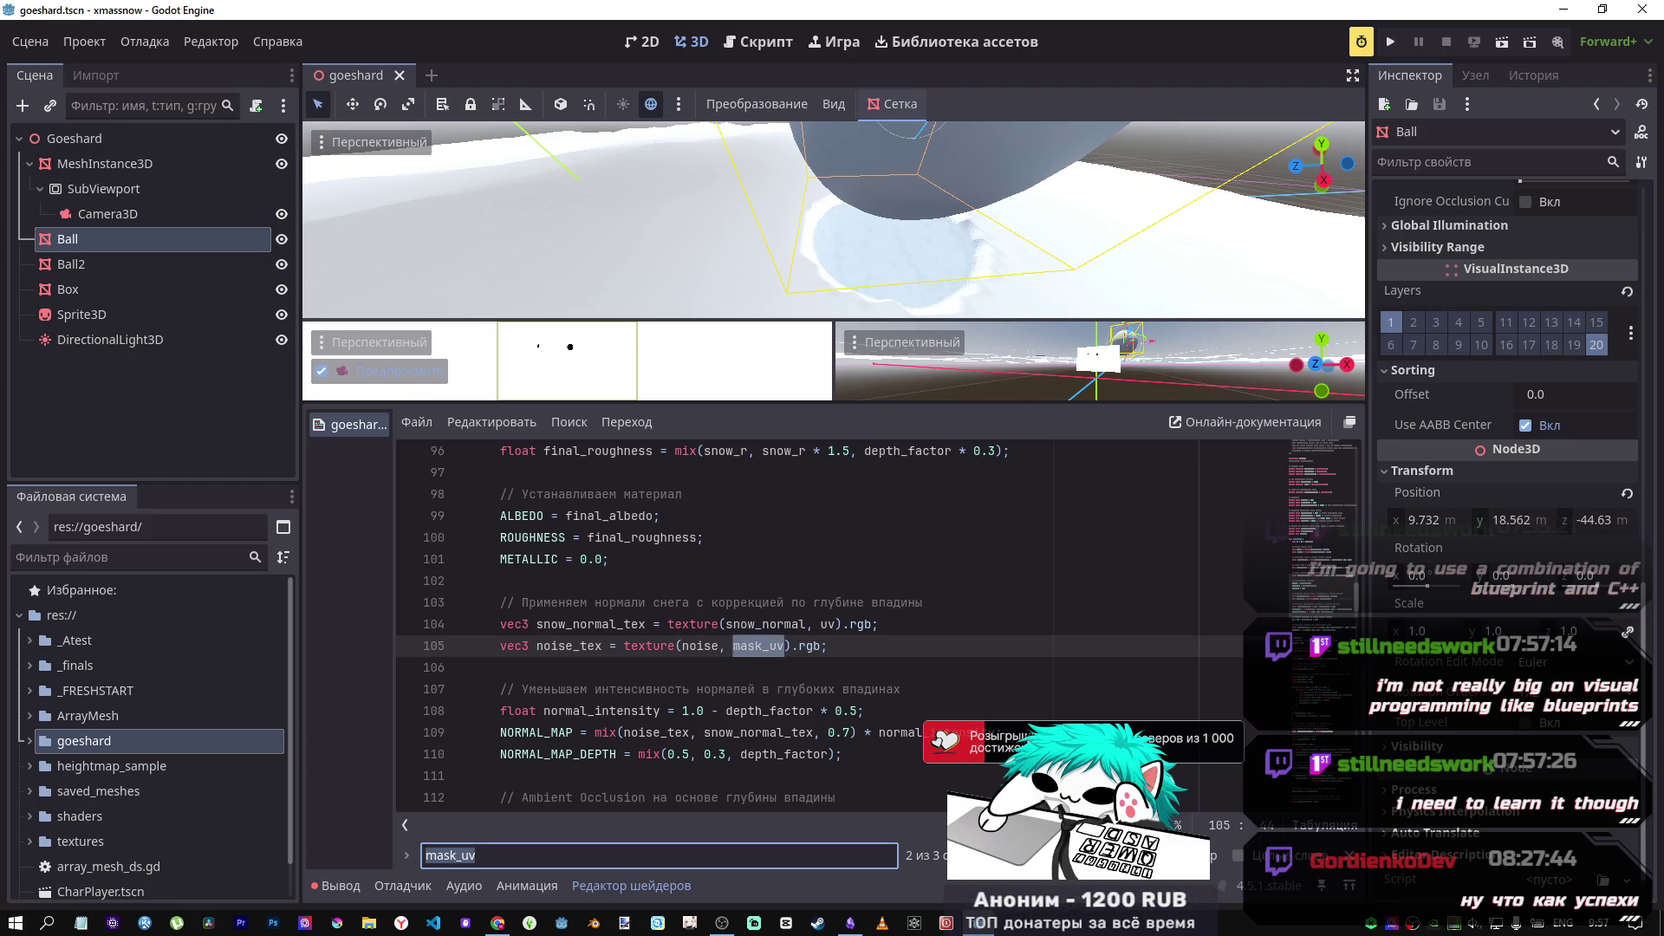
pyautogui.hotkey('shift', 'Return')
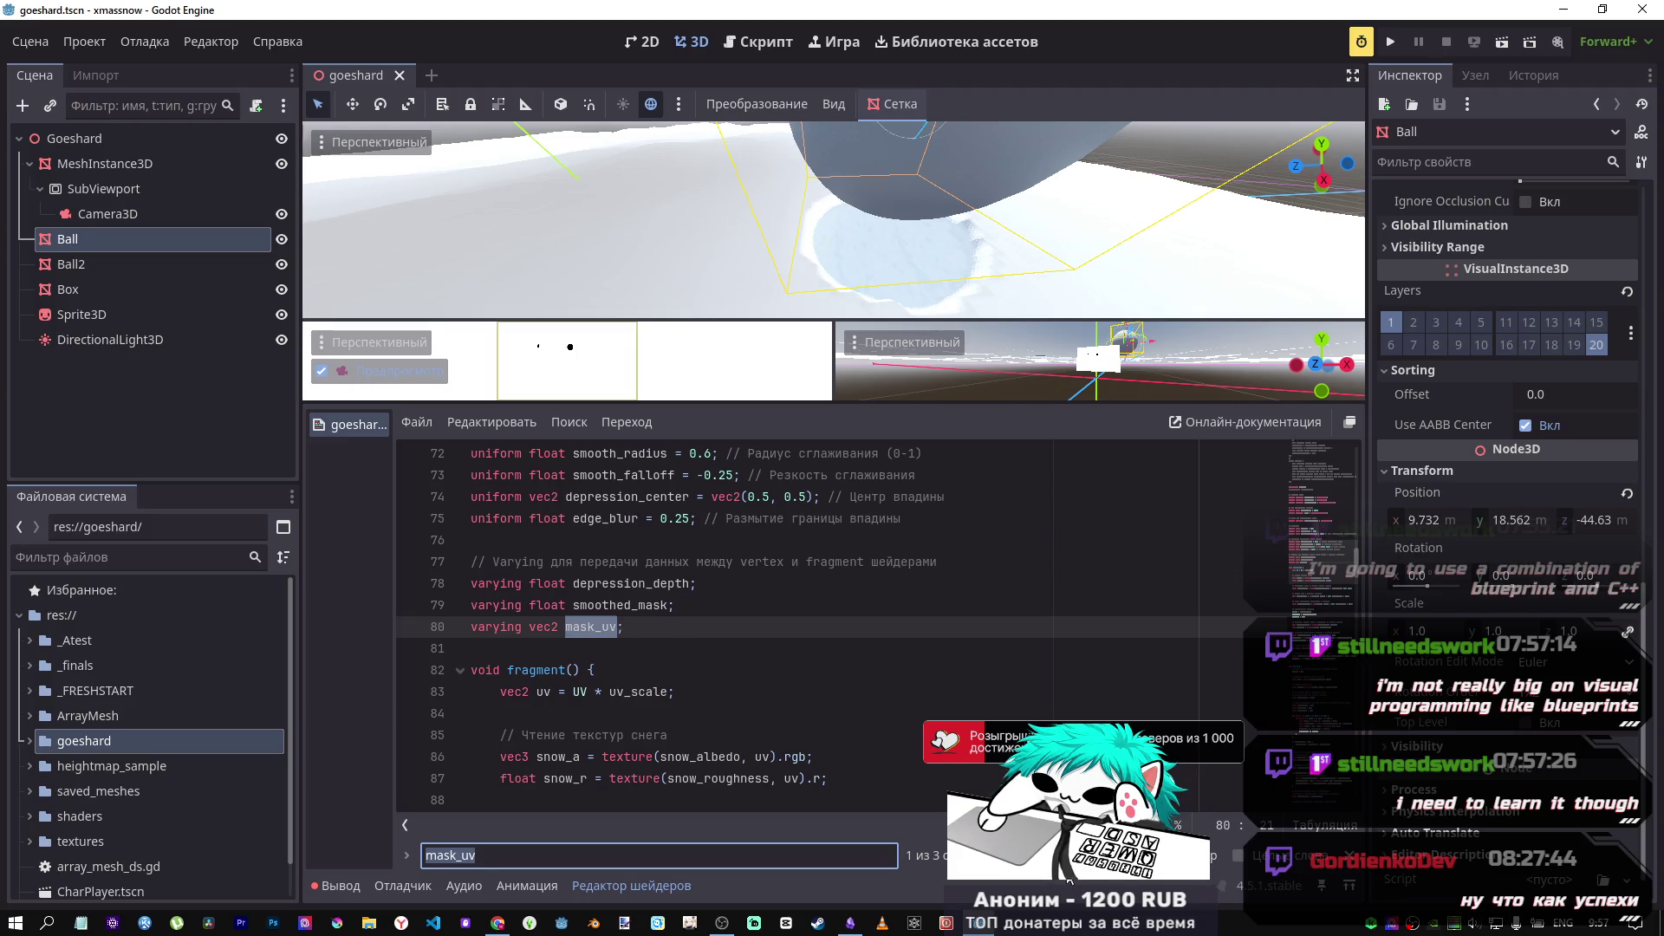
pyautogui.press('Return')
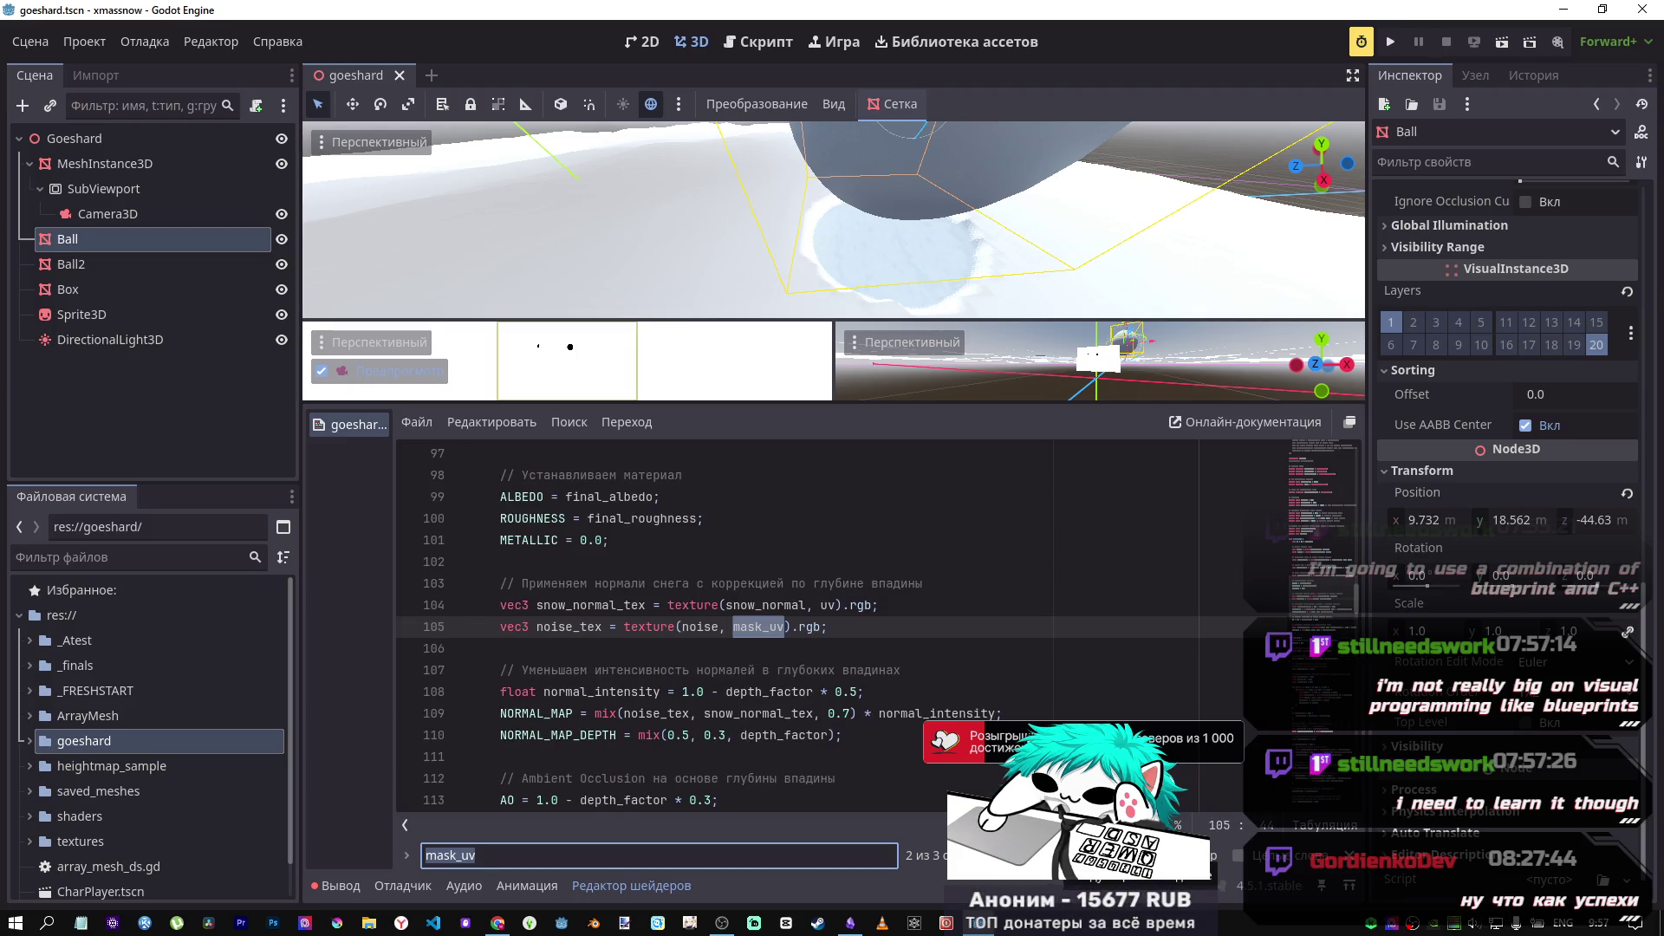
pyautogui.press('Return')
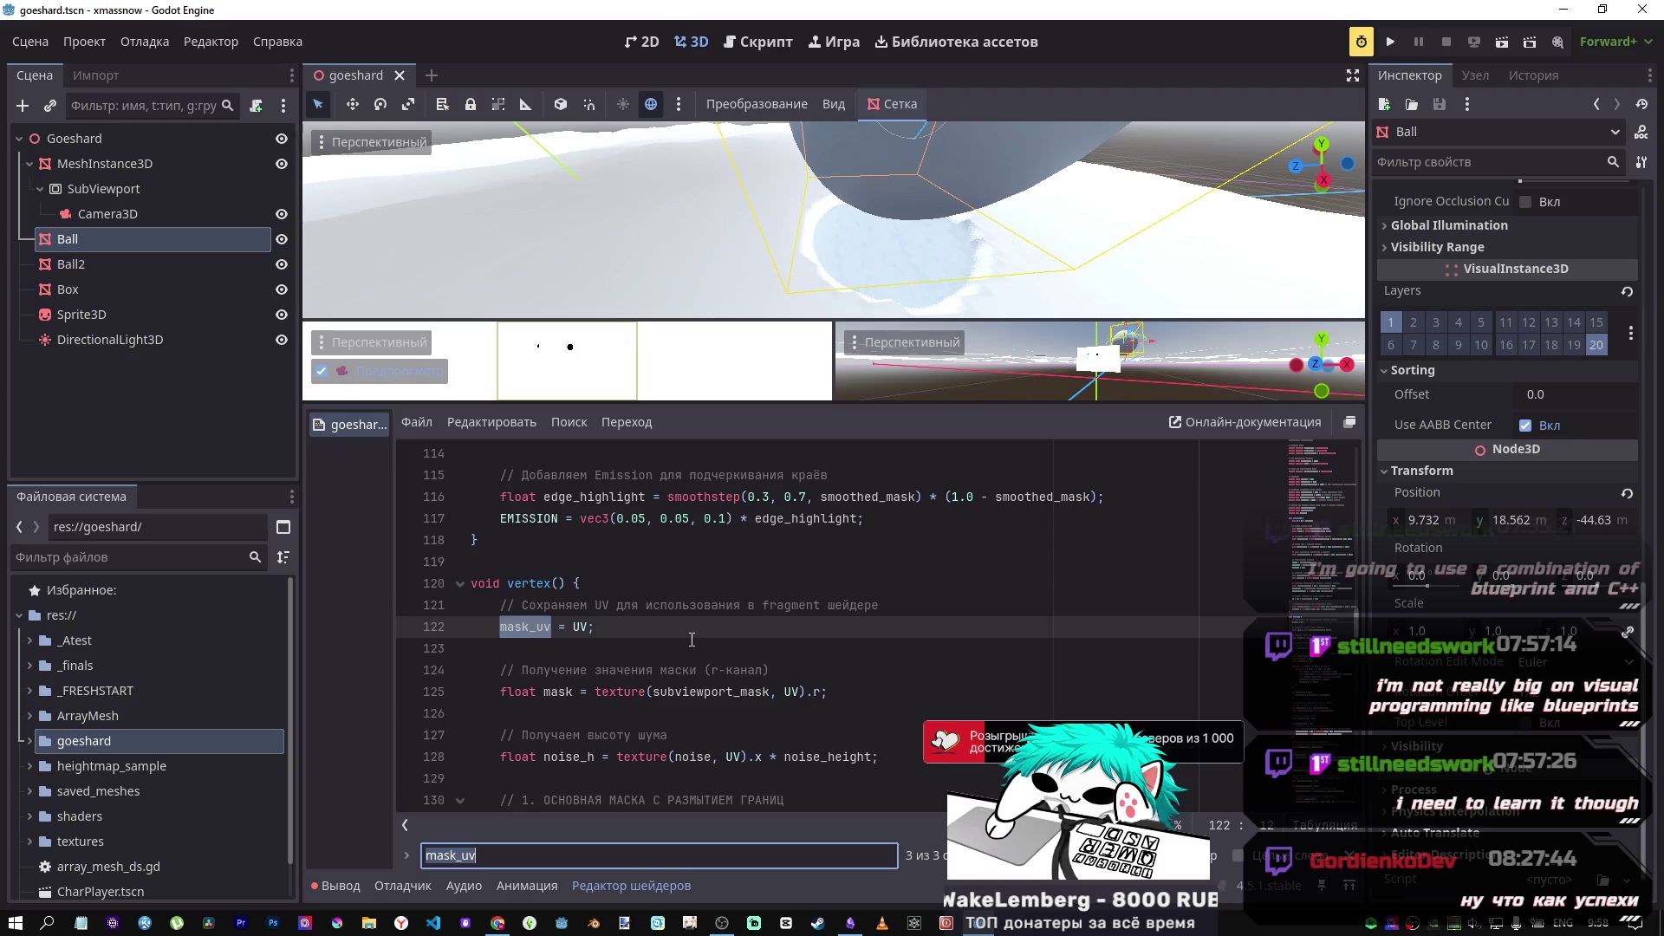
pyautogui.scroll(13, 661, 618)
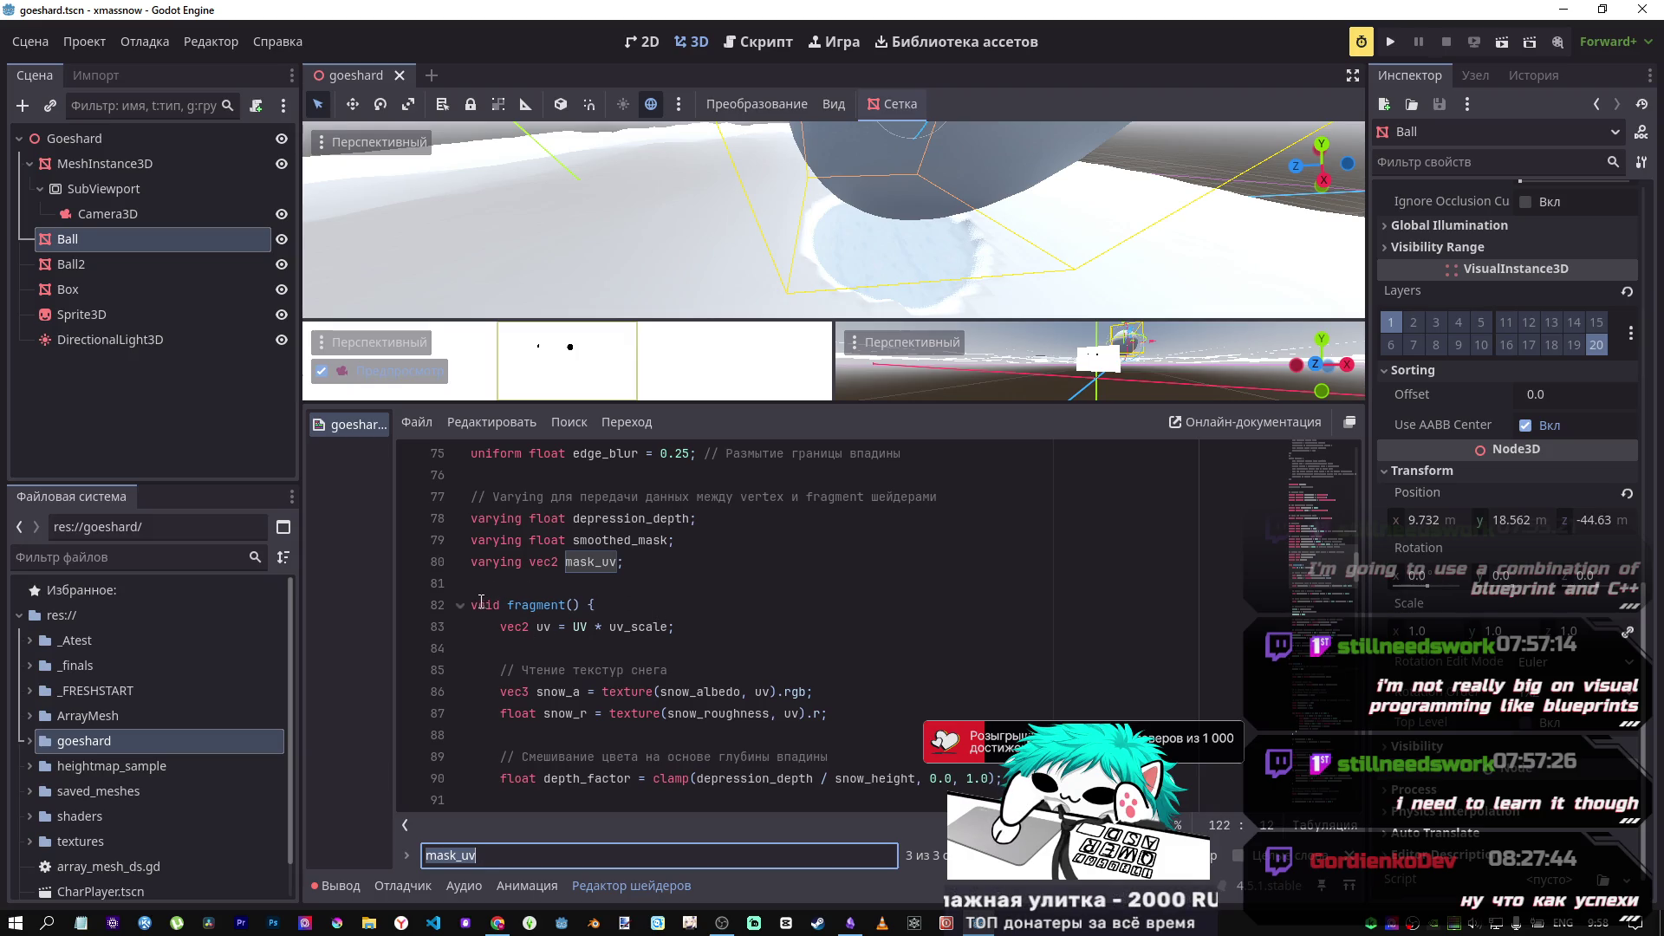
pyautogui.press('Return')
pyautogui.press('Return')
pyautogui.press('Return')
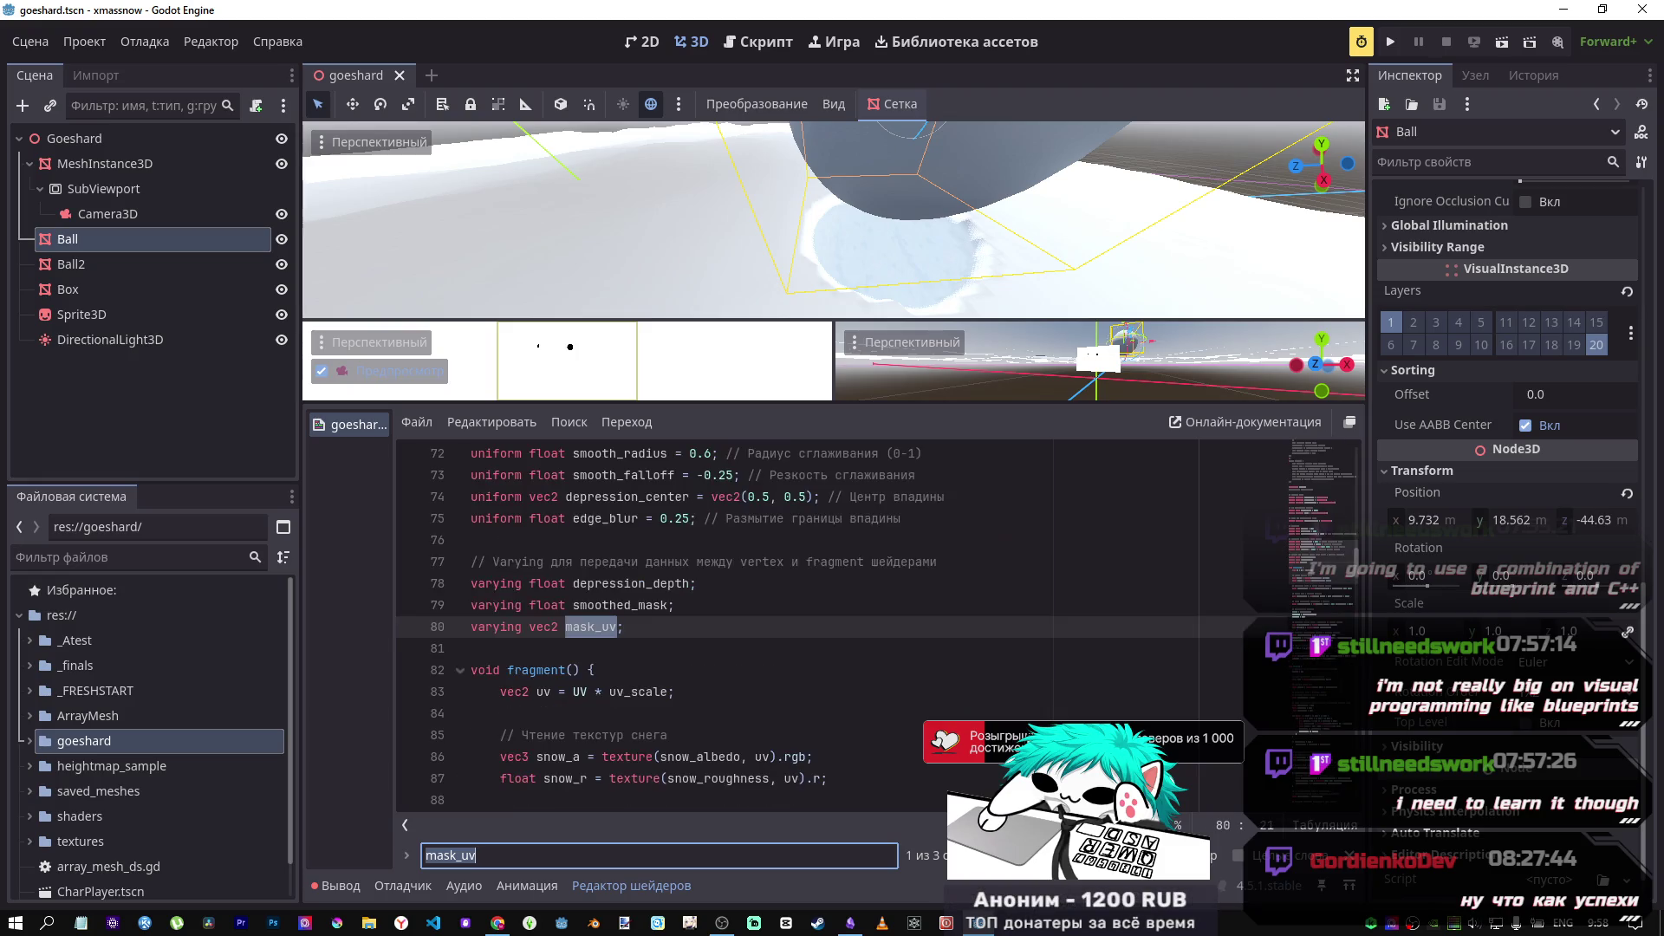
pyautogui.press('Return')
pyautogui.scroll(-1, 553, 597)
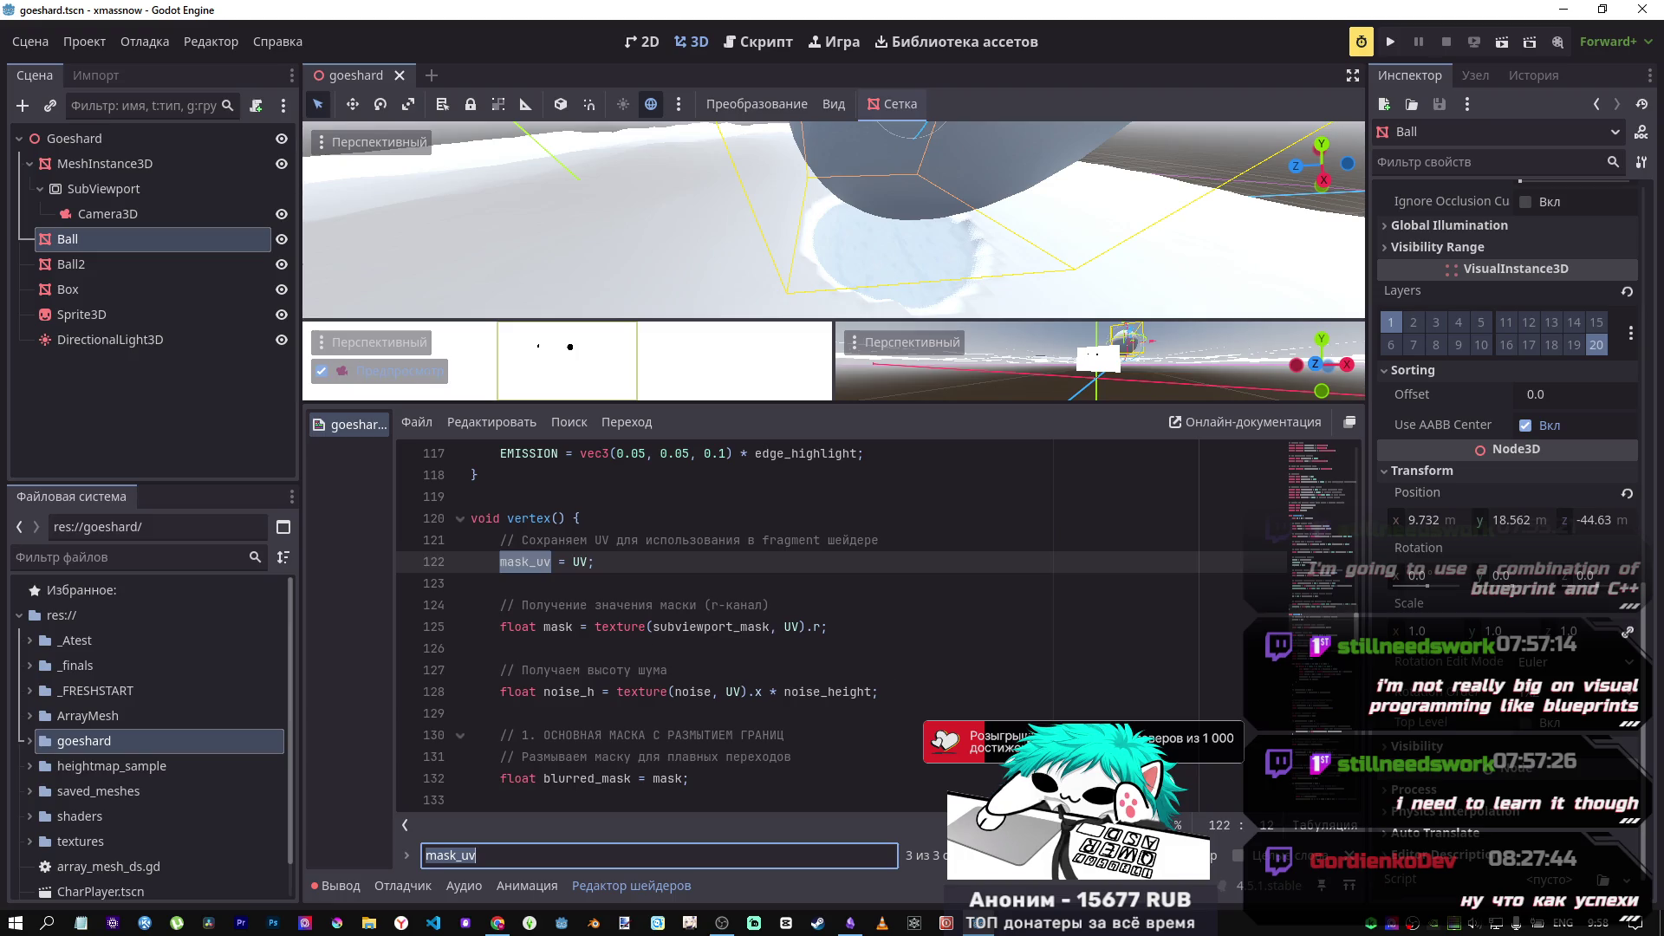
pyautogui.hotkey('shift', 'Return')
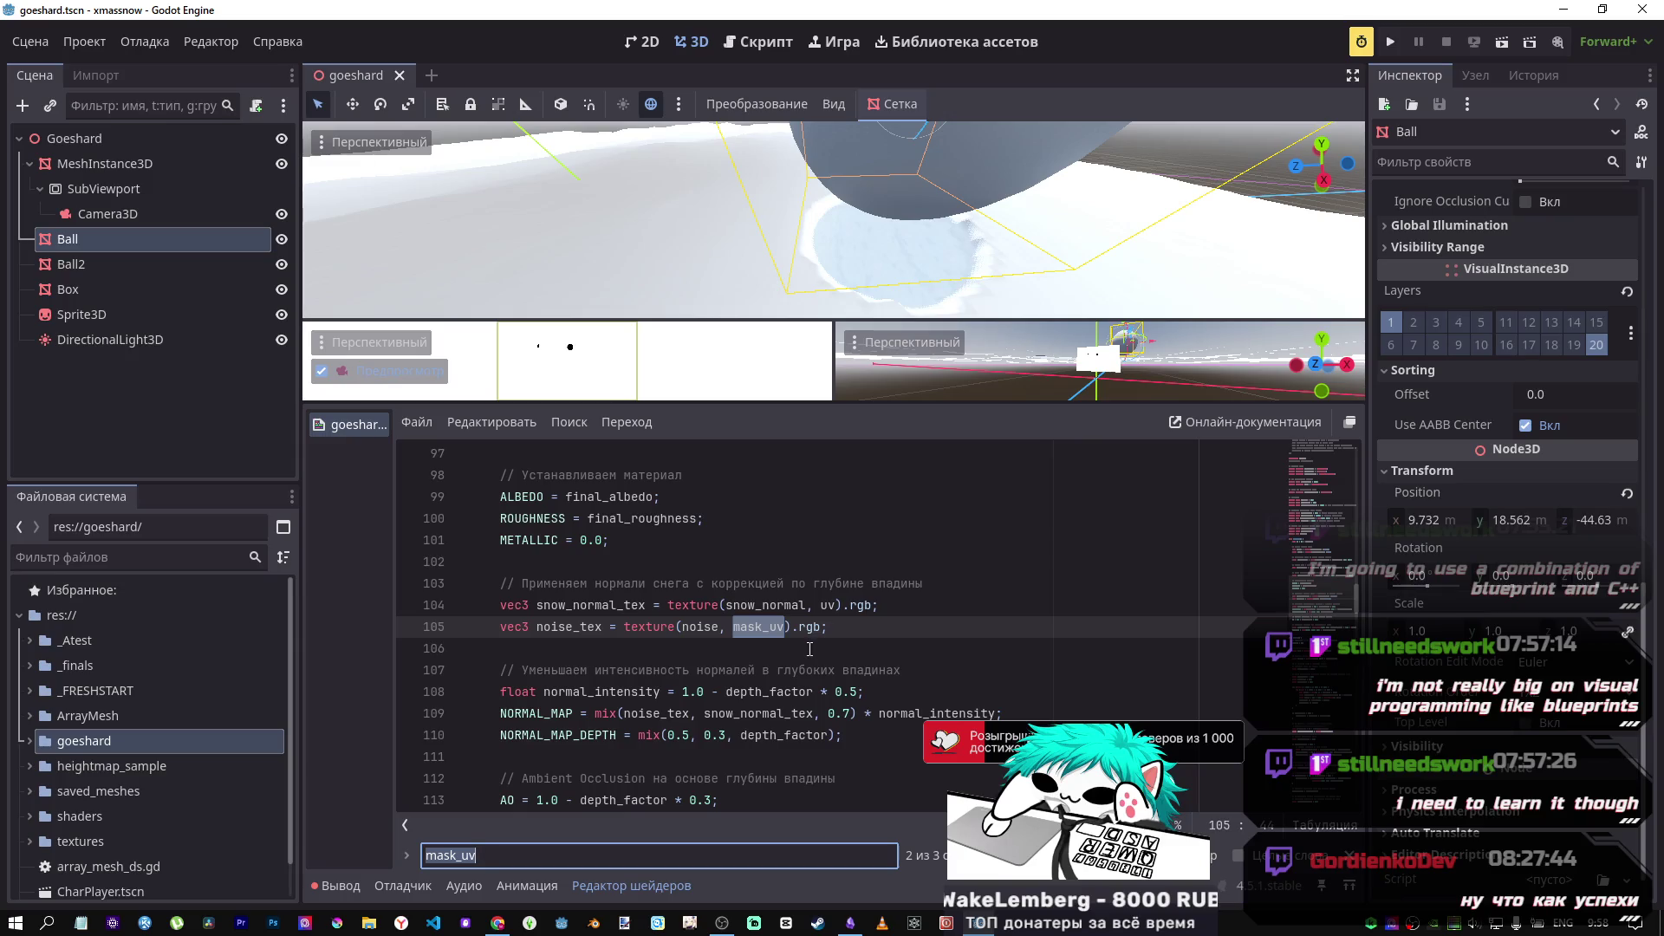
# Step: Scroll up and select depression_depth in the depth_factor calculation on line 90
pyautogui.scroll(2, 769, 647)
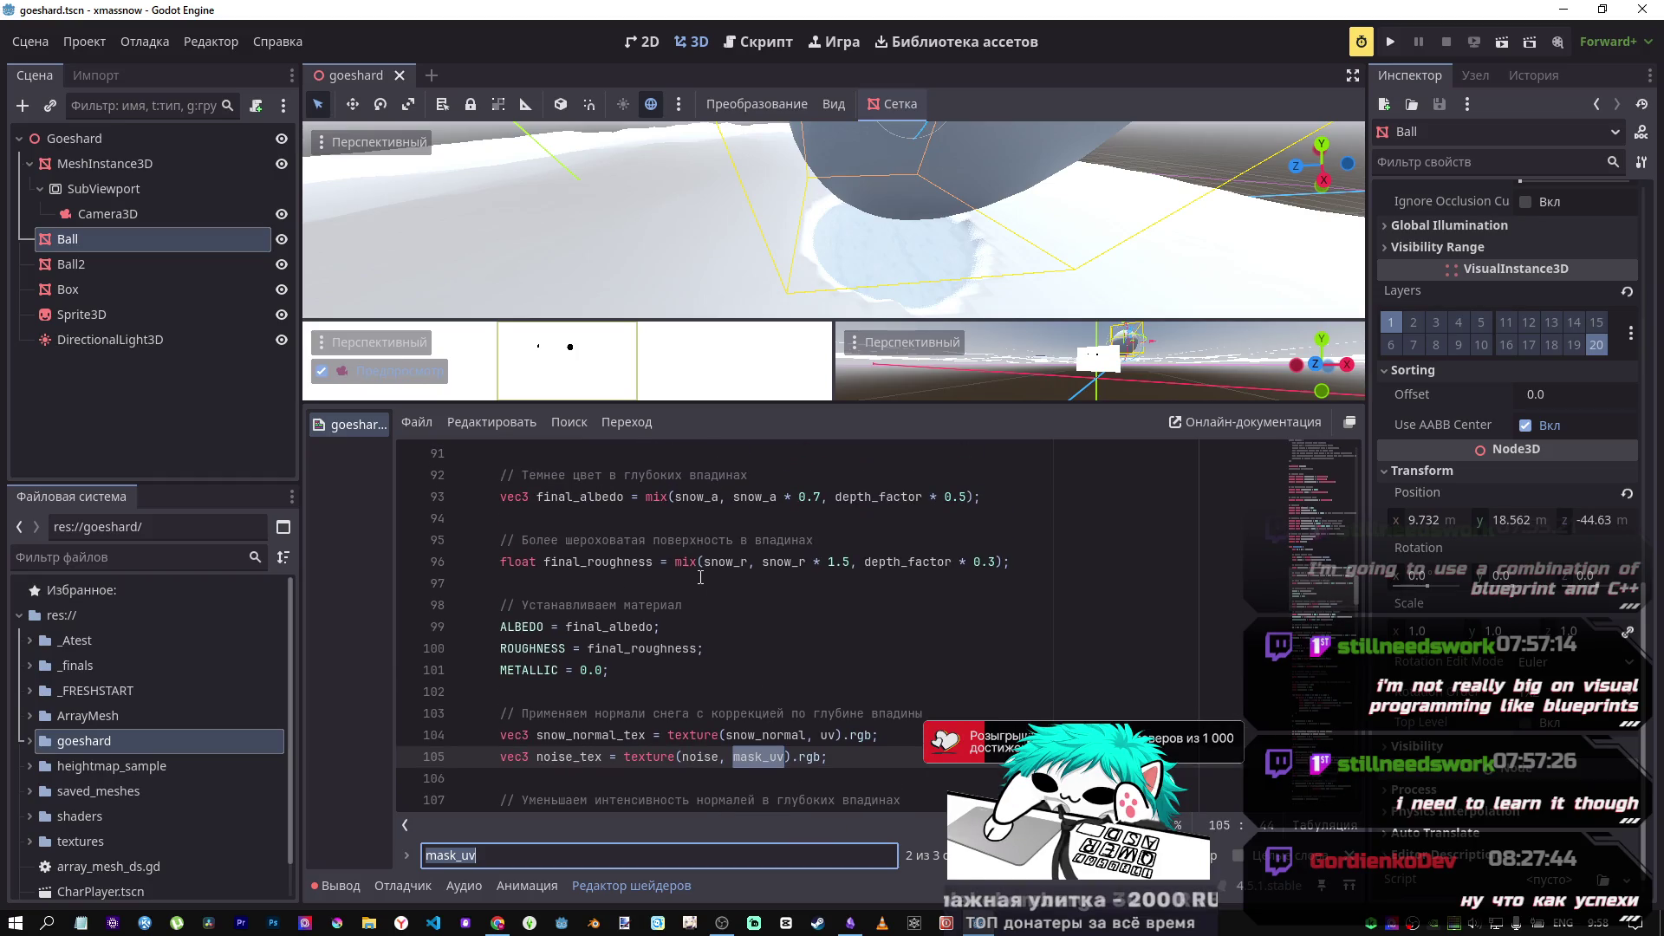
pyautogui.scroll(1, 699, 578)
pyautogui.scroll(1, 696, 579)
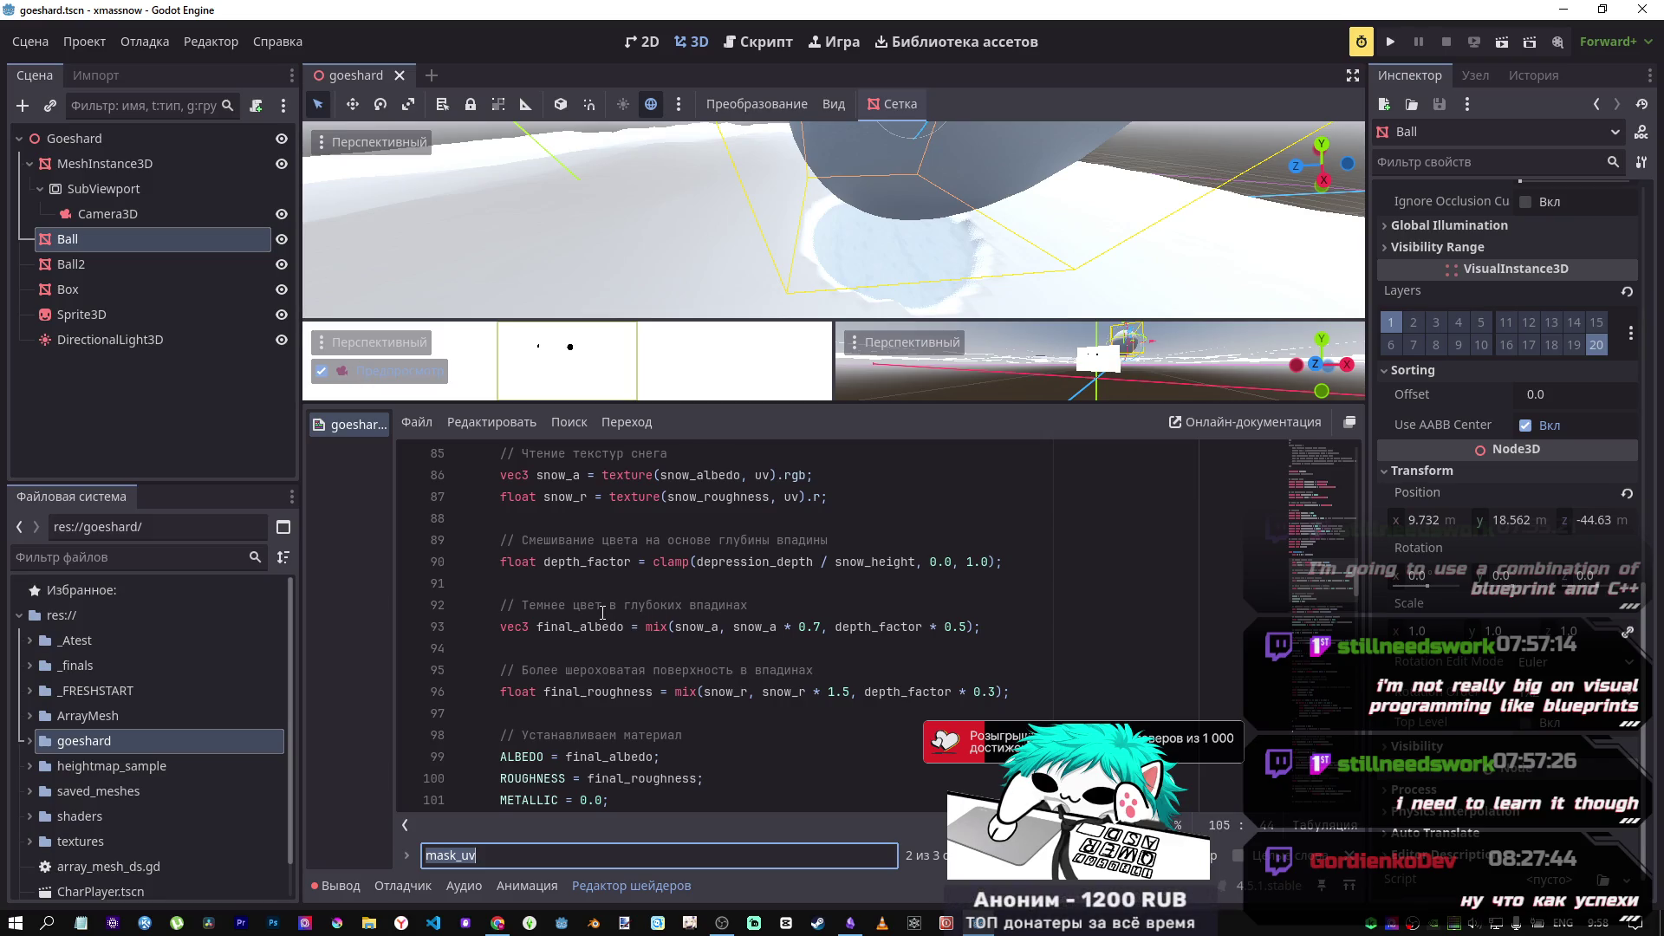
pyautogui.scroll(1, 603, 612)
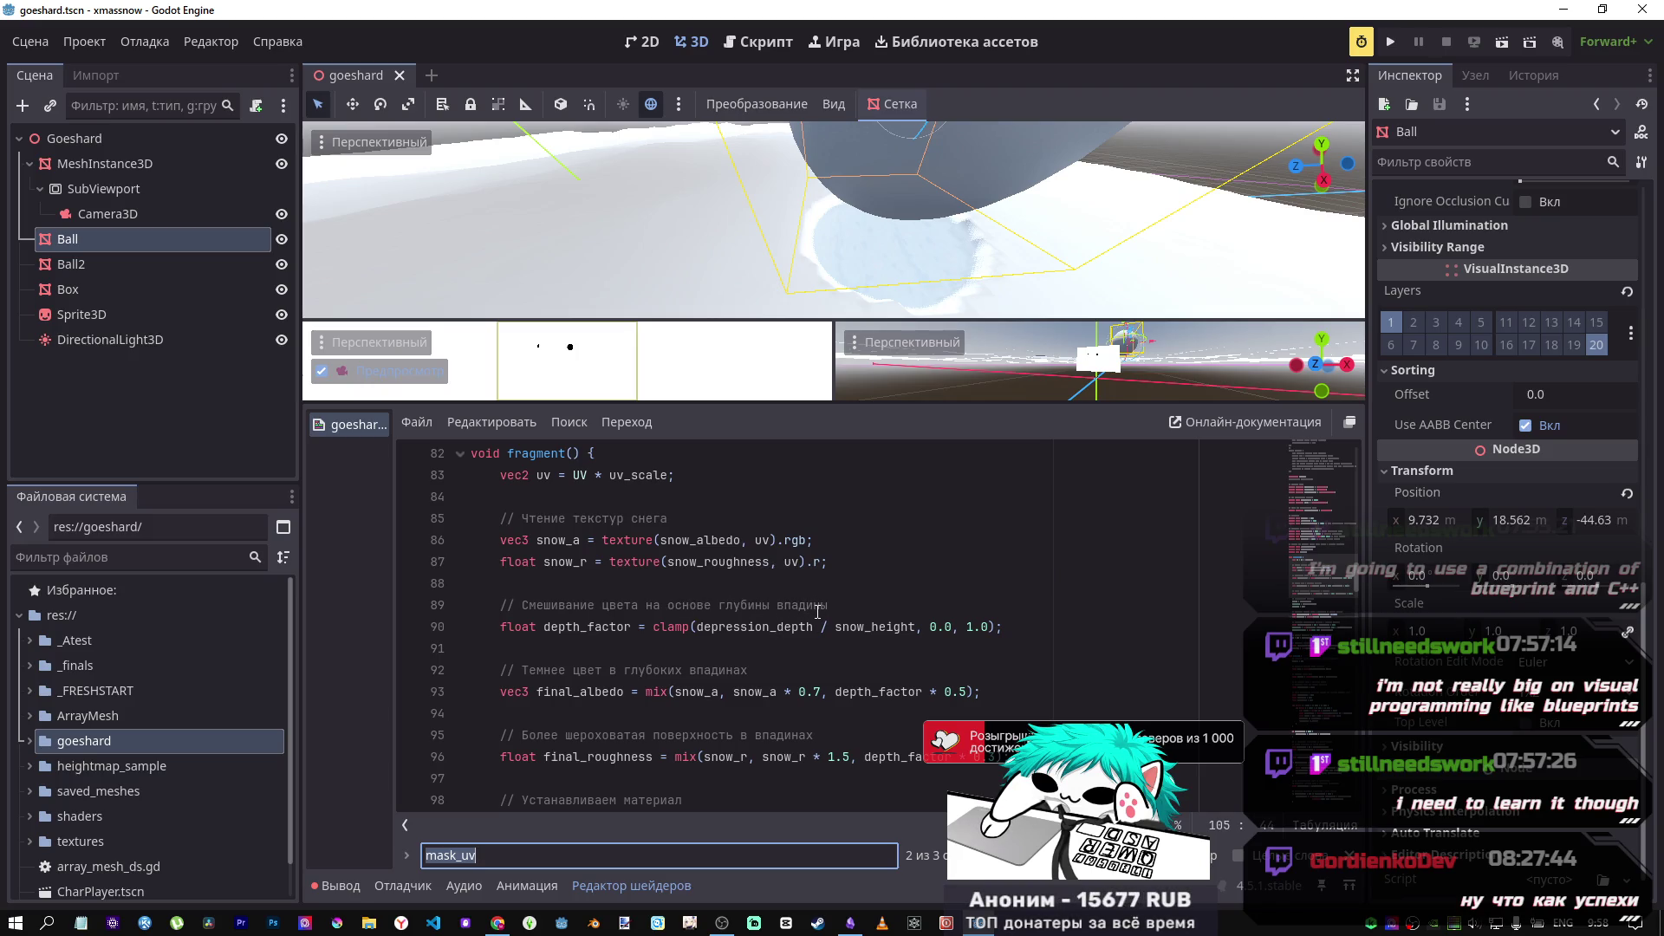
pyautogui.moveTo(822, 626); pyautogui.dragTo(696, 627)
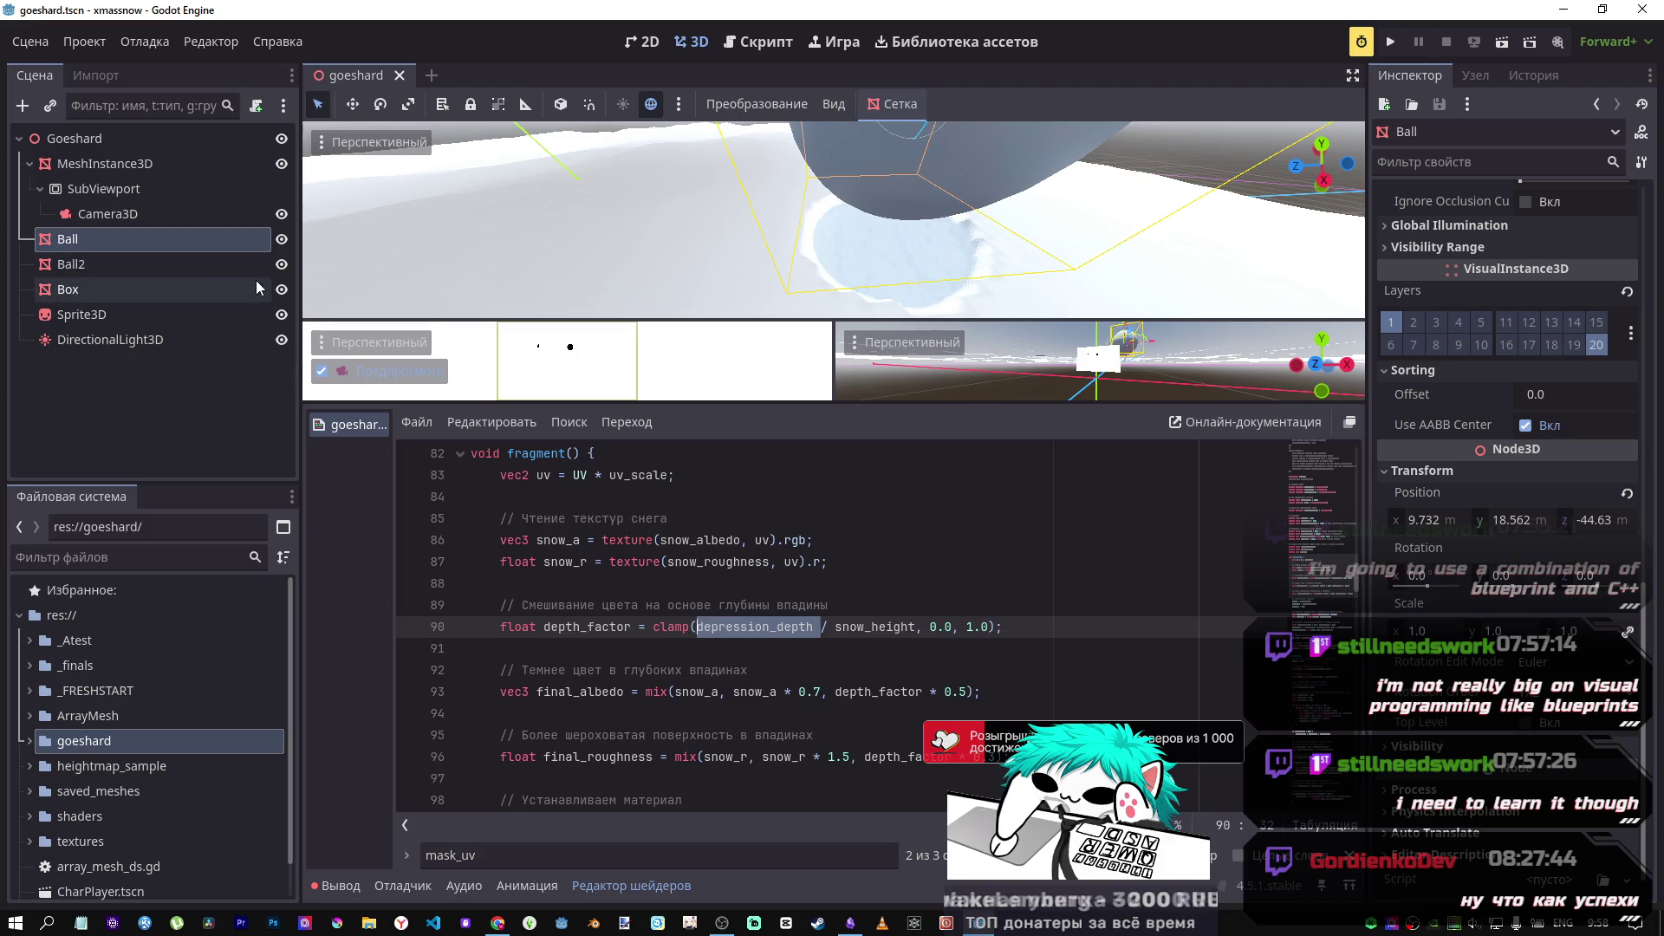
pyautogui.scroll(-3, 660, 651)
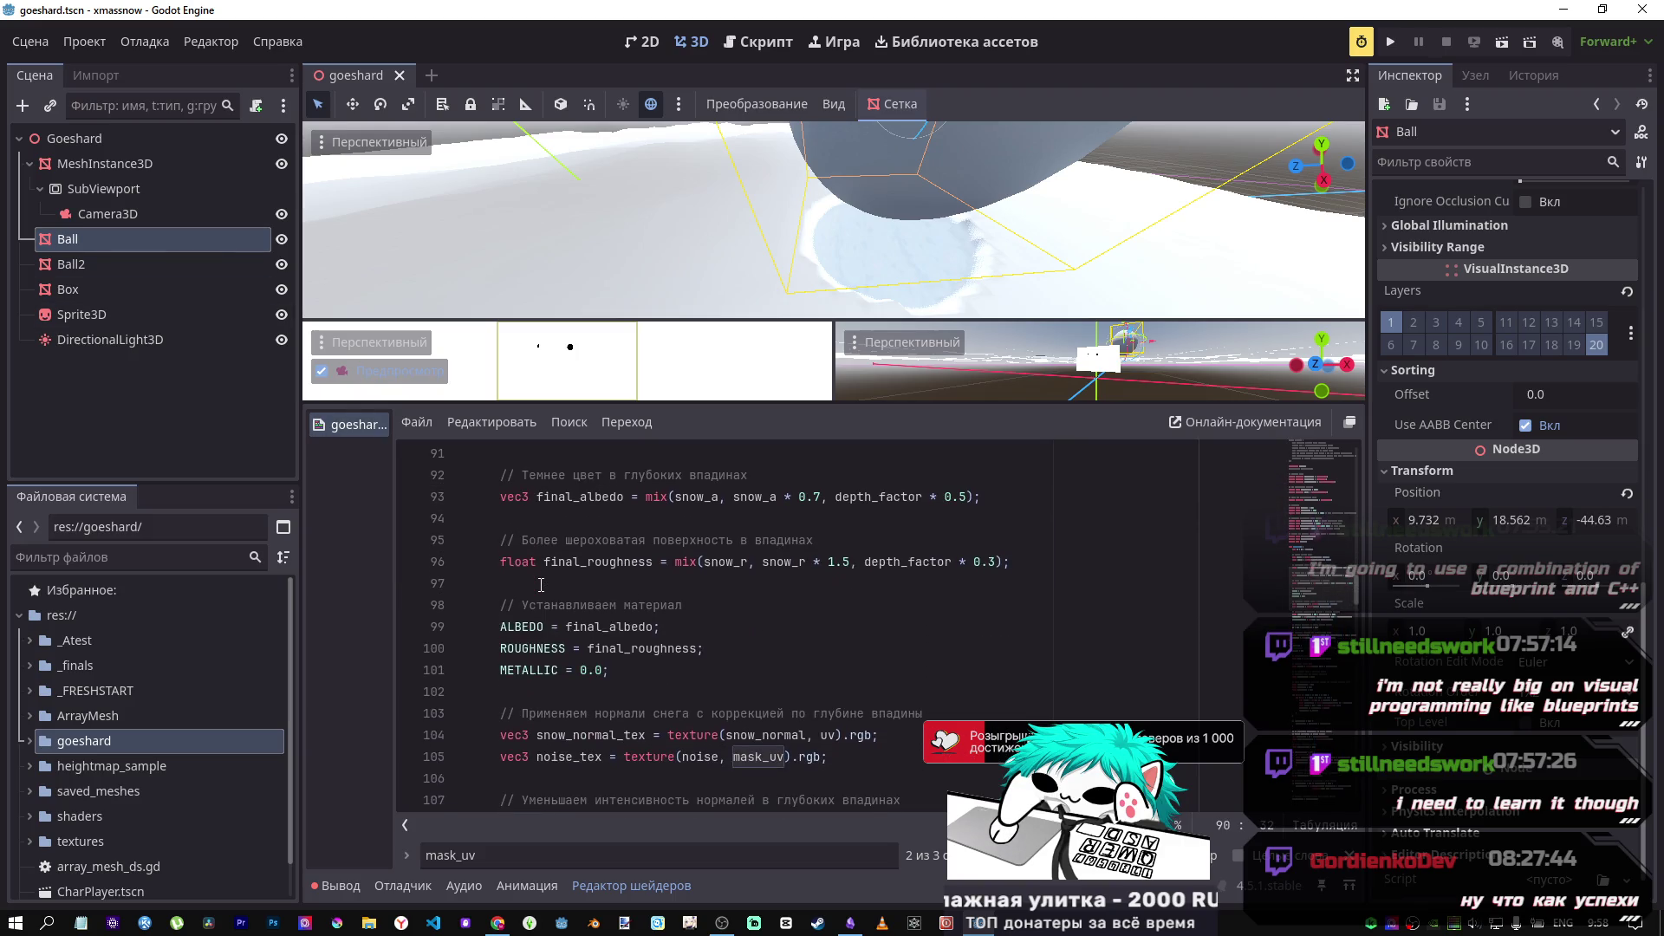
pyautogui.scroll(-2, 684, 693)
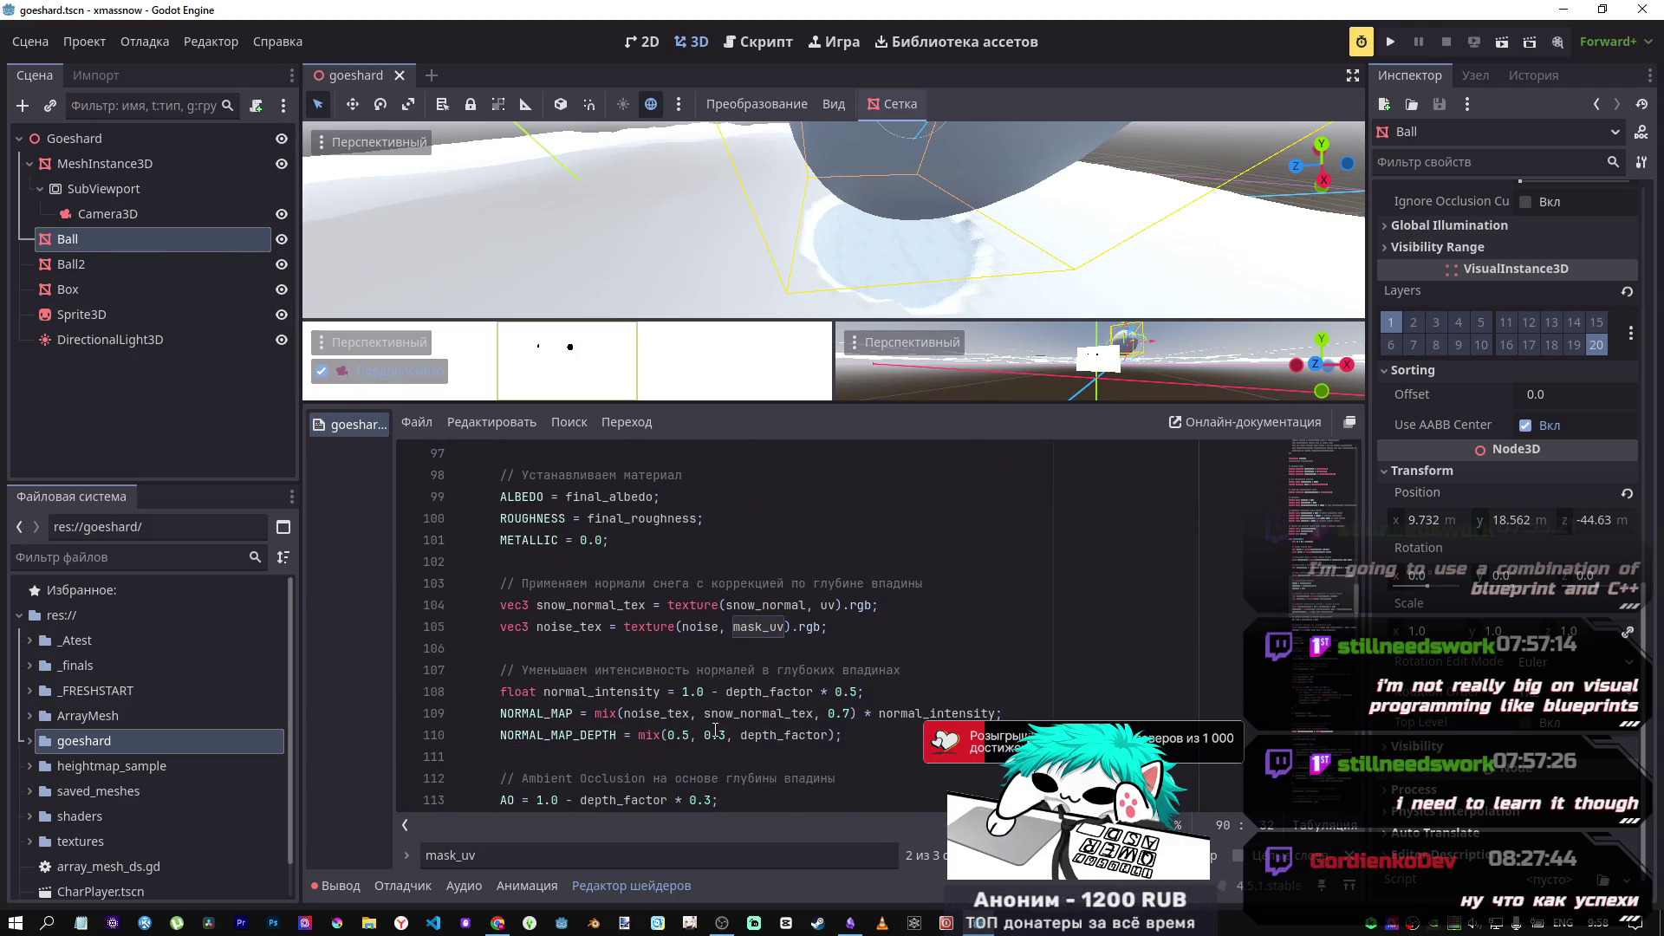
pyautogui.scroll(4, 697, 722)
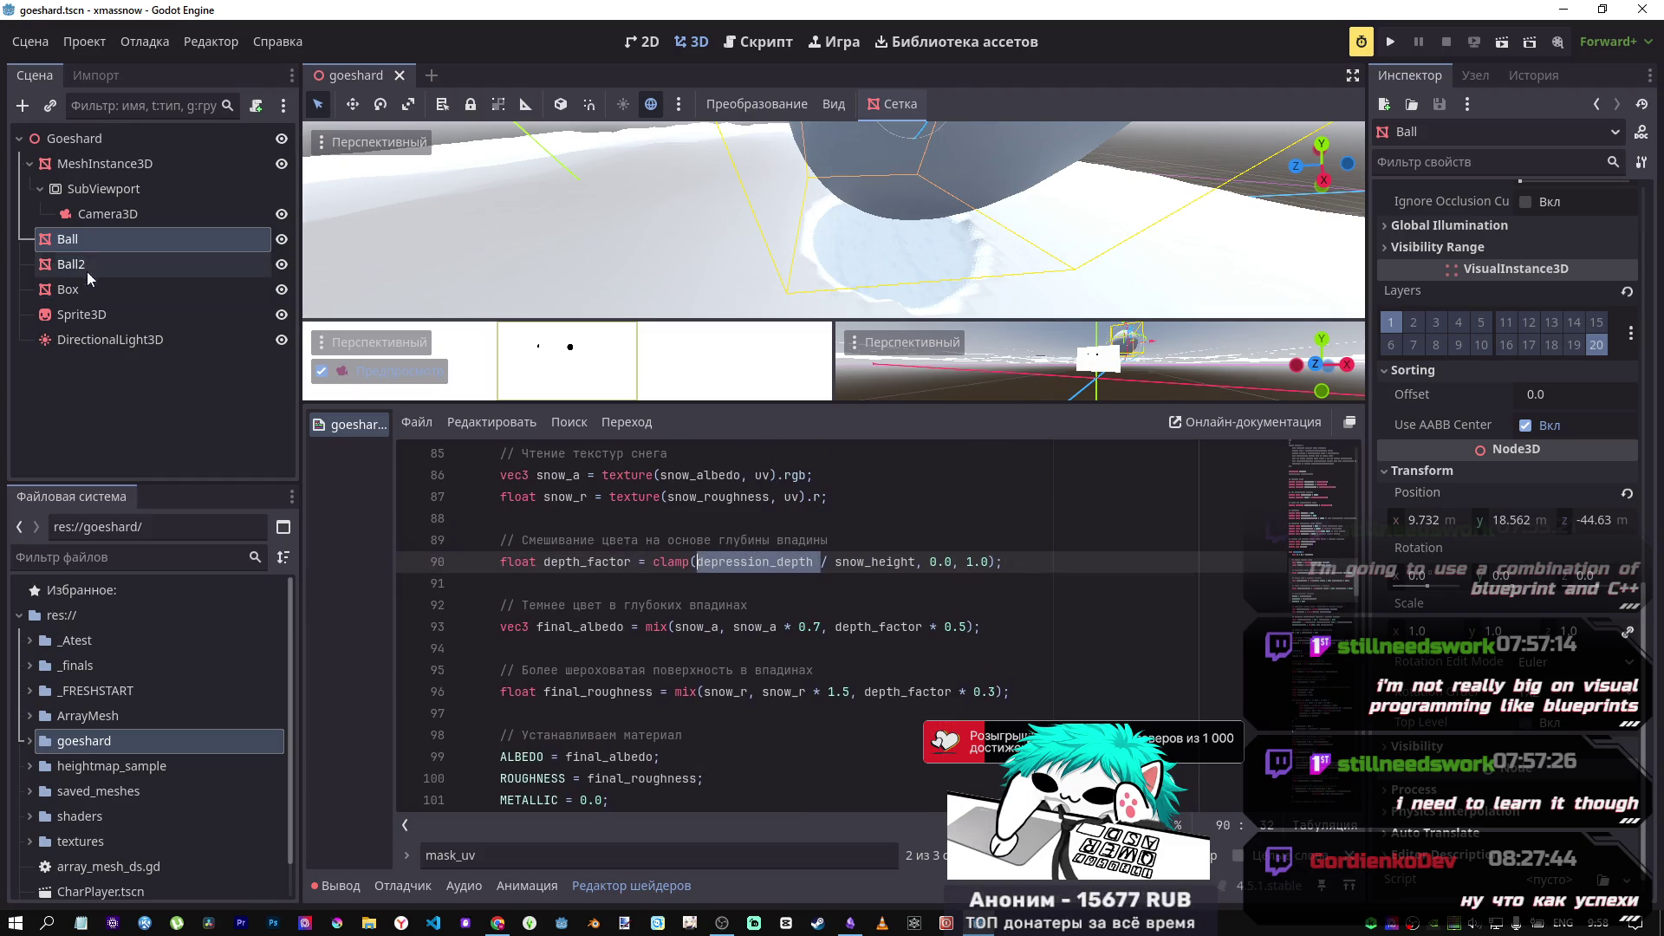
# Step: Set the snow MeshInstance3D's Snow Height shader parameter to 100
pyautogui.click(87, 164)
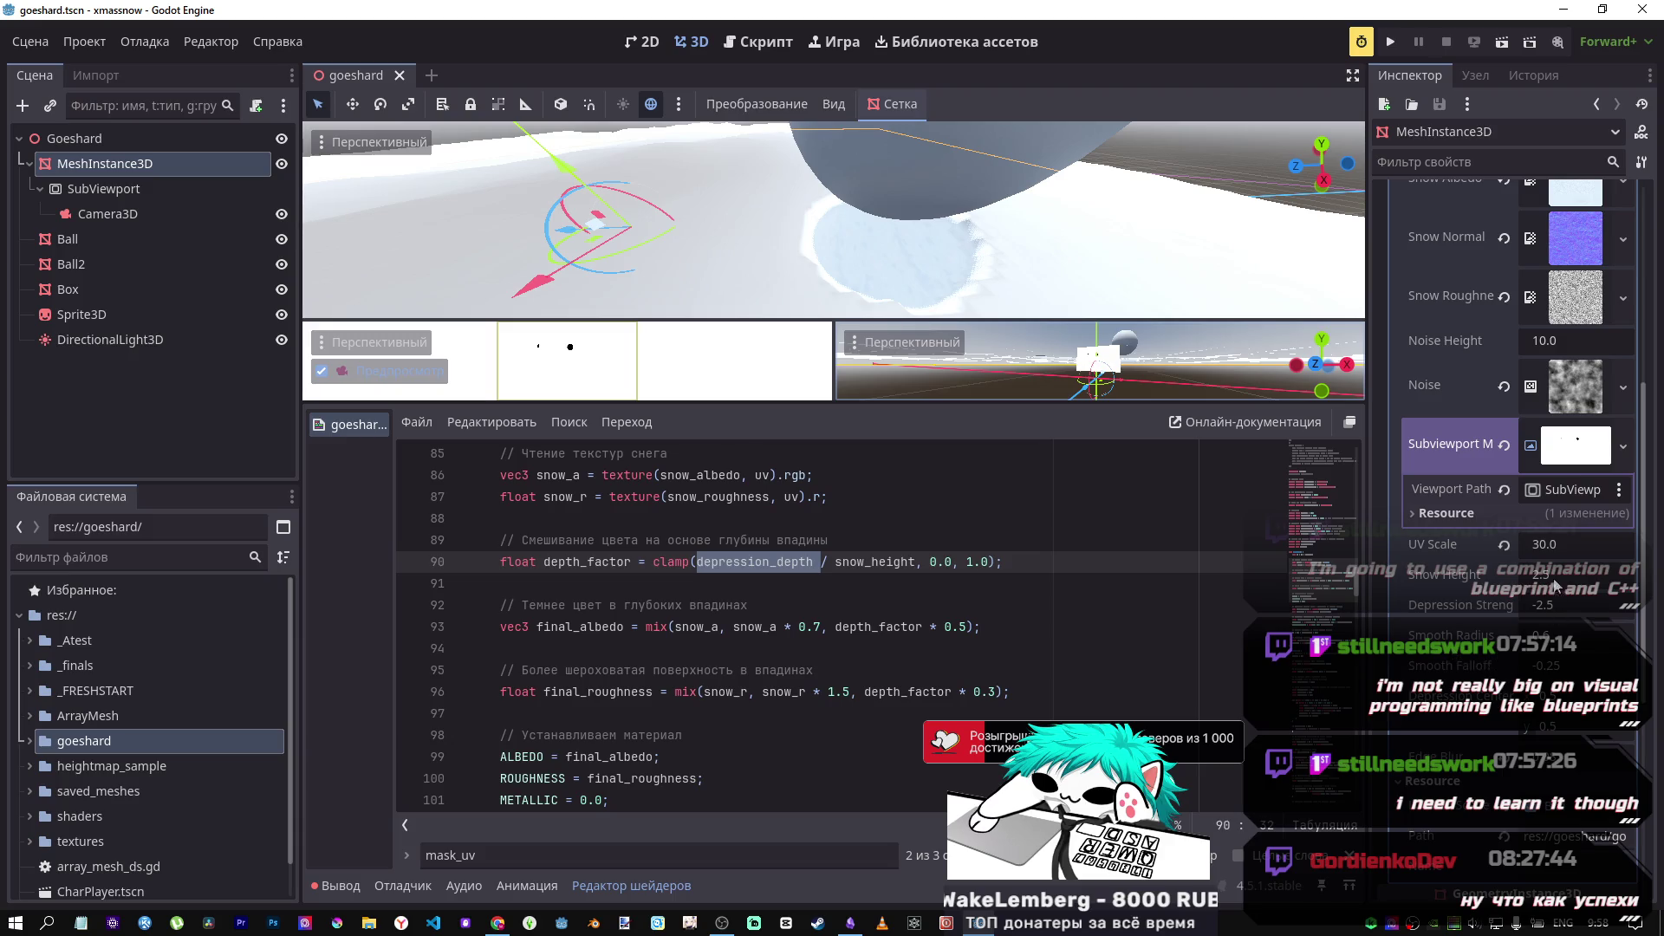
pyautogui.moveTo(1549, 579)
pyautogui.mouseDown()
pyautogui.moveTo(1599, 579)
pyautogui.moveTo(1537, 592)
pyautogui.mouseUp()
pyautogui.write('100')
pyautogui.press('Return')
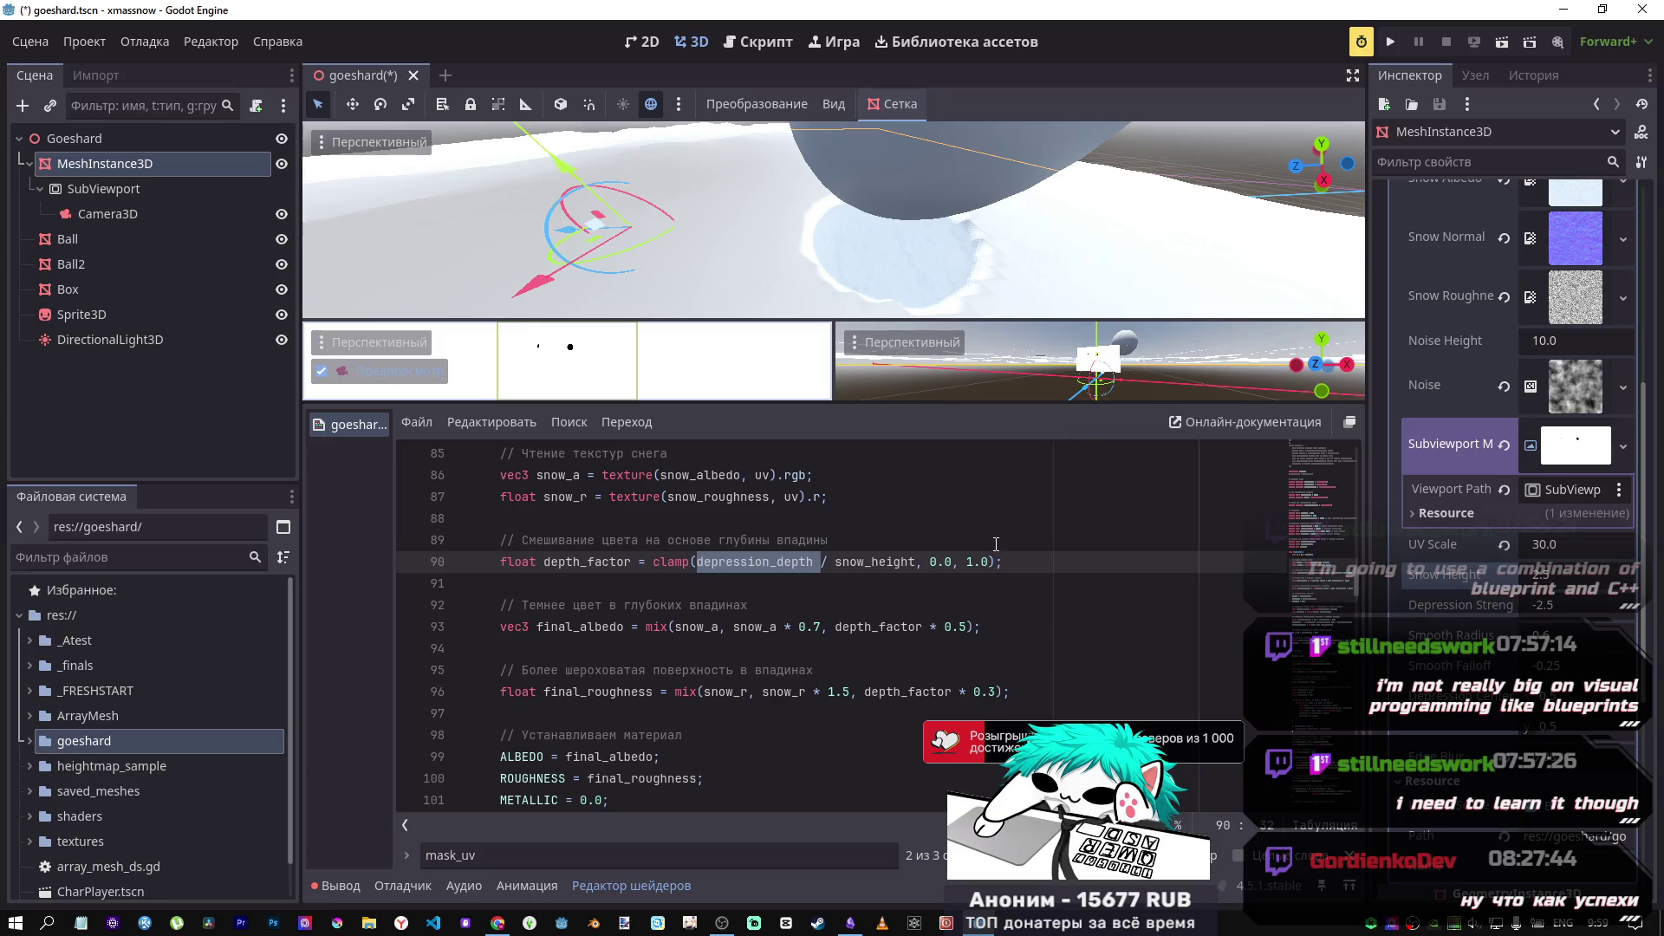
# Step: Try other Depression Strength values, then revert it to the default -2.5
pyautogui.moveTo(1558, 606)
pyautogui.mouseDown()
pyautogui.moveTo(1526, 607)
pyautogui.moveTo(1558, 606)
pyautogui.mouseUp()
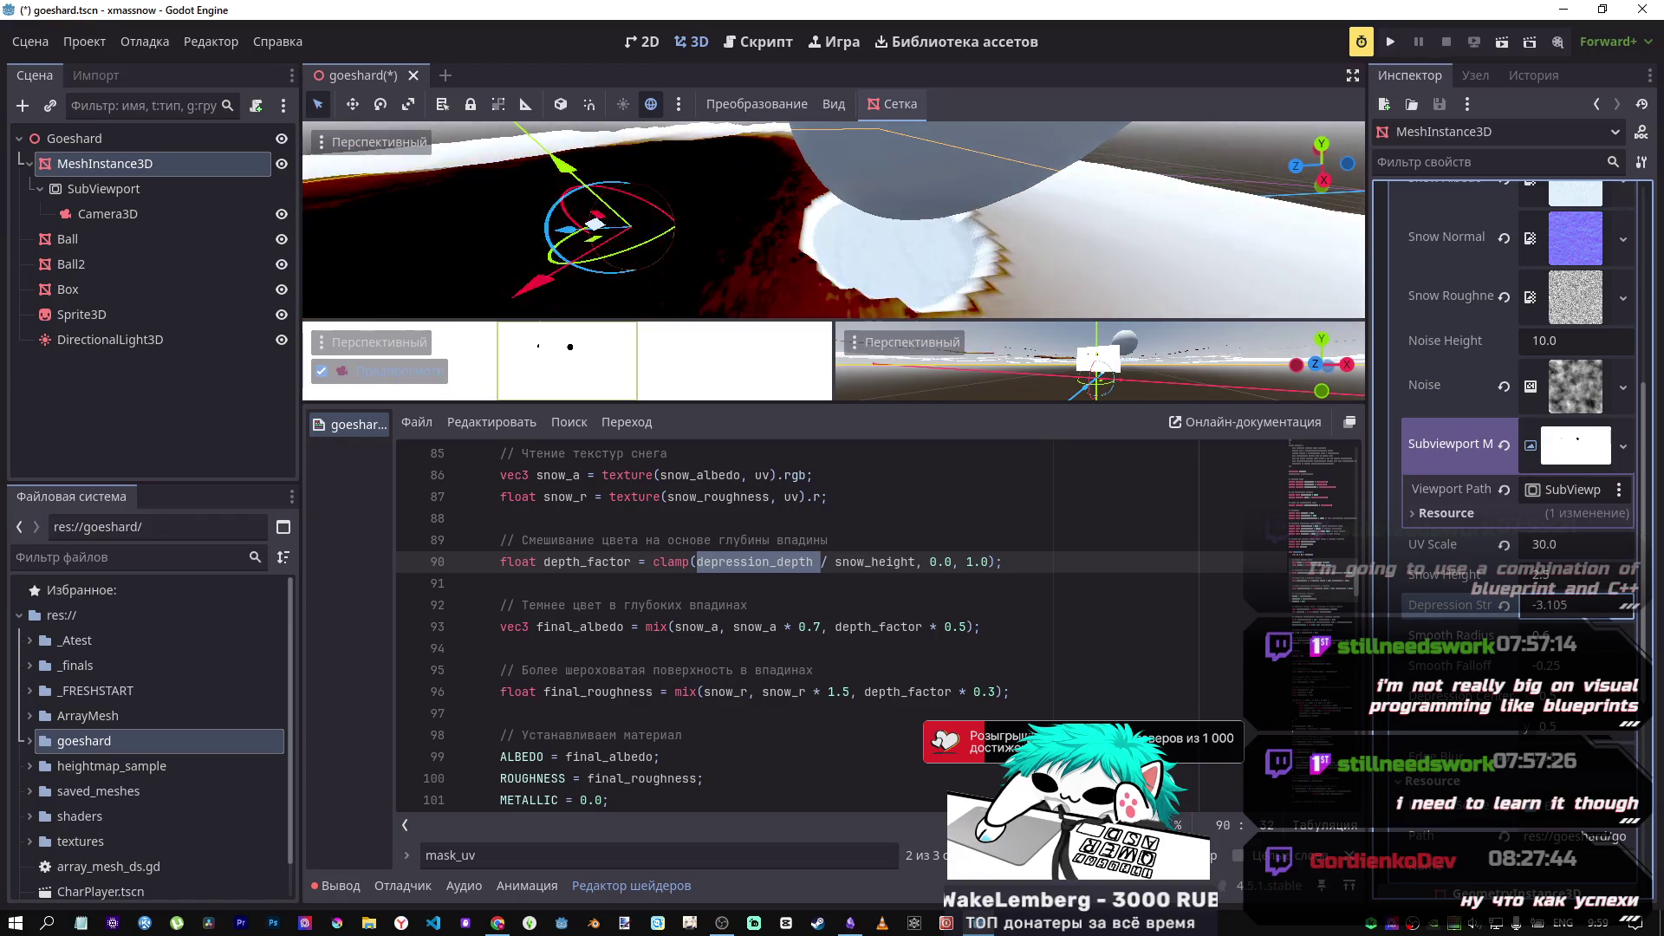
pyautogui.click(1503, 607)
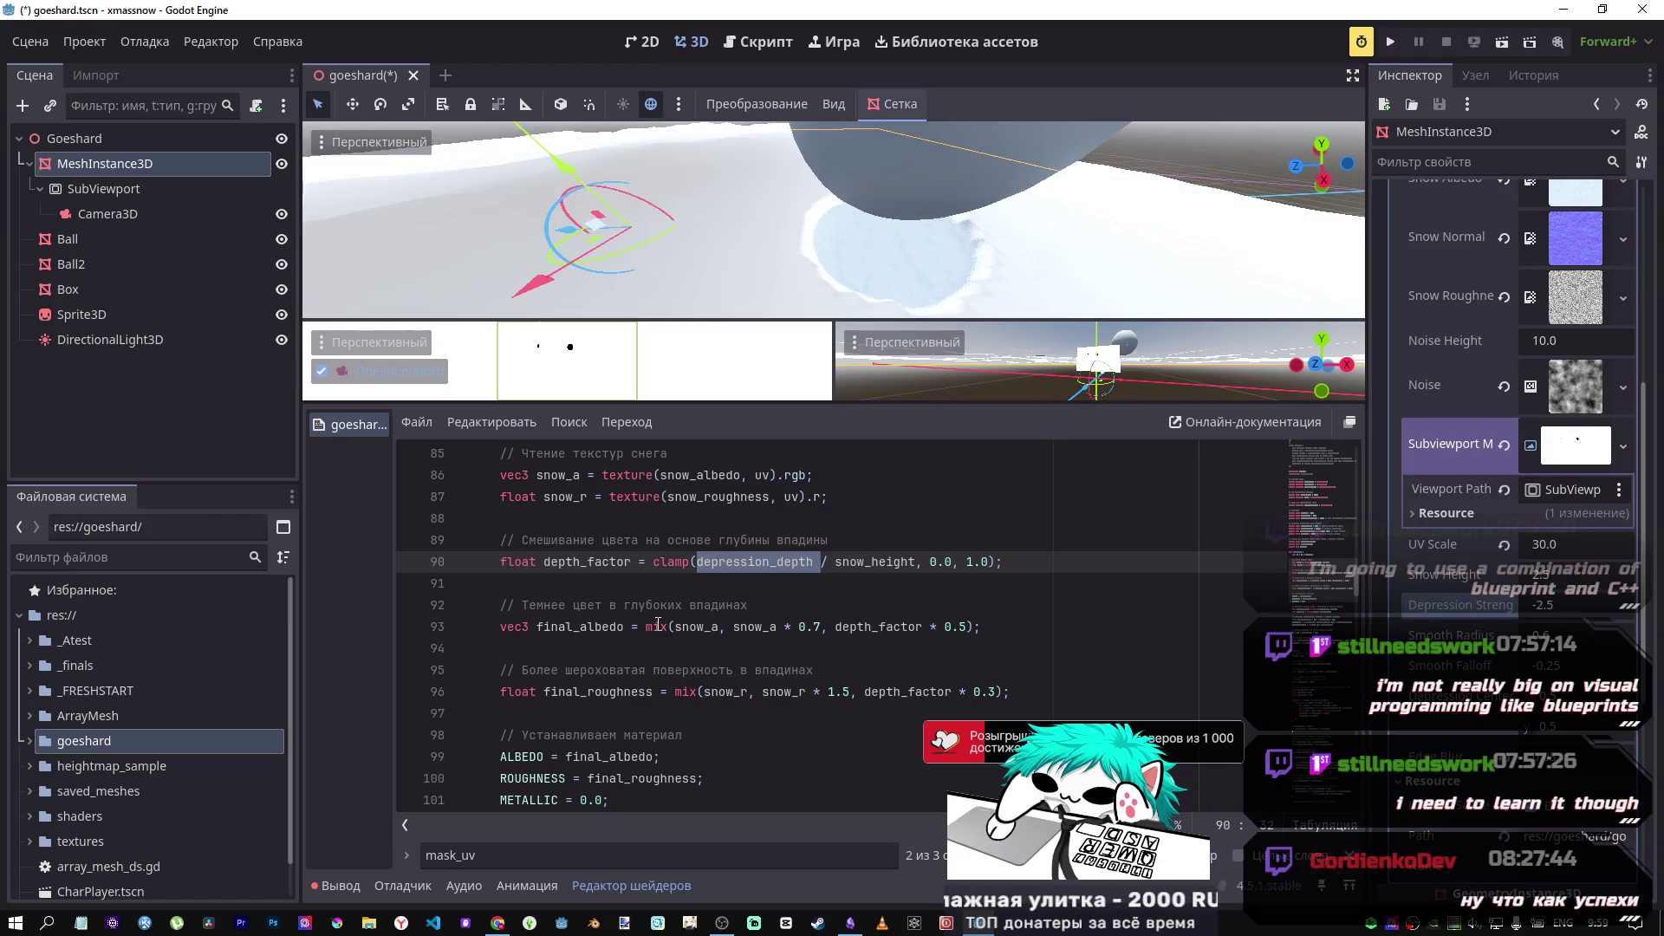
pyautogui.click(822, 570)
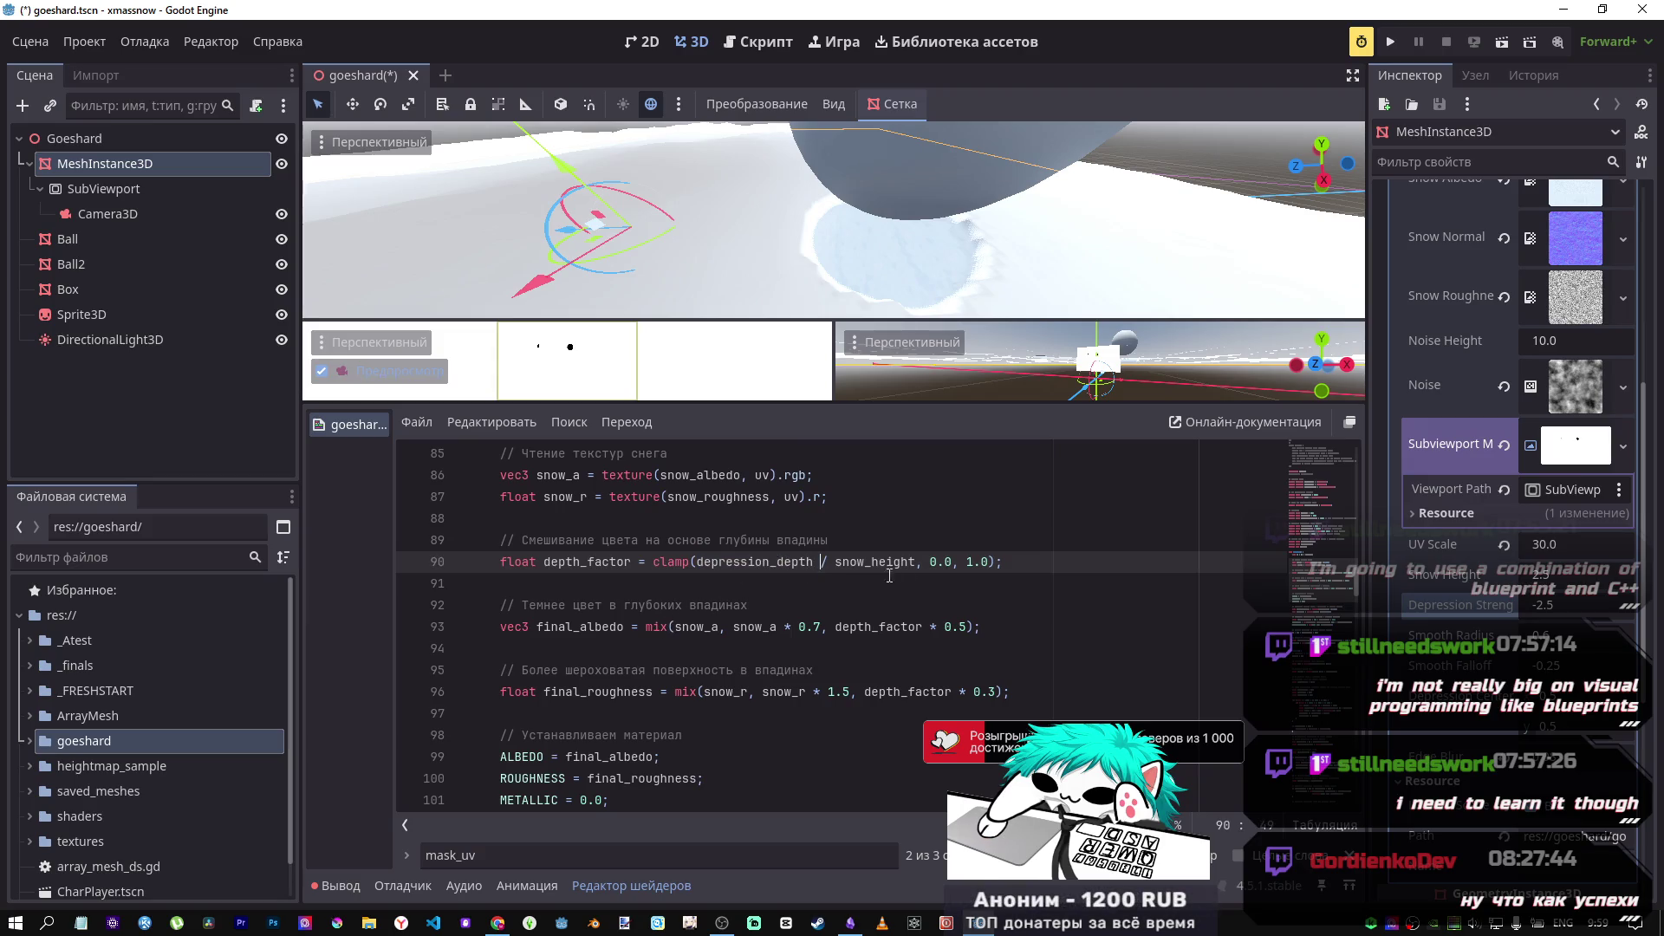
# Step: Duplicate the depth_factor line on line 90 as a backup copy
pyautogui.moveTo(915, 563); pyautogui.dragTo(837, 562)
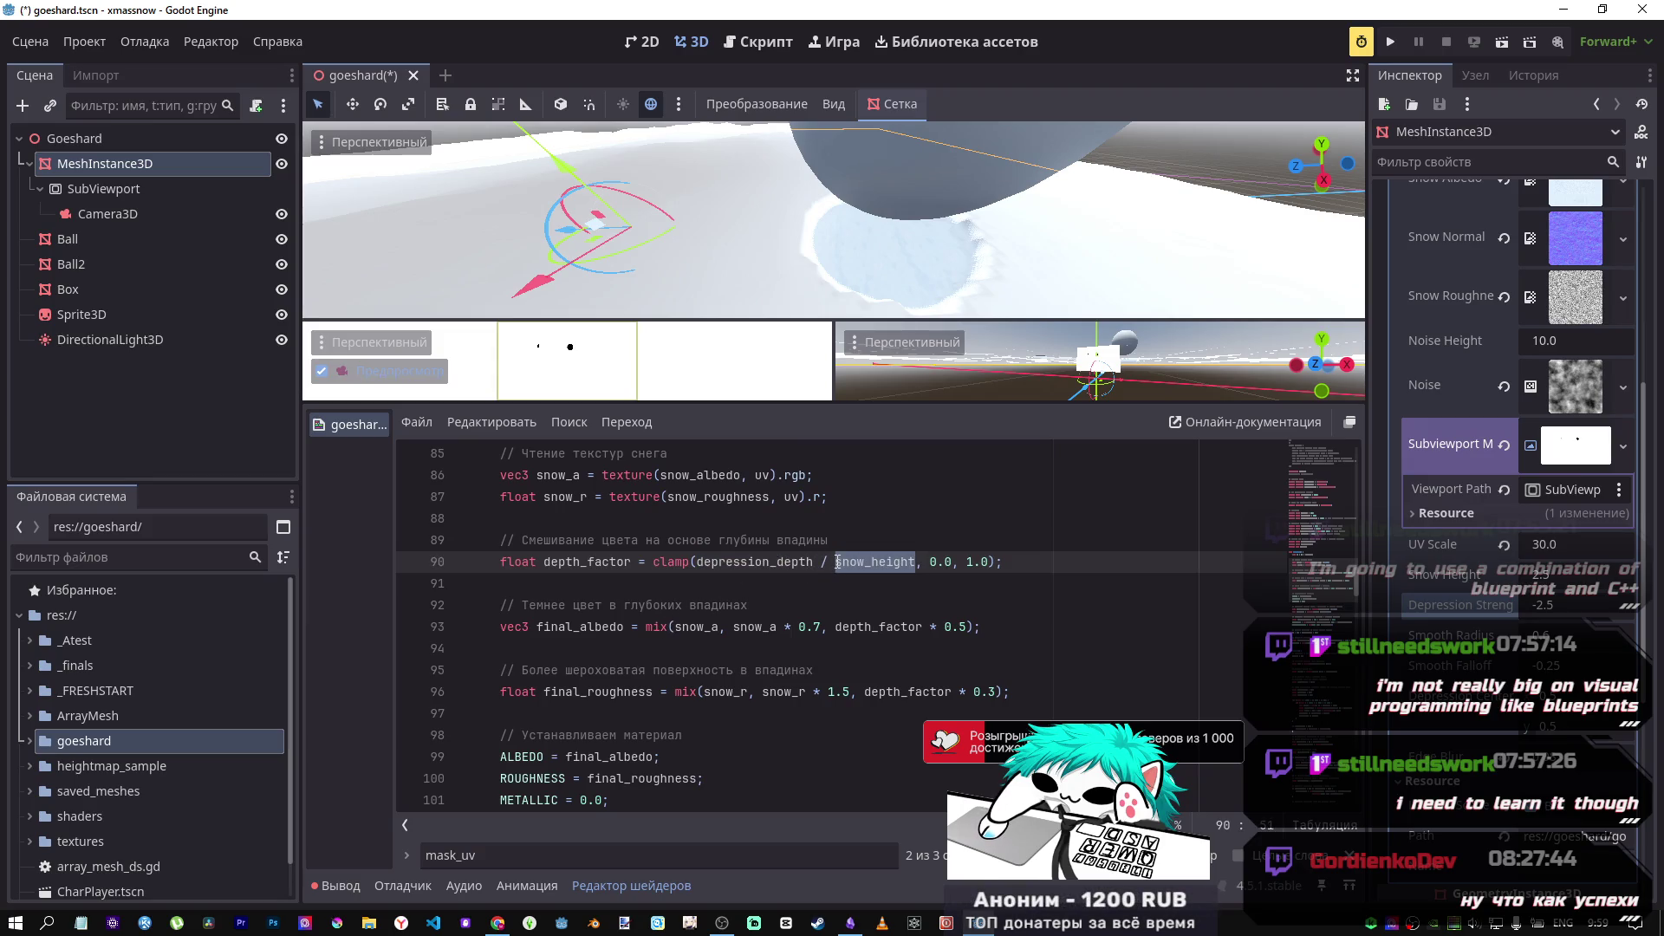
pyautogui.moveTo(1004, 563); pyautogui.dragTo(501, 563)
pyautogui.hotkey('ctrl', 'c')
pyautogui.press('End')
pyautogui.press('Return')
pyautogui.hotkey('ctrl', 'v')
# Step: Rewrite depth_factor as clamp(snow_height / depression_depth, 0.0, 1.0), save, and comment out the original line
pyautogui.click(878, 561)
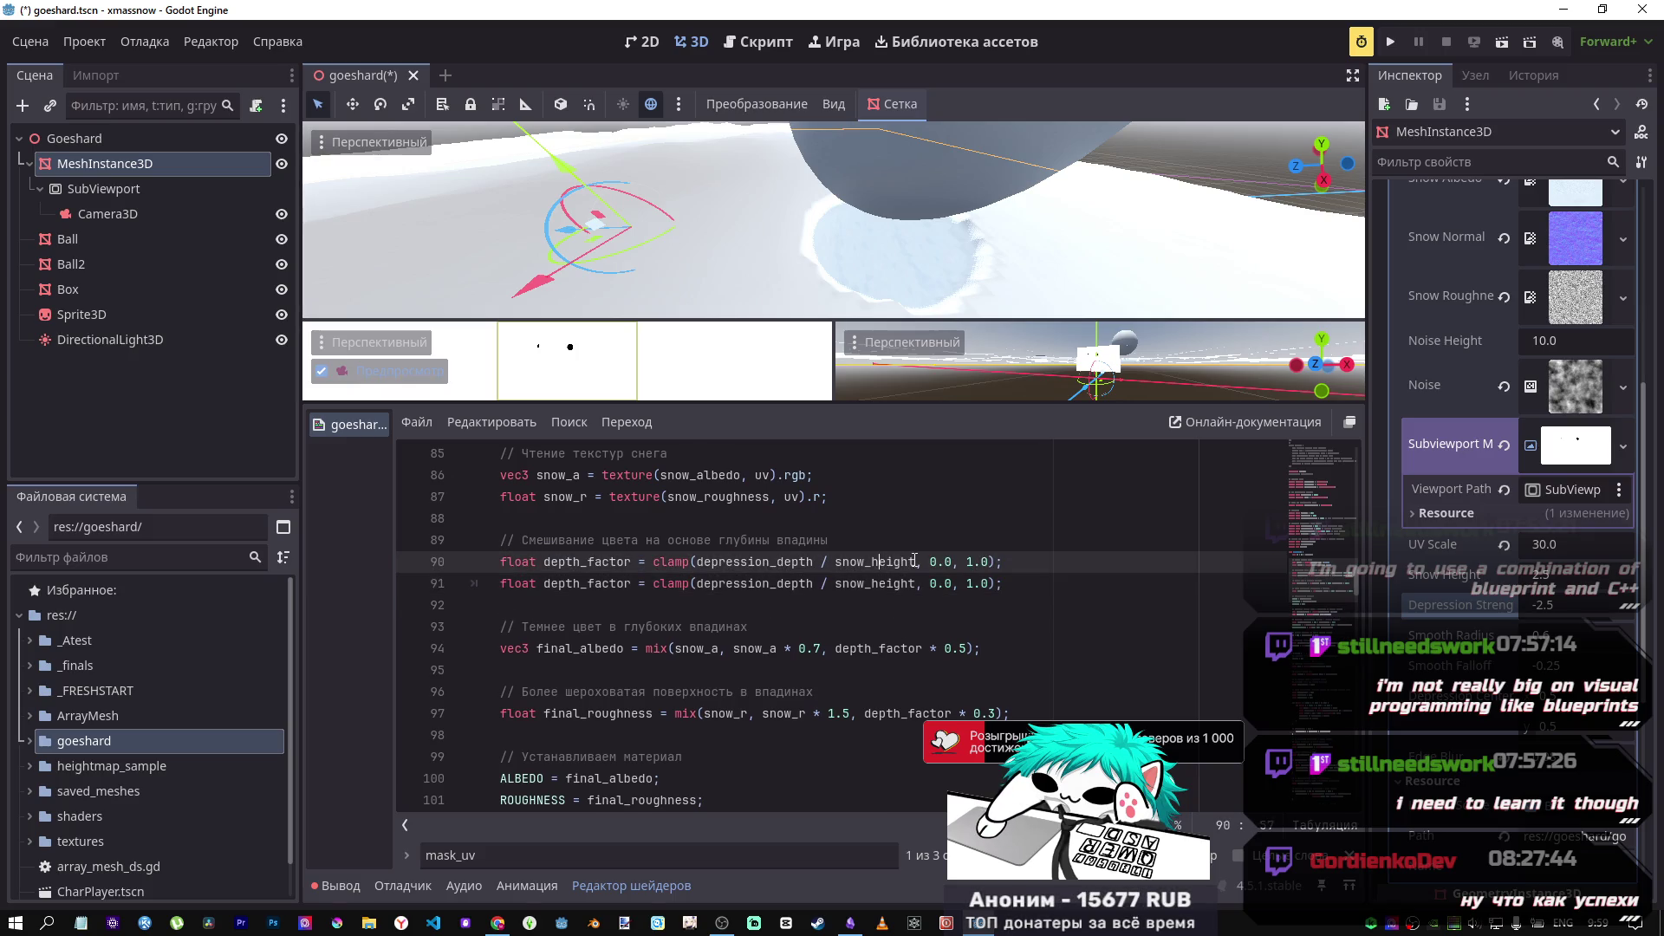
pyautogui.doubleClick(882, 561)
pyautogui.press('BackSpace')
pyautogui.moveTo(821, 562); pyautogui.dragTo(697, 563)
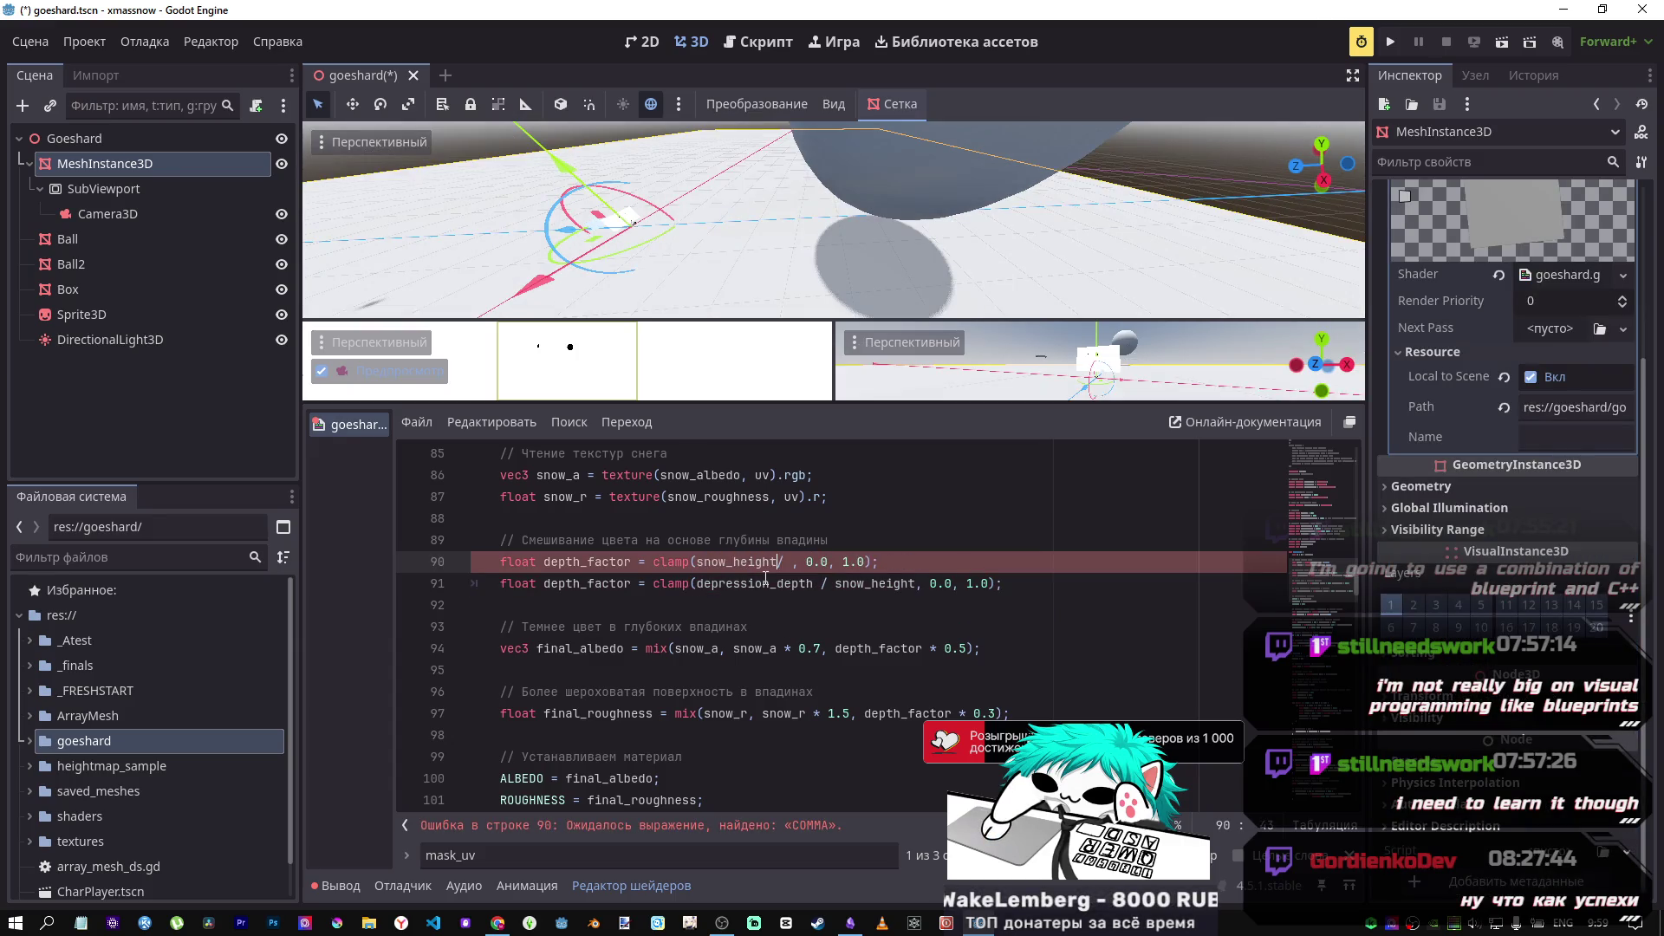
pyautogui.moveTo(832, 562); pyautogui.dragTo(834, 562)
pyautogui.write('snow_height')
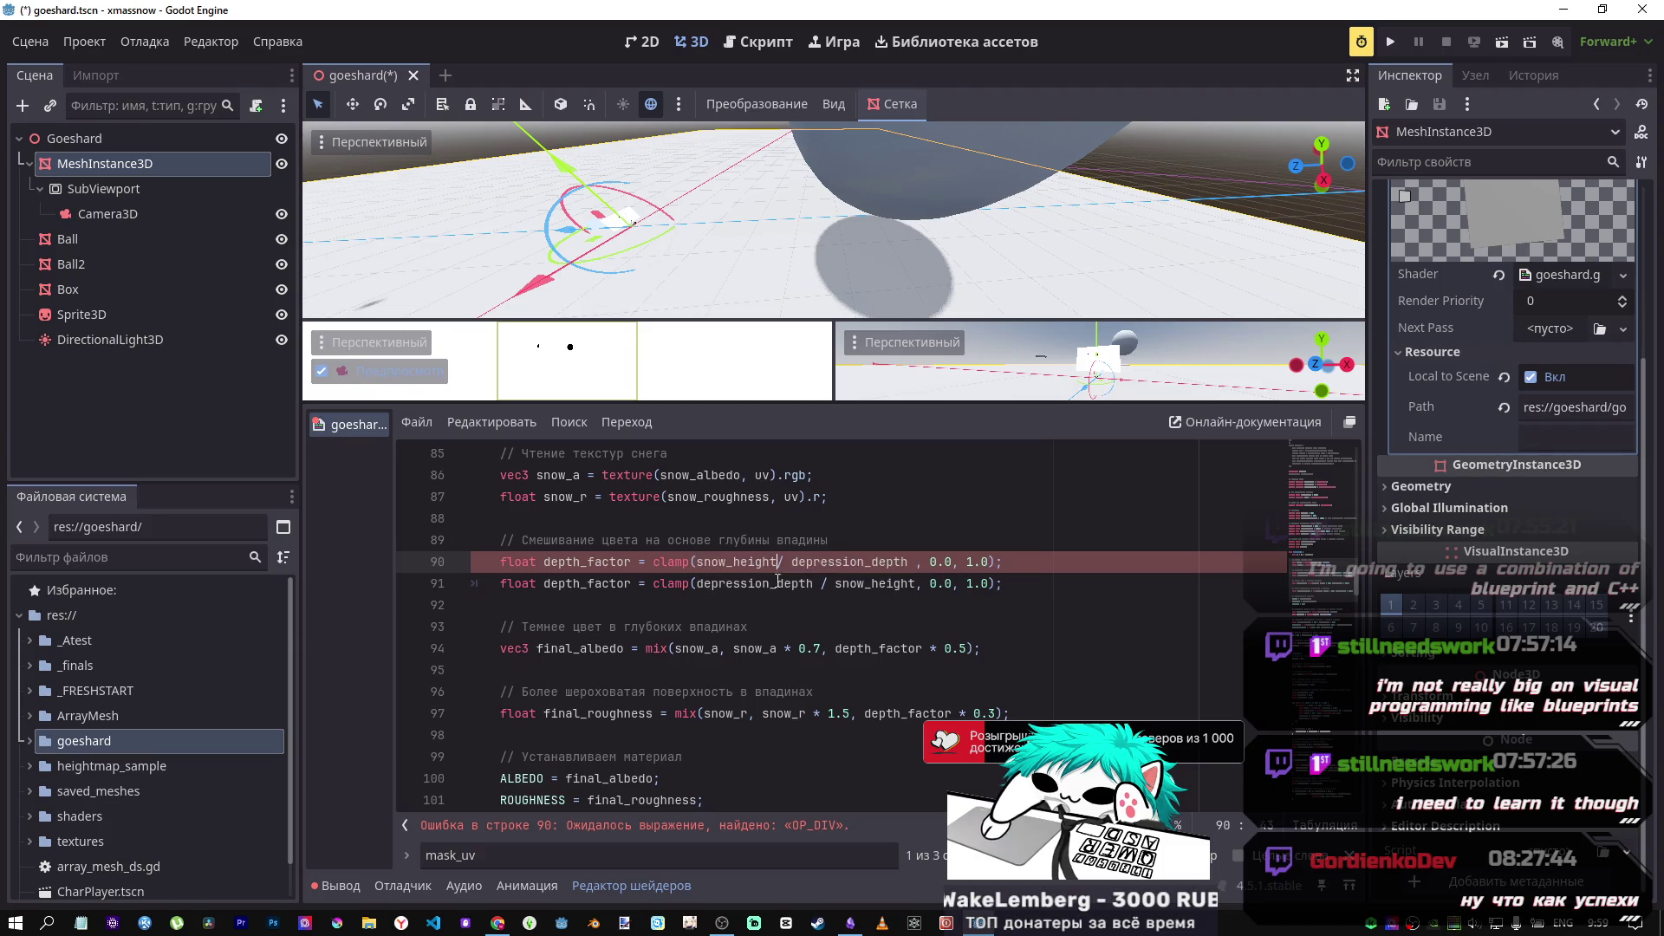
pyautogui.hotkey('ctrl', 's')
pyautogui.click(1015, 584)
pyautogui.hotkey('ctrl', 'k')
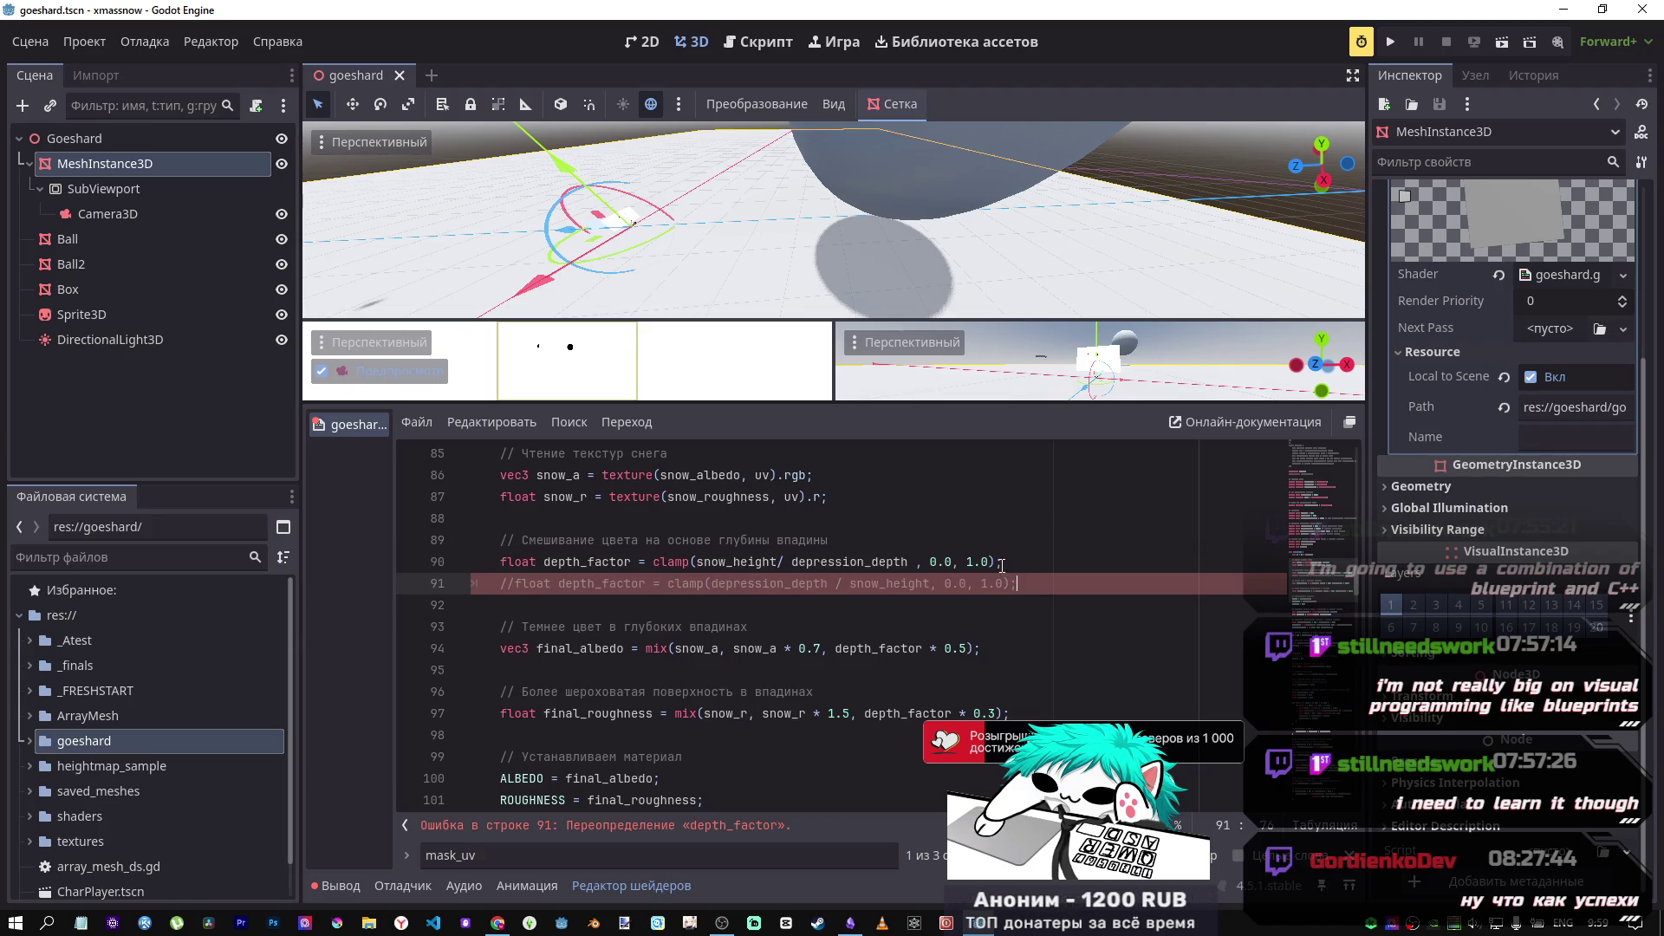
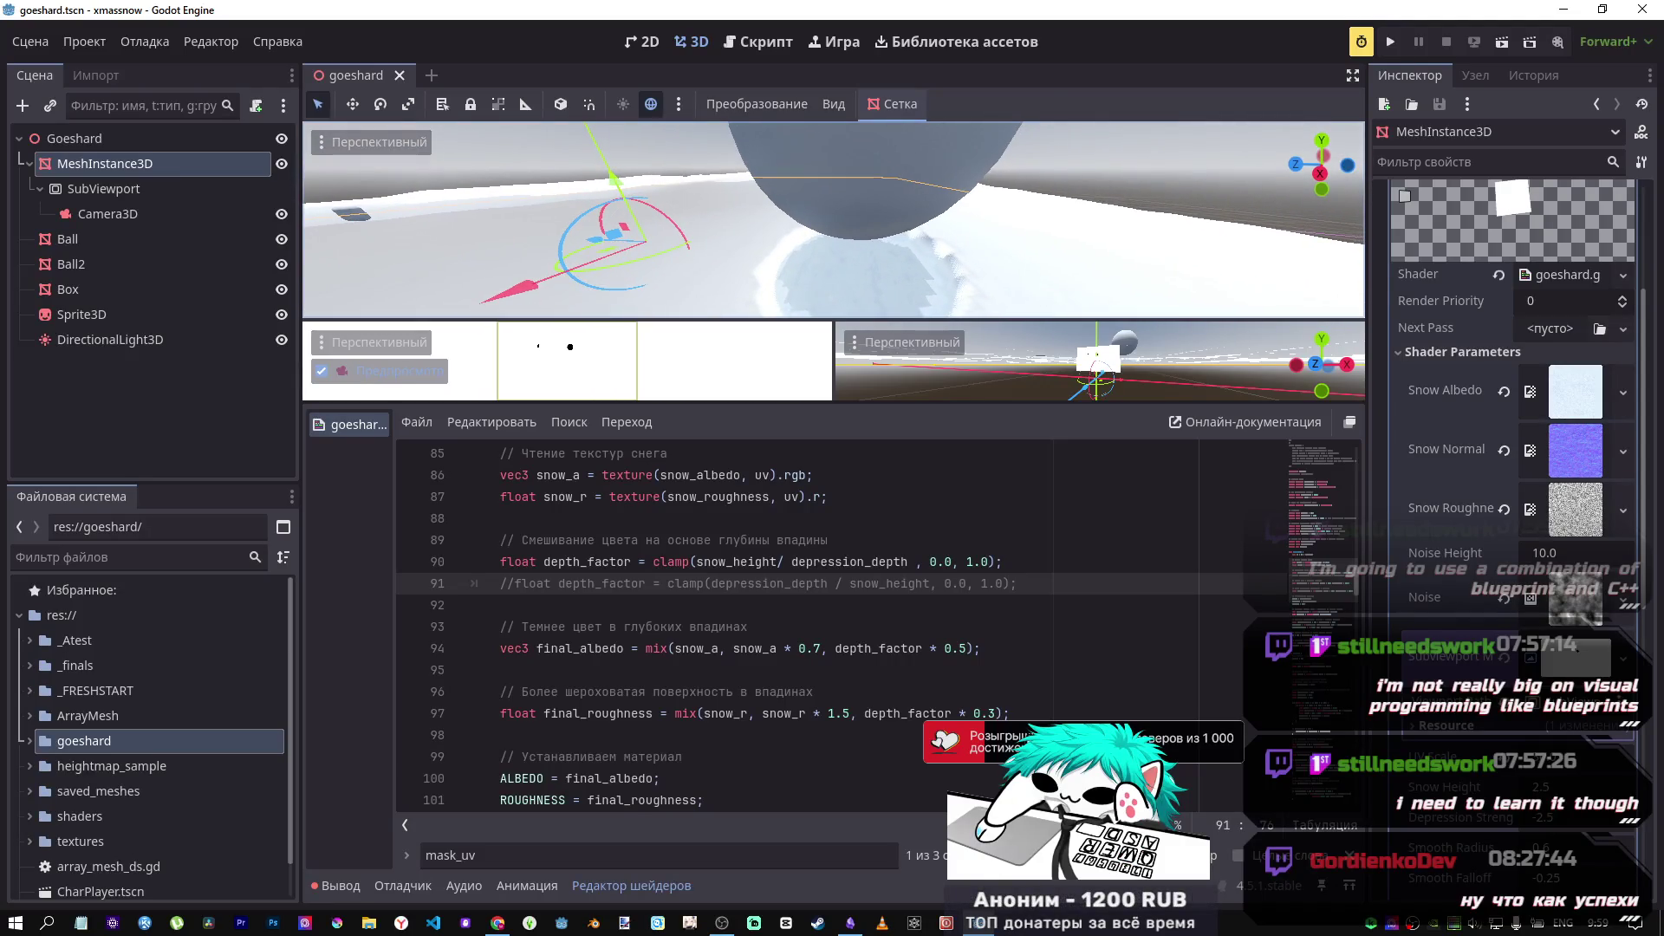
# Step: Rotate the DirectionalLight3D about 18 degrees to shift the crater shadow, and save the scene
pyautogui.click(107, 341)
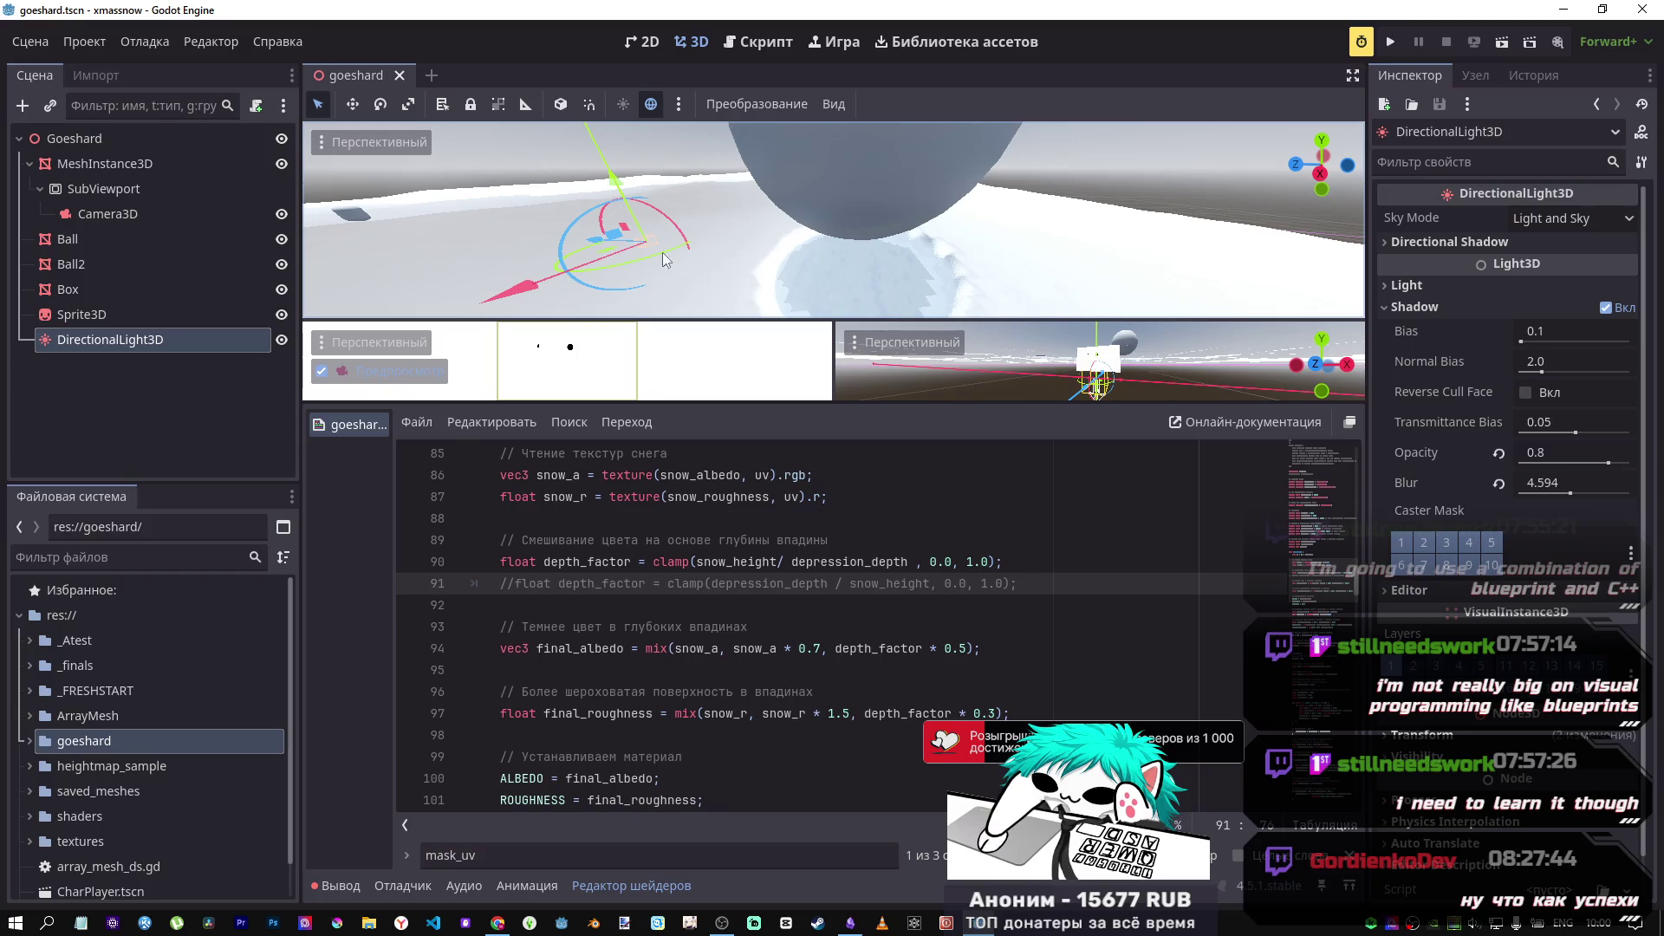
pyautogui.moveTo(670, 231)
pyautogui.mouseDown()
pyautogui.moveTo(811, 235)
pyautogui.moveTo(579, 223)
pyautogui.moveTo(810, 236)
pyautogui.mouseUp()
pyautogui.hotkey('ctrl', 's')
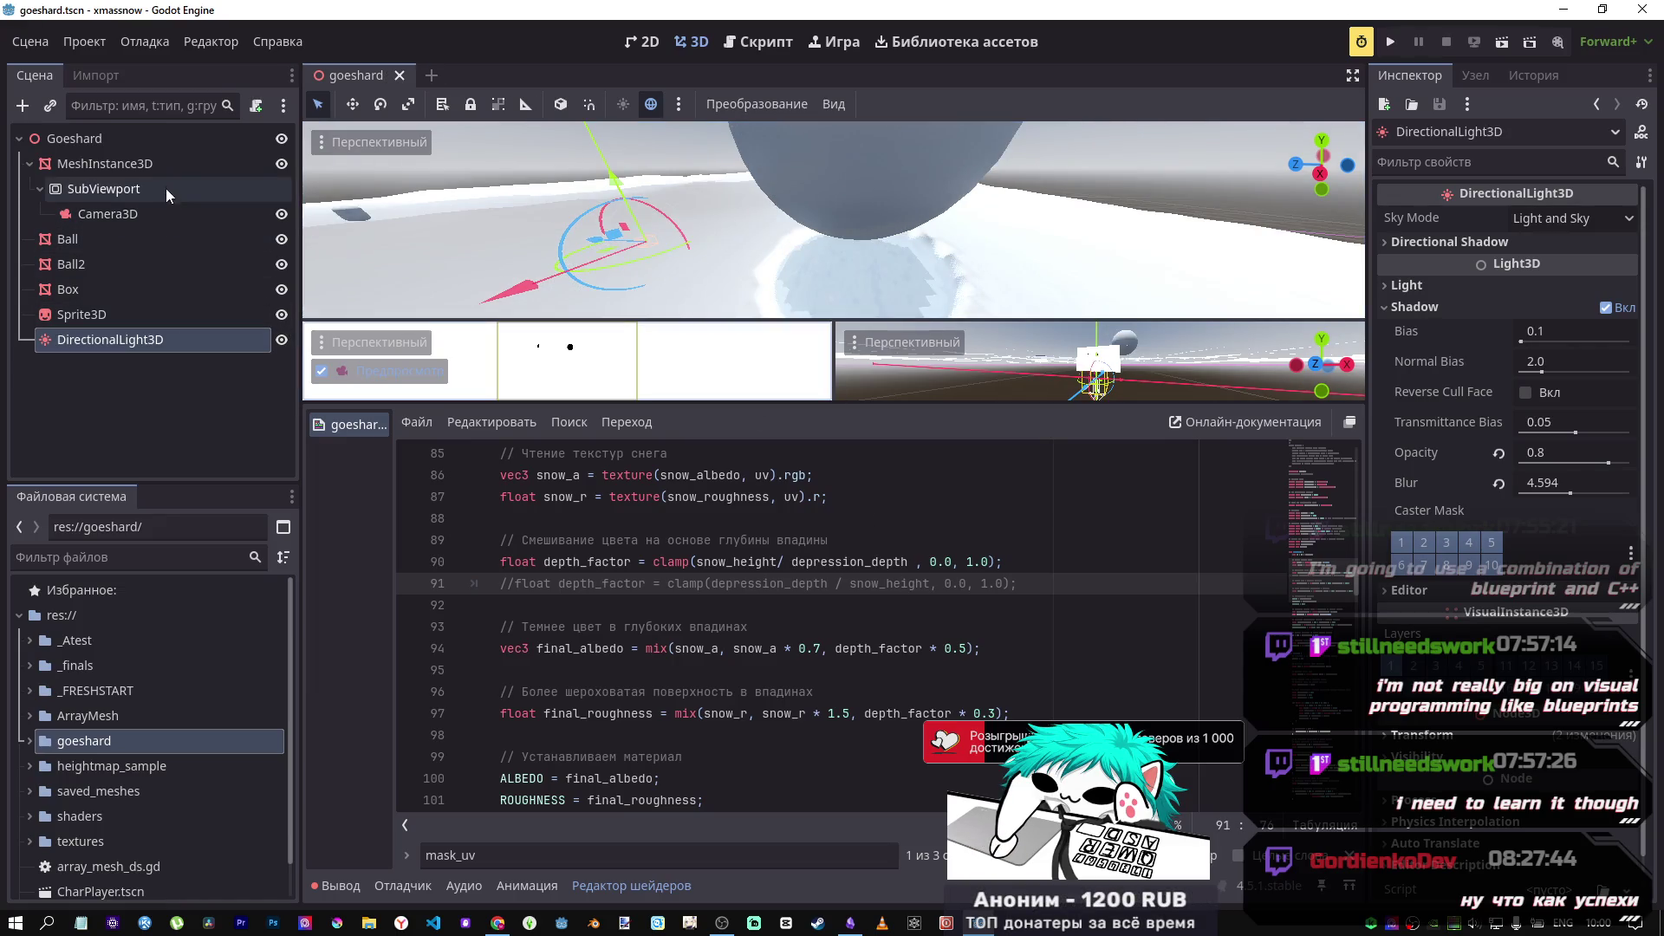
# Step: Select the snow MeshInstance3D and scroll down to its shader parameters
pyautogui.click(170, 166)
pyautogui.scroll(-2, 1552, 722)
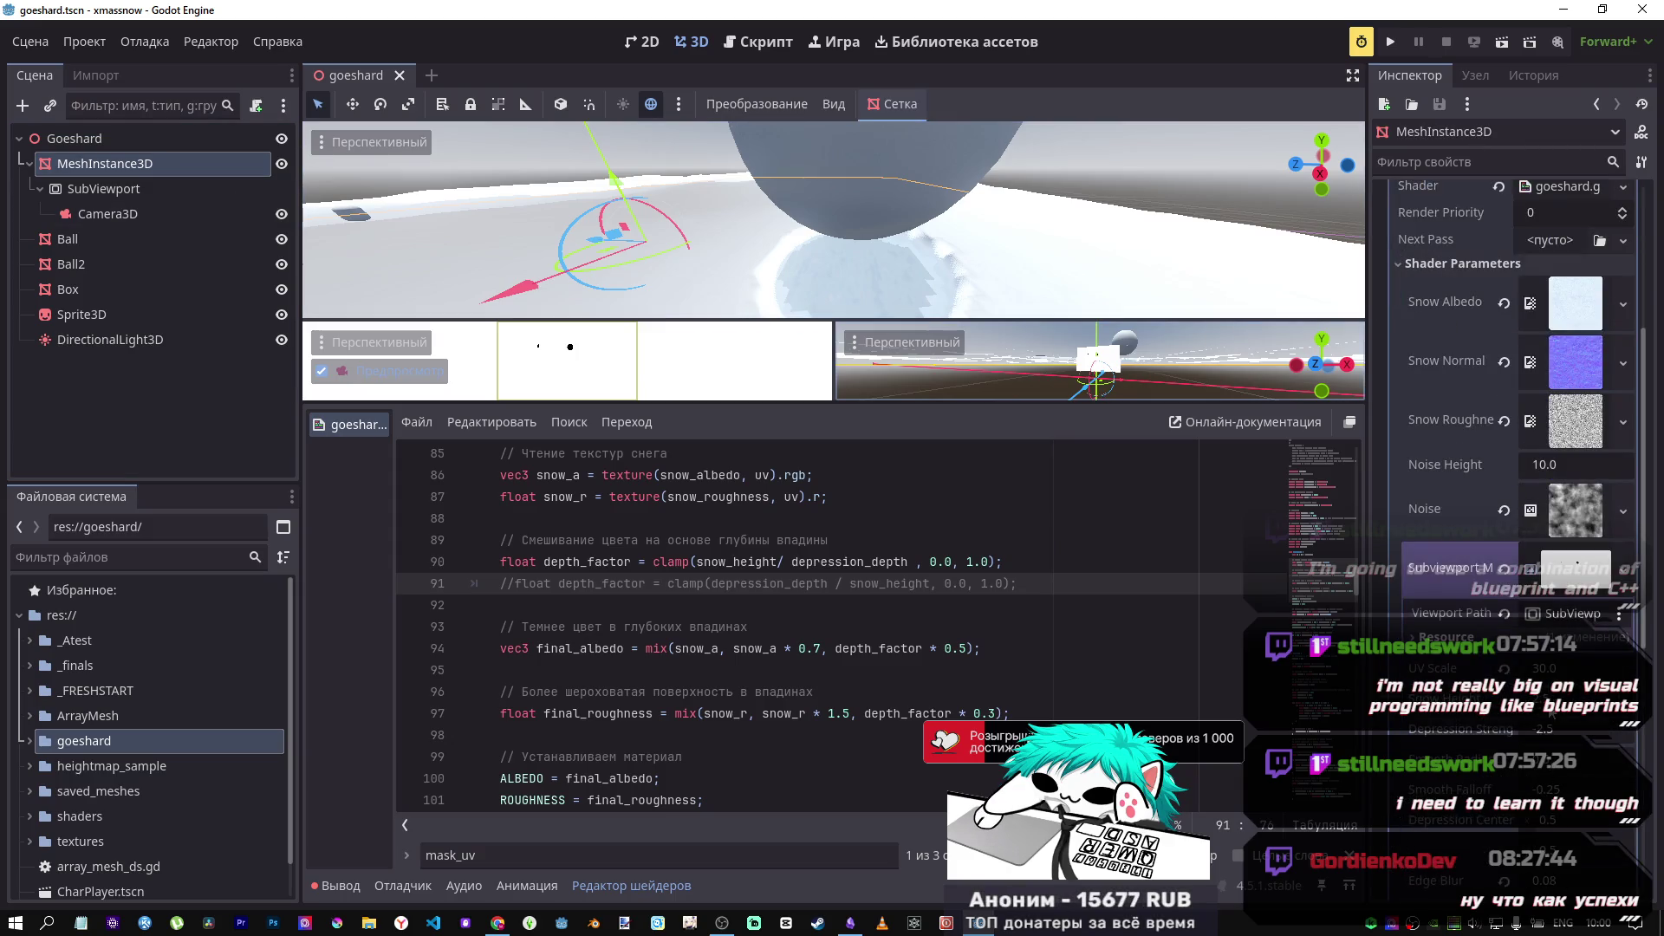
pyautogui.click(1464, 568)
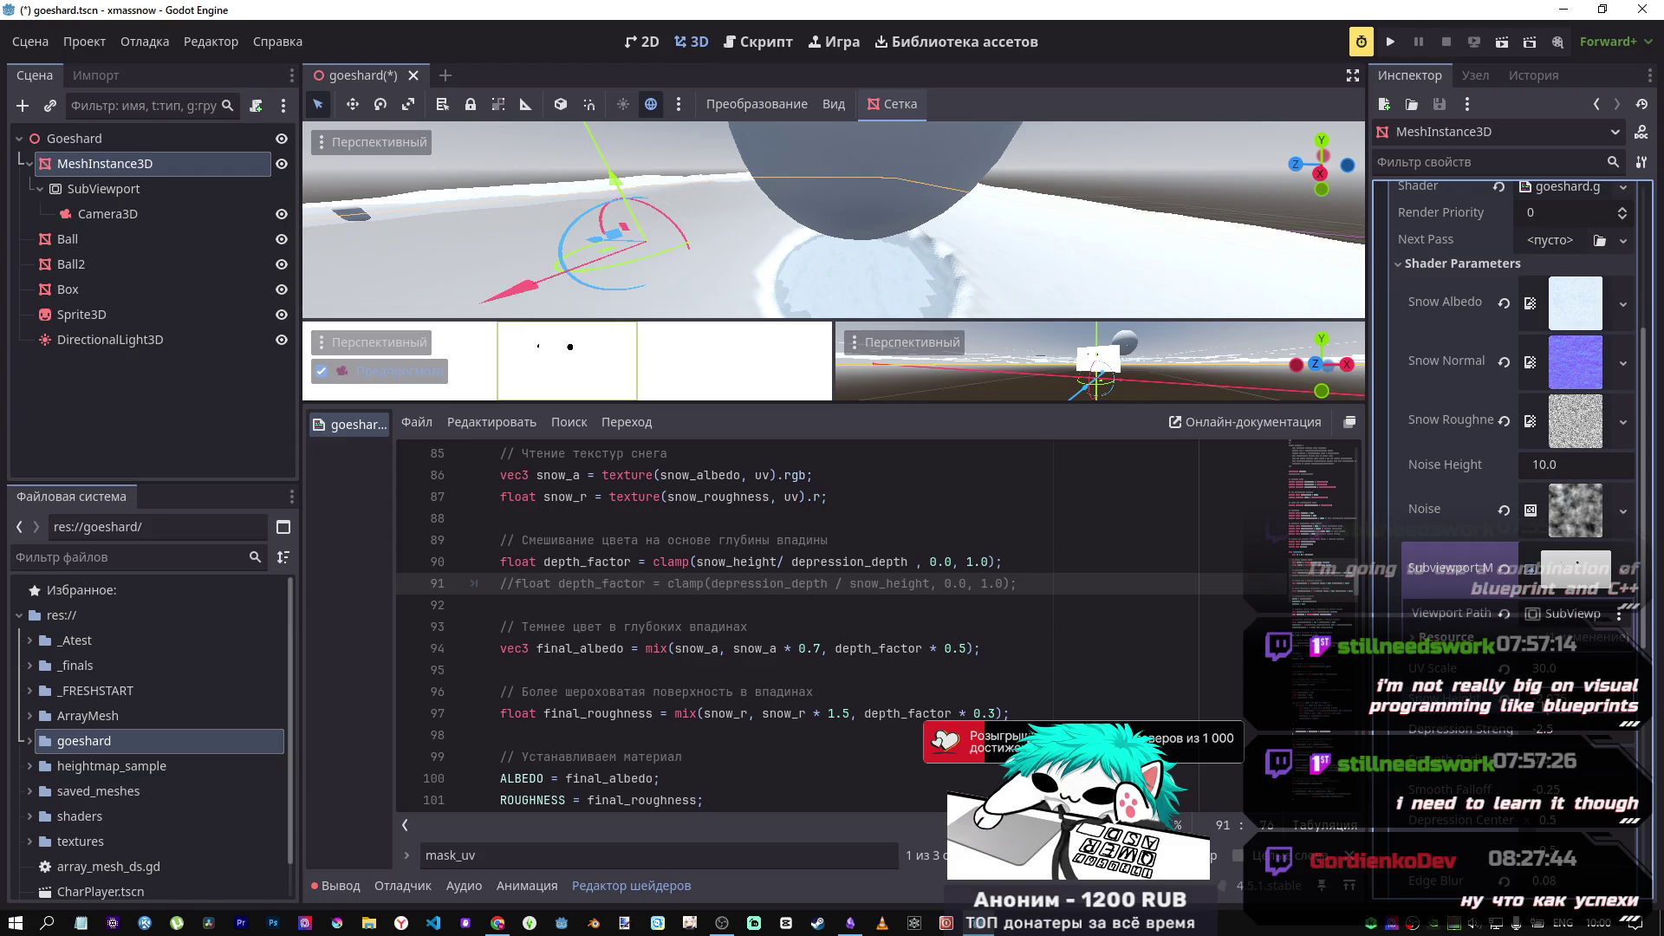
pyautogui.moveTo(1560, 729); pyautogui.dragTo(1525, 729)
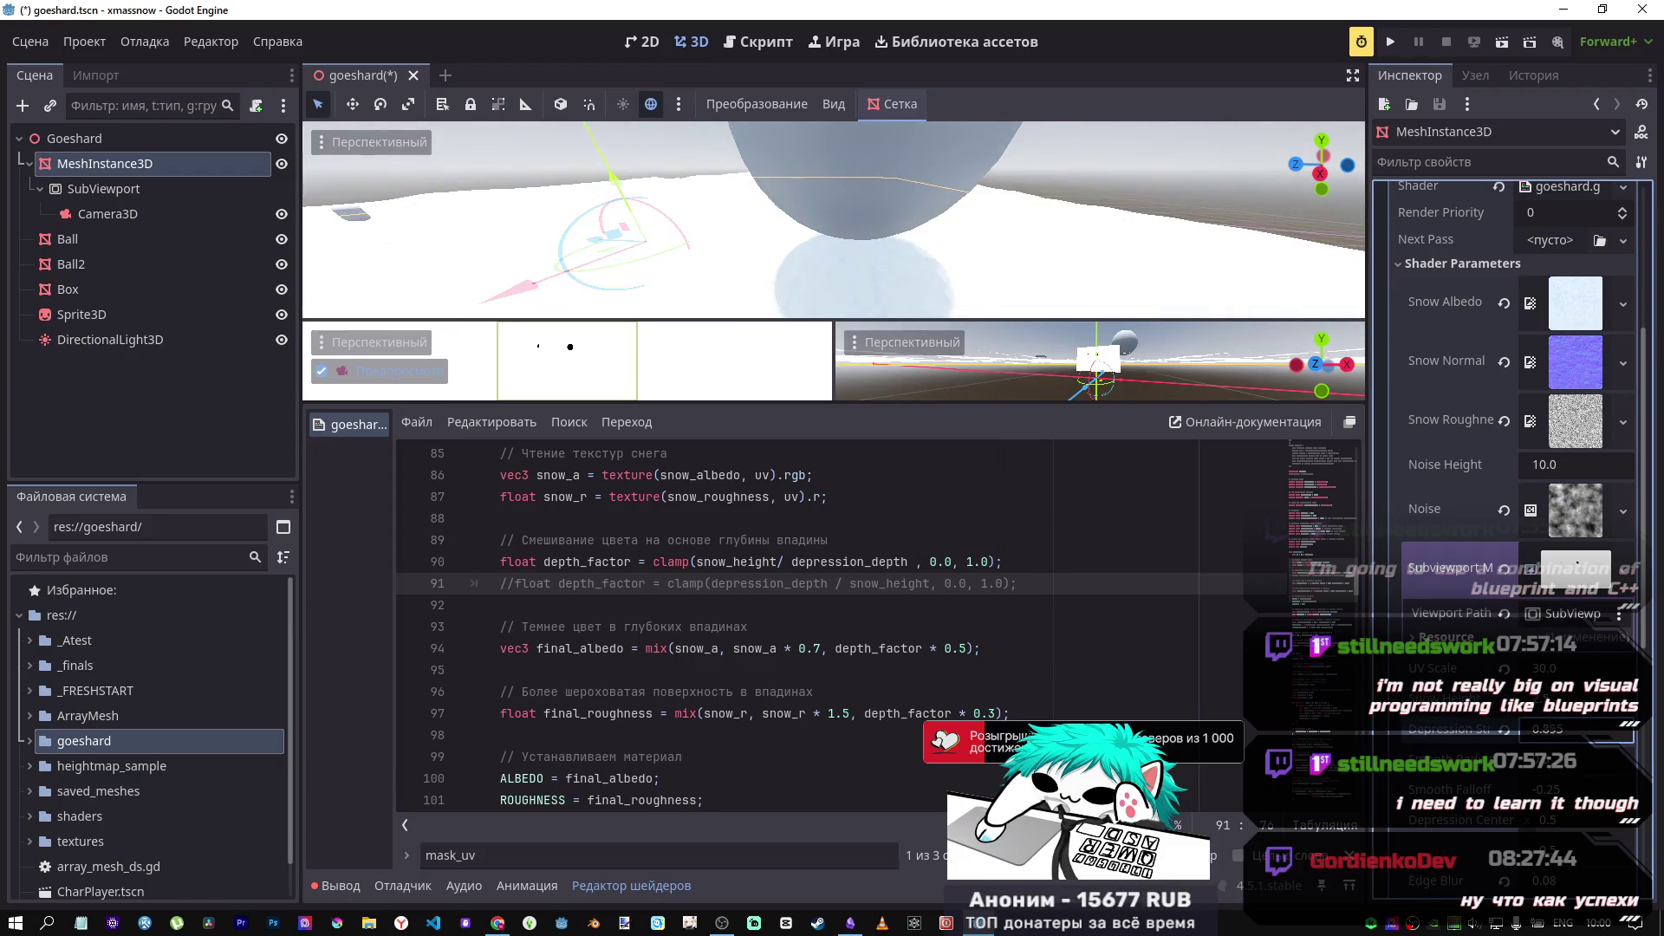
pyautogui.hotkey('ctrl', 'z')
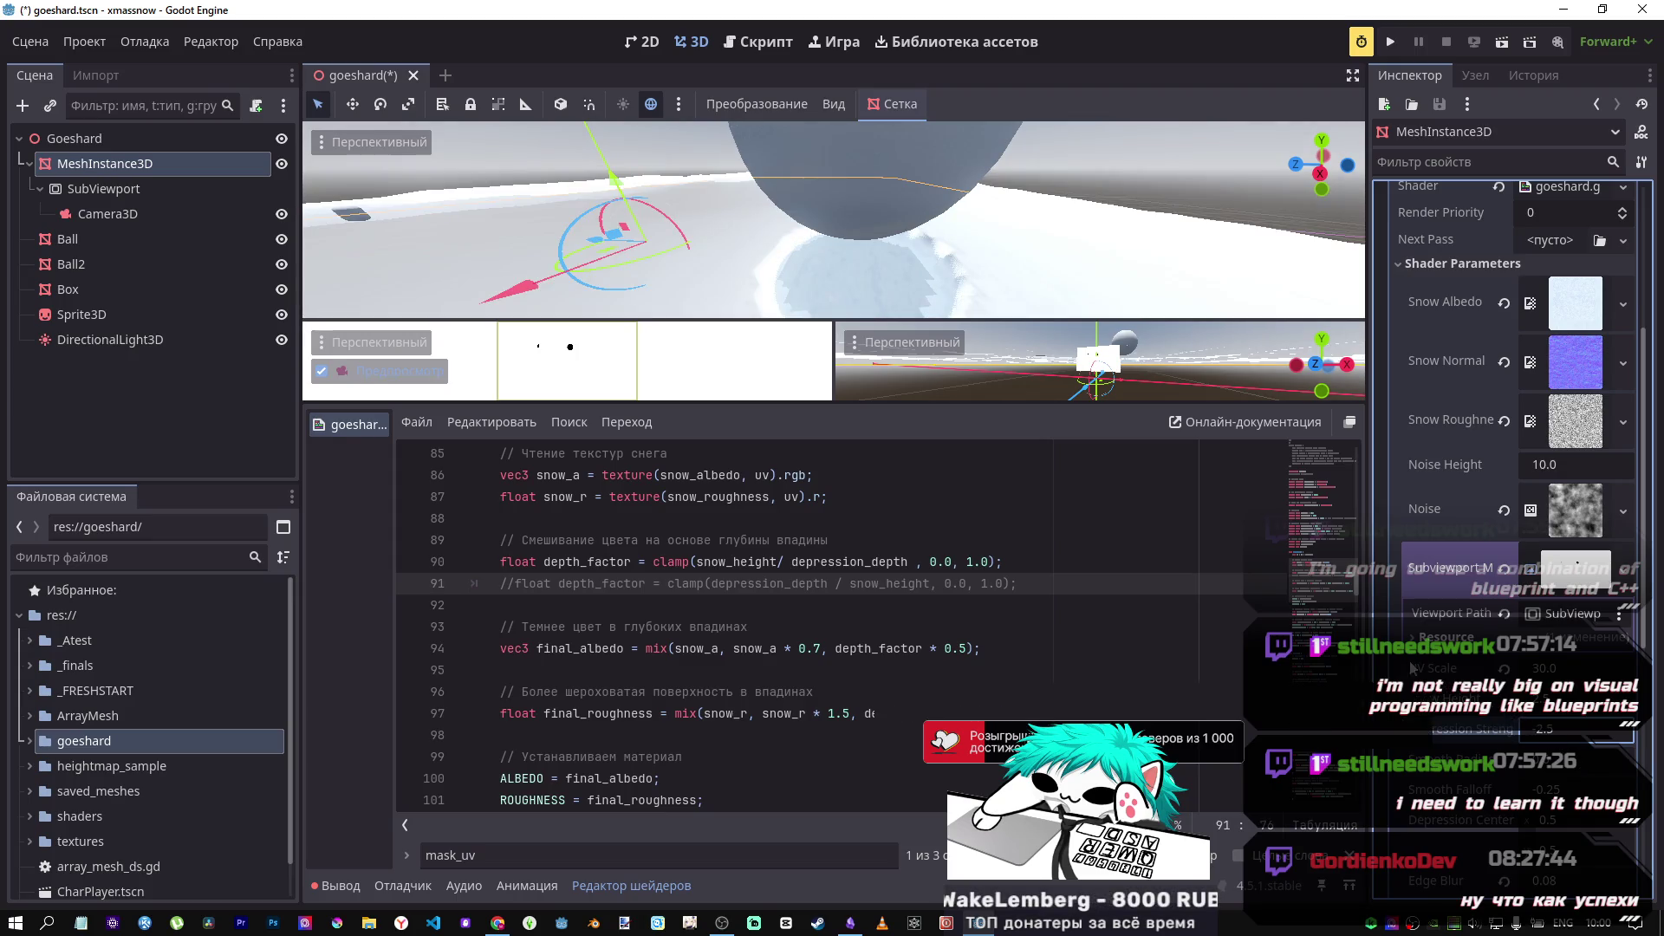
pyautogui.scroll(-1, 803, 617)
pyautogui.scroll(1, 805, 611)
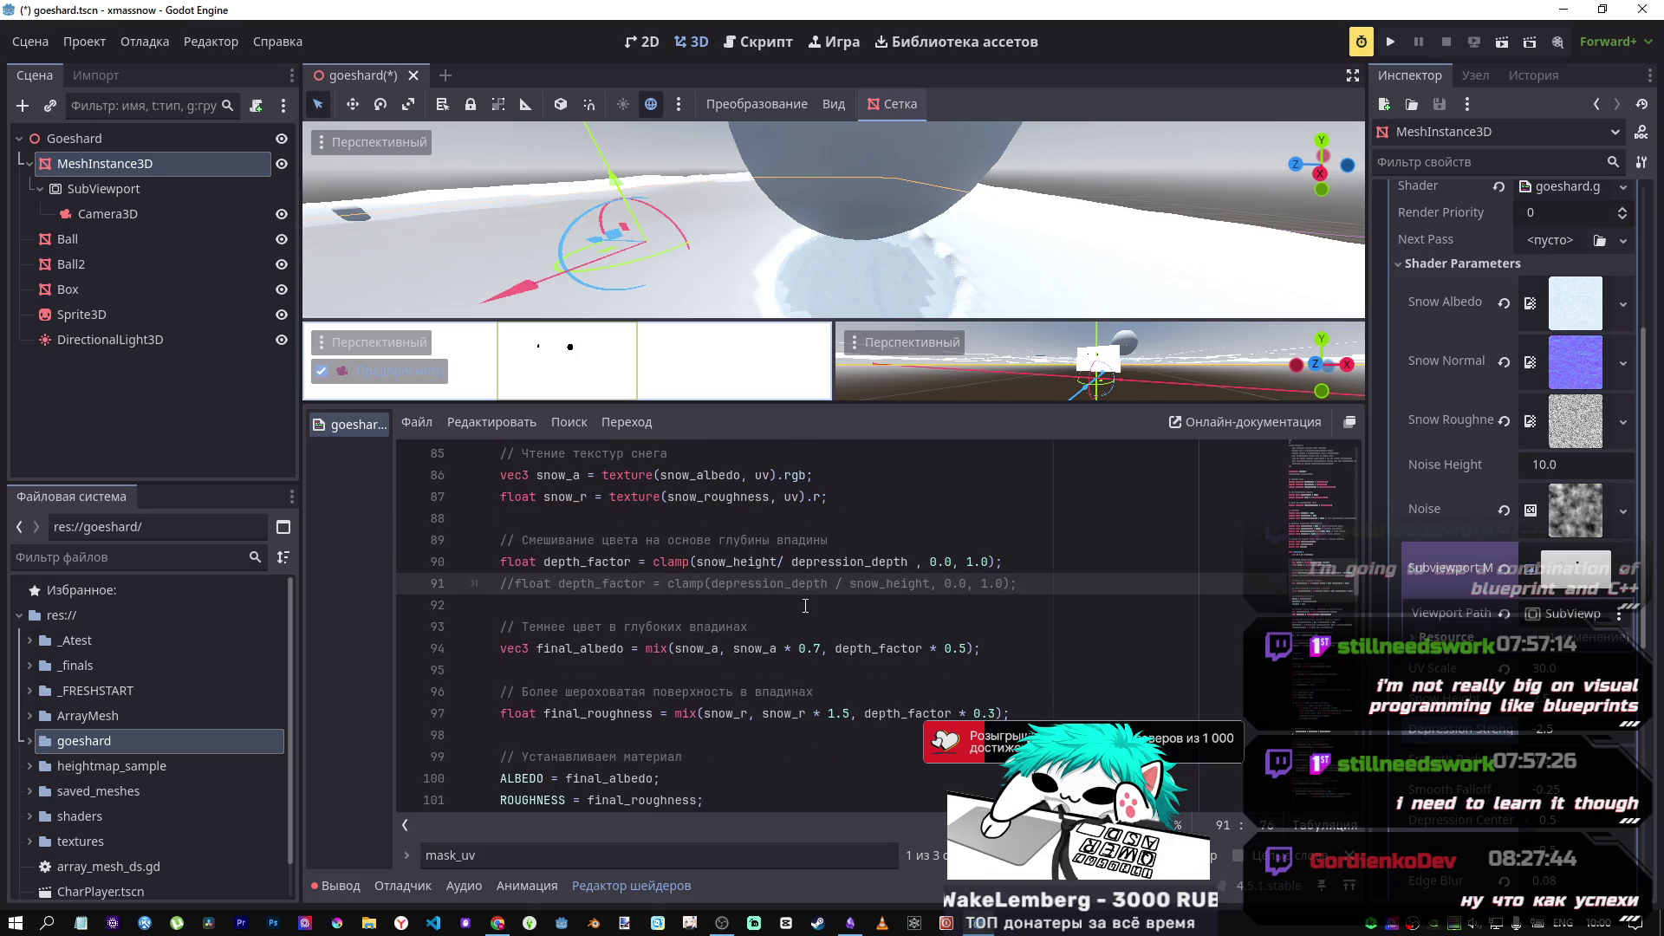
pyautogui.moveTo(1053, 589); pyautogui.dragTo(528, 578)
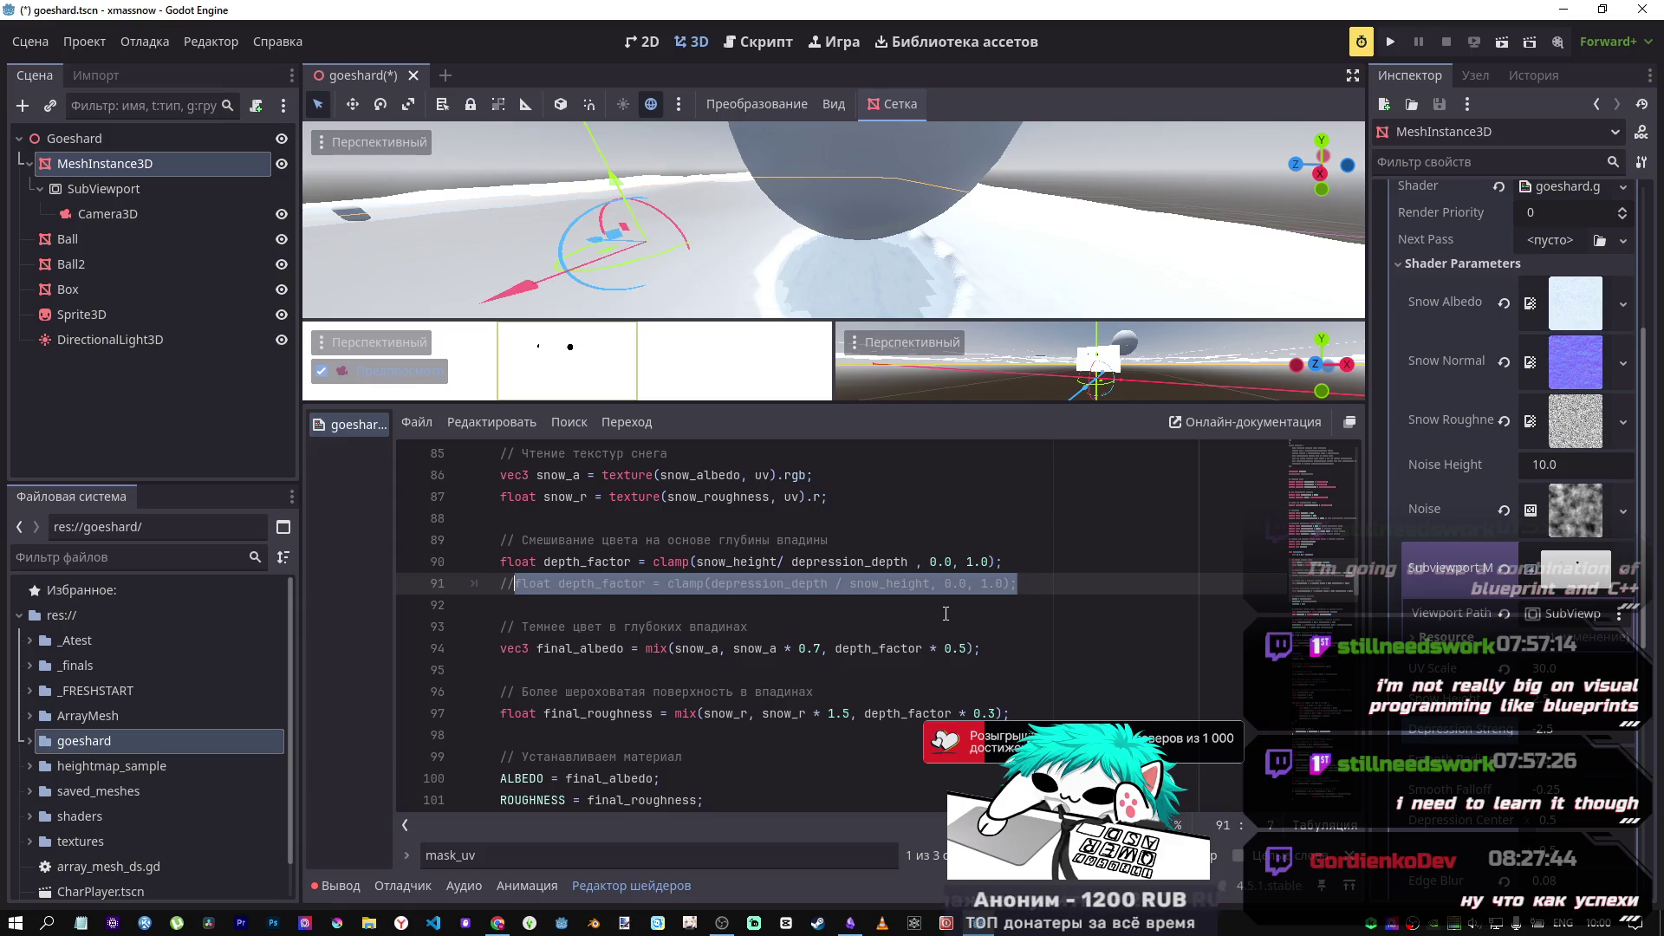
# Step: After an undo and redo, delete the old line-90 depth_factor definition (snow_height / depression_depth)
pyautogui.hotkey('ctrl', 'z')
pyautogui.hotkey('ctrl', 'z')
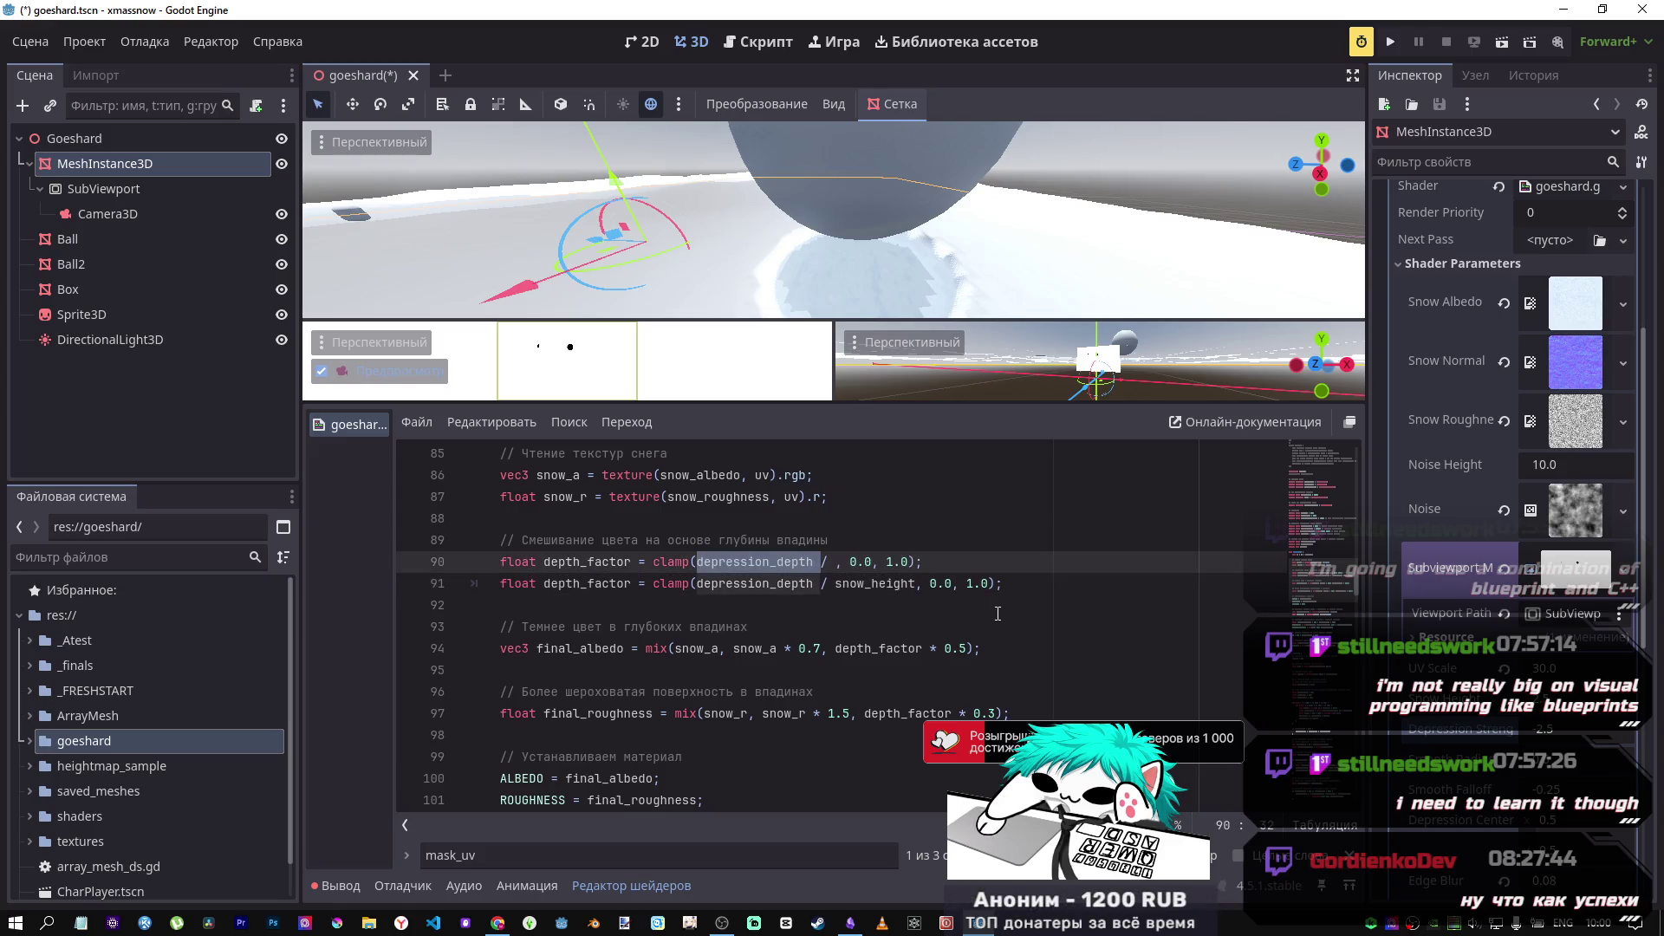
pyautogui.hotkey('ctrl', 'z')
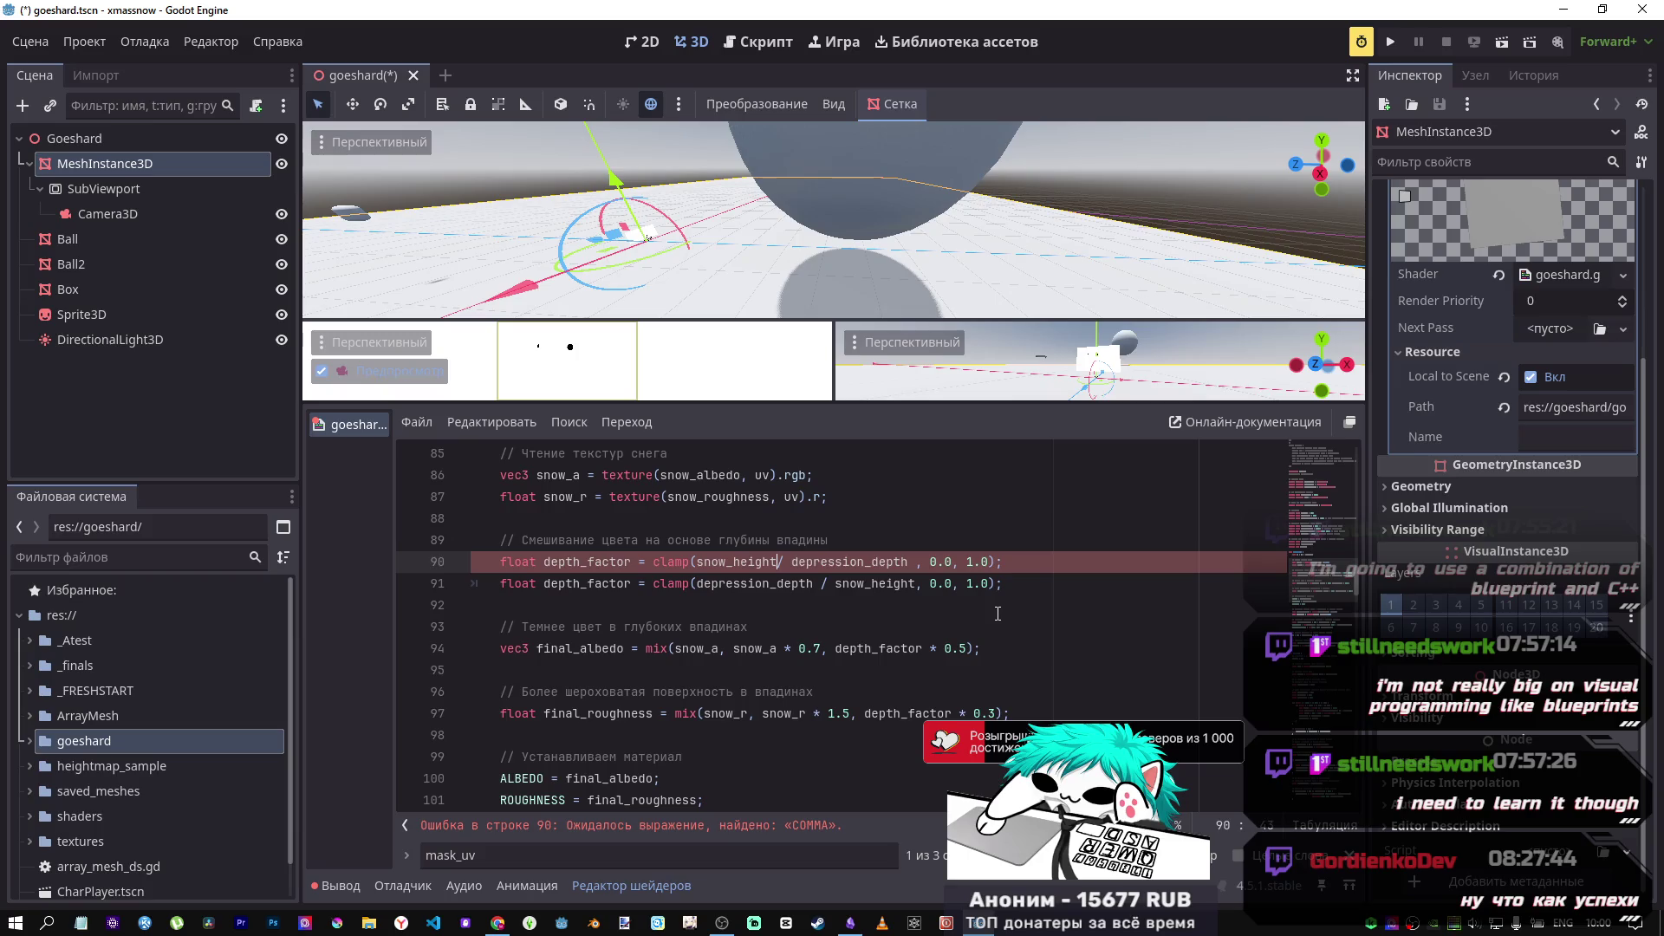
pyautogui.moveTo(1004, 562); pyautogui.dragTo(403, 566)
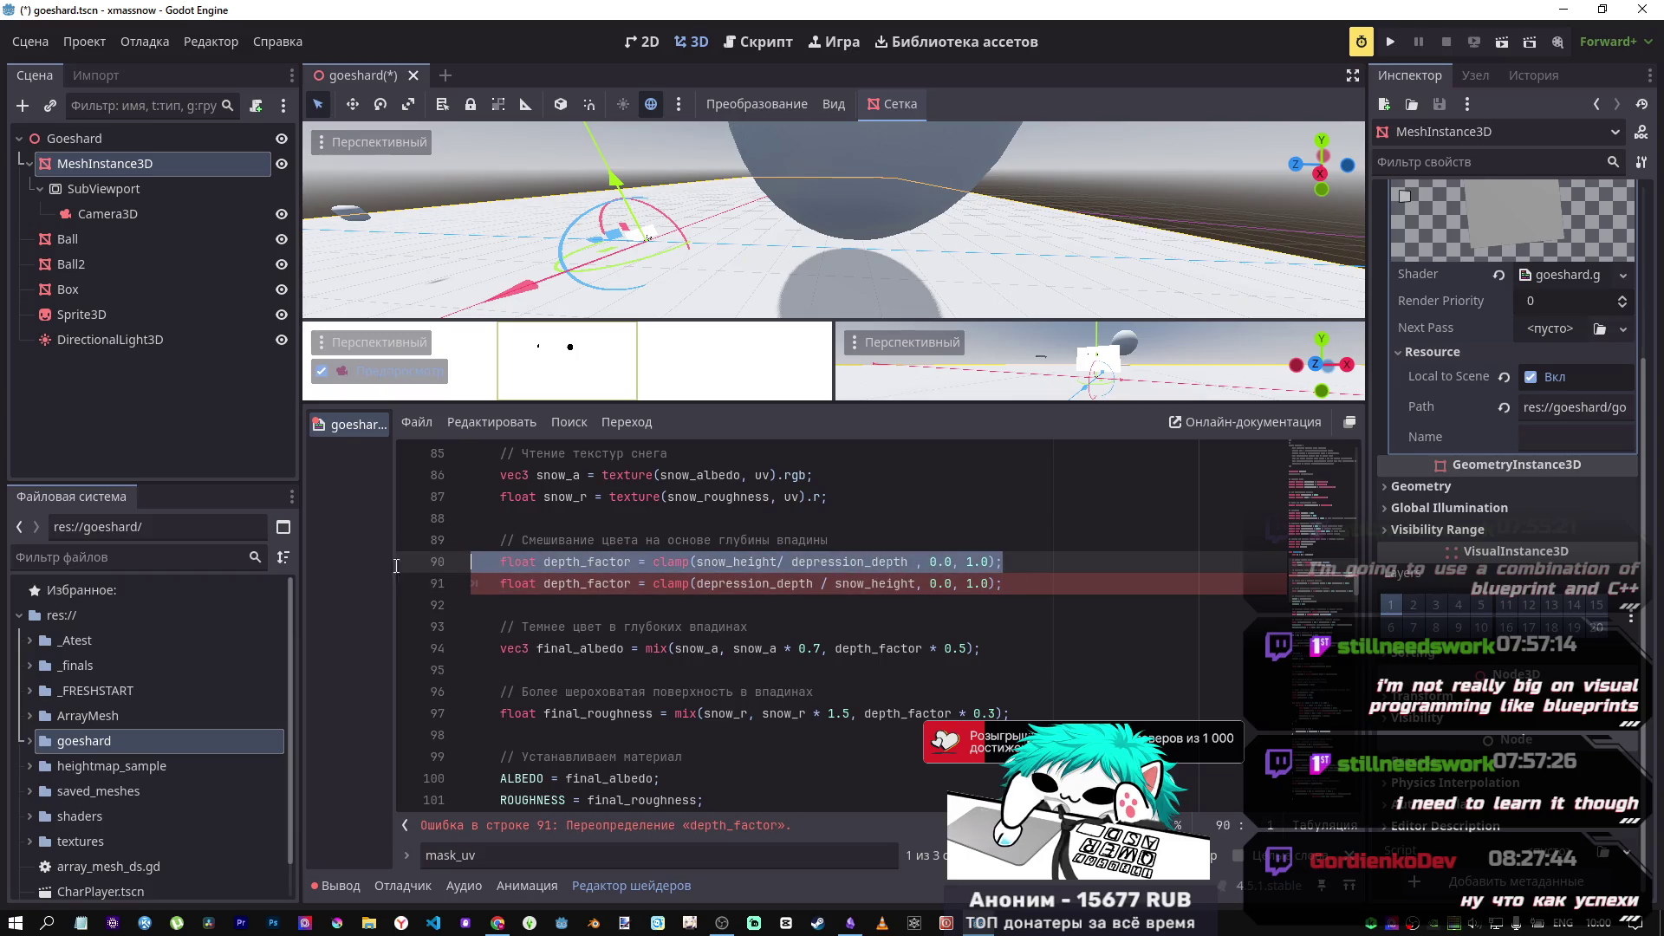
pyautogui.press('BackSpace')
pyautogui.press('BackSpace')
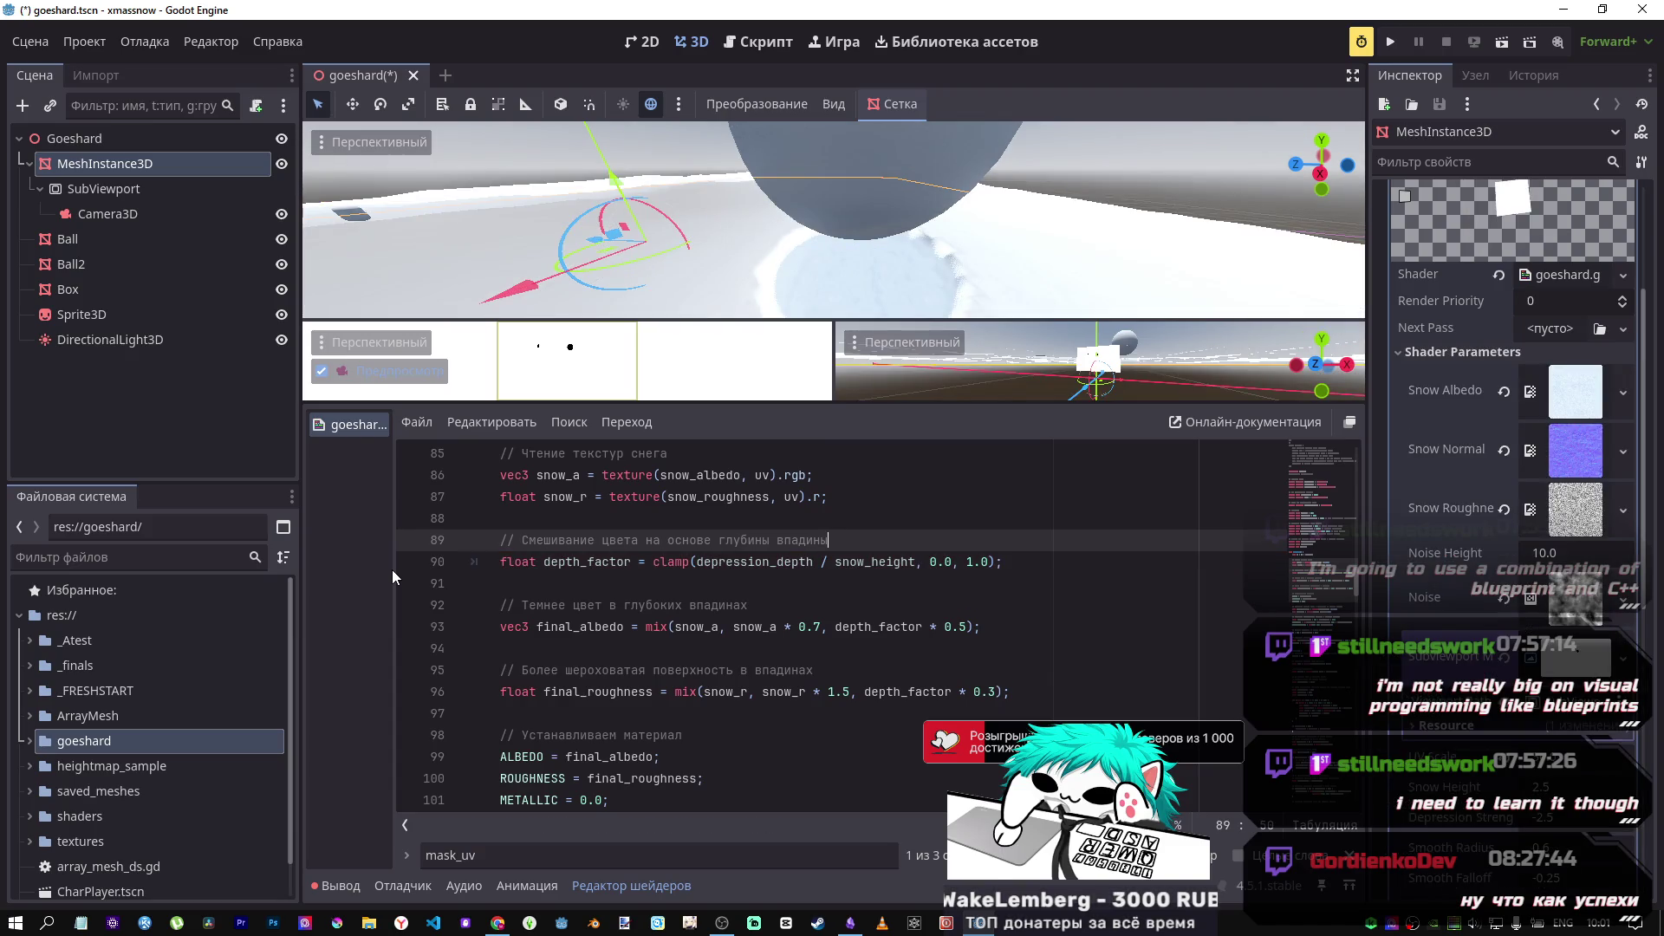
pyautogui.scroll(-1, 647, 602)
# Step: Highlight uses of final_albedo, the darkened snow colour term on line 93, and depth_factor
pyautogui.scroll(-2, 646, 591)
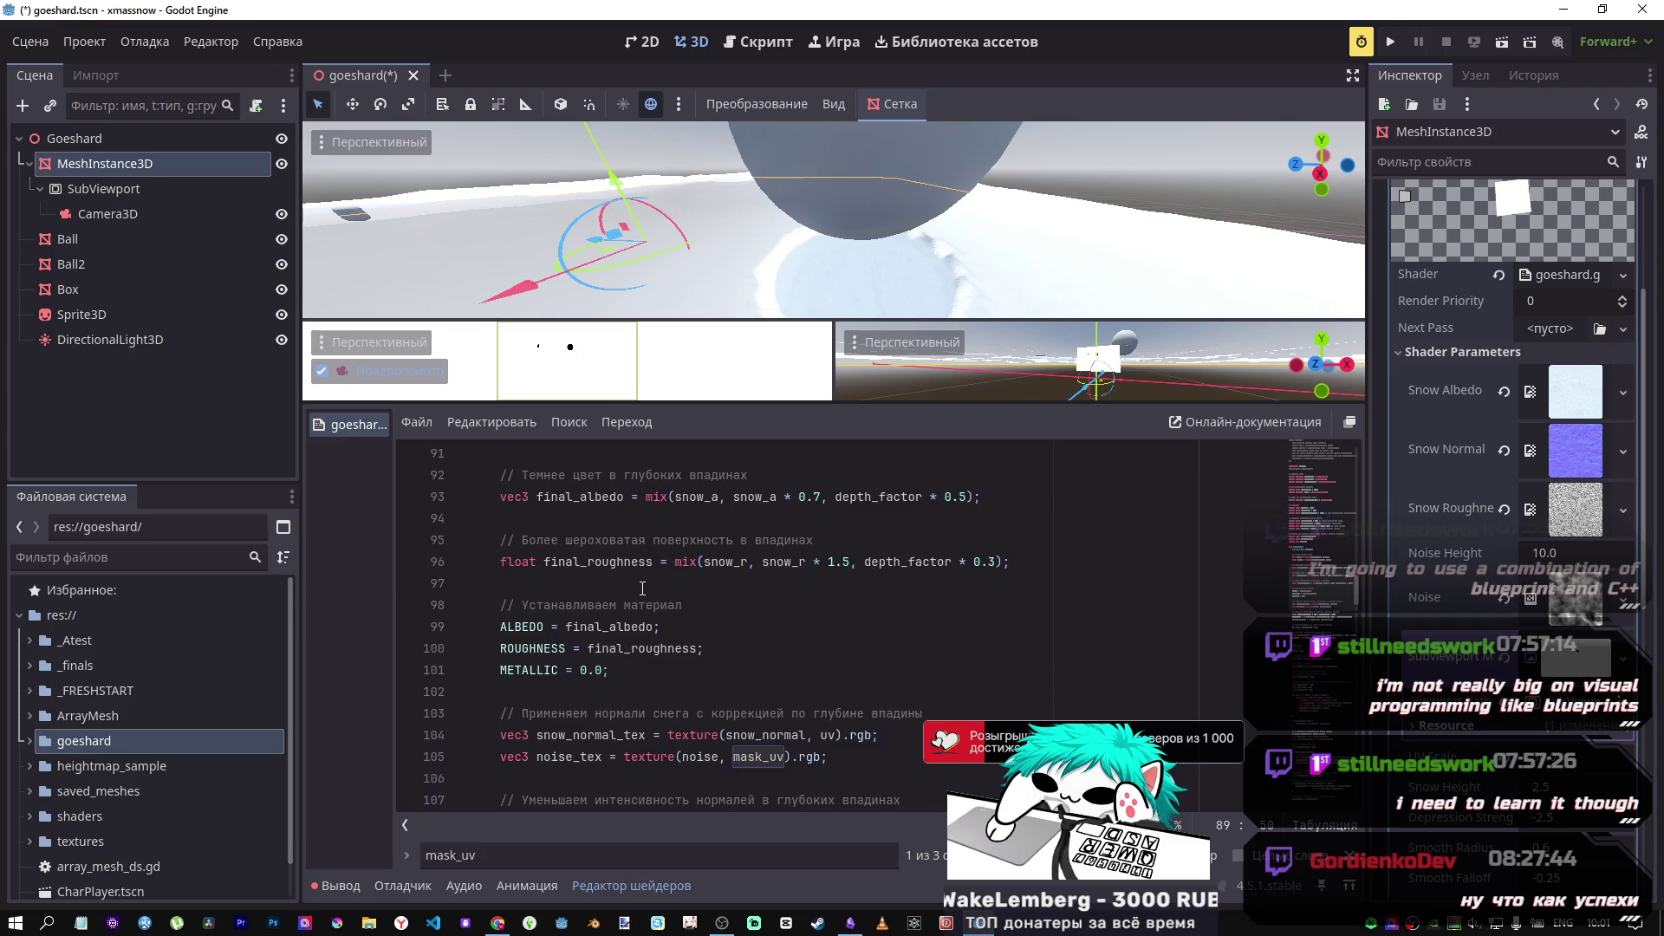
pyautogui.doubleClick(619, 564)
pyautogui.scroll(3, 633, 607)
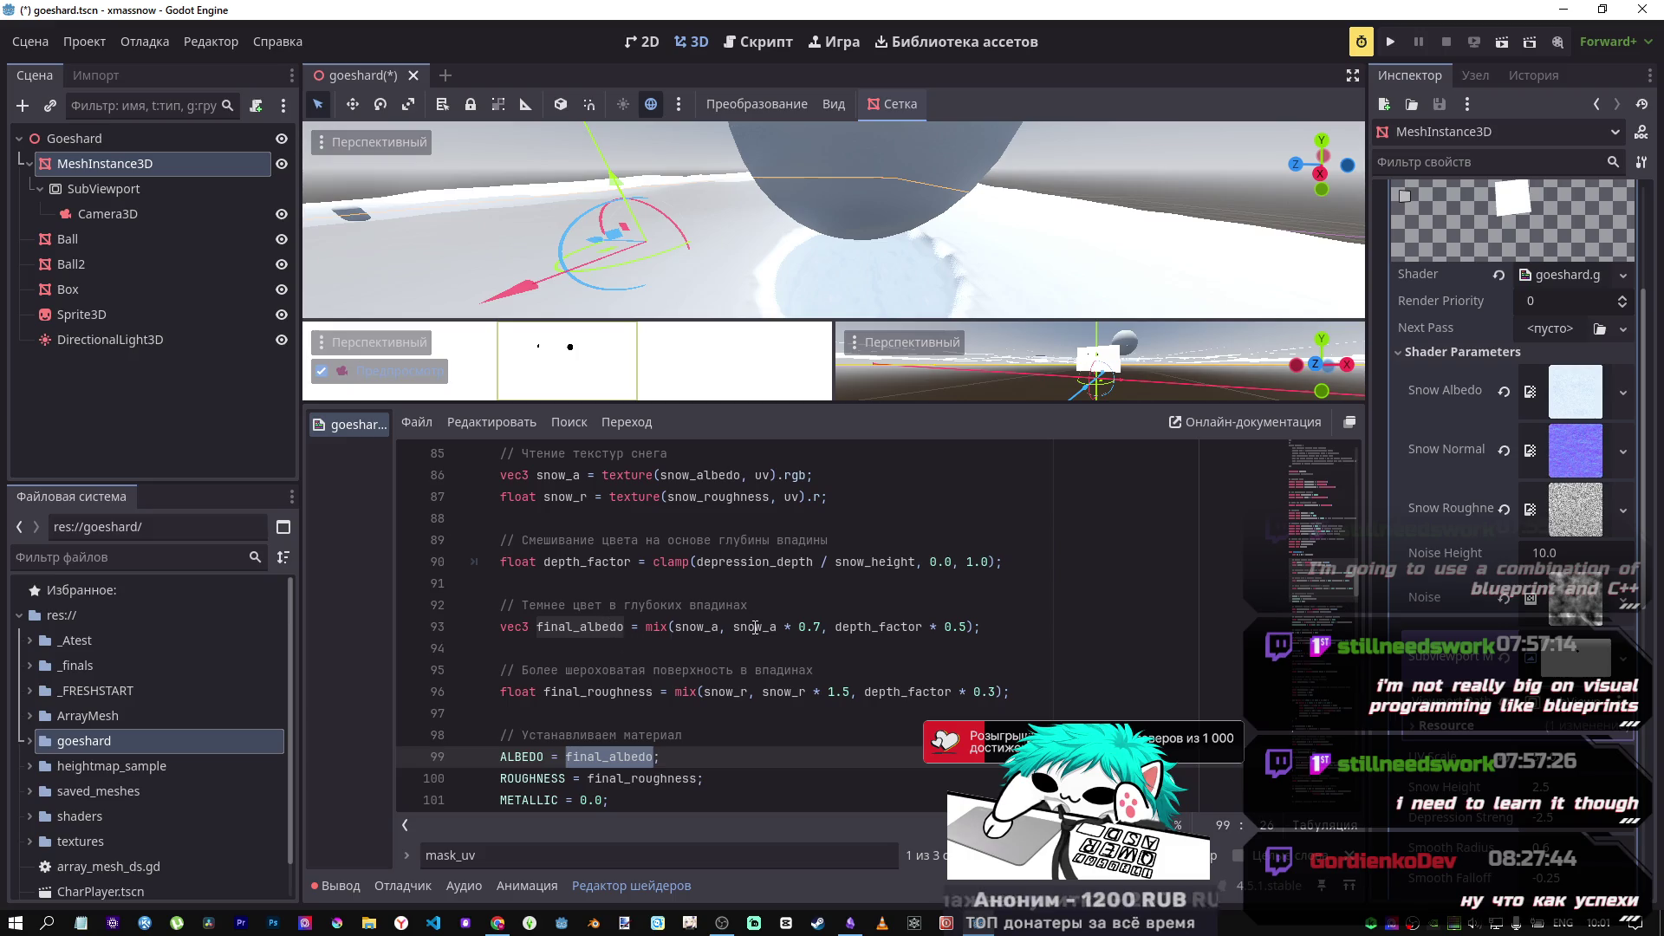
pyautogui.moveTo(822, 627)
pyautogui.mouseDown()
pyautogui.moveTo(748, 628)
pyautogui.moveTo(801, 628)
pyautogui.mouseUp()
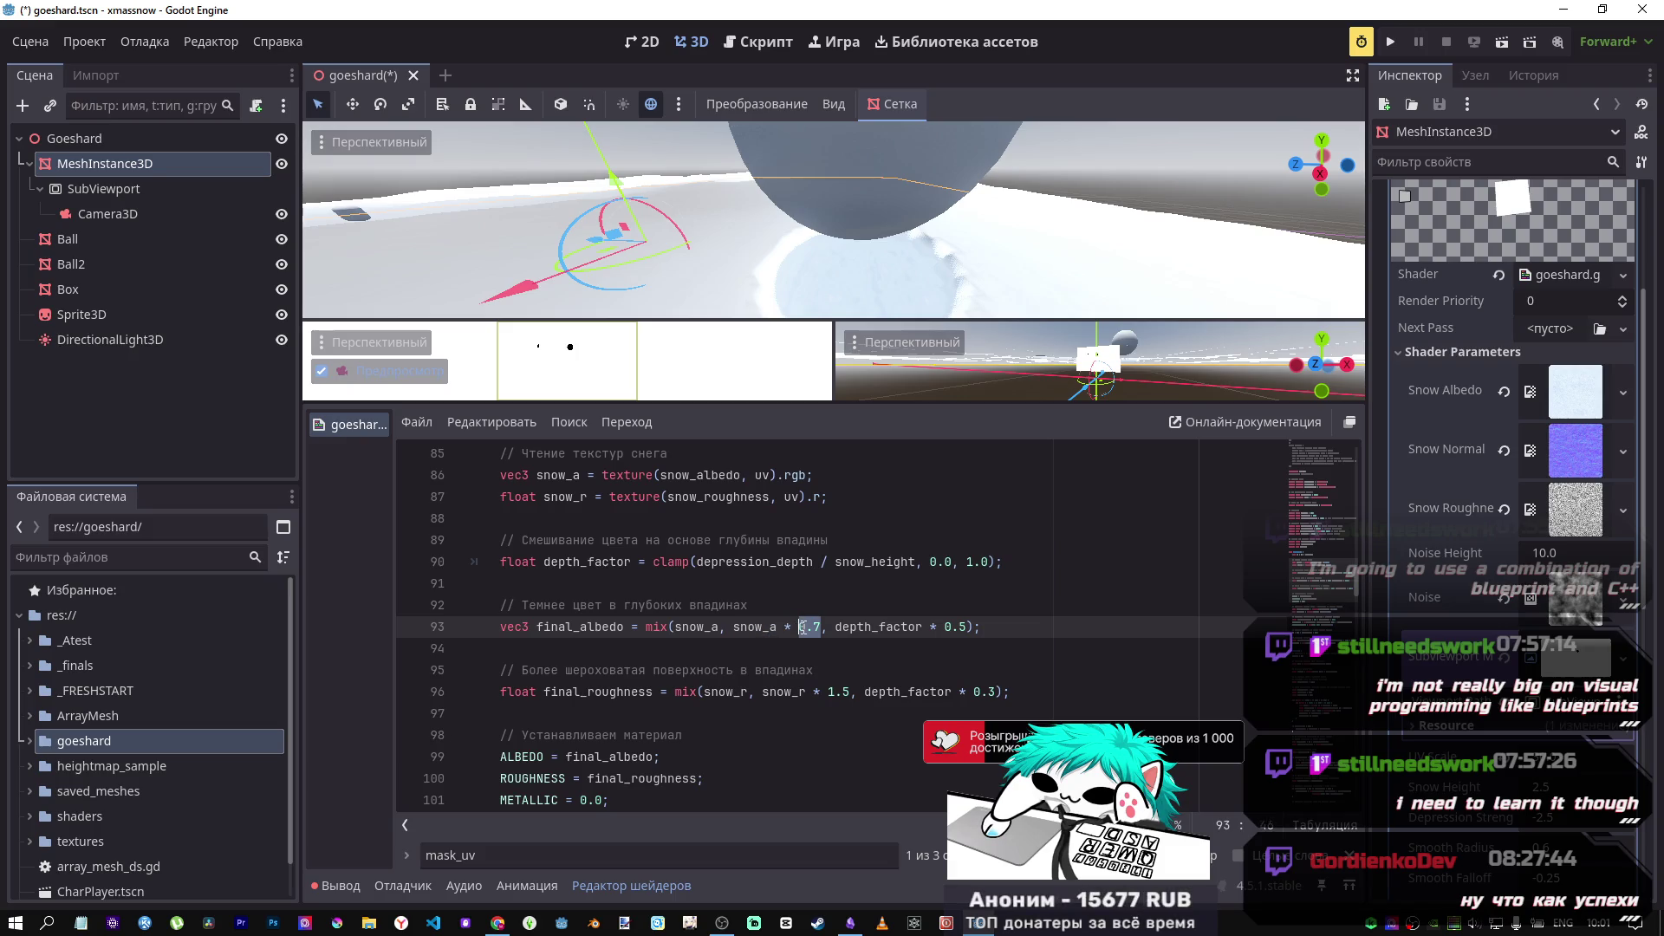
pyautogui.doubleClick(885, 630)
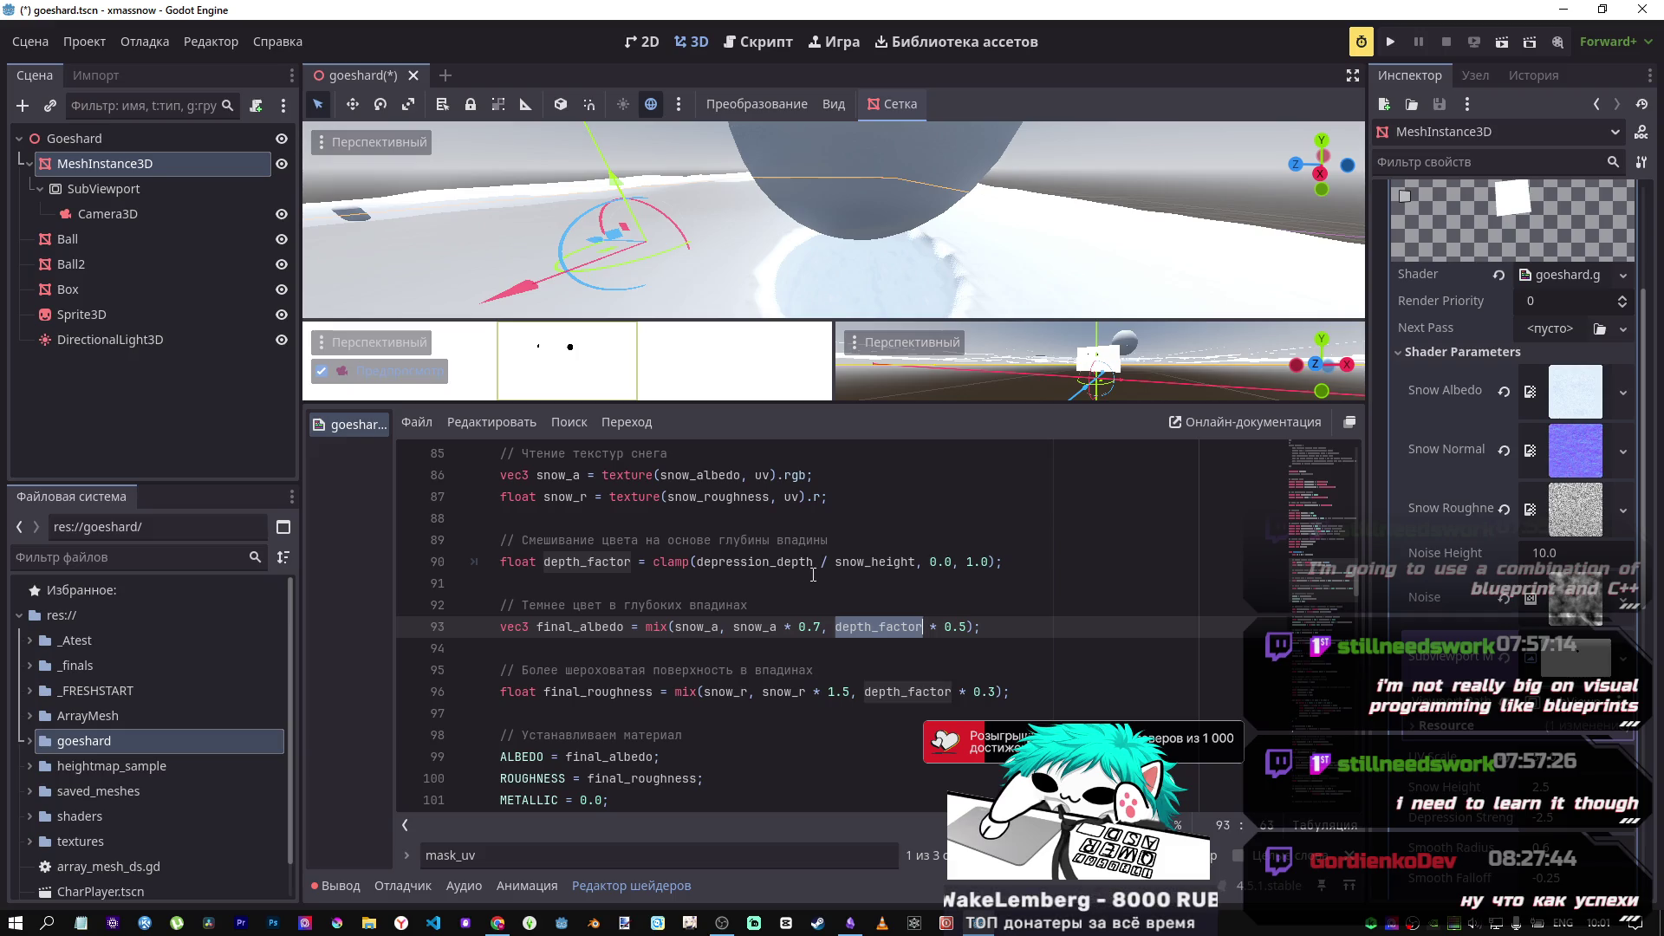
# Step: Highlight depression_depth, scroll through its uses, and put it into the search bar
pyautogui.scroll(1, 813, 575)
pyautogui.doubleClick(756, 626)
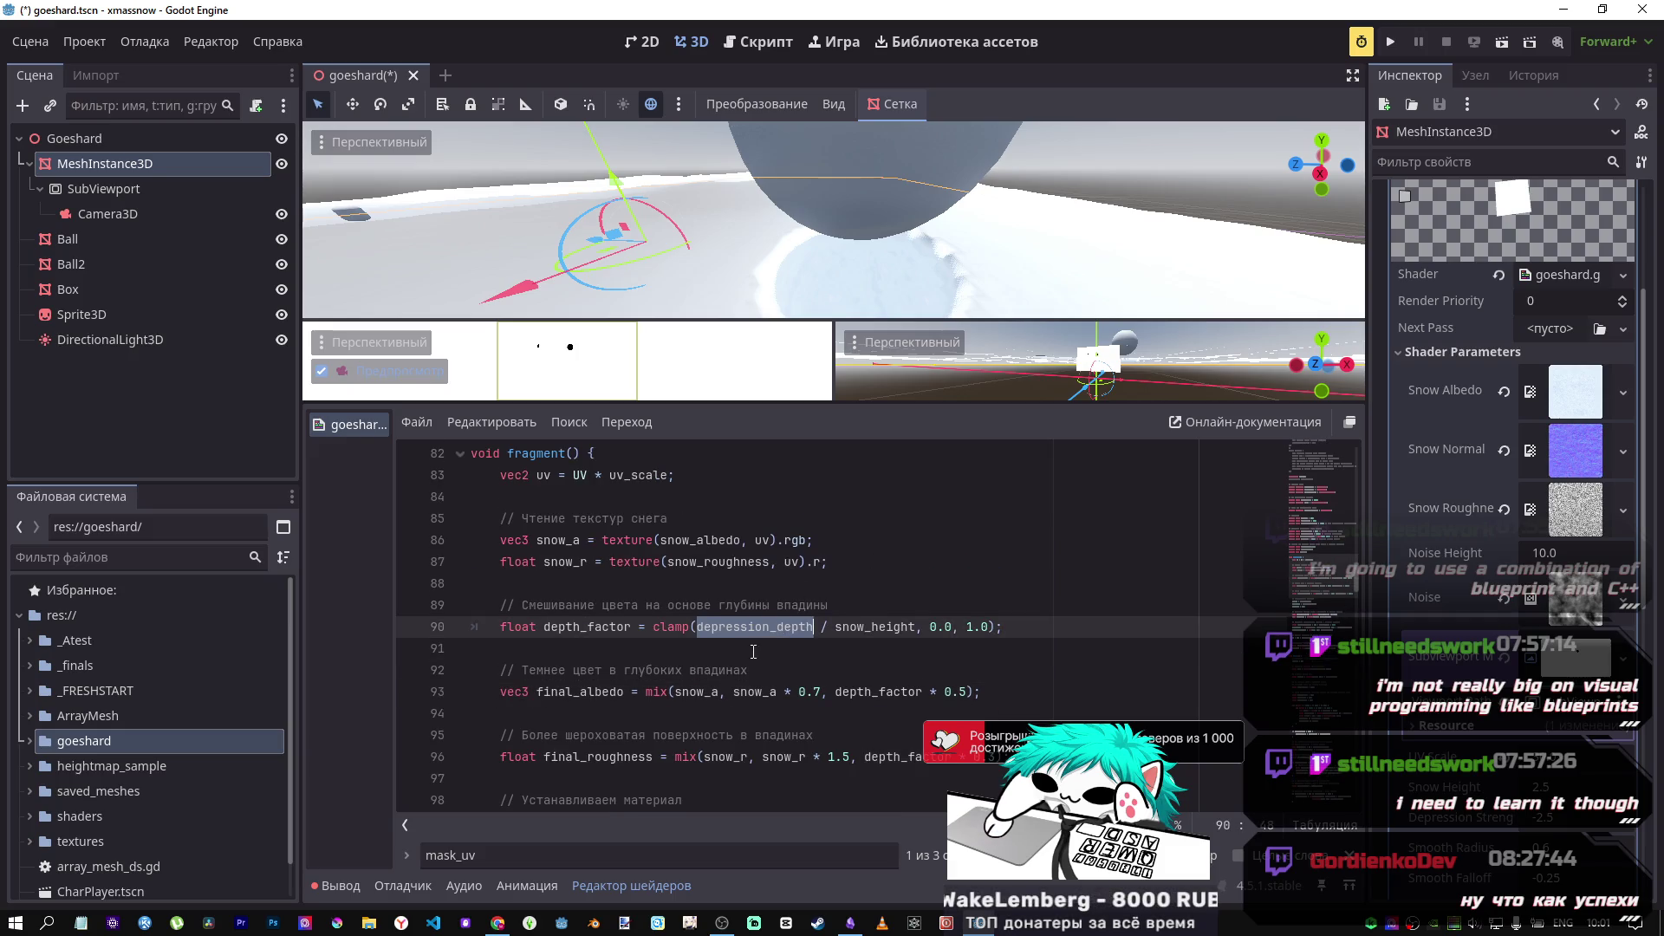
pyautogui.scroll(2, 756, 650)
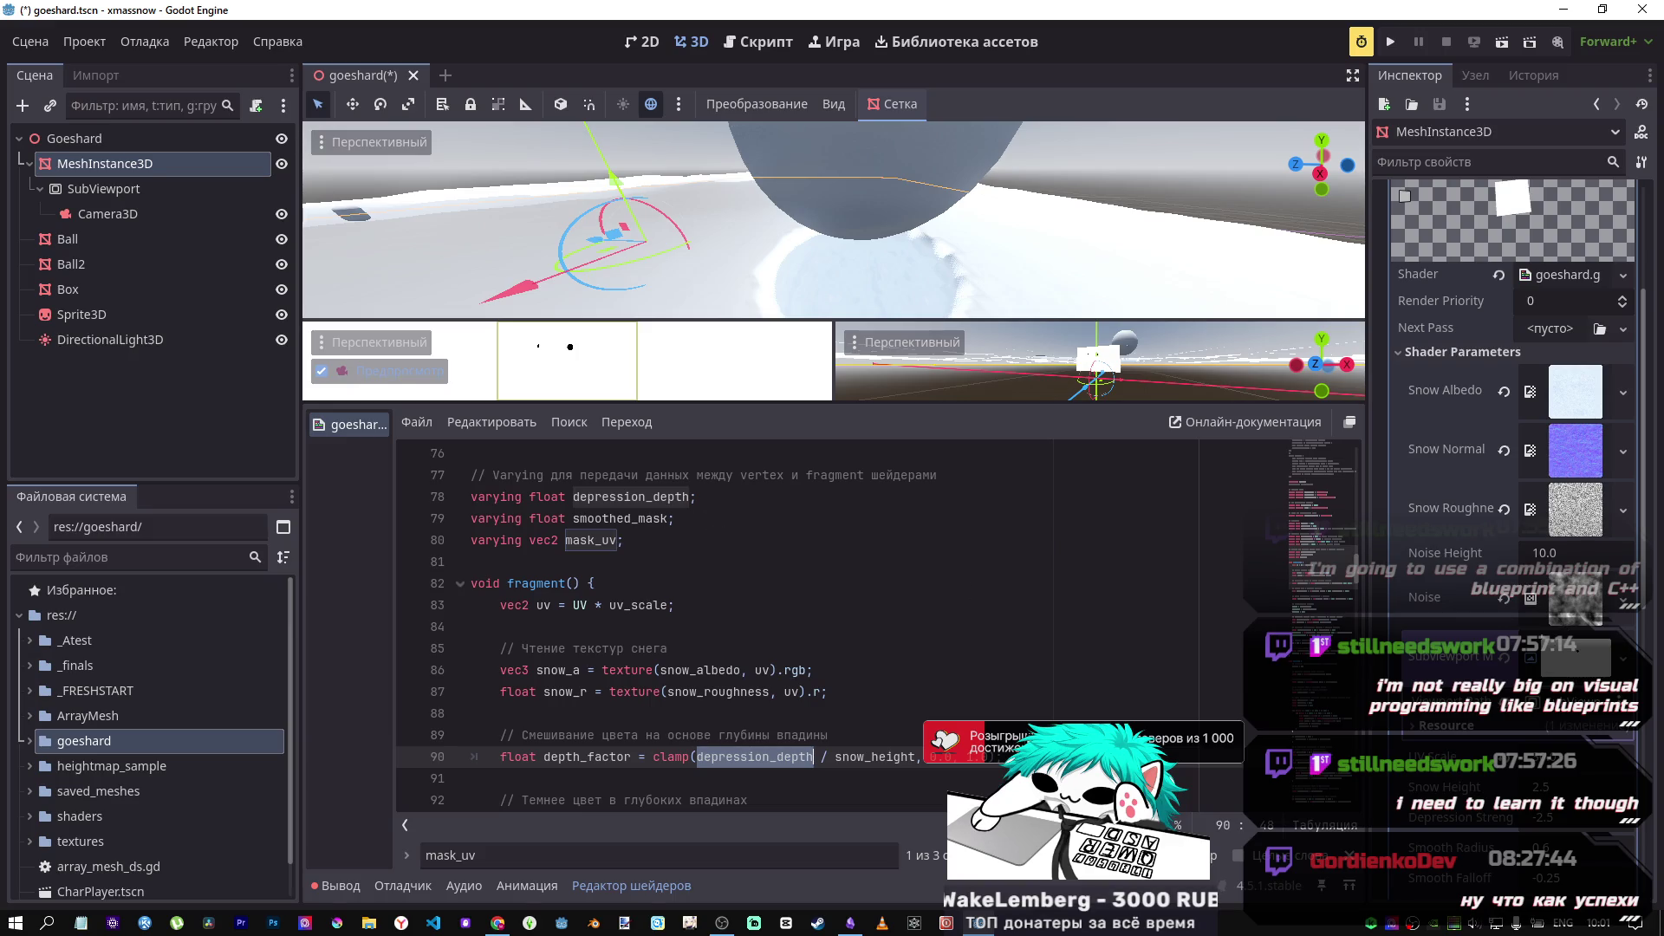
pyautogui.scroll(-2, 1465, 572)
pyautogui.scroll(-2, 1465, 572)
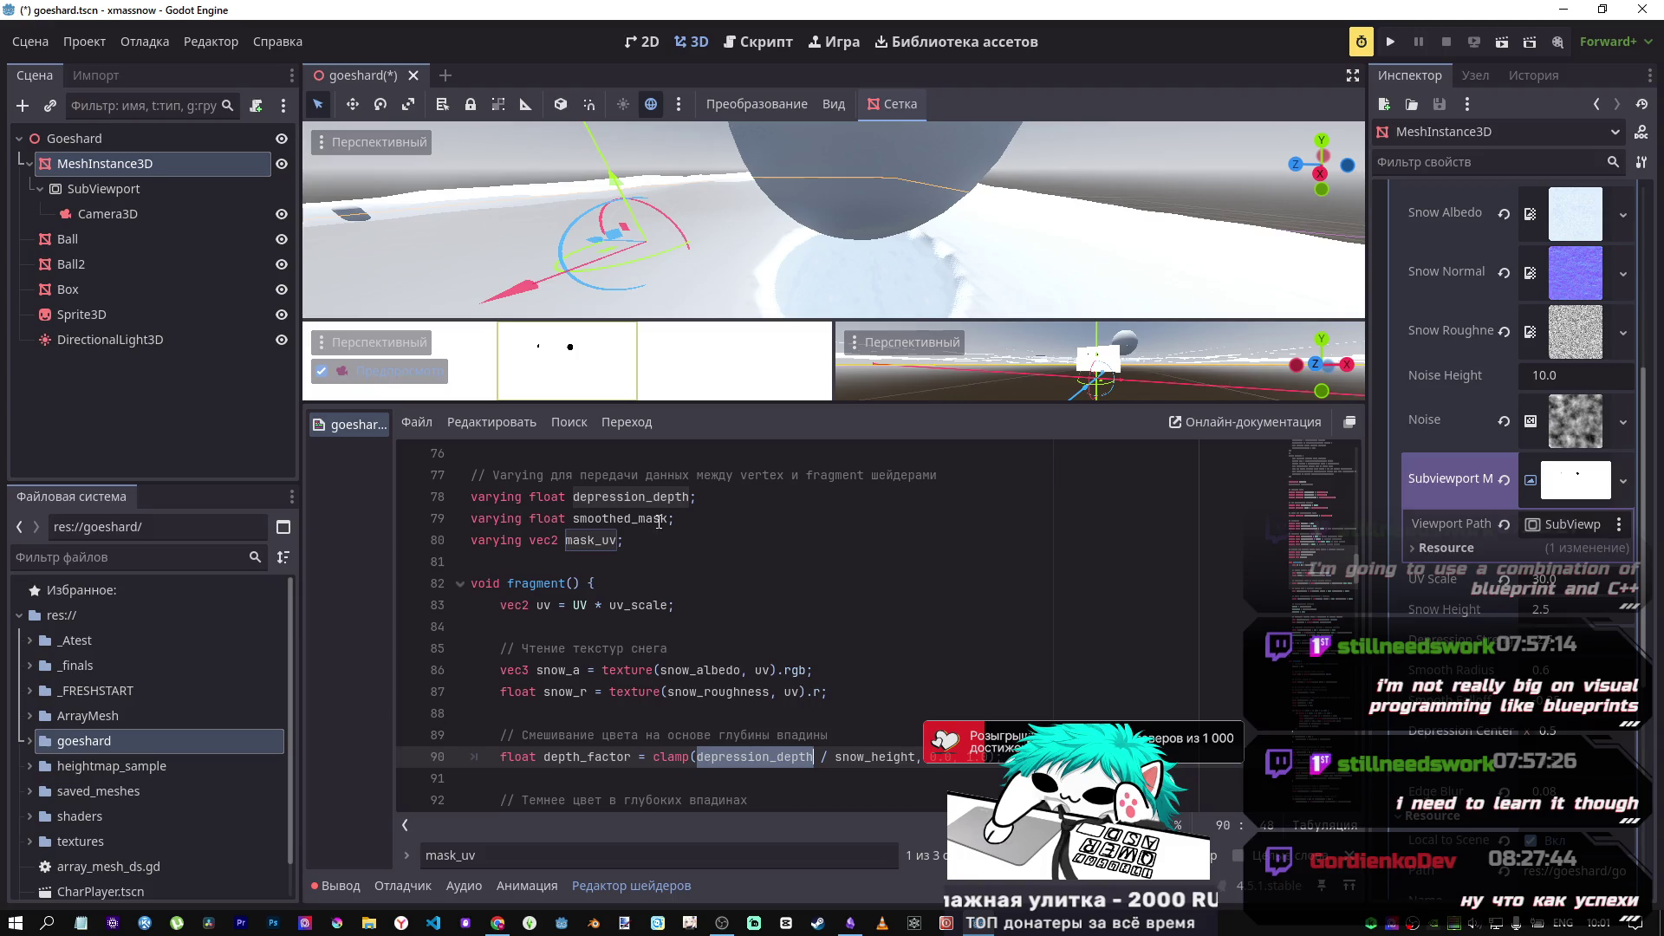
pyautogui.scroll(-20, 782, 687)
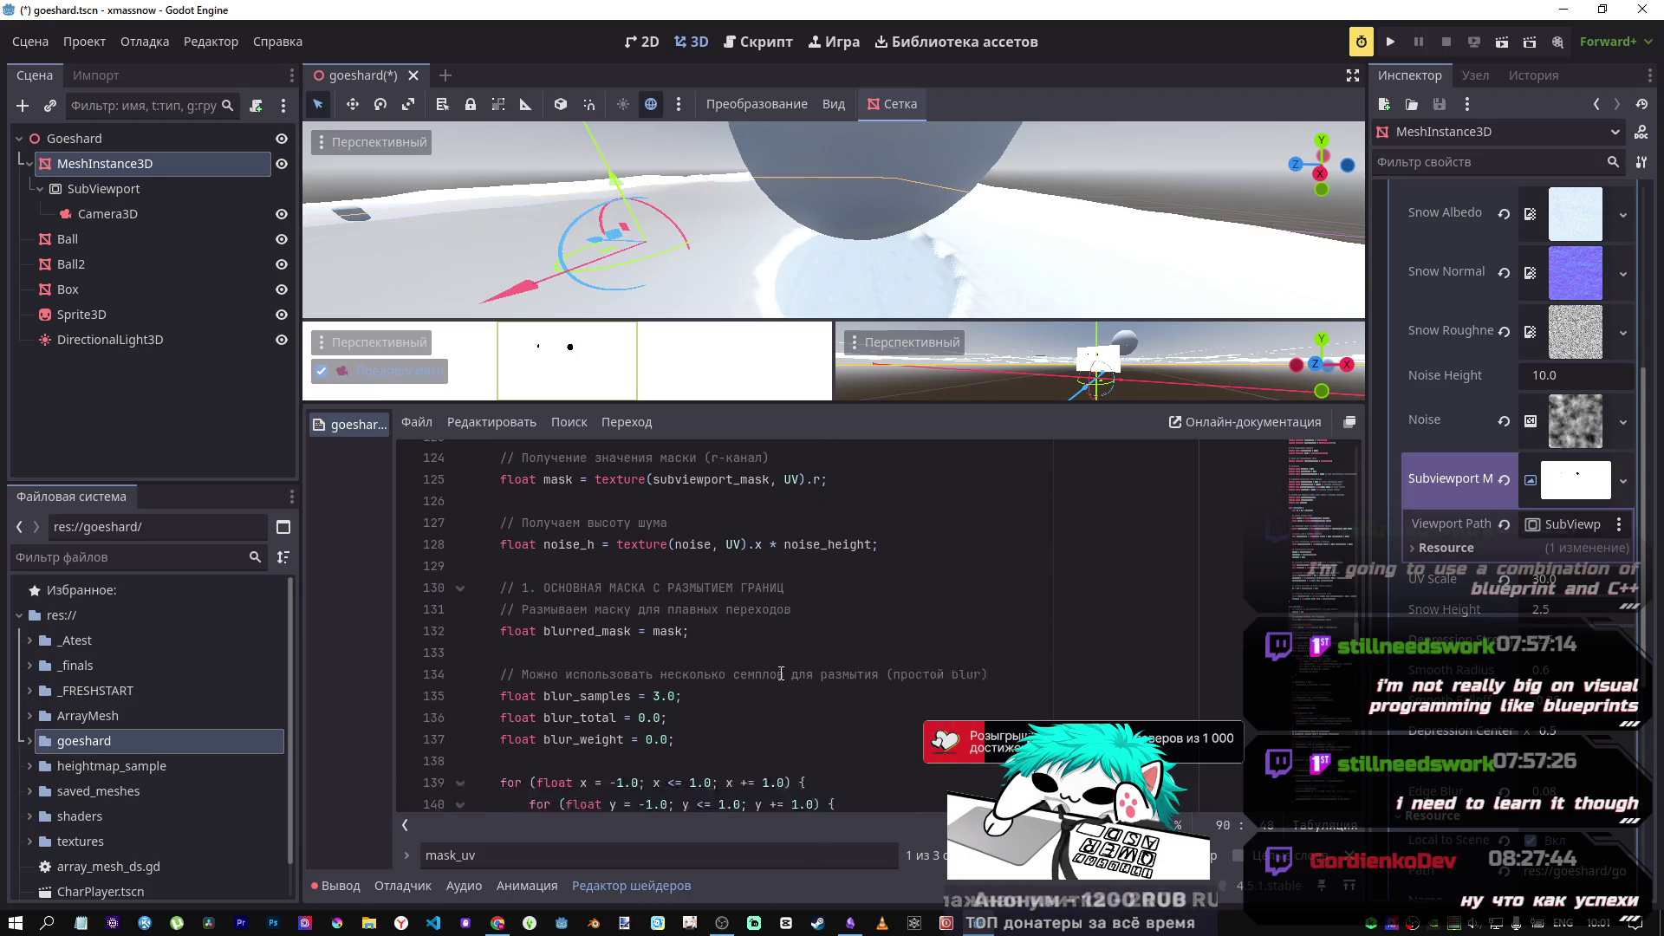
pyautogui.scroll(-4, 780, 673)
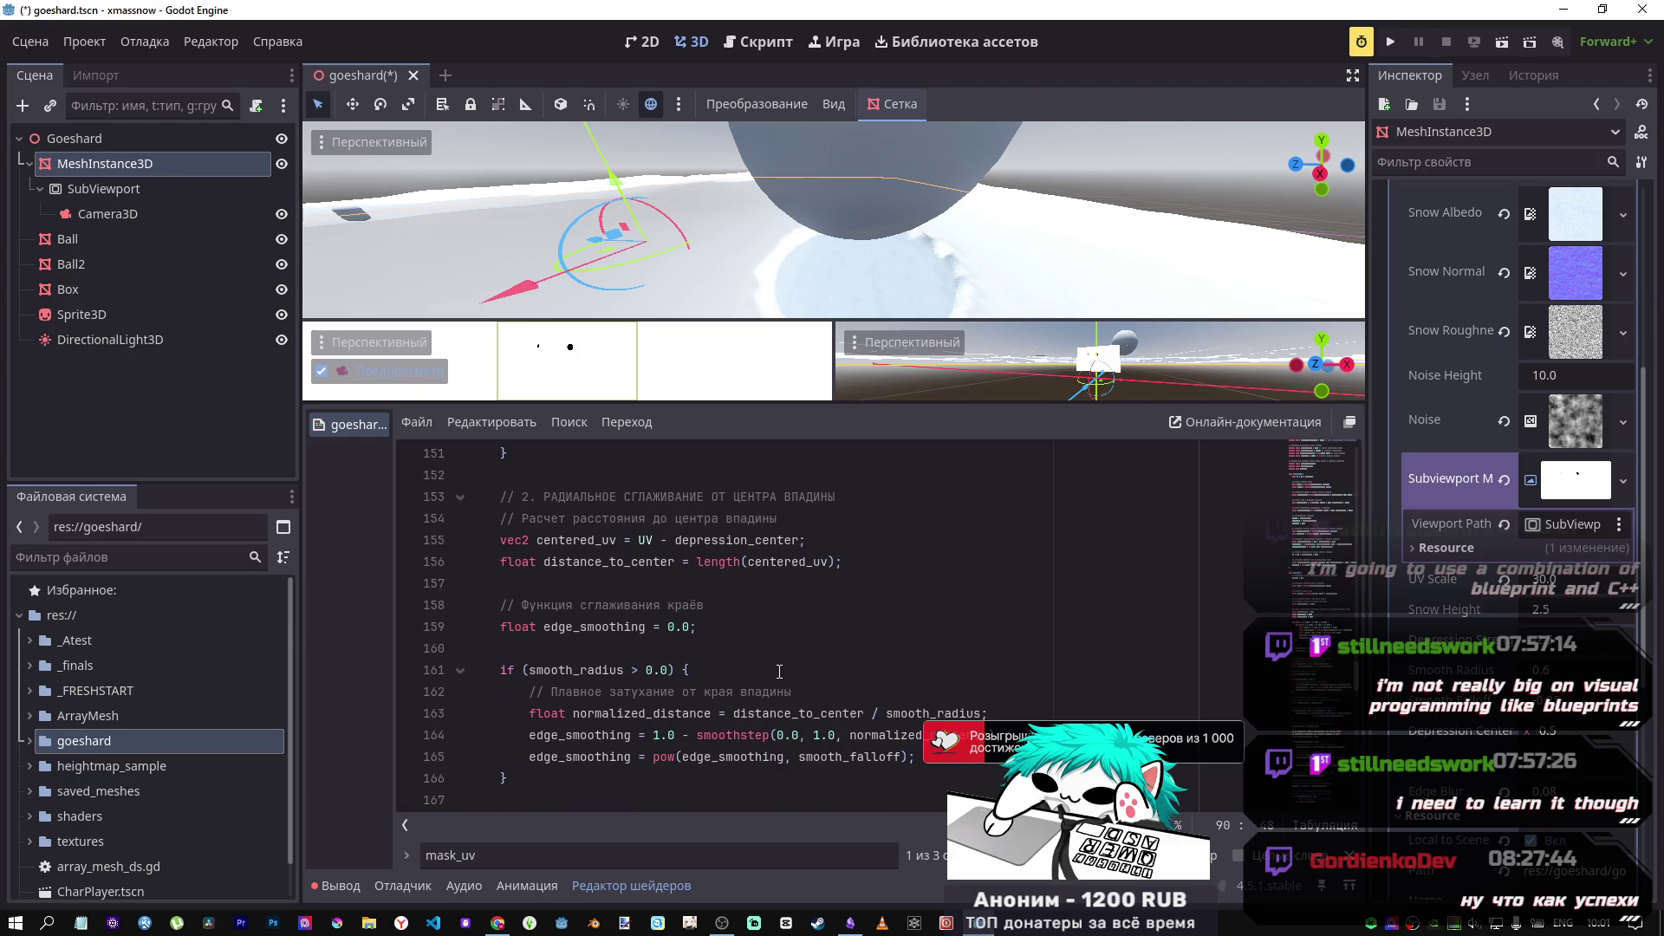
pyautogui.scroll(-5, 778, 666)
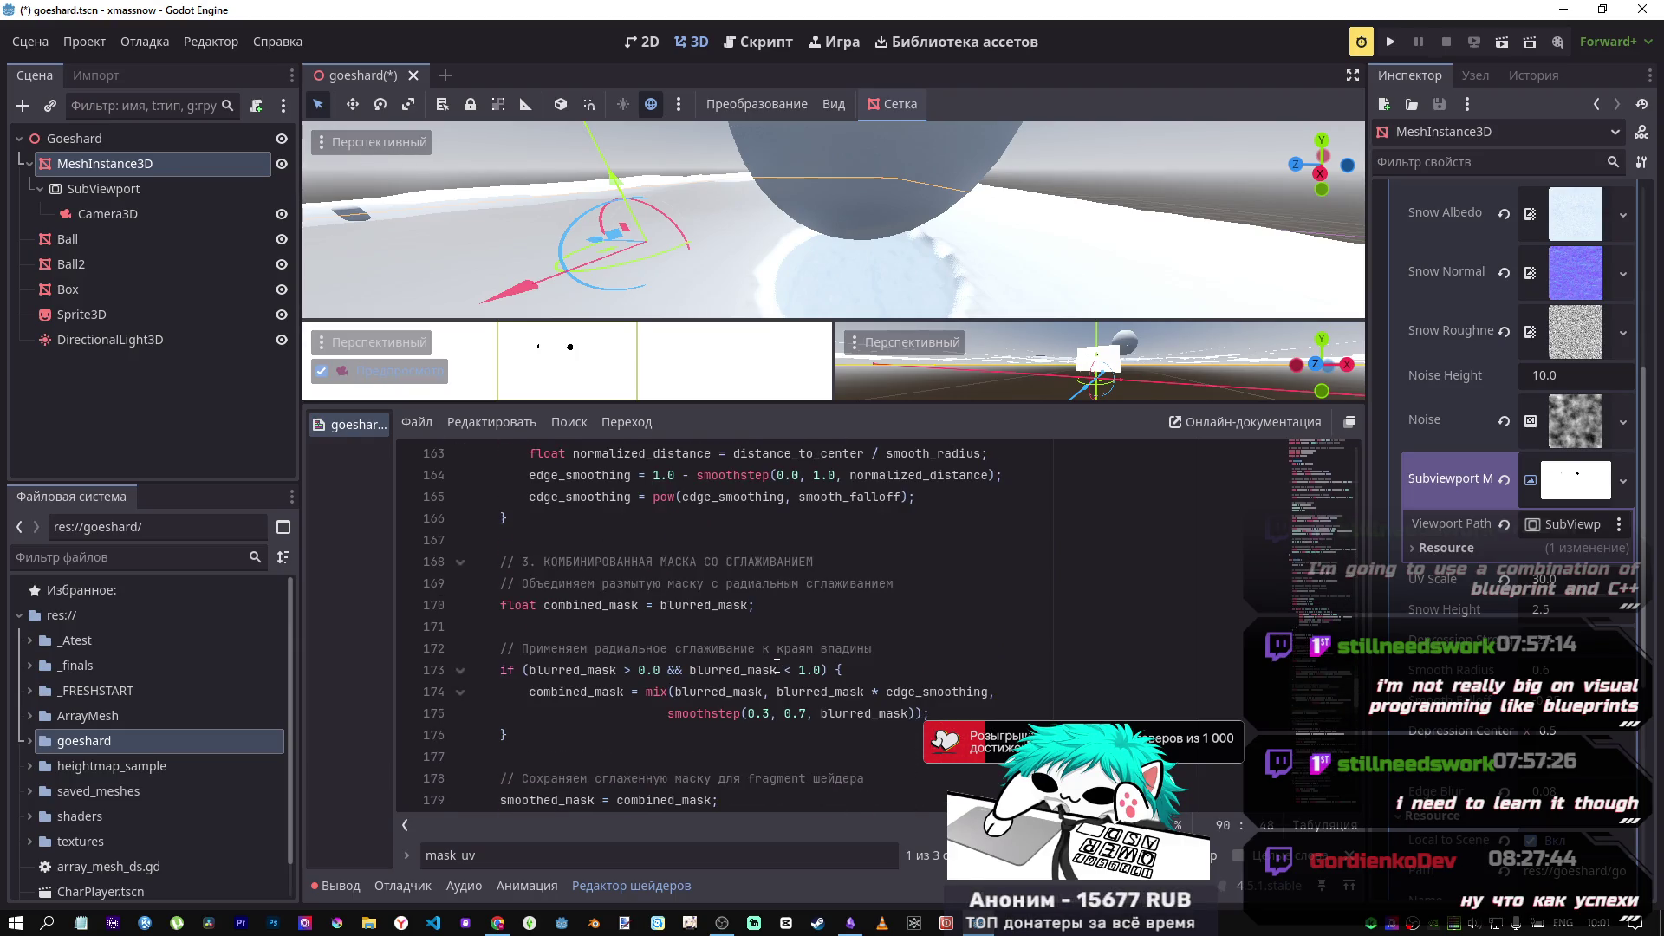
pyautogui.scroll(3, 730, 751)
pyautogui.scroll(20, 730, 750)
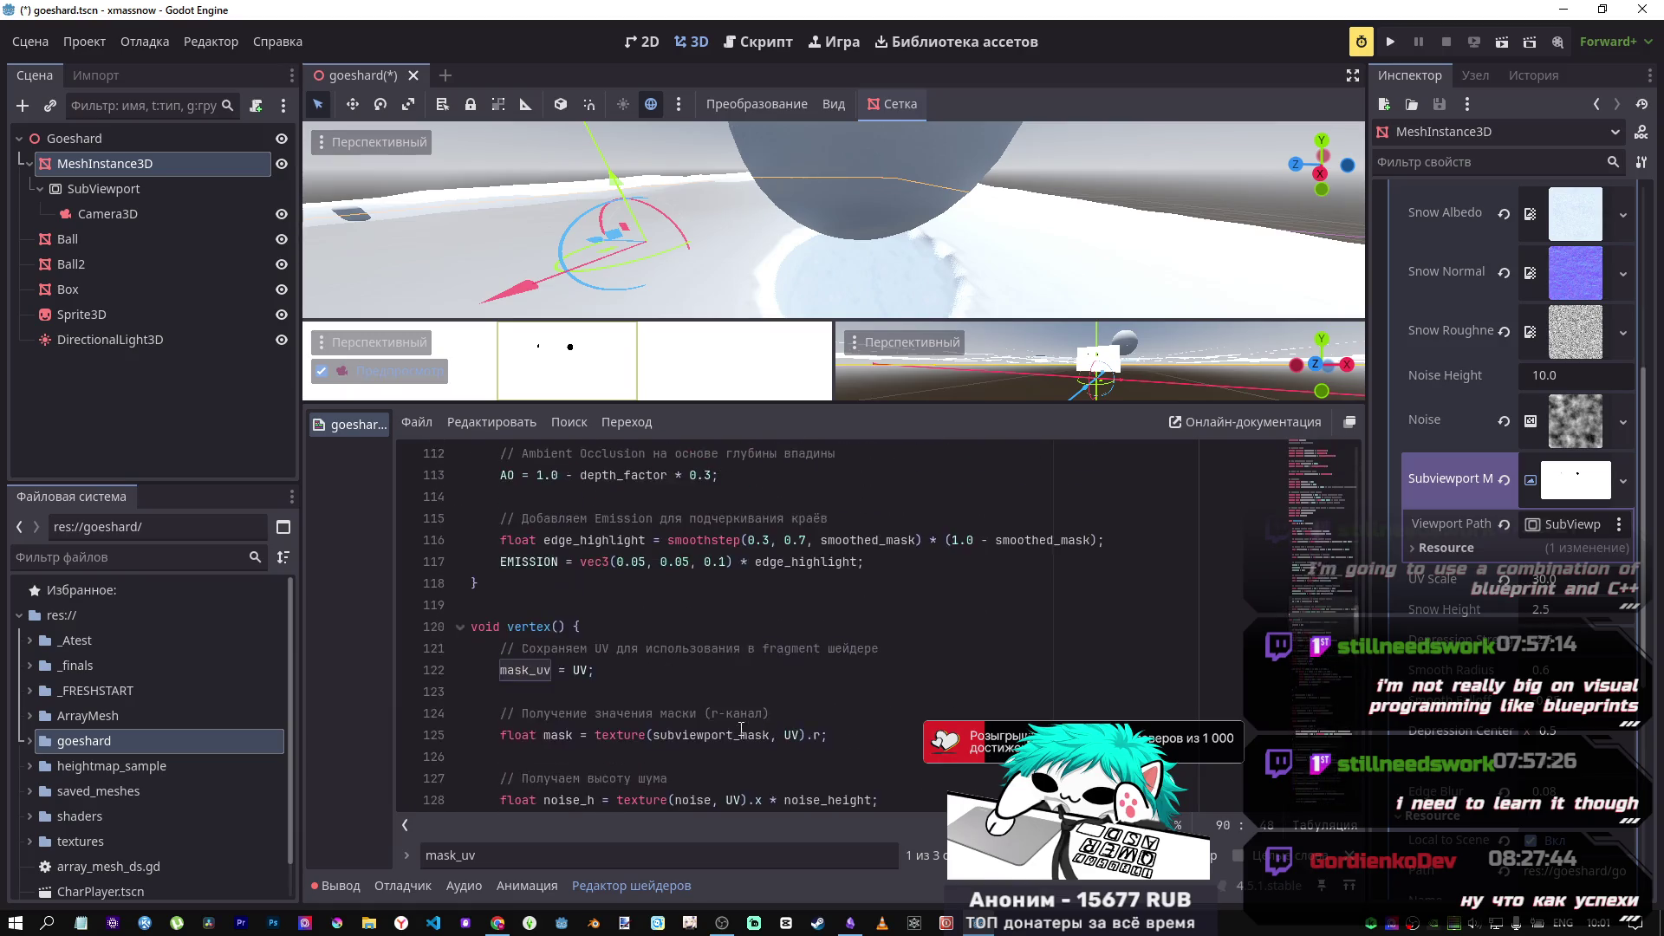
pyautogui.scroll(7, 741, 732)
pyautogui.scroll(-2, 758, 747)
pyautogui.hotkey('ctrl', 'f')
pyautogui.write('depression_depth')
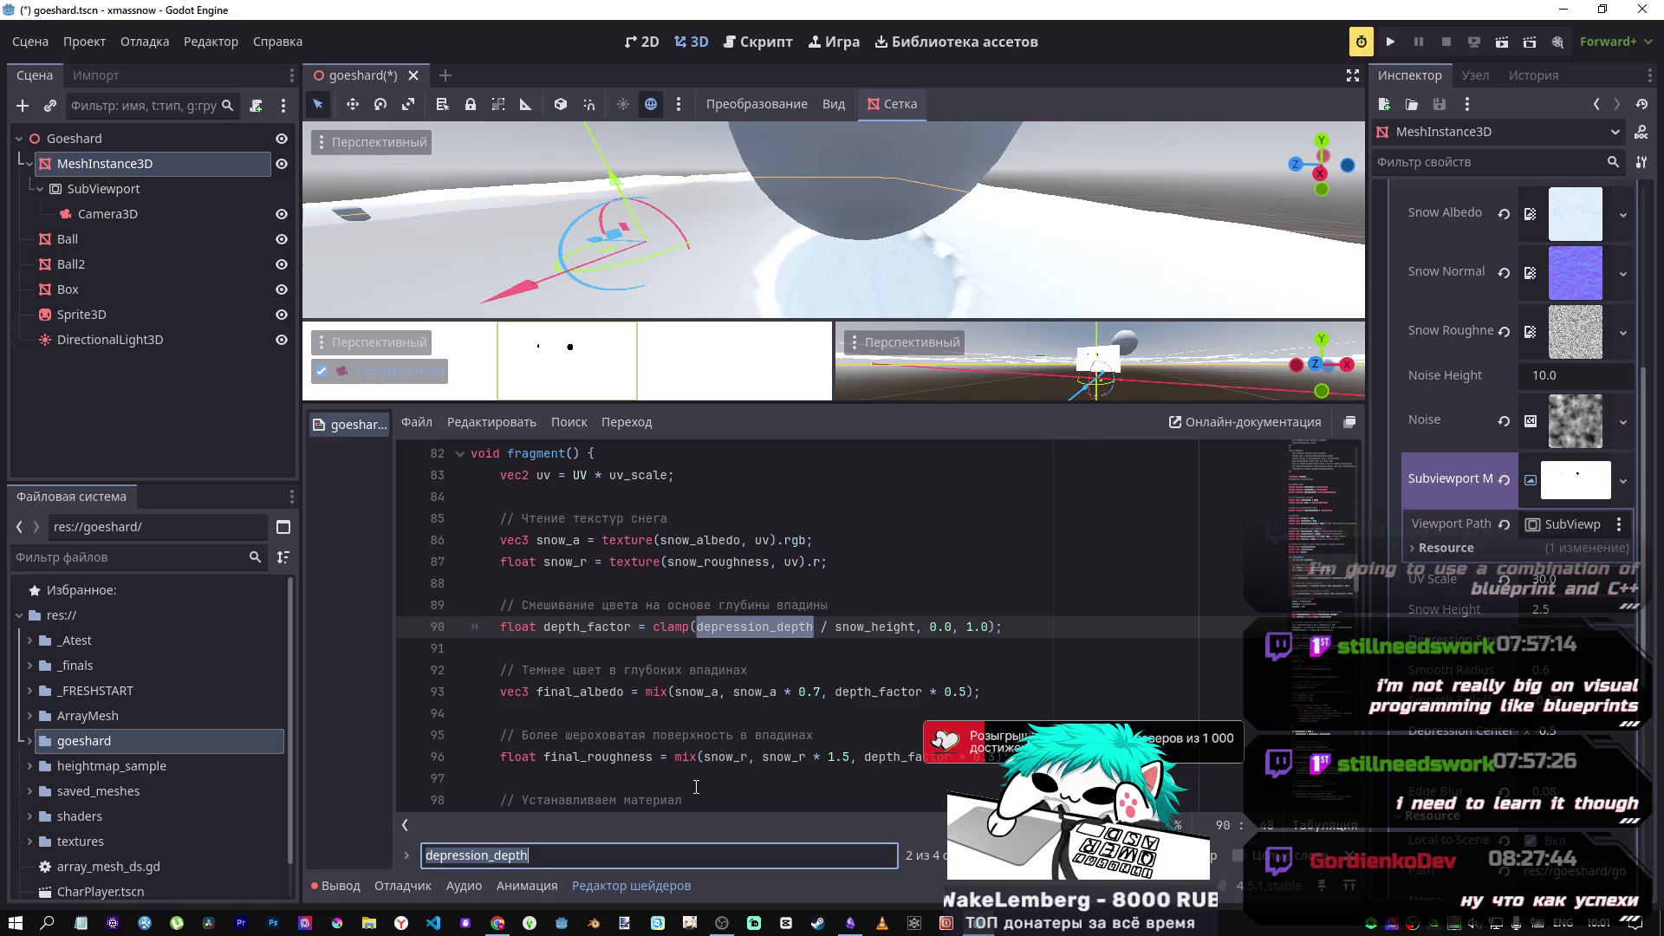
pyautogui.press('Return')
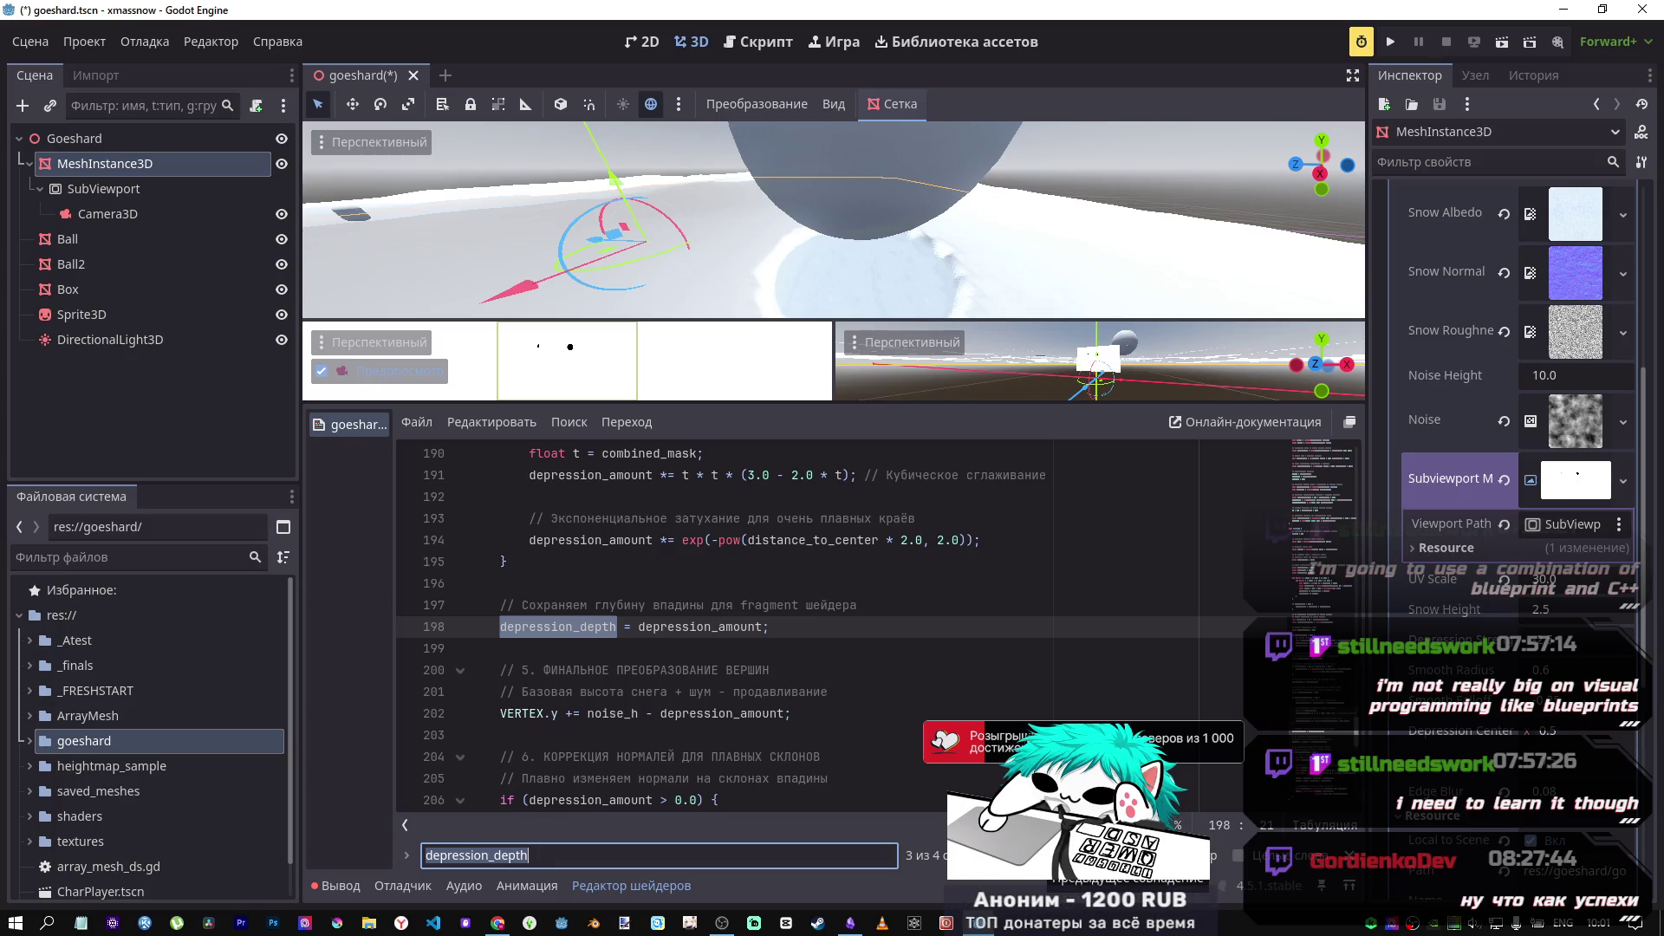
pyautogui.click(1022, 855)
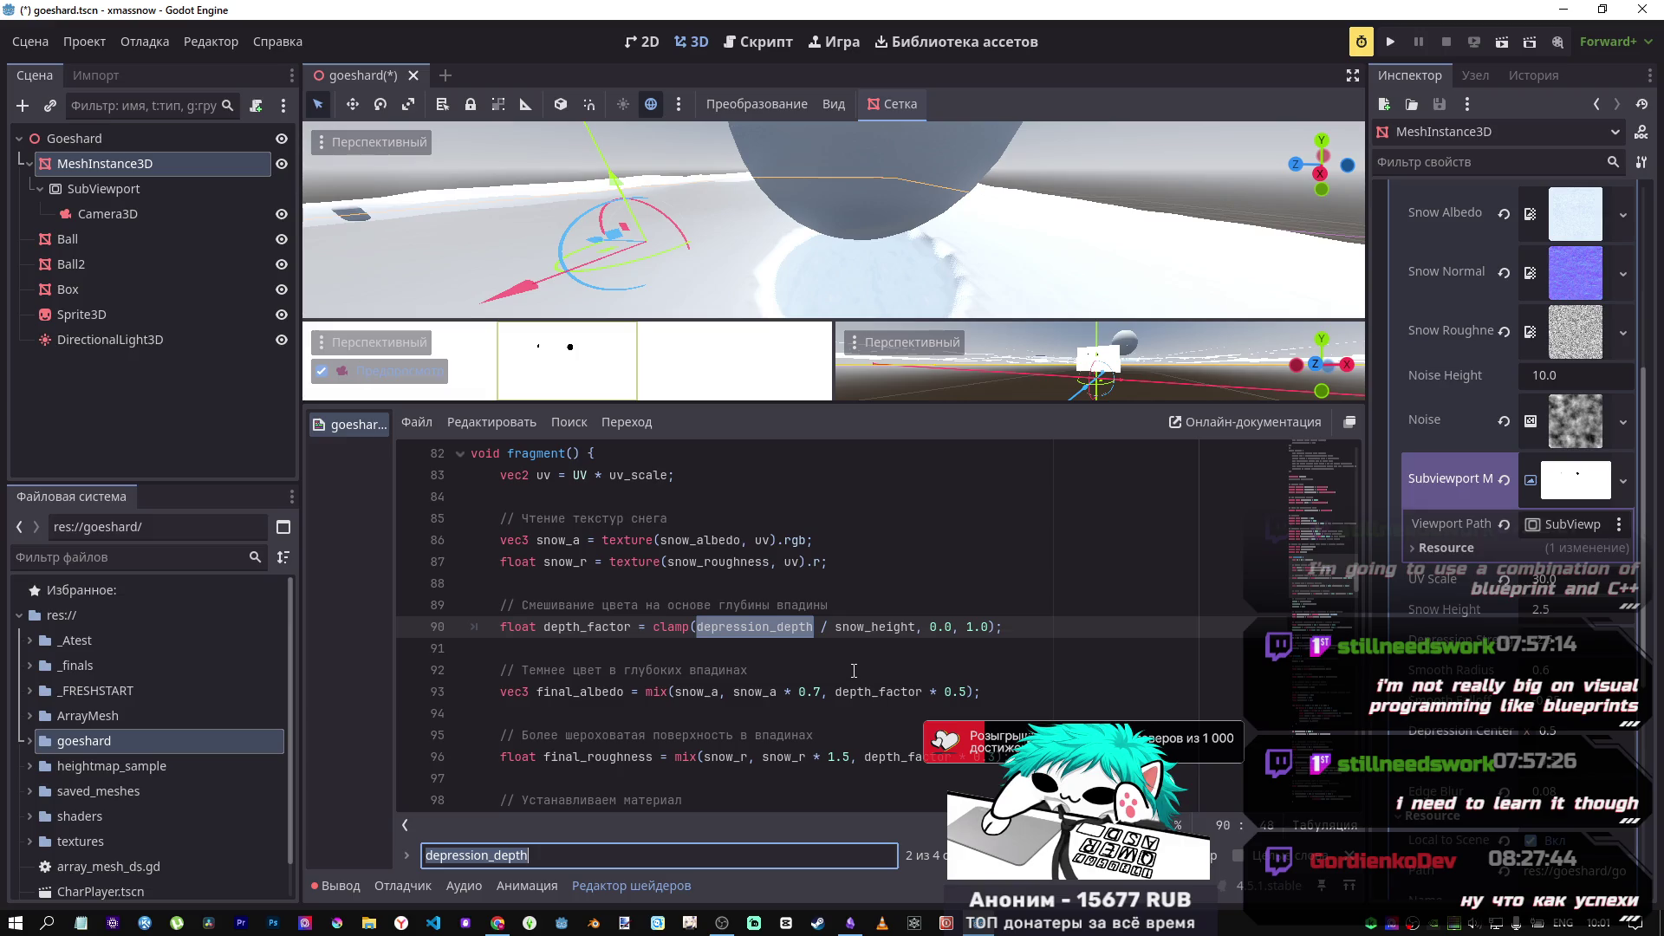
pyautogui.scroll(-2, 847, 681)
pyautogui.scroll(2, 837, 676)
pyautogui.scroll(-2, 826, 675)
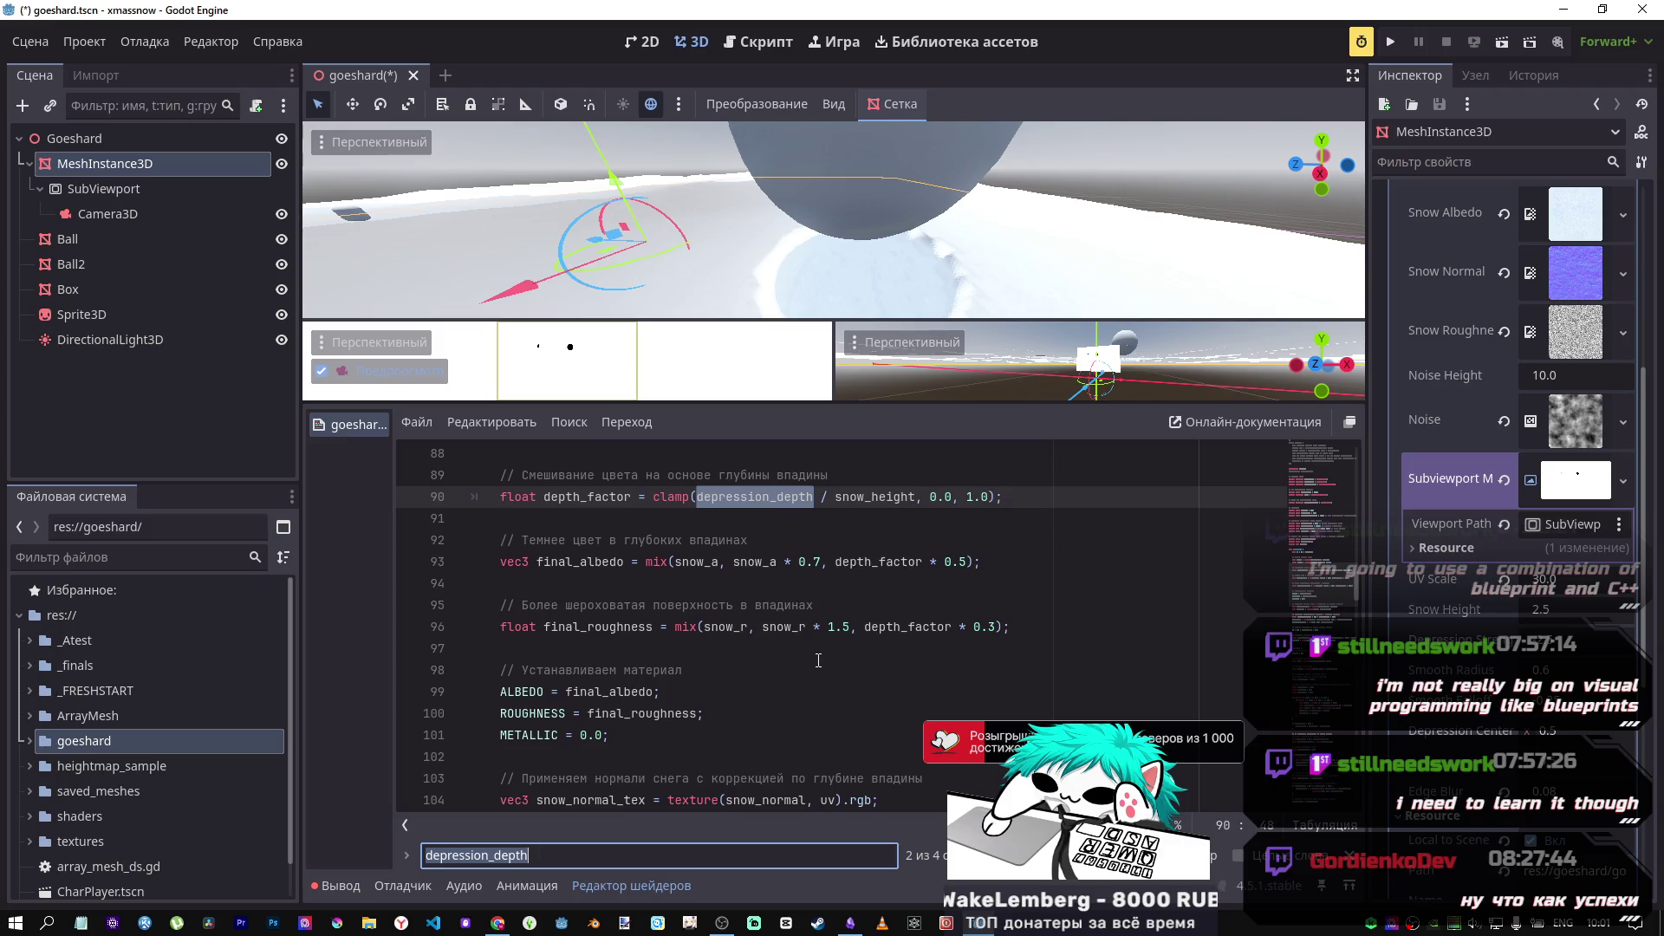
pyautogui.scroll(-4, 806, 650)
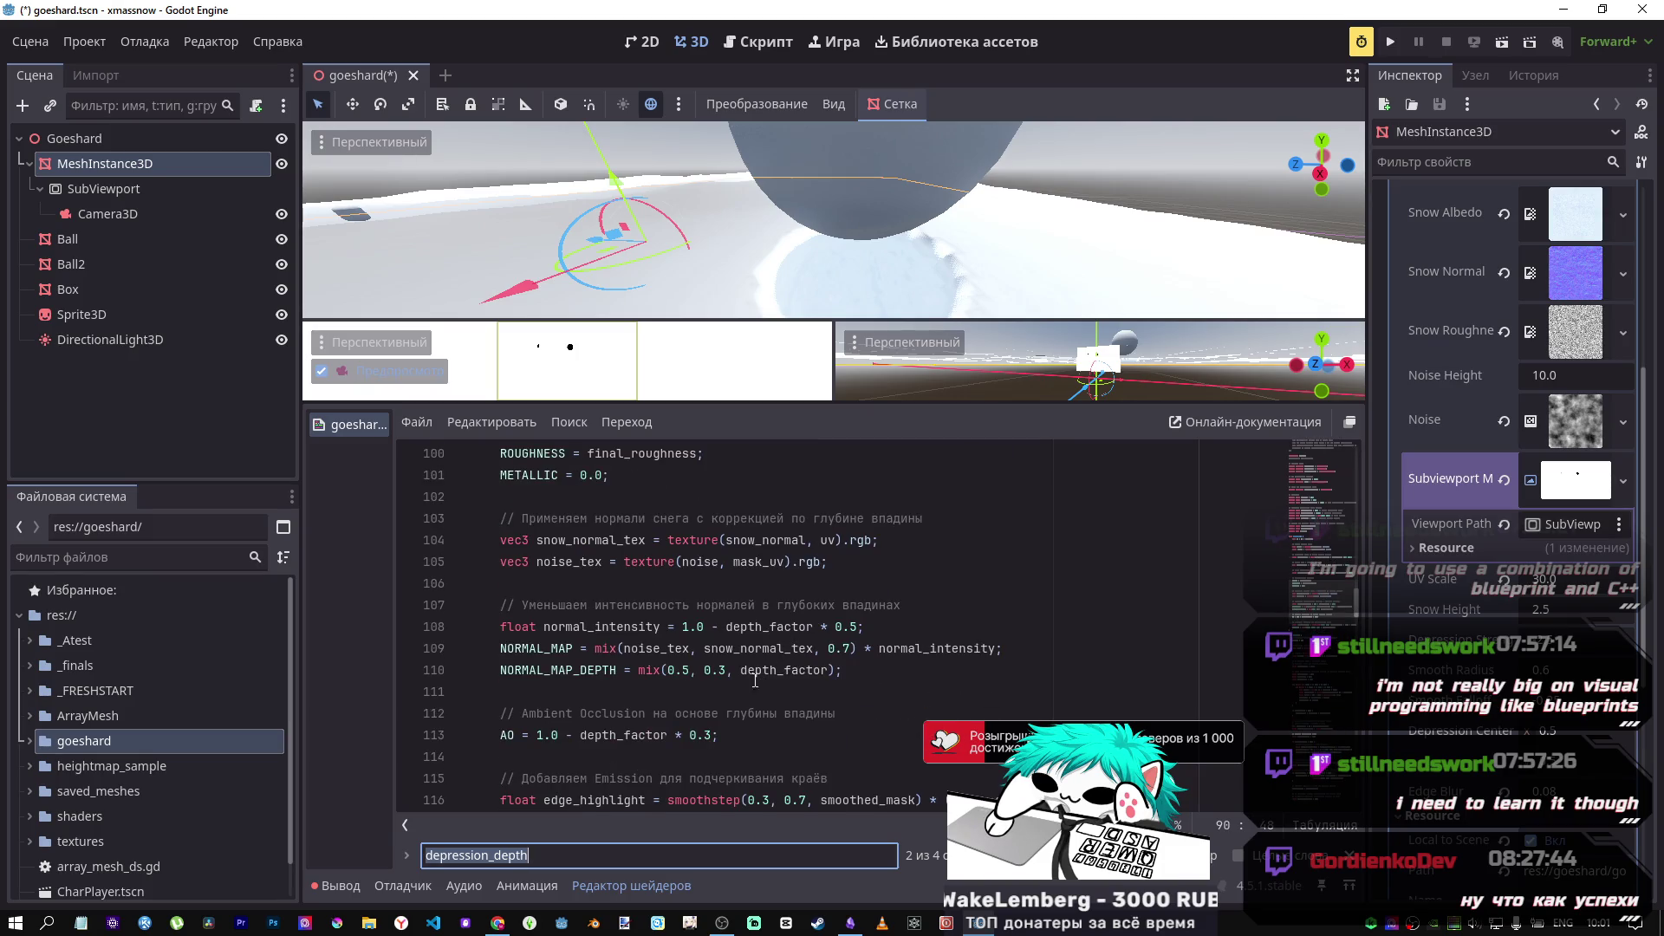
pyautogui.click(743, 672)
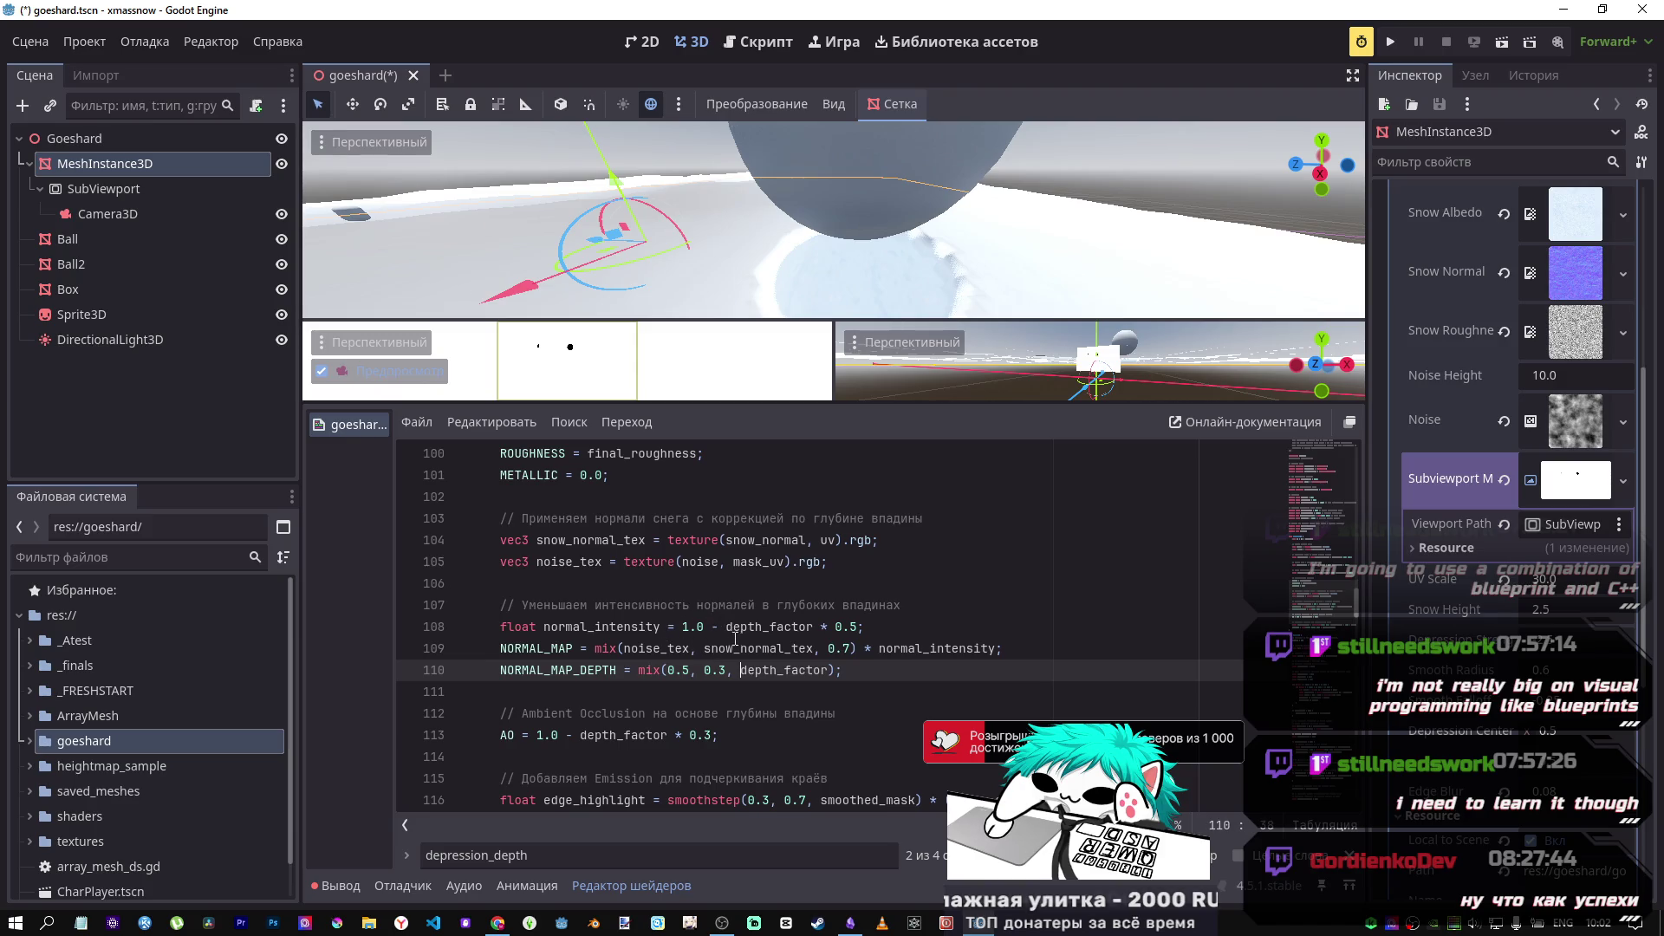
pyautogui.scroll(2, 735, 639)
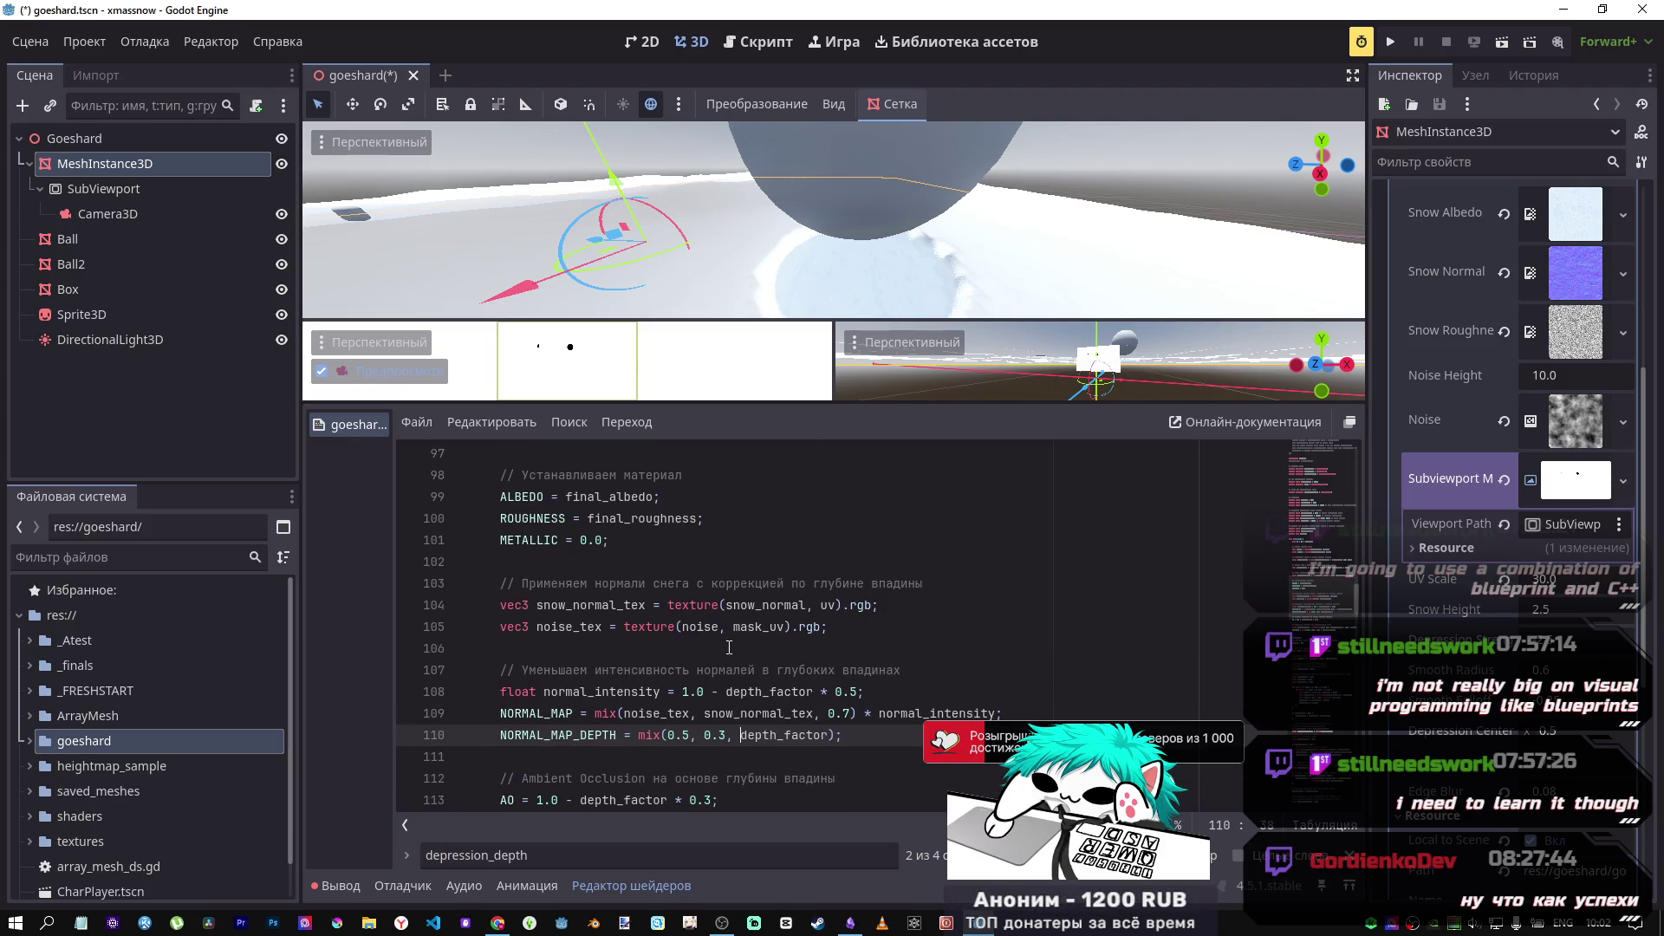
pyautogui.scroll(1, 729, 649)
pyautogui.scroll(1, 899, 583)
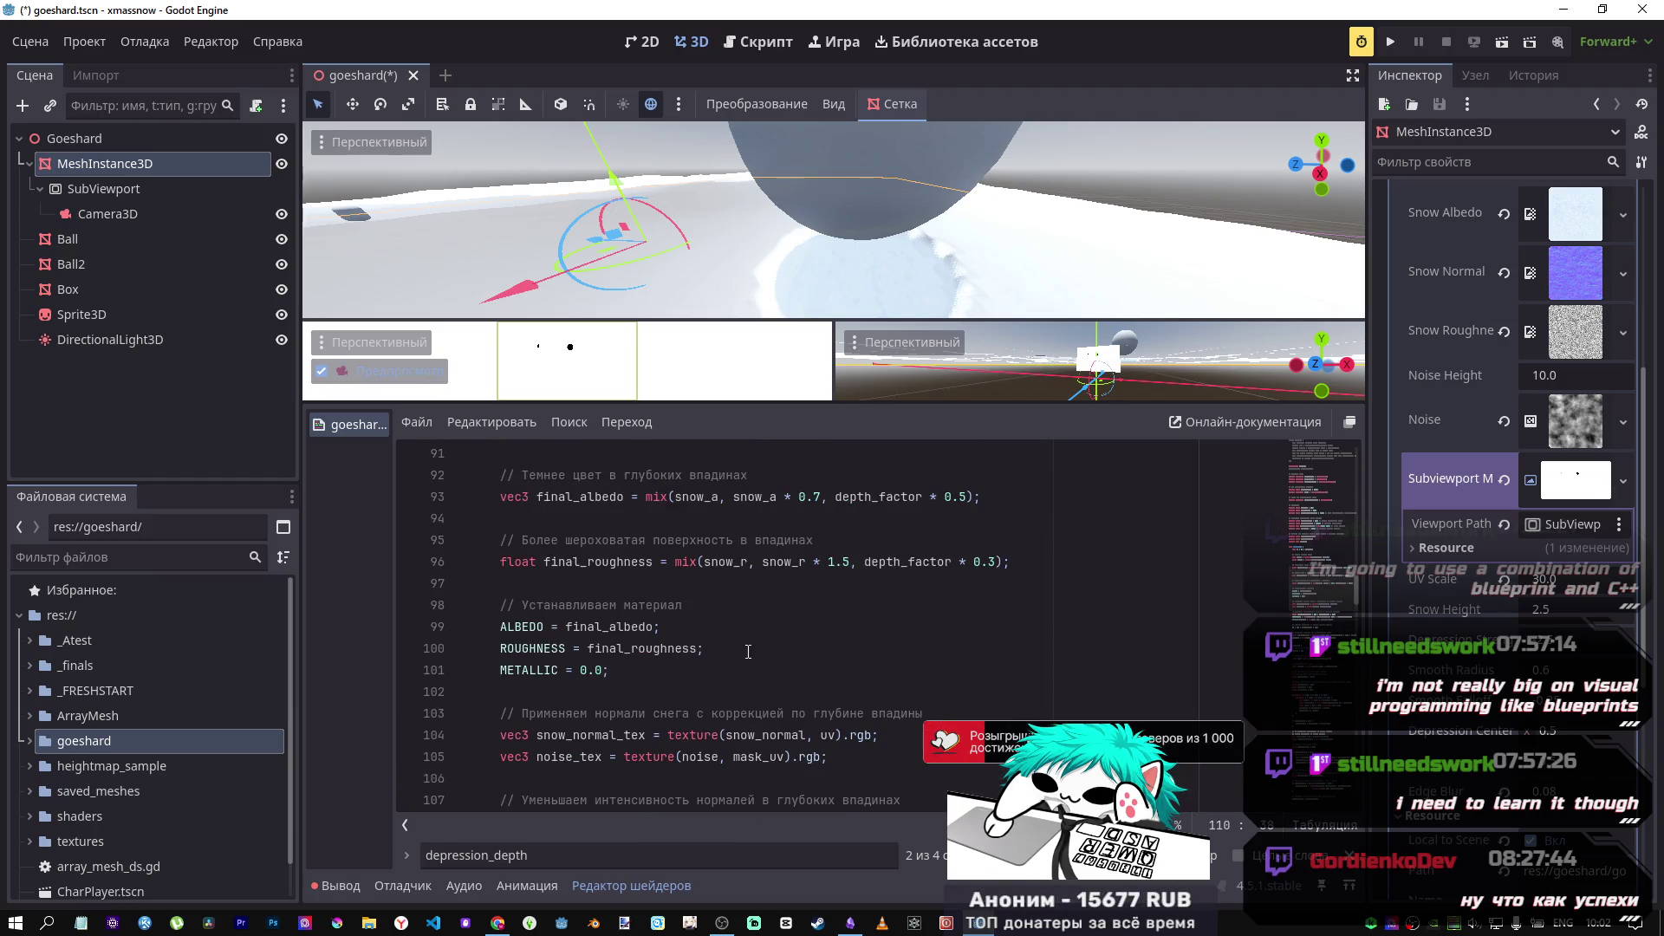
pyautogui.click(865, 563)
pyautogui.write('1/')
pyautogui.press('BackSpace')
pyautogui.write('.0/')
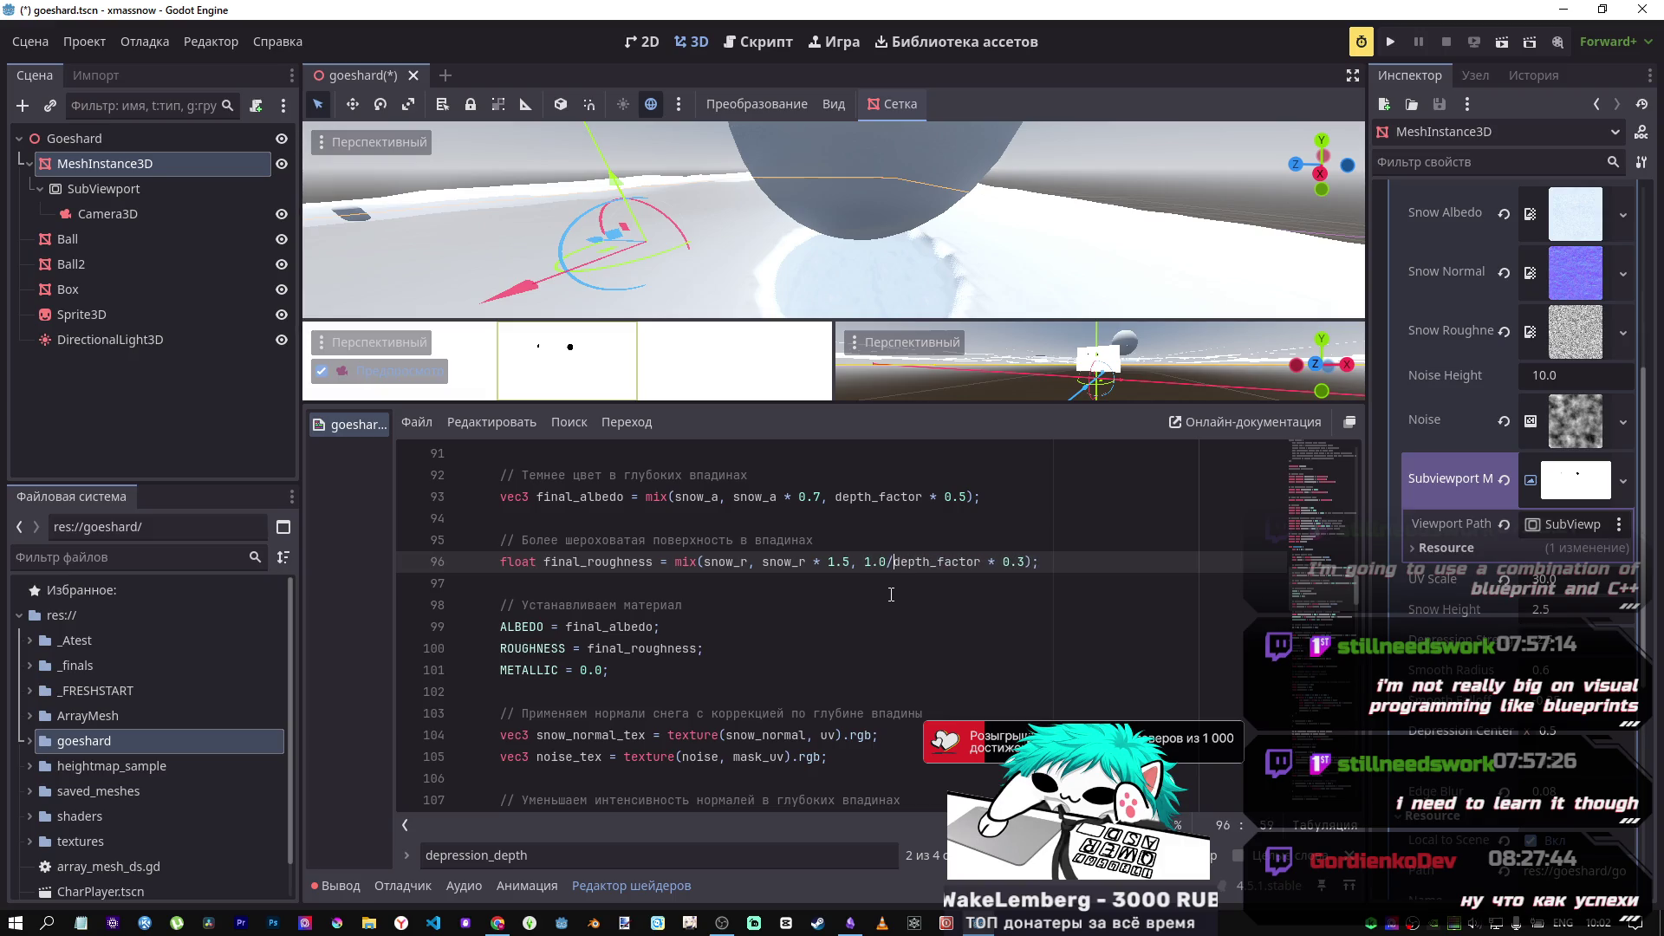
pyautogui.moveTo(927, 298)
pyautogui.mouseDown()
pyautogui.moveTo(914, 225)
pyautogui.moveTo(914, 485)
pyautogui.mouseUp()
pyautogui.moveTo(893, 562); pyautogui.dragTo(865, 562)
pyautogui.press('BackSpace')
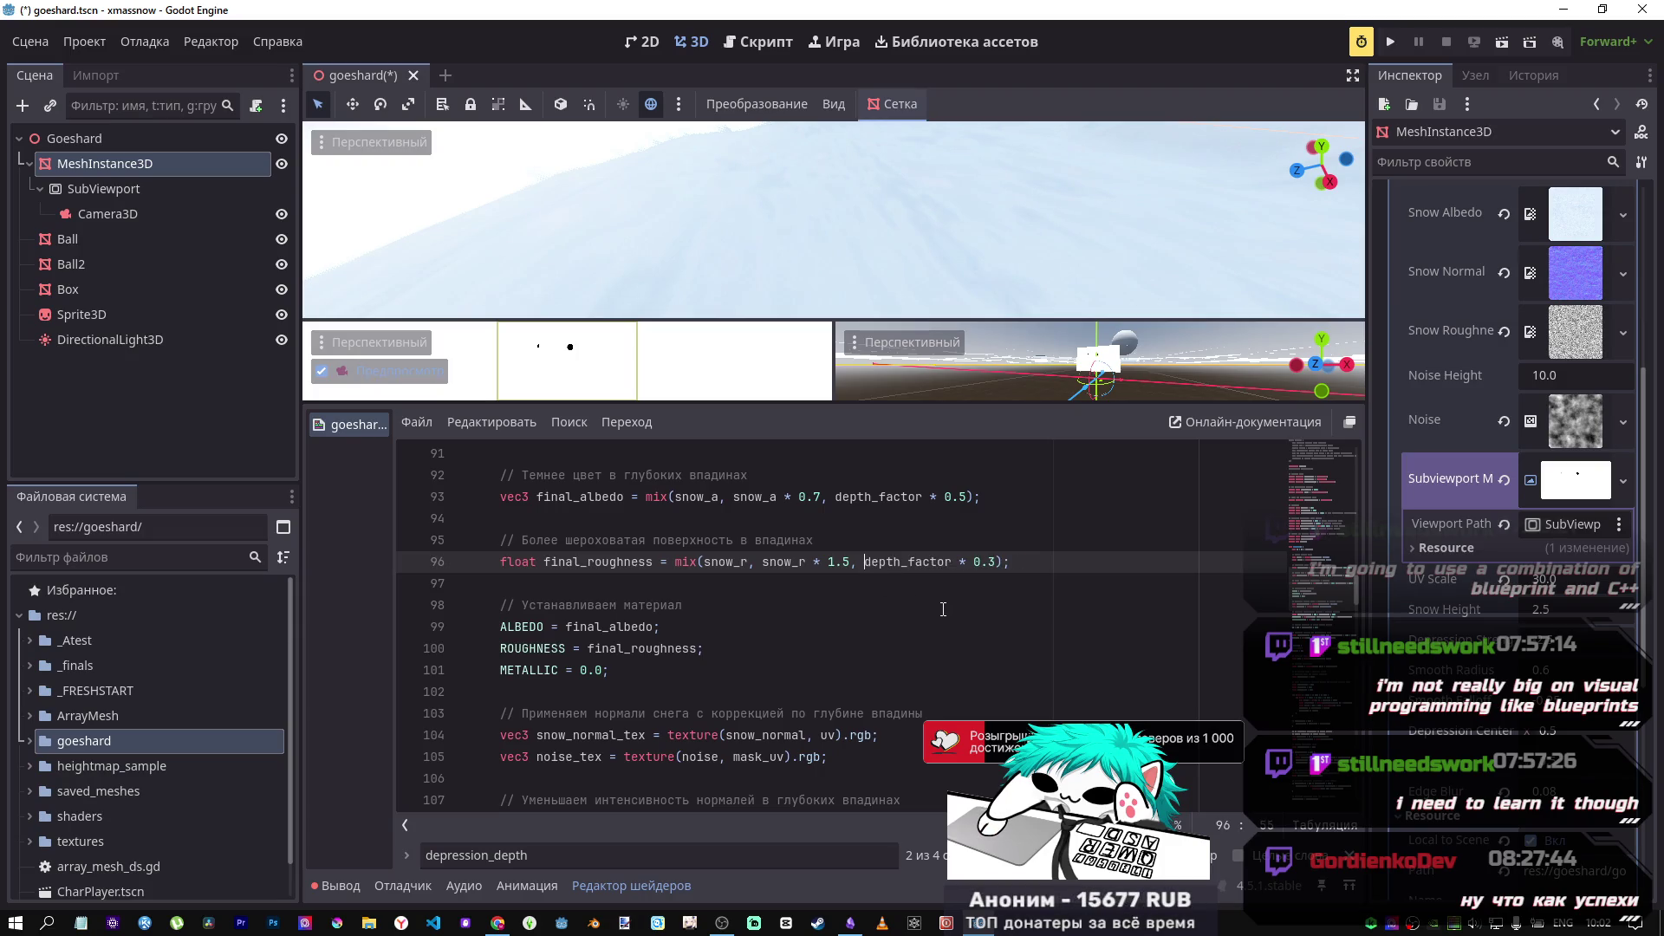
pyautogui.scroll(2, 971, 598)
pyautogui.scroll(-2, 998, 586)
pyautogui.scroll(-2, 998, 587)
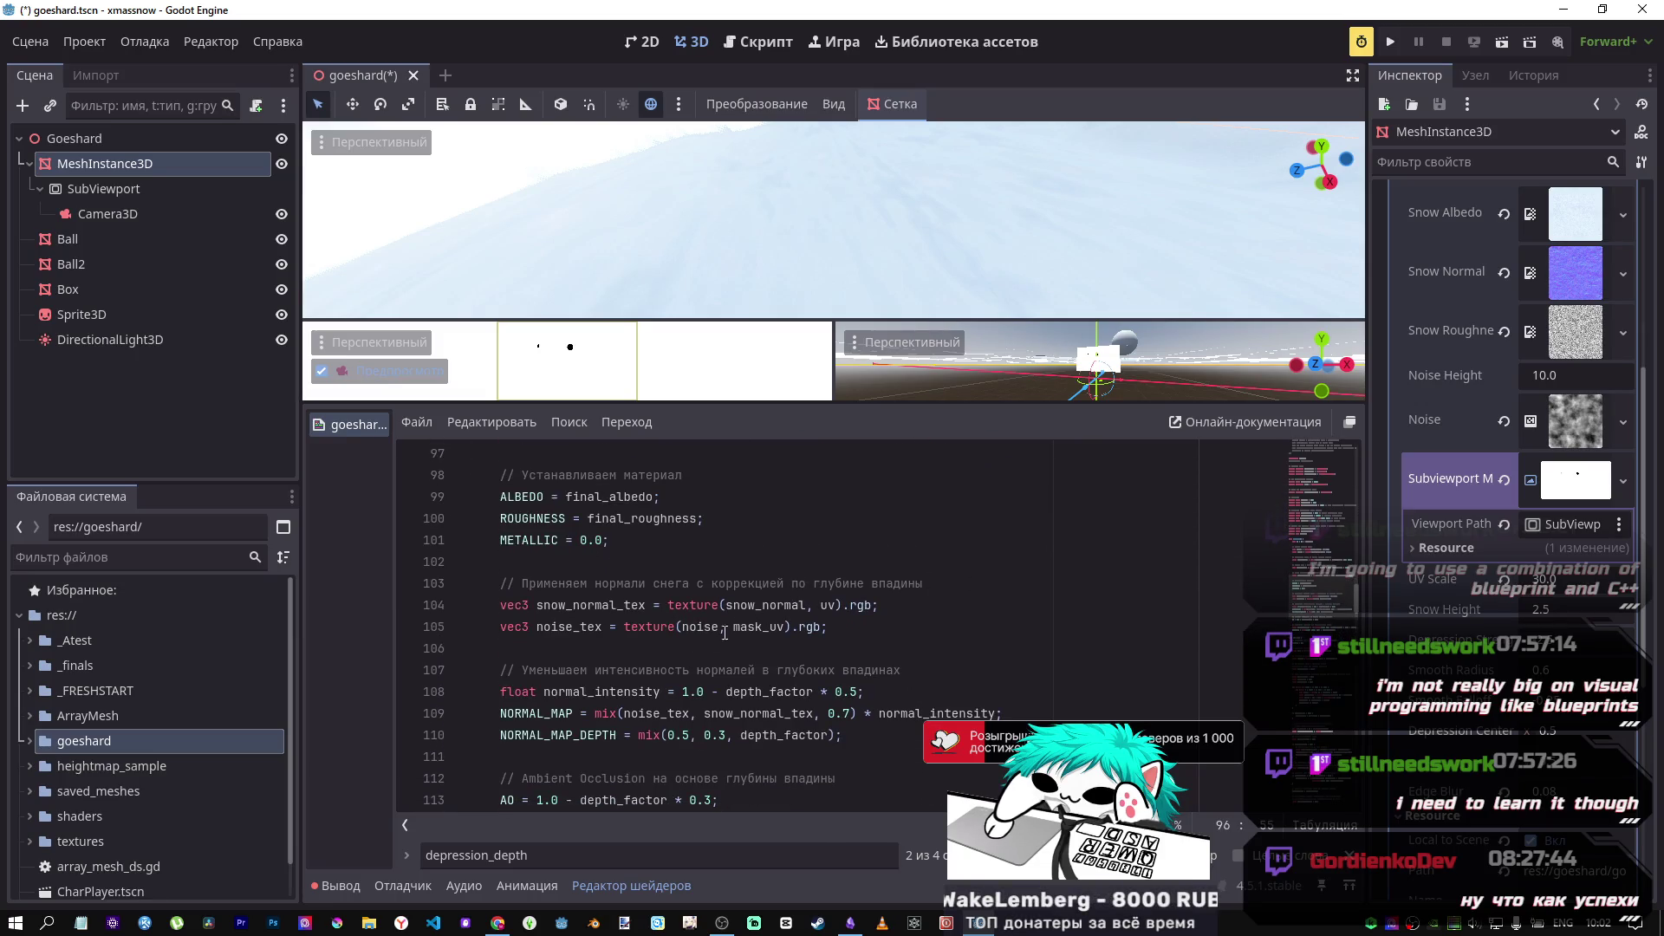
pyautogui.scroll(2, 779, 632)
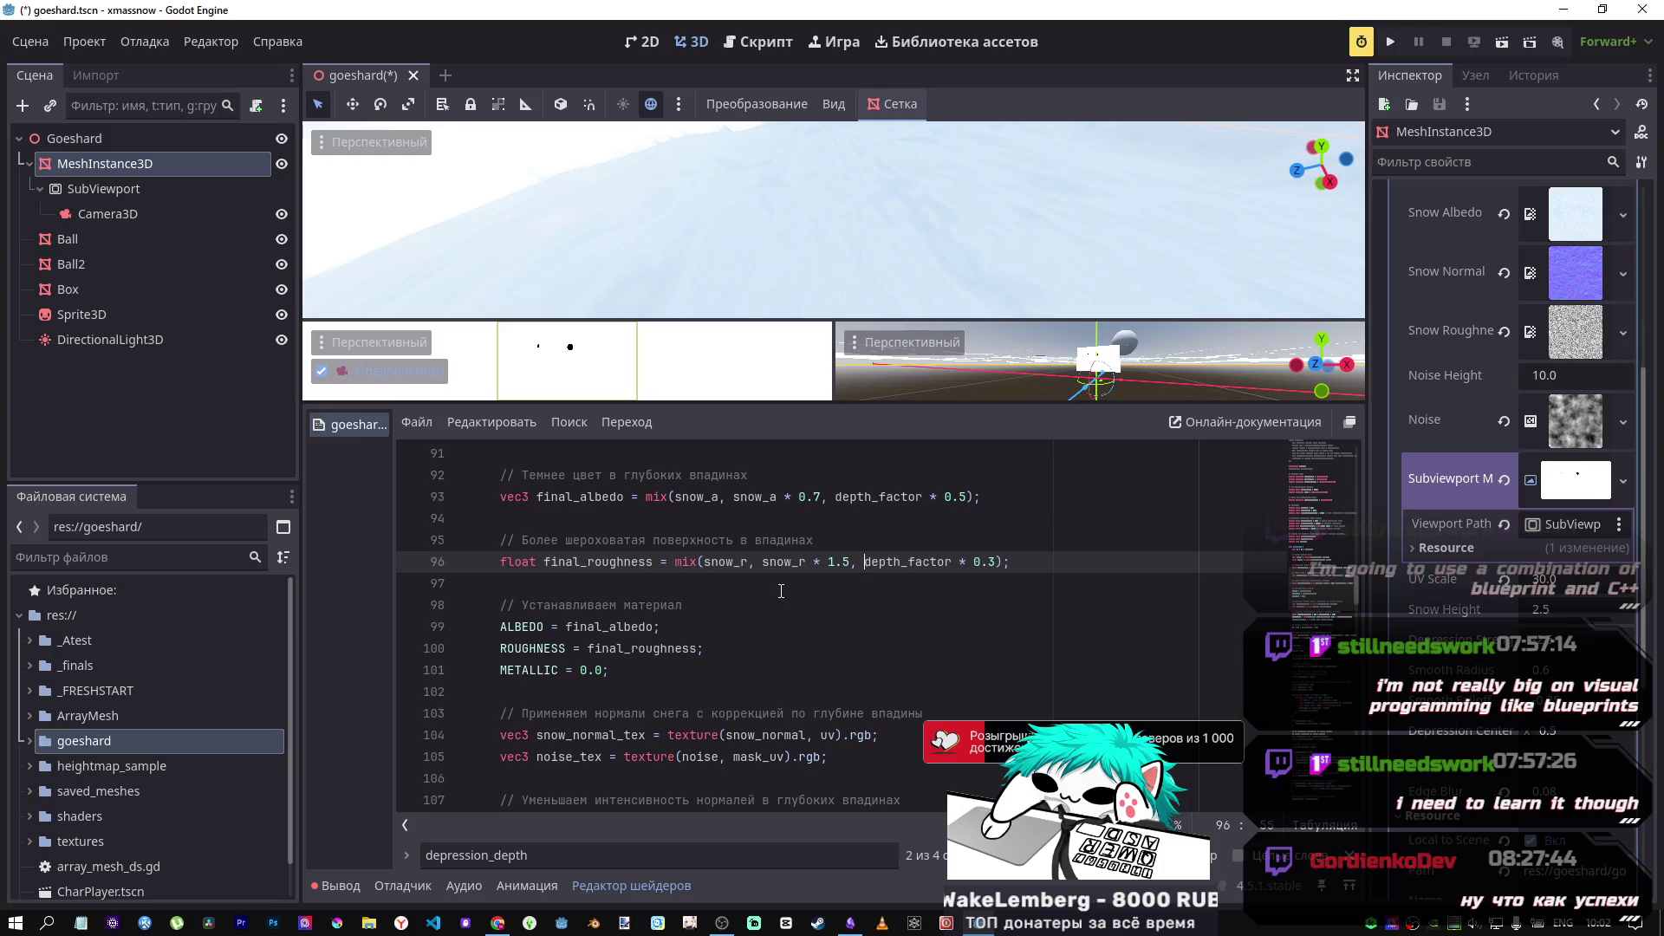
pyautogui.scroll(-3, 781, 591)
pyautogui.scroll(2, 776, 606)
pyautogui.scroll(-1, 772, 624)
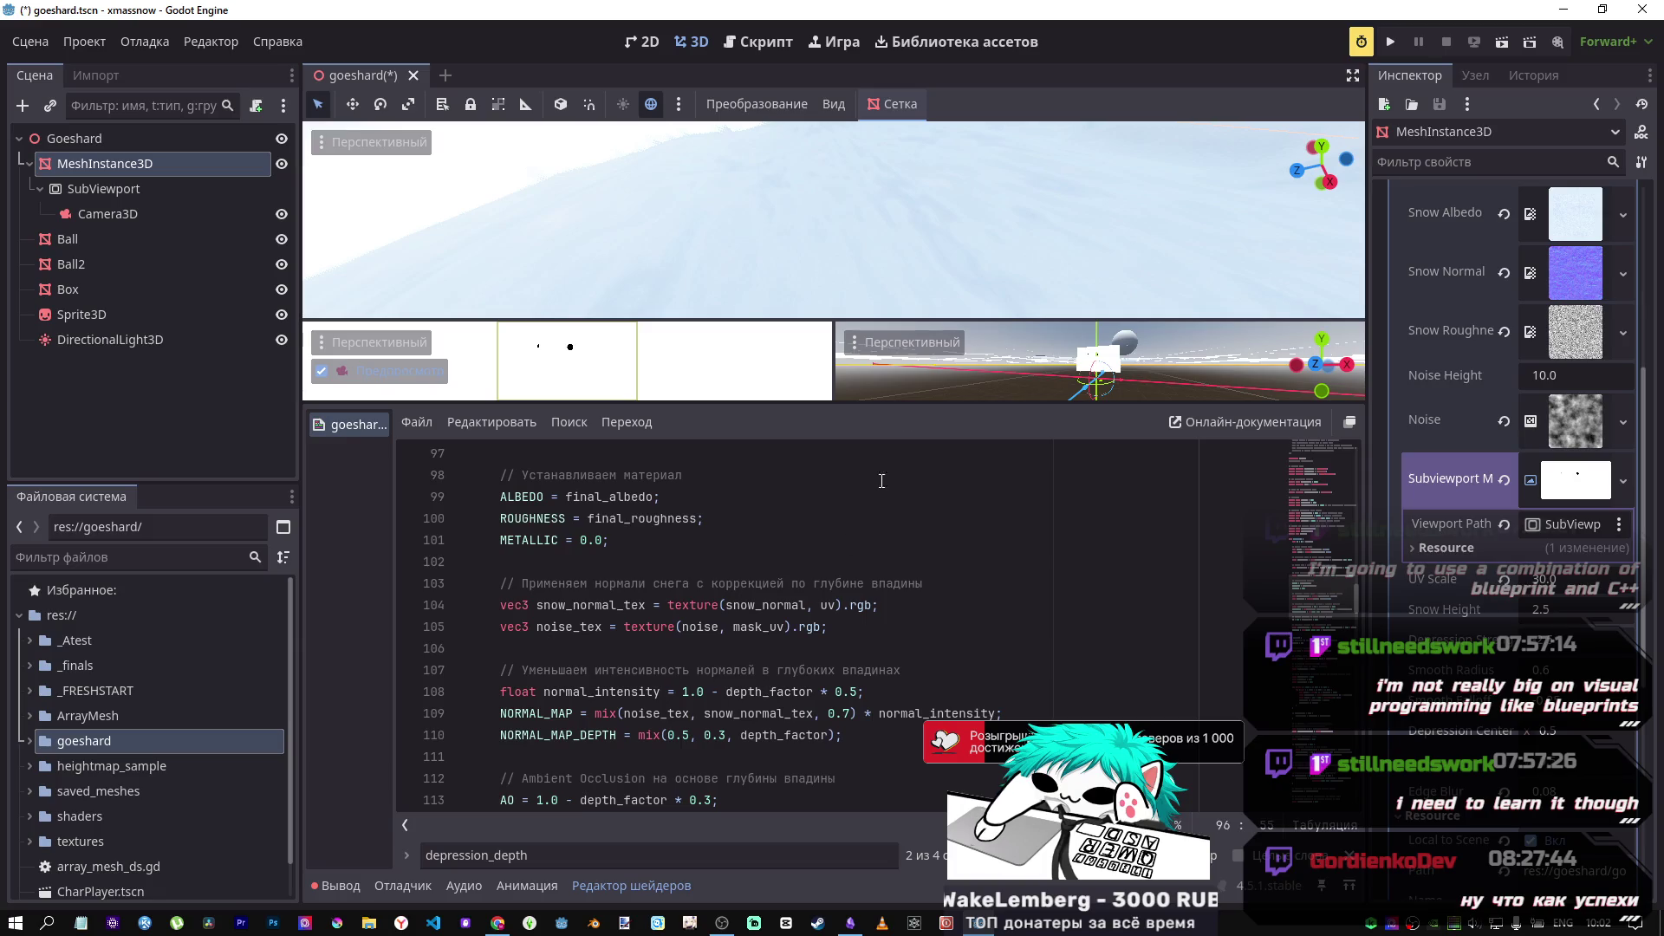
pyautogui.moveTo(928, 215); pyautogui.dragTo(929, 216)
pyautogui.scroll(1, 707, 654)
pyautogui.scroll(-2, 707, 653)
pyautogui.scroll(2, 707, 653)
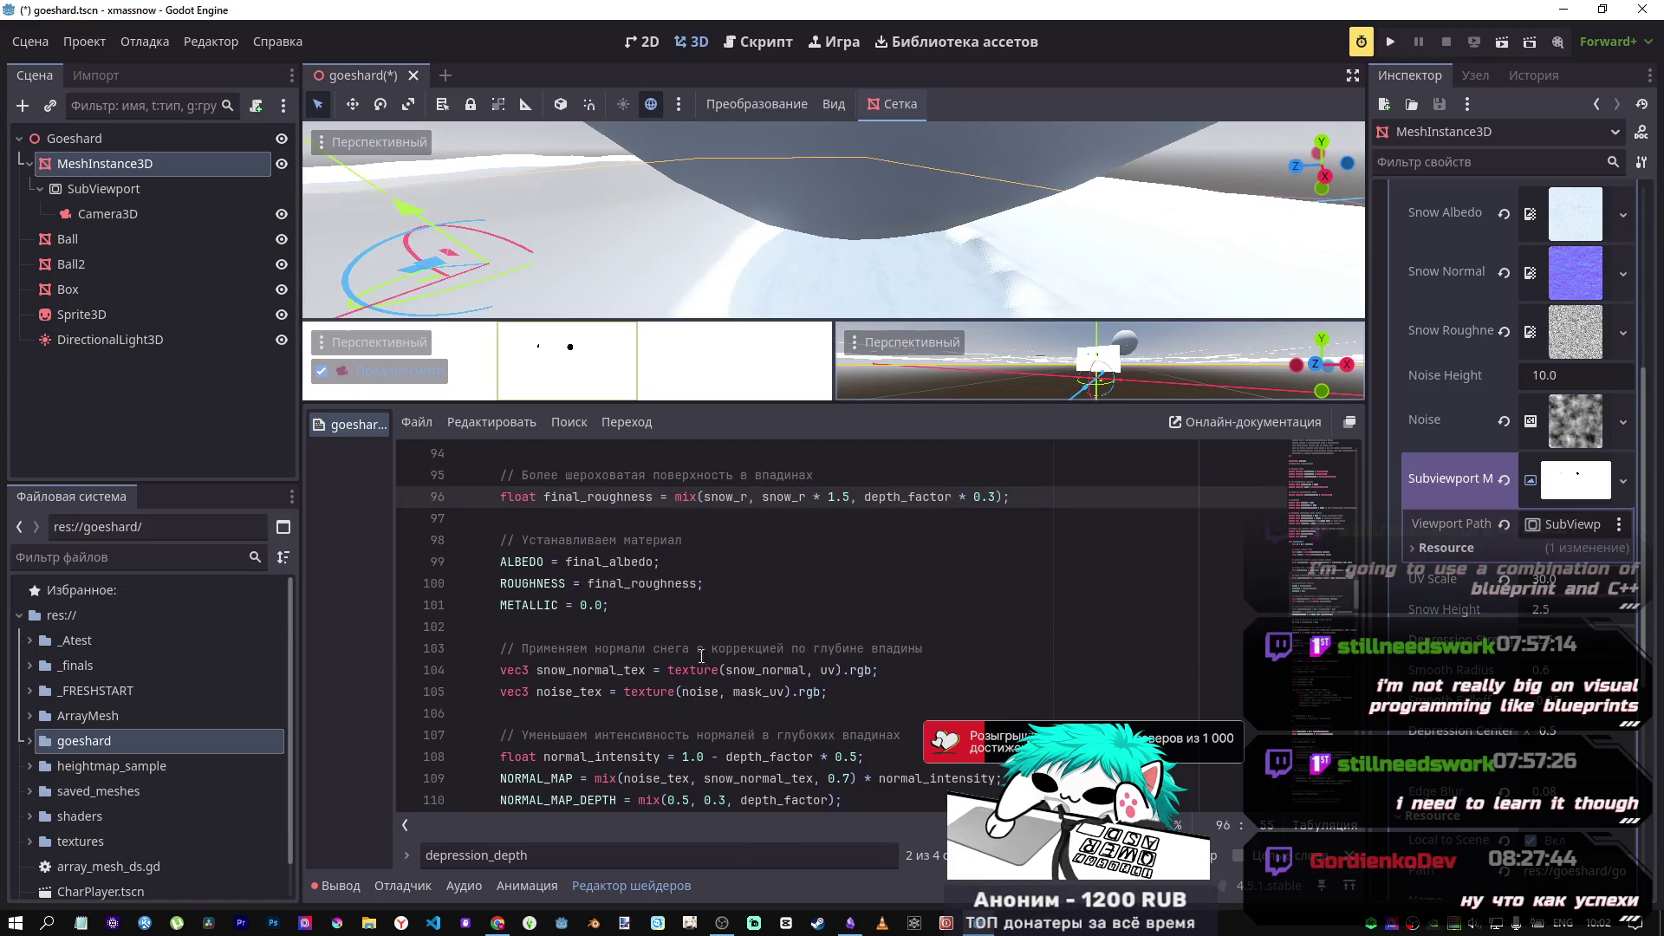
pyautogui.scroll(1, 708, 653)
pyautogui.doubleClick(609, 627)
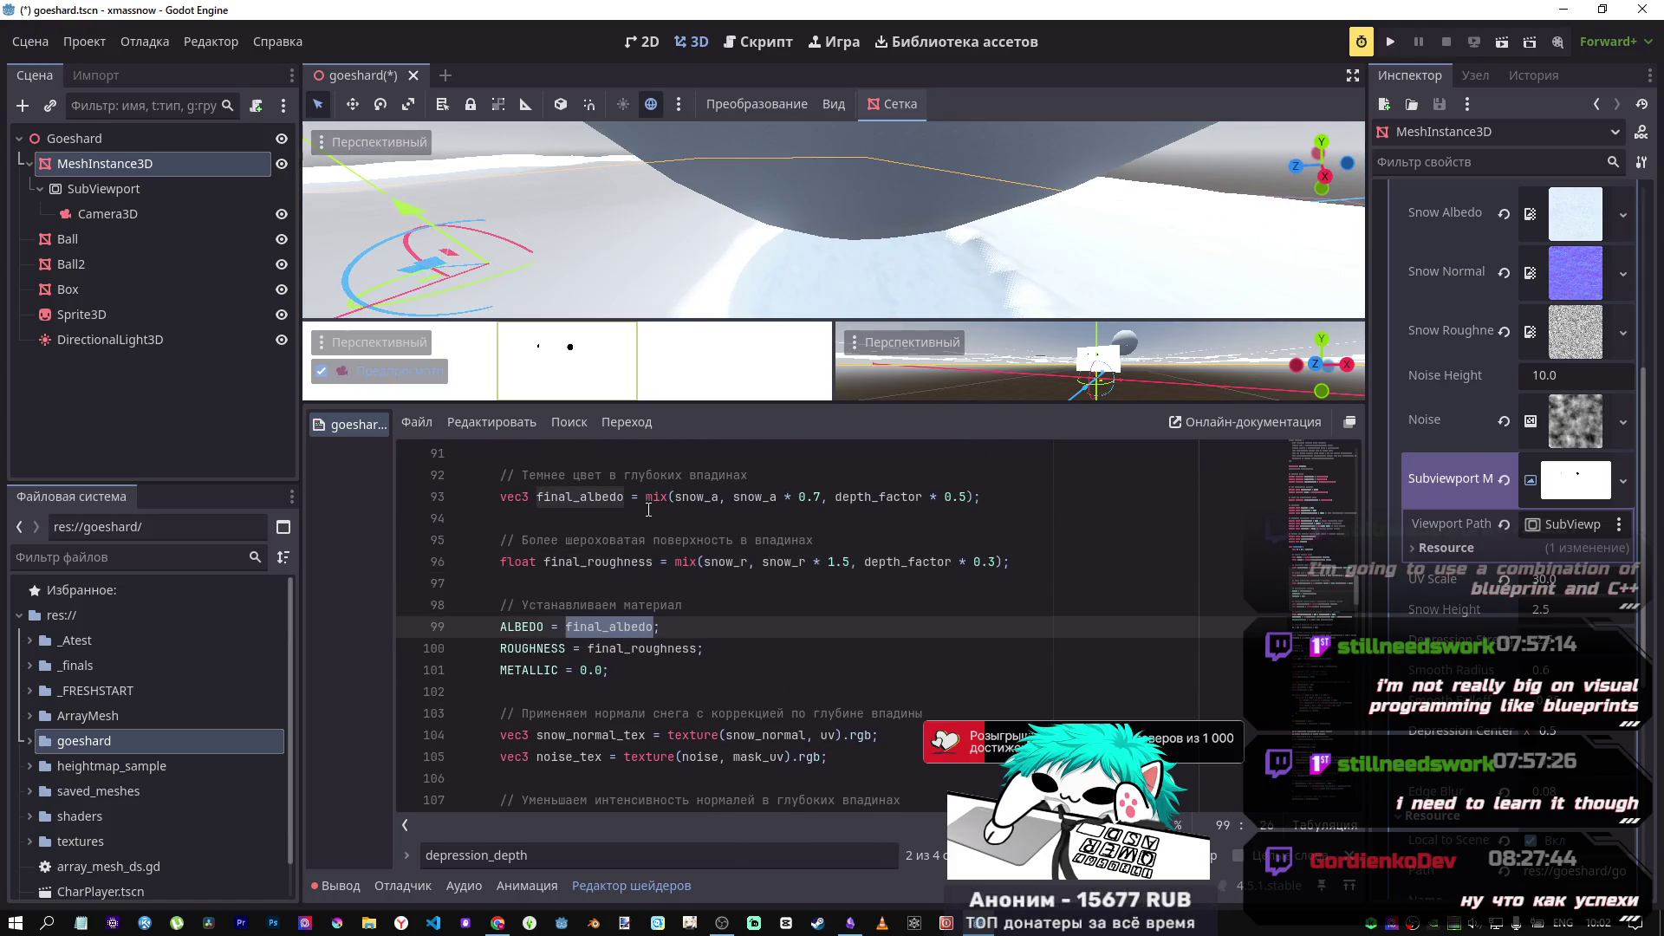
pyautogui.click(847, 496)
pyautogui.write('1.0/')
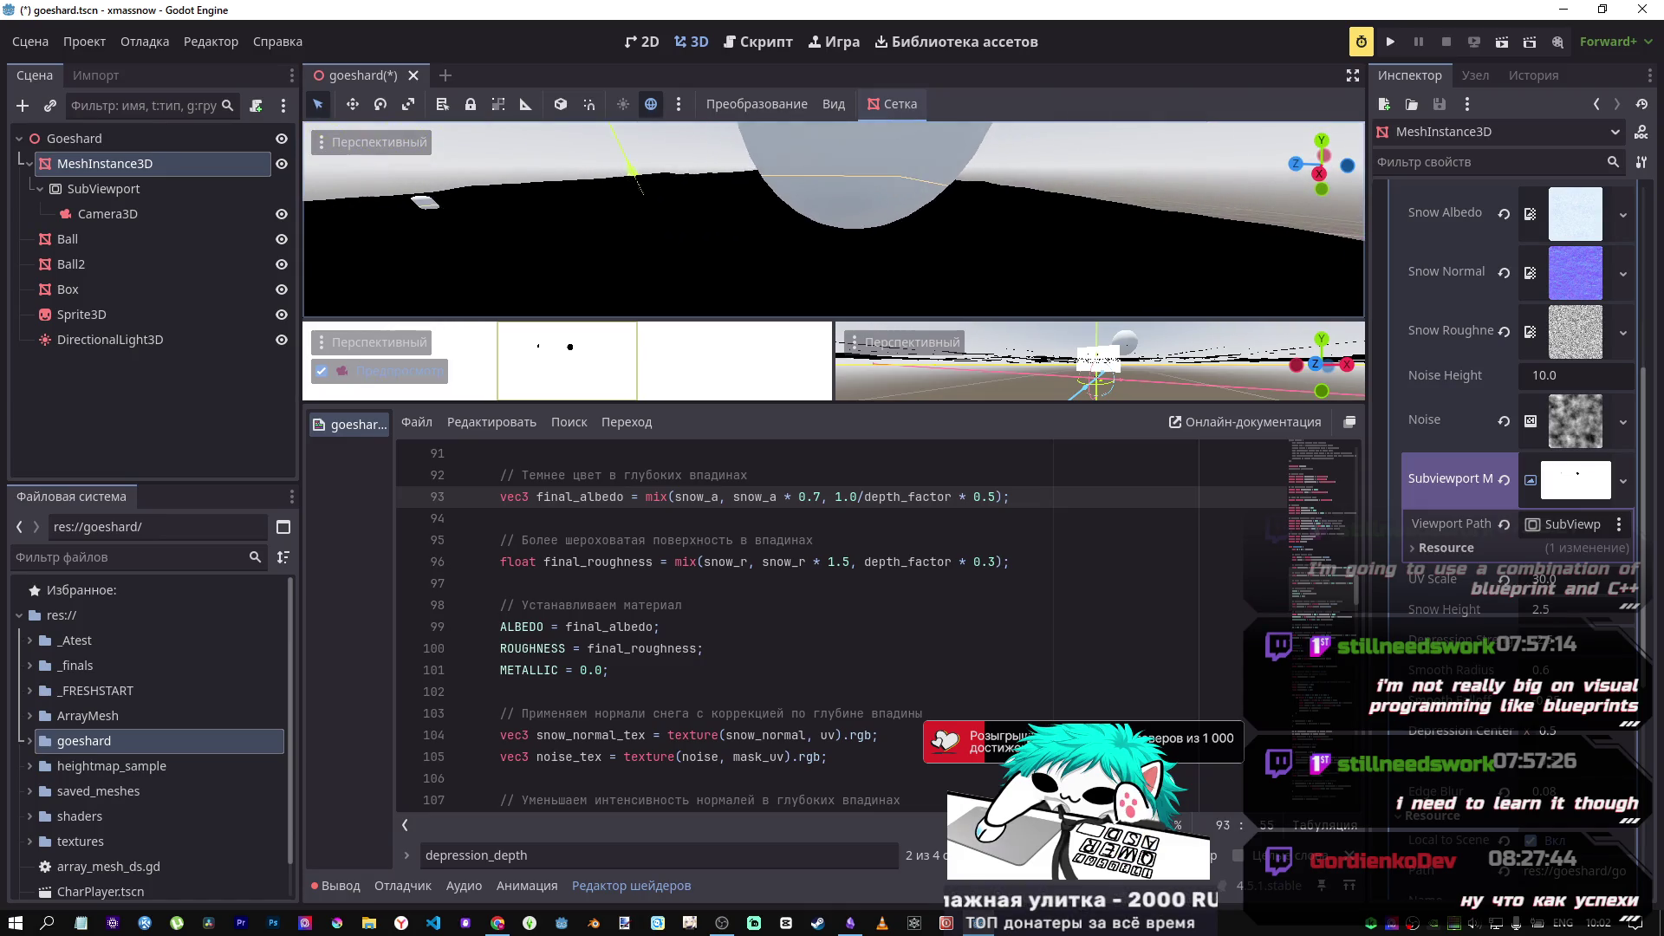
pyautogui.click(1548, 645)
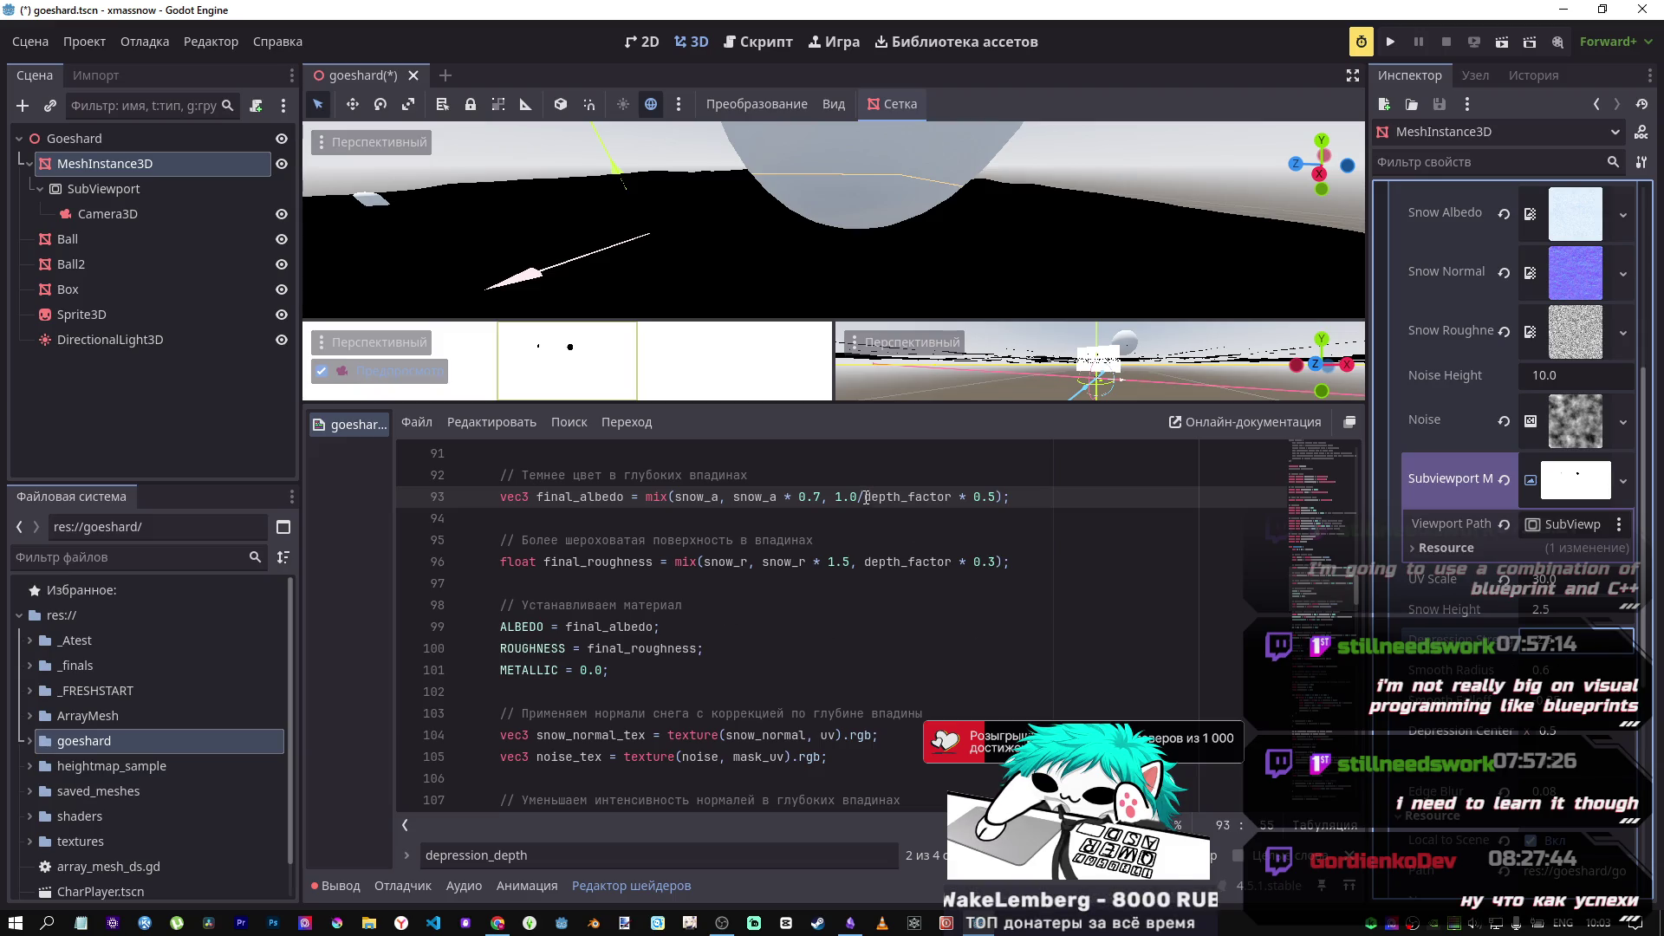
pyautogui.moveTo(864, 497); pyautogui.dragTo(834, 497)
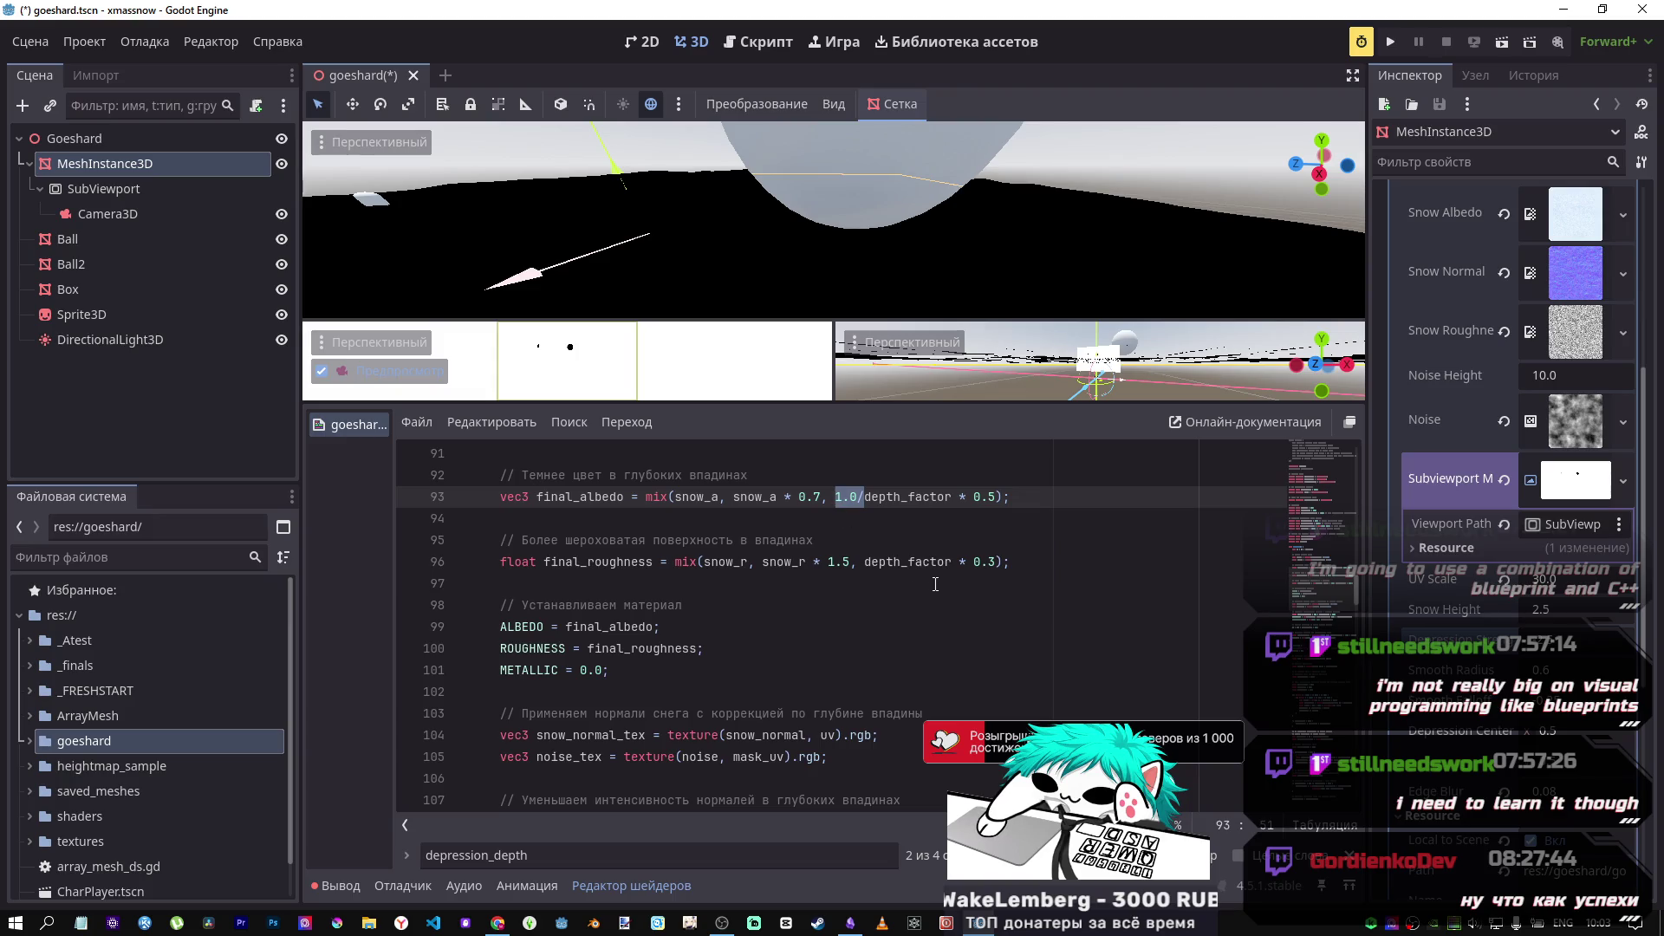
pyautogui.press('Right')
pyautogui.press('BackSpace')
pyautogui.write('-')
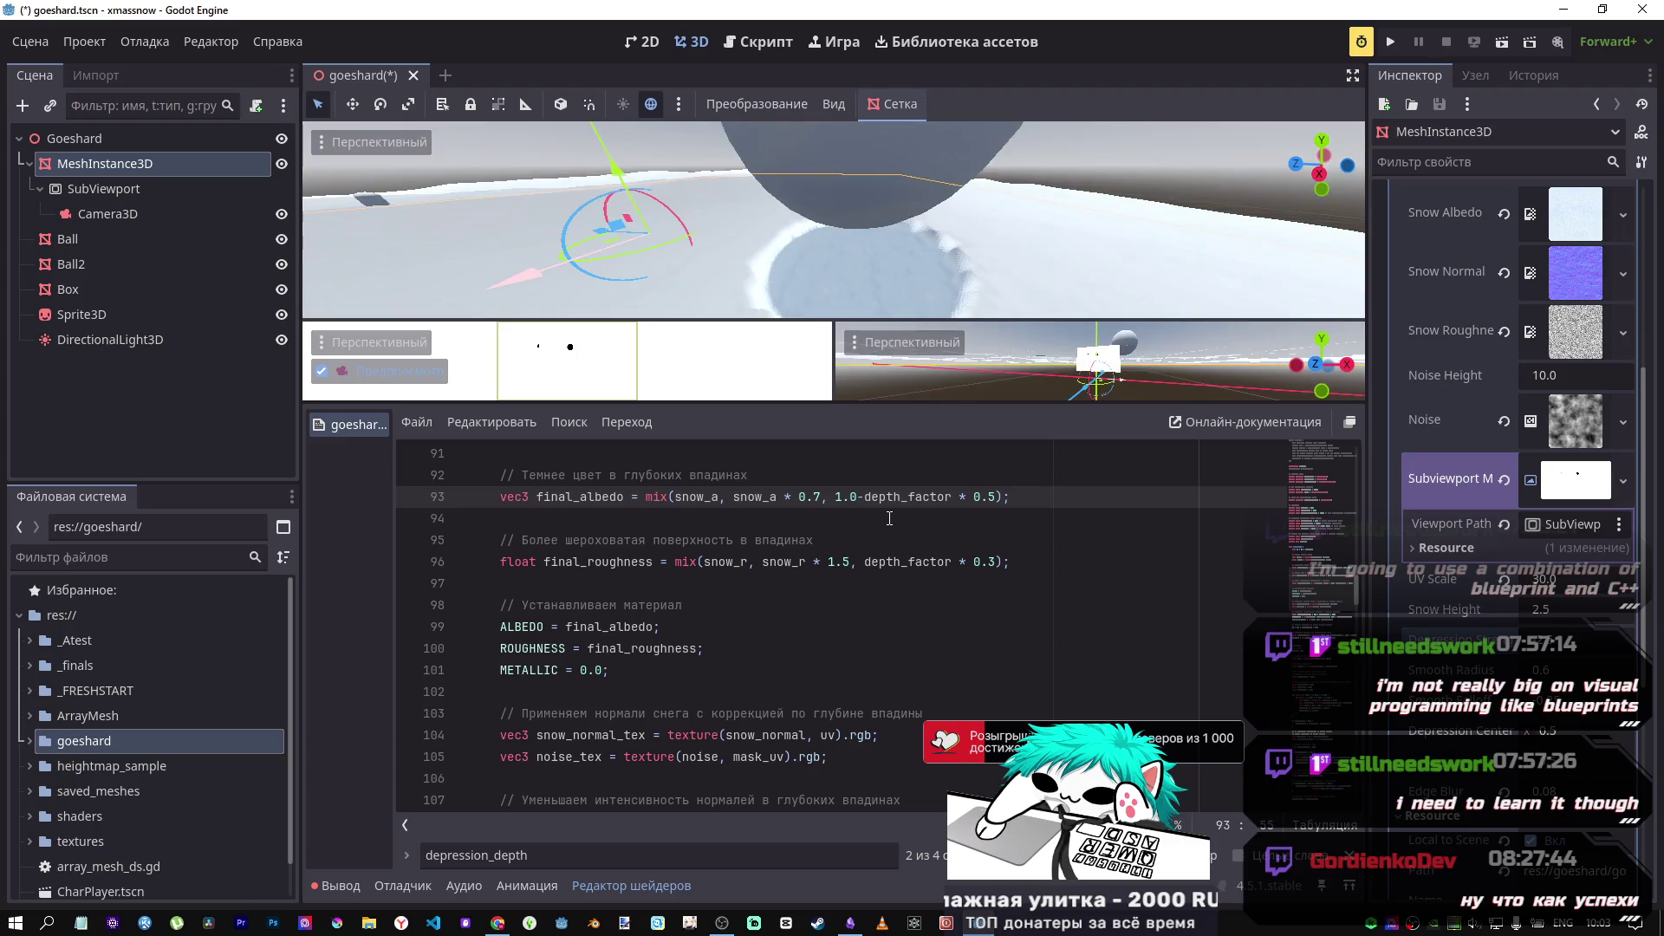
pyautogui.moveTo(890, 299); pyautogui.dragTo(845, 276)
pyautogui.moveTo(1560, 639); pyautogui.dragTo(1560, 638)
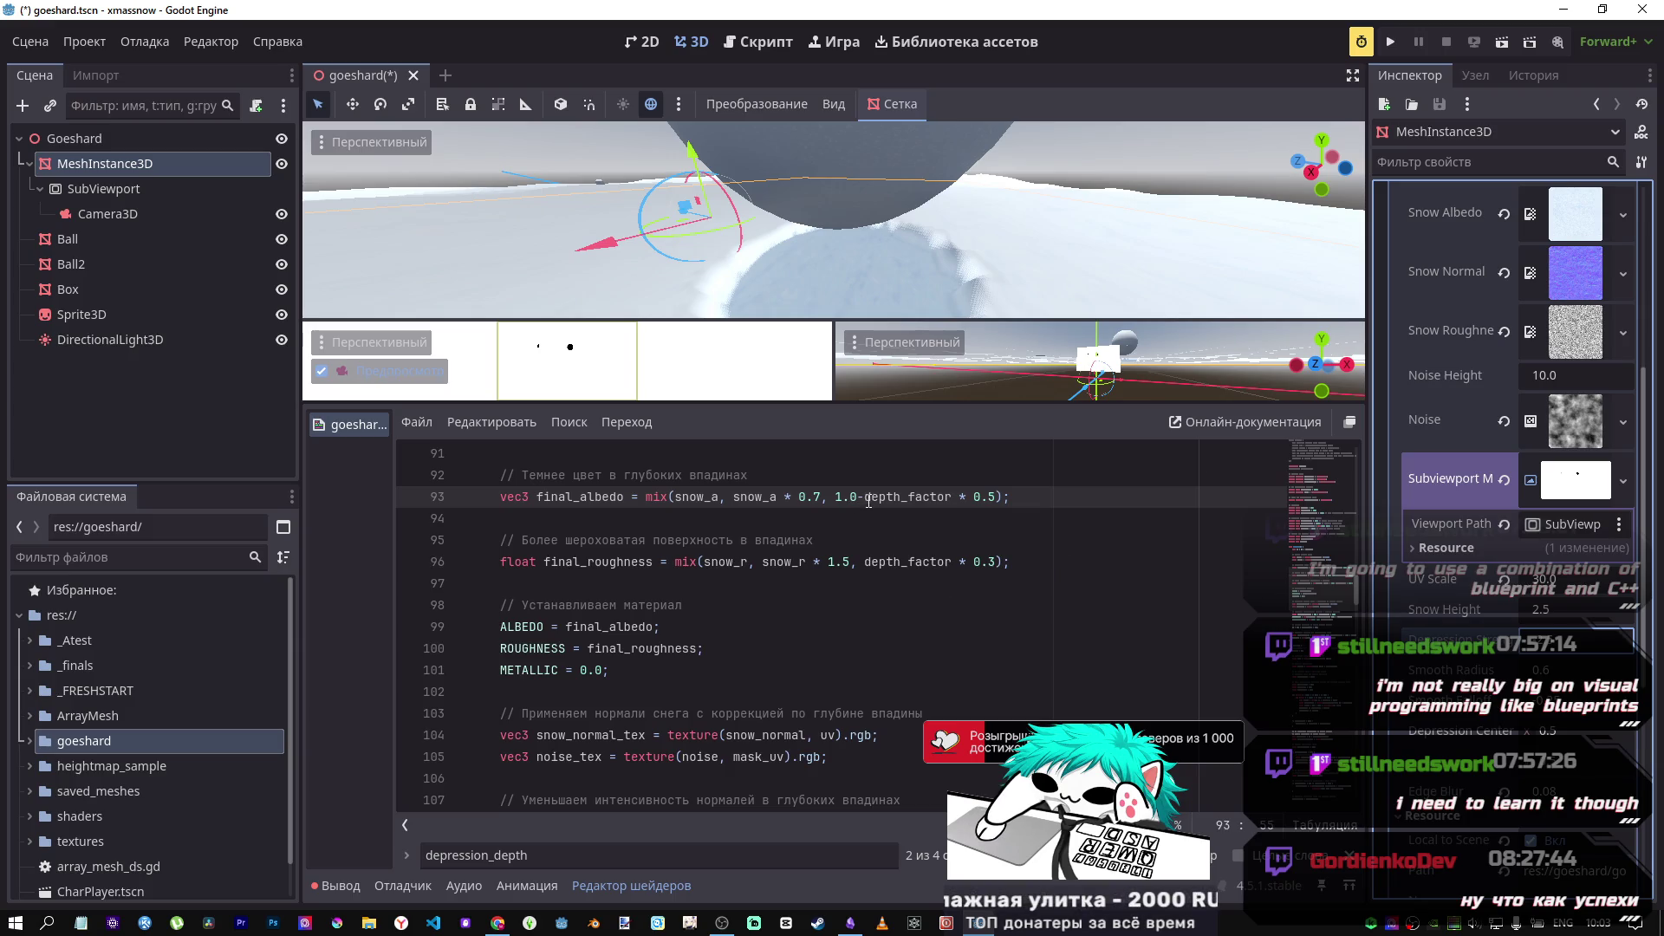
pyautogui.moveTo(865, 499); pyautogui.dragTo(834, 499)
pyautogui.press('BackSpace')
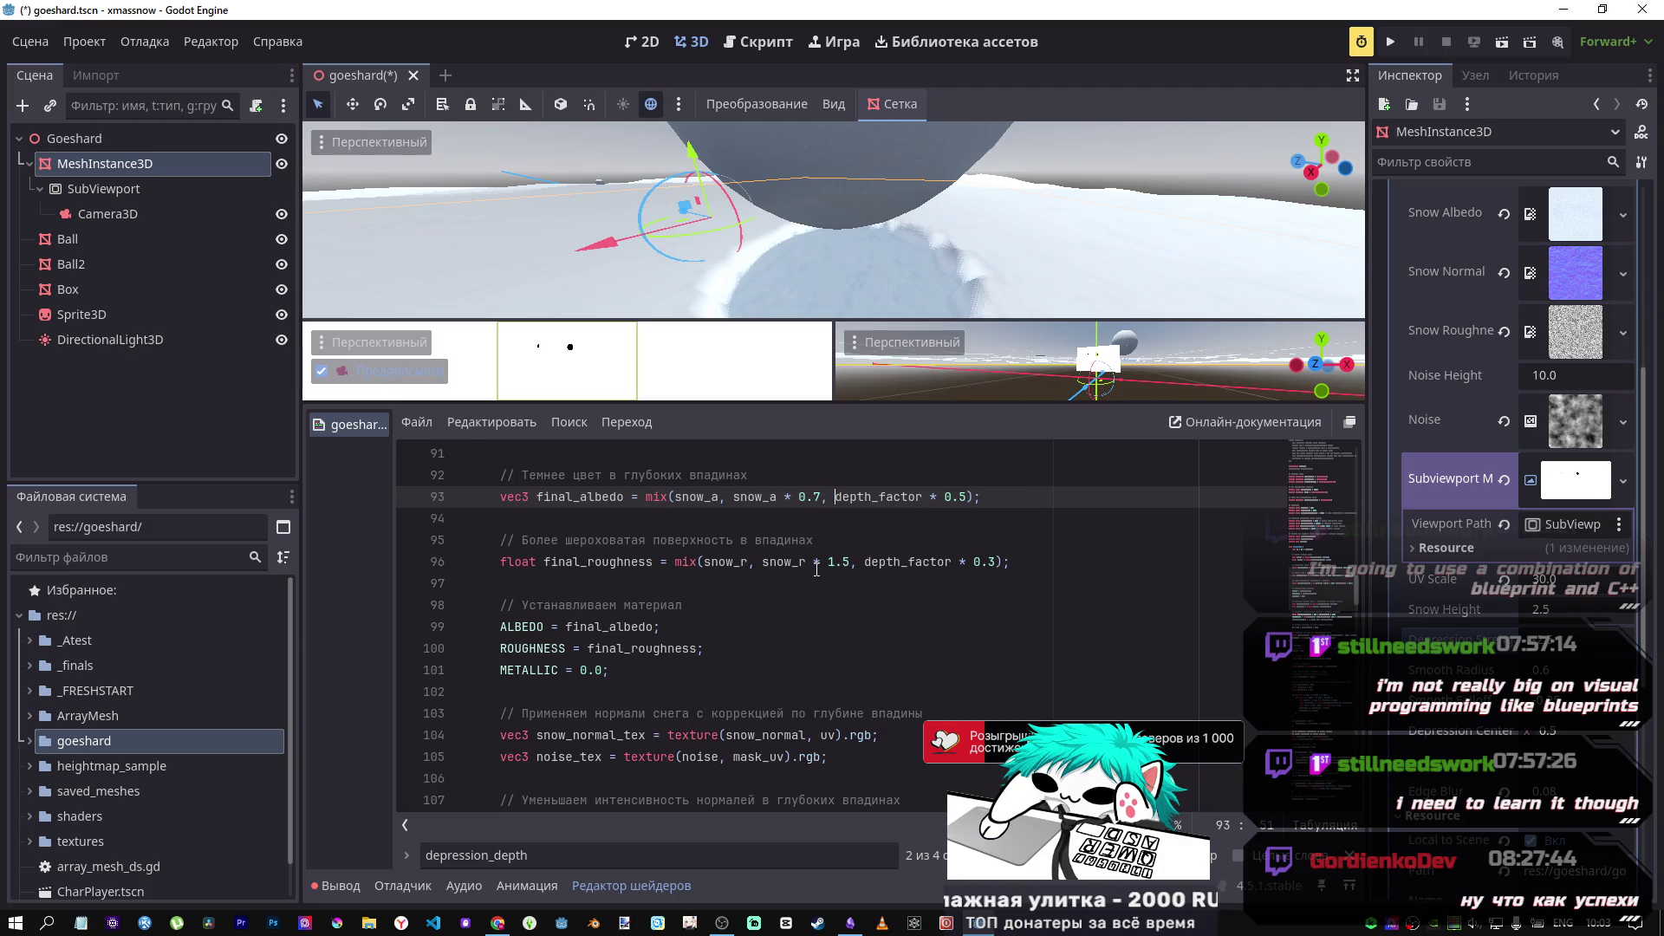
# Step: Try 1.0-, 1.0+ and 0.5+ offsets in front of the mix() call on albedo line 93
pyautogui.click(639, 497)
pyautogui.write('1.0-')
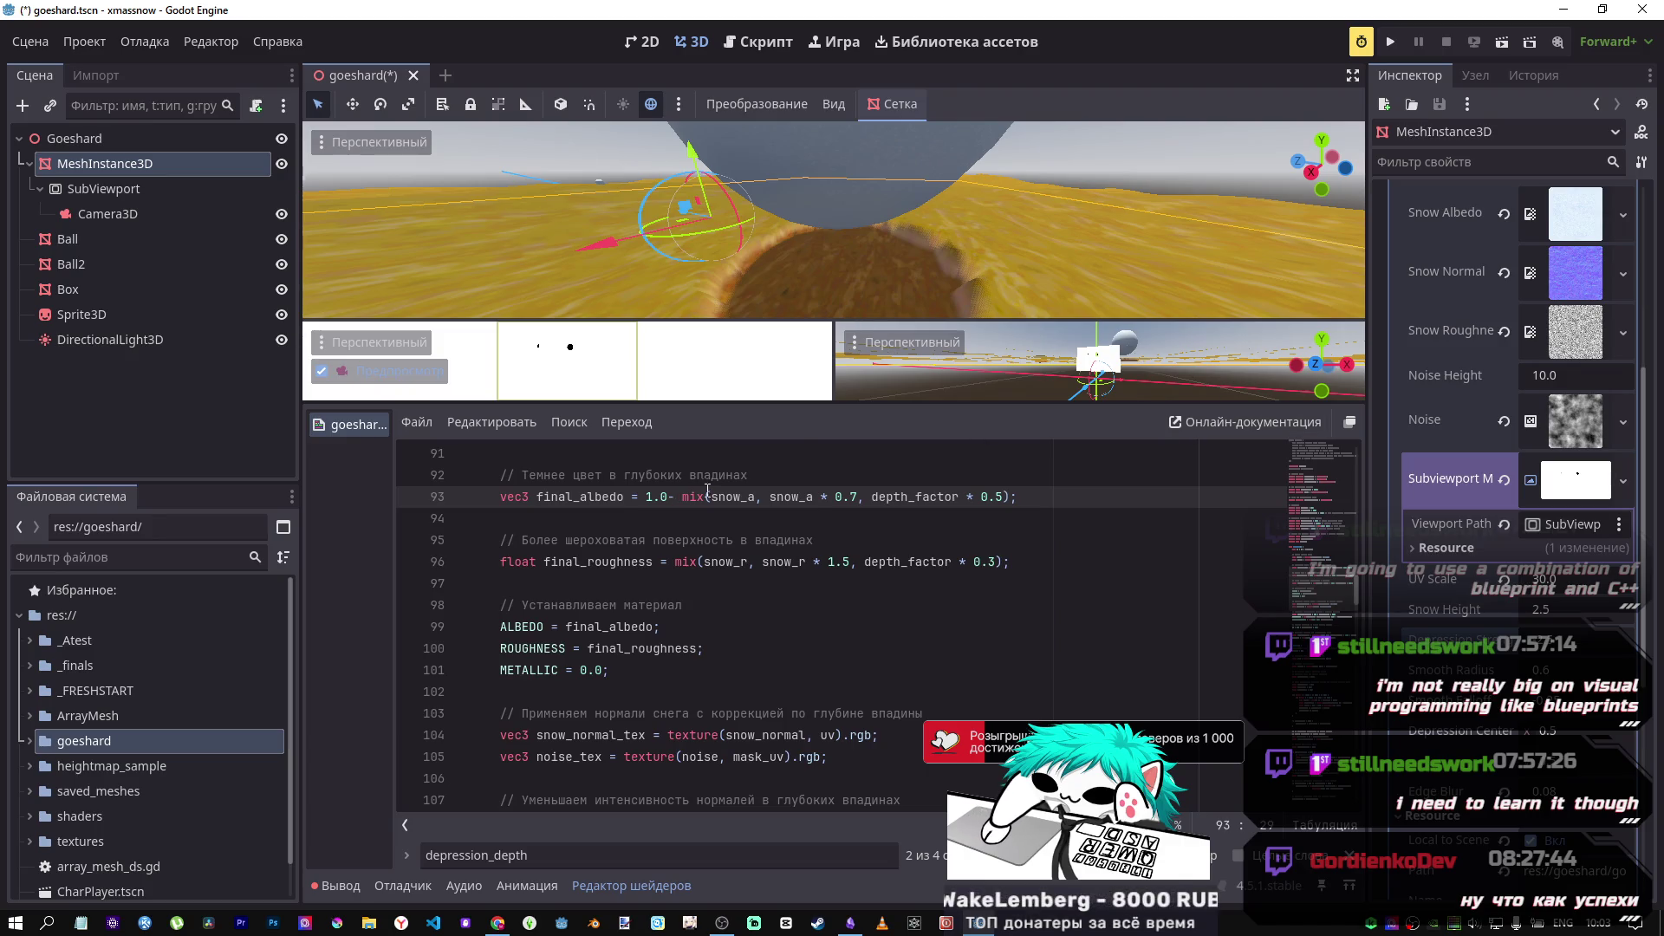
pyautogui.press('BackSpace')
pyautogui.write('+')
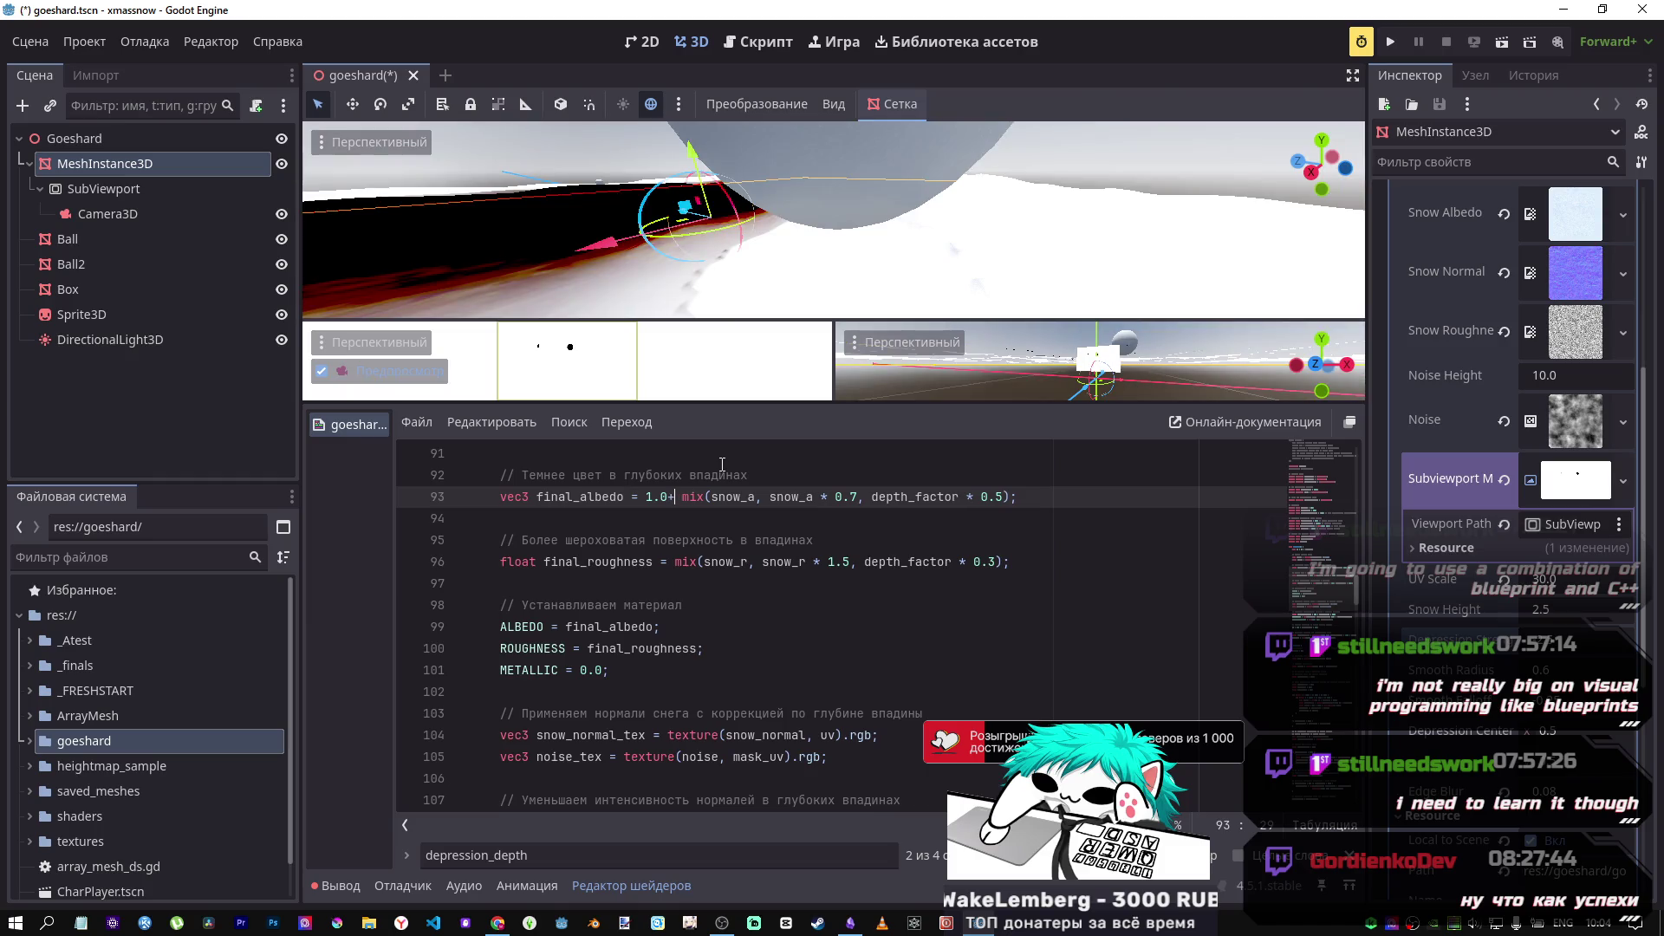
pyautogui.click(649, 496)
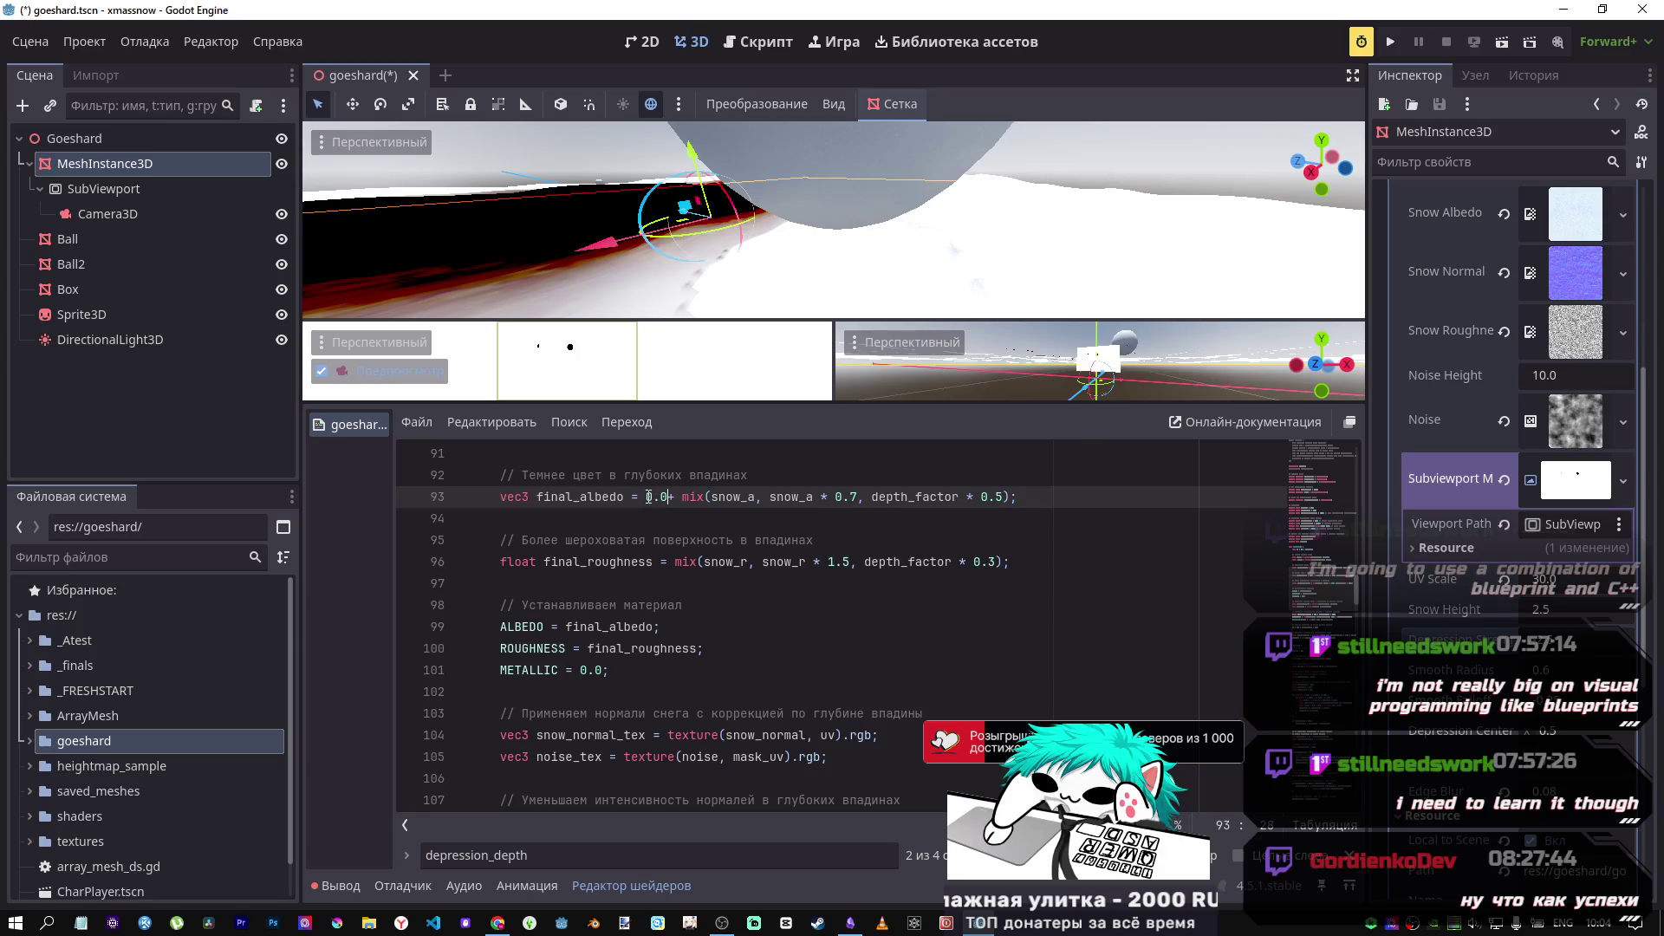
pyautogui.press('BackSpace')
pyautogui.write('5')
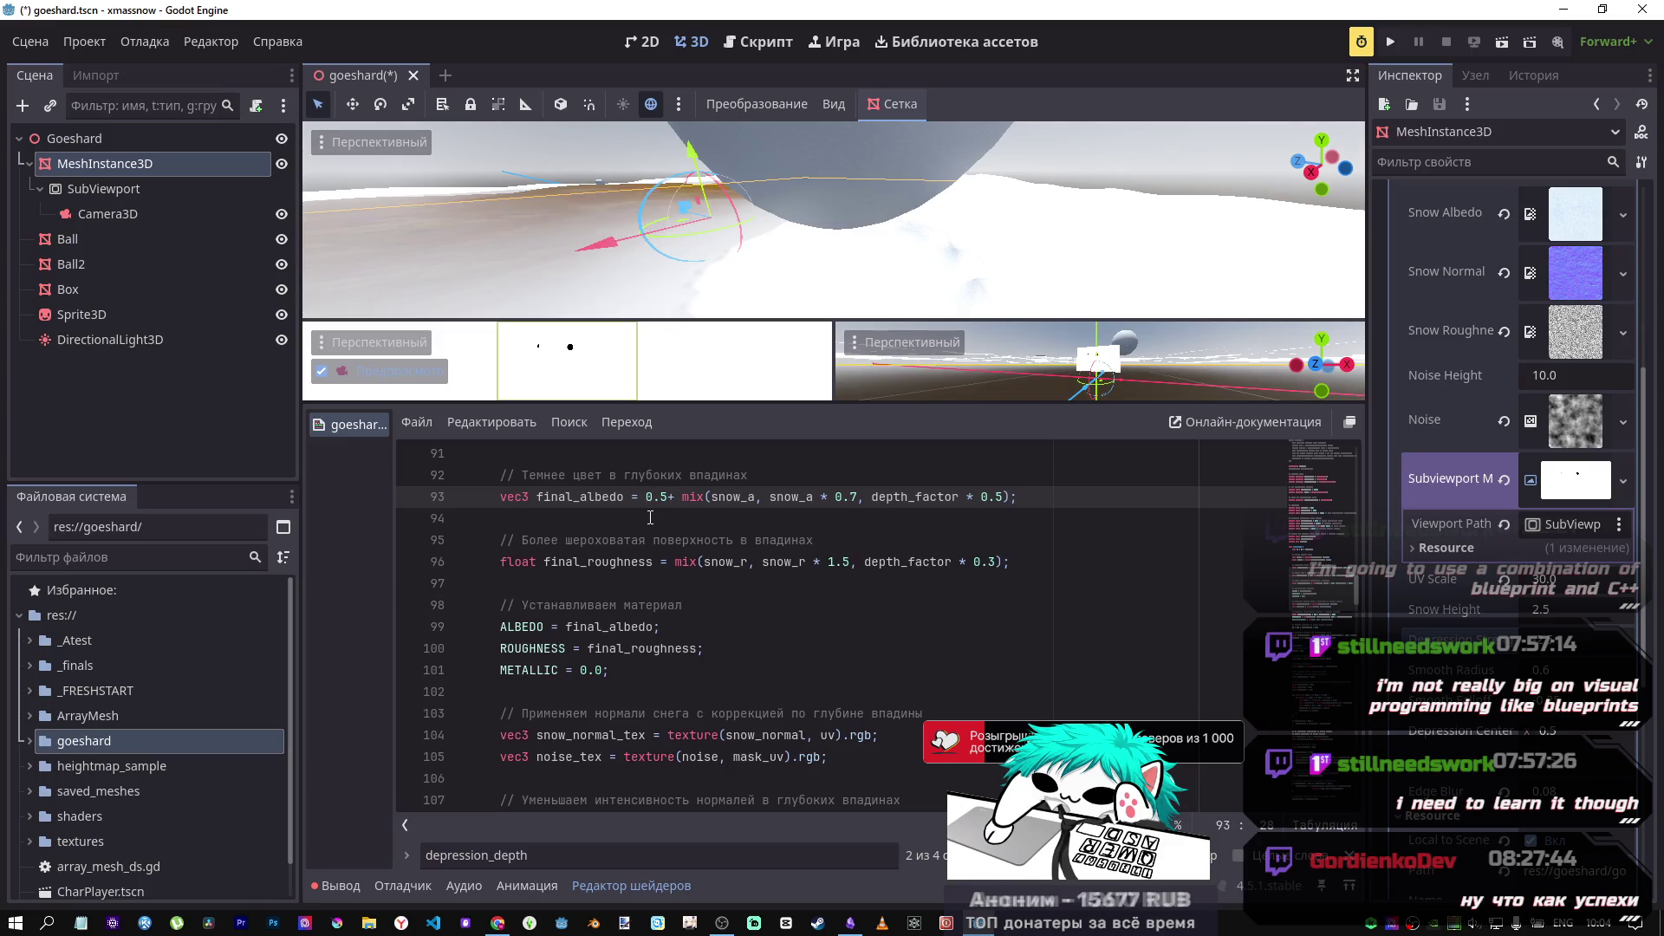
# Step: Test a Depression Strength value, remove the 0.5* prefix from line 93, and save
pyautogui.moveTo(1556, 652); pyautogui.dragTo(1563, 657)
pyautogui.click(682, 499)
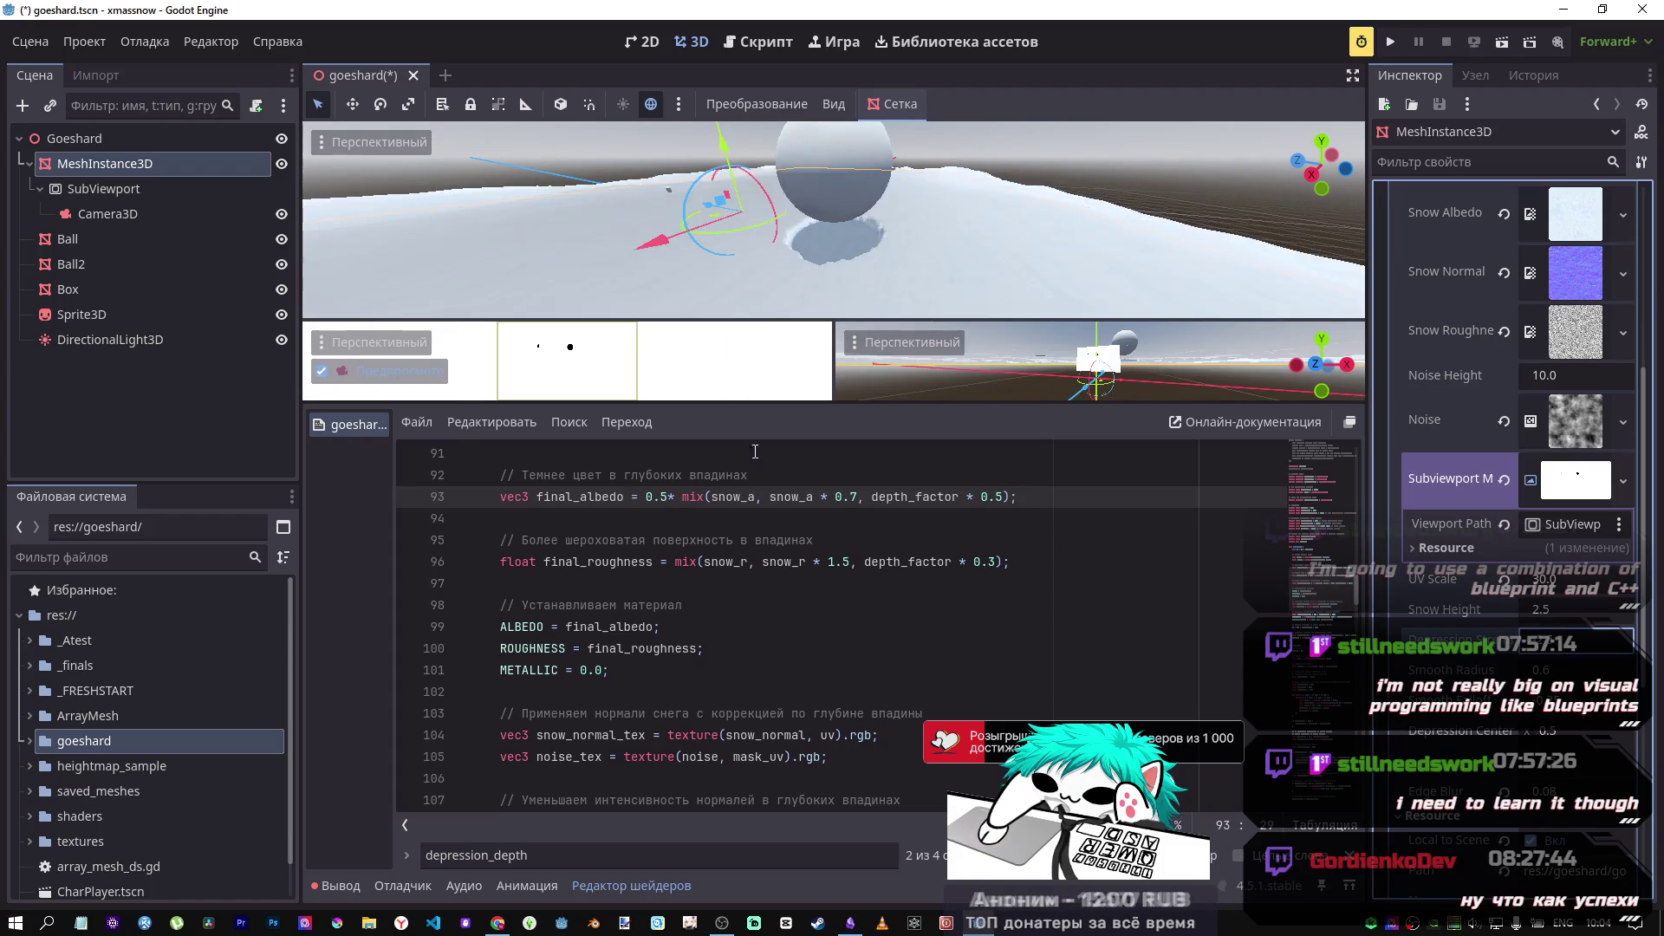
pyautogui.moveTo(682, 497); pyautogui.dragTo(641, 496)
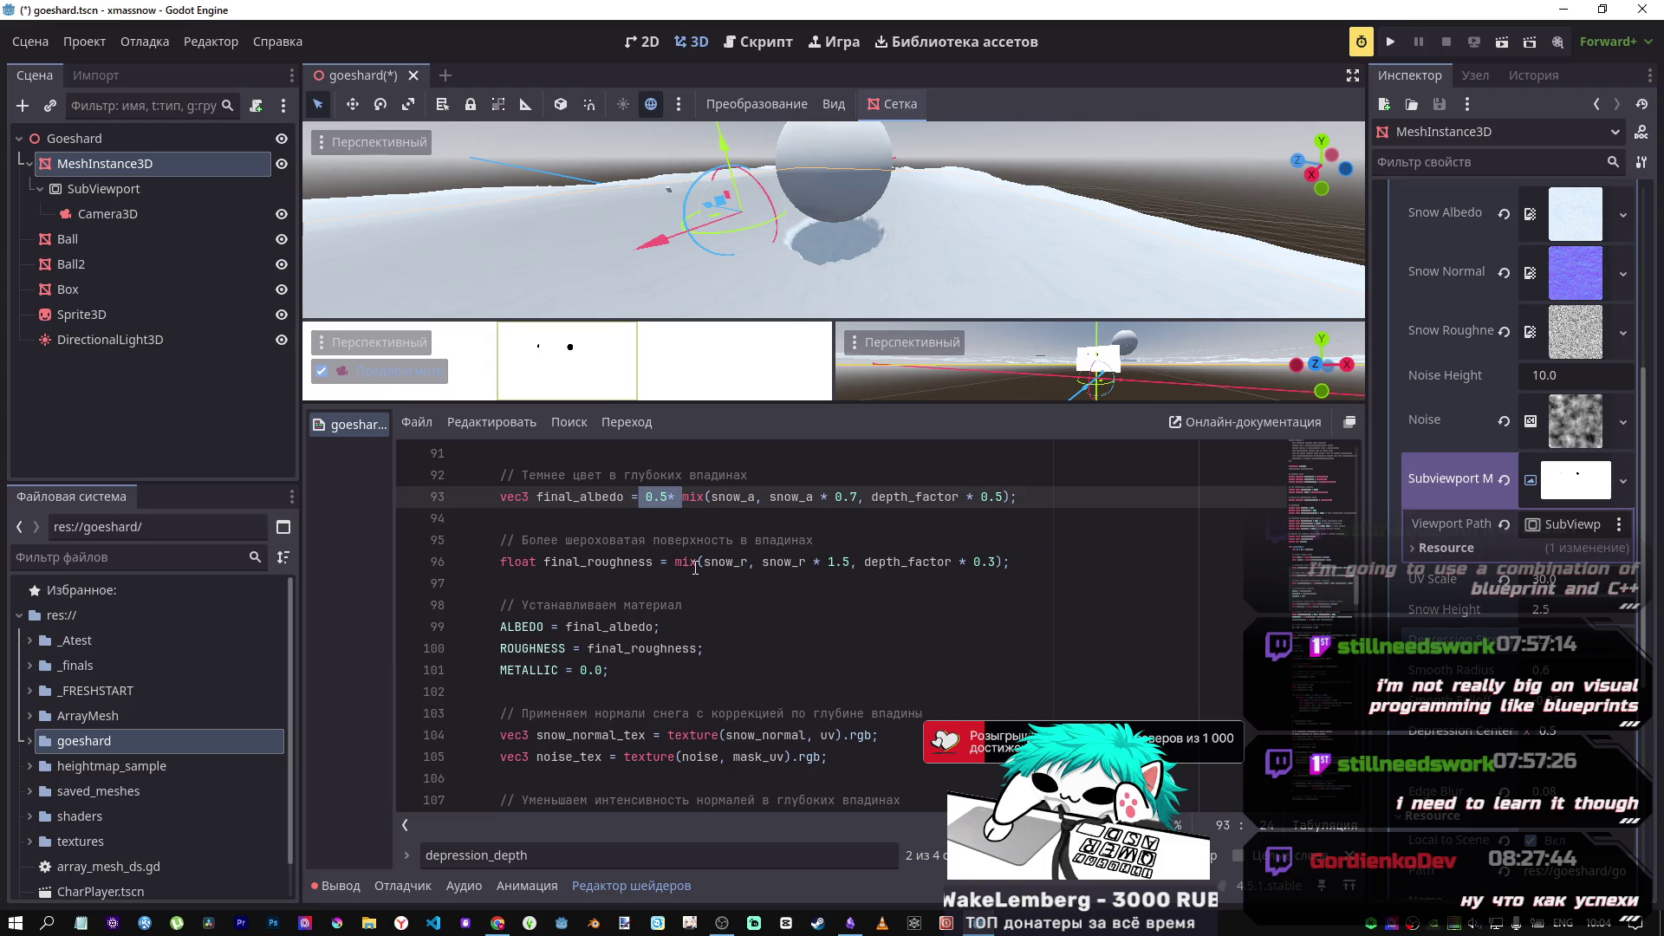
pyautogui.press('BackSpace')
pyautogui.hotkey('ctrl', 's')
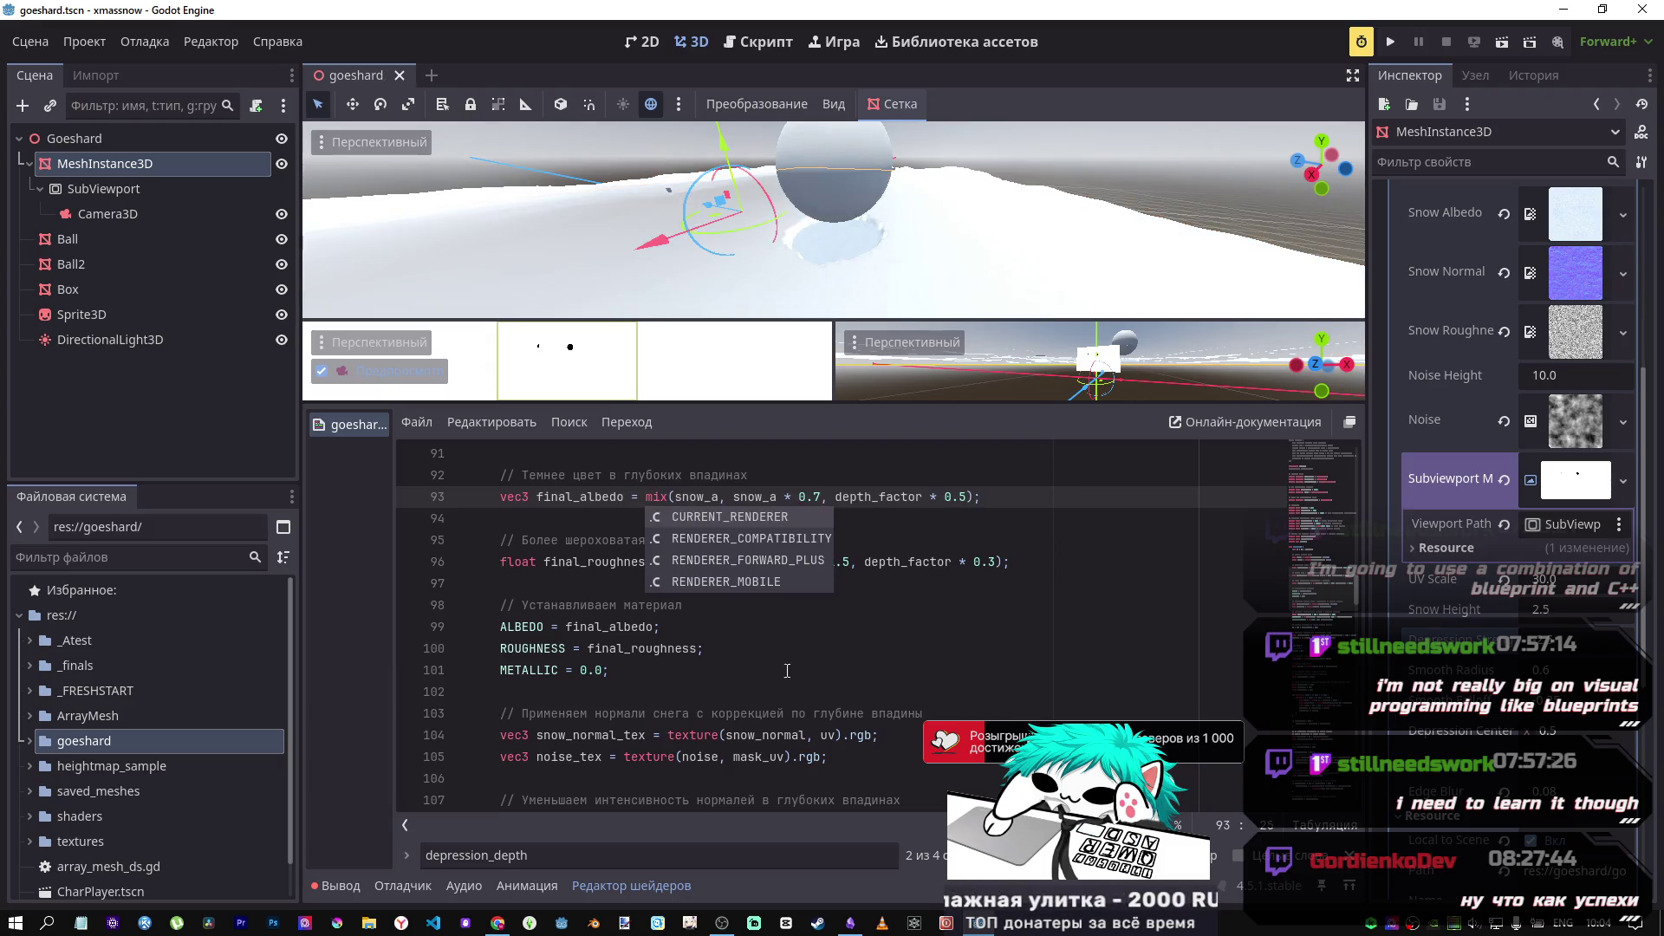
pyautogui.click(798, 627)
pyautogui.scroll(-3, 806, 607)
pyautogui.scroll(2, 815, 569)
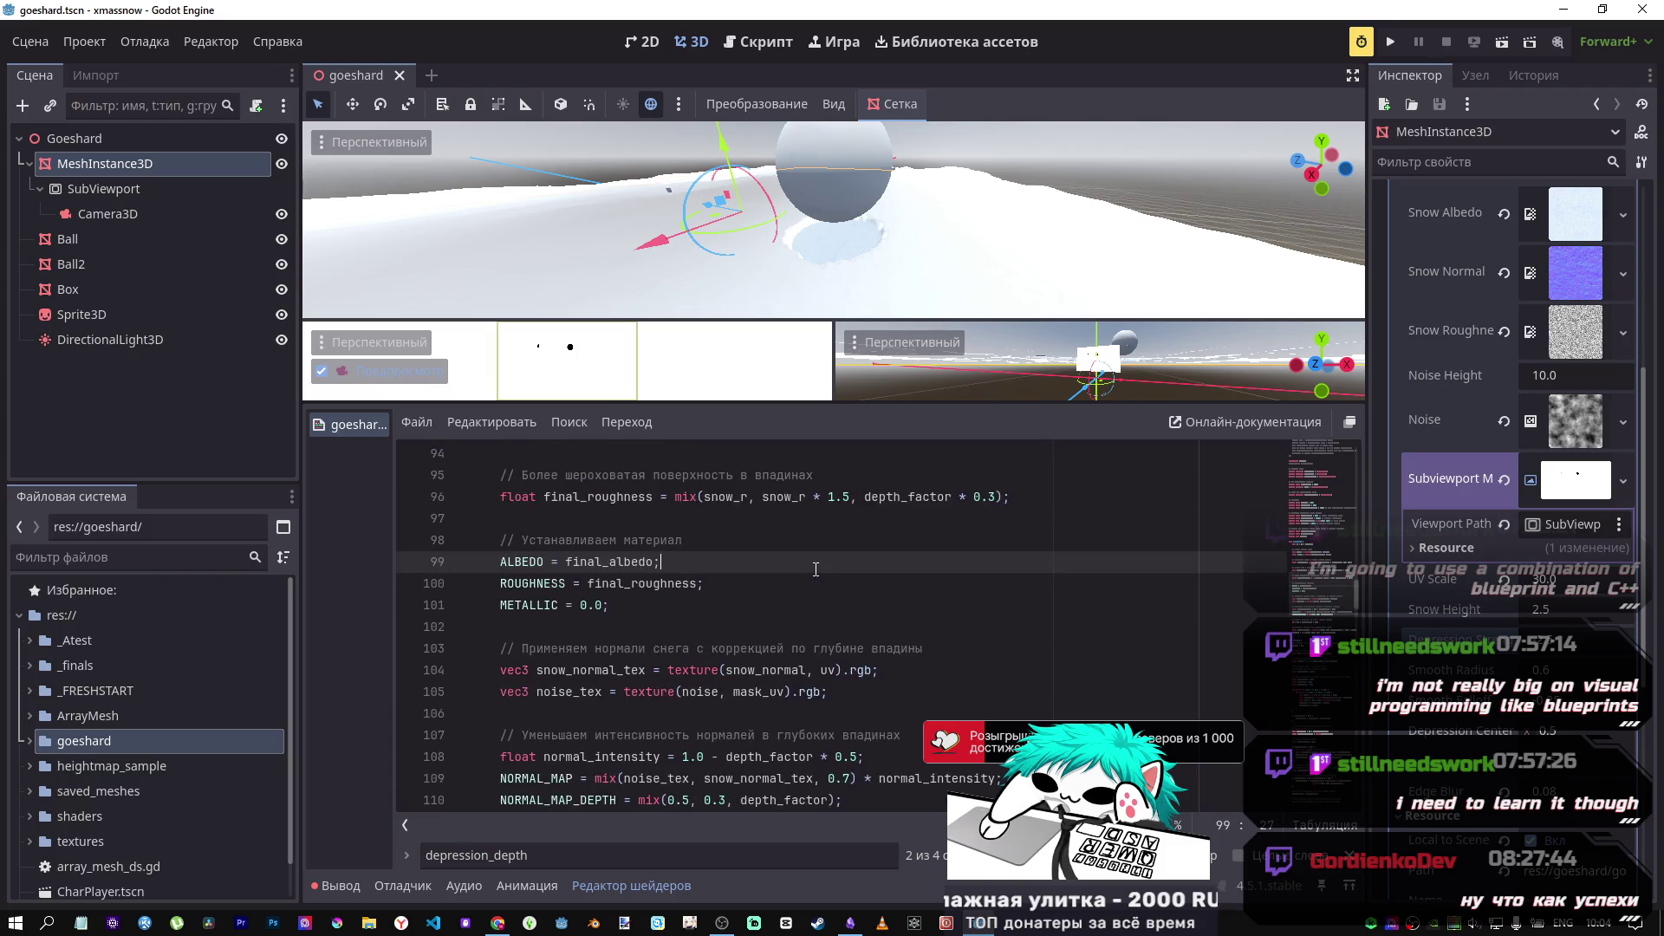
pyautogui.scroll(-1, 815, 569)
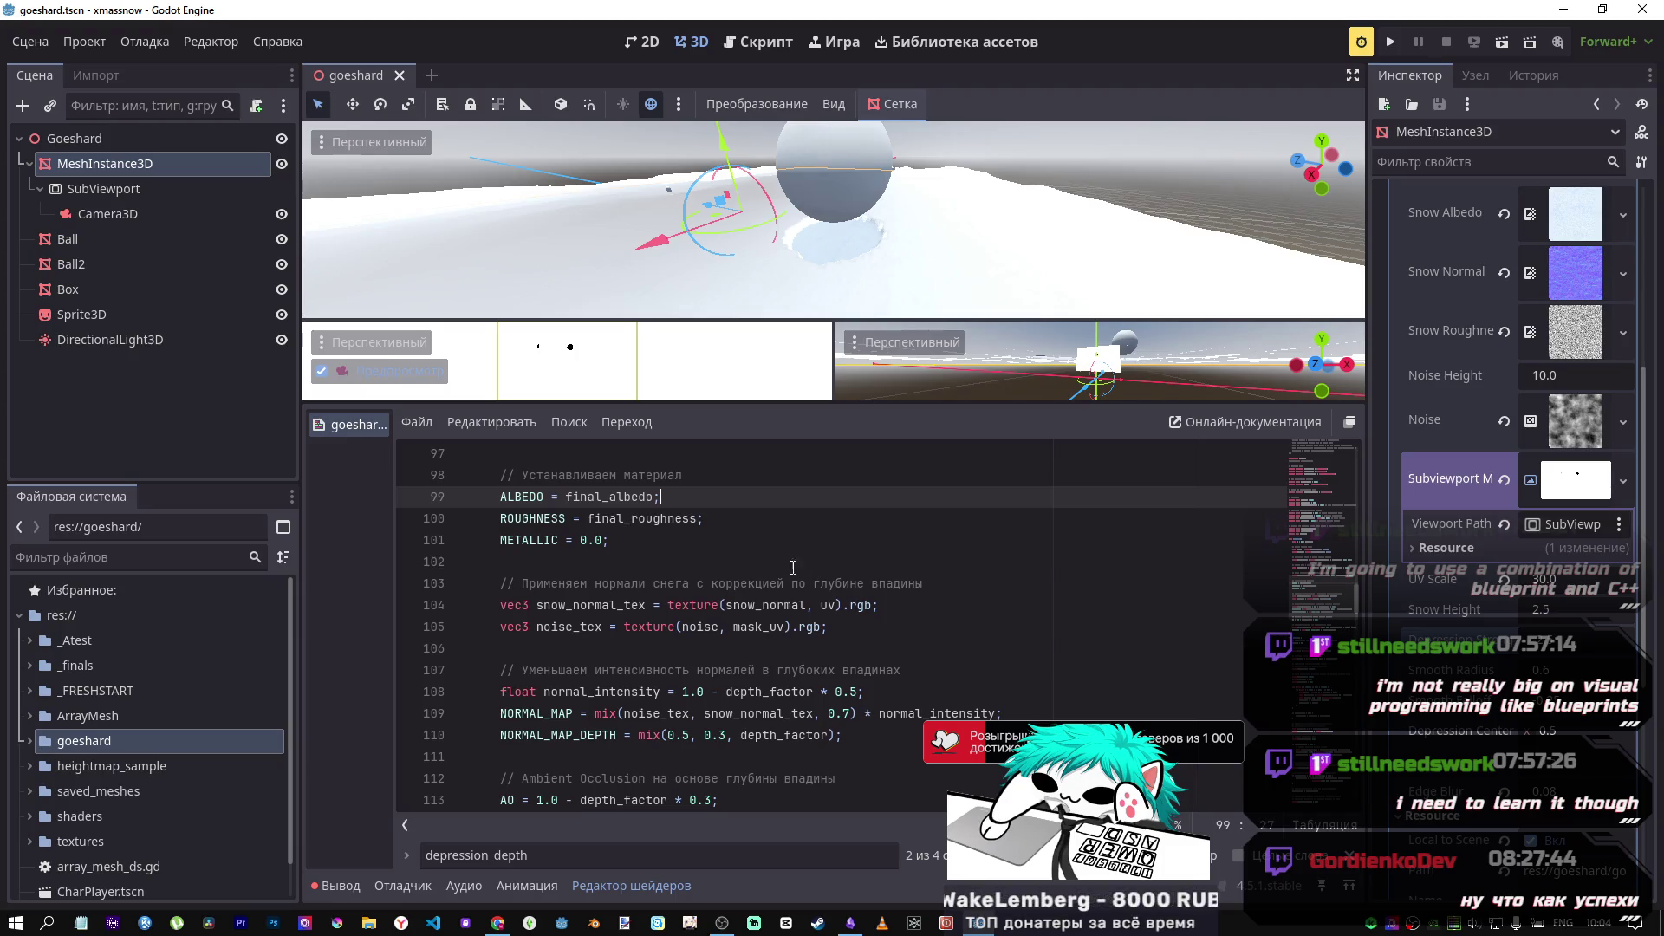
pyautogui.scroll(-4, 843, 581)
pyautogui.scroll(-15, 842, 582)
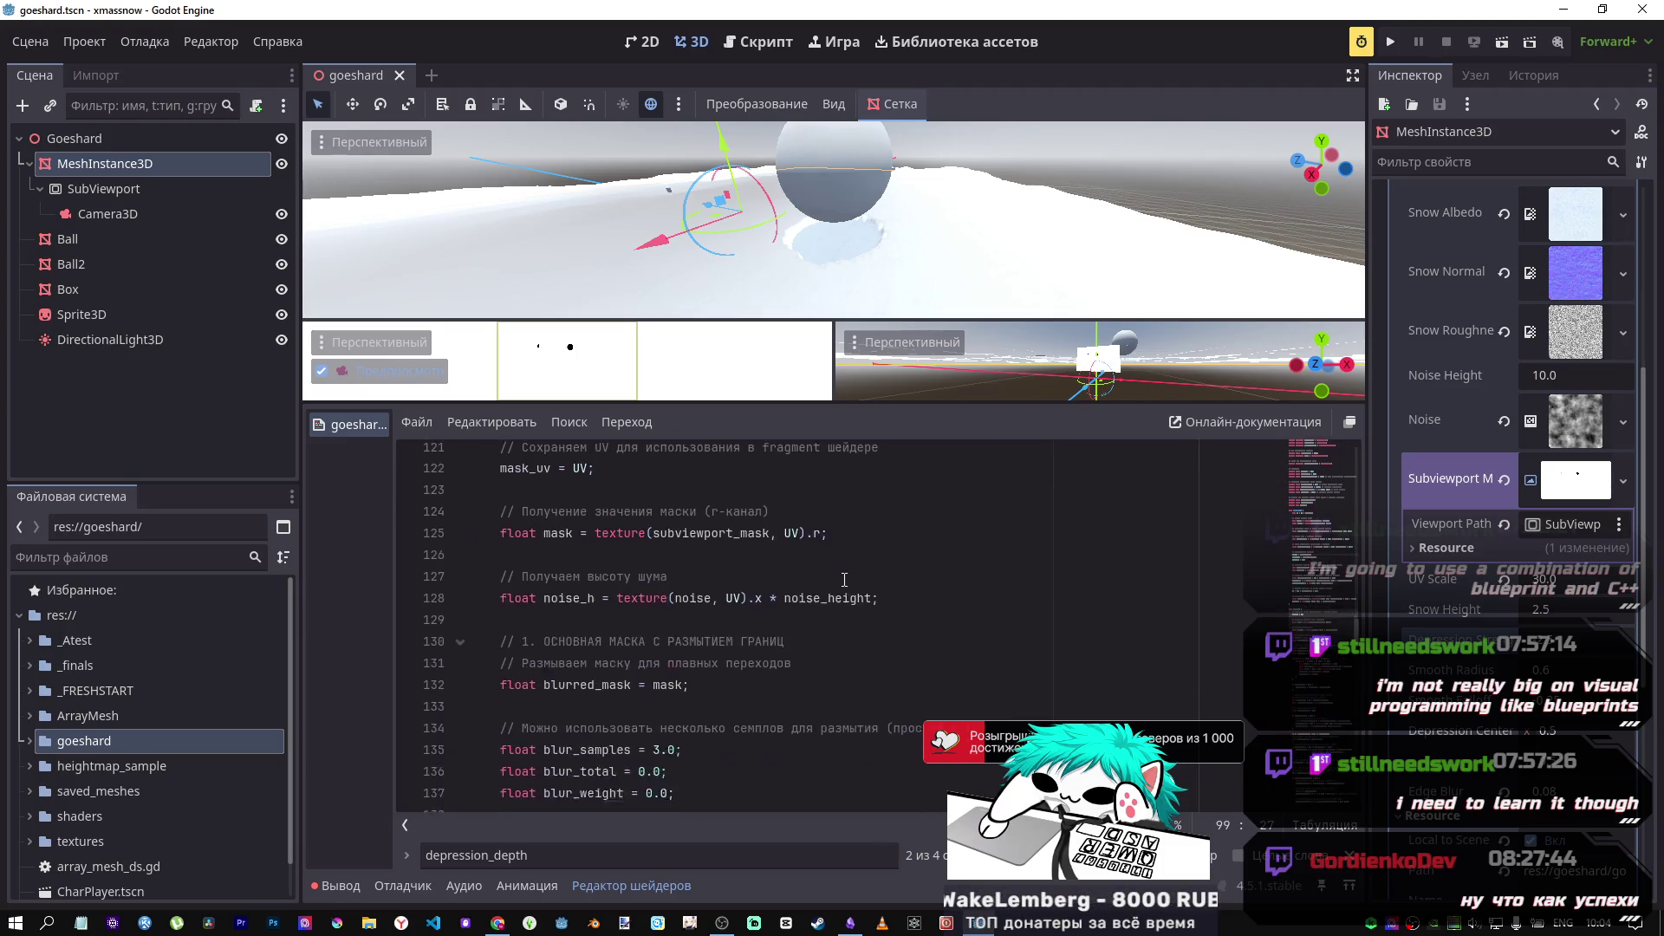
pyautogui.scroll(2, 840, 575)
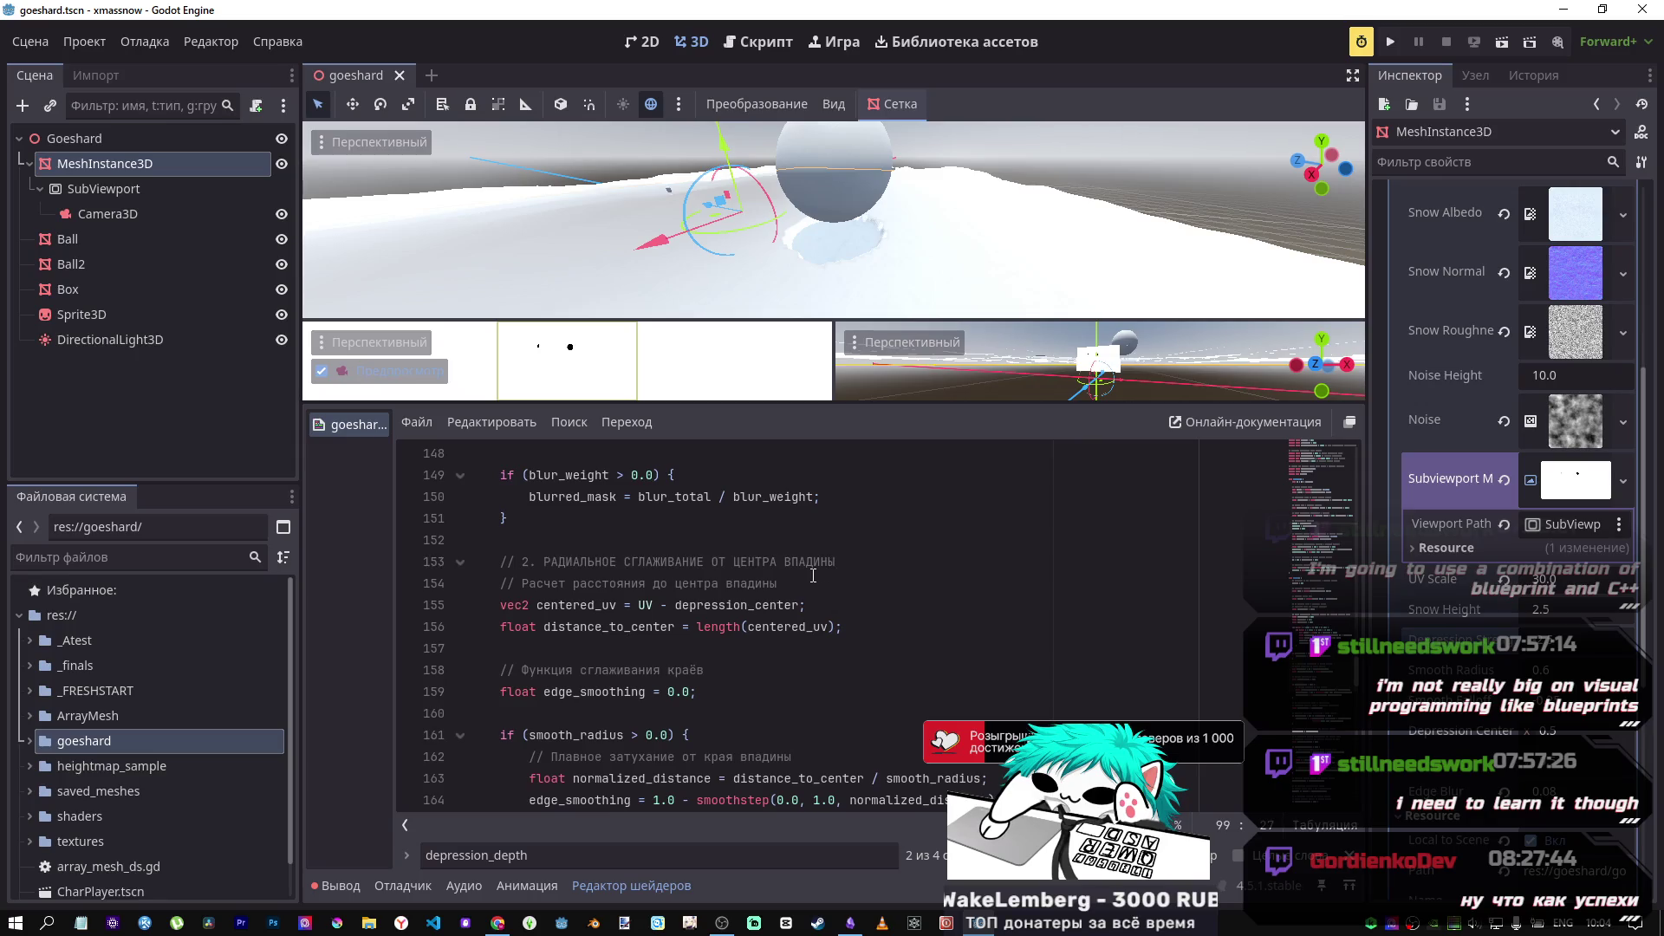
pyautogui.click(680, 608)
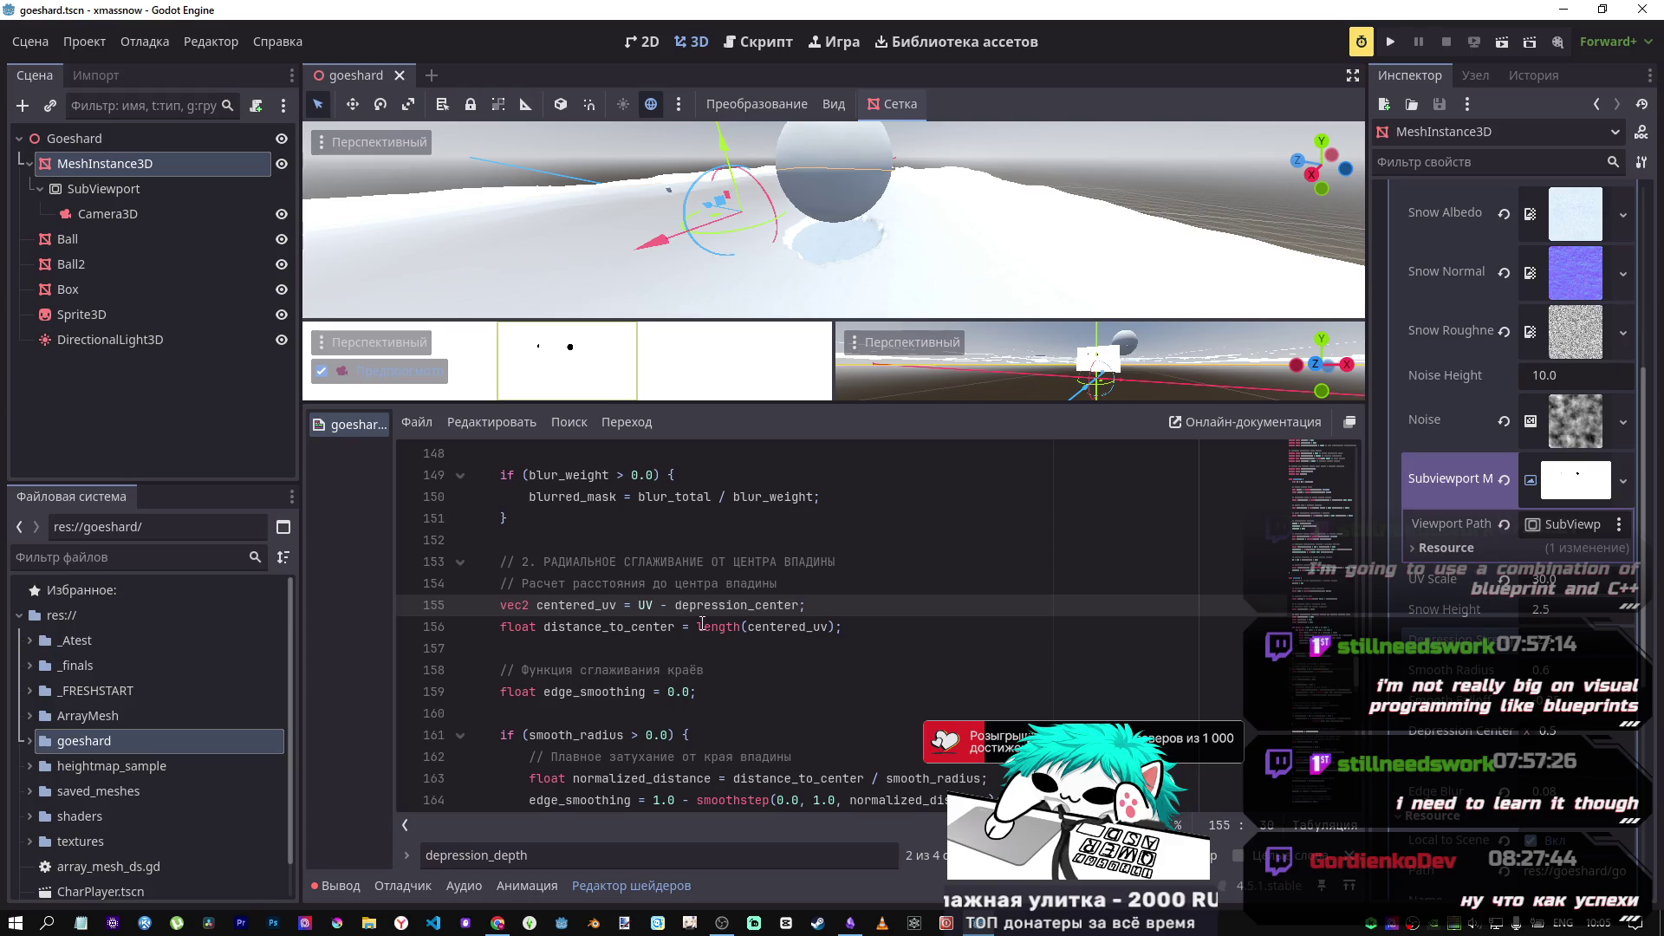
pyautogui.scroll(-1, 702, 622)
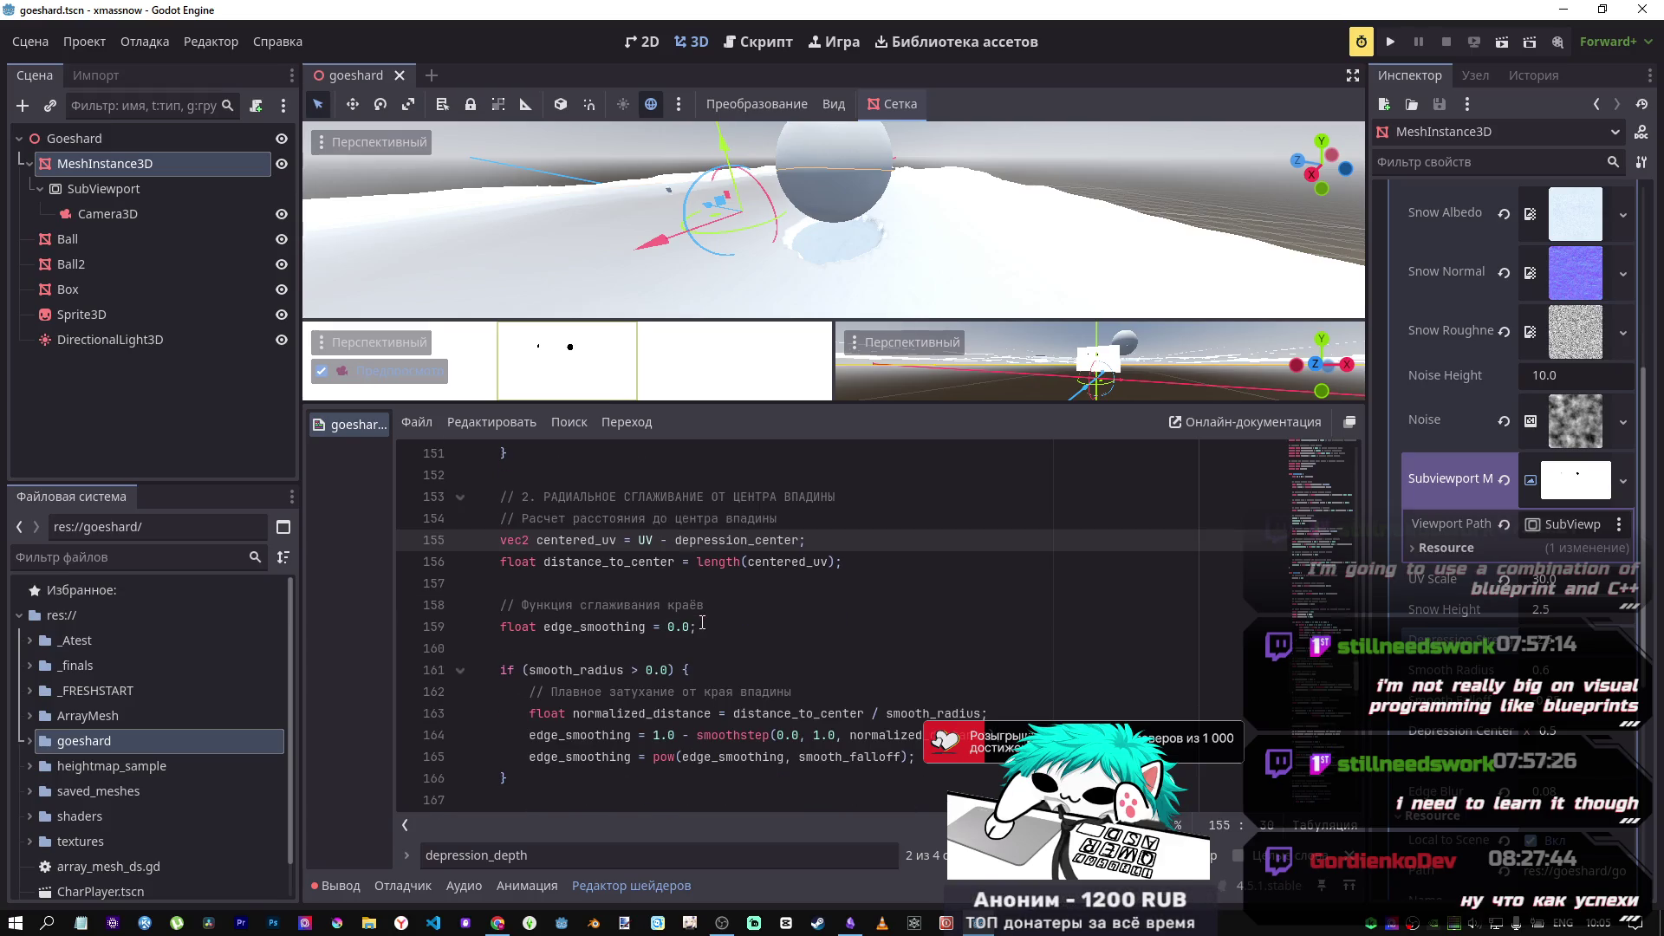
pyautogui.click(706, 576)
pyautogui.scroll(4, 745, 606)
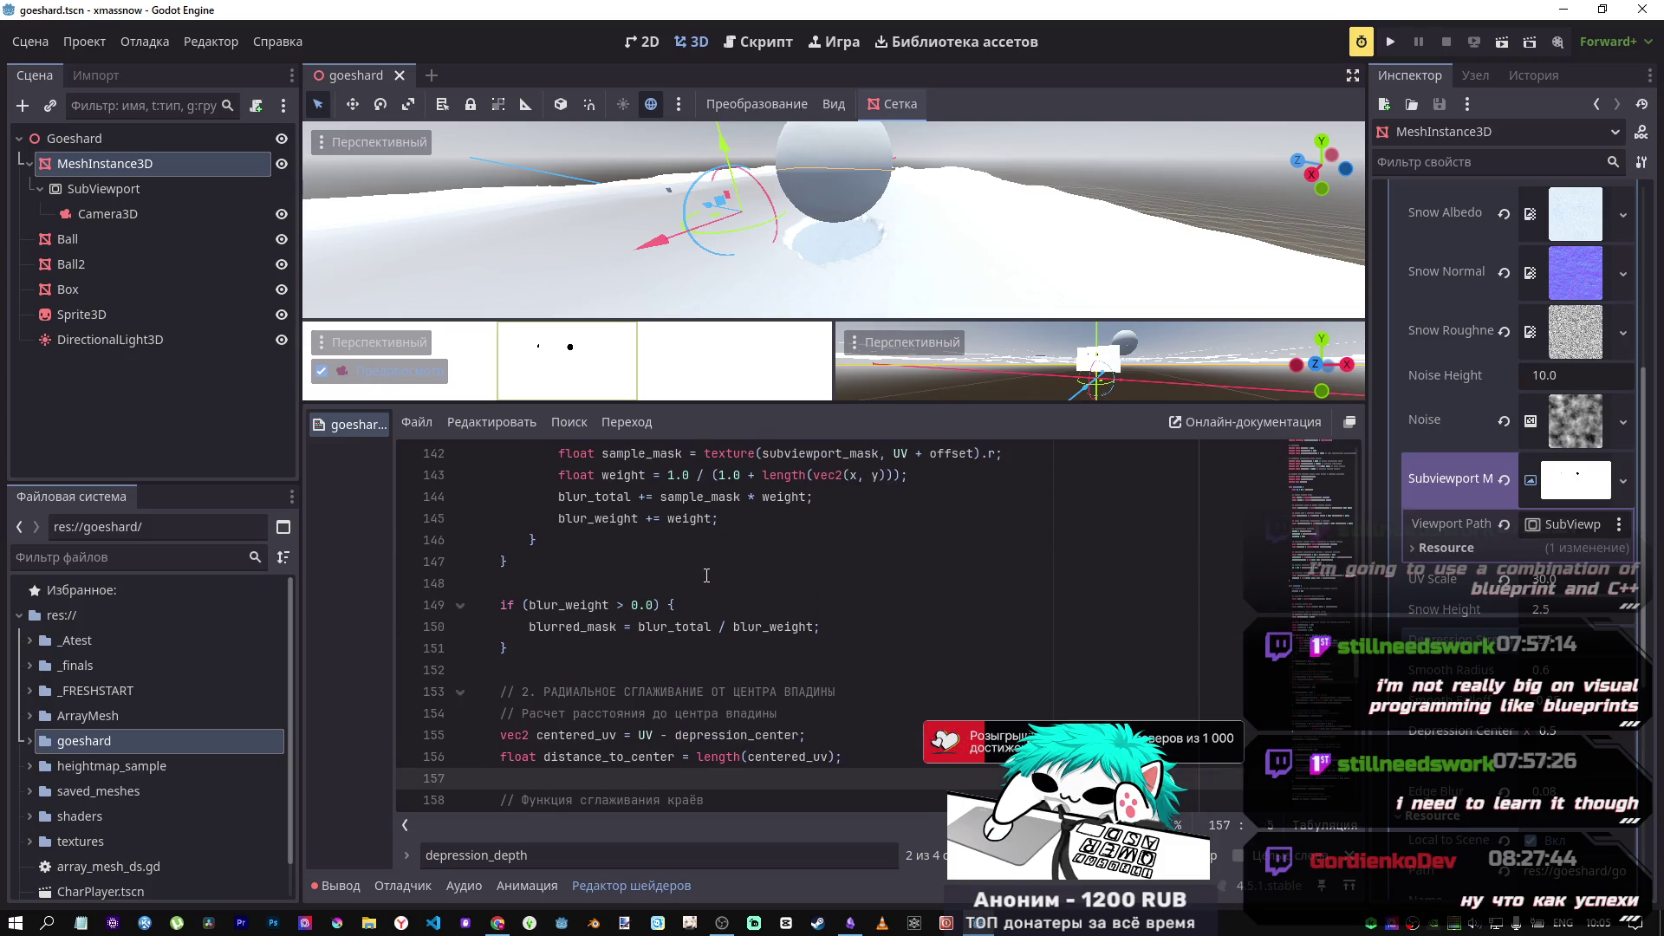
pyautogui.scroll(8, 784, 622)
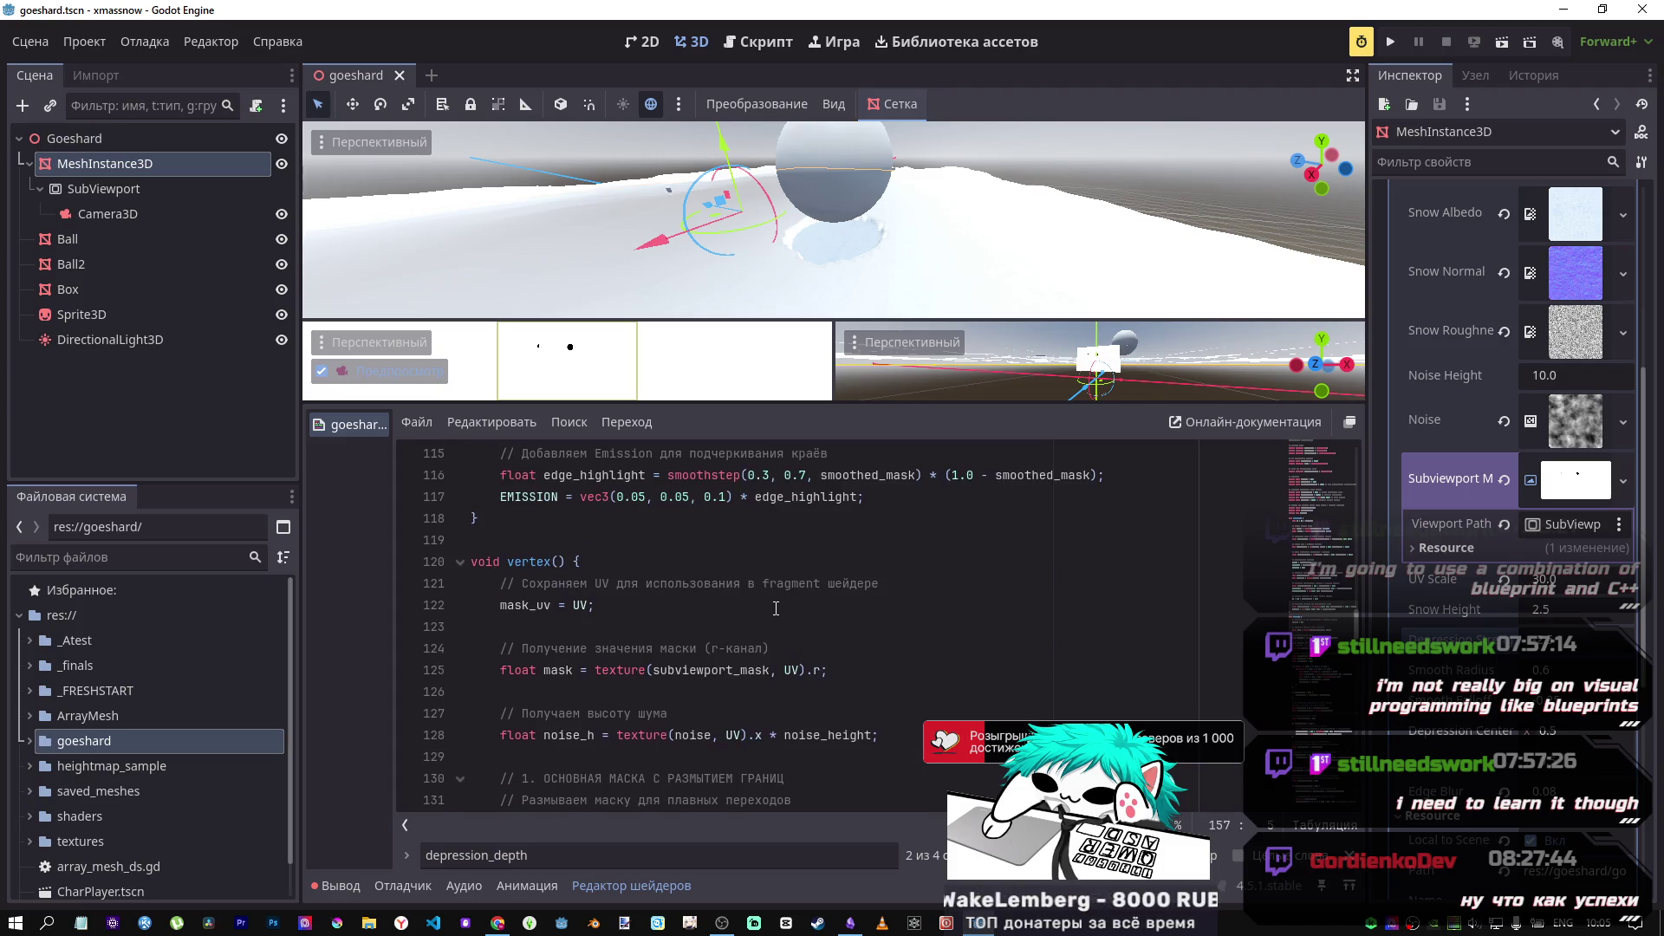
pyautogui.scroll(-5, 774, 610)
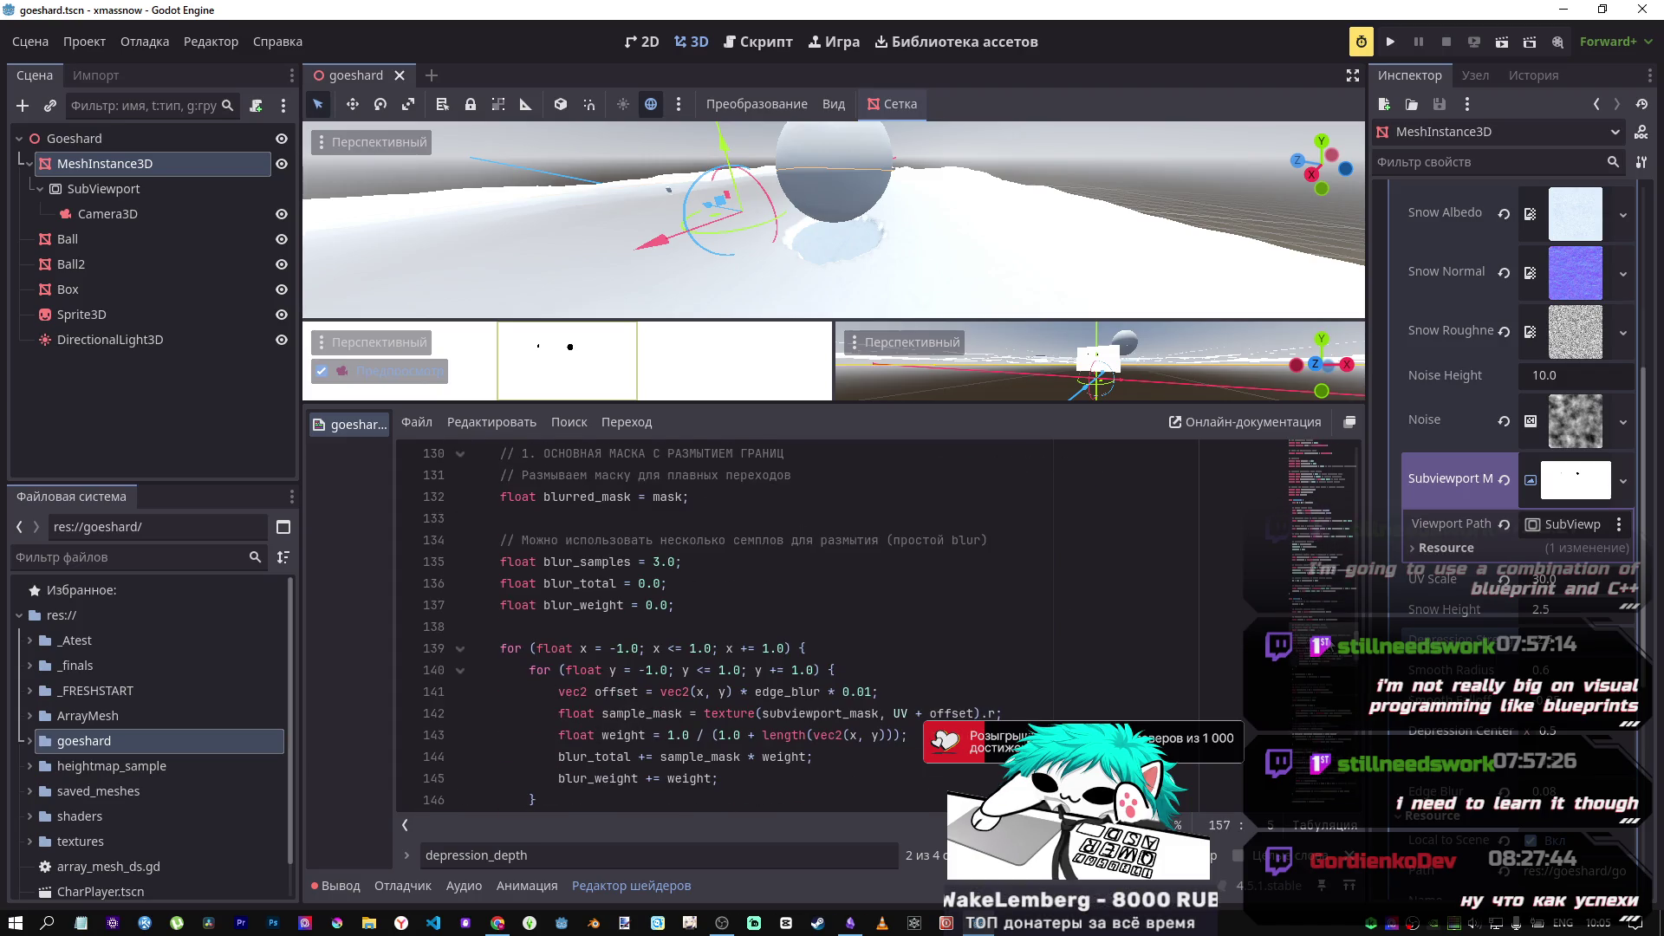
pyautogui.scroll(-20, 775, 610)
pyautogui.scroll(-8, 775, 610)
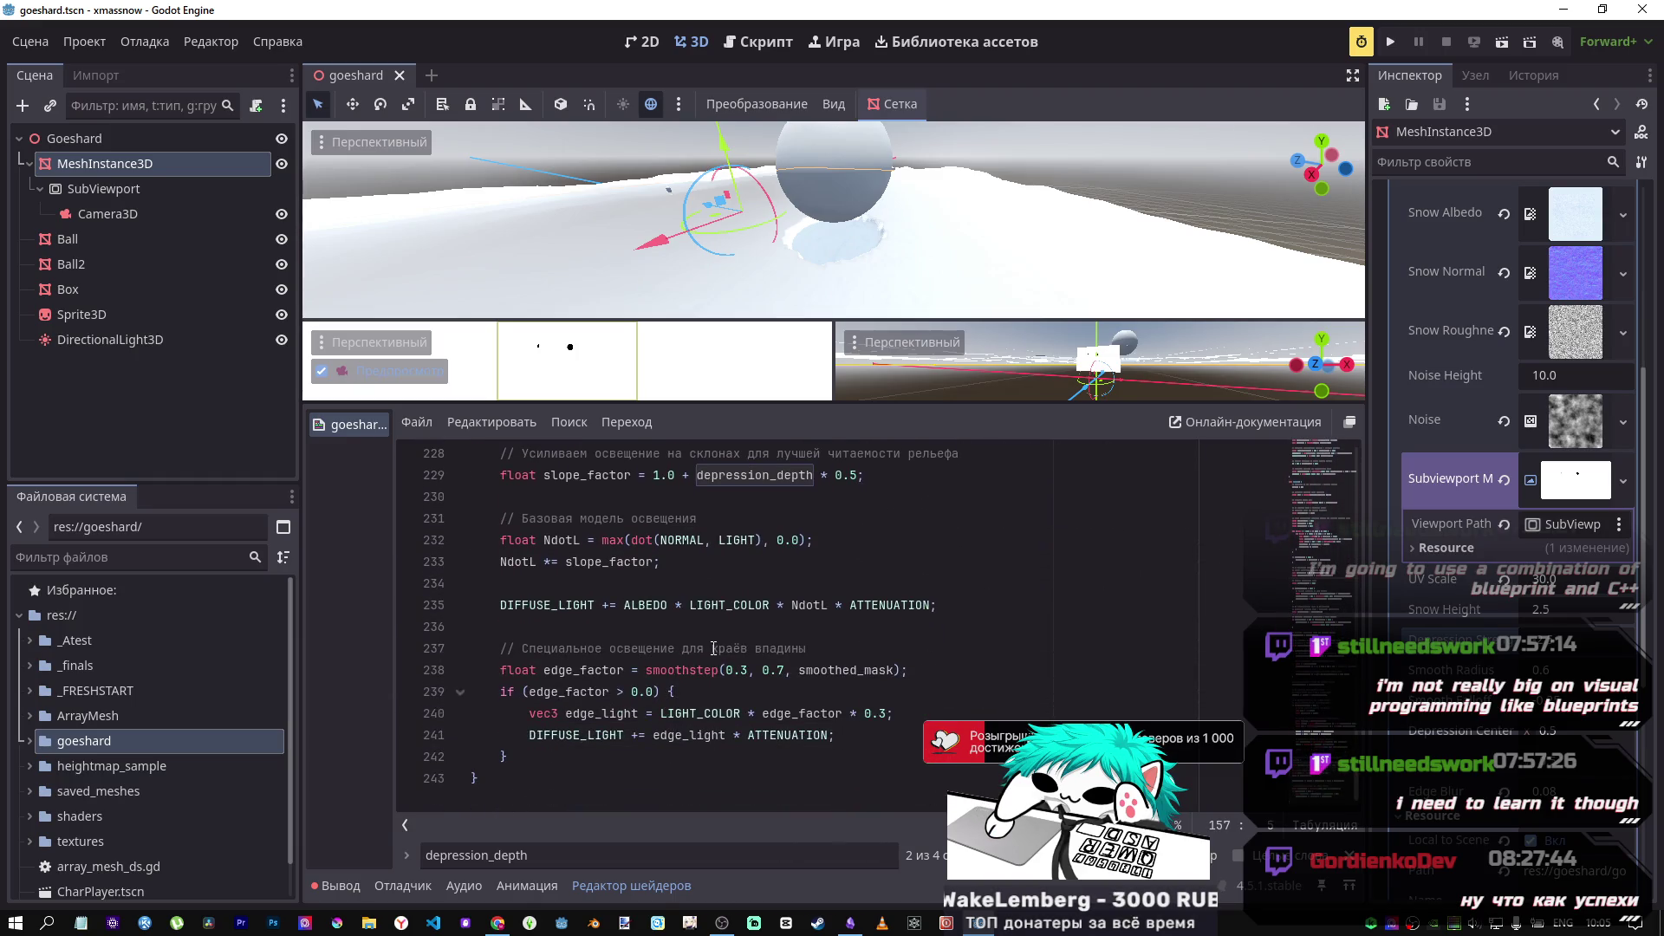
pyautogui.scroll(5, 716, 648)
pyautogui.scroll(-1, 706, 647)
pyautogui.scroll(1, 703, 646)
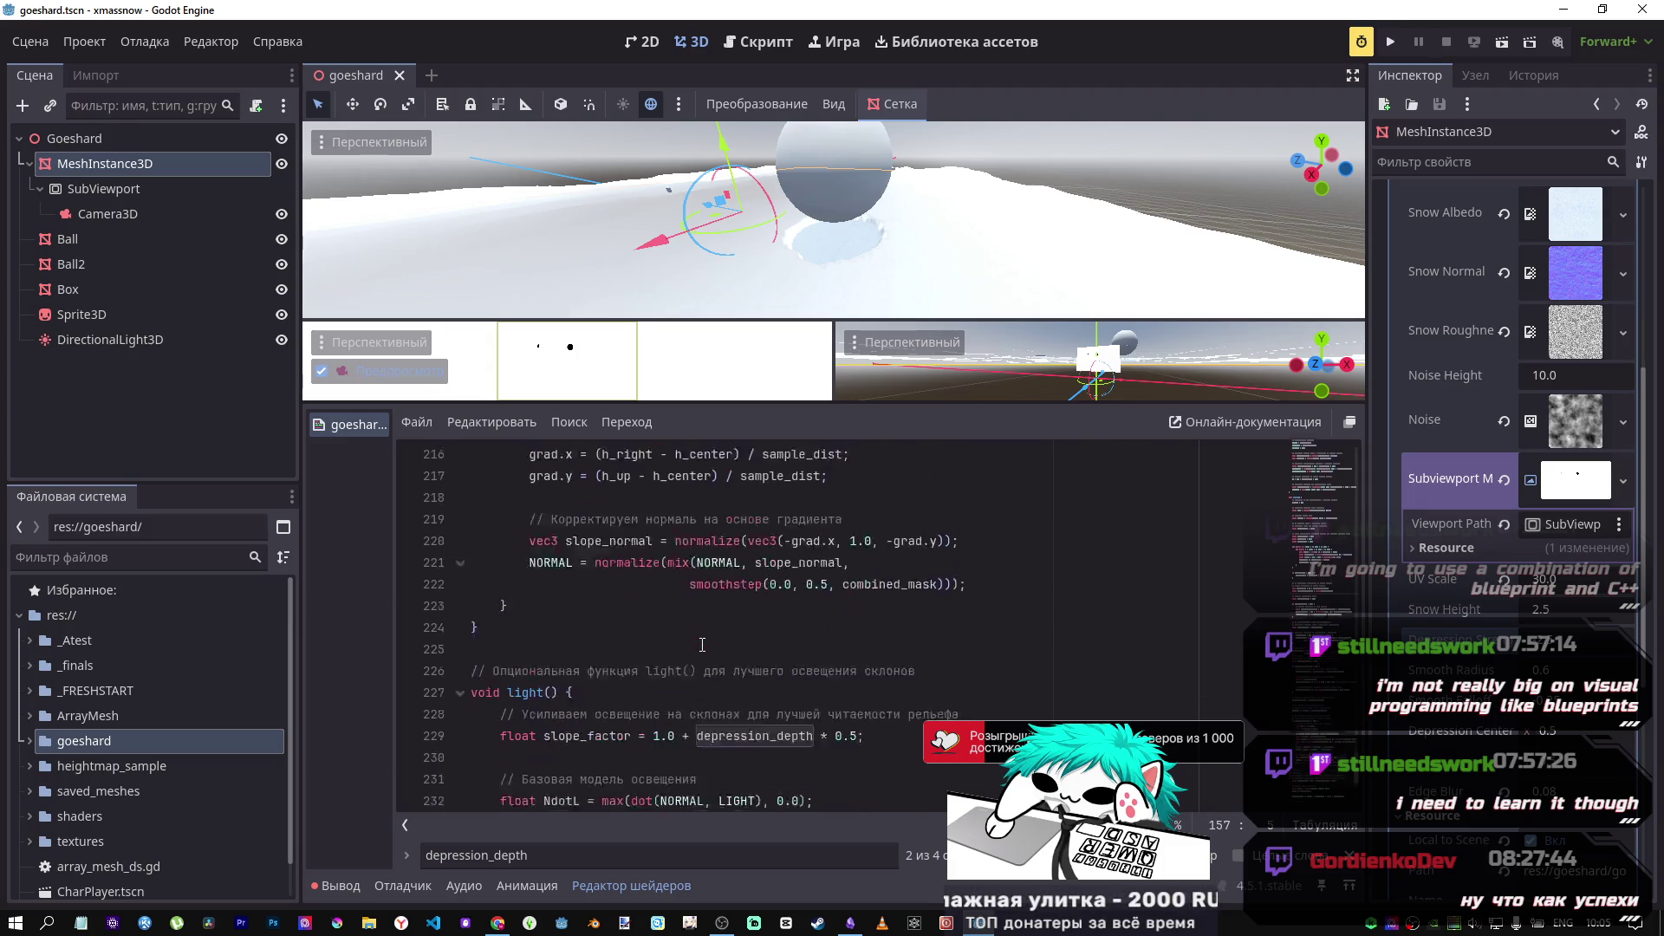
pyautogui.scroll(-2, 762, 697)
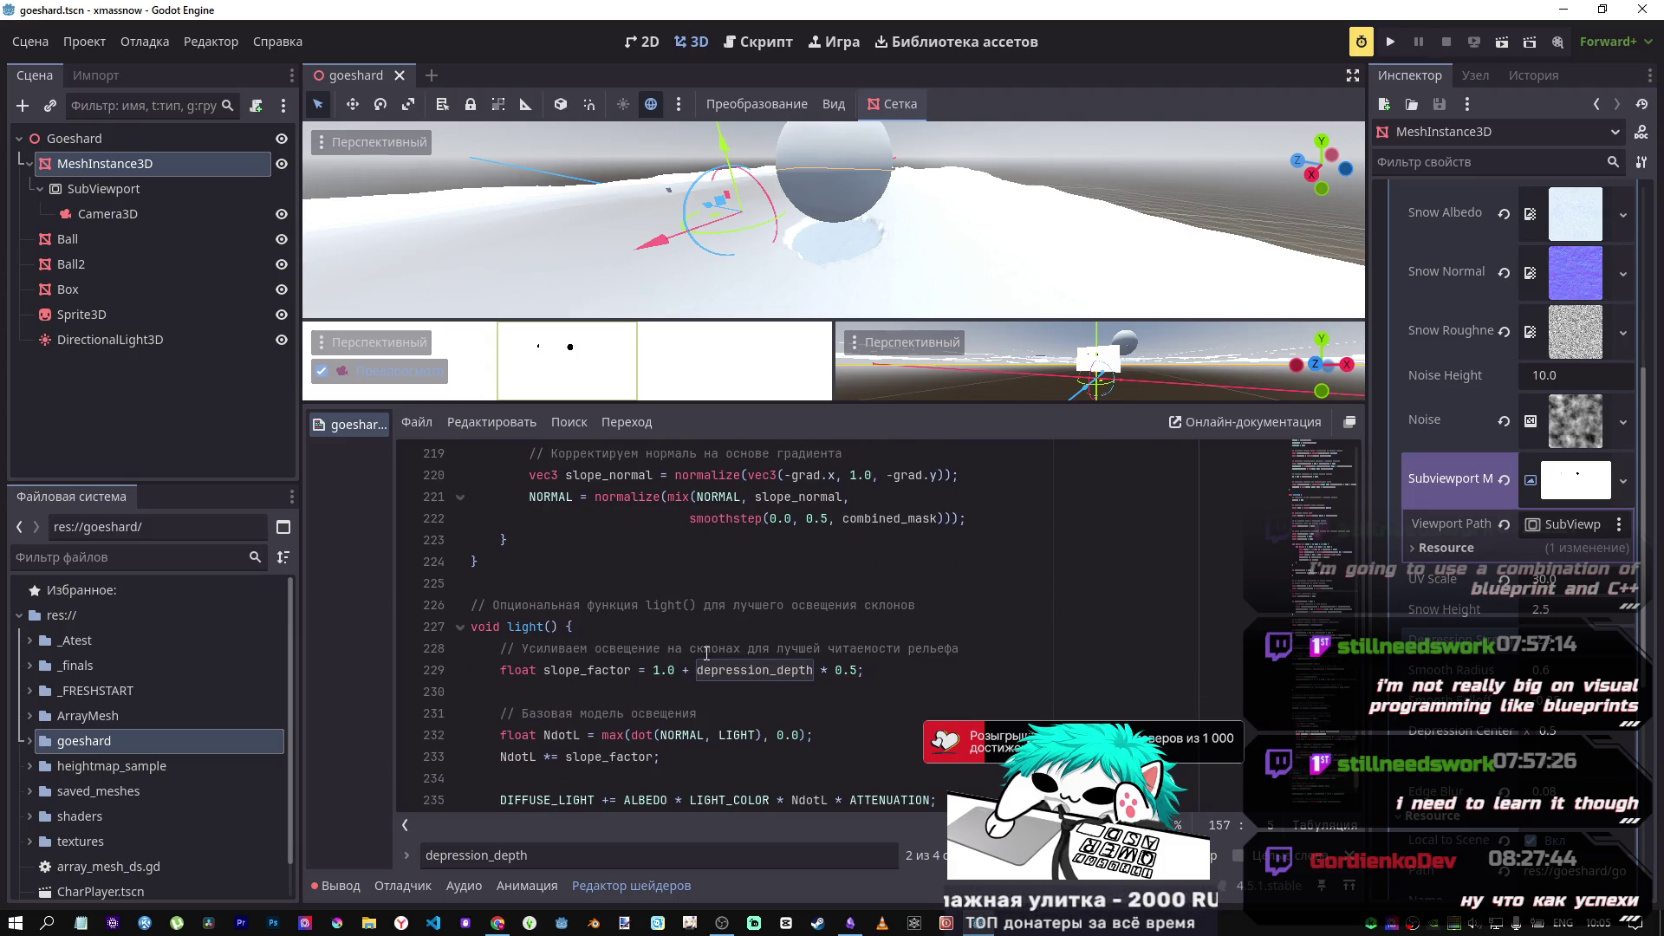
pyautogui.click(818, 650)
pyautogui.moveTo(816, 671); pyautogui.dragTo(681, 672)
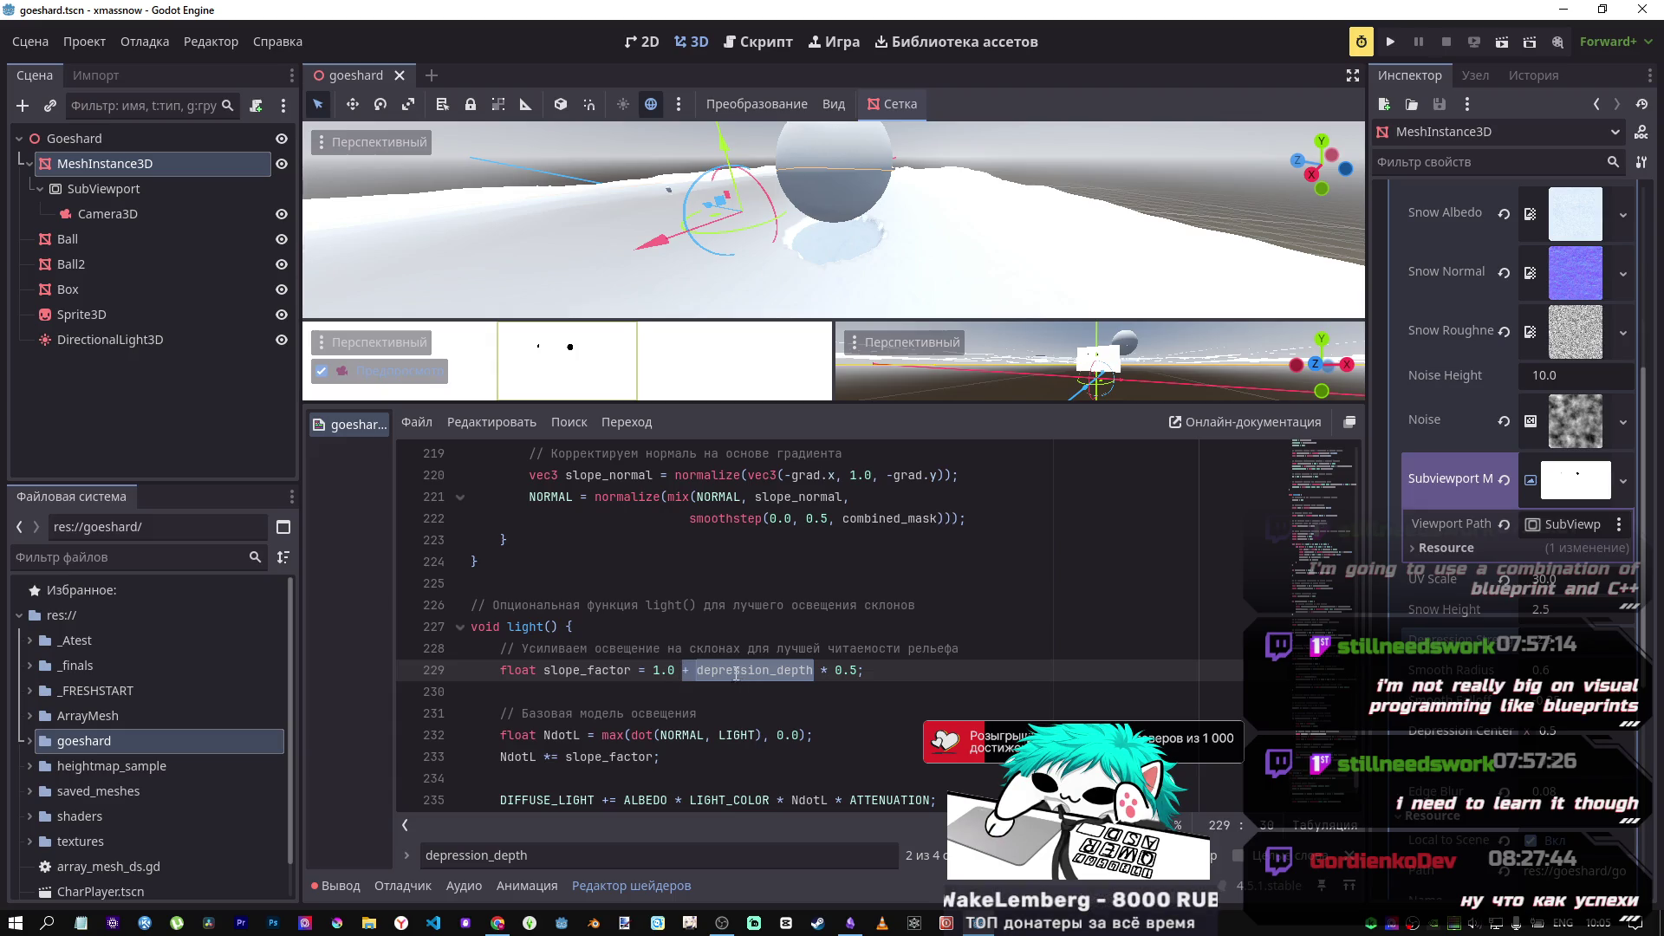
pyautogui.scroll(-3, 724, 666)
pyautogui.scroll(2, 728, 642)
pyautogui.doubleClick(732, 614)
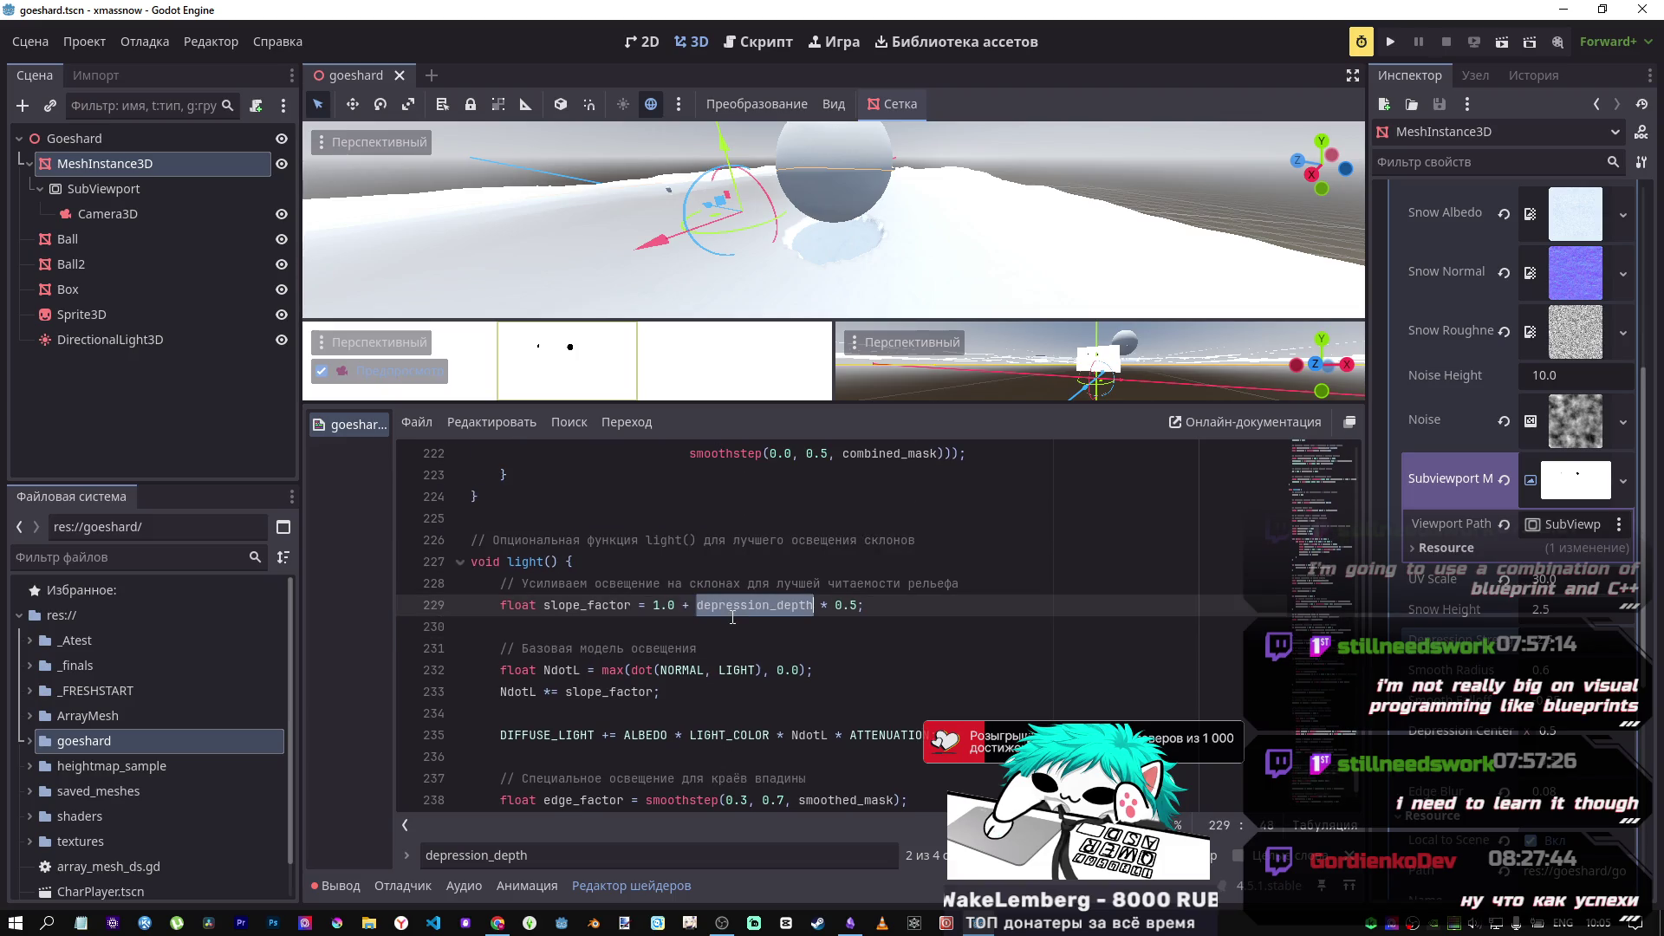
# Step: Jump to where depression_depth is assigned and orbit the viewport to inspect the depression
pyautogui.hotkey('ctrl', 'f')
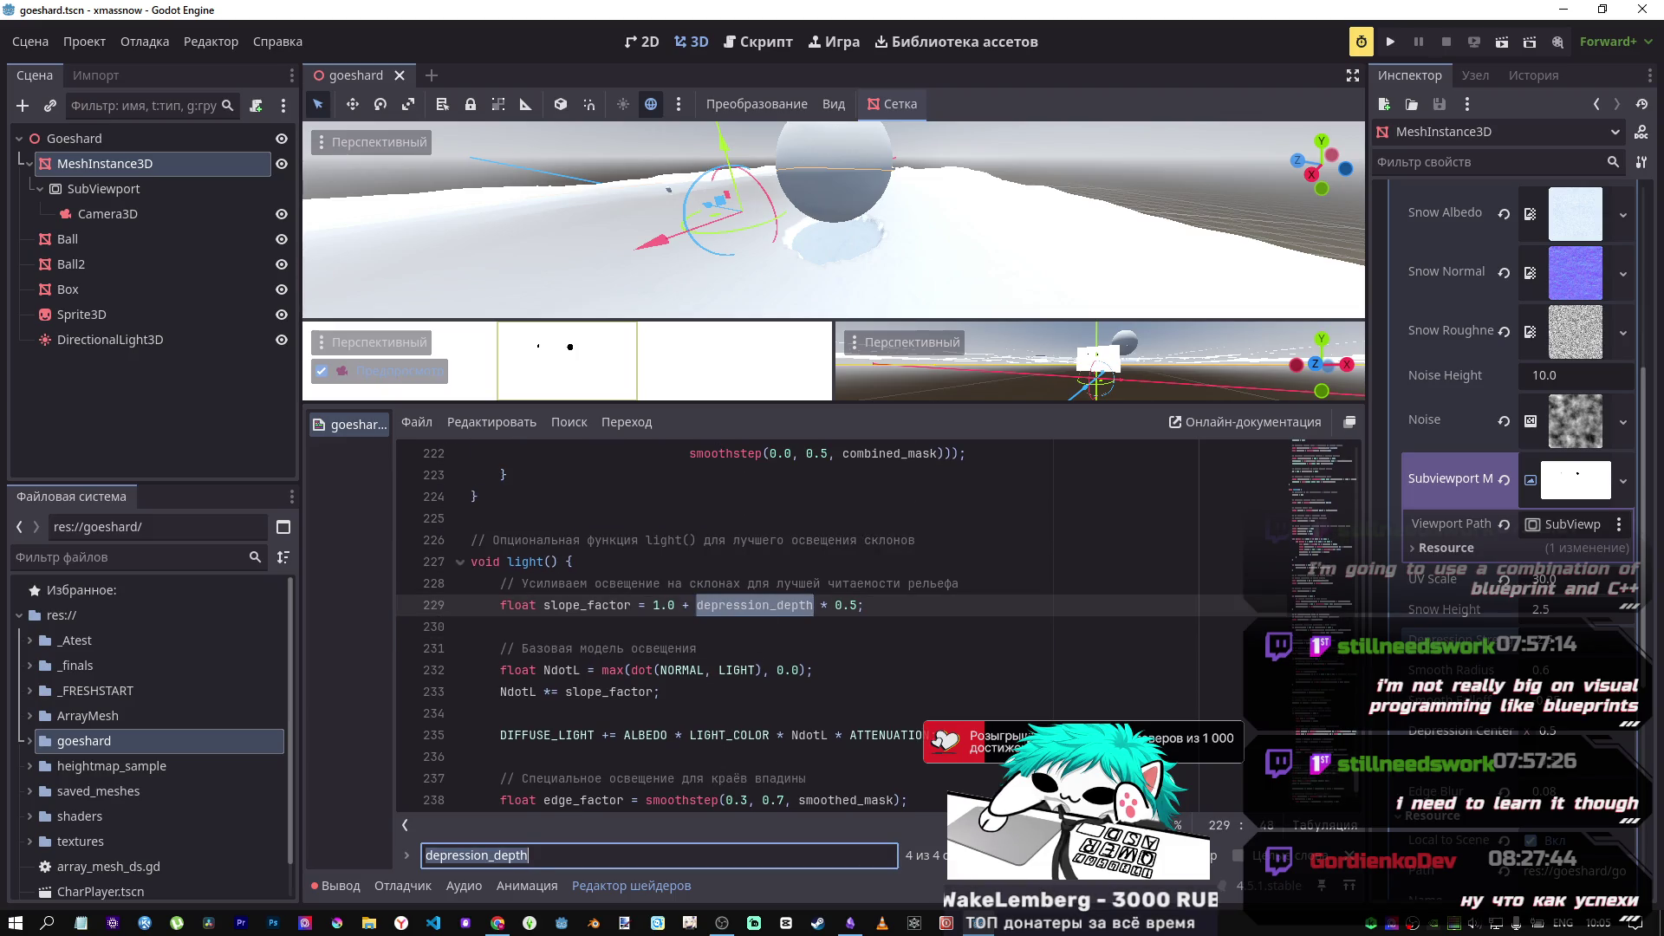
pyautogui.hotkey('shift', 'Return')
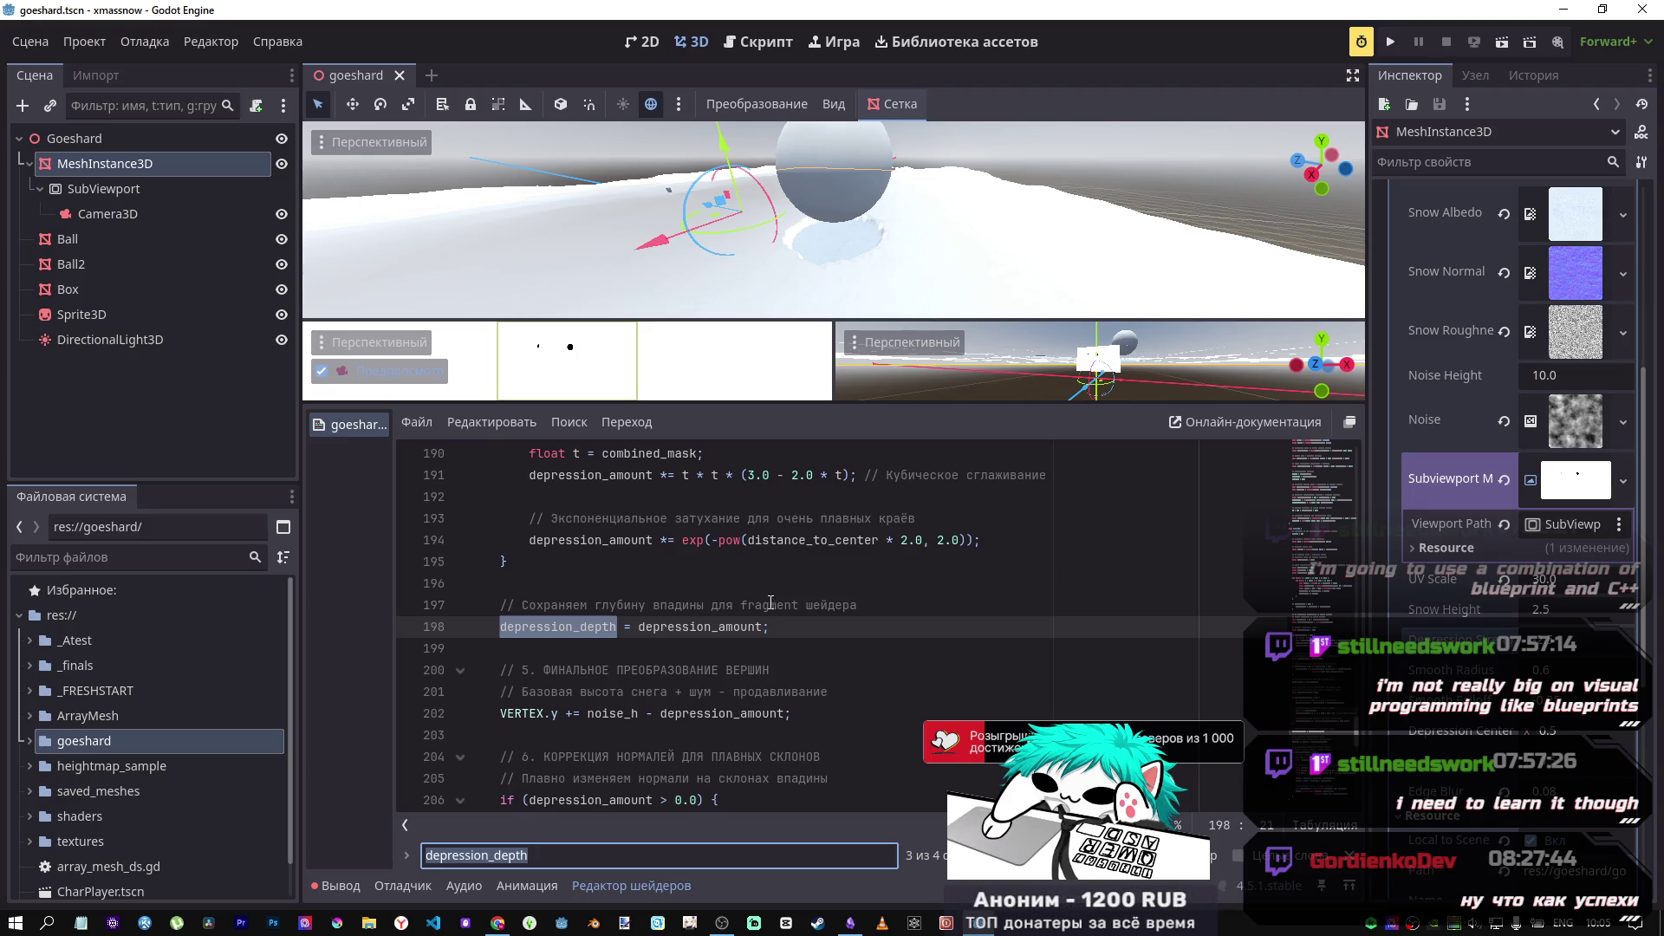
pyautogui.moveTo(759, 295)
pyautogui.mouseDown()
pyautogui.moveTo(685, 256)
pyautogui.moveTo(607, 292)
pyautogui.mouseUp()
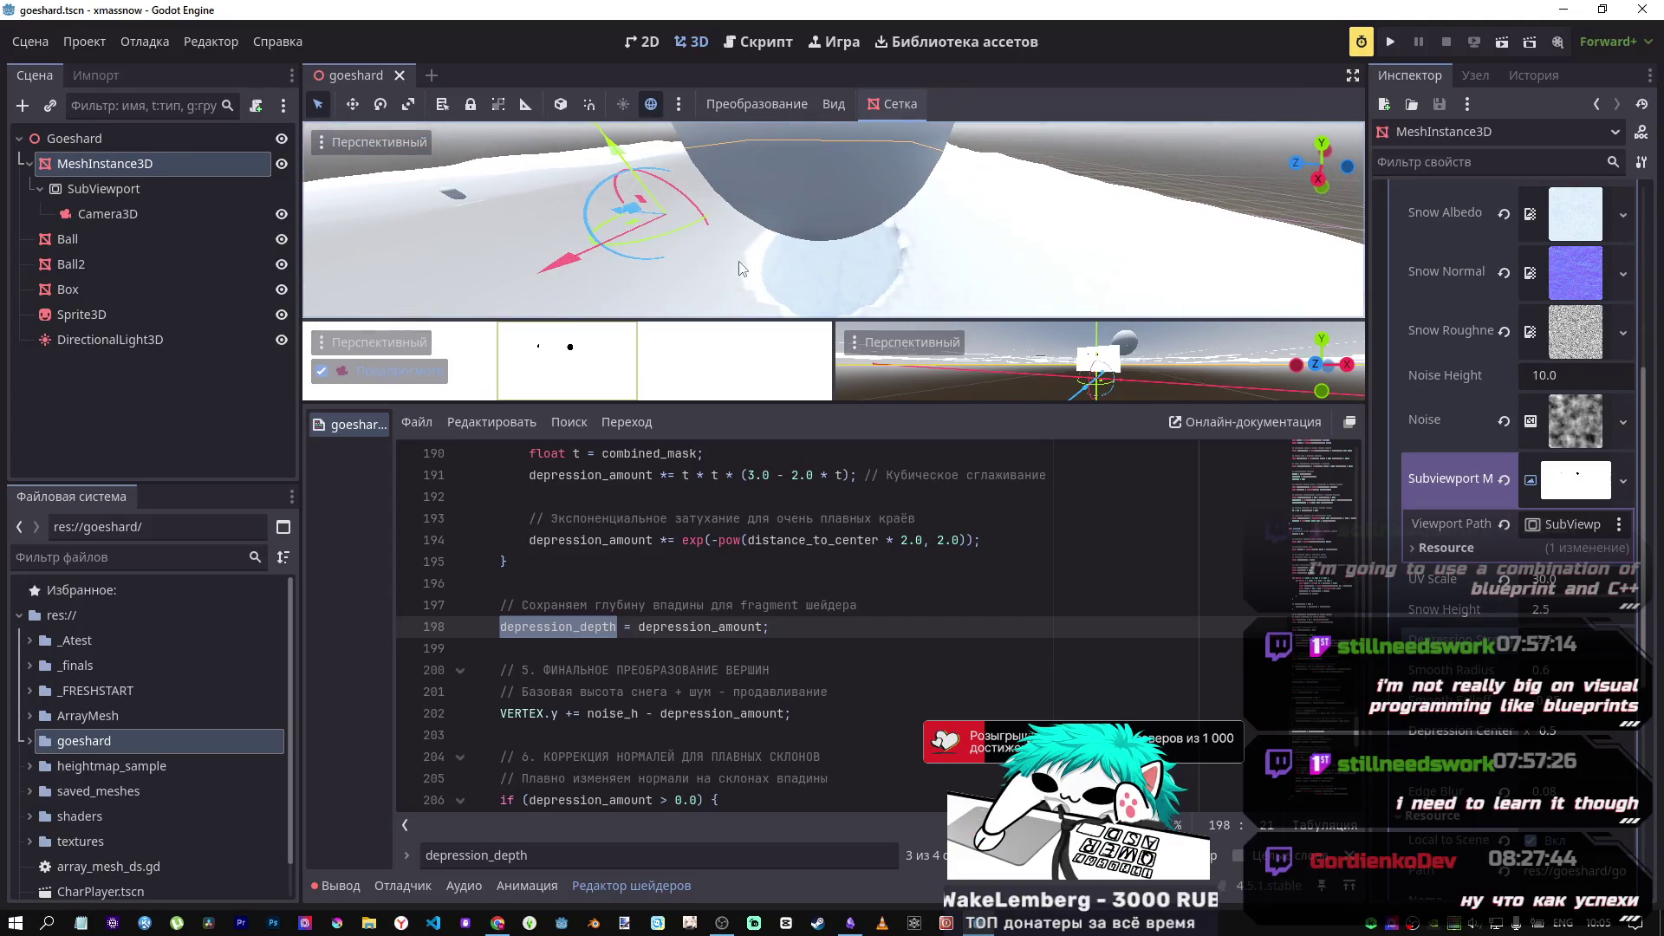
# Step: Delete the //render_mode cull_disabled; line below shader_type, plus the leftover empty line
pyautogui.scroll(9, 674, 496)
pyautogui.scroll(10, 674, 496)
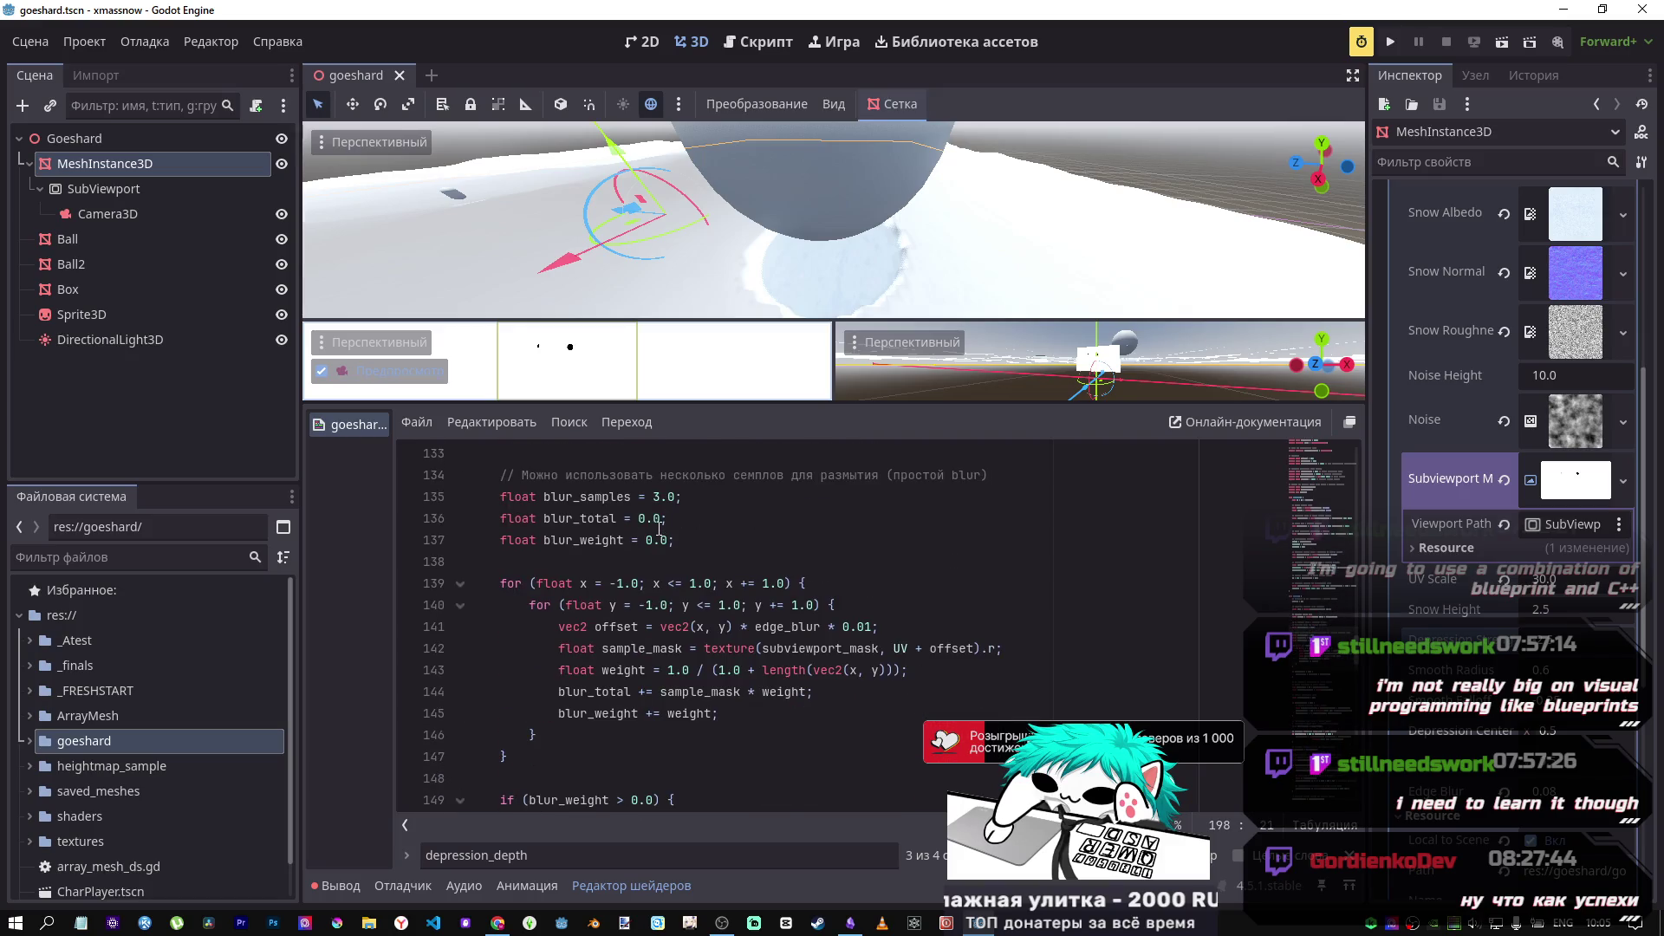
pyautogui.scroll(20, 1305, 535)
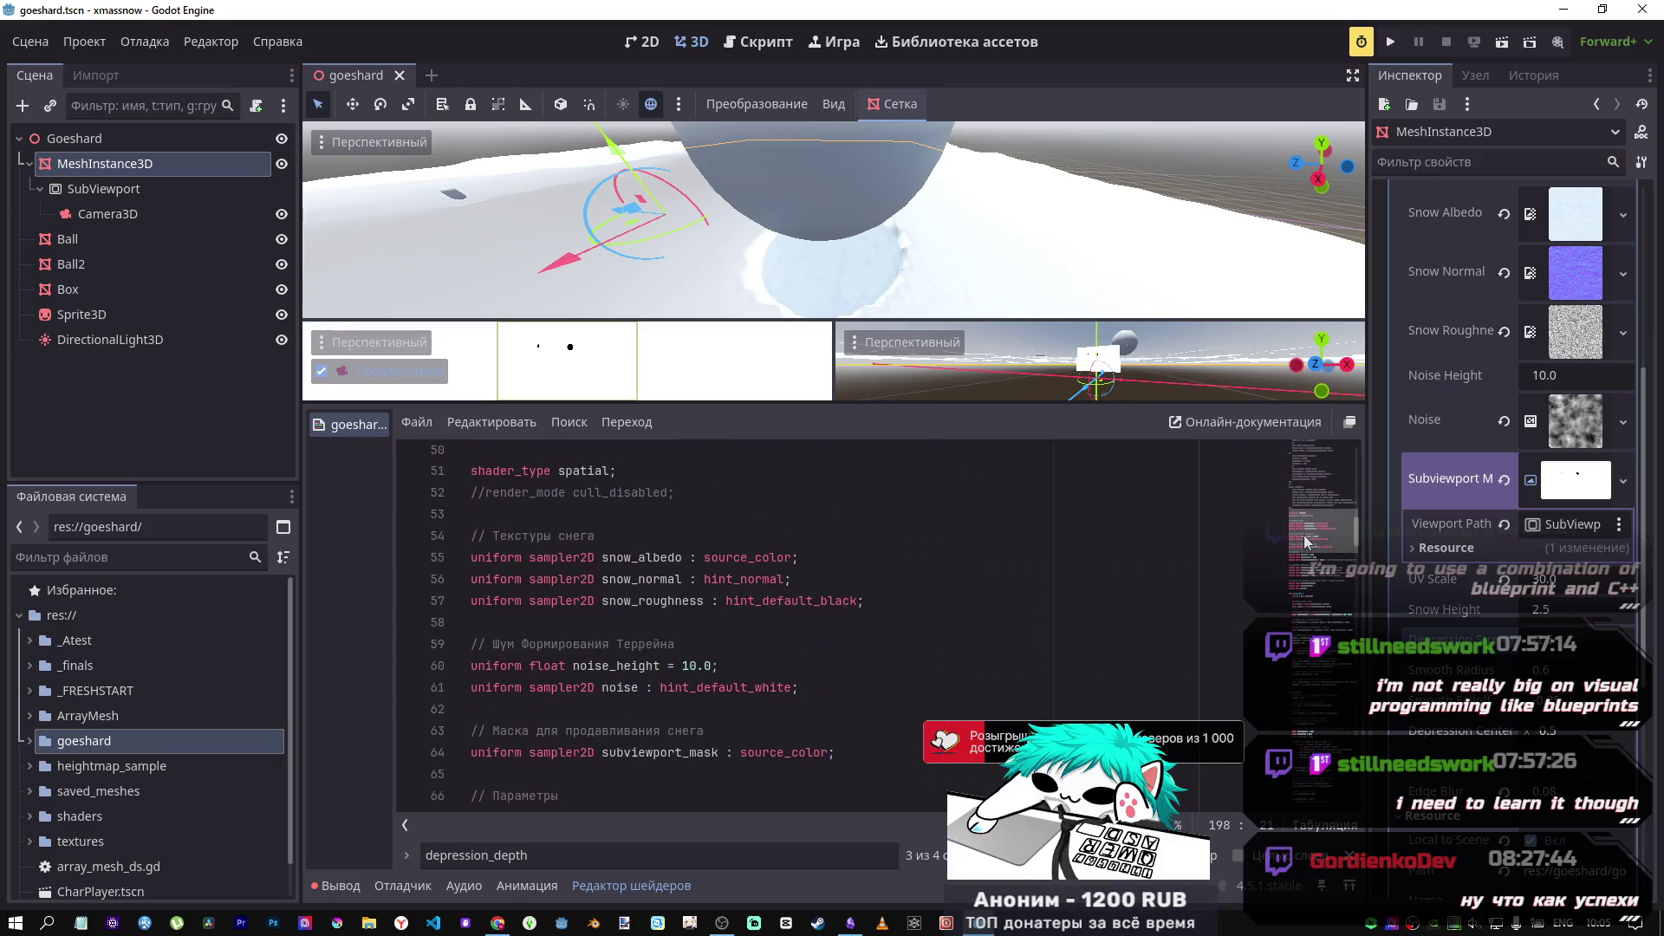
pyautogui.scroll(1, 1306, 537)
pyautogui.click(670, 670)
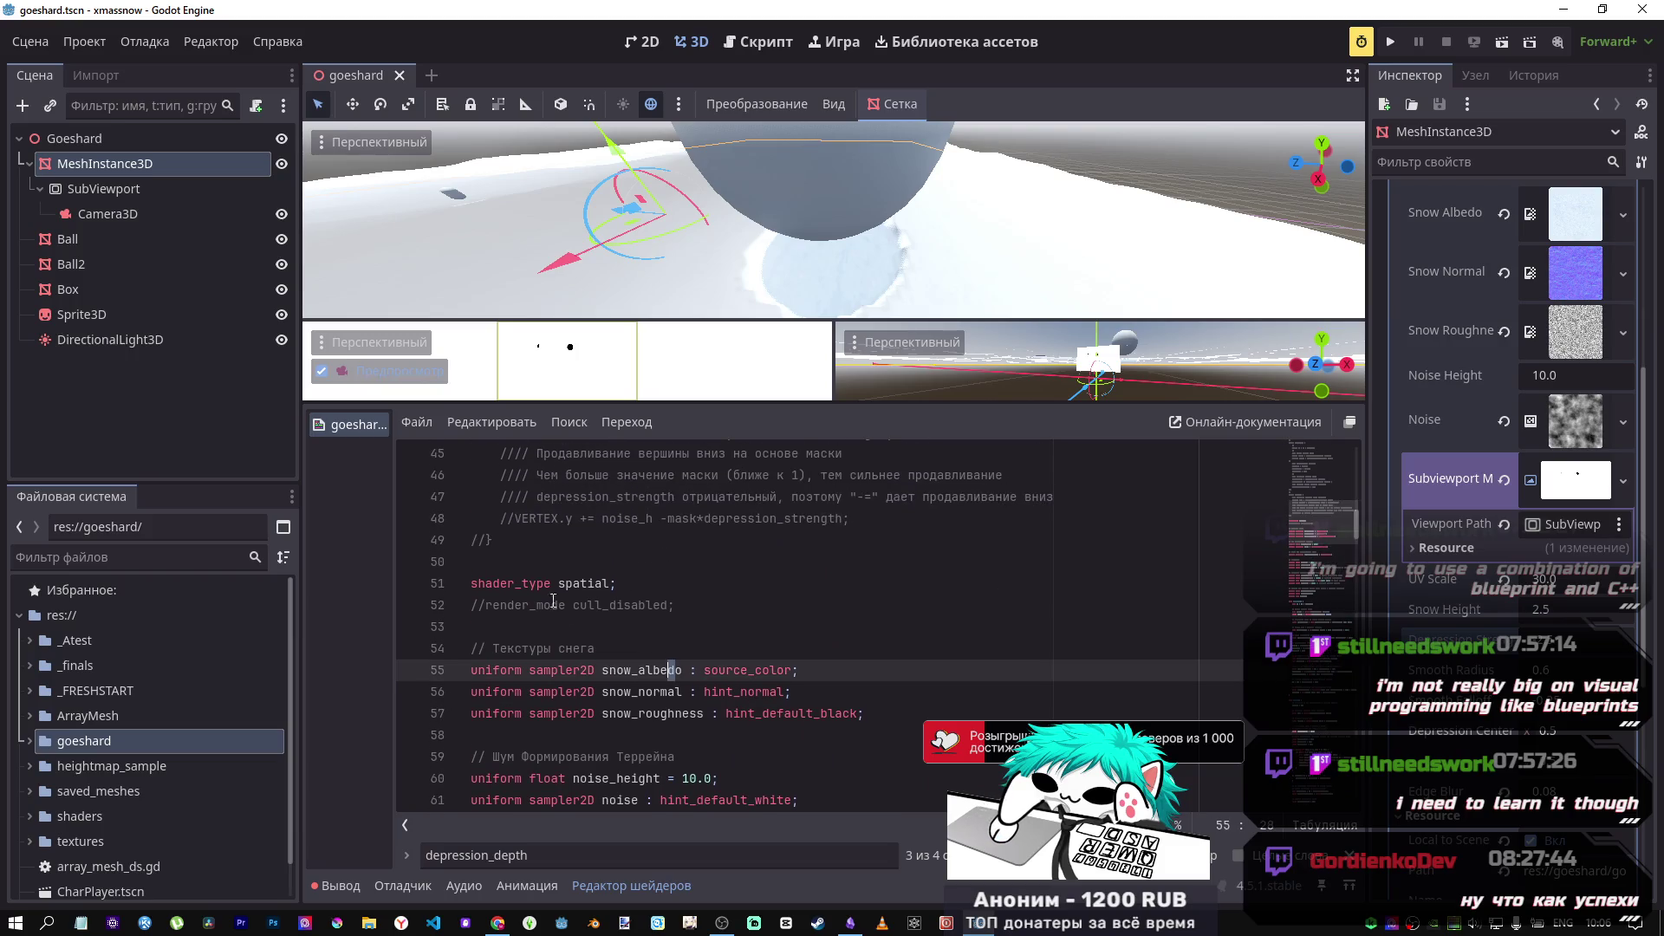
pyautogui.click(477, 587)
pyautogui.click(569, 605)
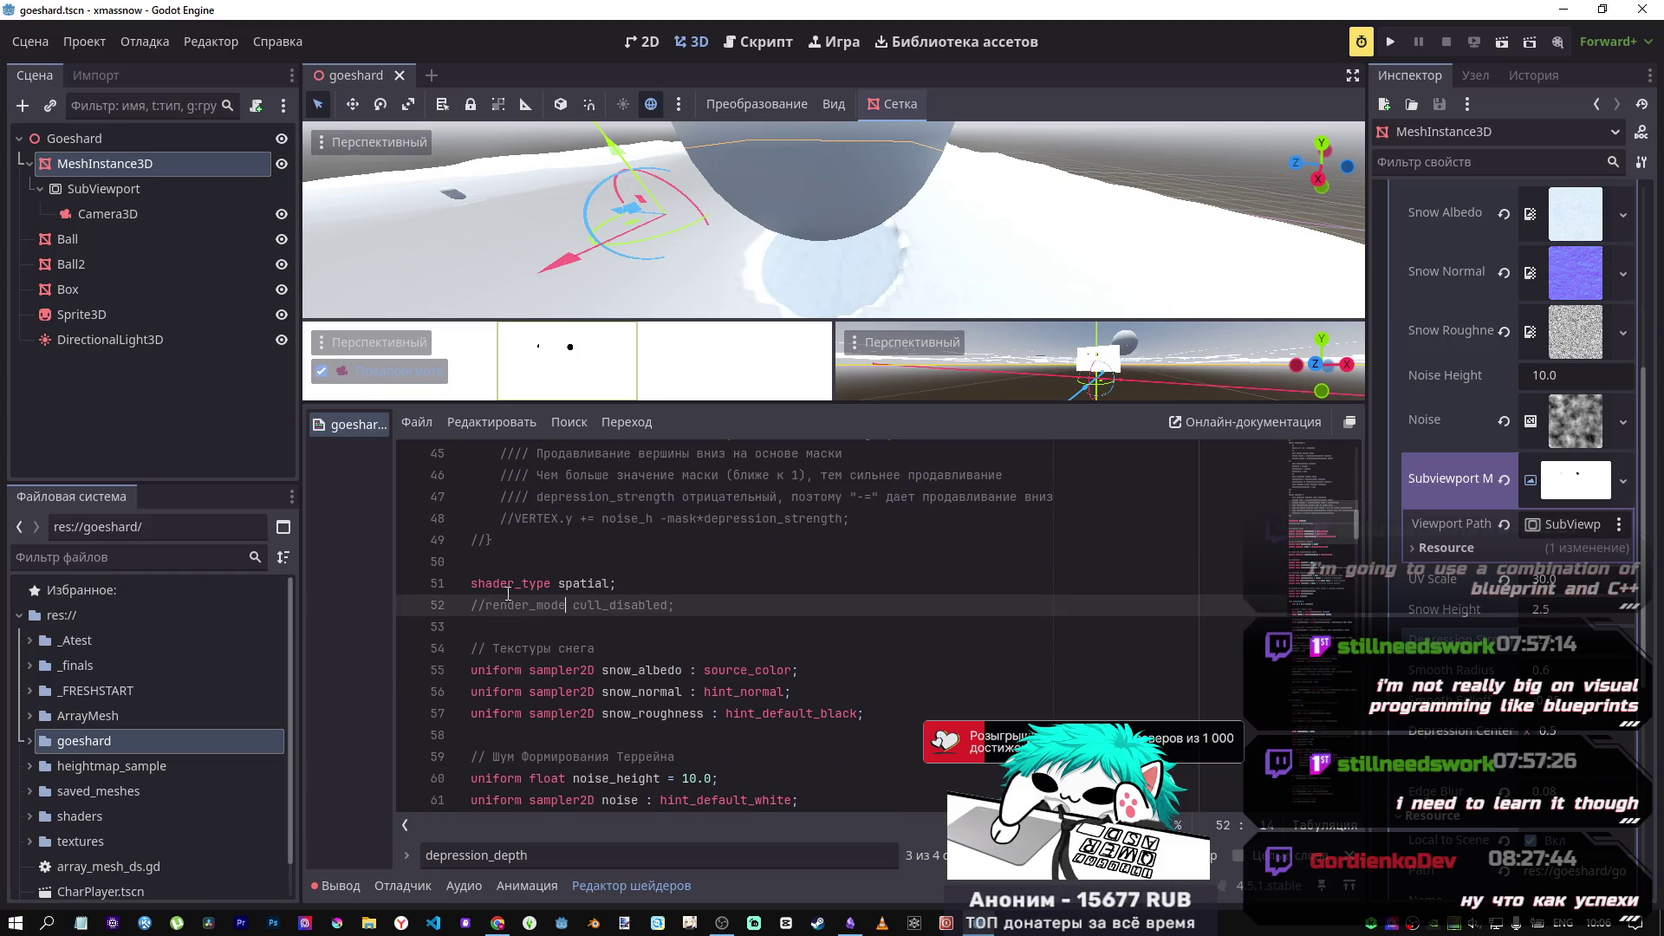
pyautogui.moveTo(685, 604); pyautogui.dragTo(446, 603)
pyautogui.press('BackSpace')
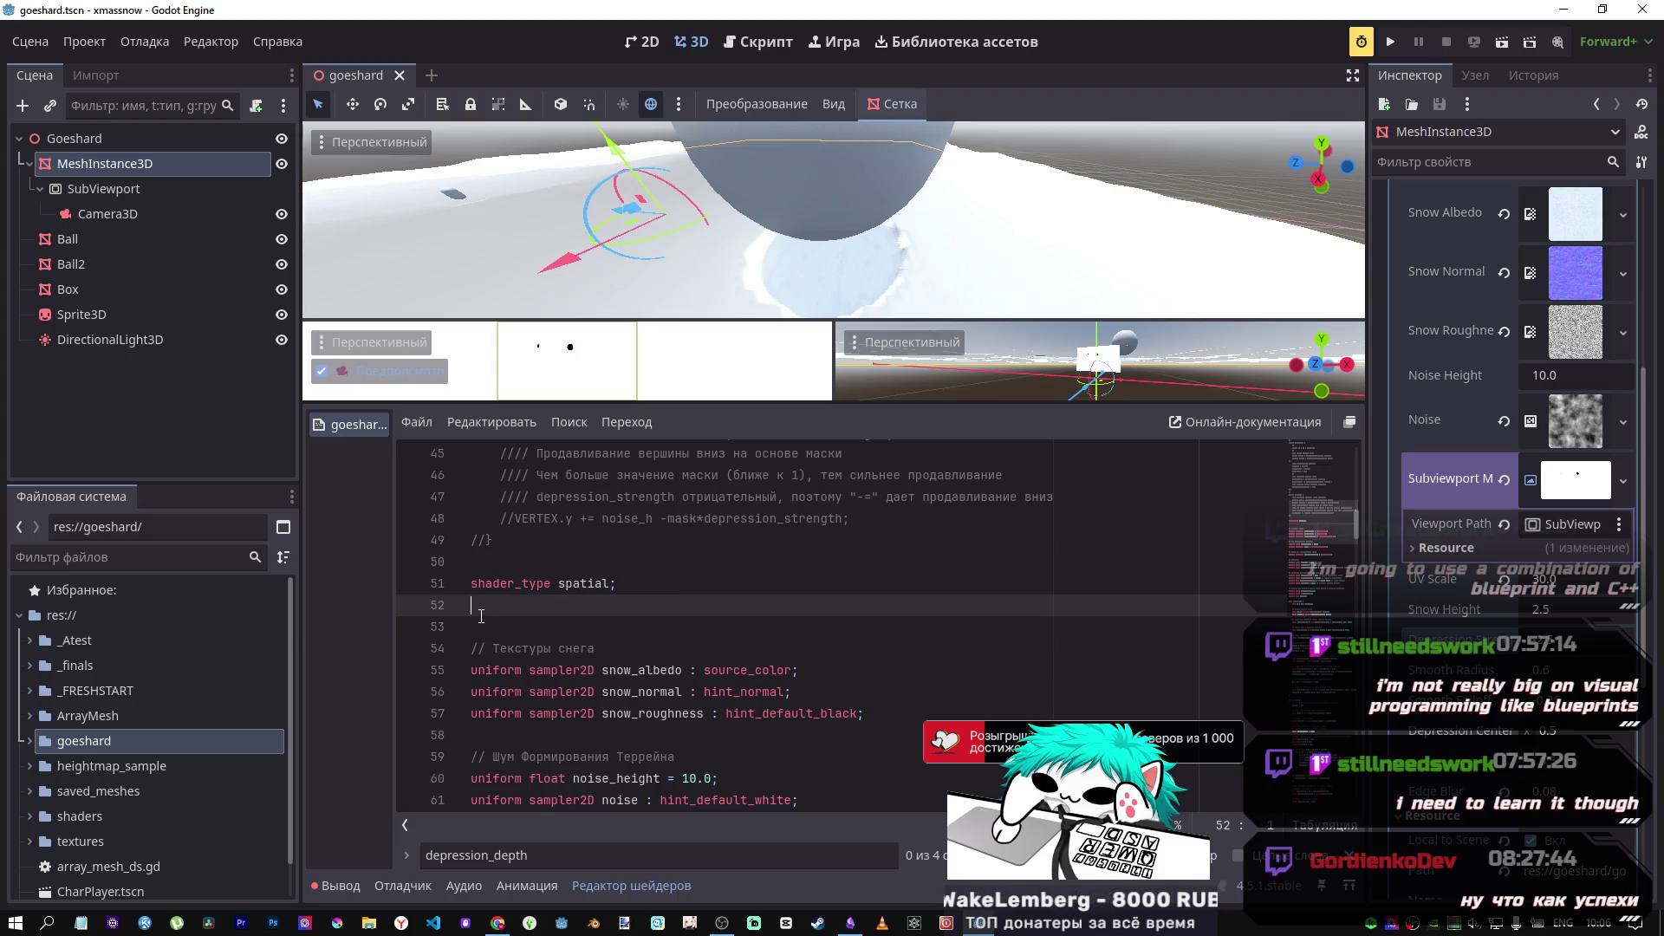
pyautogui.press('BackSpace')
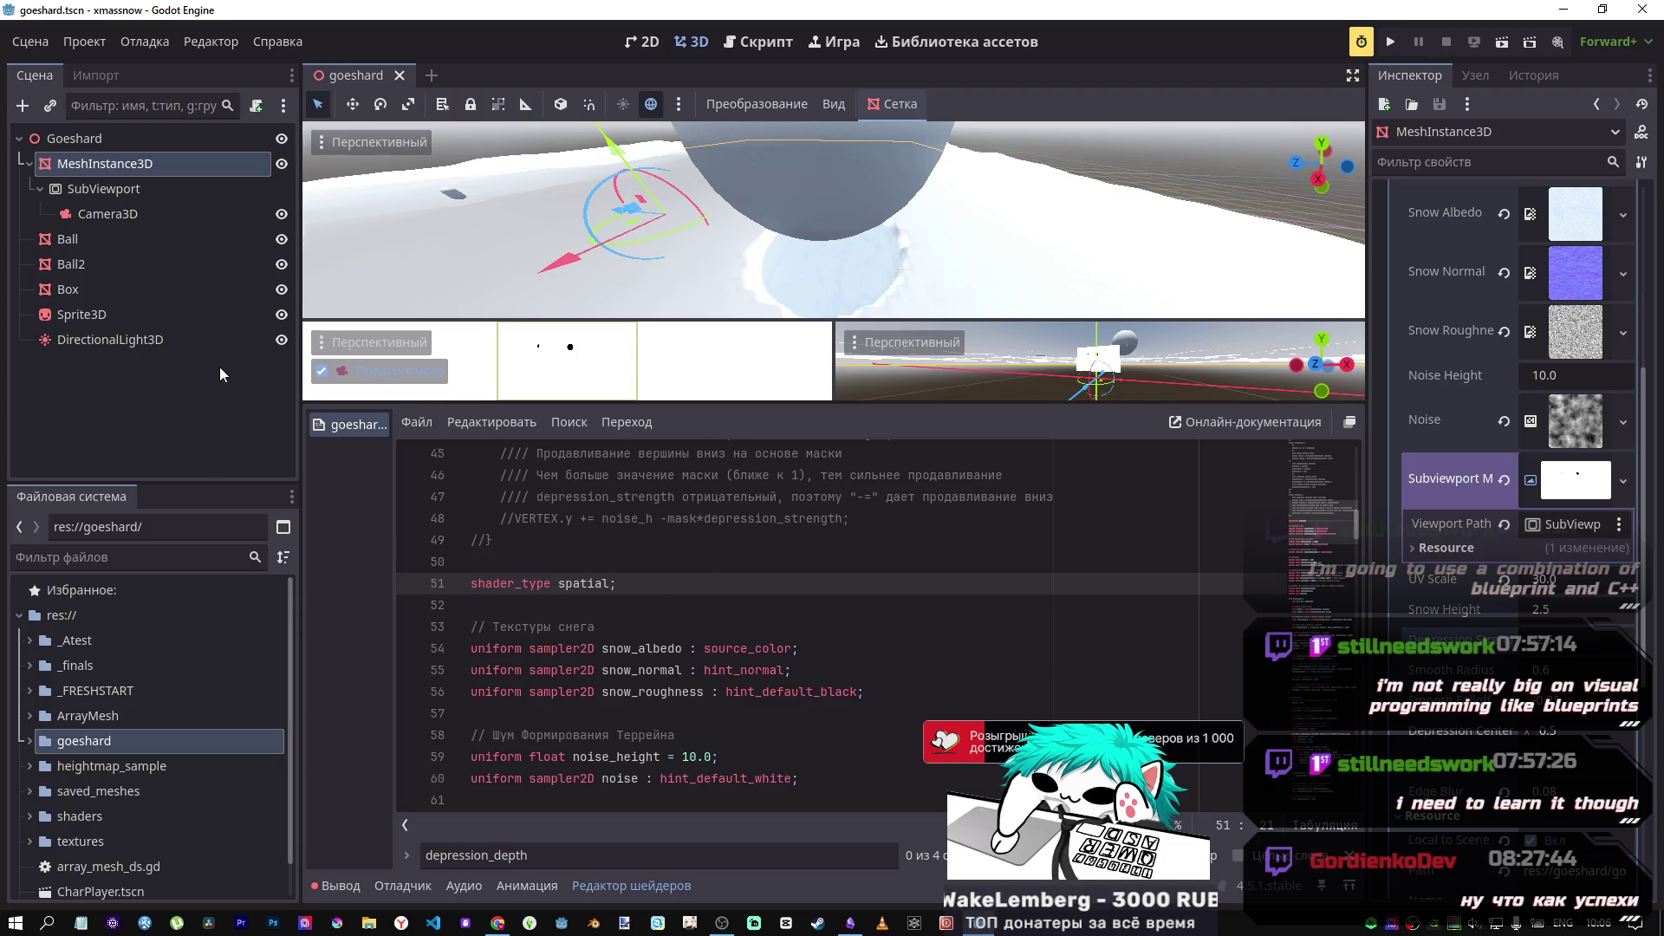
# Step: Rotate the DirectionalLight3D to a new angle, then undo to restore the render_mode cull_disabled line
pyautogui.click(190, 339)
pyautogui.moveTo(678, 194)
pyautogui.mouseDown()
pyautogui.moveTo(585, 176)
pyautogui.moveTo(678, 218)
pyautogui.moveTo(635, 247)
pyautogui.mouseUp()
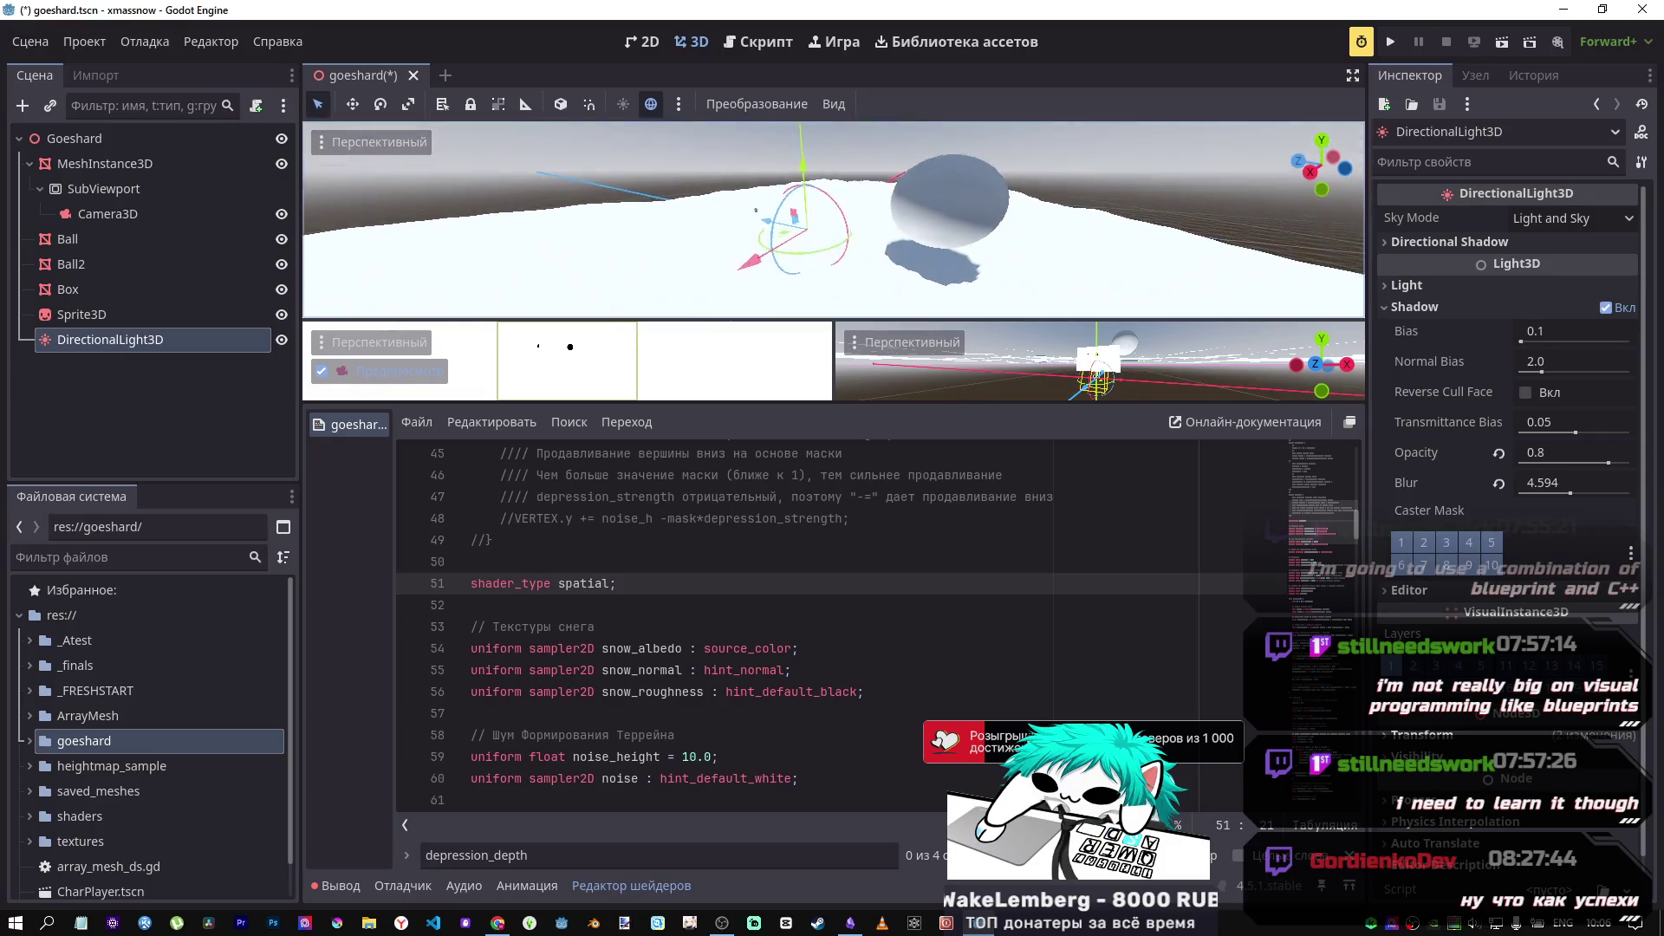
pyautogui.hotkey('ctrl', 'z')
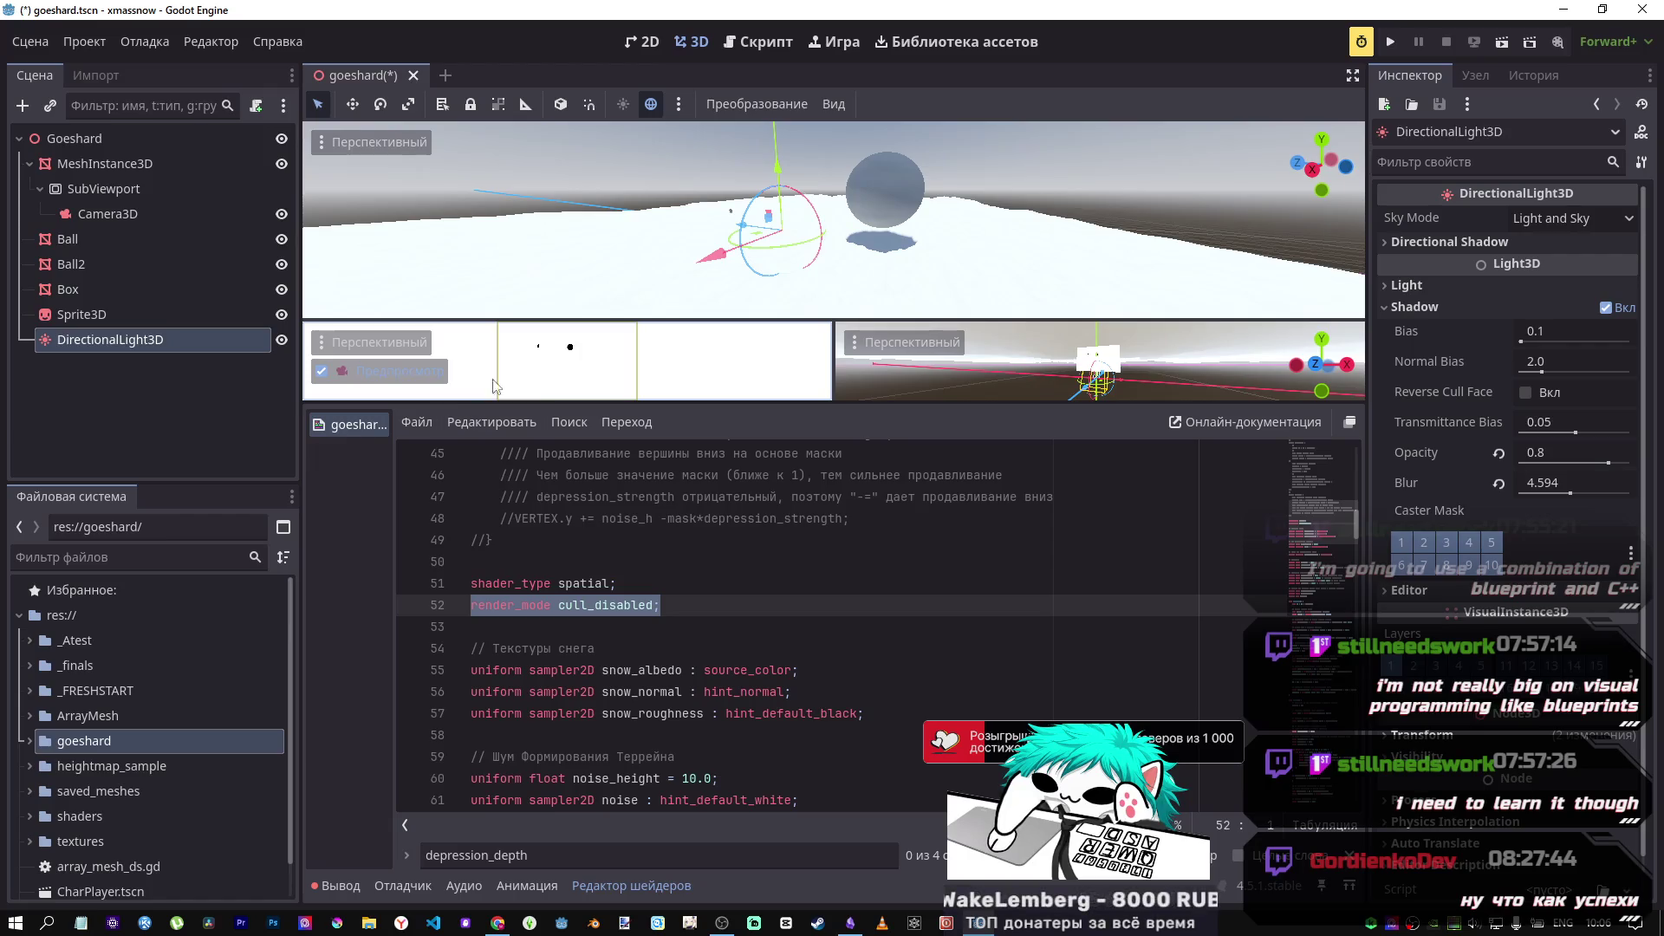
# Step: Re-aim the light, comment out render_mode cull_disabled on line 52 with Ctrl+K, then rotate the light again
pyautogui.moveTo(802, 204)
pyautogui.mouseDown()
pyautogui.moveTo(808, 279)
pyautogui.moveTo(787, 218)
pyautogui.moveTo(722, 222)
pyautogui.moveTo(797, 235)
pyautogui.moveTo(746, 228)
pyautogui.moveTo(808, 228)
pyautogui.moveTo(791, 212)
pyautogui.moveTo(742, 205)
pyautogui.moveTo(732, 221)
pyautogui.mouseUp()
pyautogui.click(691, 607)
pyautogui.hotkey('ctrl', 'k')
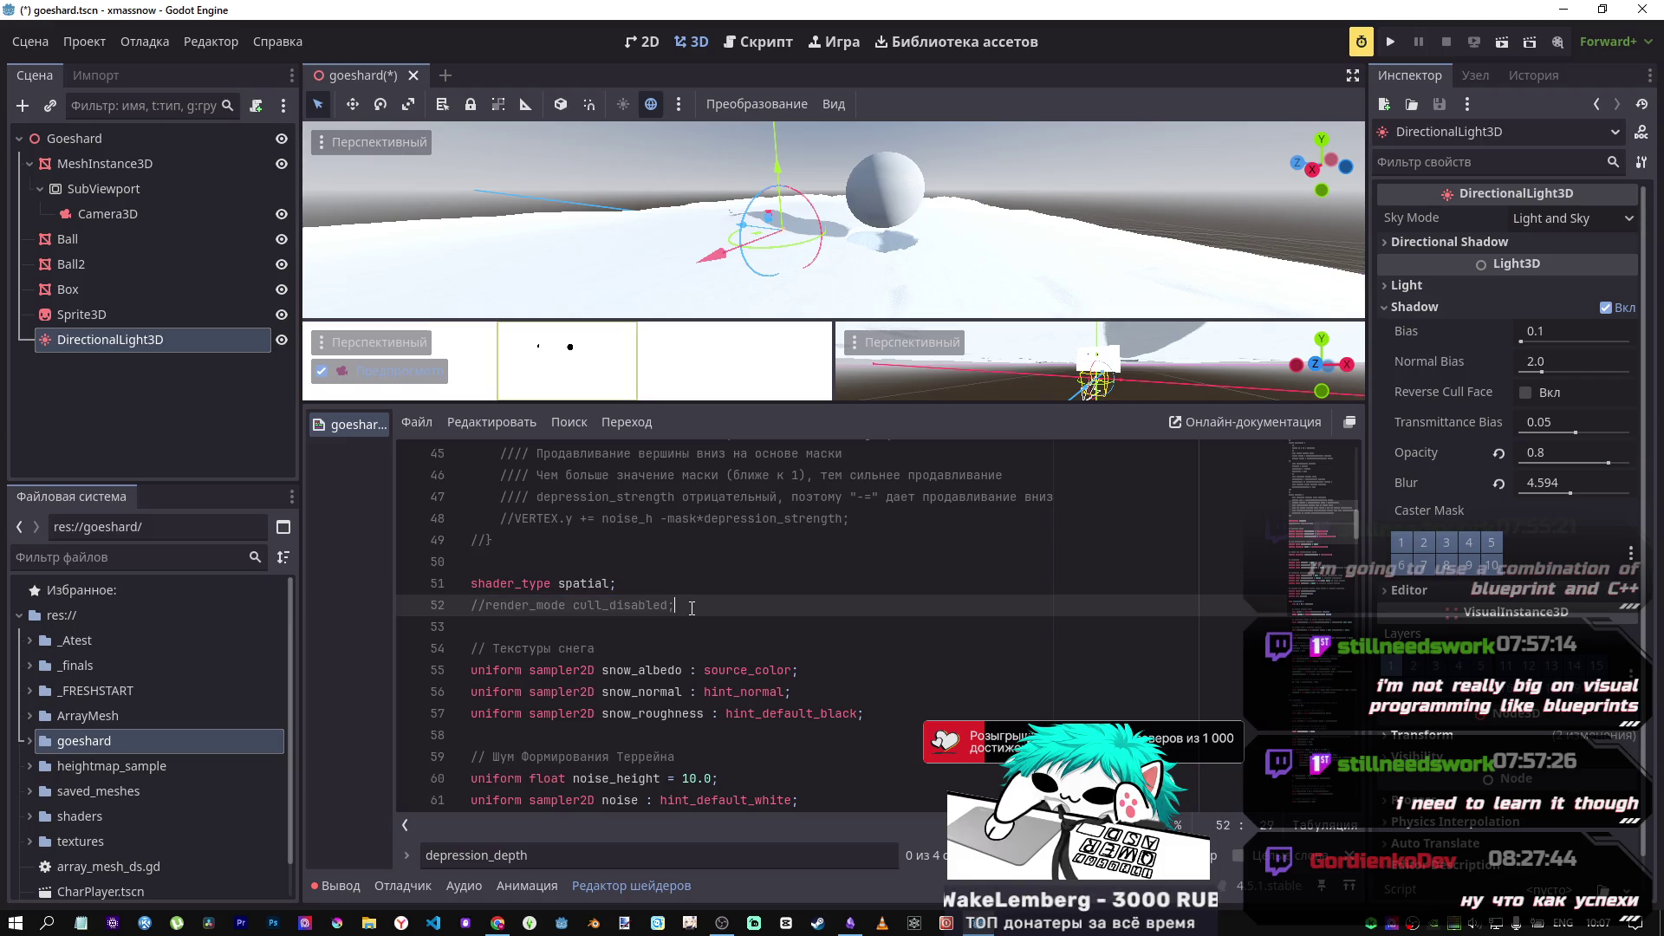
pyautogui.moveTo(811, 206)
pyautogui.mouseDown()
pyautogui.moveTo(803, 256)
pyautogui.moveTo(798, 216)
pyautogui.mouseUp()
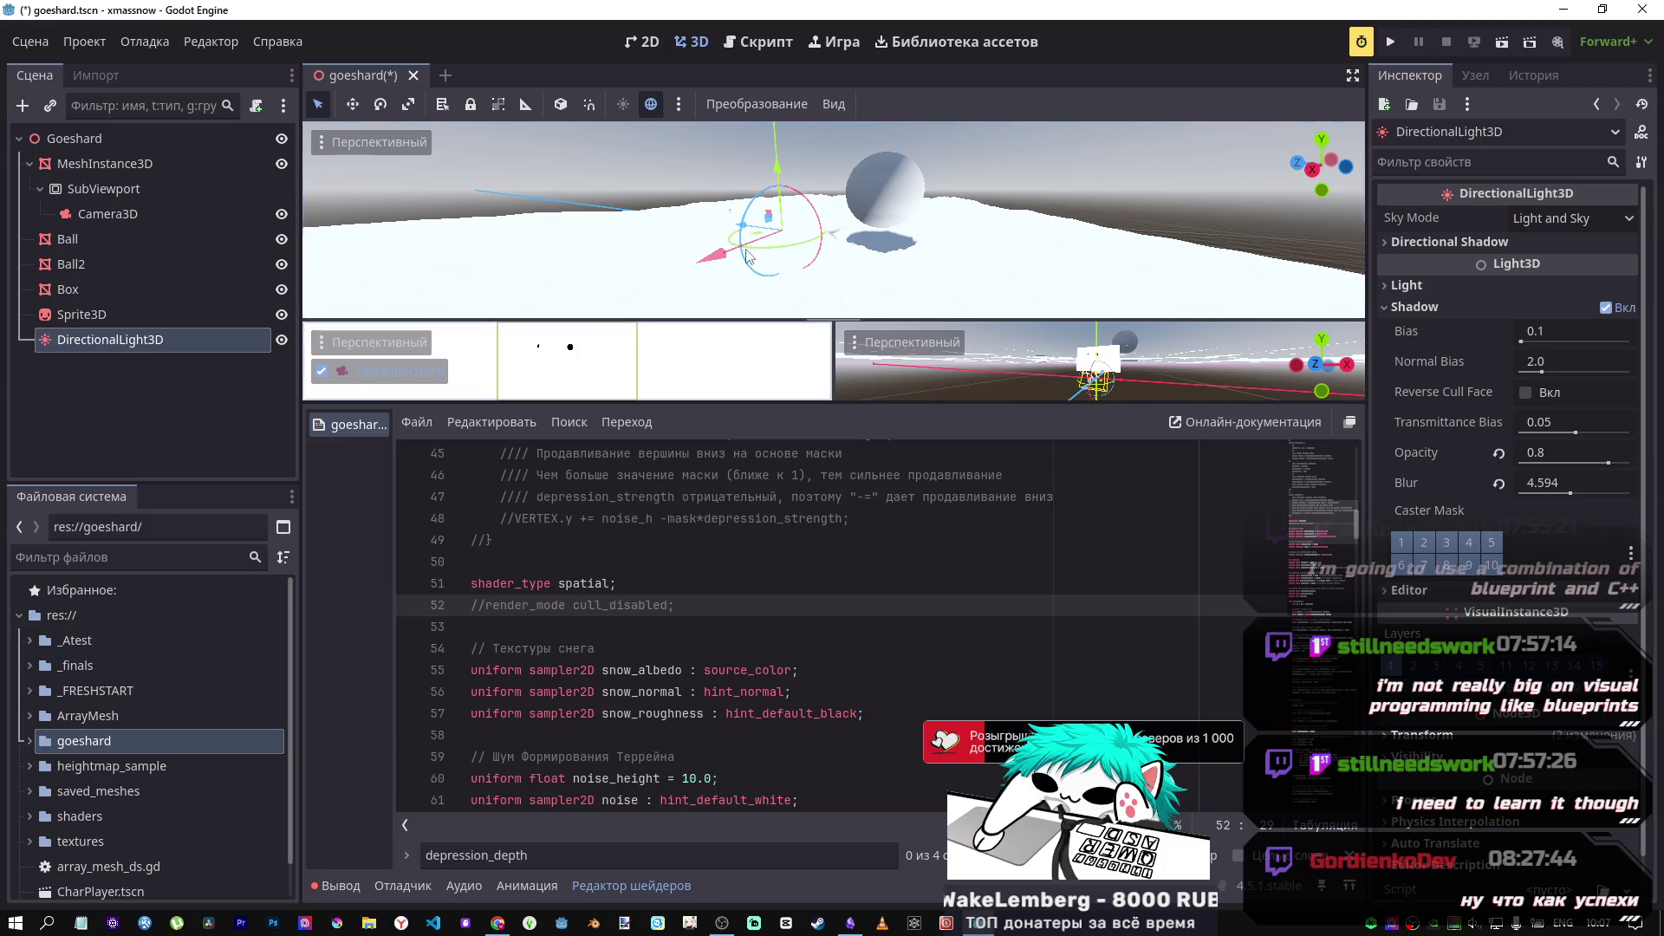
pyautogui.scroll(-7, 788, 635)
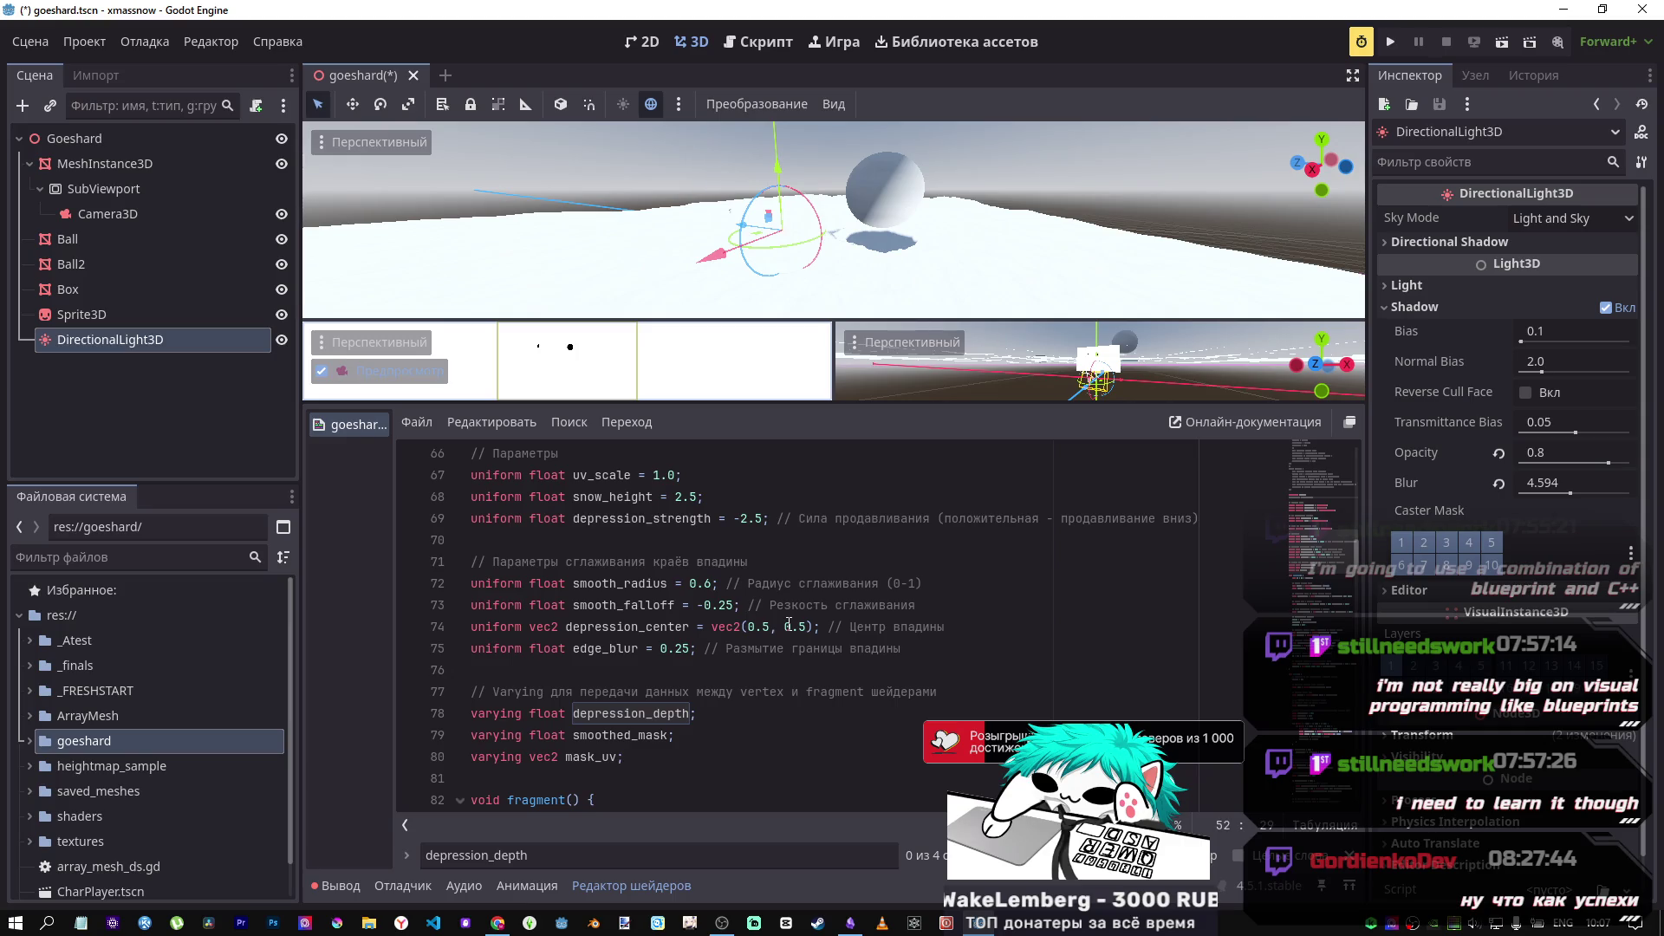
# Step: Glance at the DeepSeek chat in the browser, then return to the Godot editor
pyautogui.scroll(-15, 789, 624)
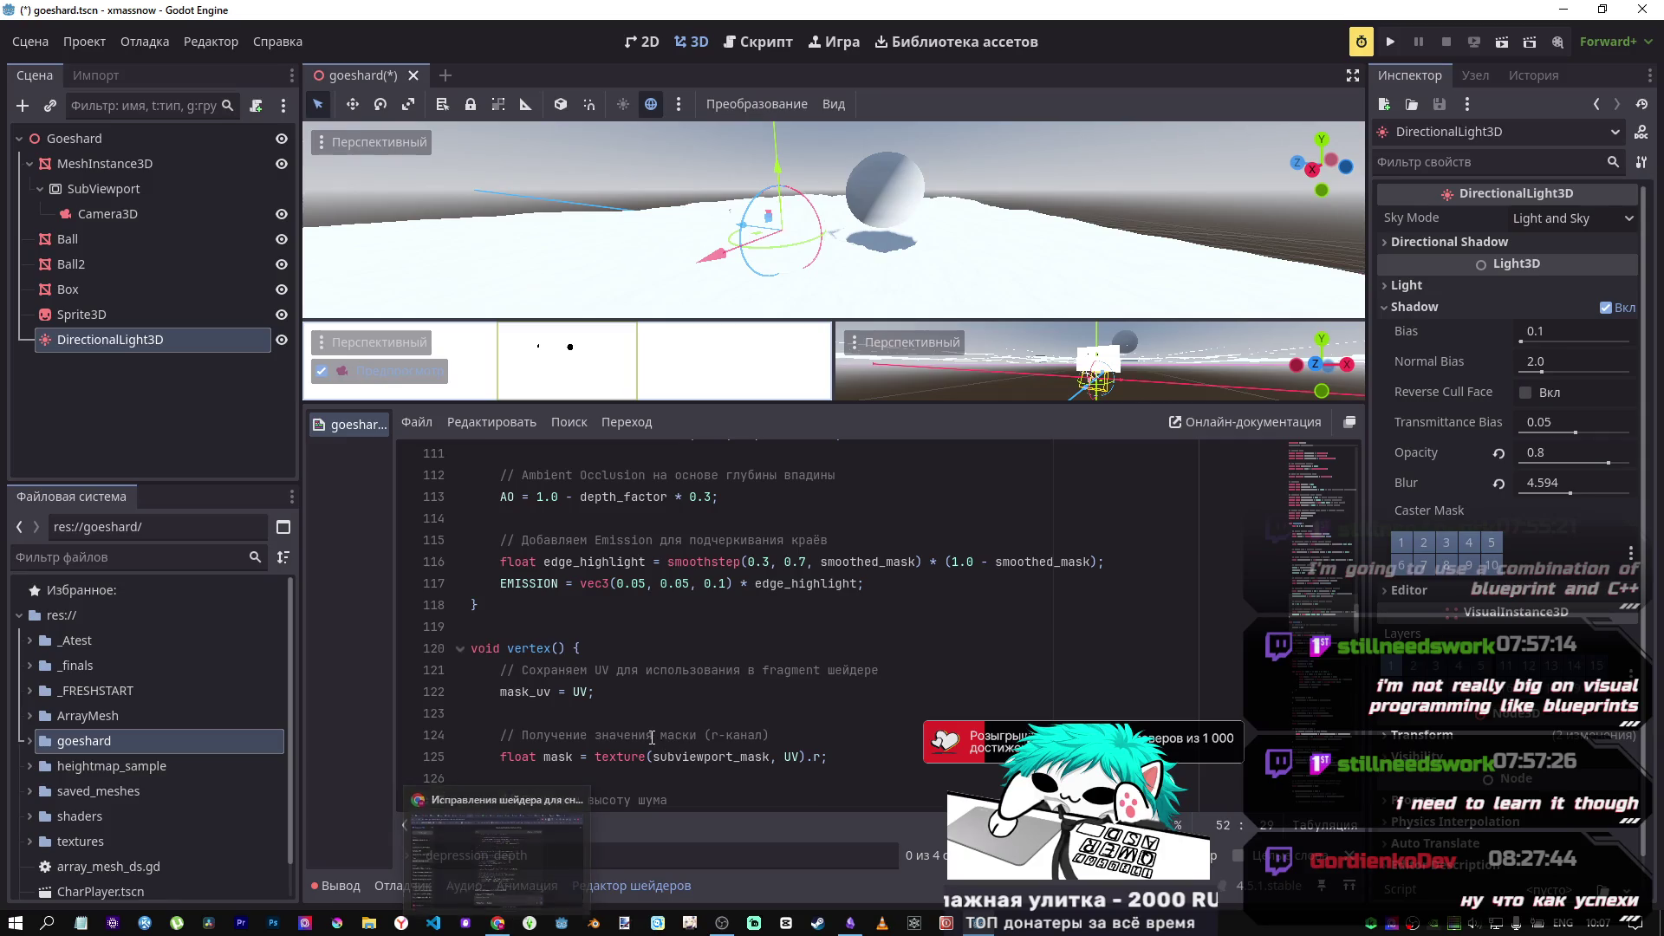
pyautogui.scroll(-7, 645, 732)
pyautogui.scroll(-10, 645, 733)
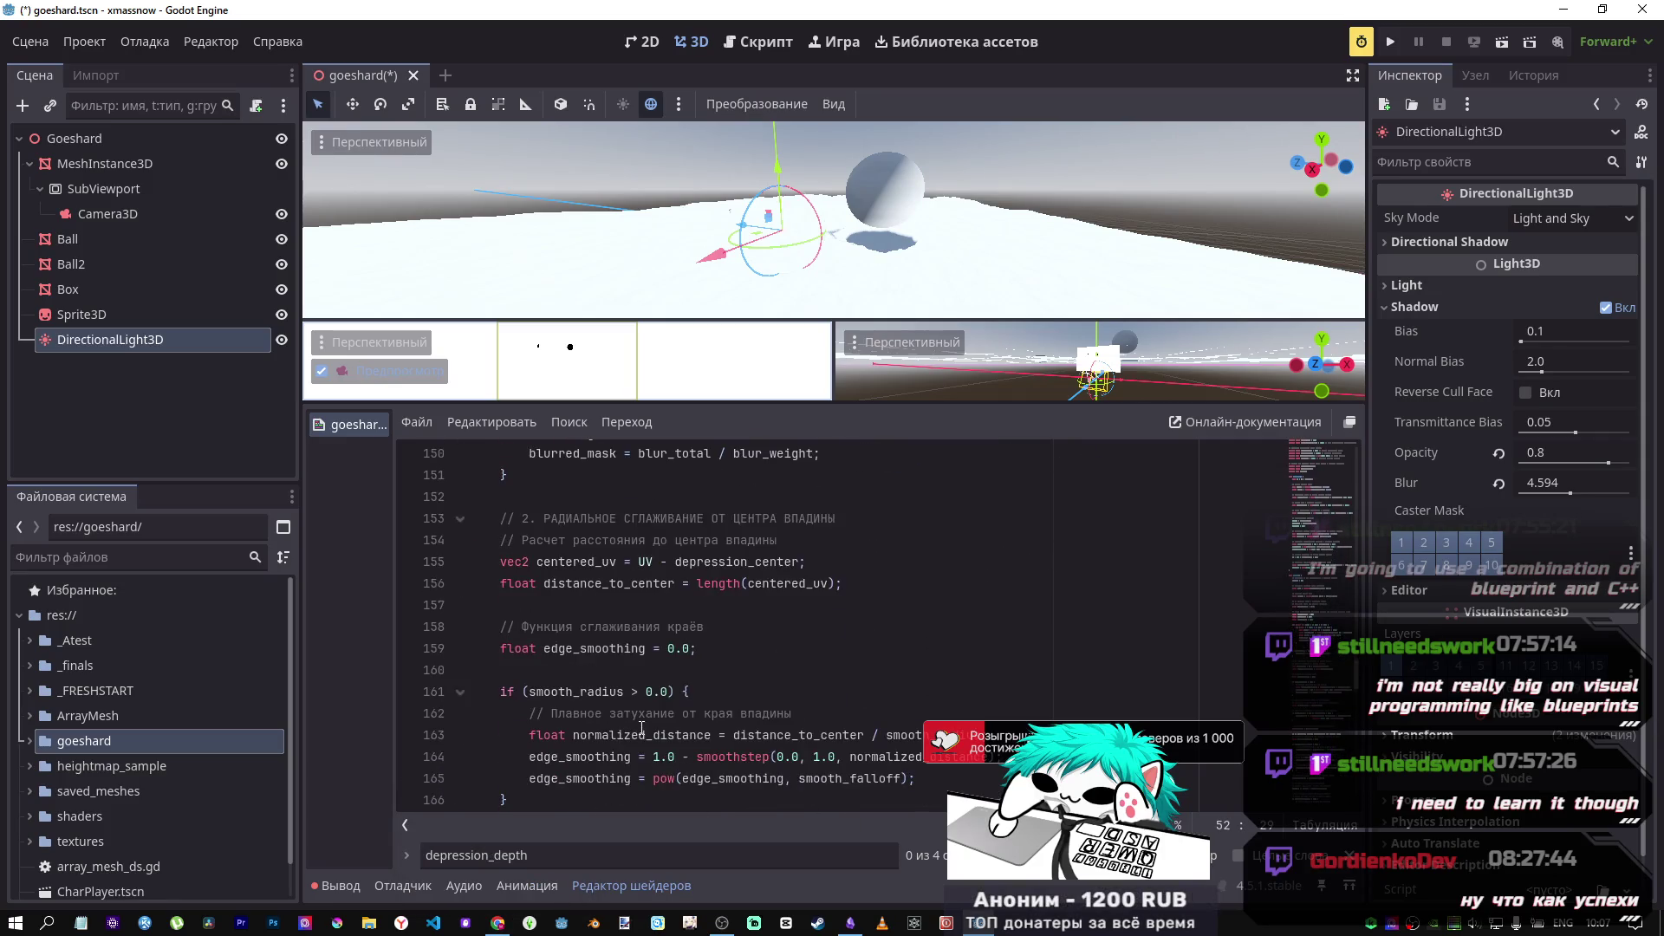
pyautogui.moveTo(497, 922)
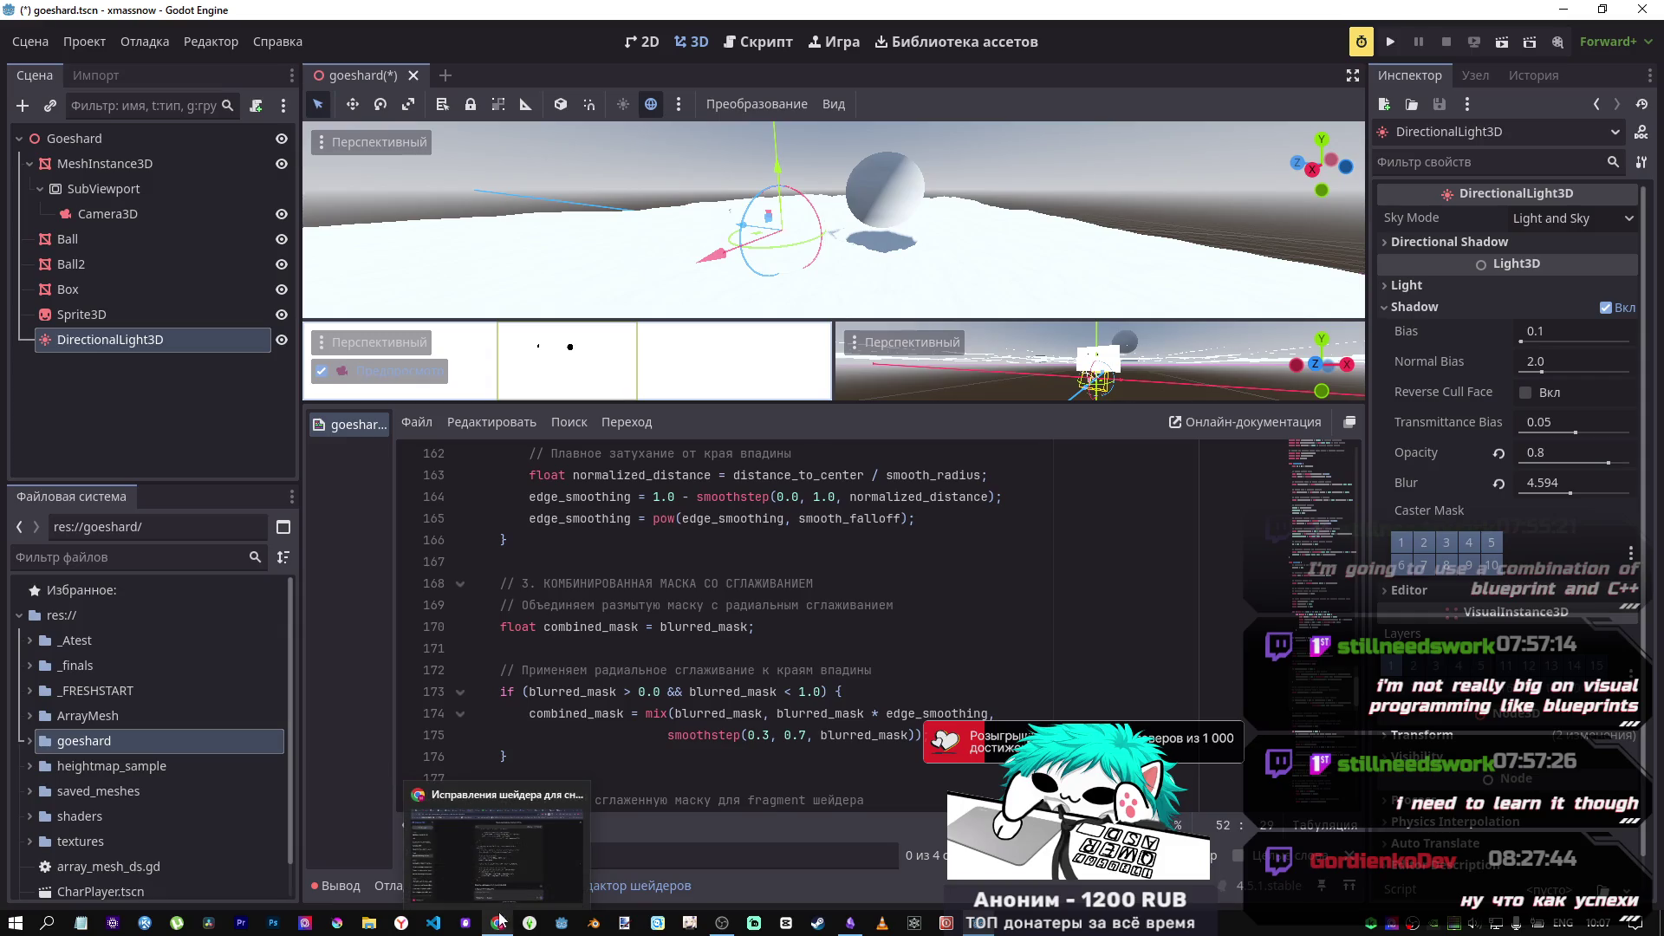
pyautogui.click(536, 859)
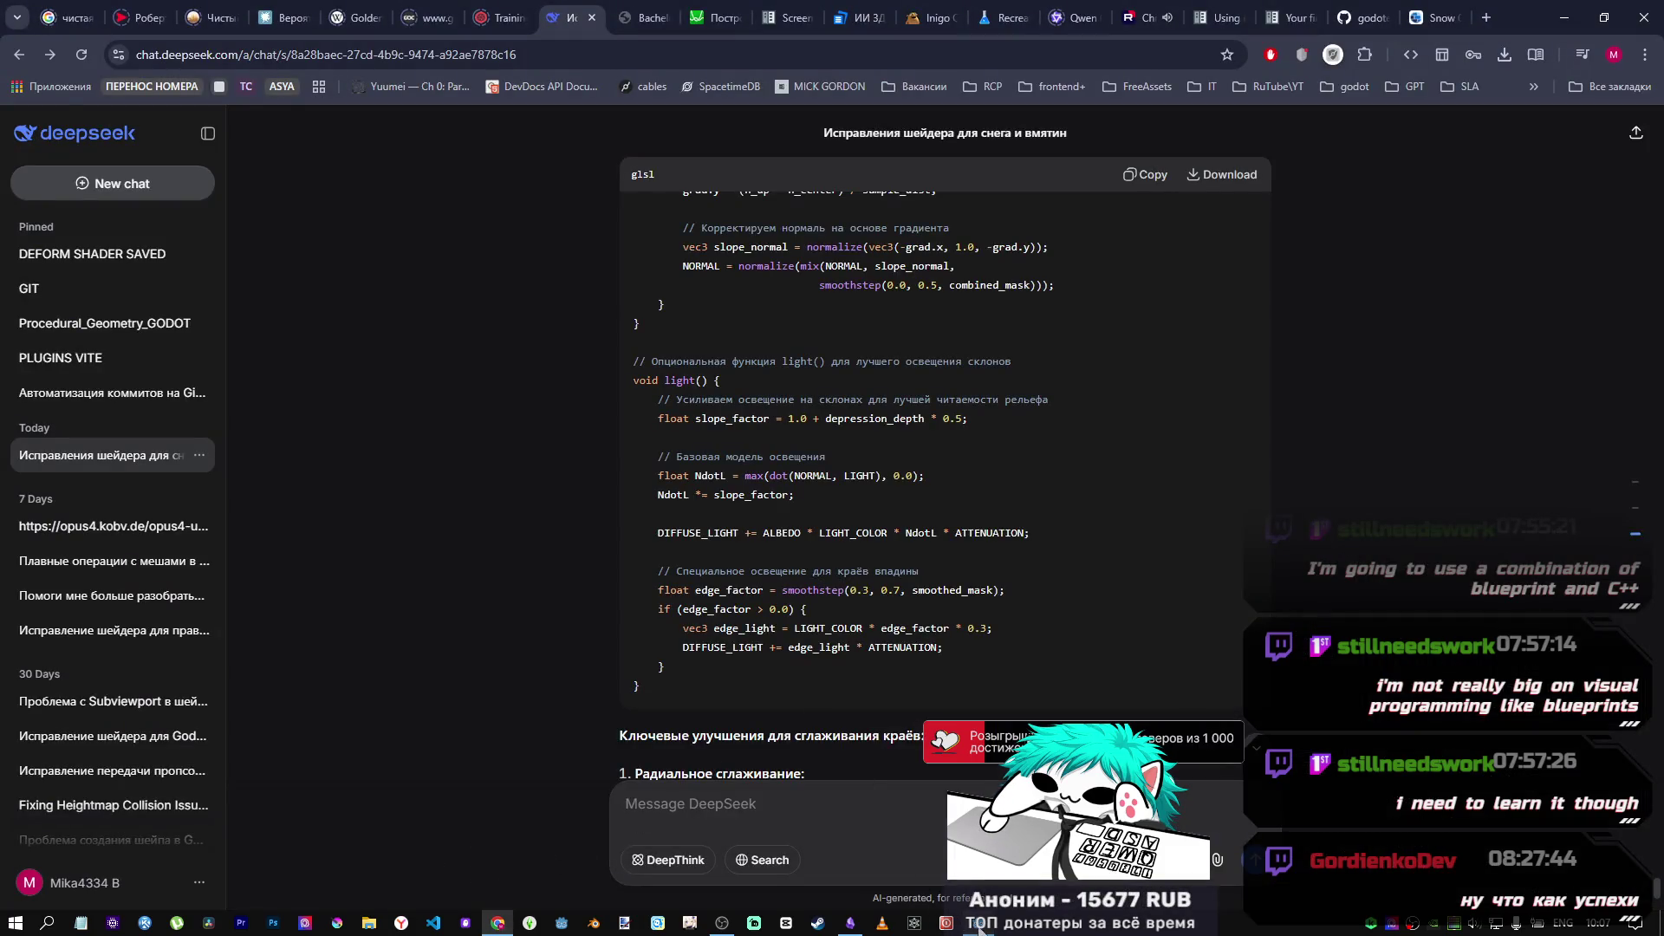
pyautogui.click(978, 929)
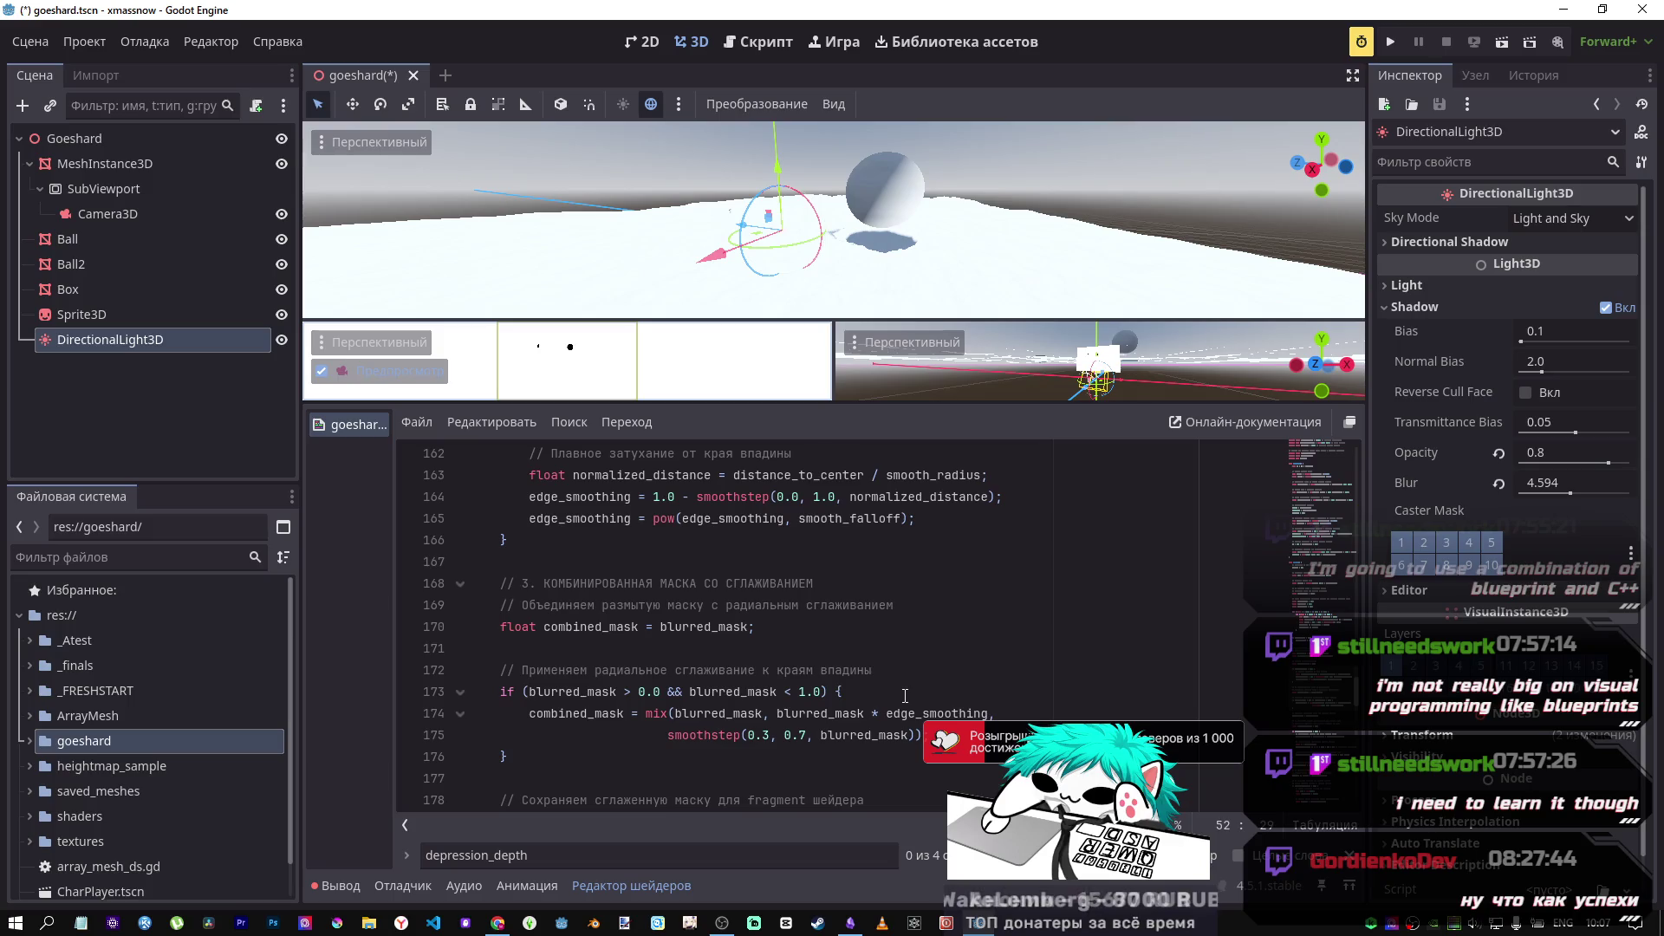
# Step: Save the scene, select shader lines 51 through 243, and switch to DeepSeek
pyautogui.scroll(2, 888, 686)
pyautogui.scroll(5, 889, 685)
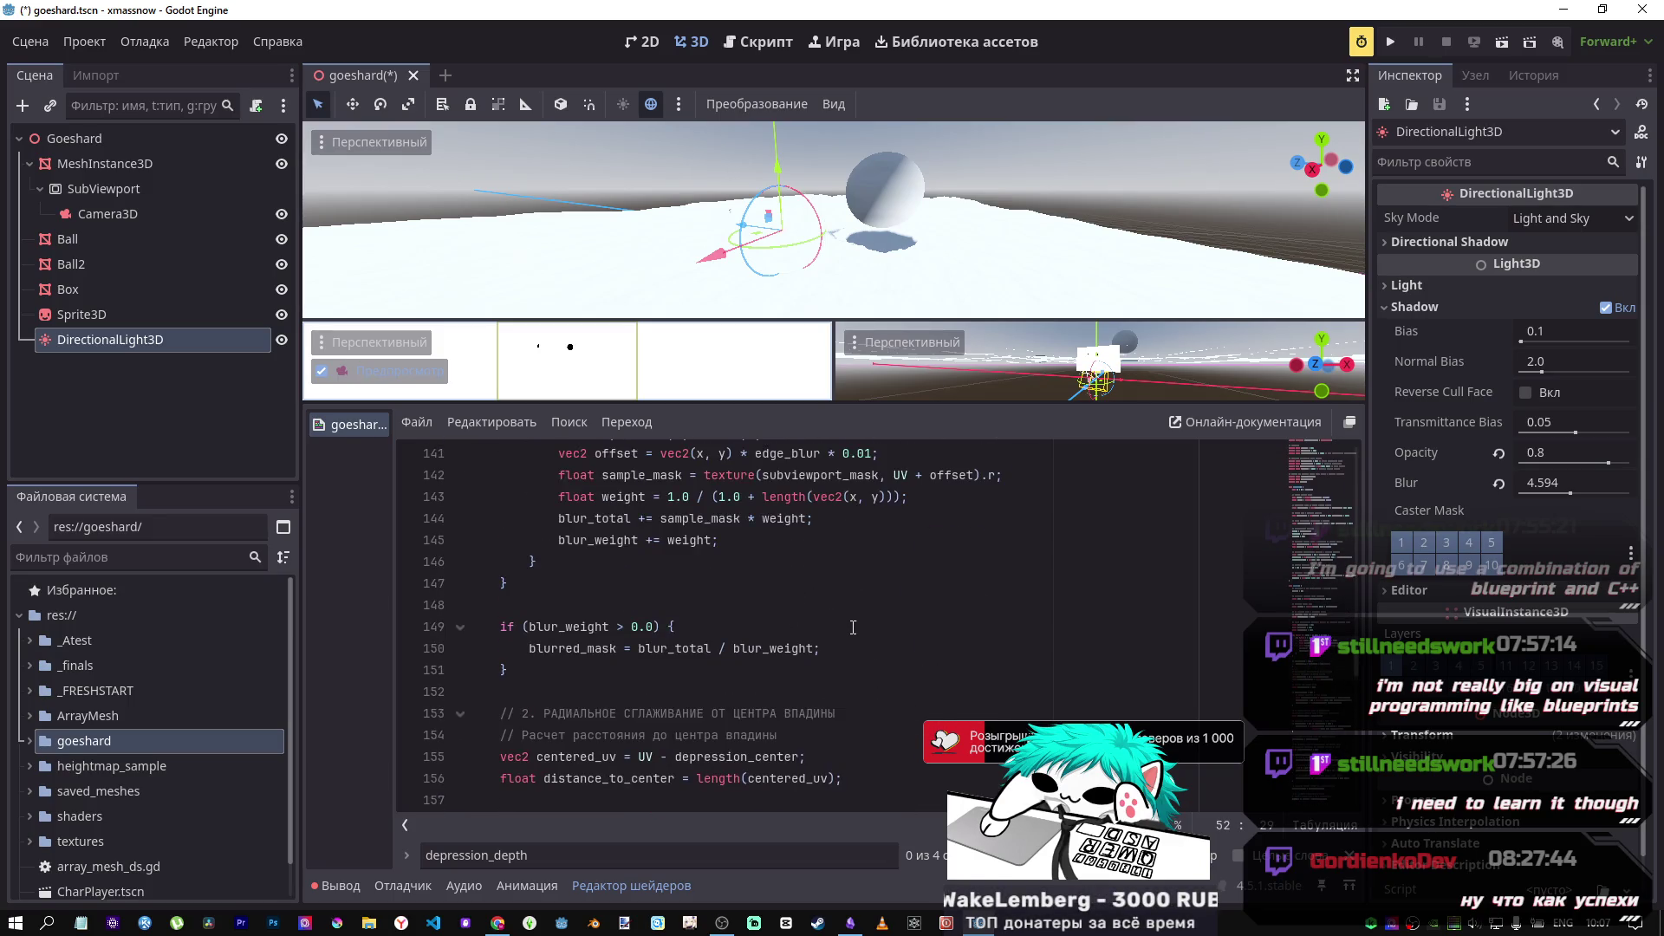
pyautogui.scroll(20, 853, 626)
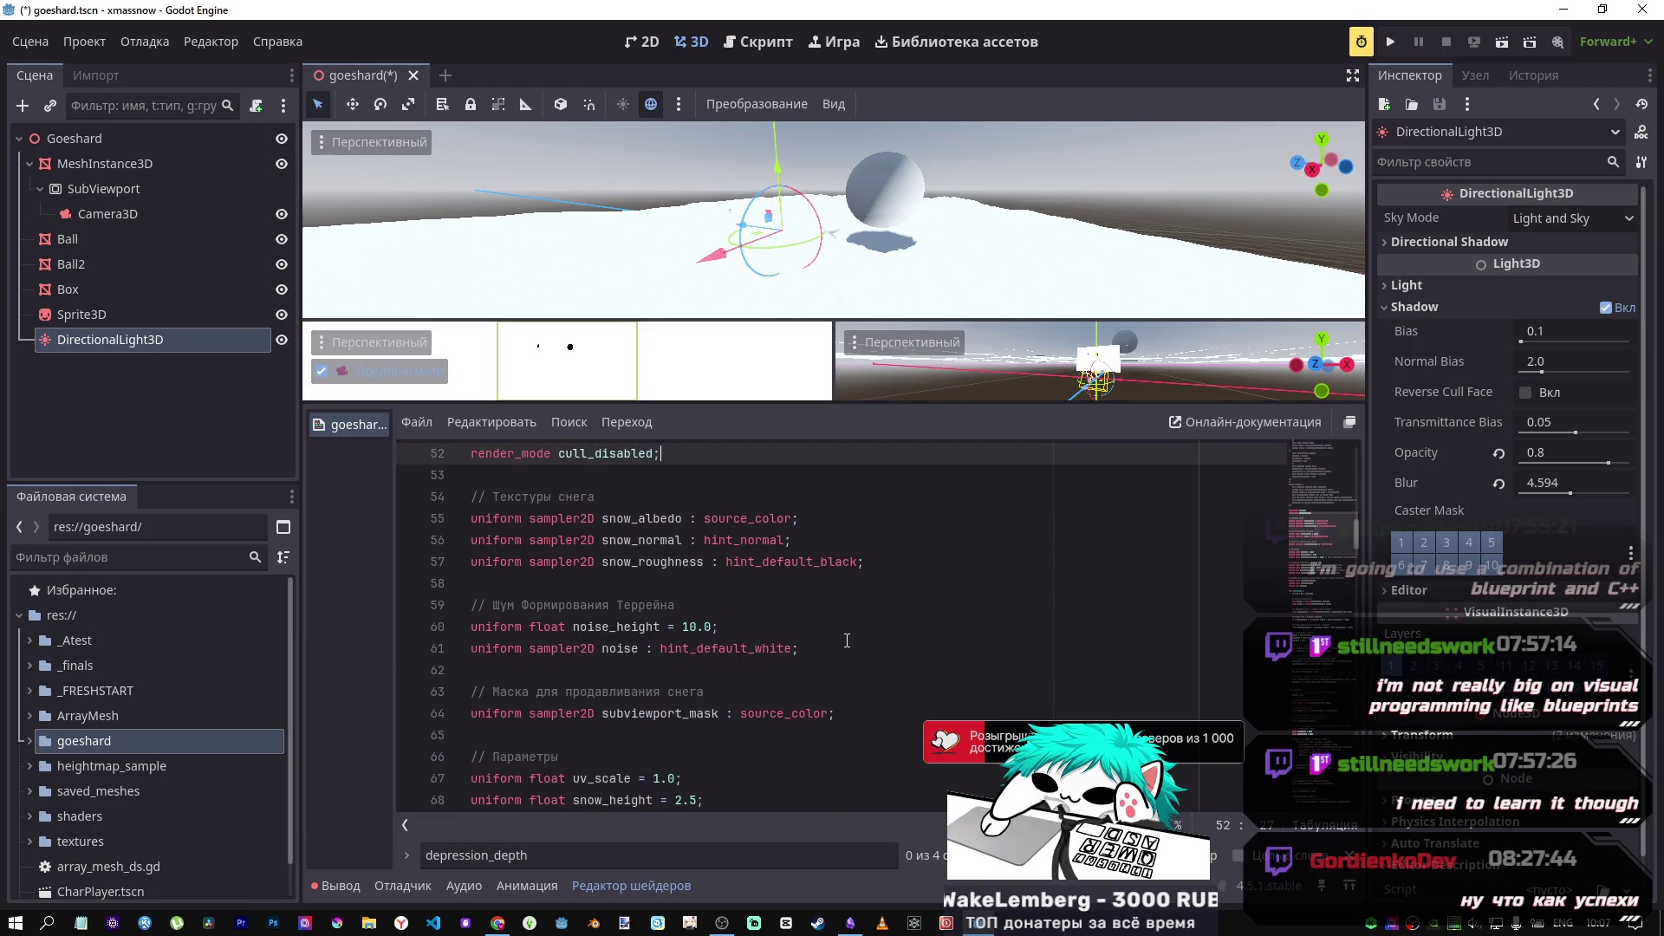
pyautogui.scroll(2, 844, 640)
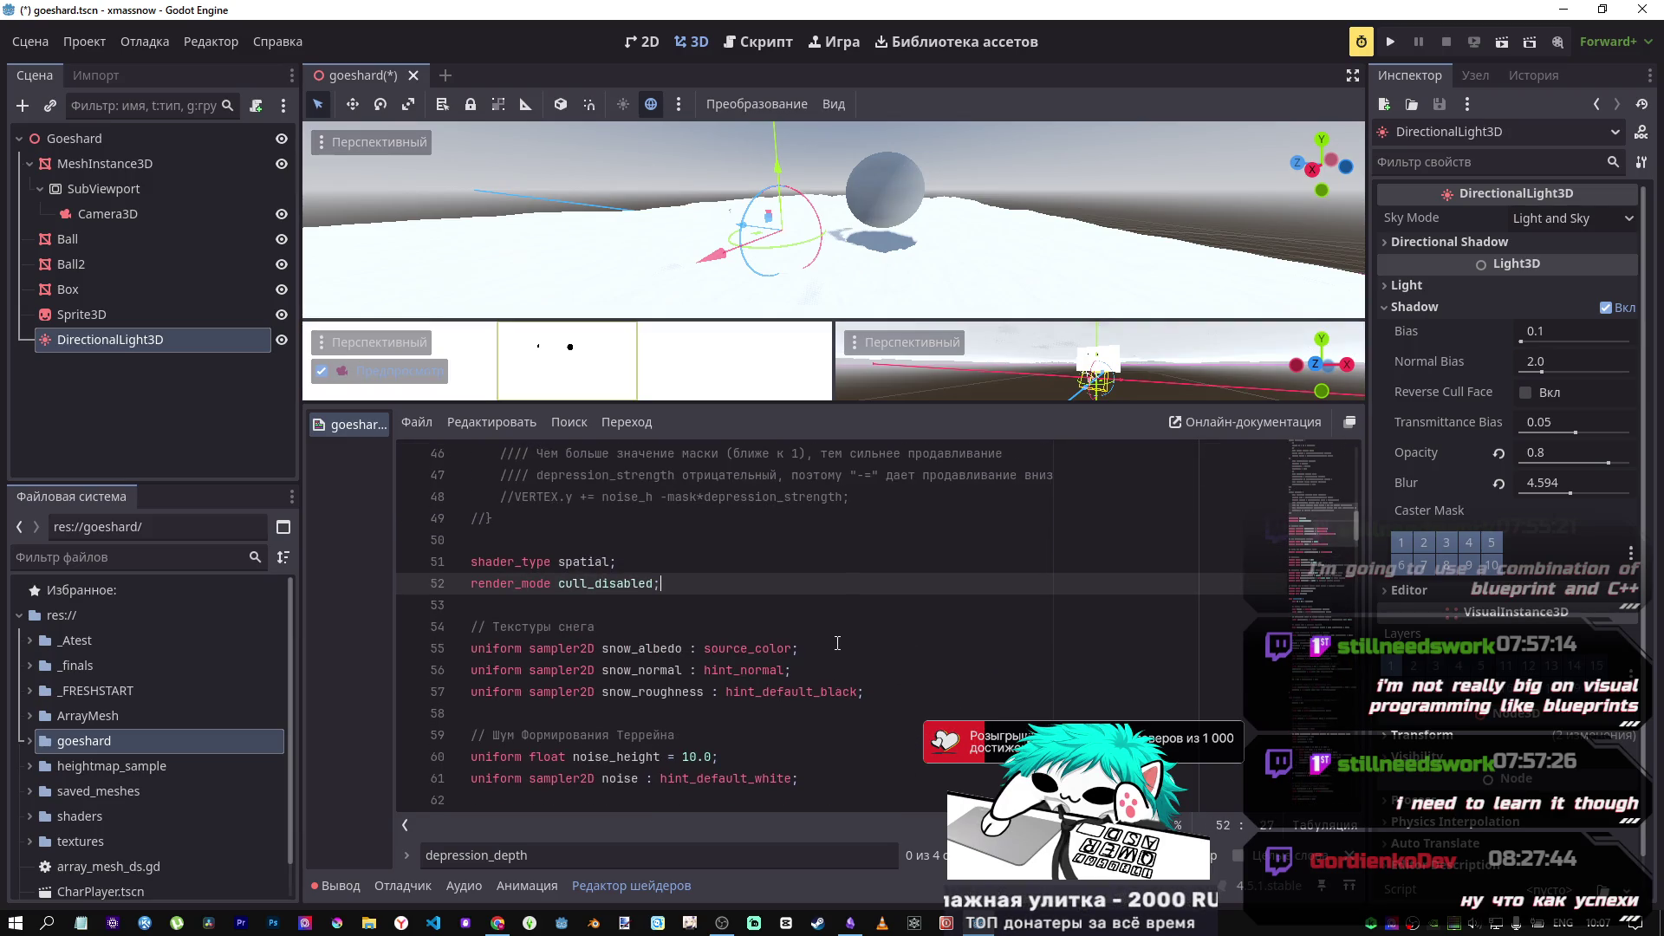
pyautogui.hotkey('ctrl', 's')
pyautogui.moveTo(474, 564)
pyautogui.mouseDown()
pyautogui.moveTo(606, 705)
pyautogui.moveTo(867, 832)
pyautogui.moveTo(1083, 910)
pyautogui.moveTo(1221, 931)
pyautogui.mouseUp()
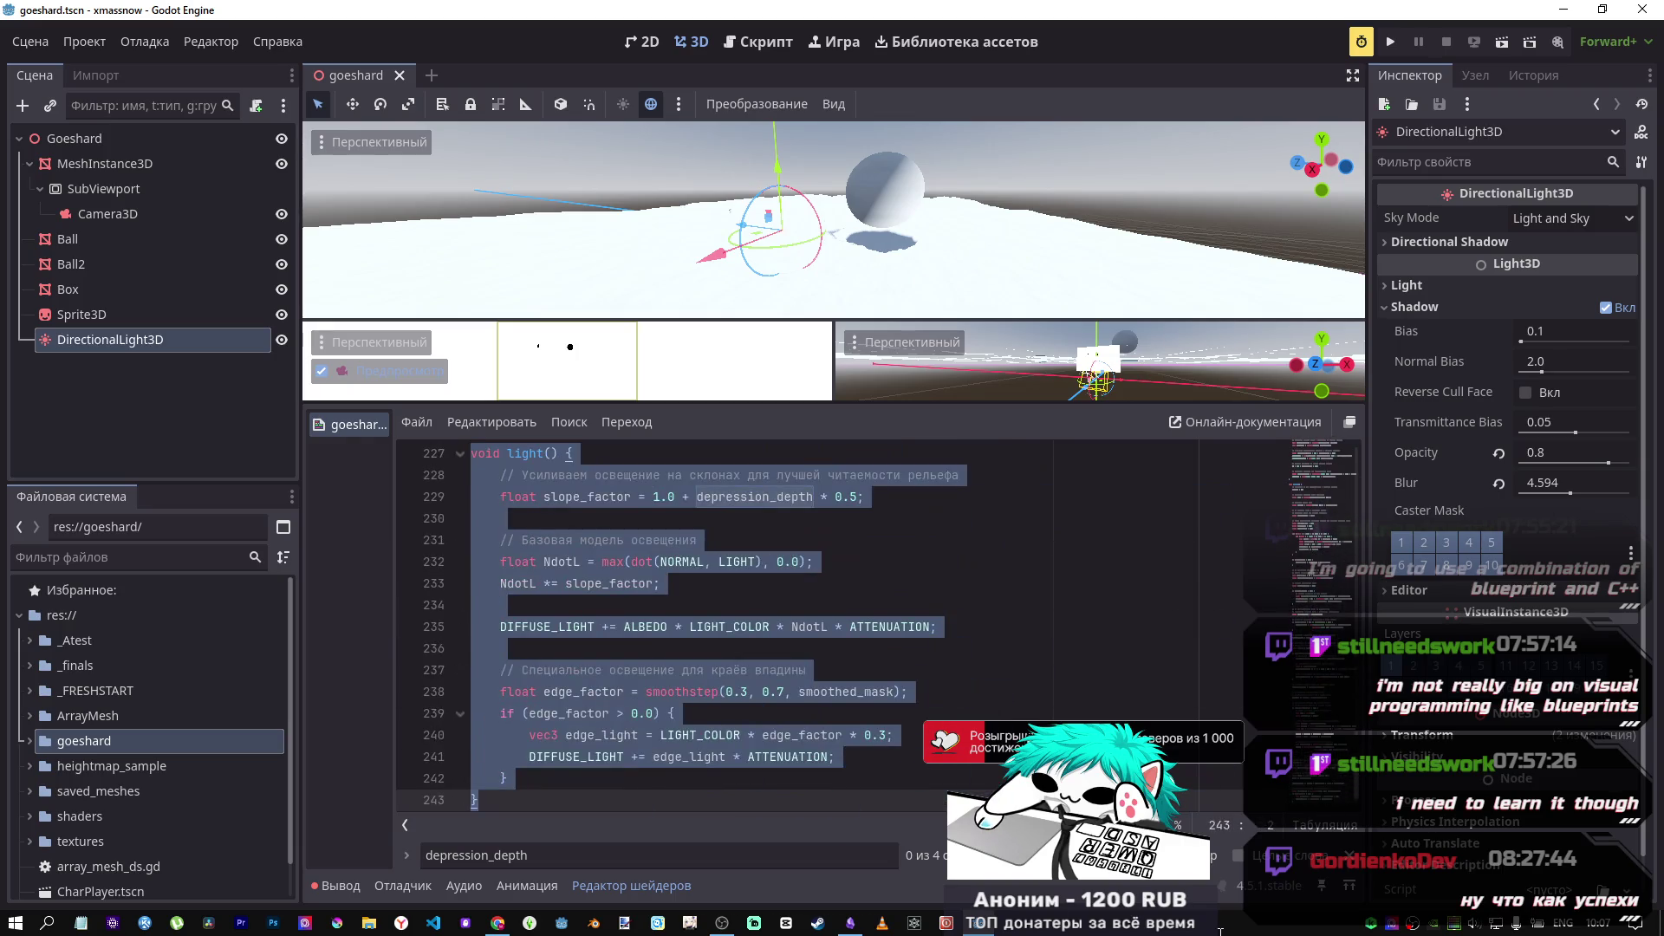
pyautogui.click(499, 924)
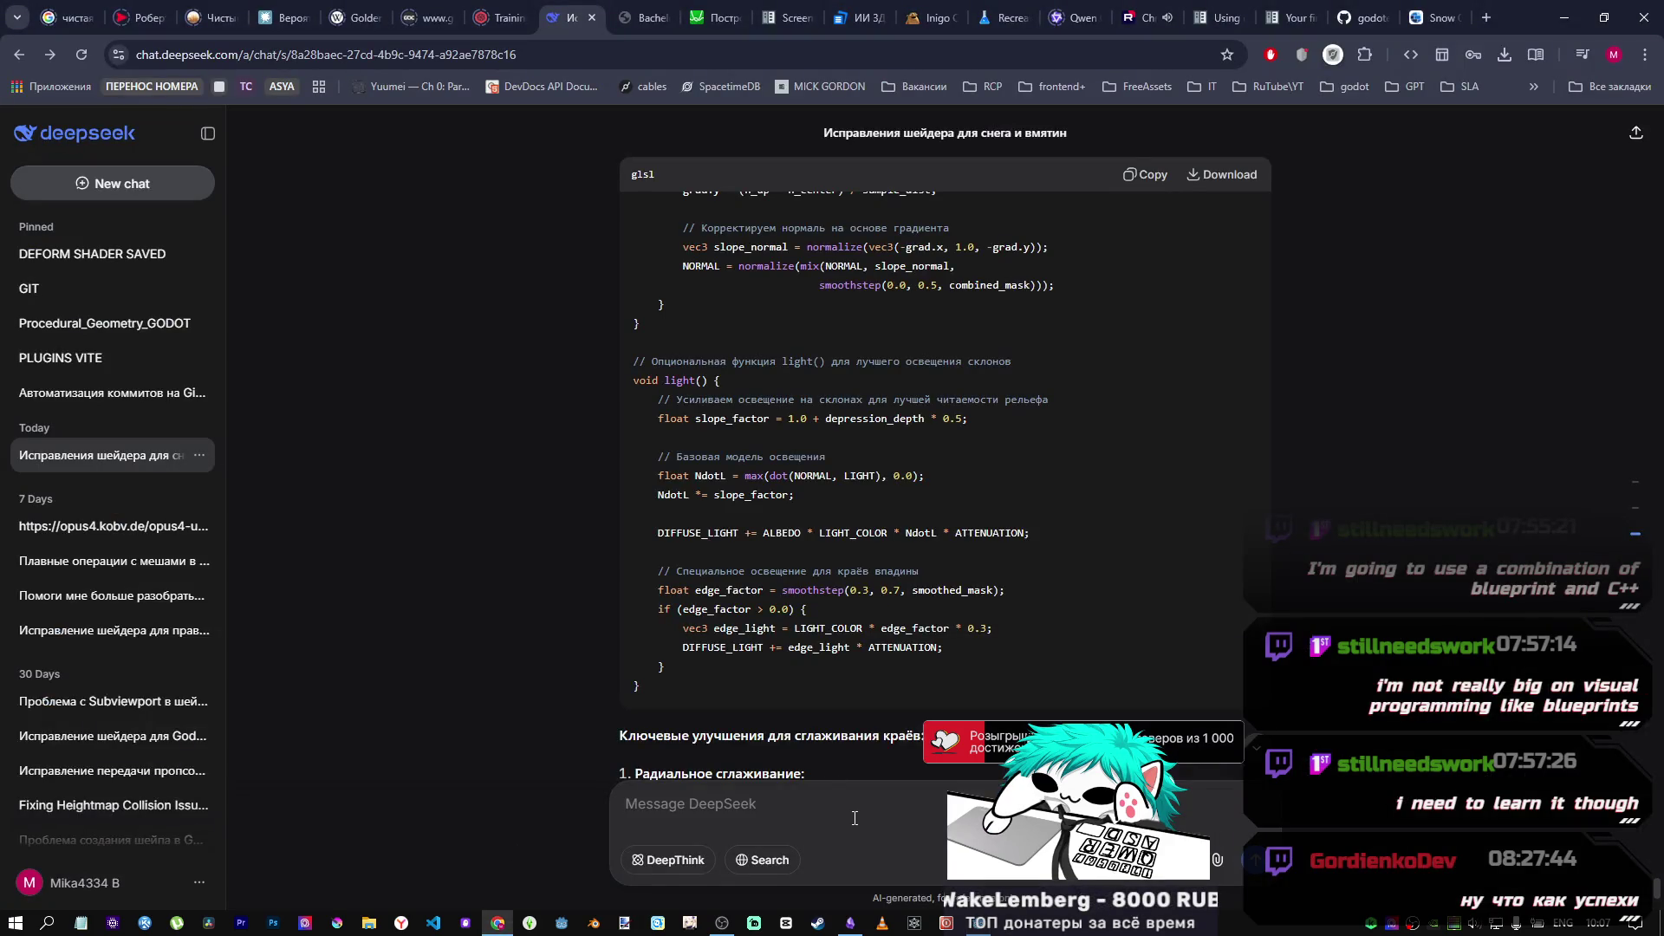
# Step: Write the request 'расставь табы как пологается и переделай формирование' with the shader code pasted below it
pyautogui.write('расставь табы как п')
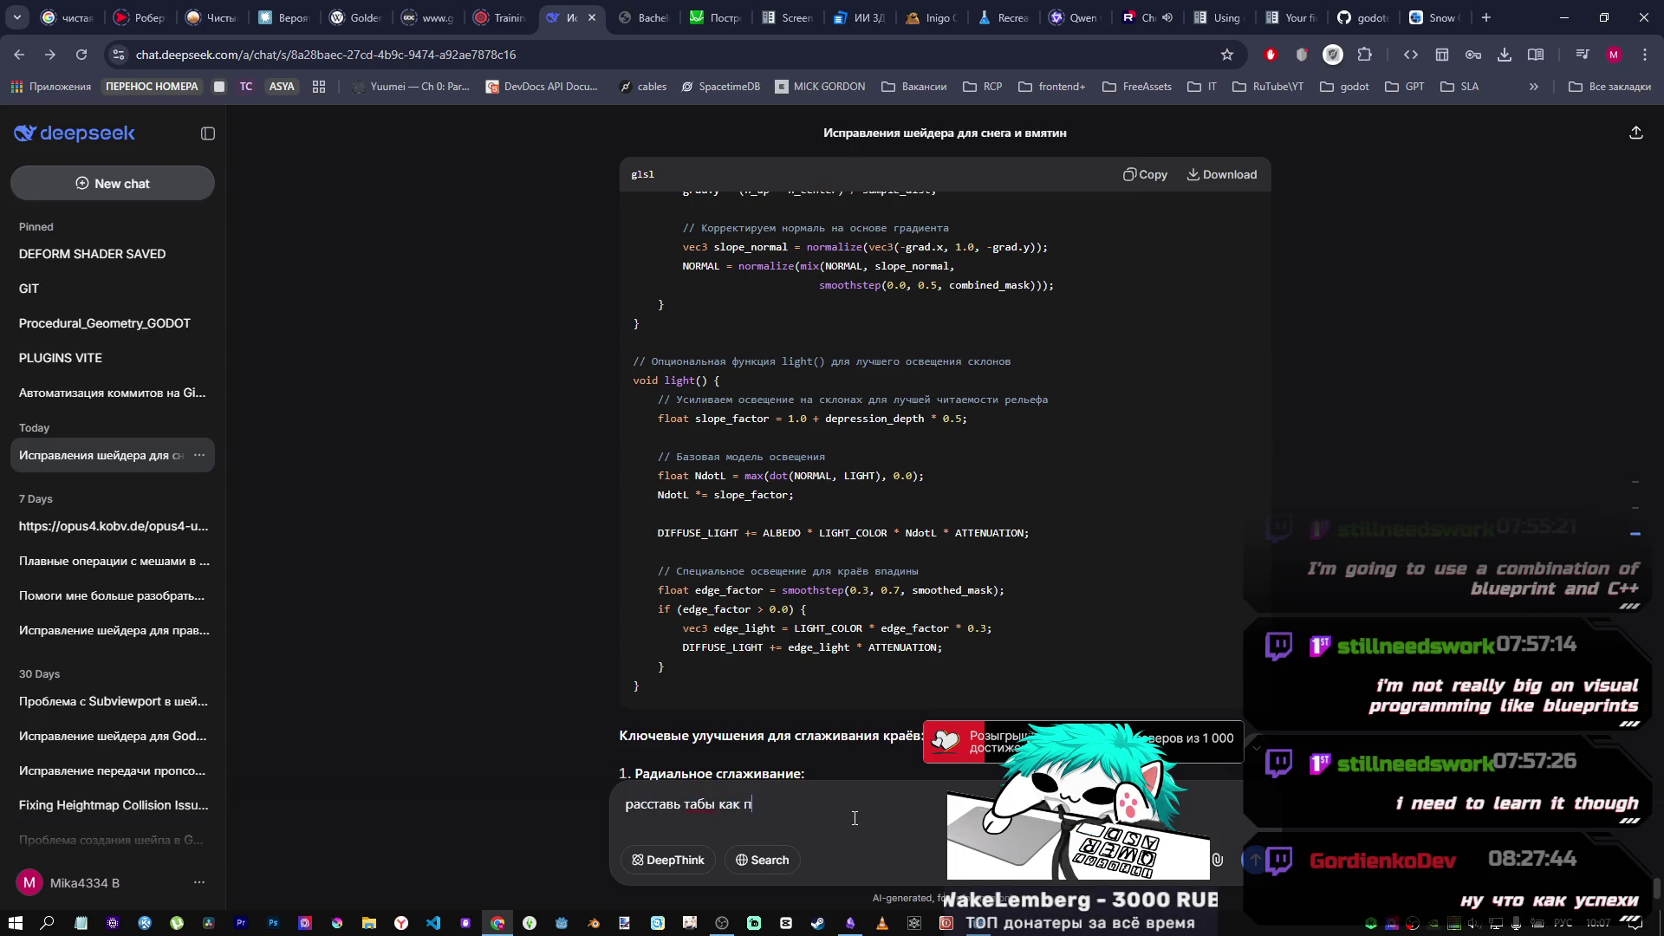
pyautogui.write('ологается и пер')
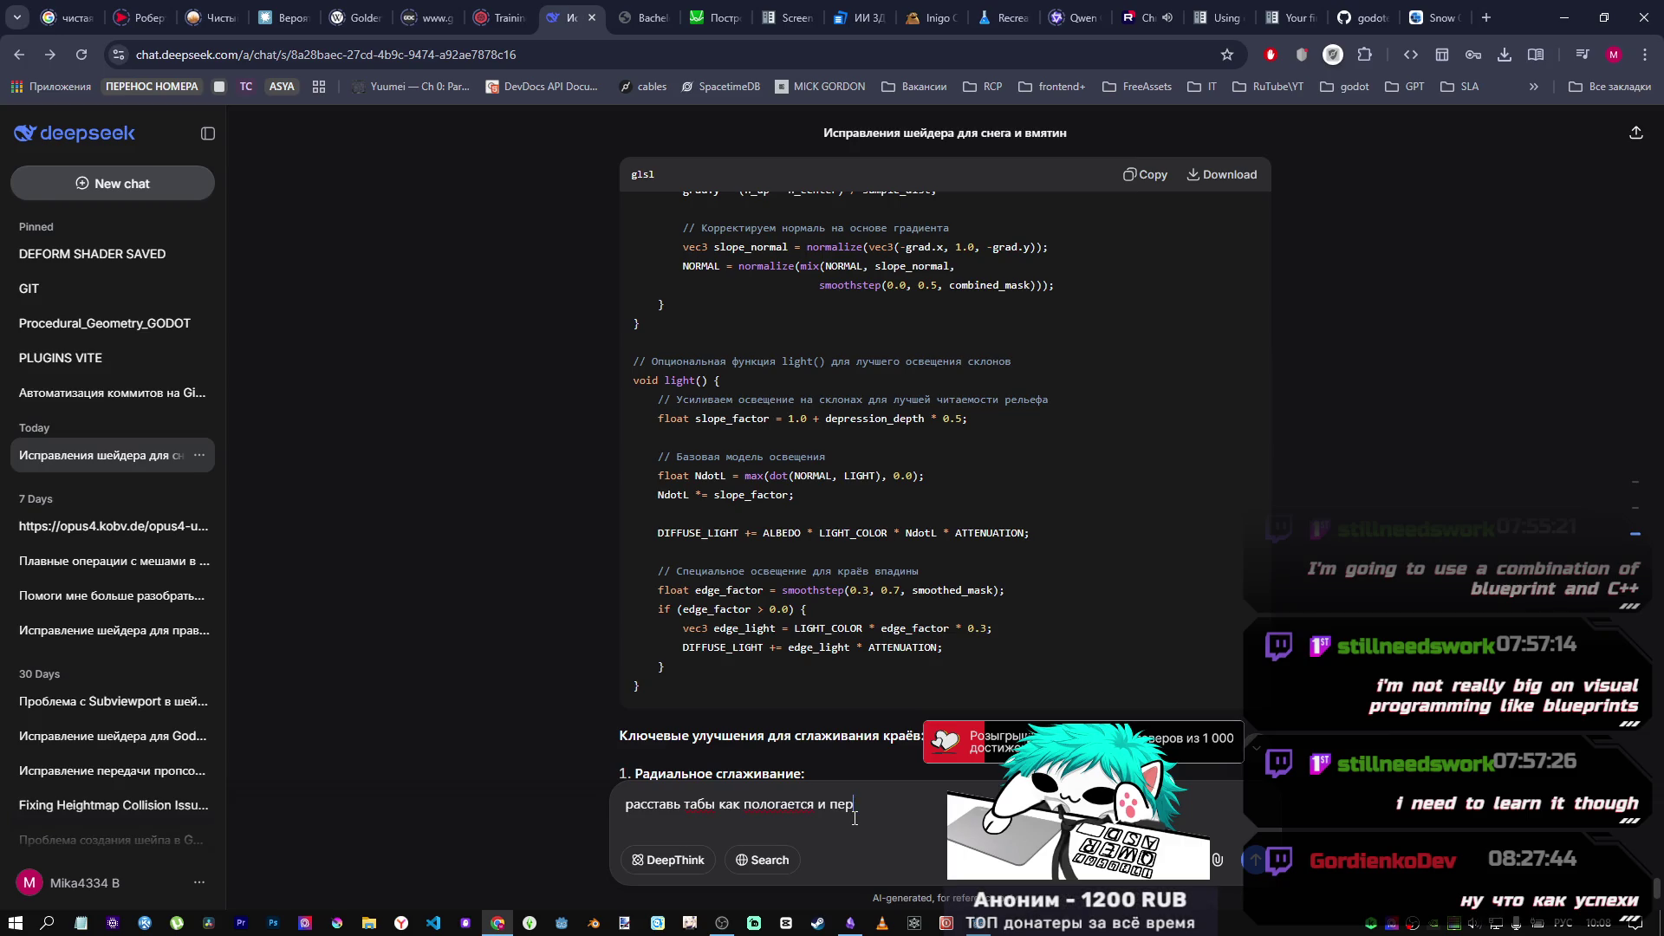
pyautogui.write('ай')
pyautogui.hotkey('shift', 'Return')
pyautogui.hotkey('ctrl', 'v')
pyautogui.scroll(5, 1261, 778)
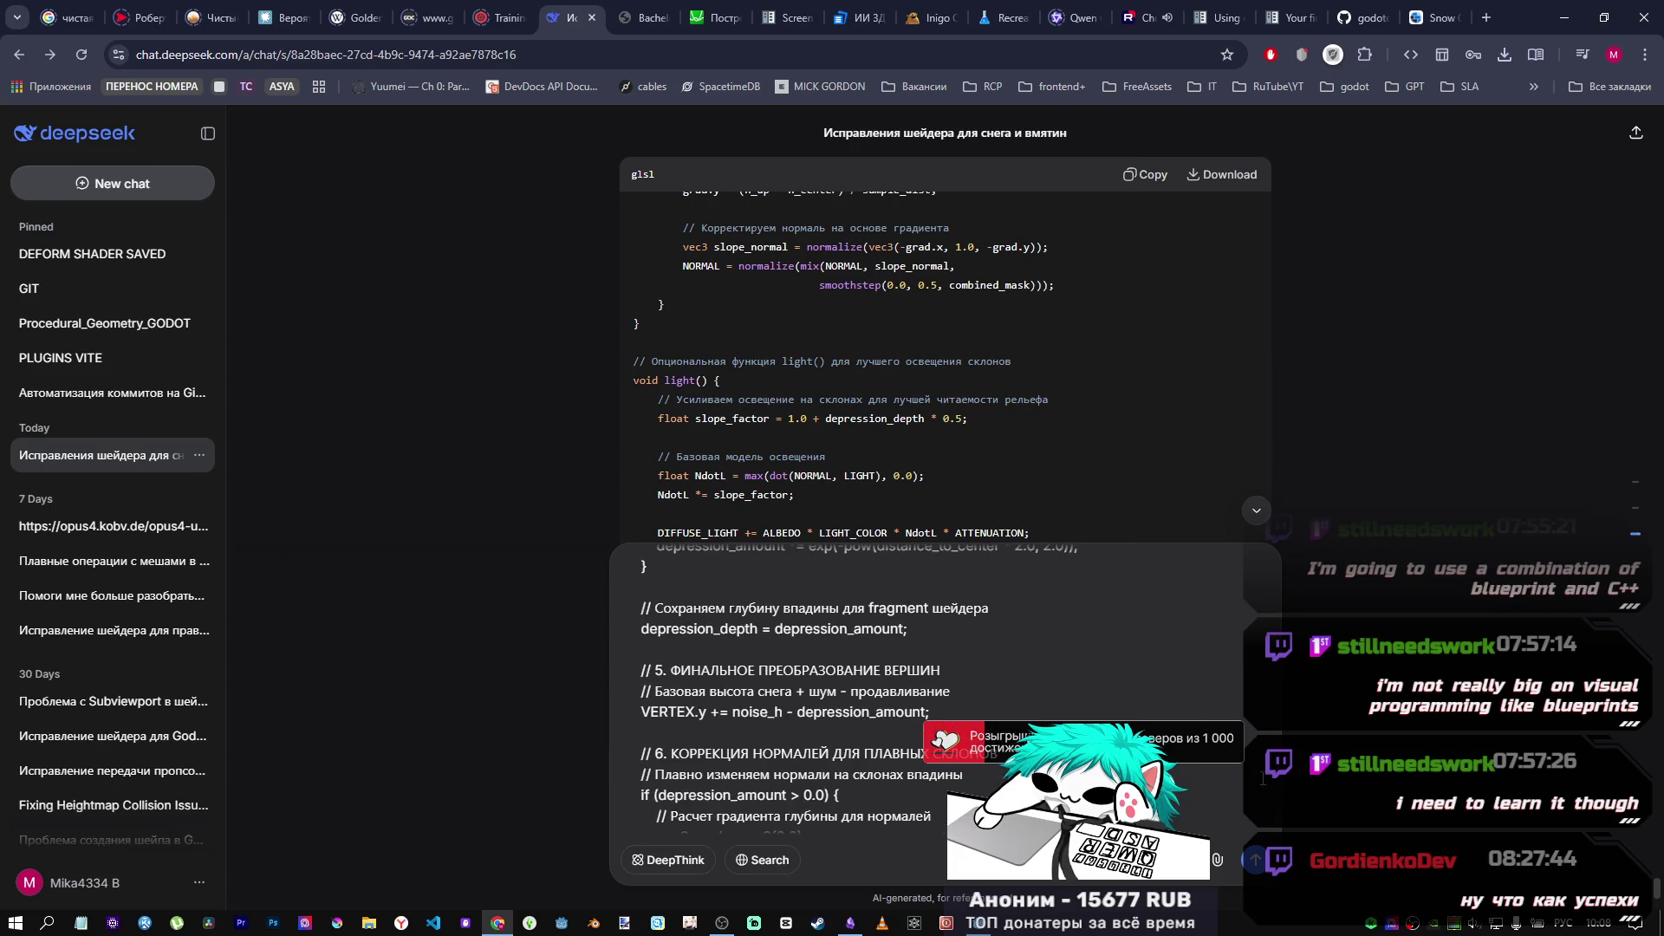
pyautogui.moveTo(1276, 777); pyautogui.dragTo(1272, 546)
pyautogui.write('расставь табы как пологается и переделай')
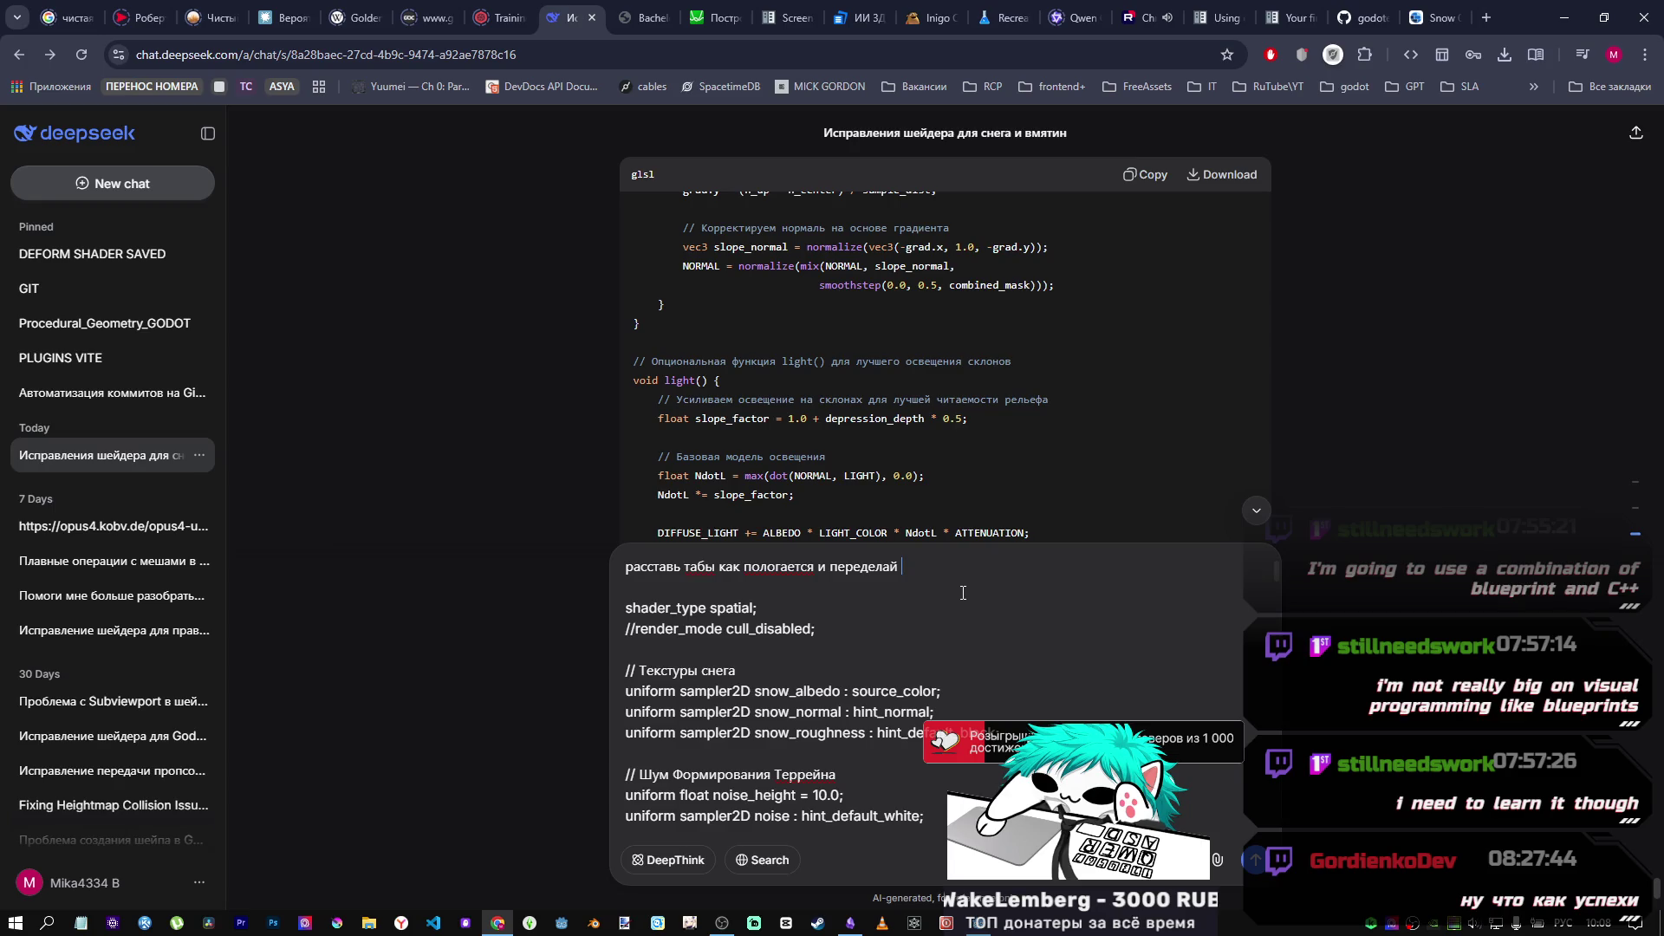
pyautogui.write('формирование')
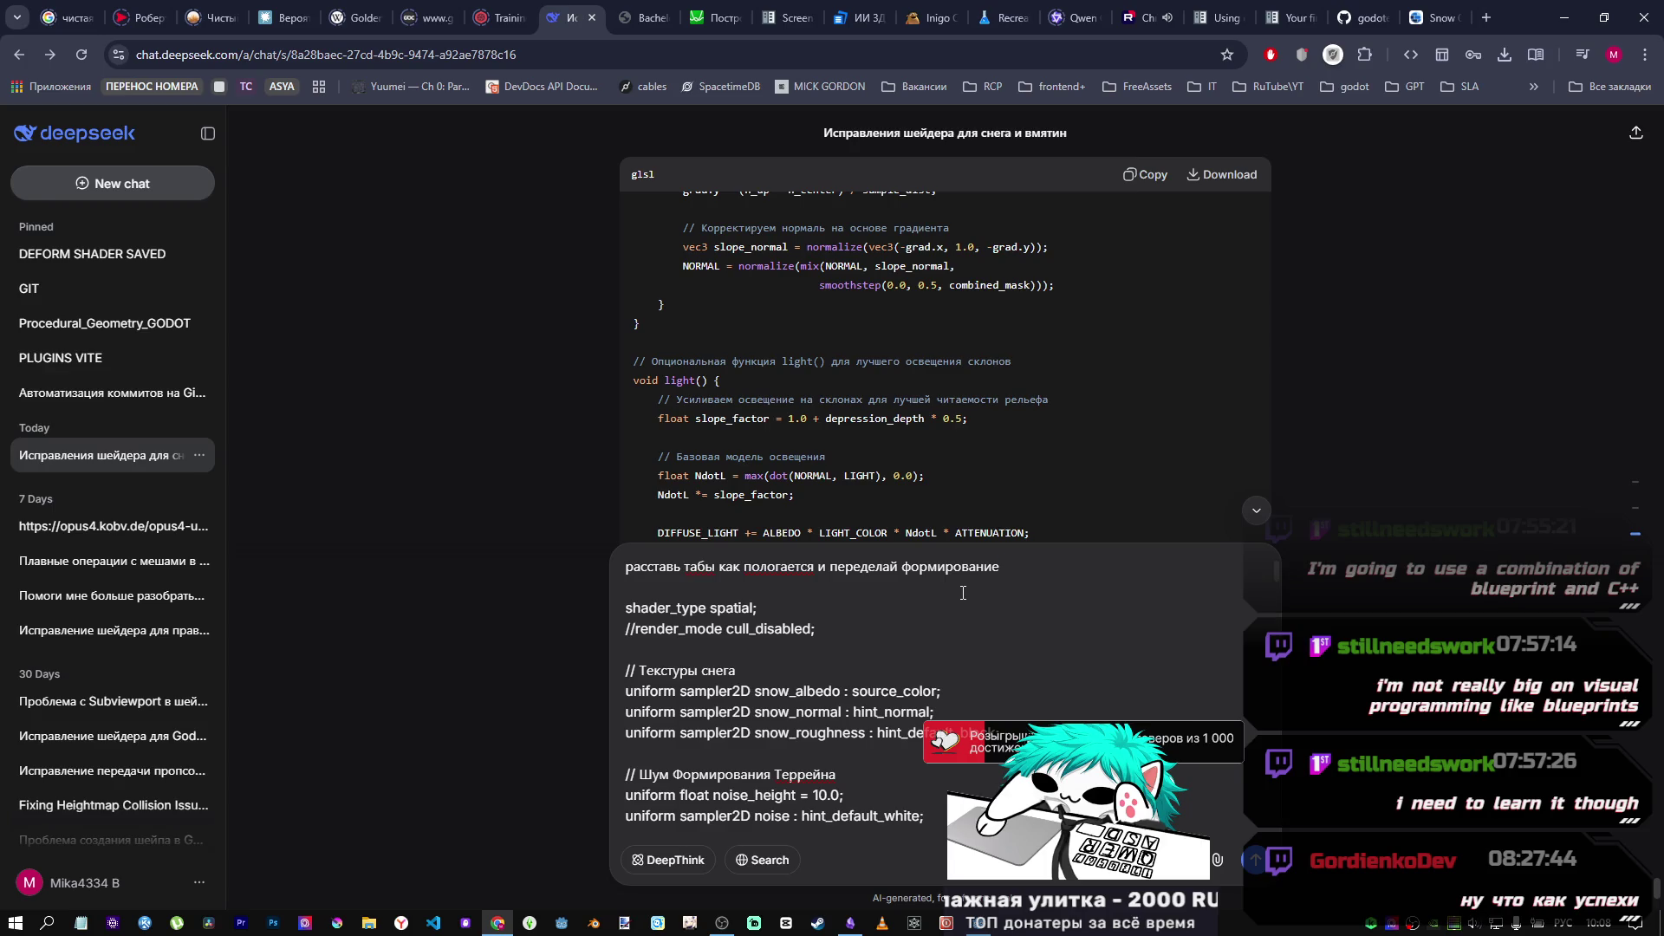
pyautogui.write(' альбедо,')
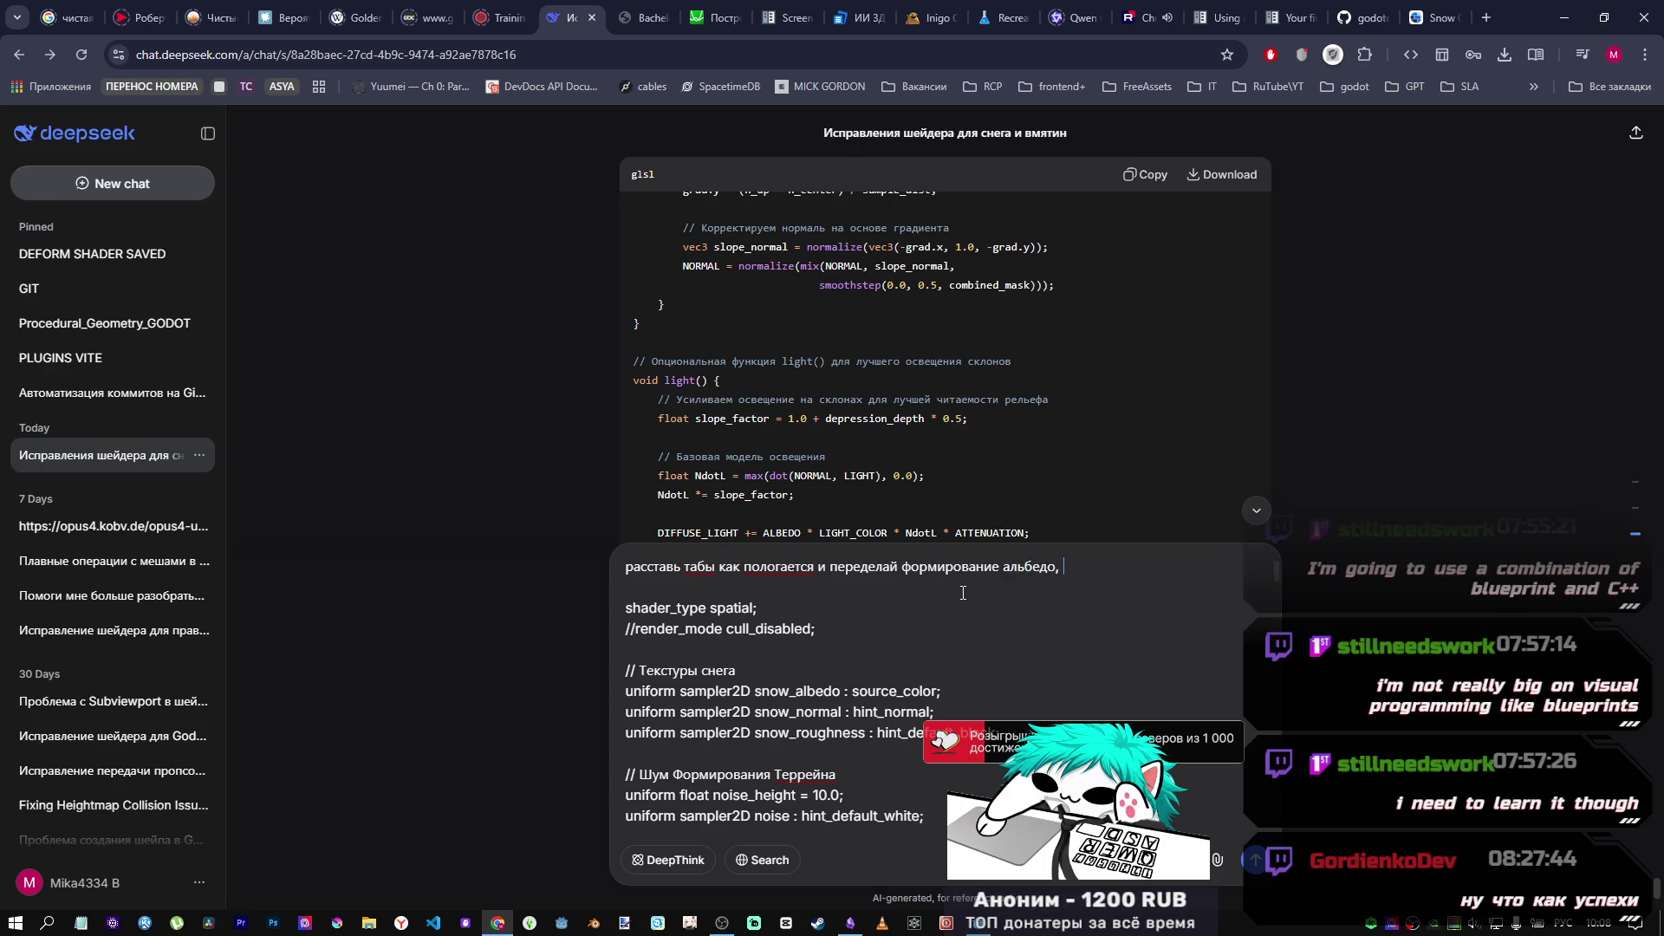
pyautogui.write('к. при у')
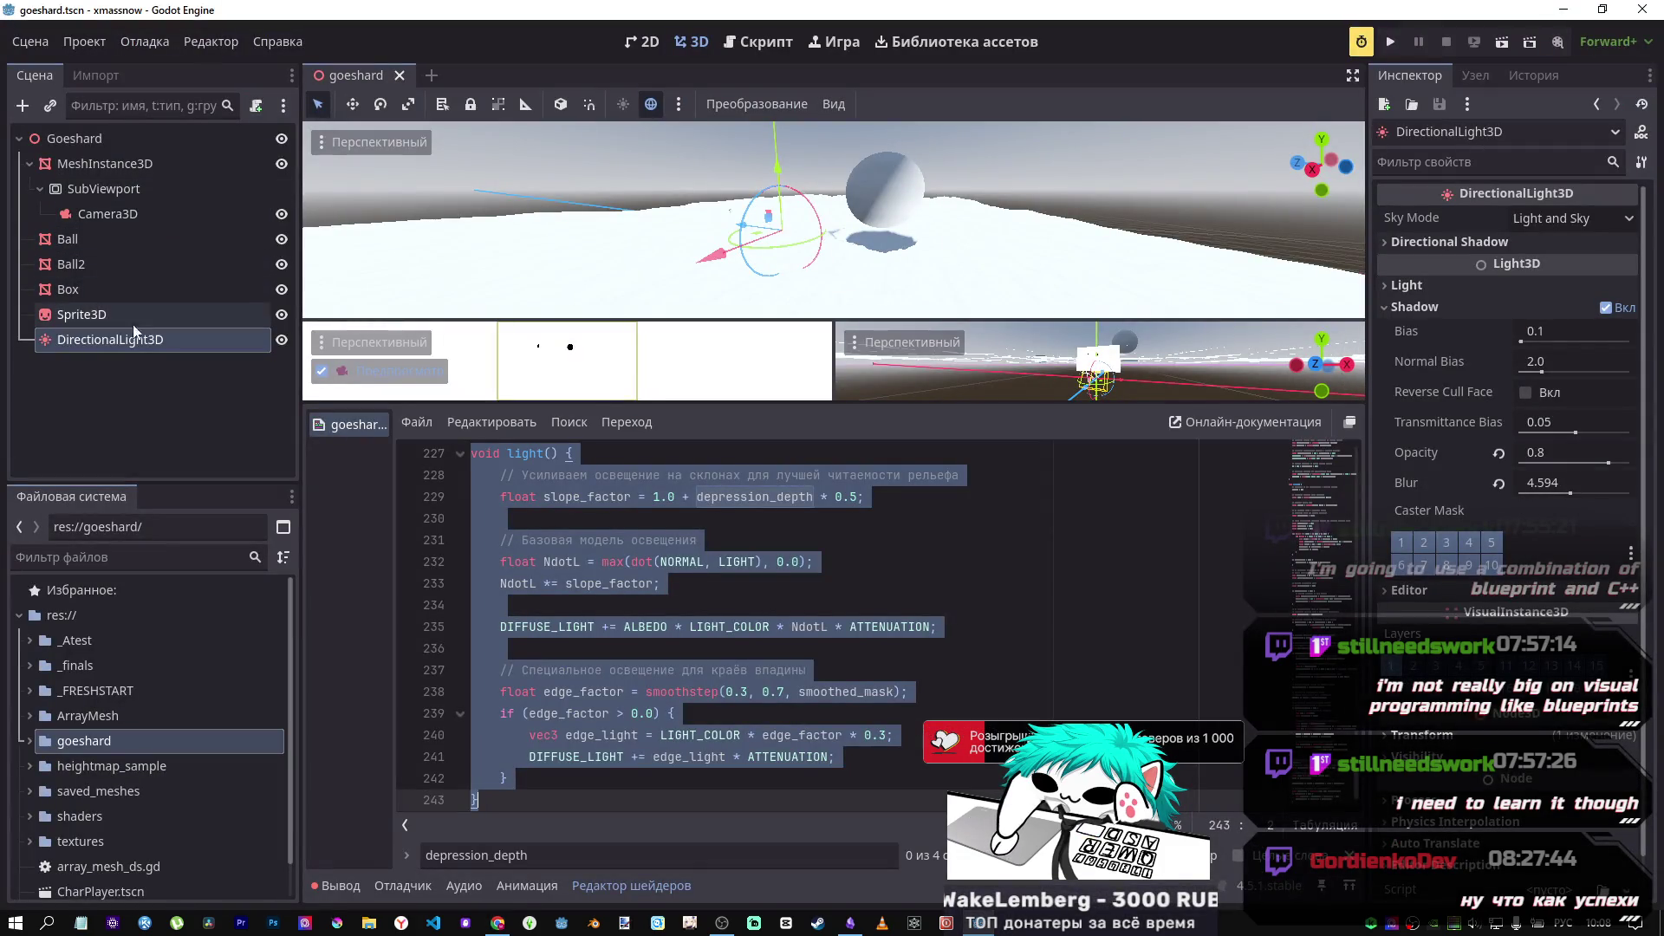
# Step: Try a Depression Strength tweak and undo it, then rotate the directional light about 4 degrees
pyautogui.click(158, 168)
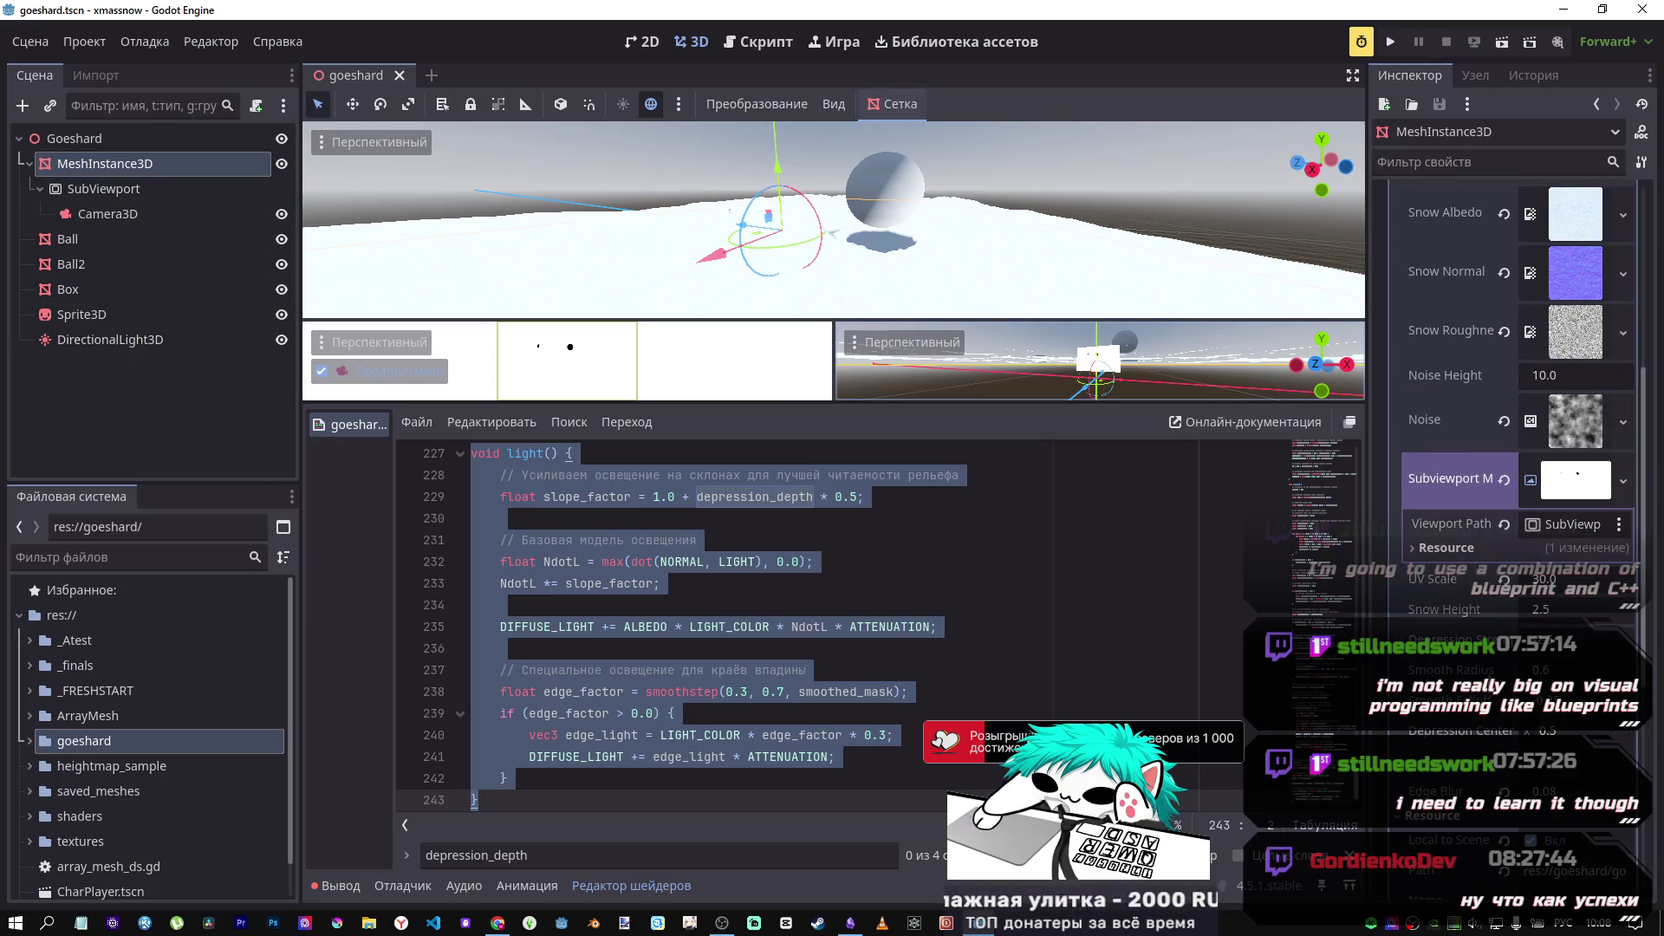
pyautogui.moveTo(1552, 648)
pyautogui.mouseDown()
pyautogui.moveTo(1568, 648)
pyautogui.moveTo(1551, 655)
pyautogui.mouseUp()
pyautogui.hotkey('ctrl', 'z')
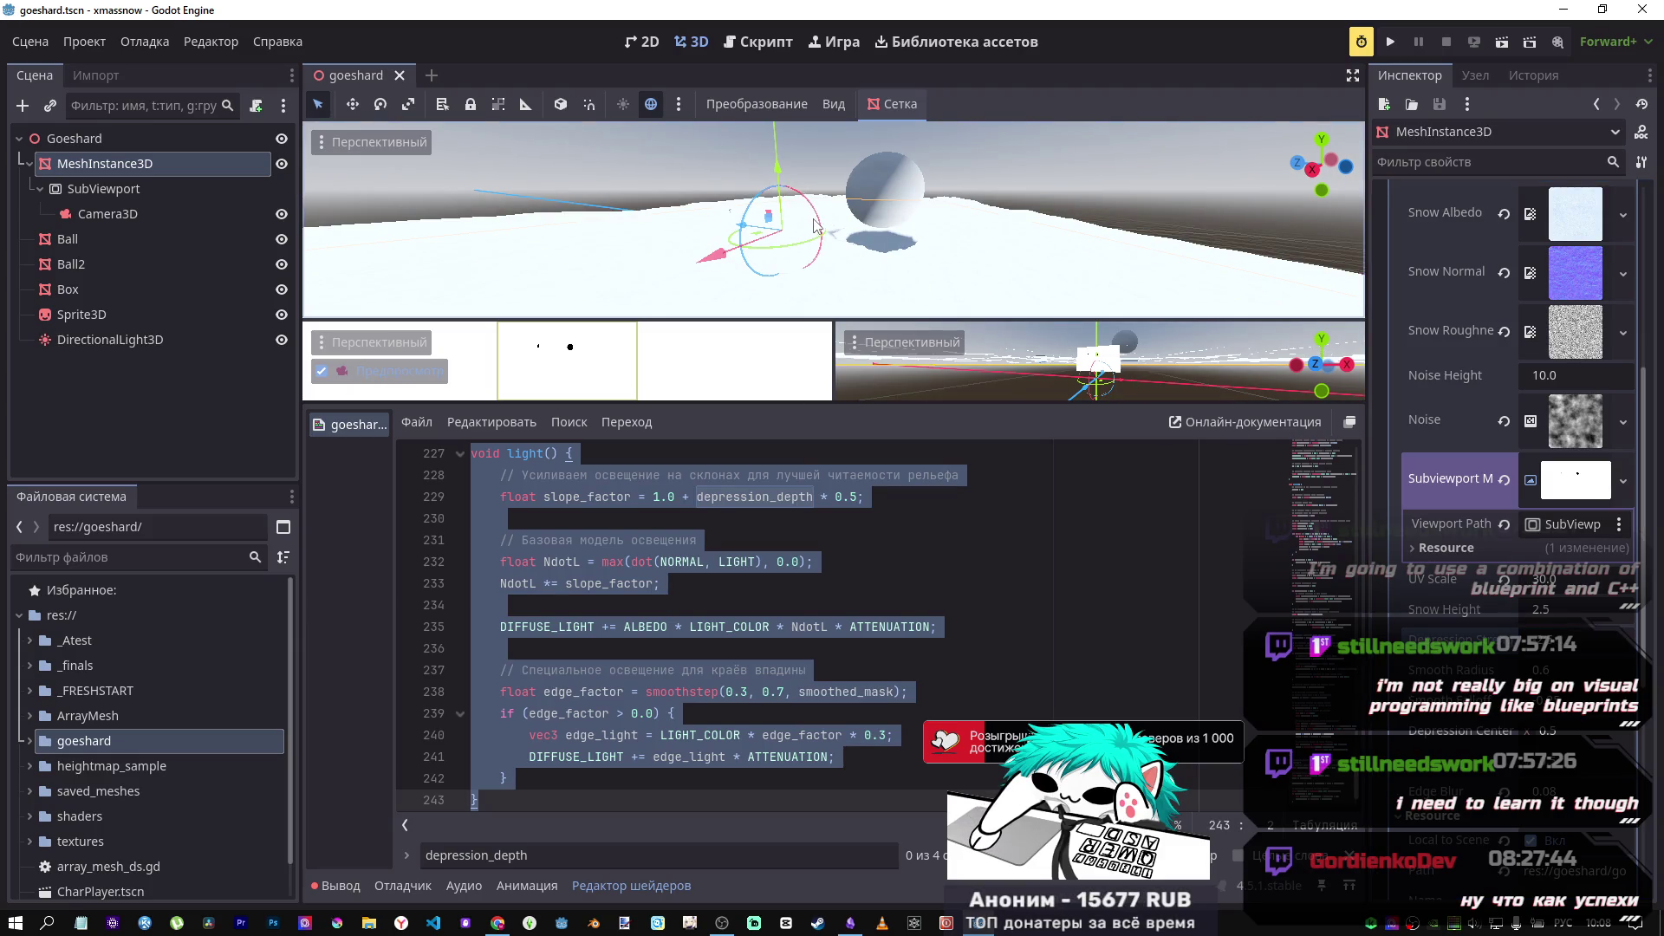
pyautogui.click(102, 339)
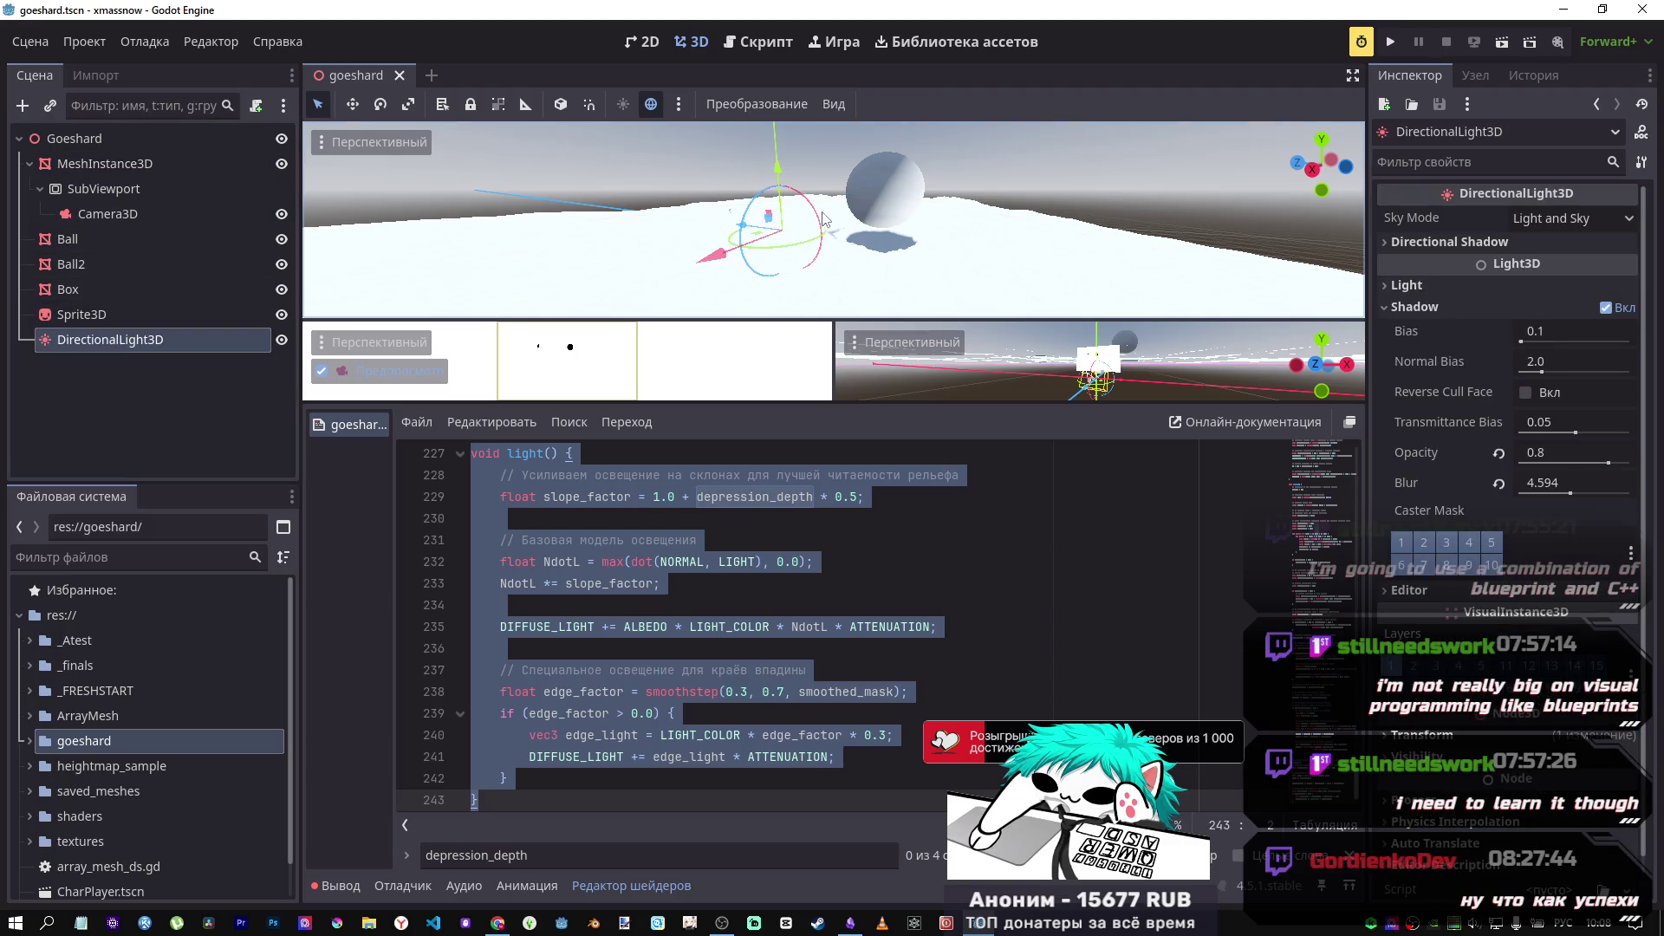
pyautogui.moveTo(806, 223)
pyautogui.mouseDown()
pyautogui.moveTo(789, 197)
pyautogui.moveTo(768, 212)
pyautogui.mouseUp()
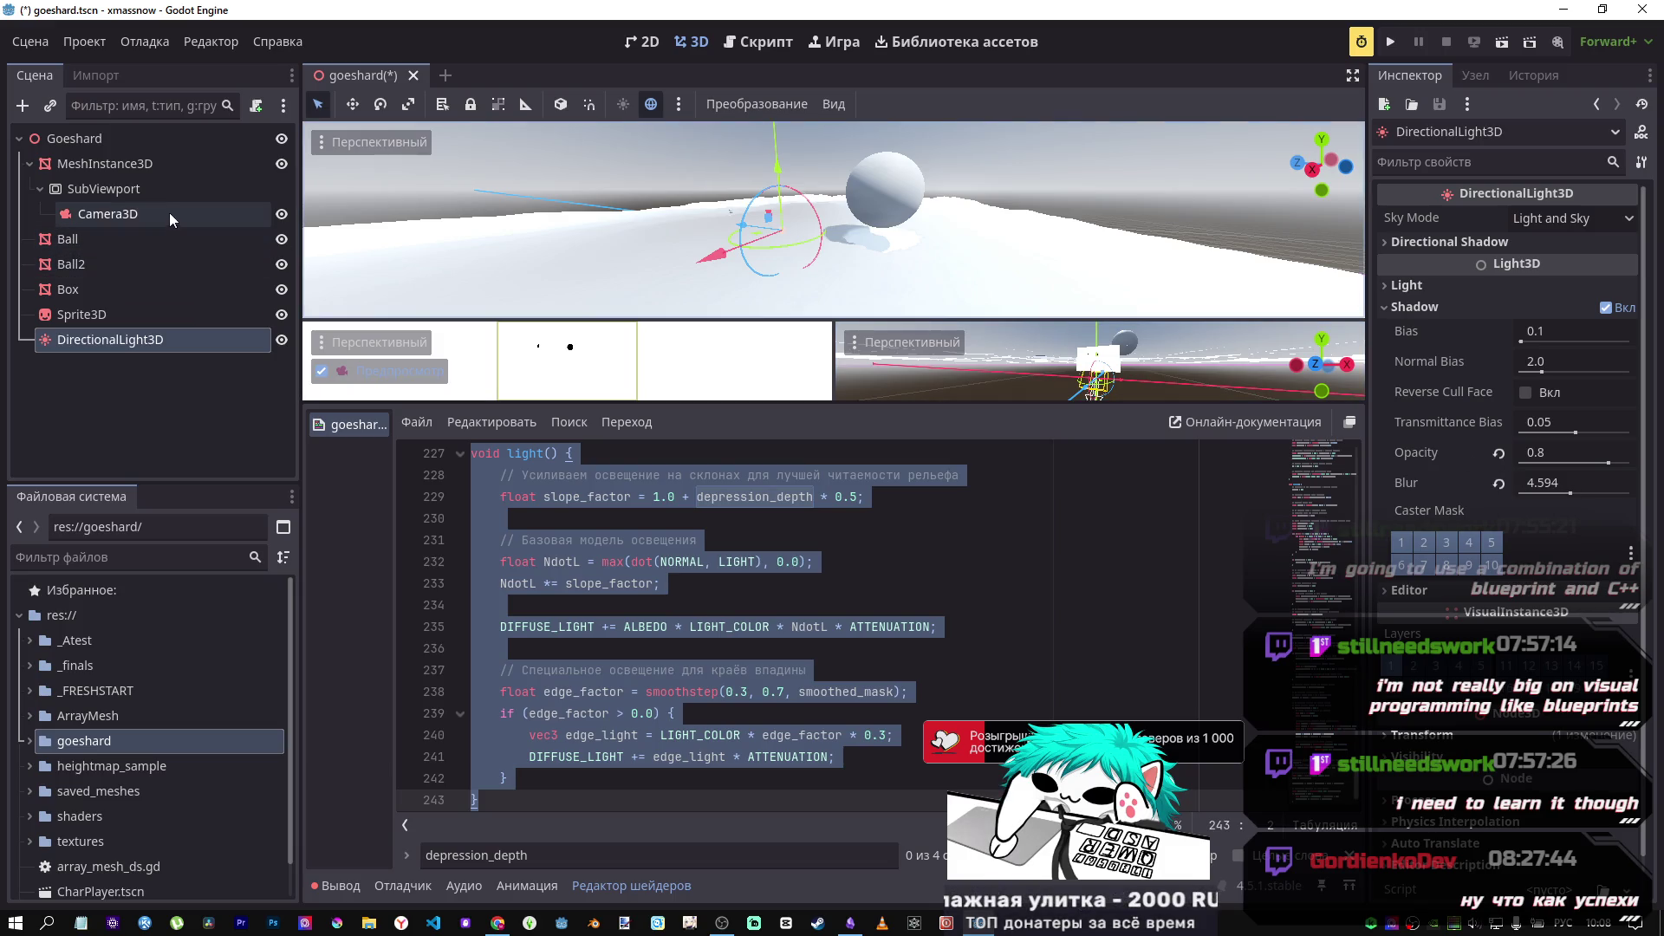
# Step: Reselect the snow mesh and select the ALBEDO * factor on light() line 235
pyautogui.click(163, 164)
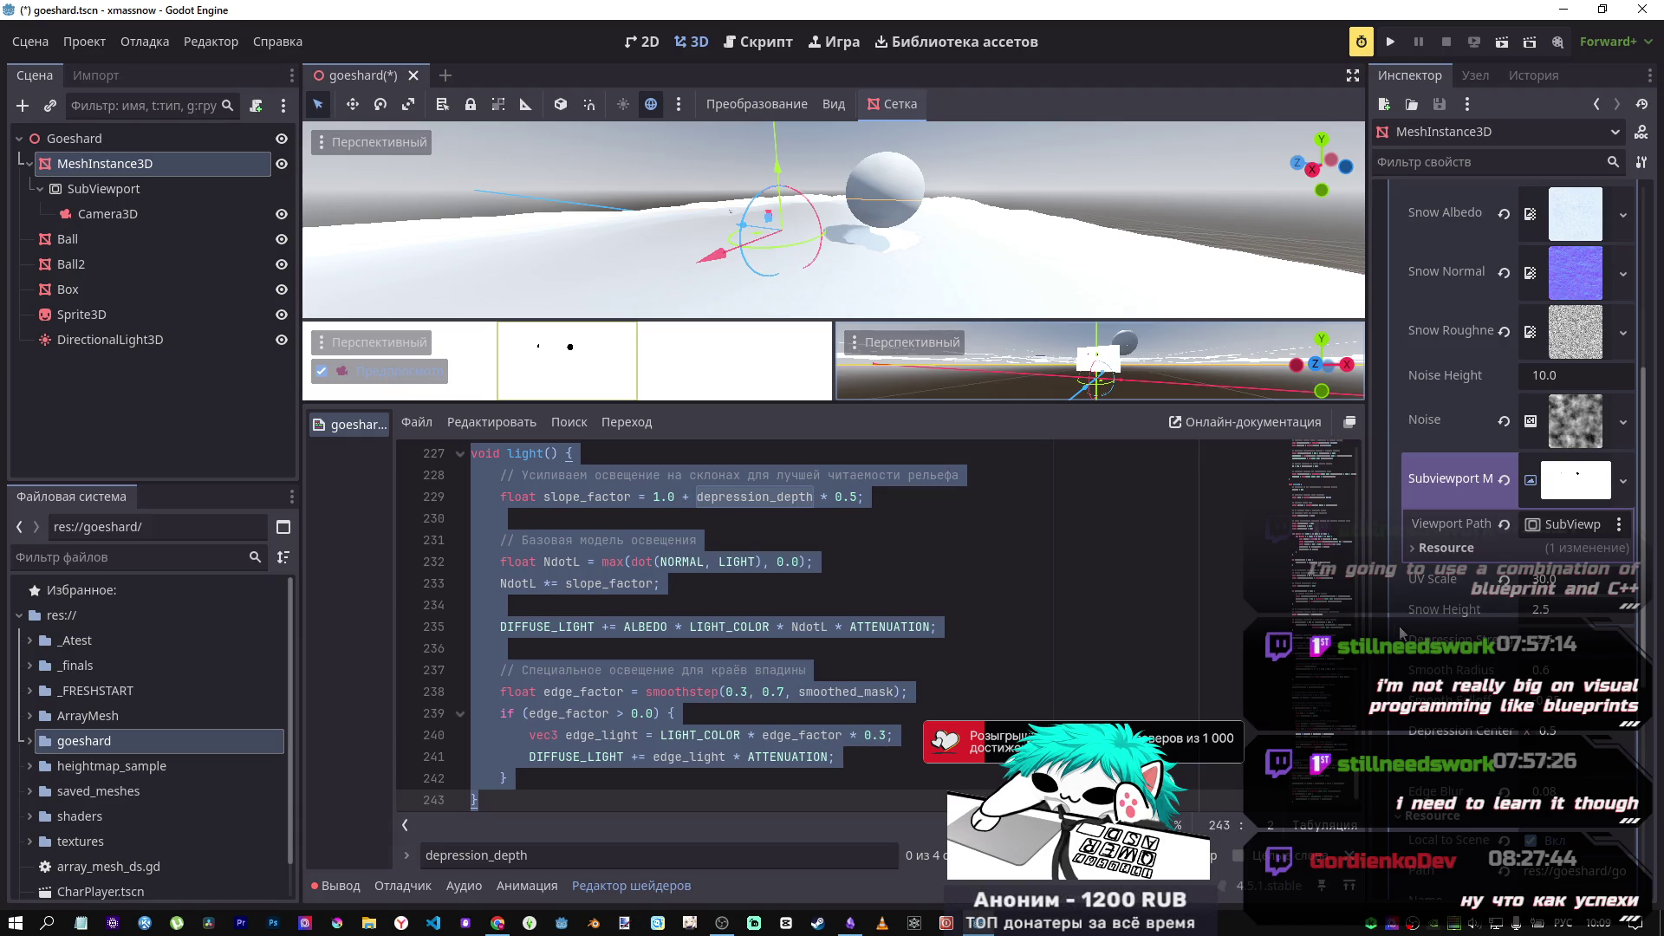
pyautogui.scroll(-1, 1245, 563)
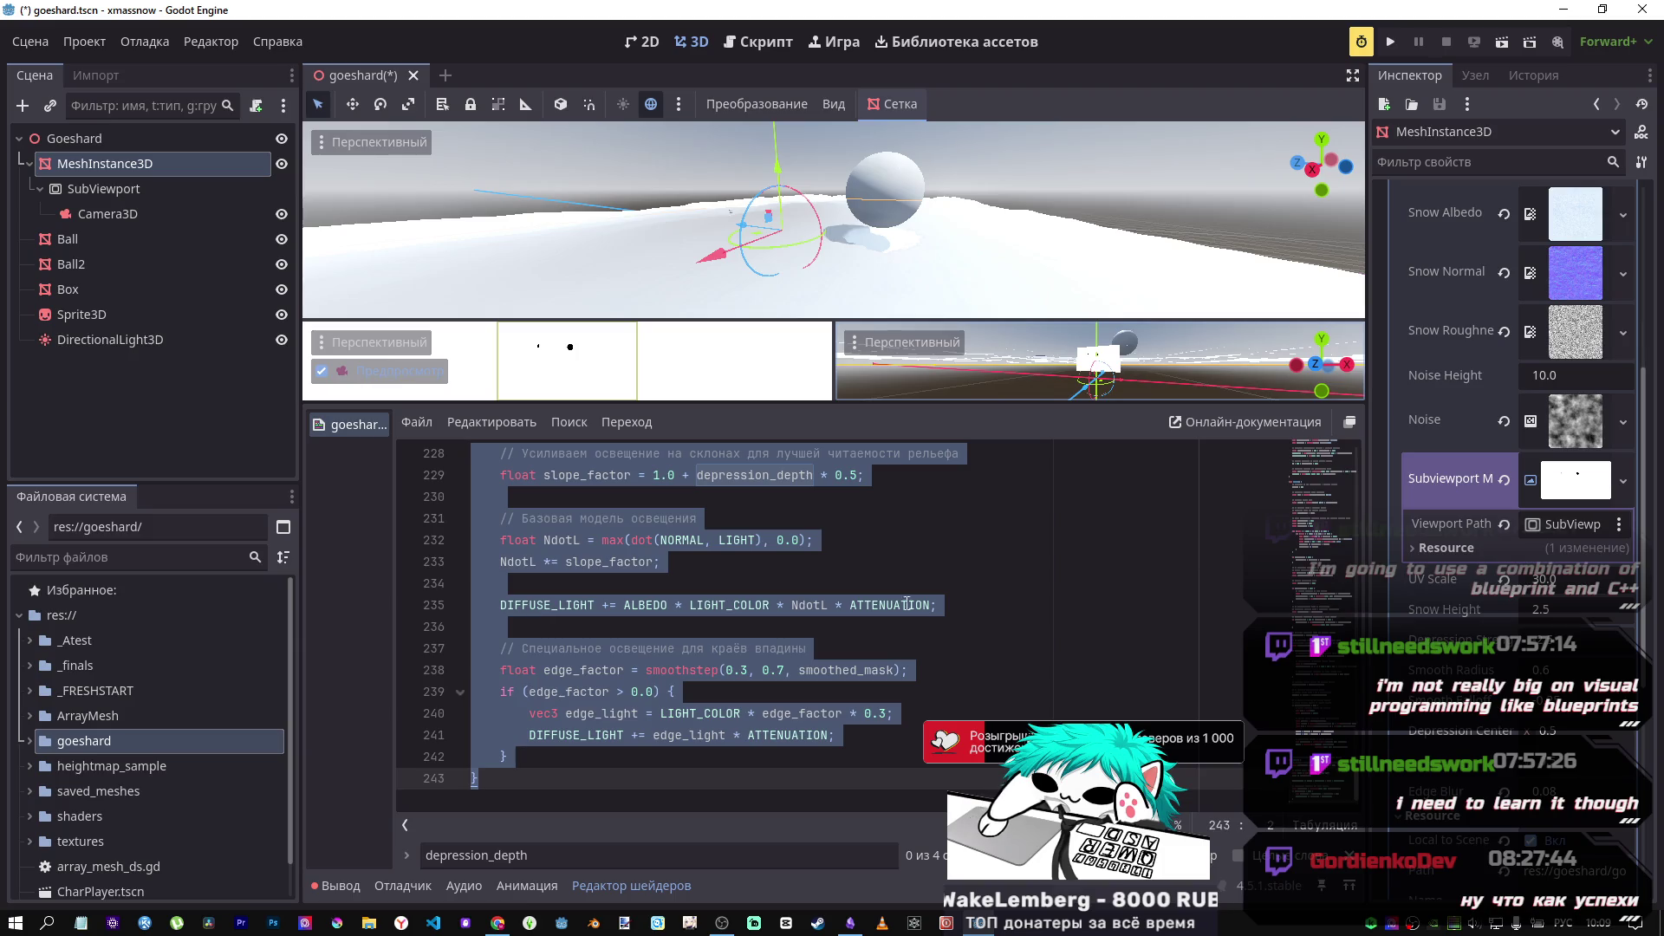
pyautogui.scroll(2, 634, 737)
pyautogui.click(625, 735)
pyautogui.moveTo(634, 738); pyautogui.dragTo(682, 736)
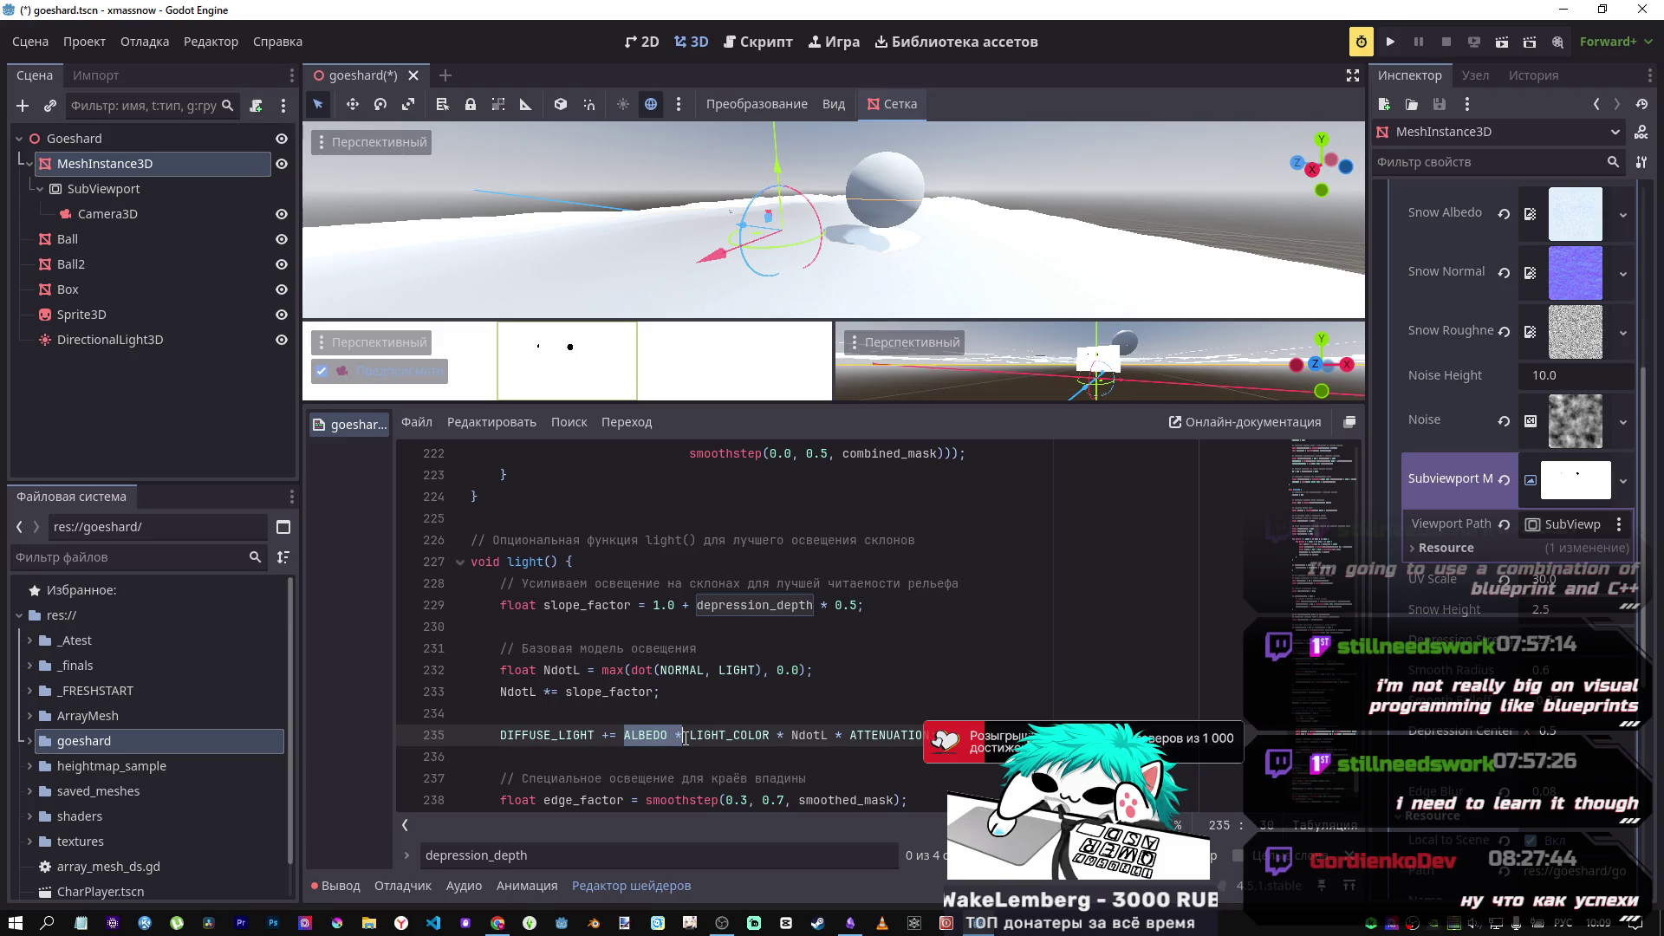
# Step: Remove the ALBEDO factor from the diffuse line and rotate the light about 35 degrees to compare shading
pyautogui.press('BackSpace')
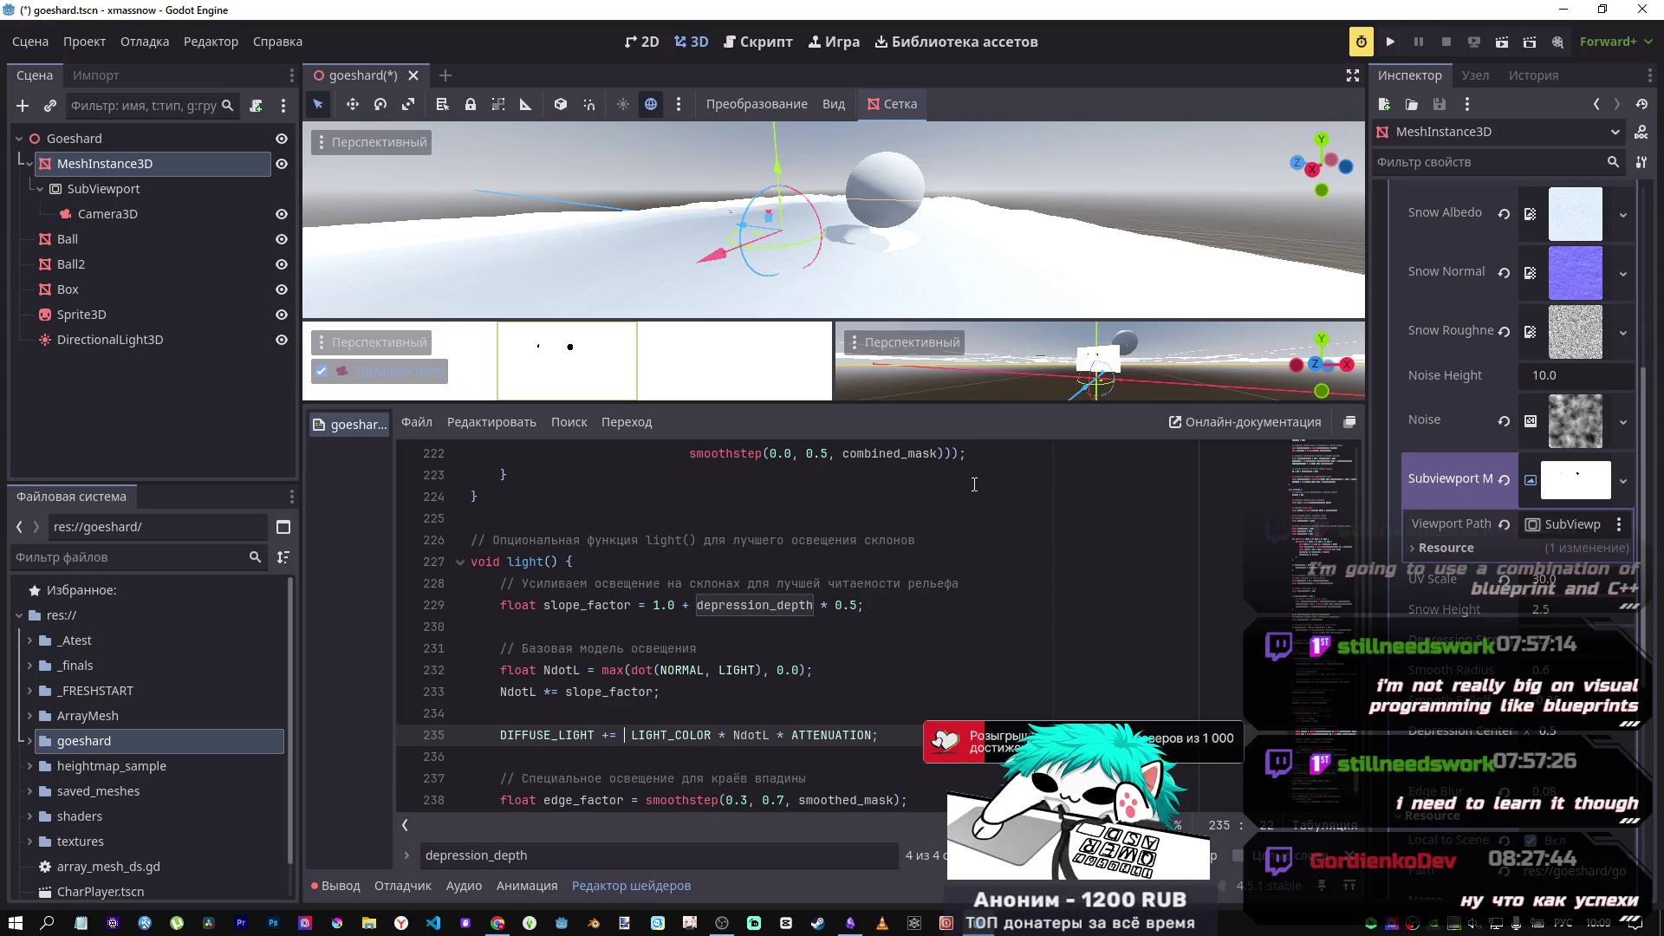
pyautogui.click(168, 338)
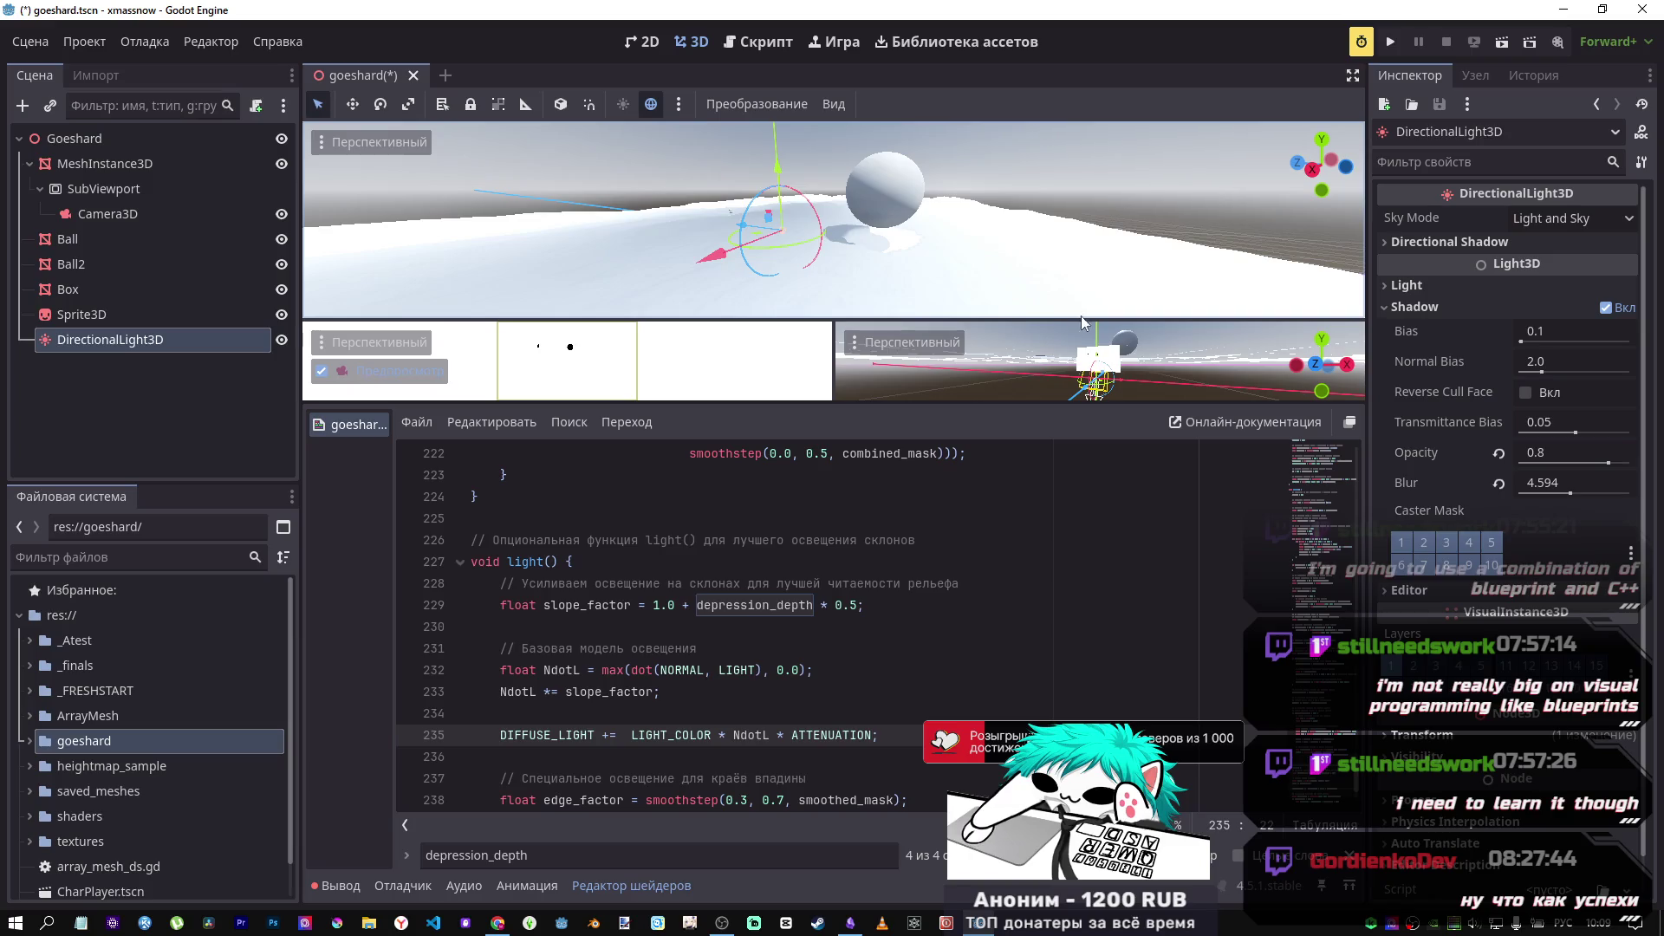
pyautogui.moveTo(793, 204)
pyautogui.mouseDown()
pyautogui.moveTo(819, 225)
pyautogui.moveTo(799, 203)
pyautogui.mouseUp()
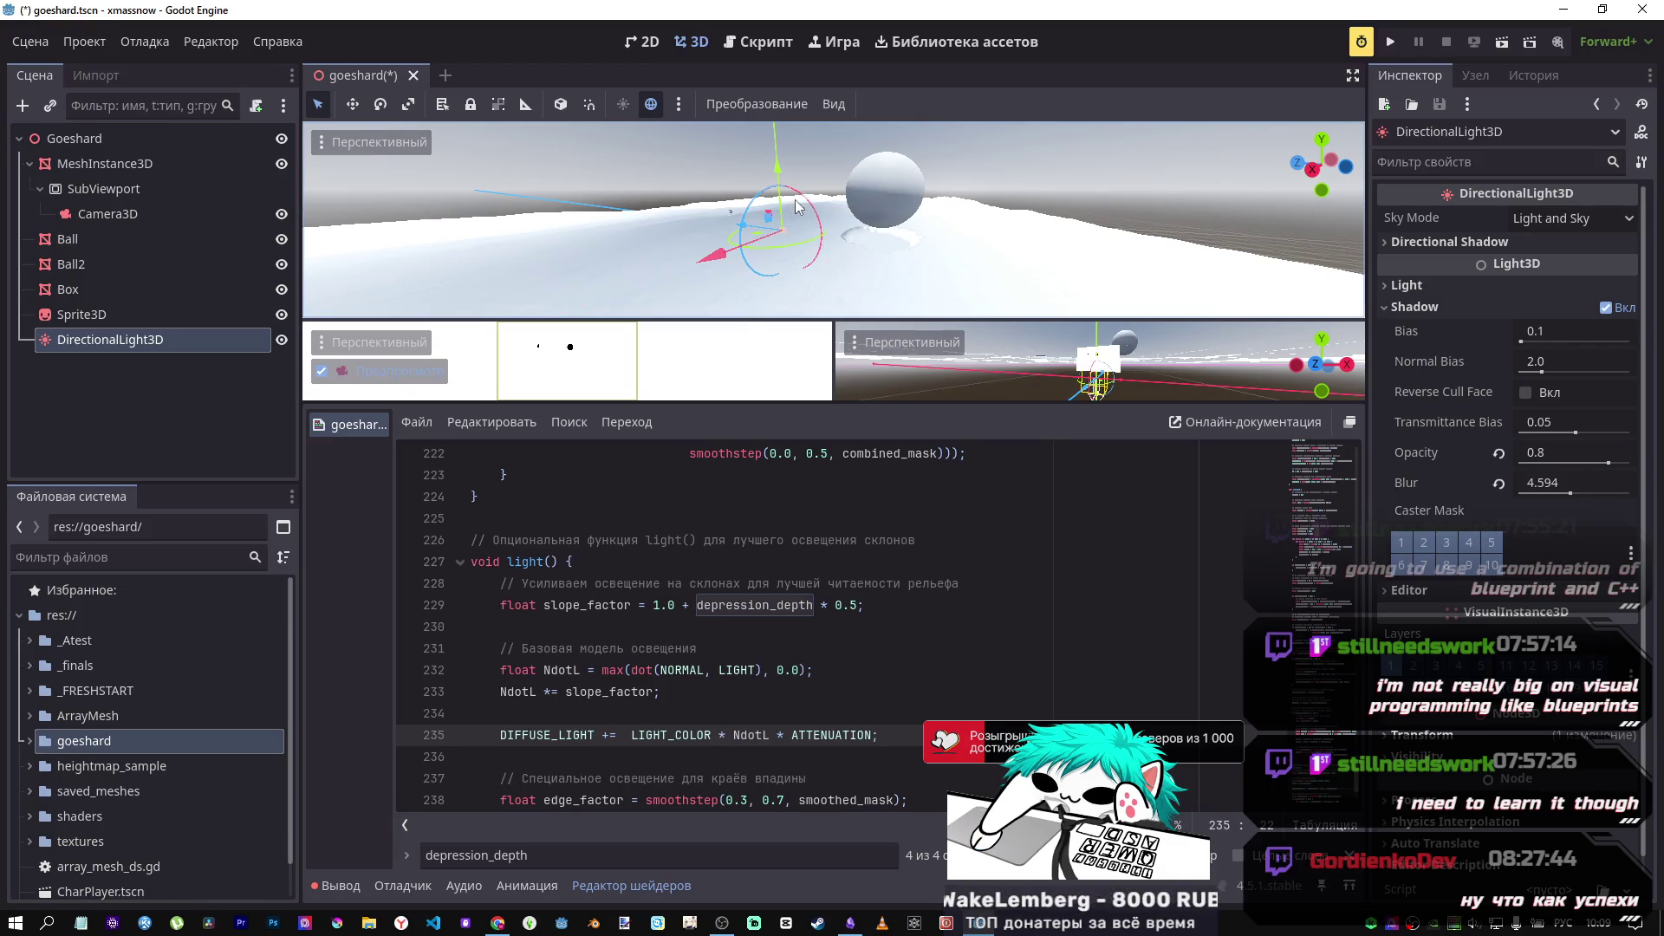
# Step: Restore 'ALBEDO *' on line 235 and negate it with a leading minus
pyautogui.write('ALBEDO *')
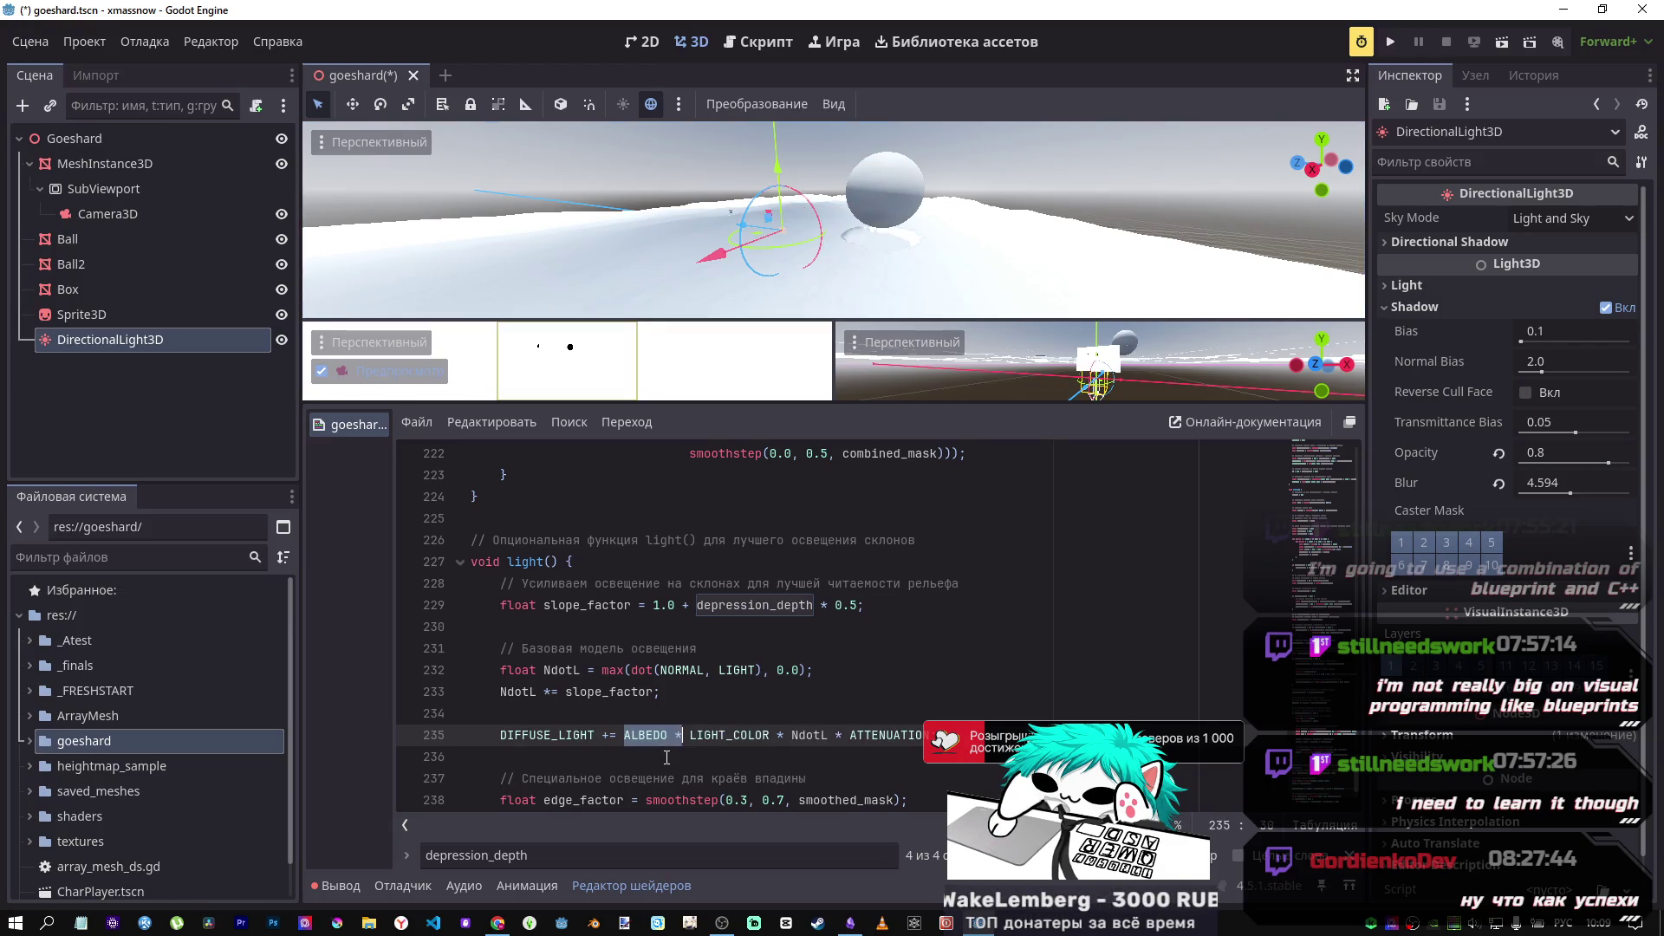
pyautogui.click(630, 734)
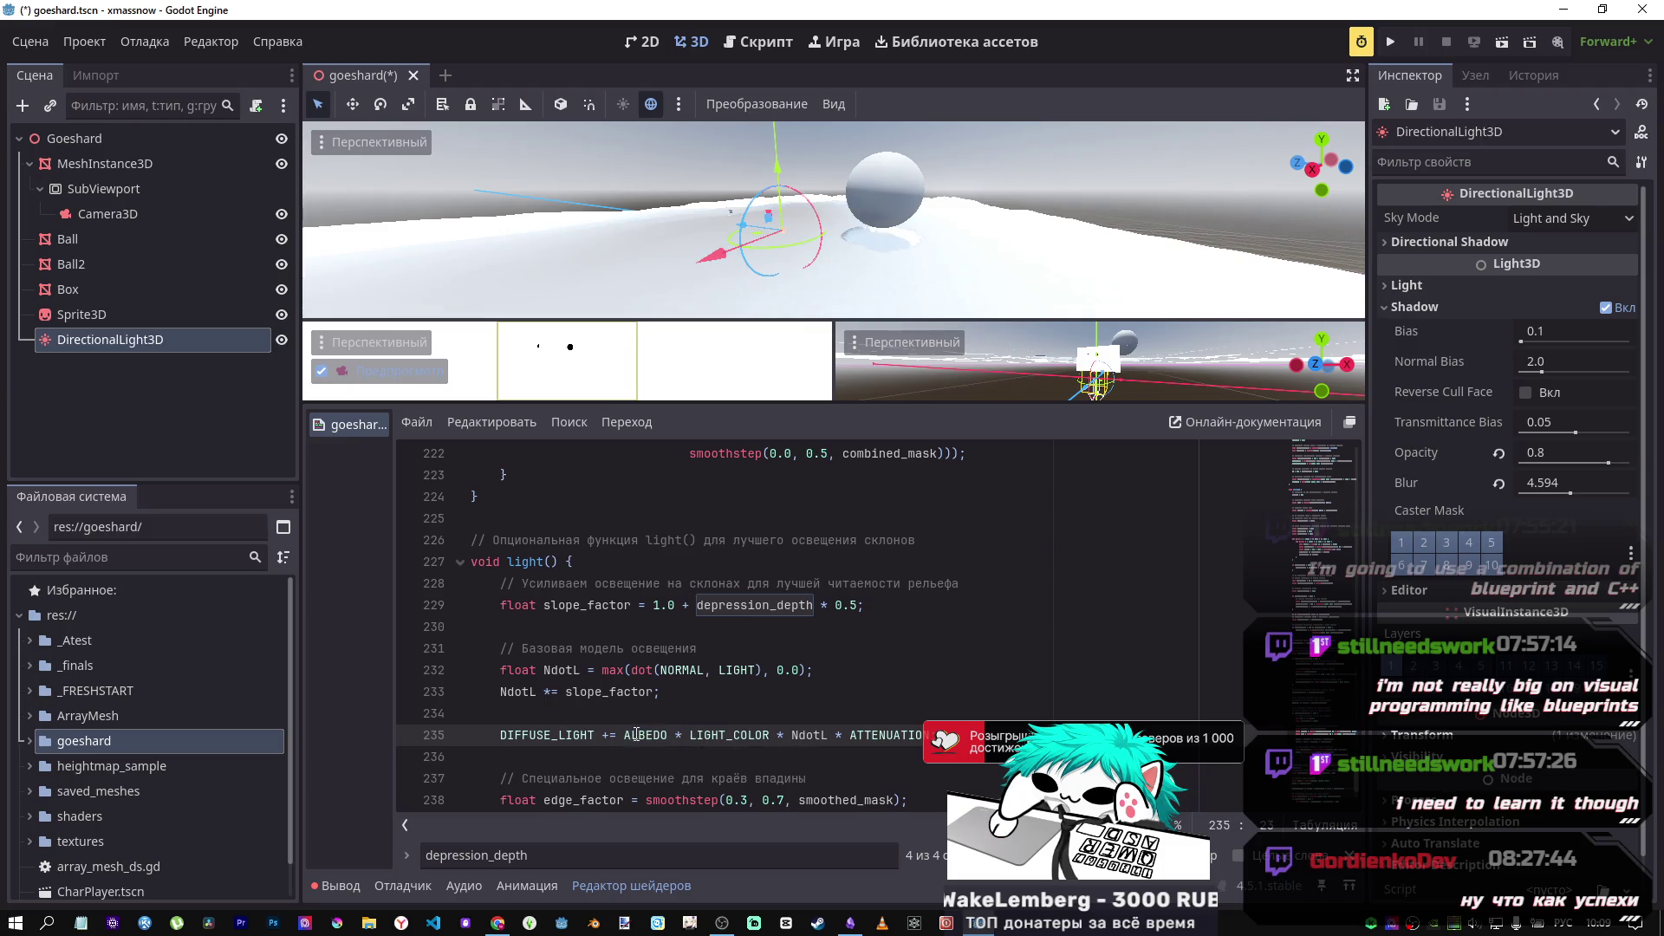
pyautogui.write('-')
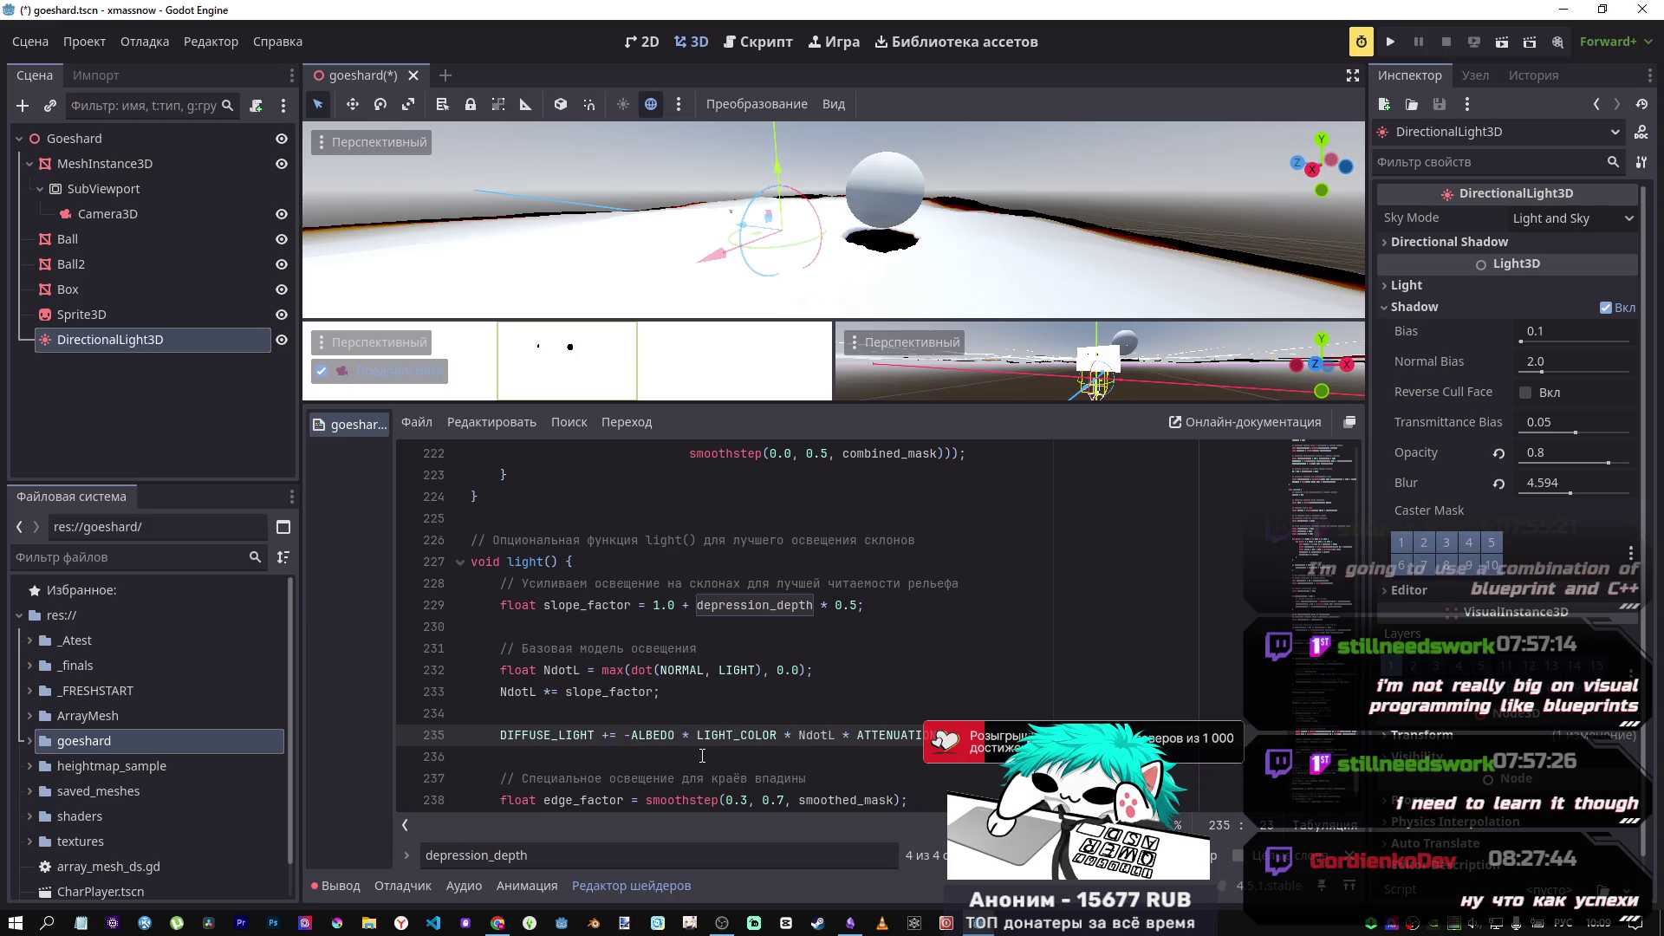
# Step: Lower the snow mesh's Snow Height to a negative value, then remove the minus before ALBEDO
pyautogui.click(104, 164)
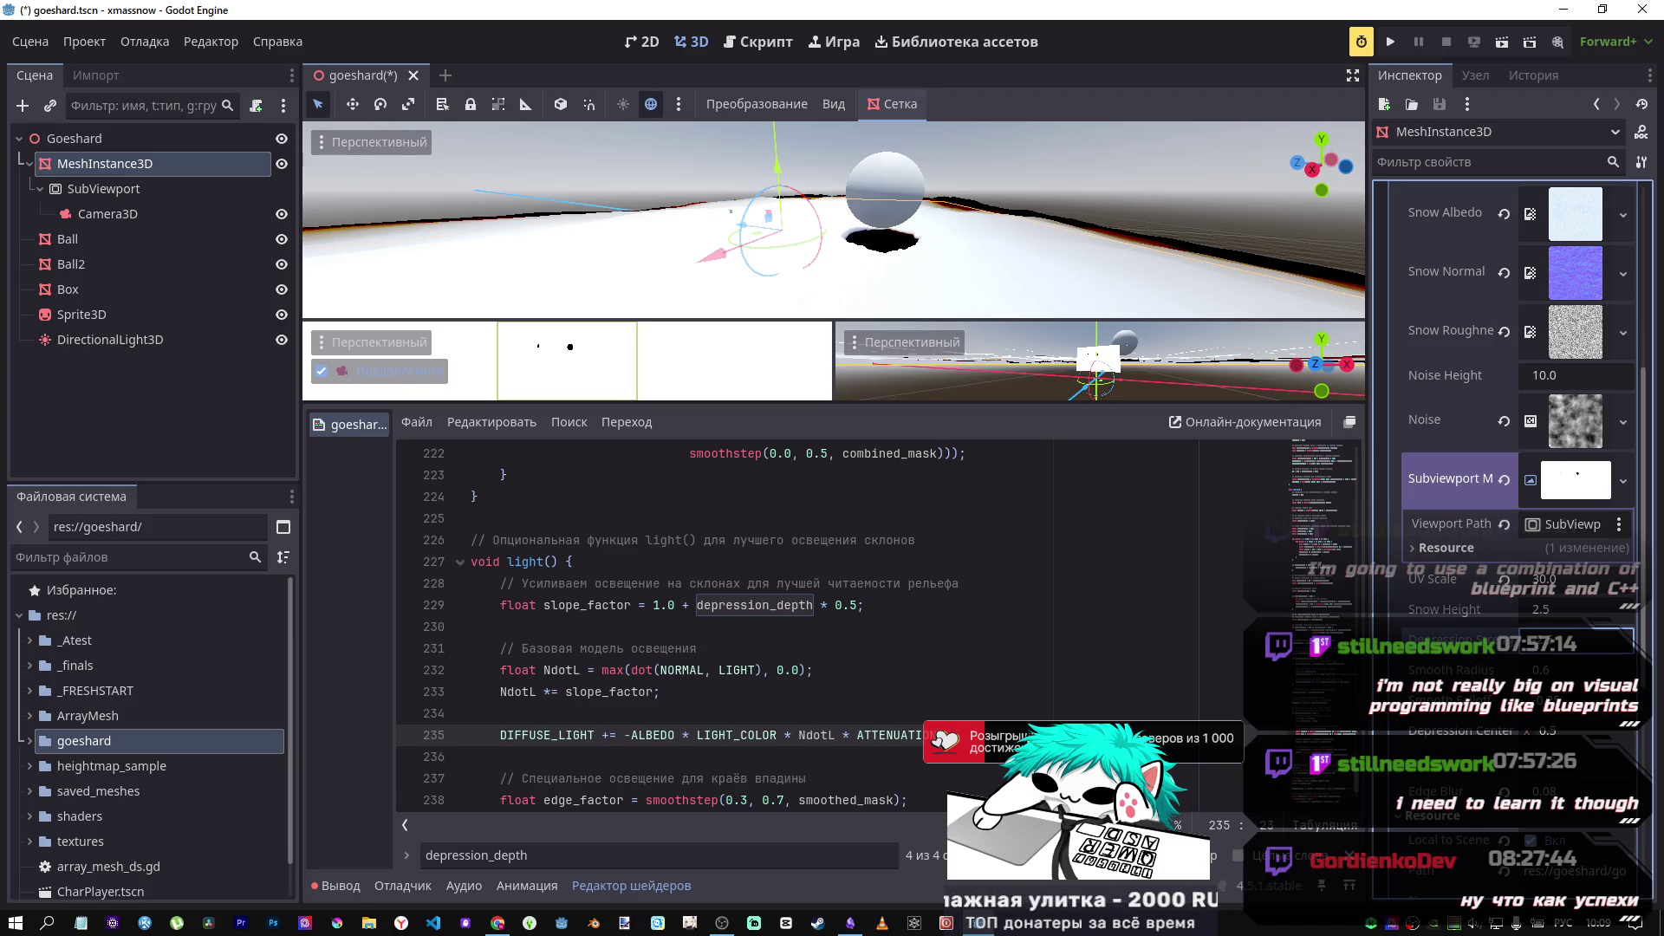
pyautogui.moveTo(1552, 610)
pyautogui.mouseDown()
pyautogui.moveTo(1474, 609)
pyautogui.moveTo(1577, 609)
pyautogui.moveTo(1549, 613)
pyautogui.mouseUp()
pyautogui.write('-1.895')
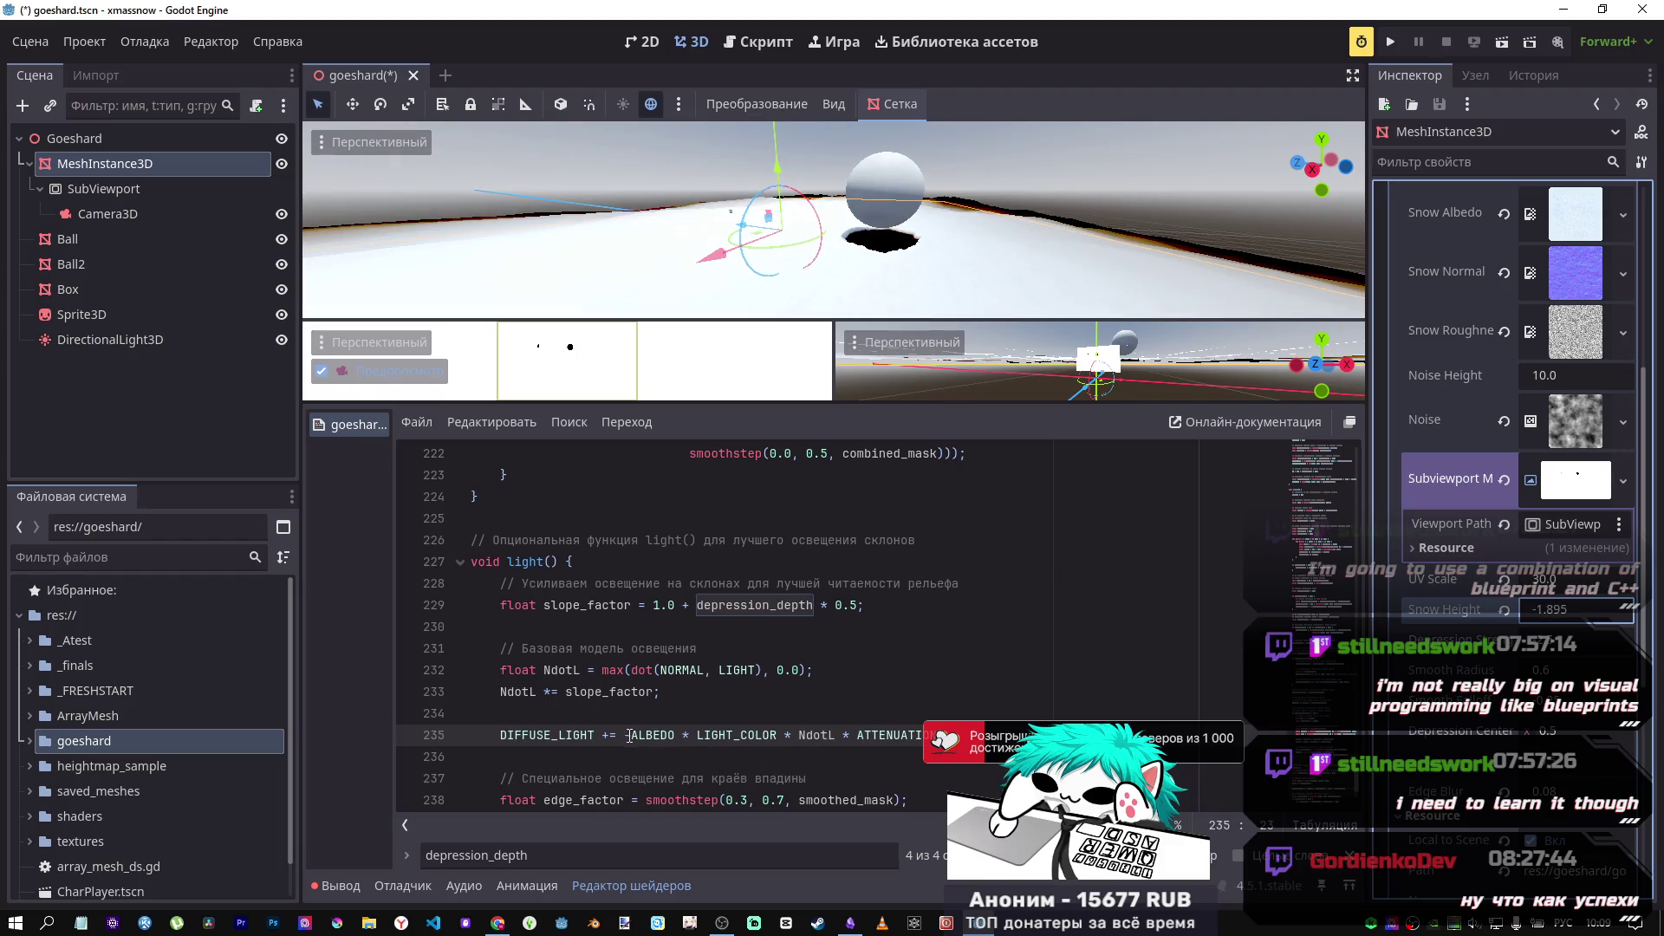
pyautogui.click(630, 735)
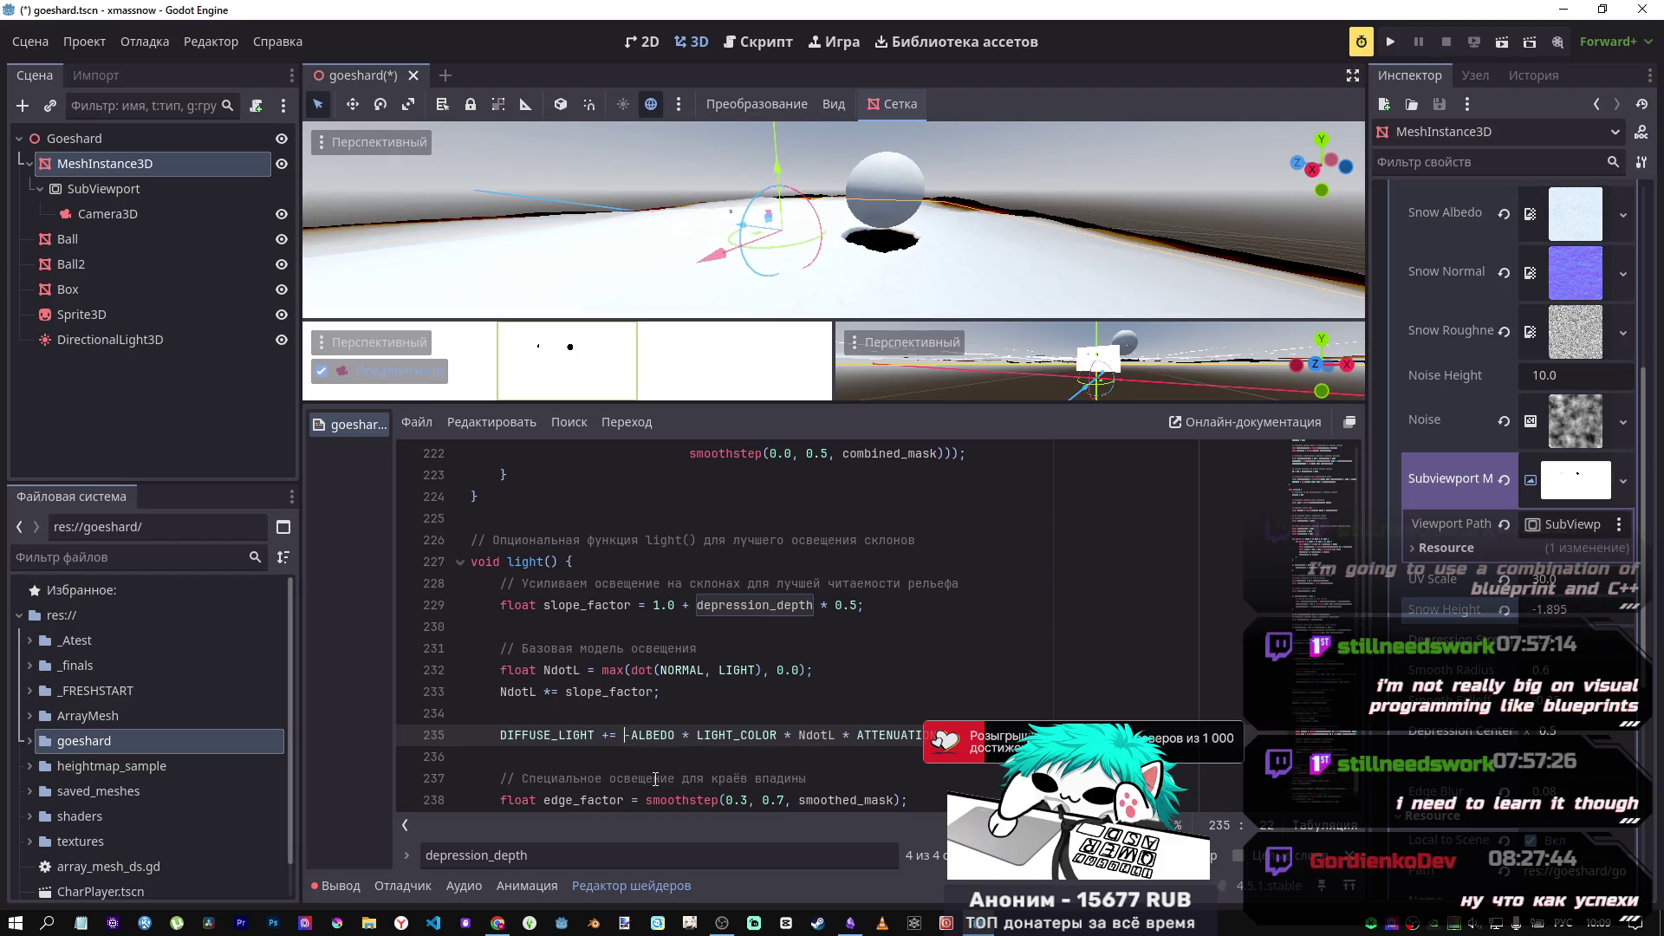
pyautogui.press('BackSpace')
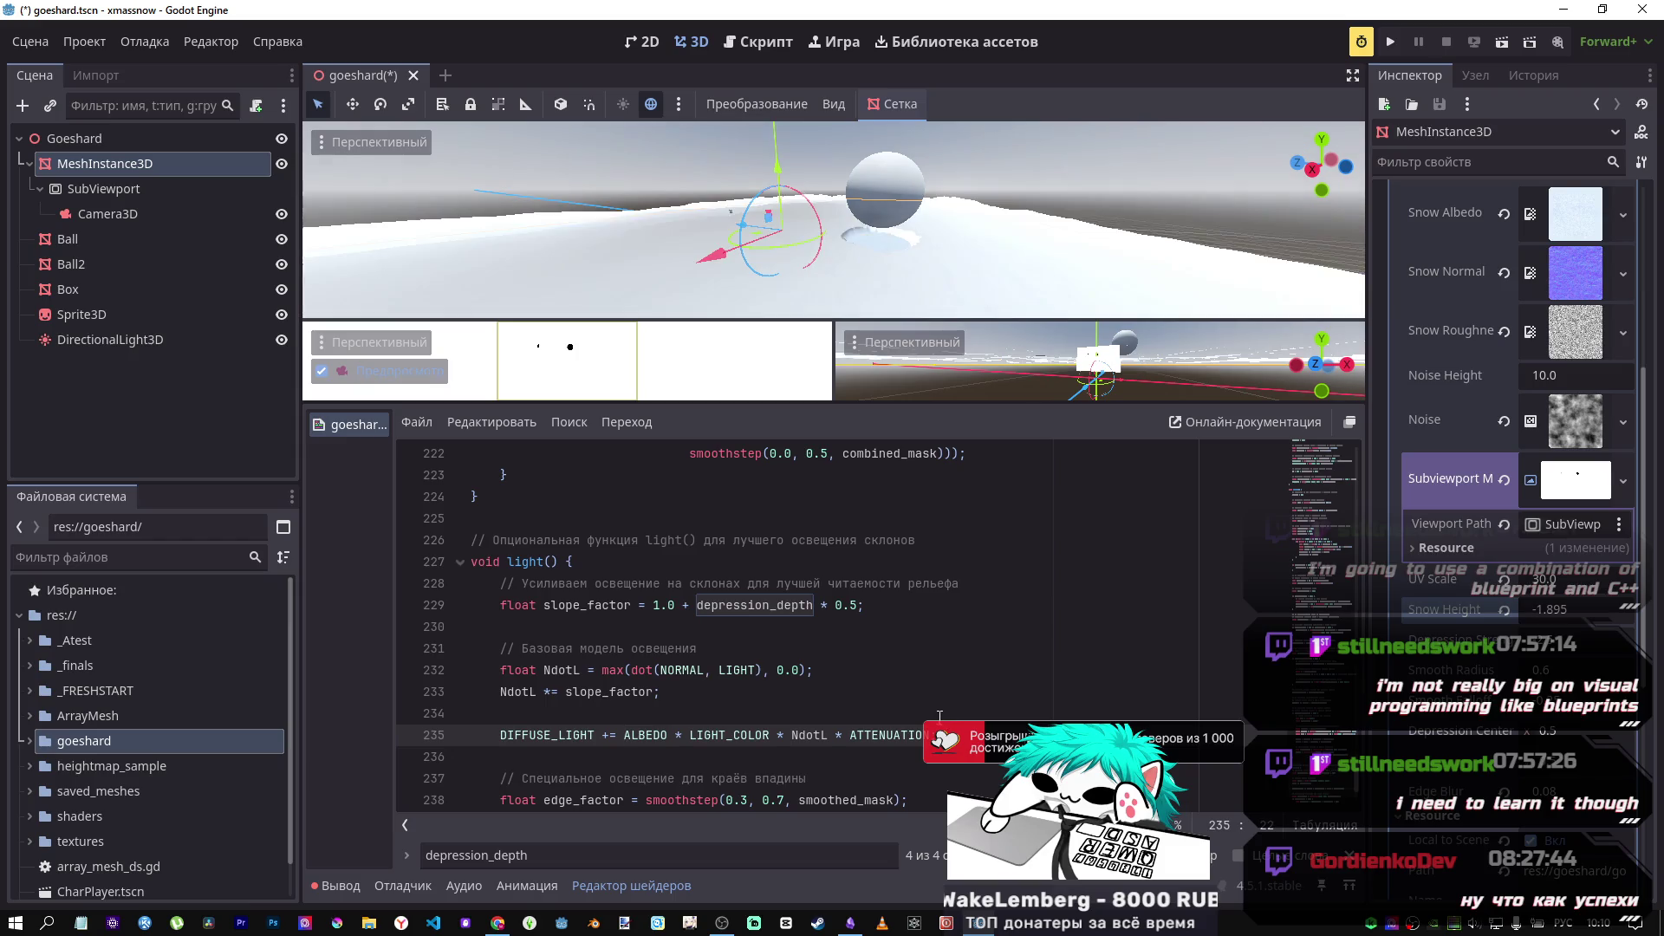